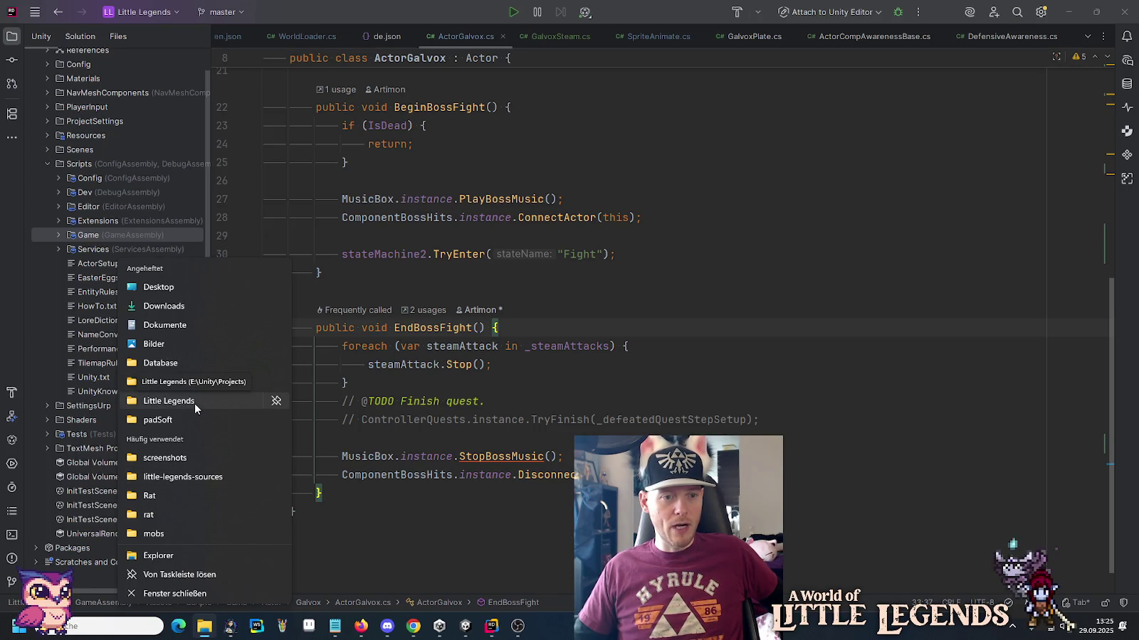
Open Little Legends Assets\Resources\Audio\Water and browse its 26 WaterHit, WaterImpact and WaterPillar files.
click(194, 404)
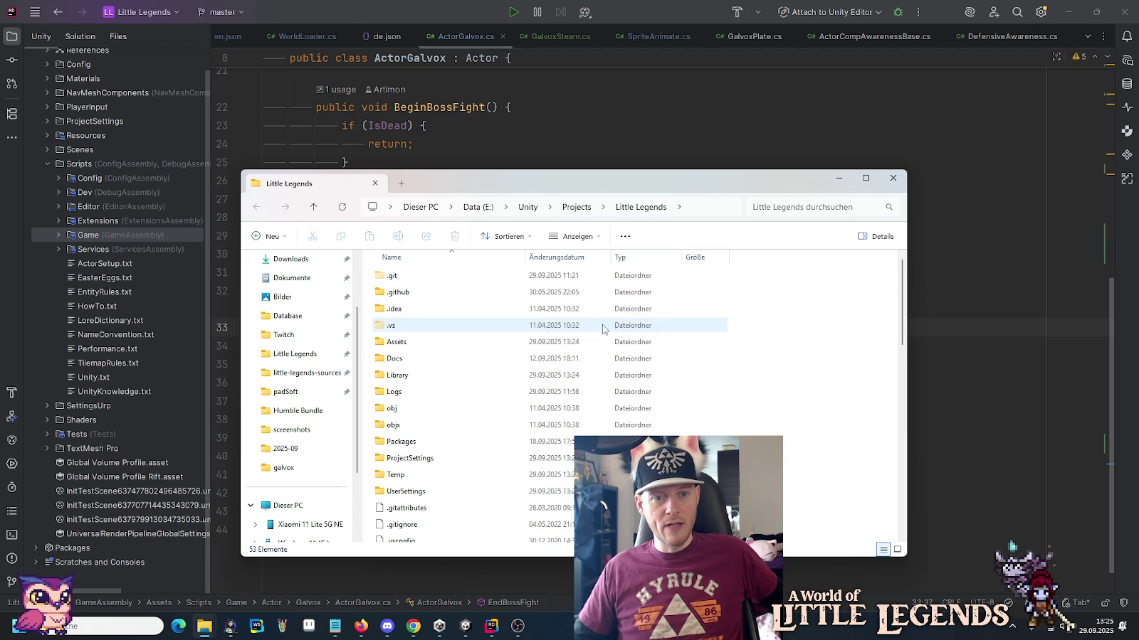
double_click(410, 342)
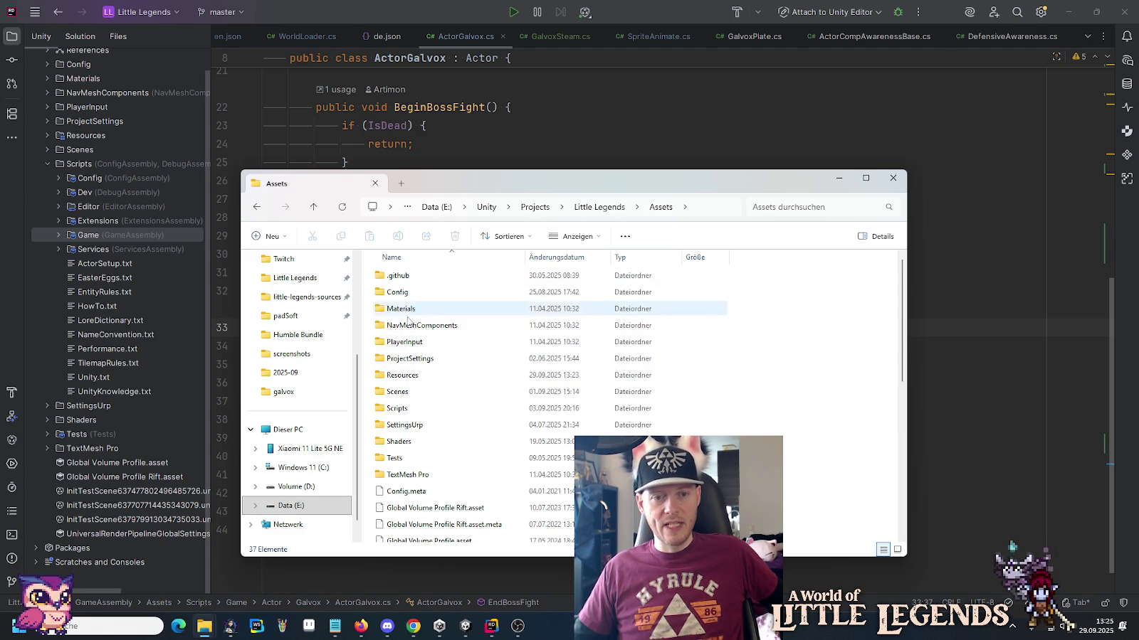
double_click(411, 375)
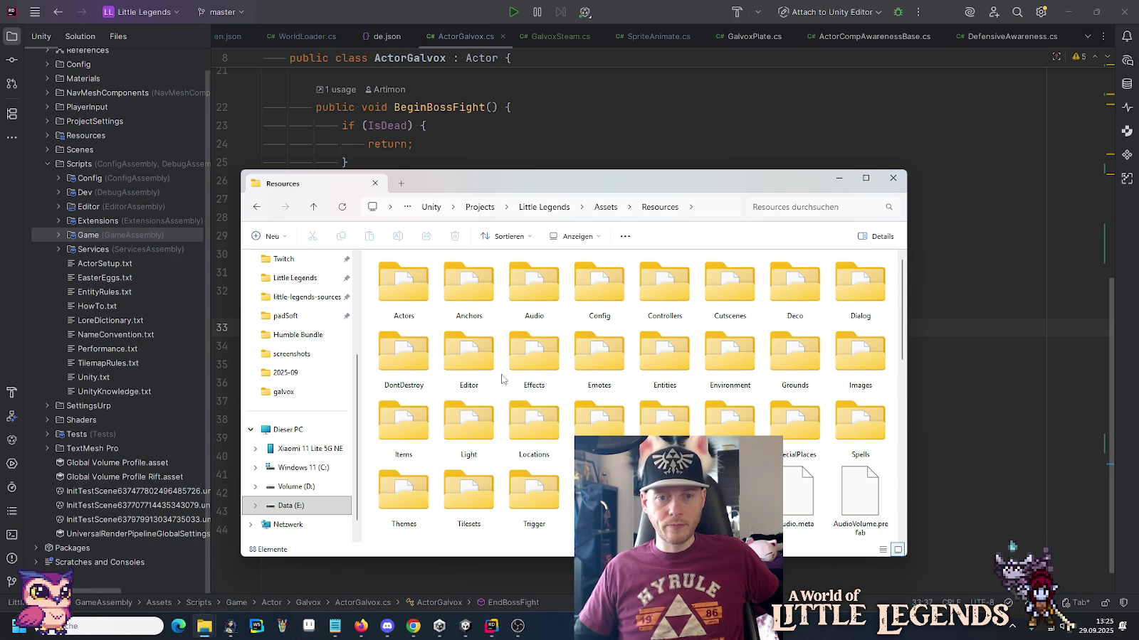
double_click(545, 291)
scroll(409, 443, down, 5)
double_click(399, 451)
scroll(433, 523, down, 3)
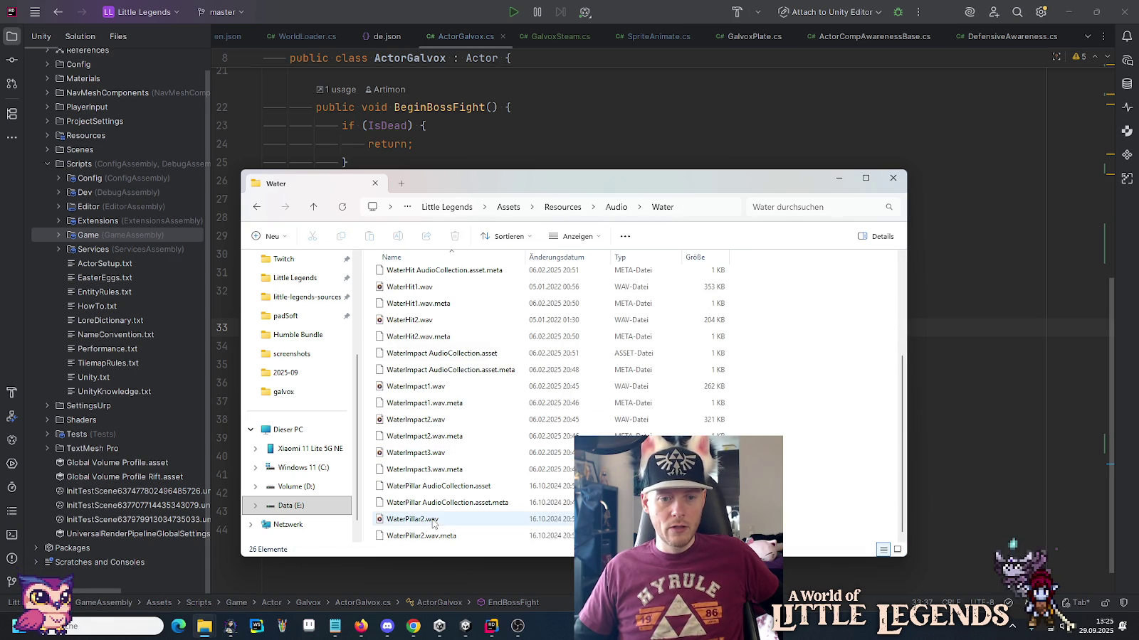
scroll(430, 419, up, 3)
scroll(430, 411, down, 3)
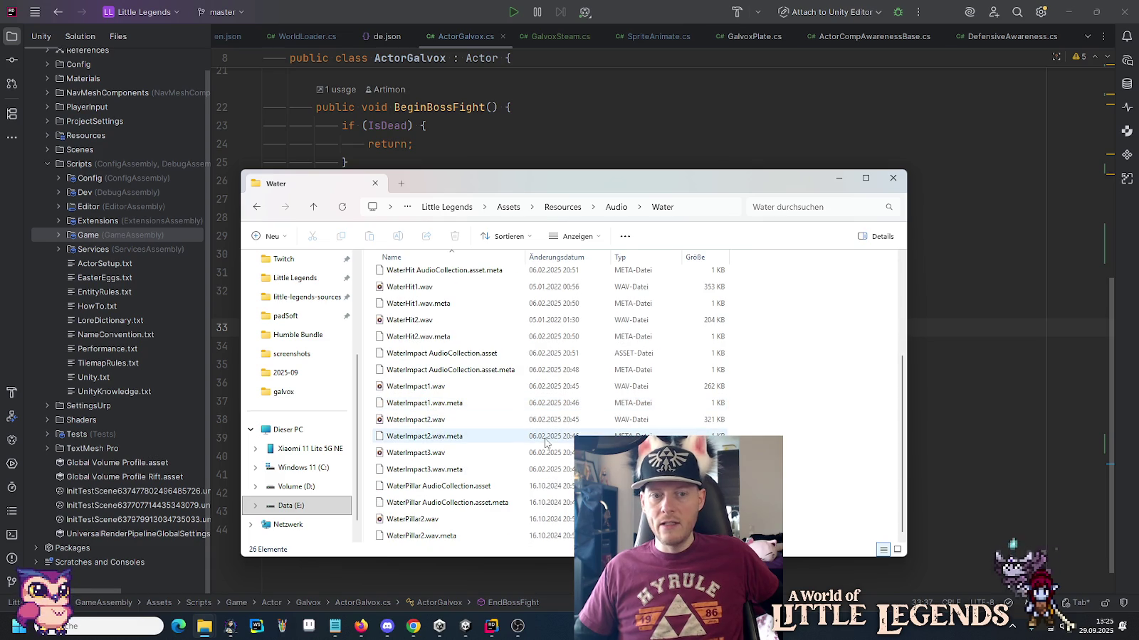
scroll(545, 442, up, 3)
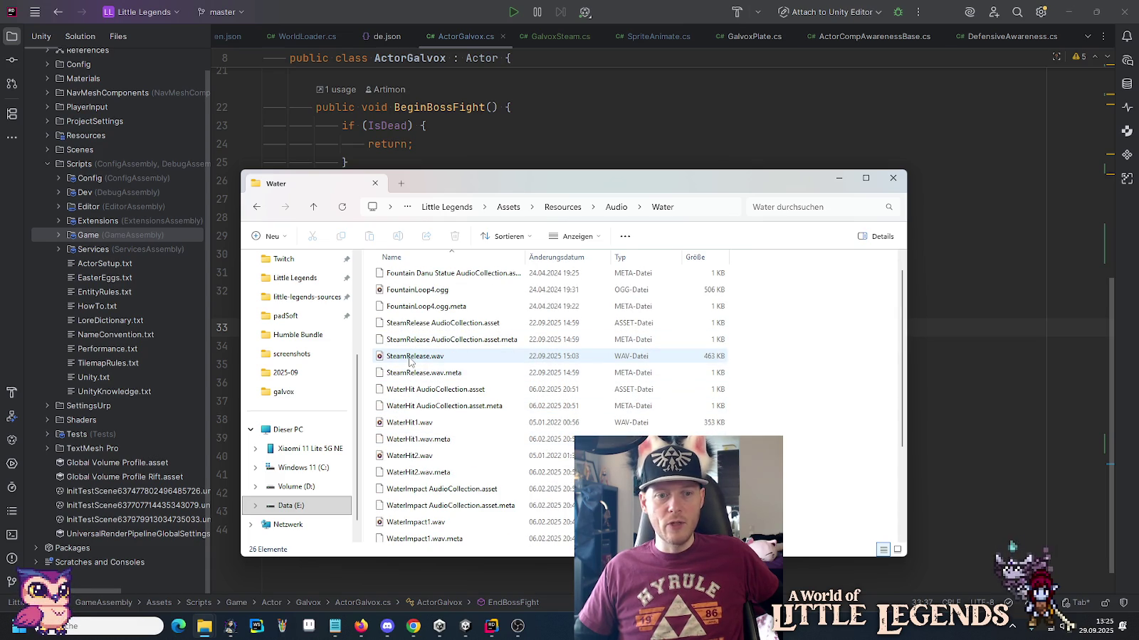
double_click(411, 359)
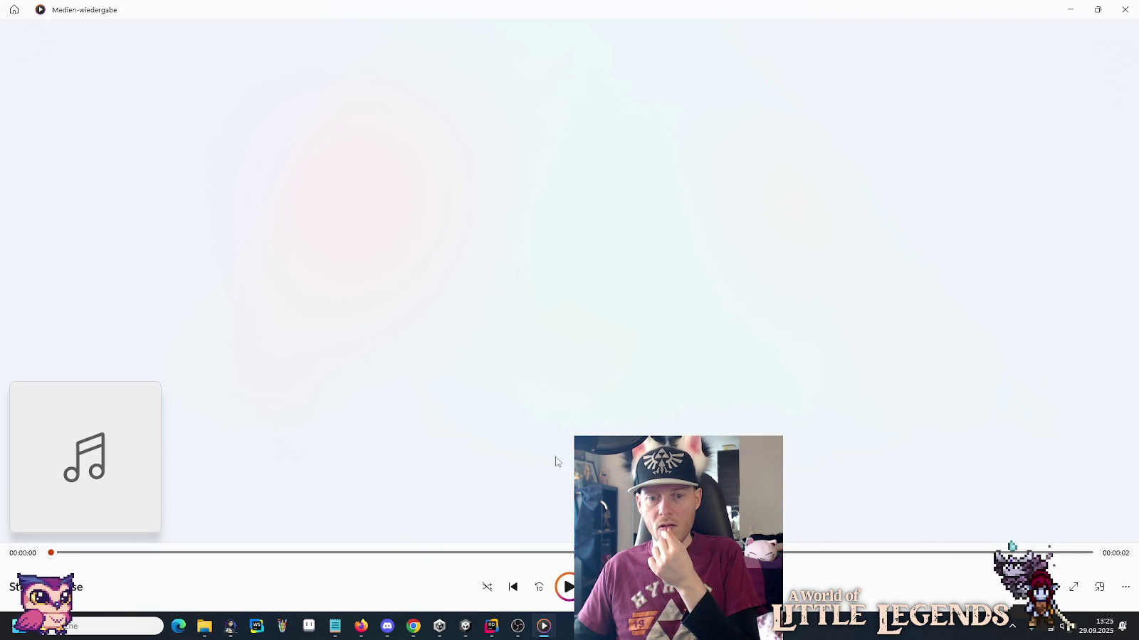
click(567, 587)
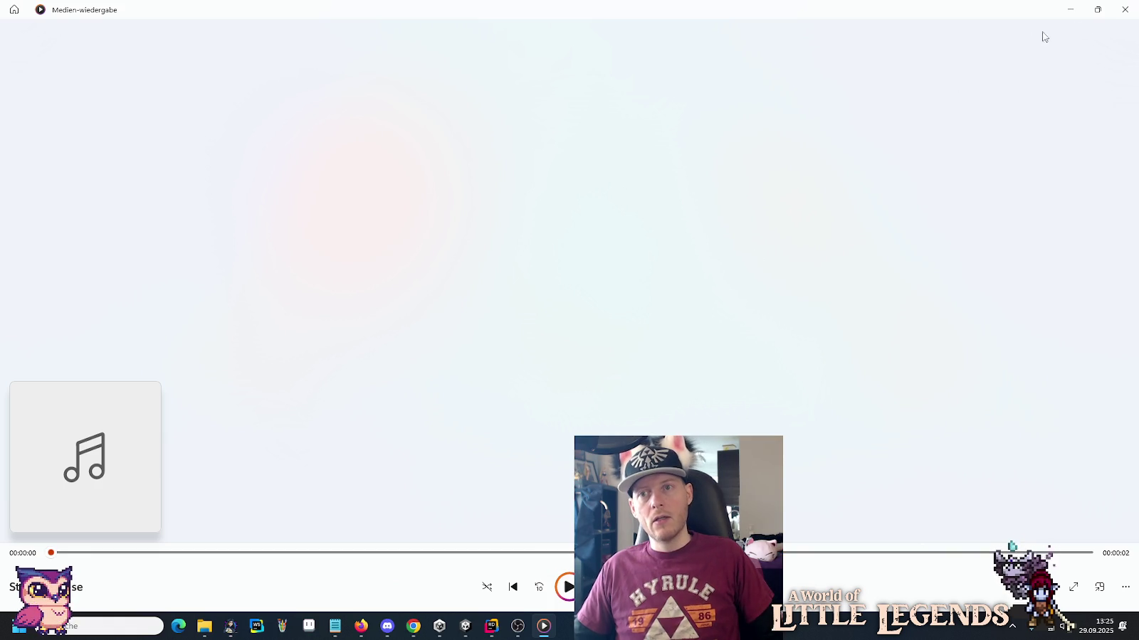
click(1124, 9)
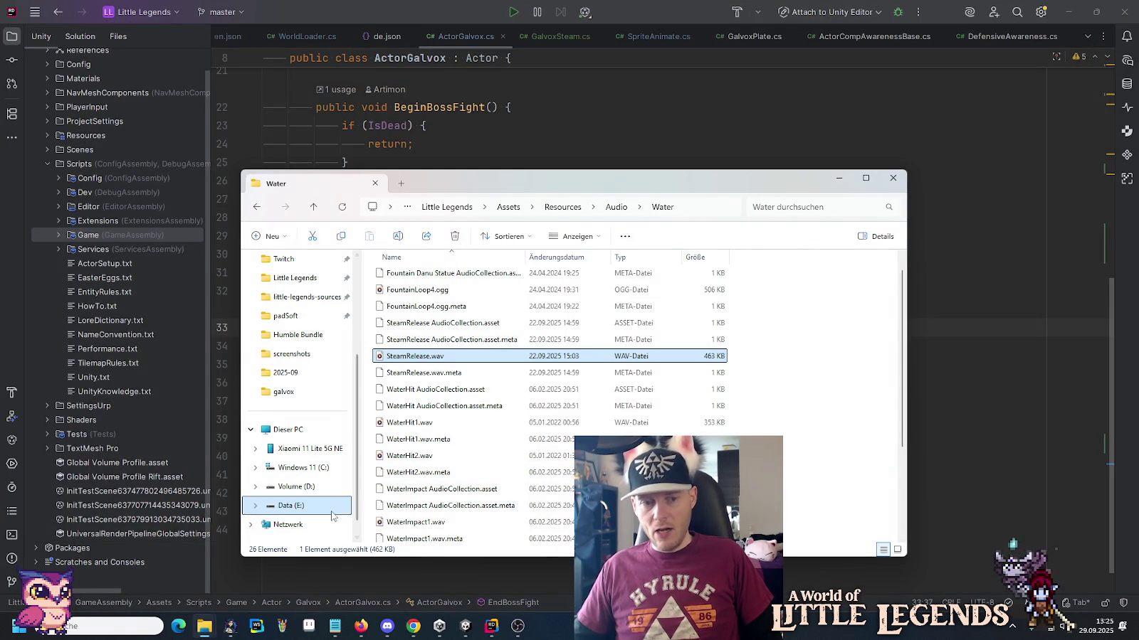
Search the Database's Humble Bundle folder for 'Steam', listing 74 matching files.
right_click(205, 630)
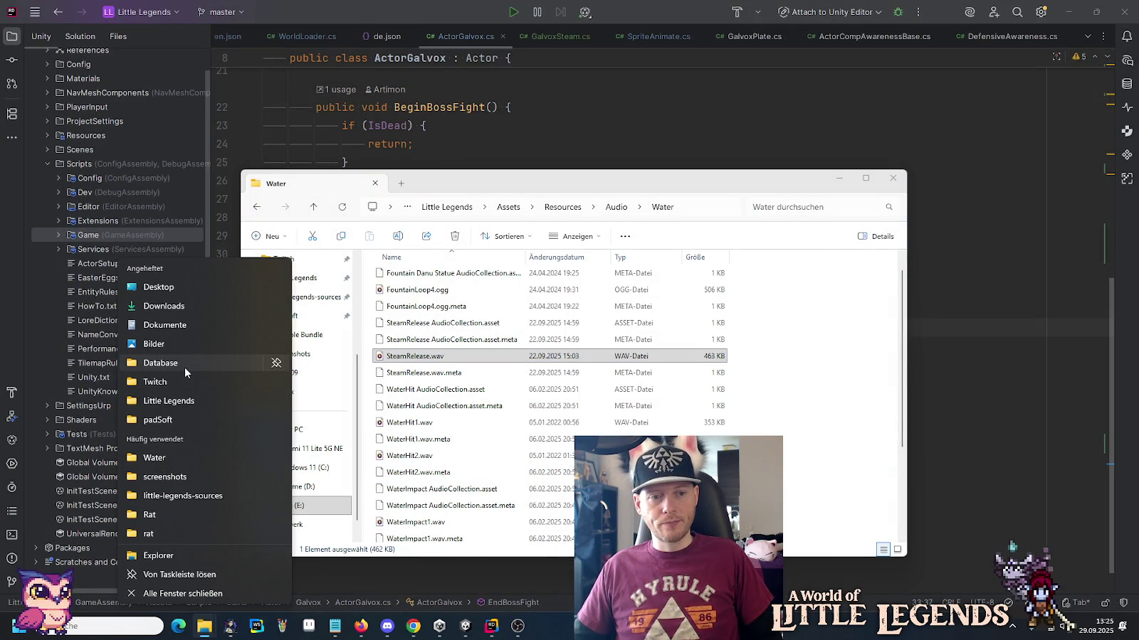
click(184, 366)
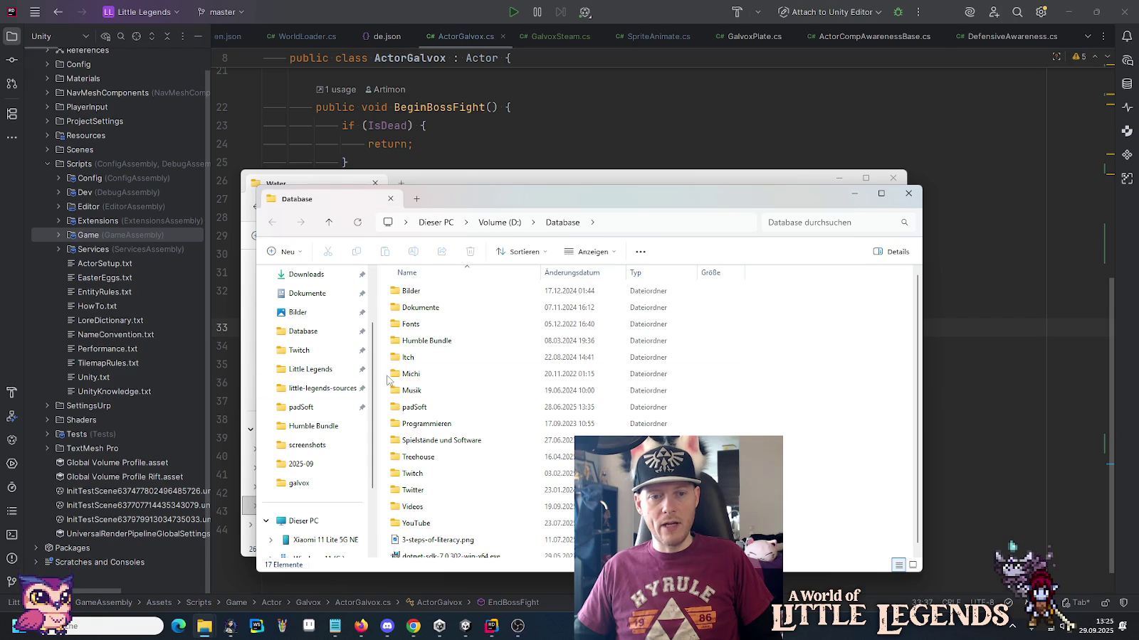
double_click(444, 341)
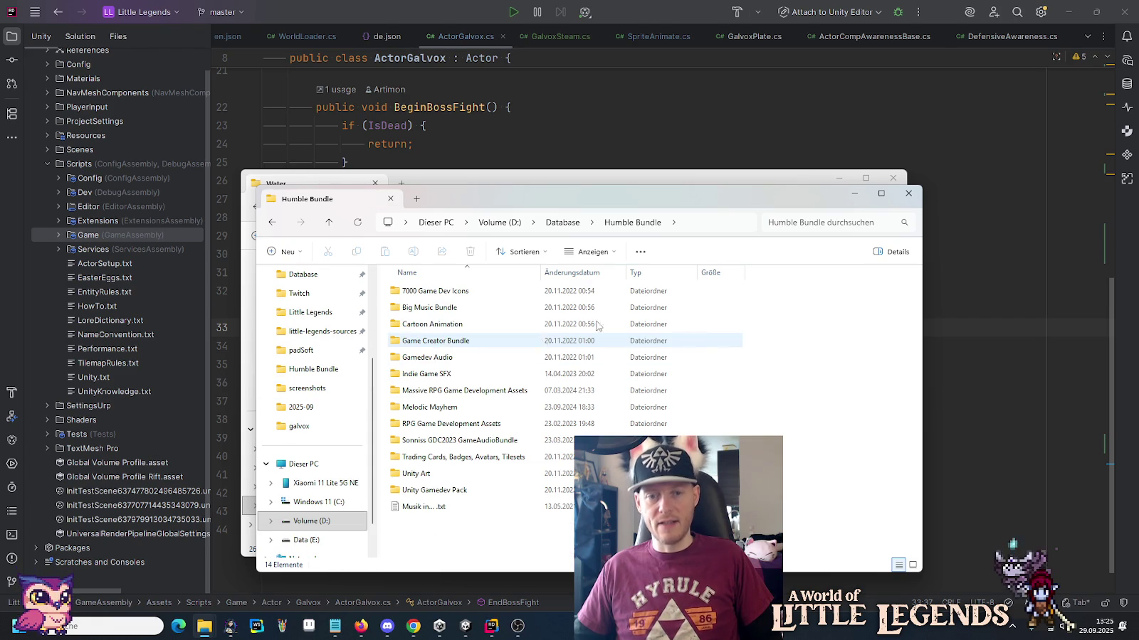
click(821, 227)
text(Steam)
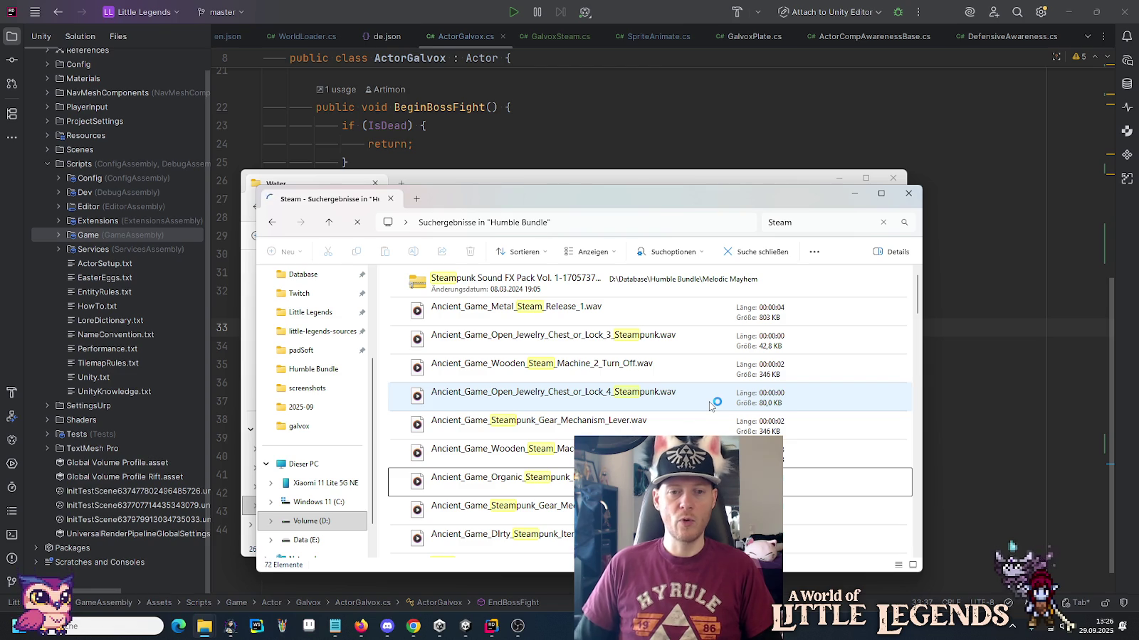
Play Metal_Steam_Release_1, Wooden_Steam_Machine_2_Turn_Off, the gear mechanism lever and jewelry chest lock 4 sounds.
double_click(572, 307)
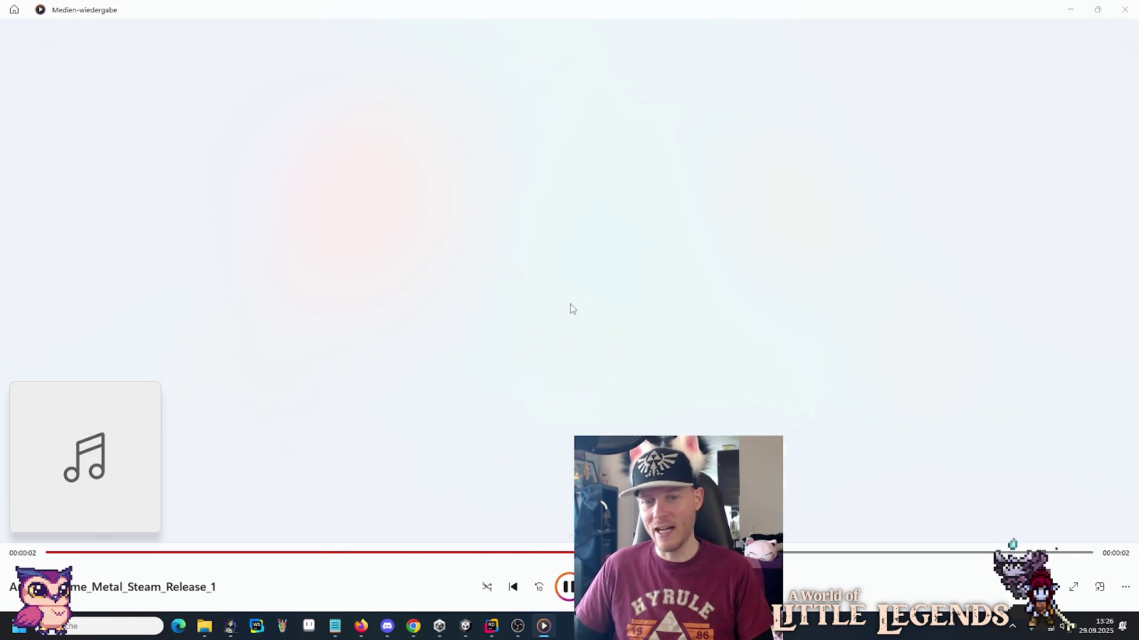
key(alt+Tab)
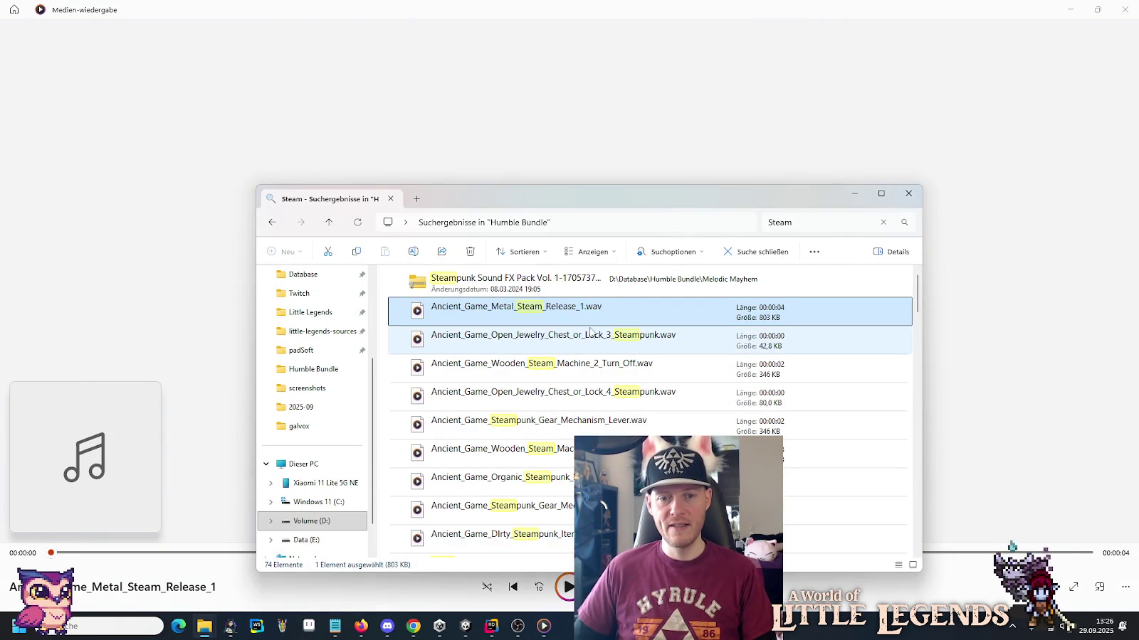
double_click(567, 365)
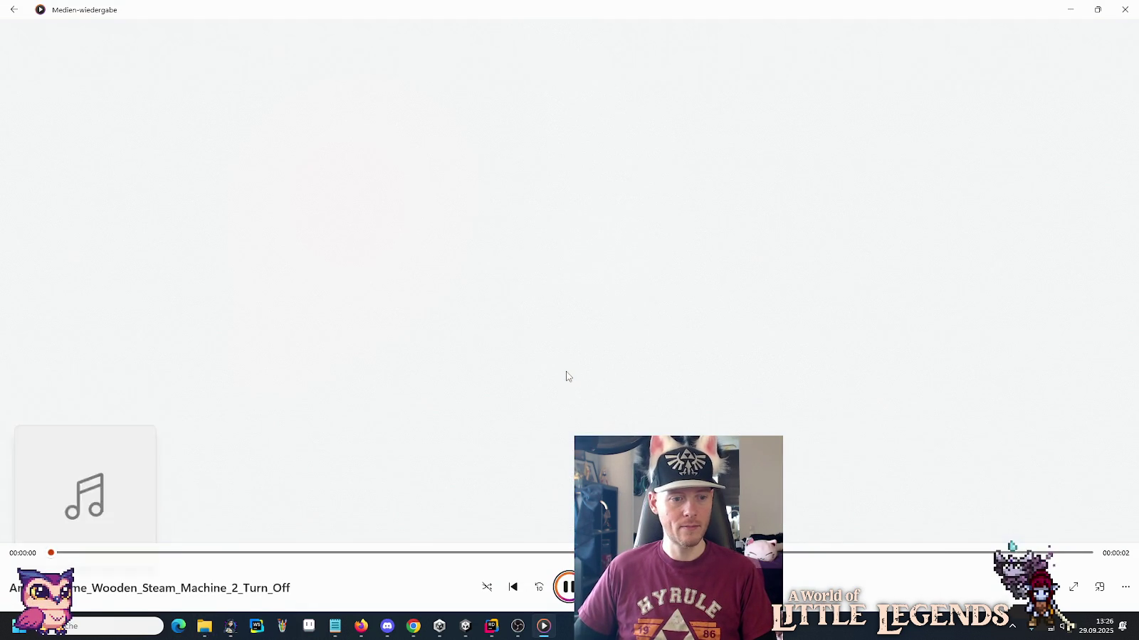
key(alt+Tab)
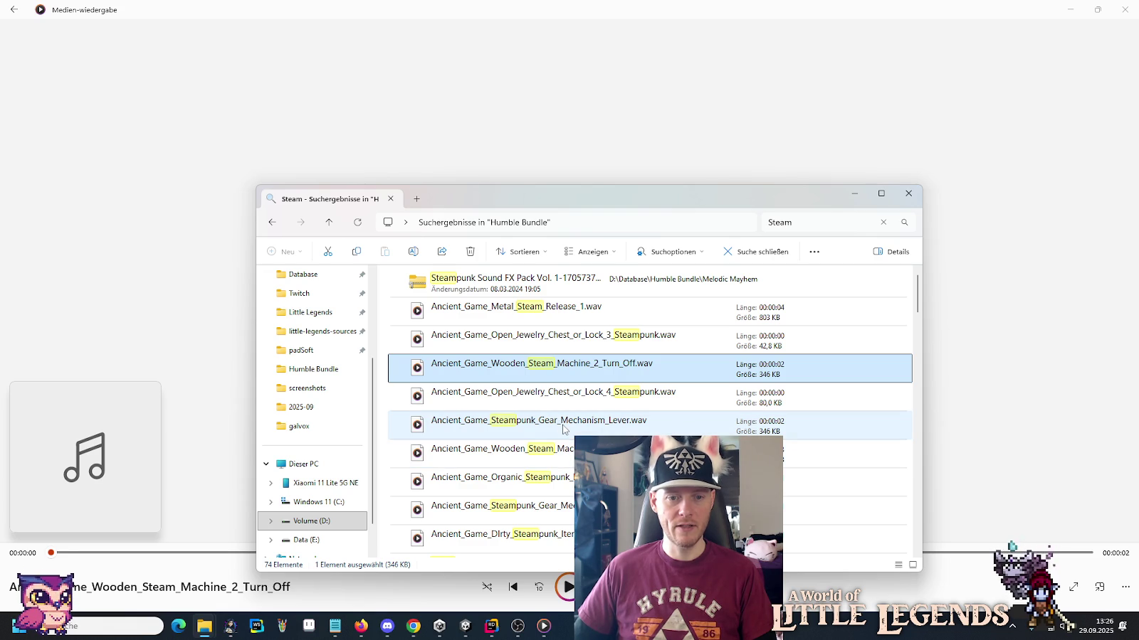
double_click(563, 429)
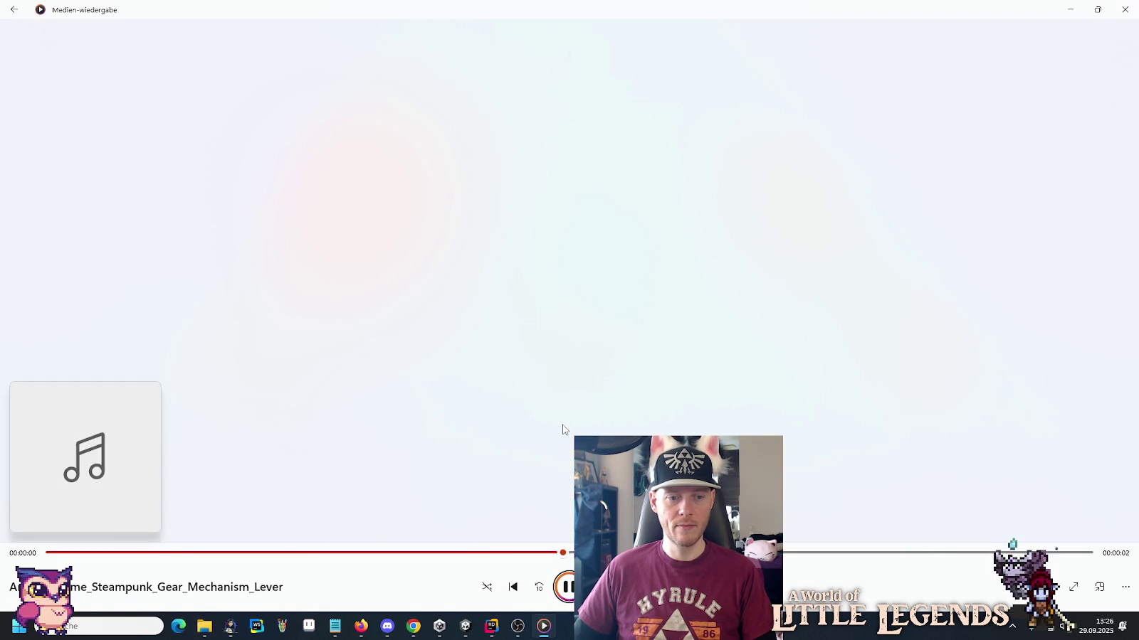
key(alt+Tab)
double_click(572, 395)
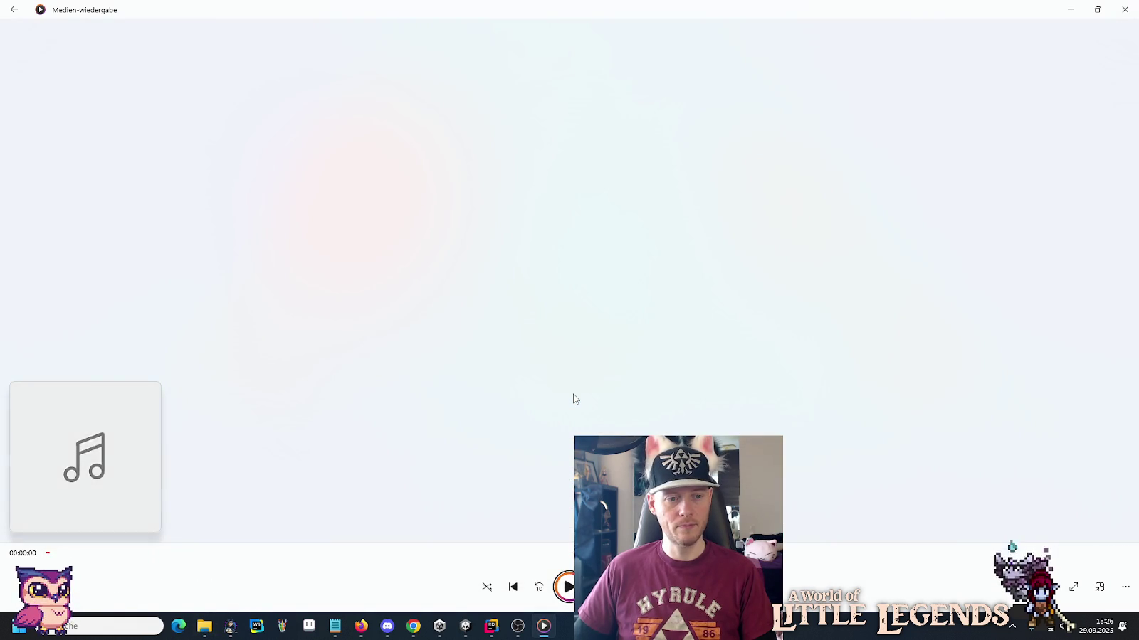
key(alt+Tab)
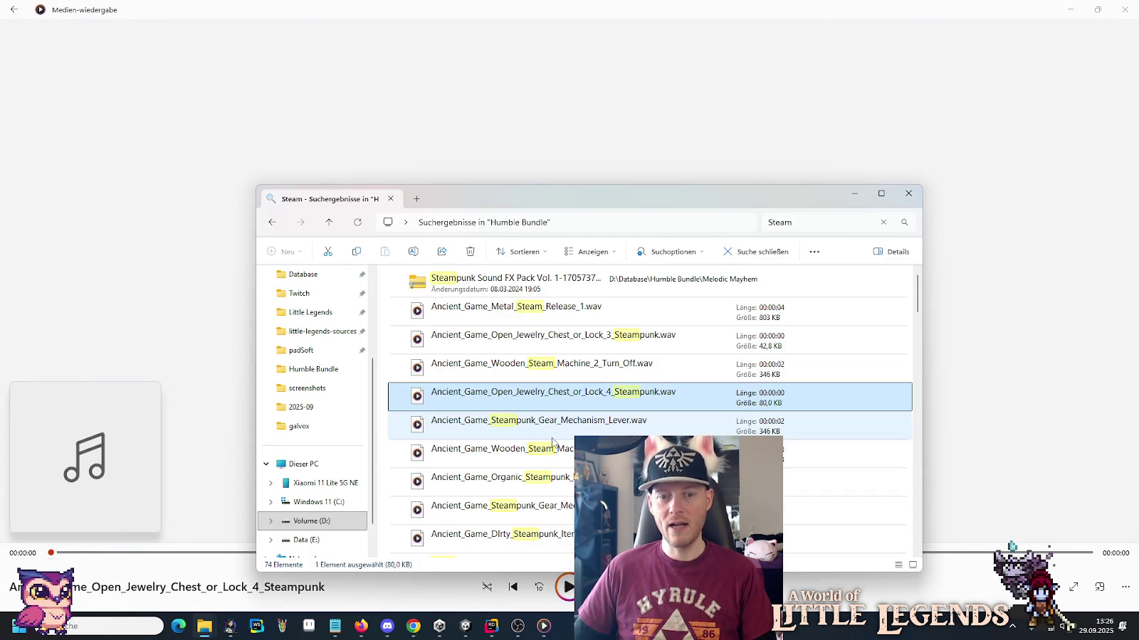
Play Wooden_Steam_Machine_1 briefly, then Organic_Steampunk_Mechanism, gear mechanism lever 2 and Dirty_Steampunk_Item.
double_click(553, 450)
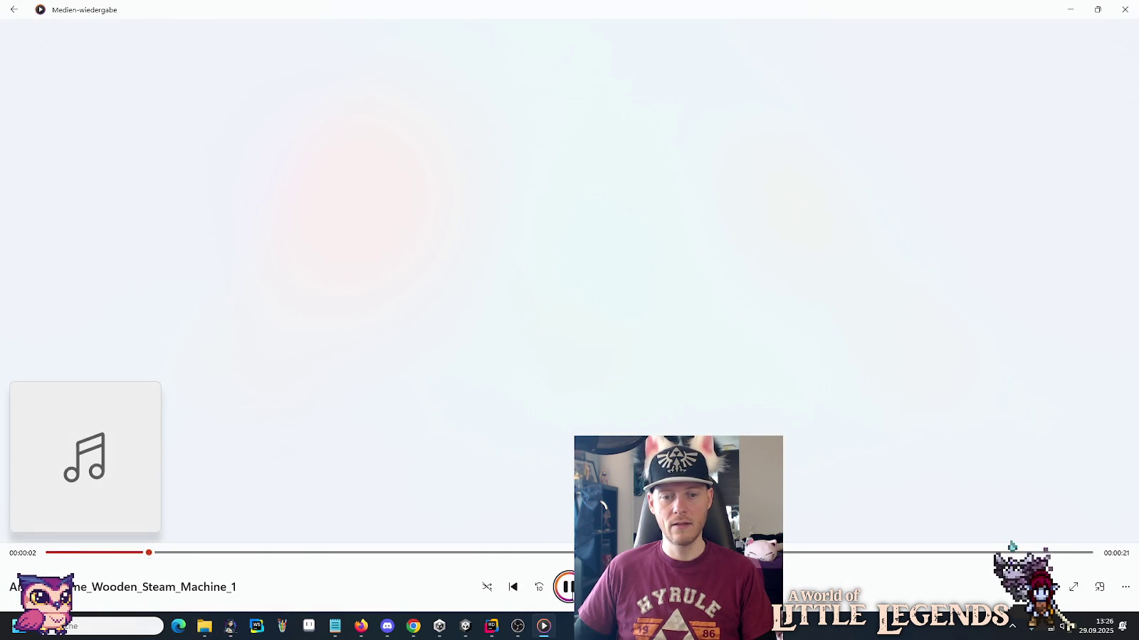
click(569, 589)
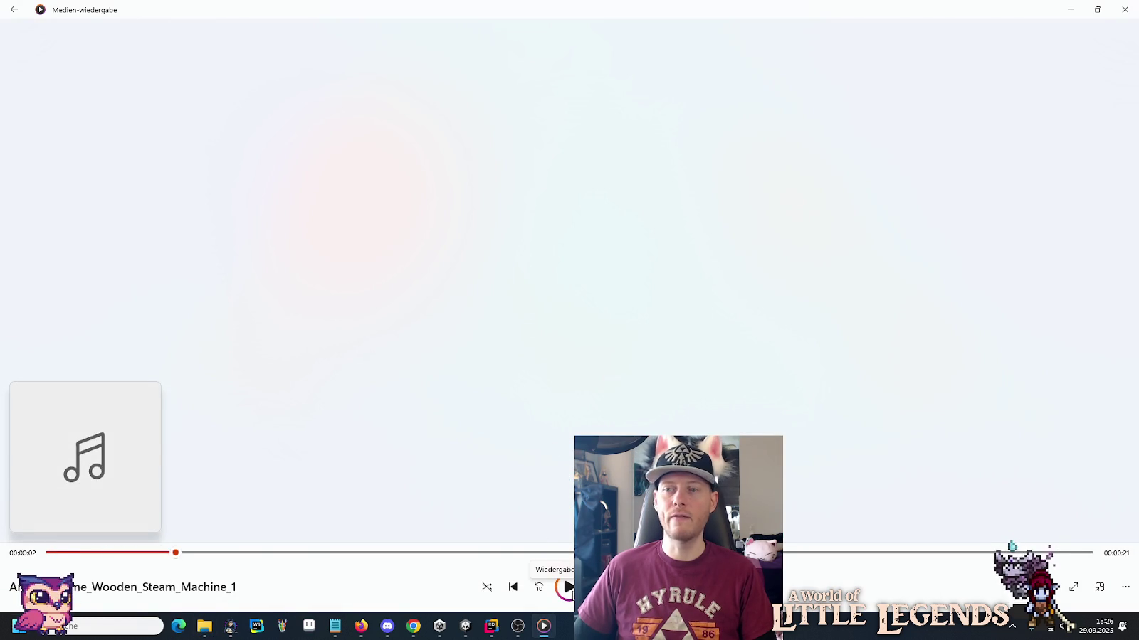
key(alt+Tab)
scroll(547, 419, down, 1)
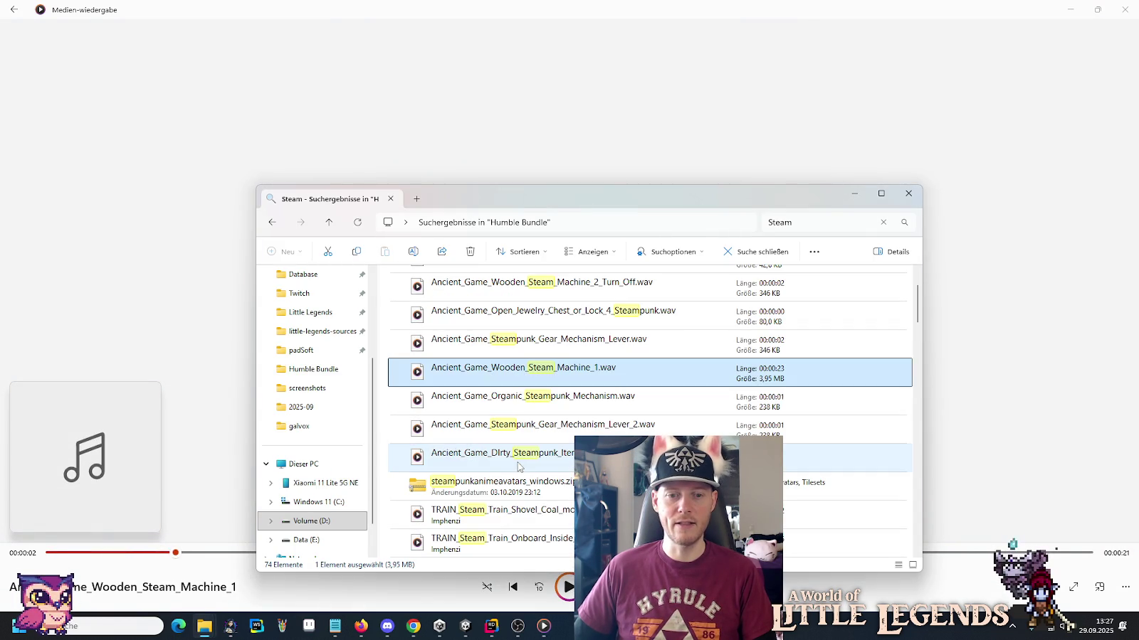
double_click(548, 407)
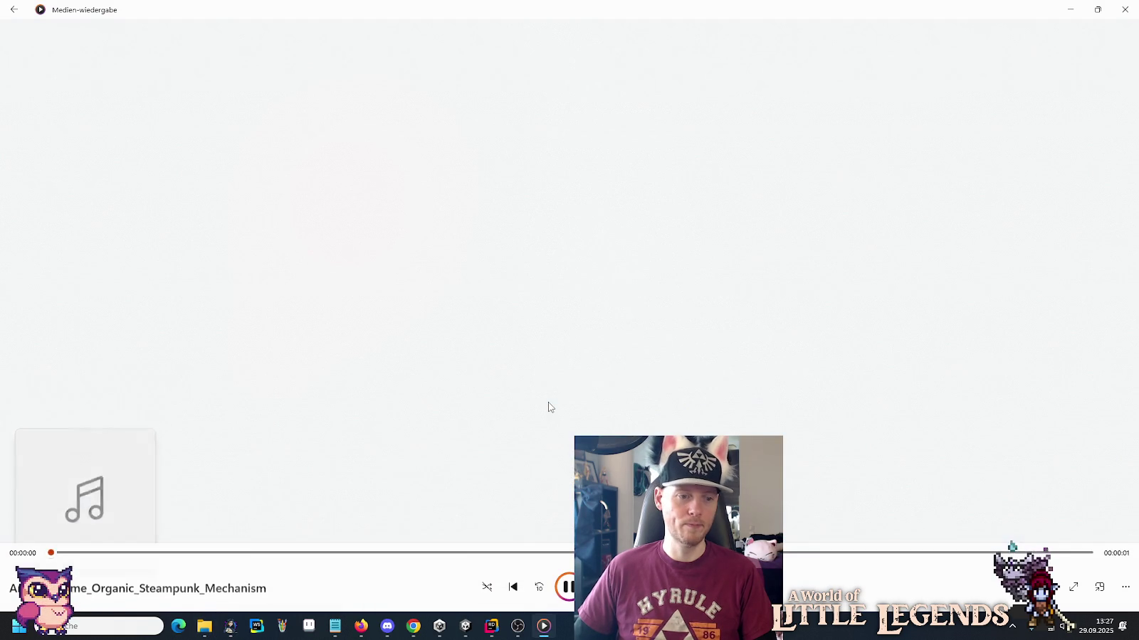
key(alt+Tab)
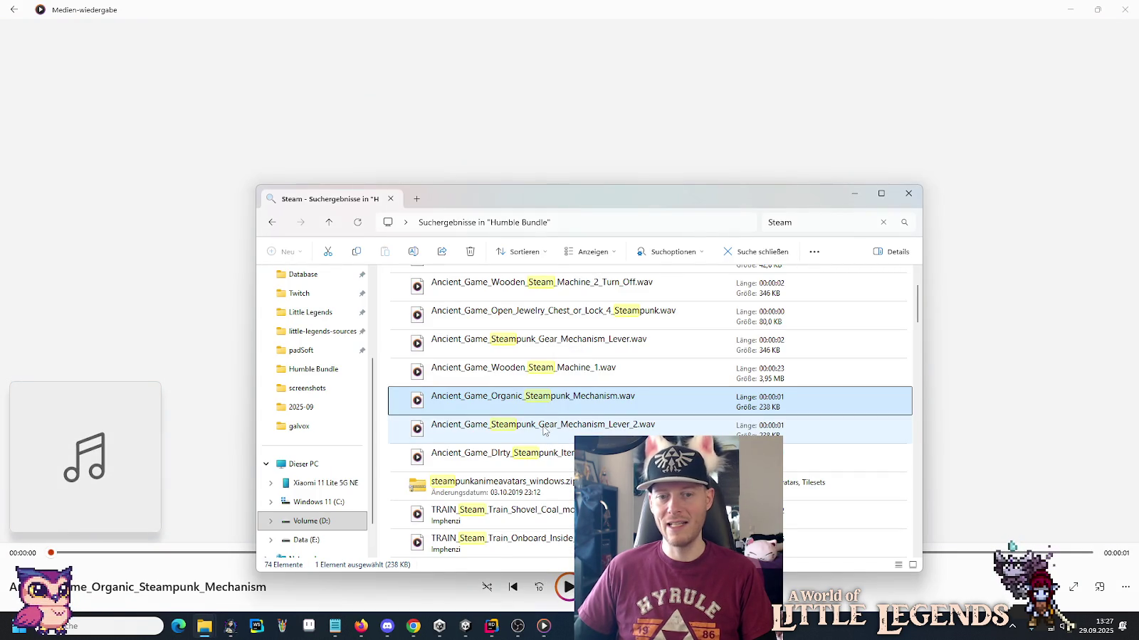
double_click(545, 427)
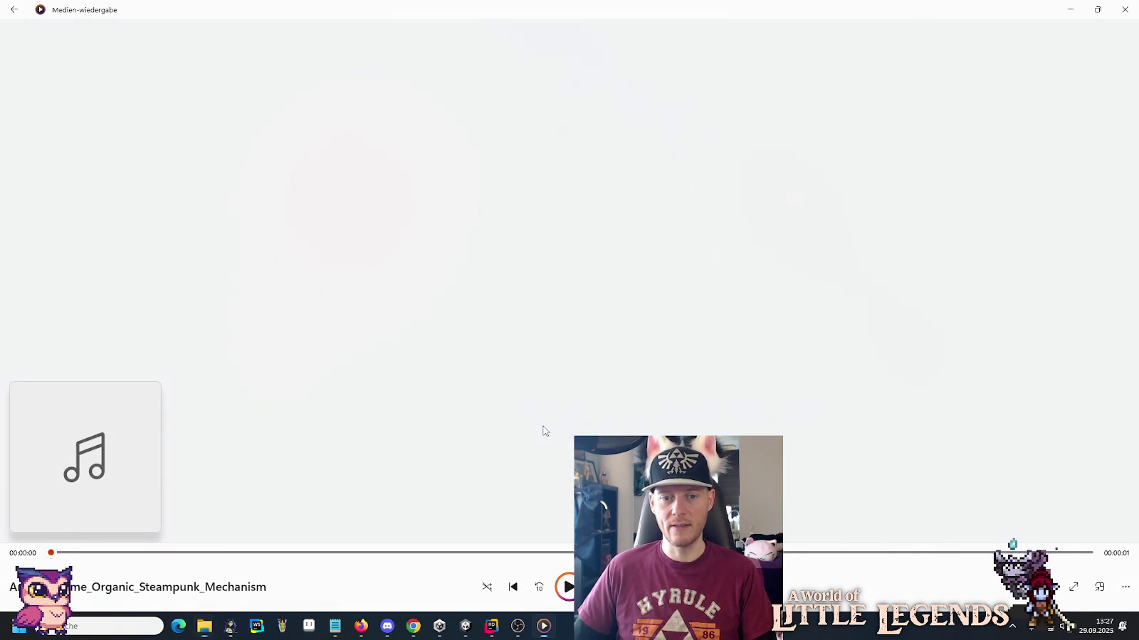
key(alt+Tab)
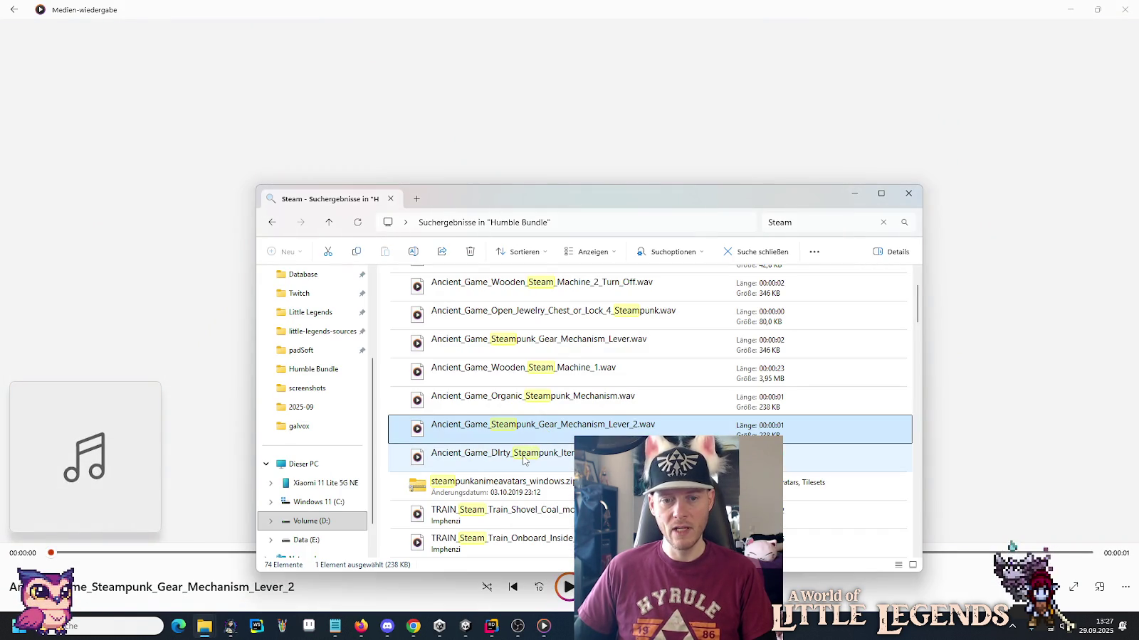
double_click(524, 460)
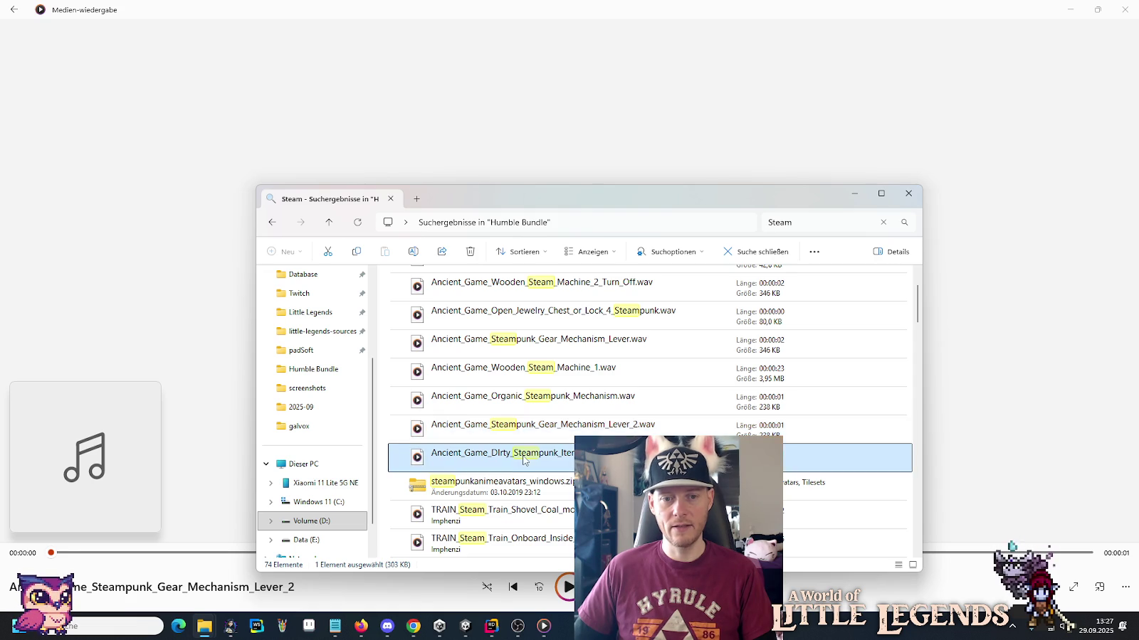
key(alt+Tab)
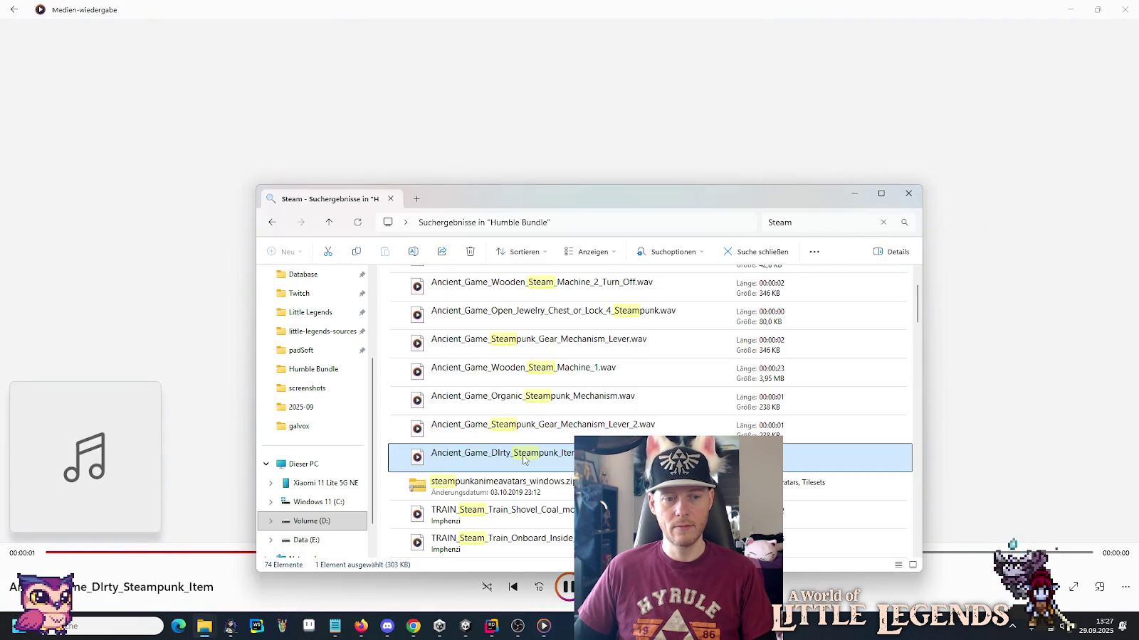
scroll(523, 456, down, 1)
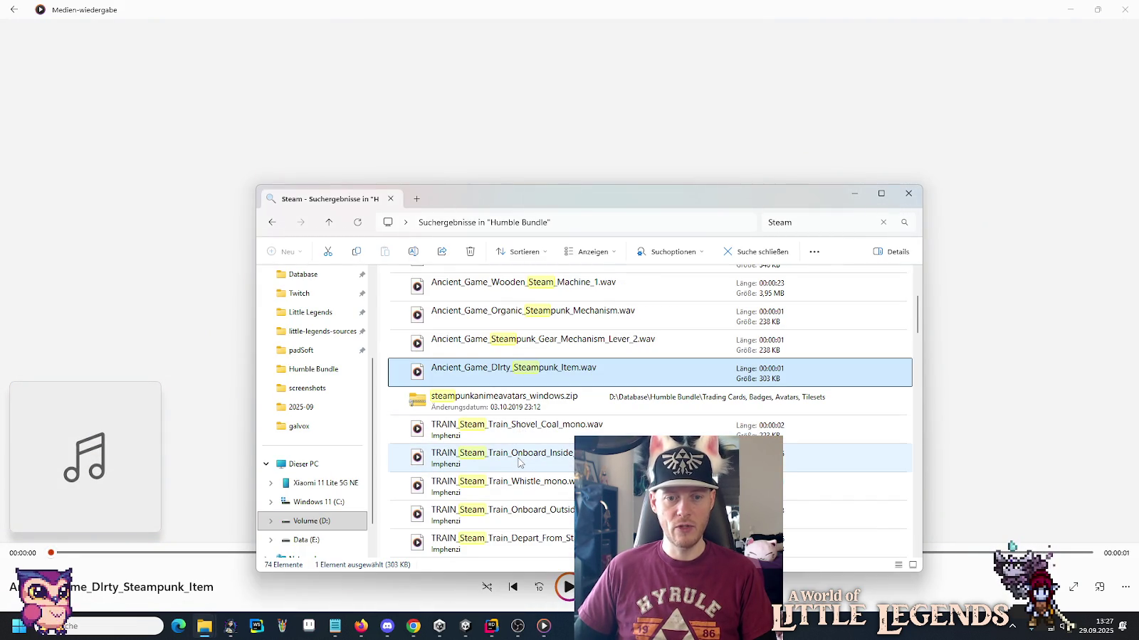
Play TRAIN_Steam_Train_Whistle_mono, WHOOSH_Steam_Fast_03_mono and Train_Onboard_Outside_01_loop_stereo.
scroll(518, 463, down, 1)
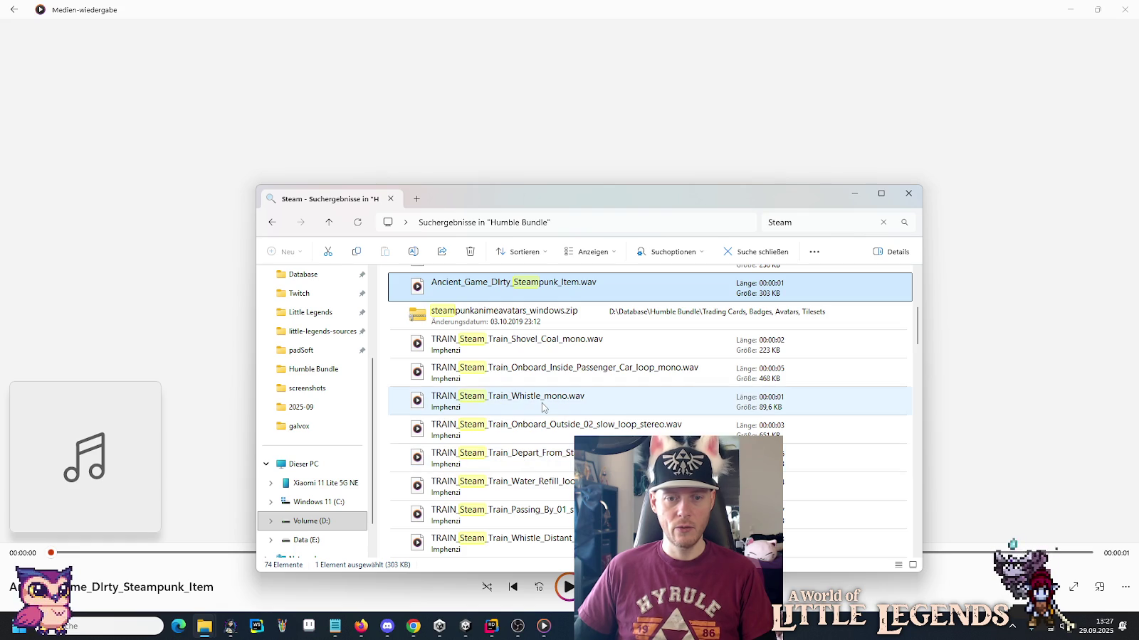
double_click(541, 402)
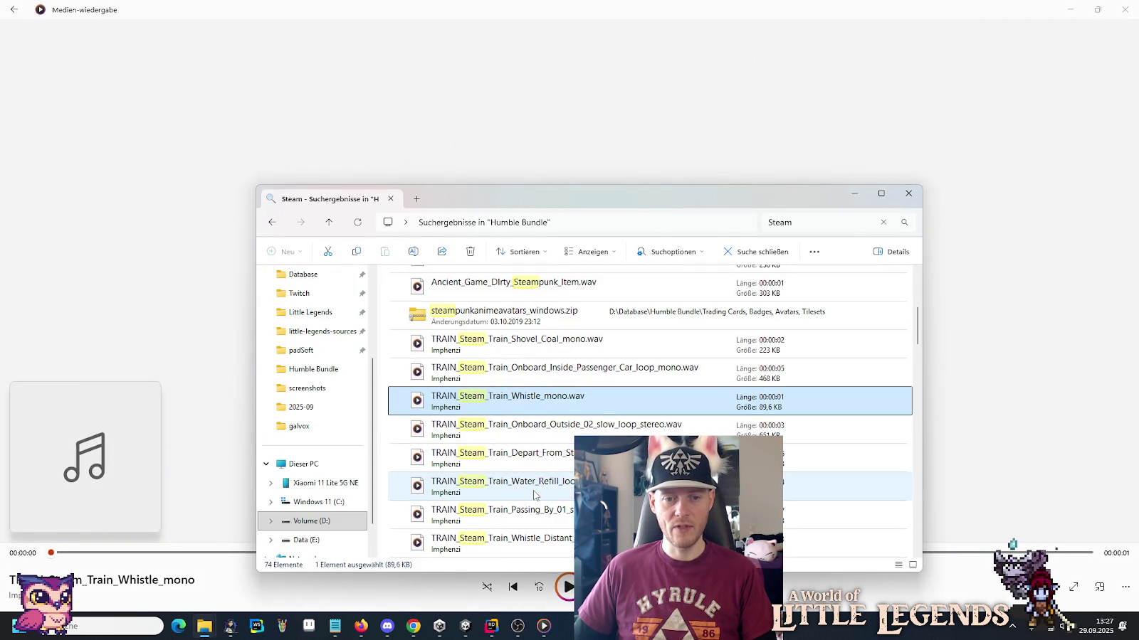
scroll(534, 520, down, 1)
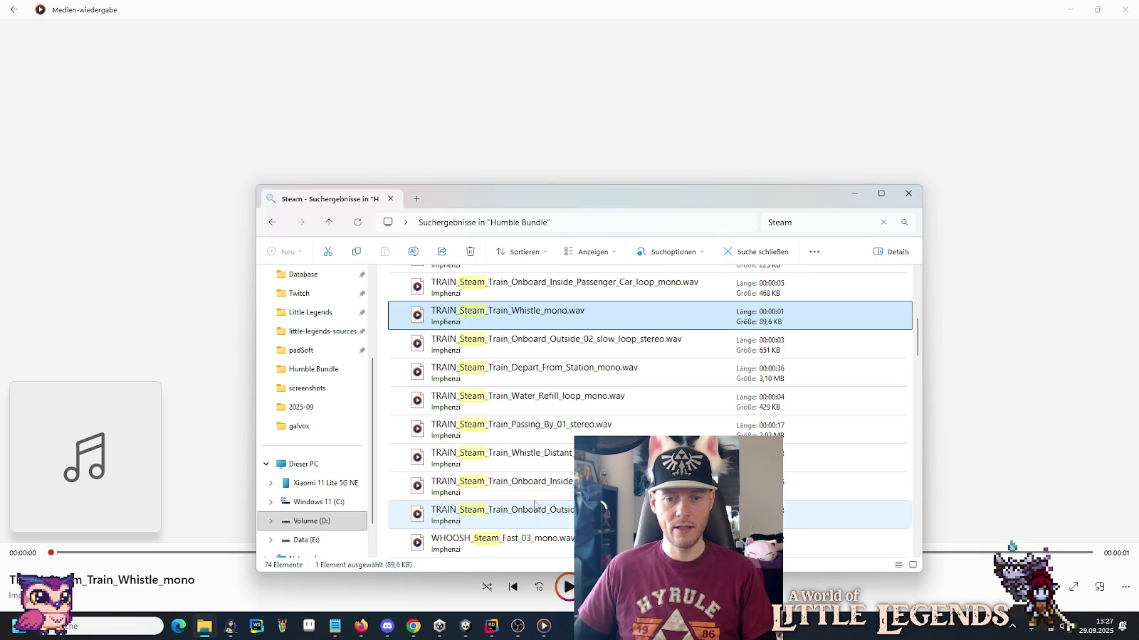
scroll(535, 449, down, 1)
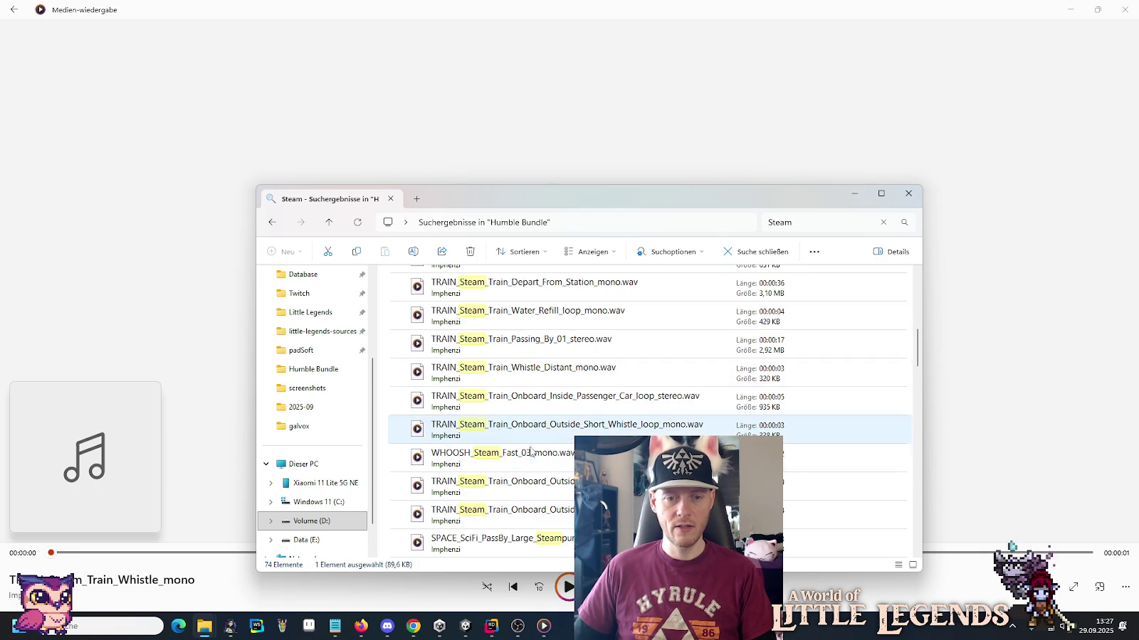
double_click(531, 455)
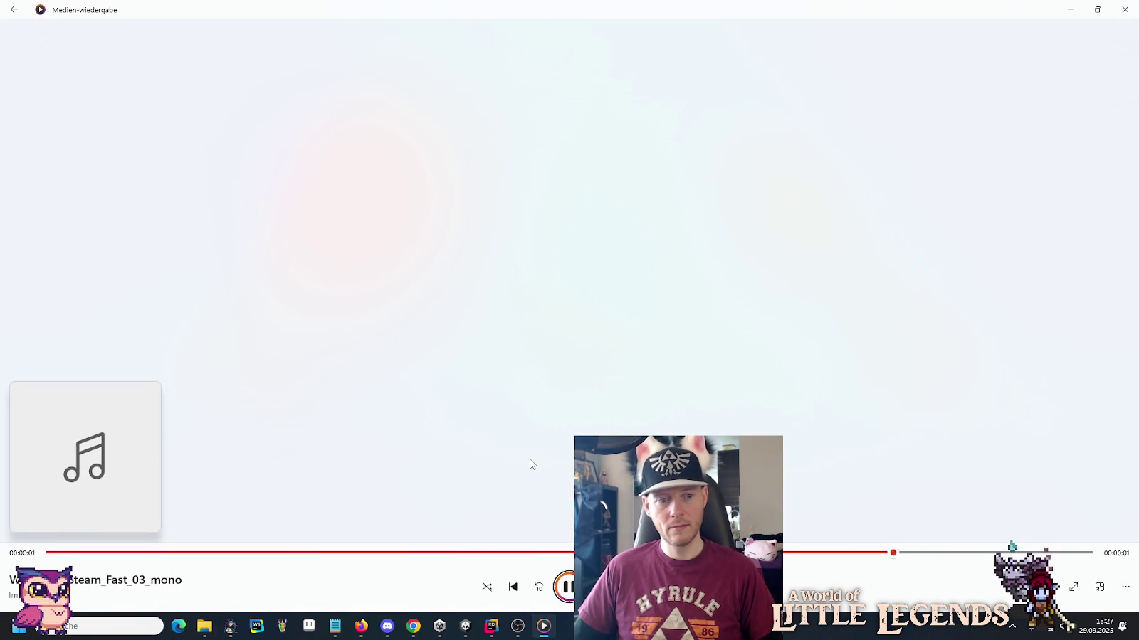
key(alt+Tab)
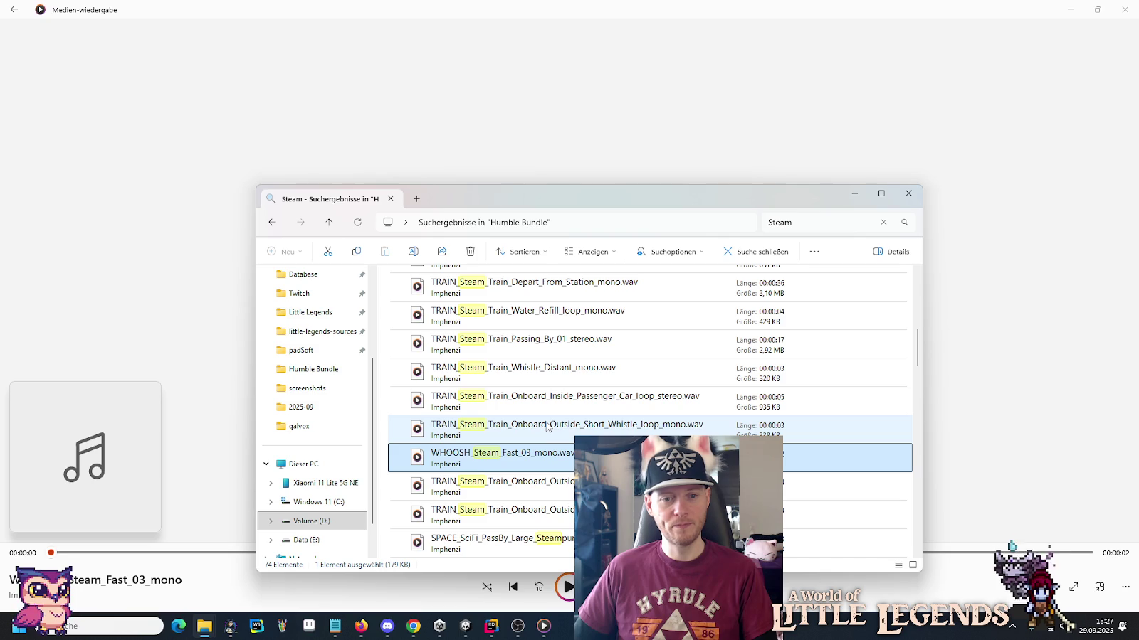
double_click(531, 496)
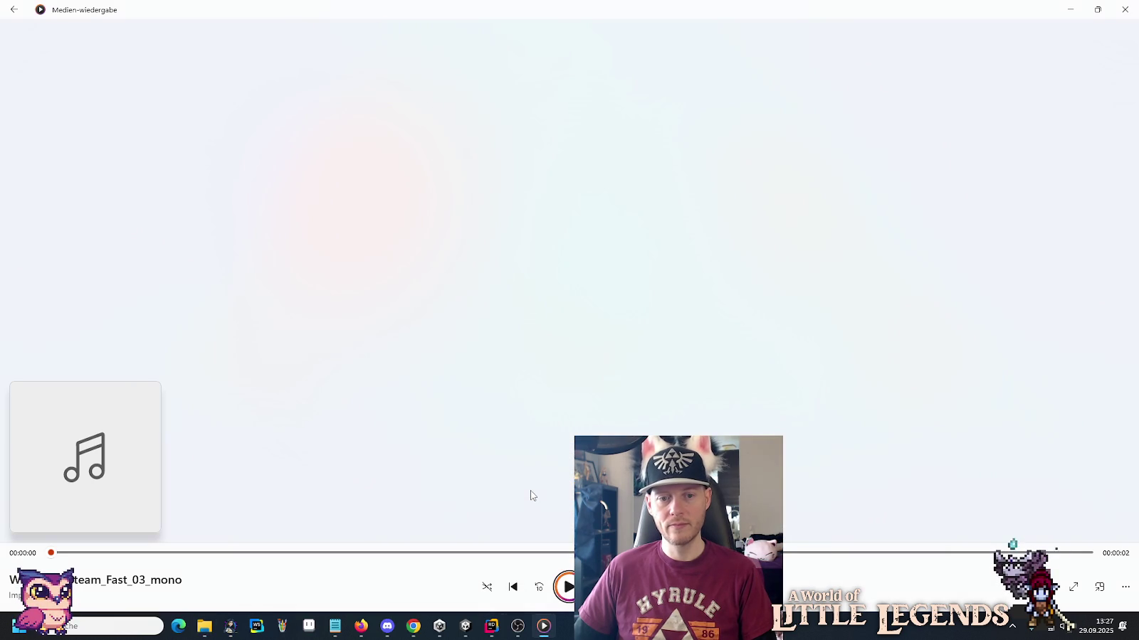
key(alt+Tab)
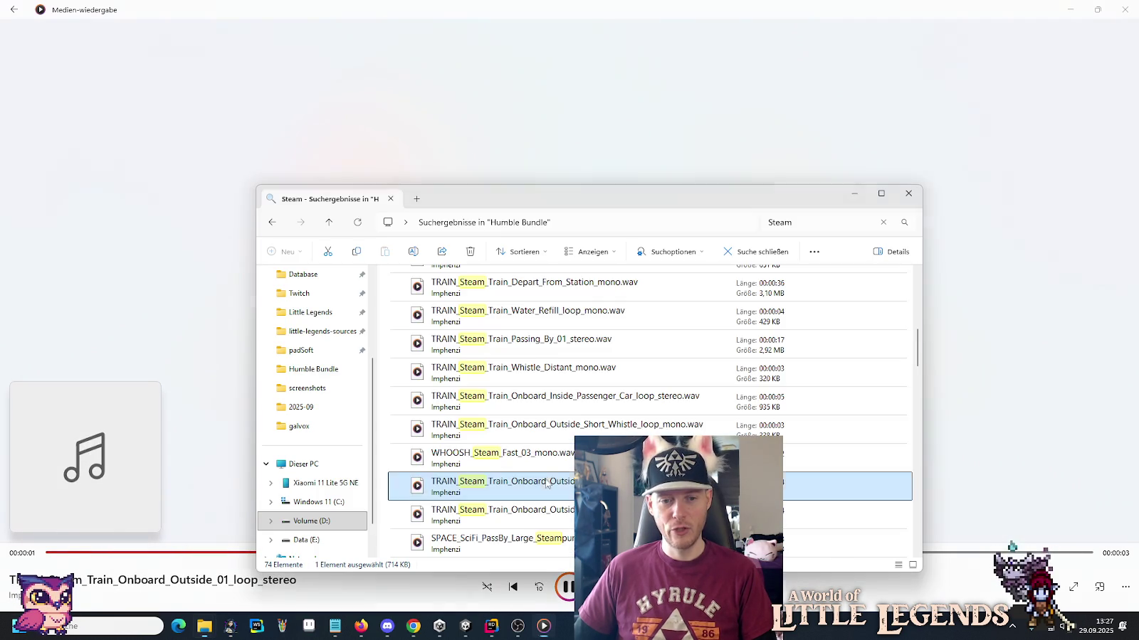
Play WHOOSH_Steam_Fast_01_mono, WHOOSH_Steam_Wobble_Fast_03_mono and WHOOSH_Steam_Fast_02_mono.
scroll(563, 363, down, 3)
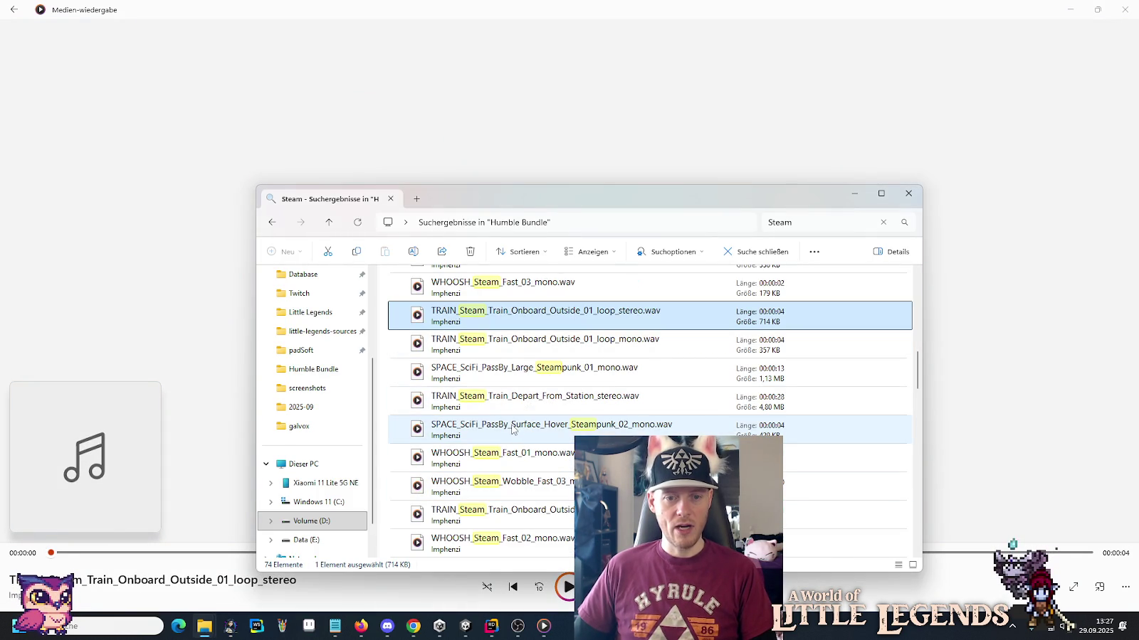
double_click(509, 463)
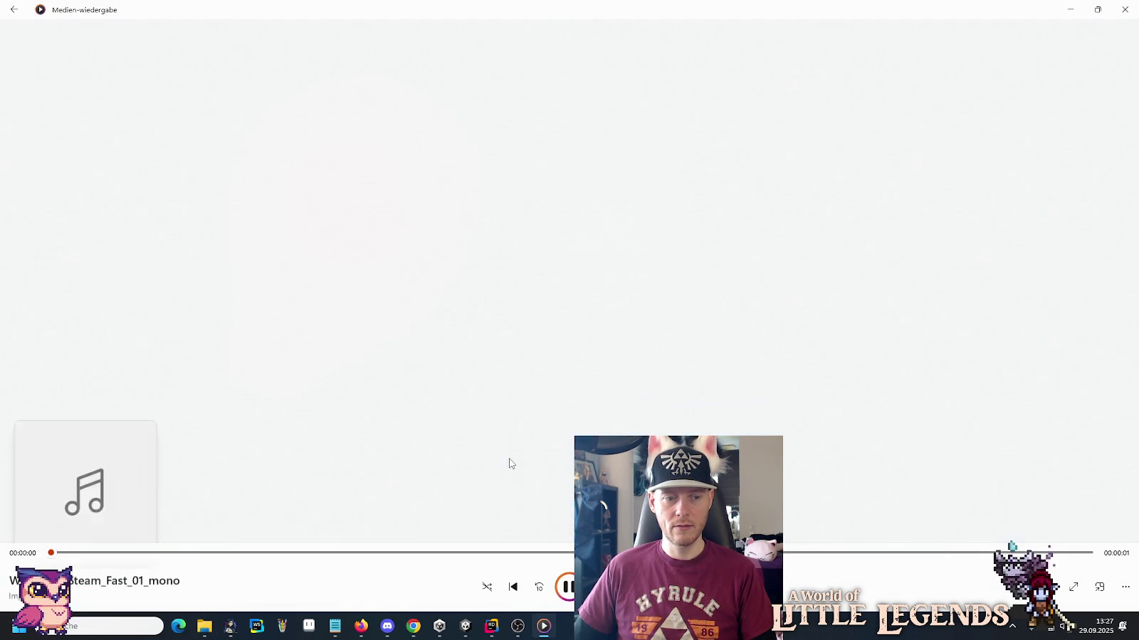
key(alt+Tab)
double_click(523, 480)
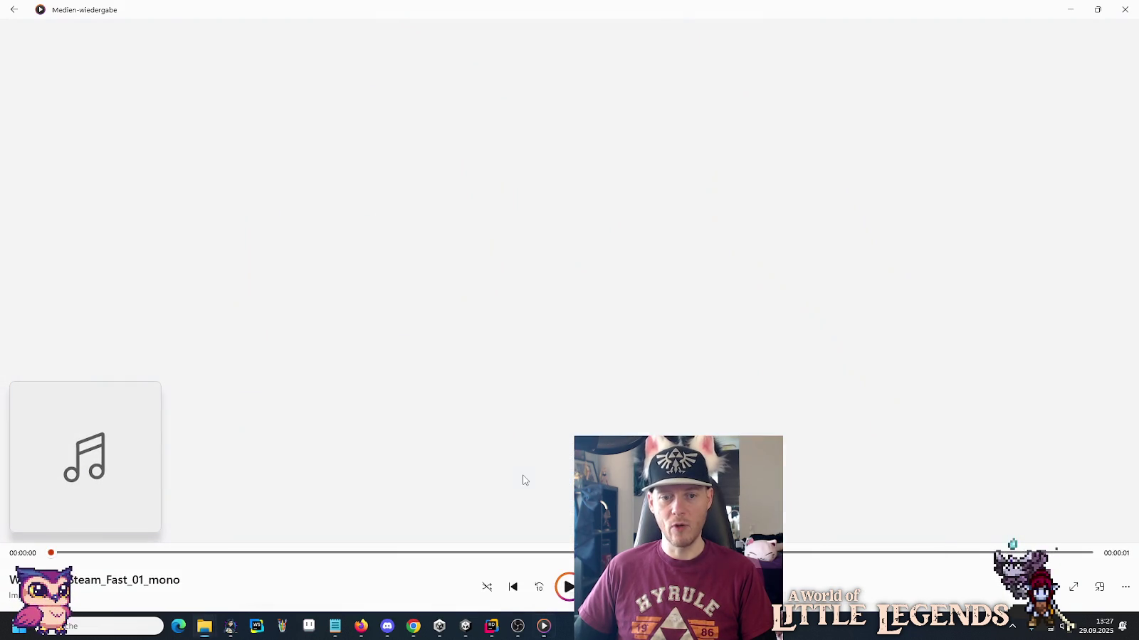
key(alt+Tab)
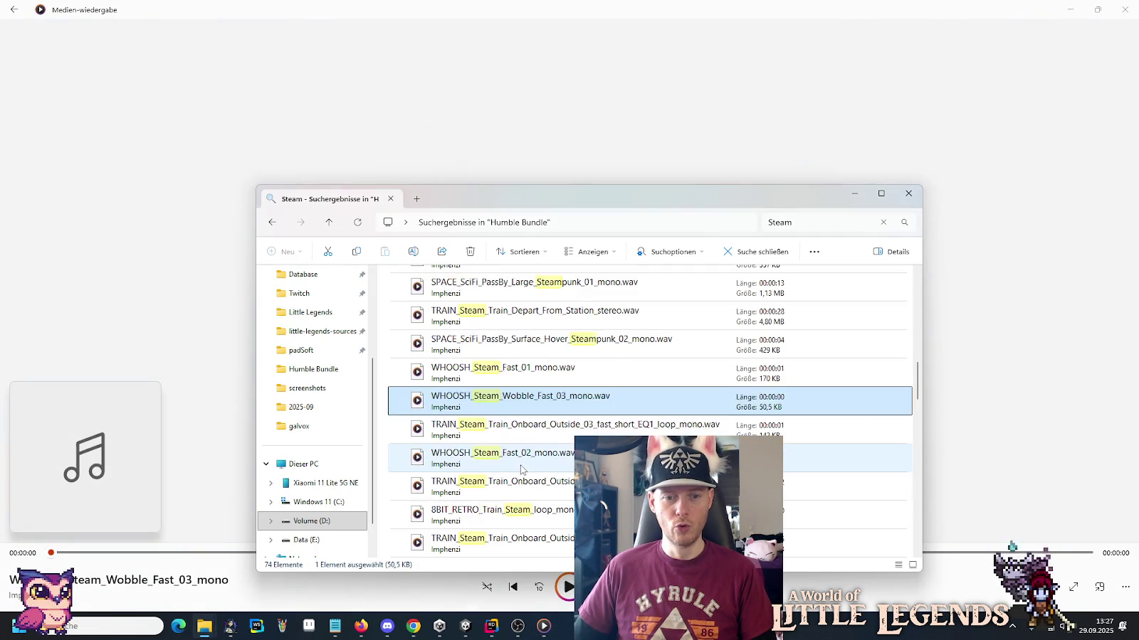
scroll(523, 473, down, 2)
double_click(526, 377)
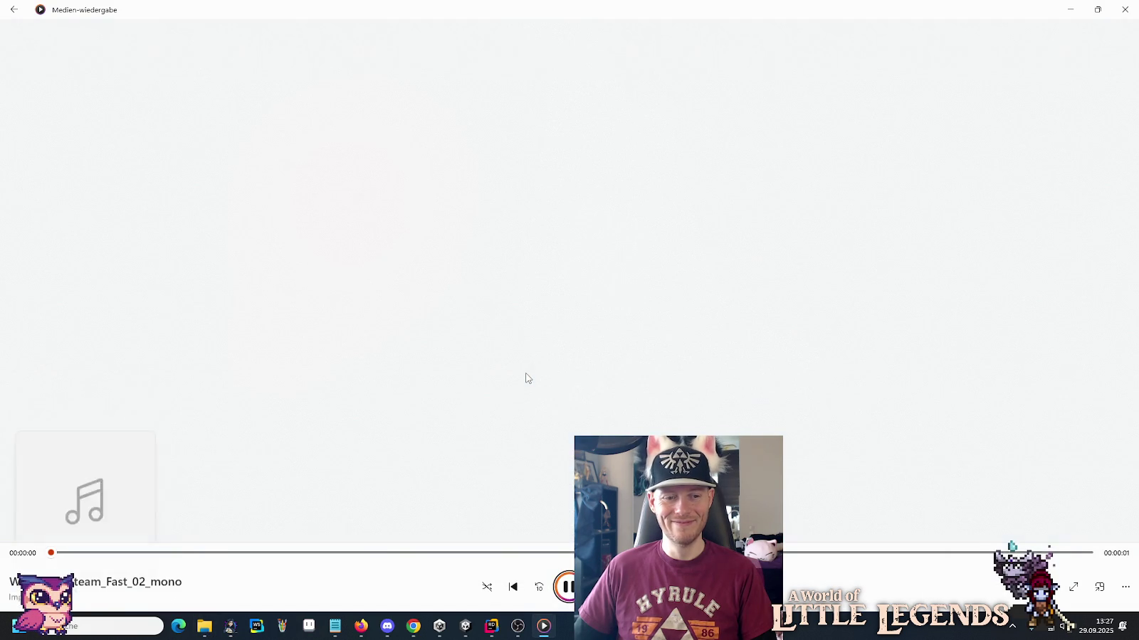
key(alt+Tab)
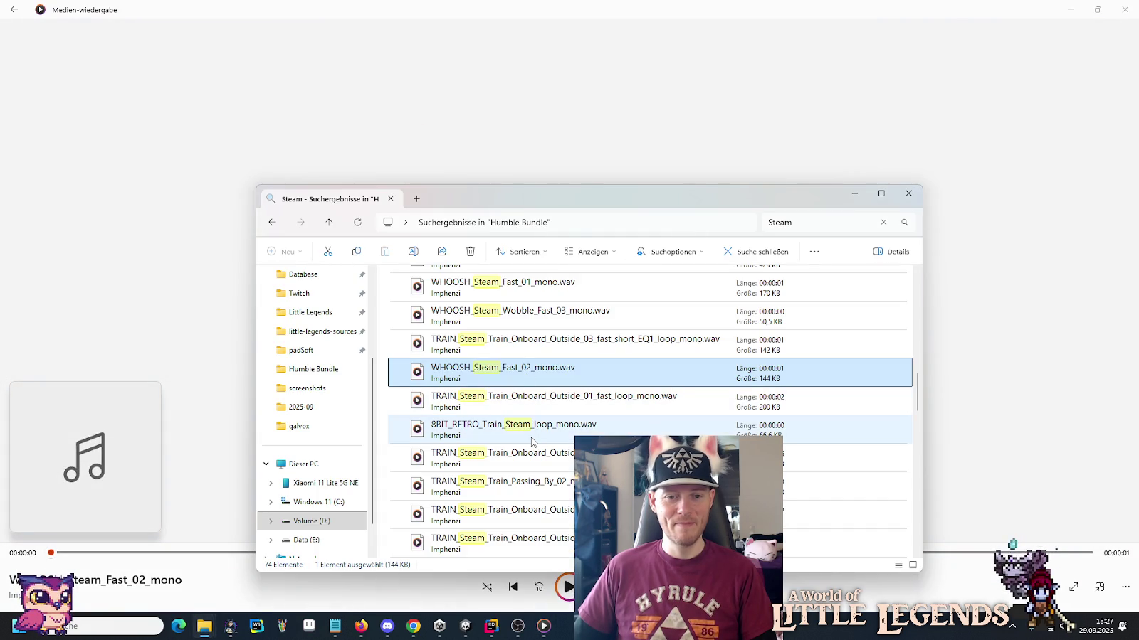
Scroll further down the results and play steam_engine_loop_01.
scroll(531, 441, down, 1)
scroll(531, 441, down, 1)
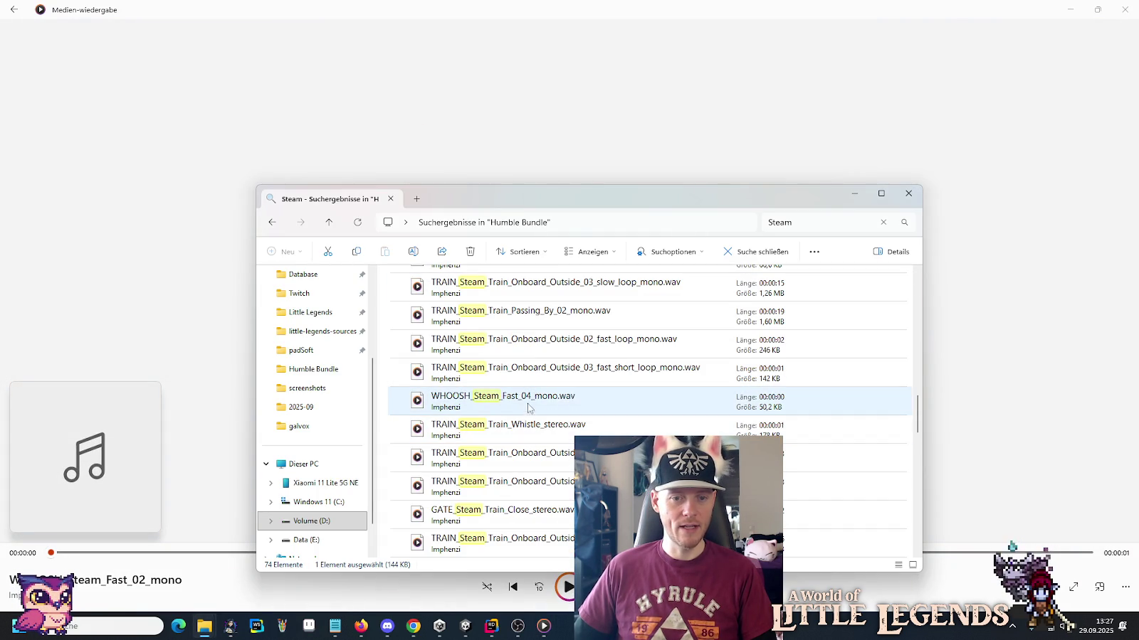
scroll(518, 447, down, 1)
scroll(518, 447, down, 3)
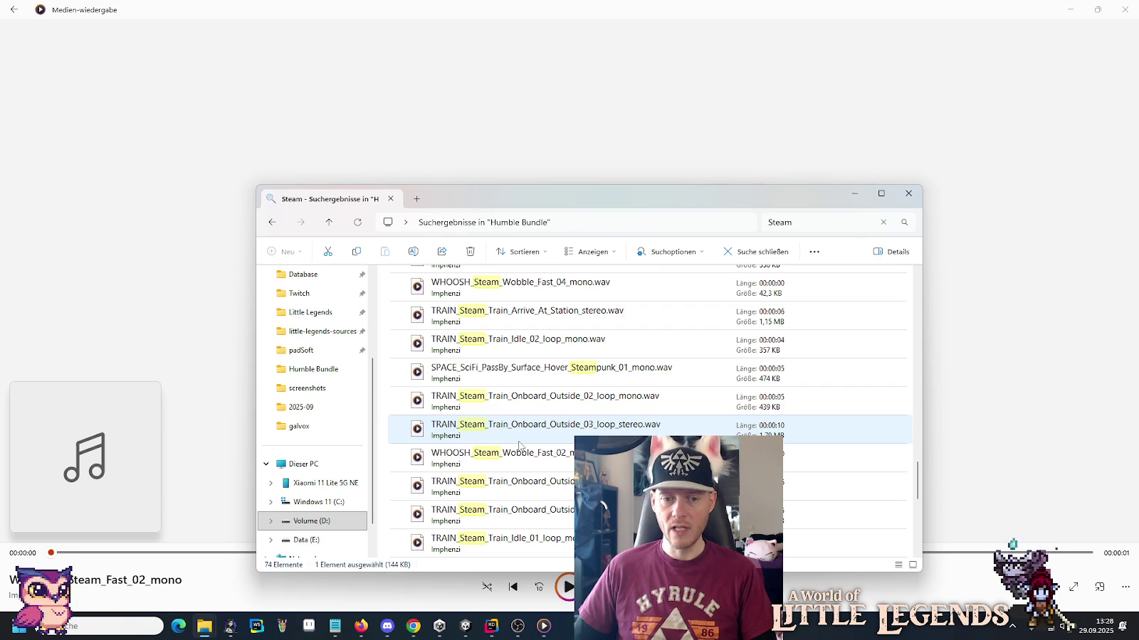
scroll(519, 447, down, 3)
scroll(519, 446, down, 3)
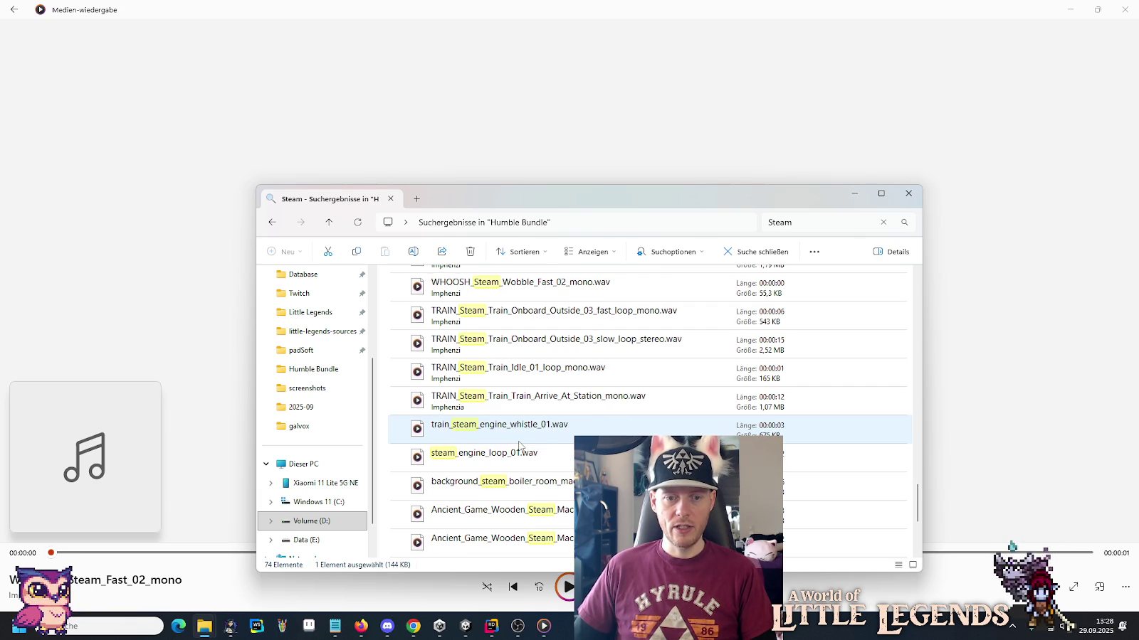
double_click(518, 451)
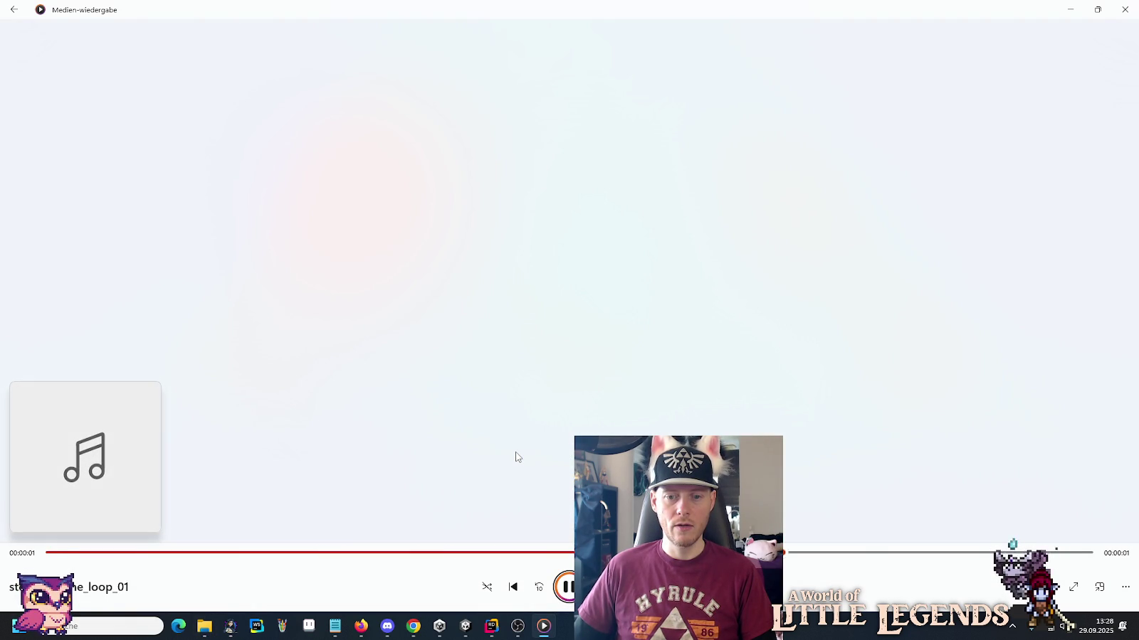
key(alt+Tab)
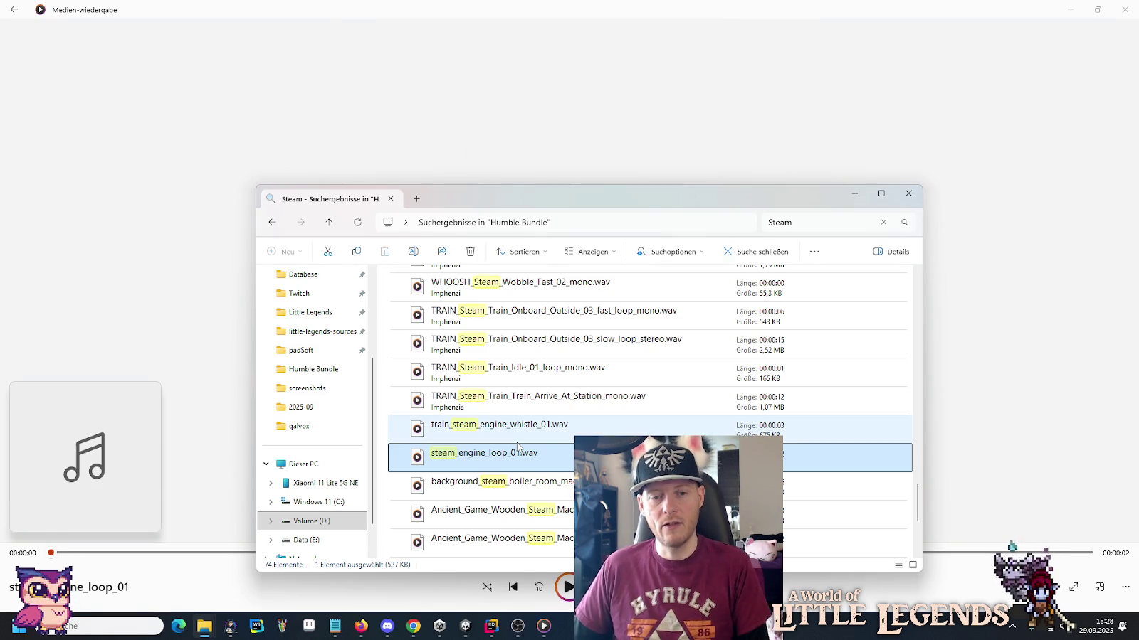
Play background_steam_boiler_room_machine_loop_01, then Ancient_Game_Wooden_Steam_Machine_1.
scroll(518, 446, down, 2)
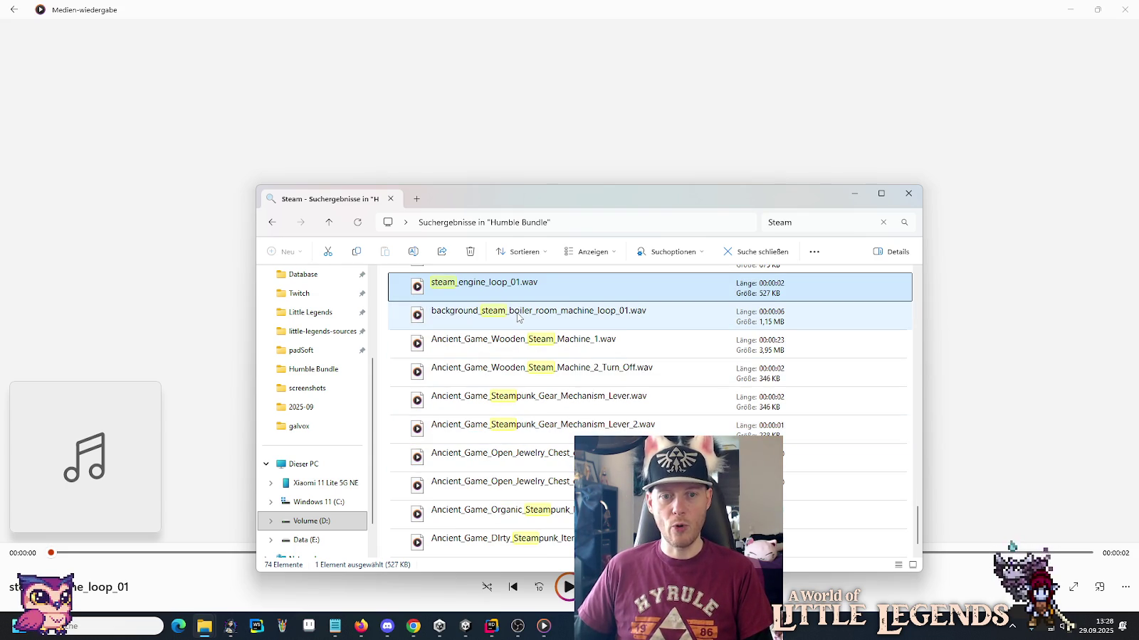
double_click(518, 317)
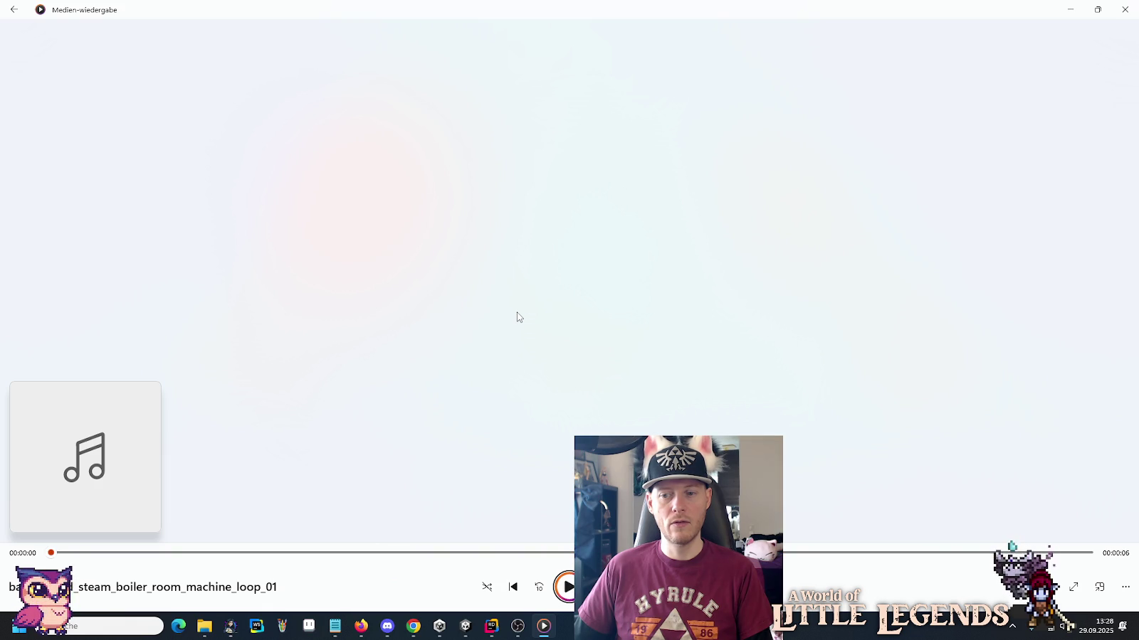
key(alt+Tab)
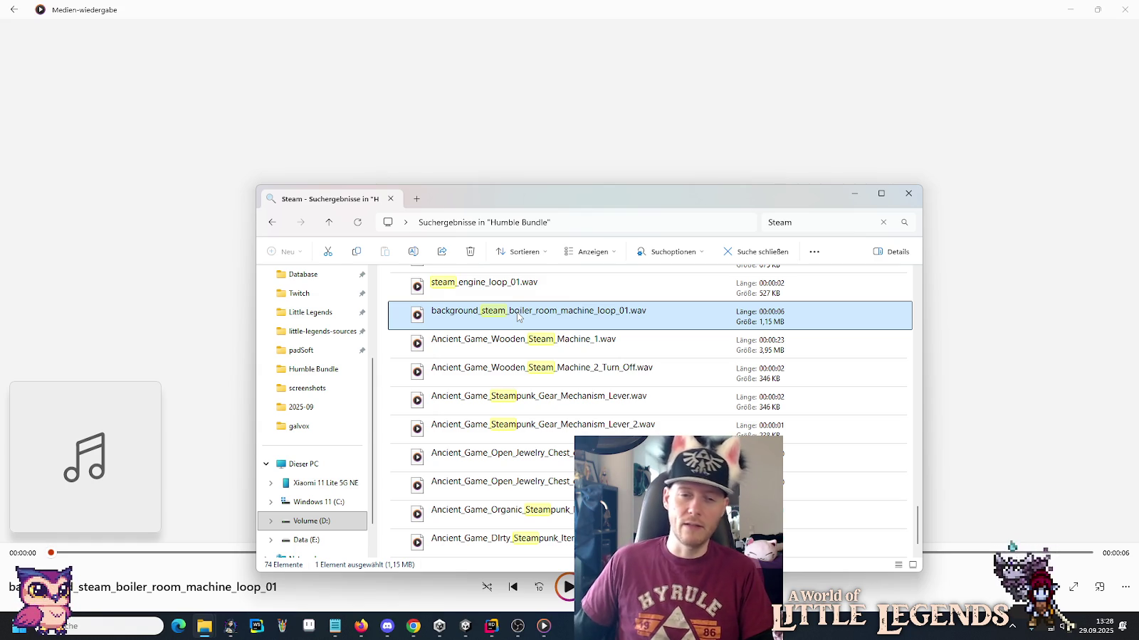
click(567, 596)
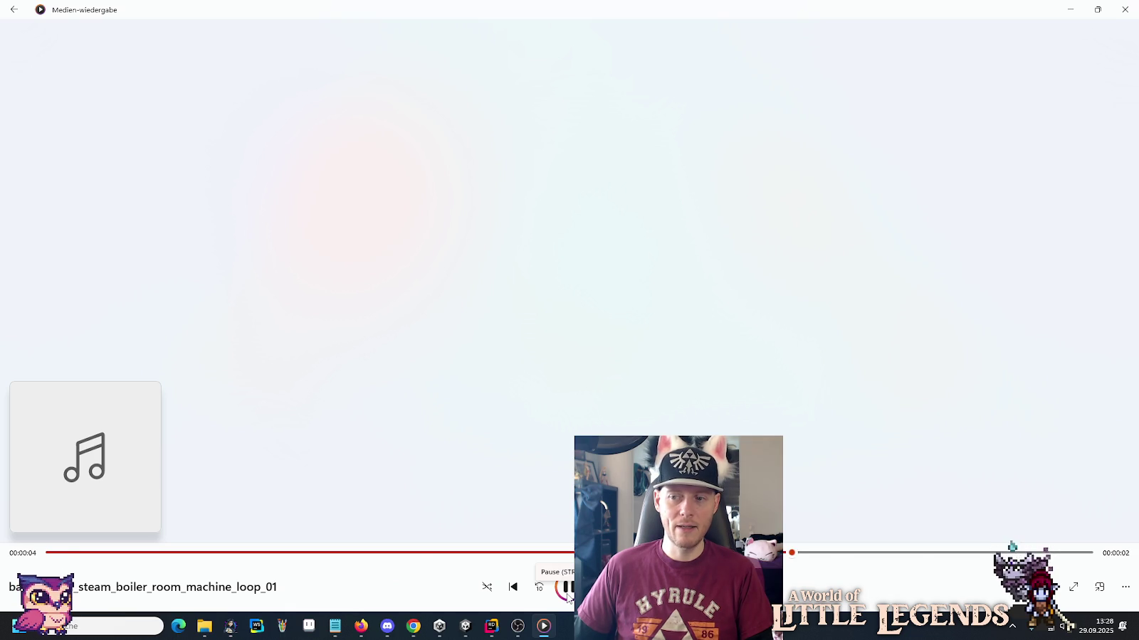
key(alt+Tab)
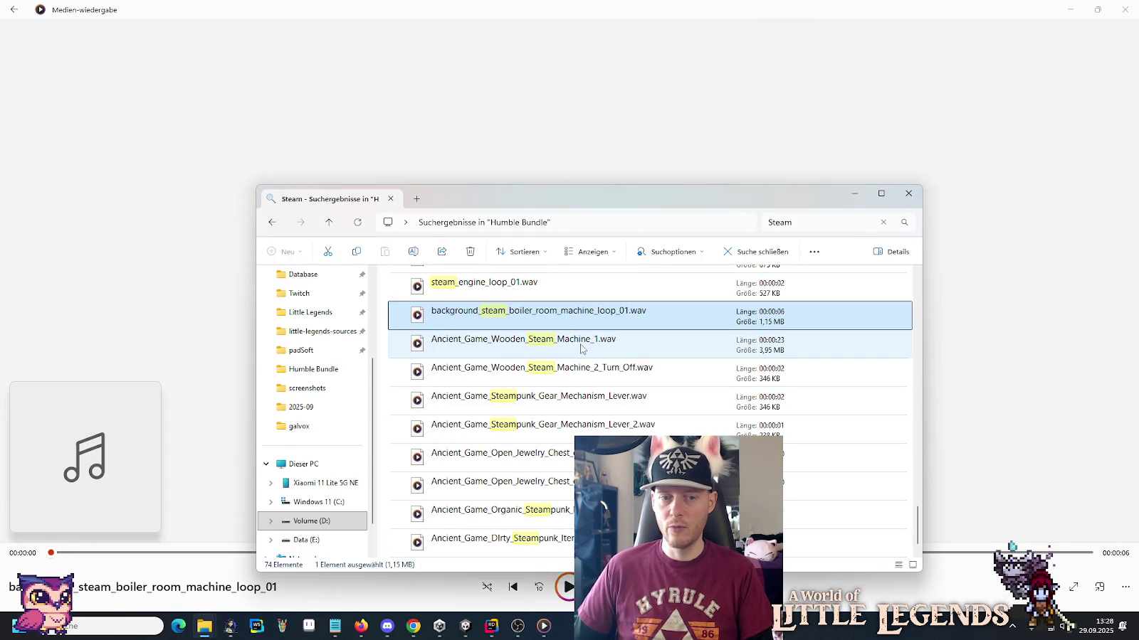
double_click(580, 347)
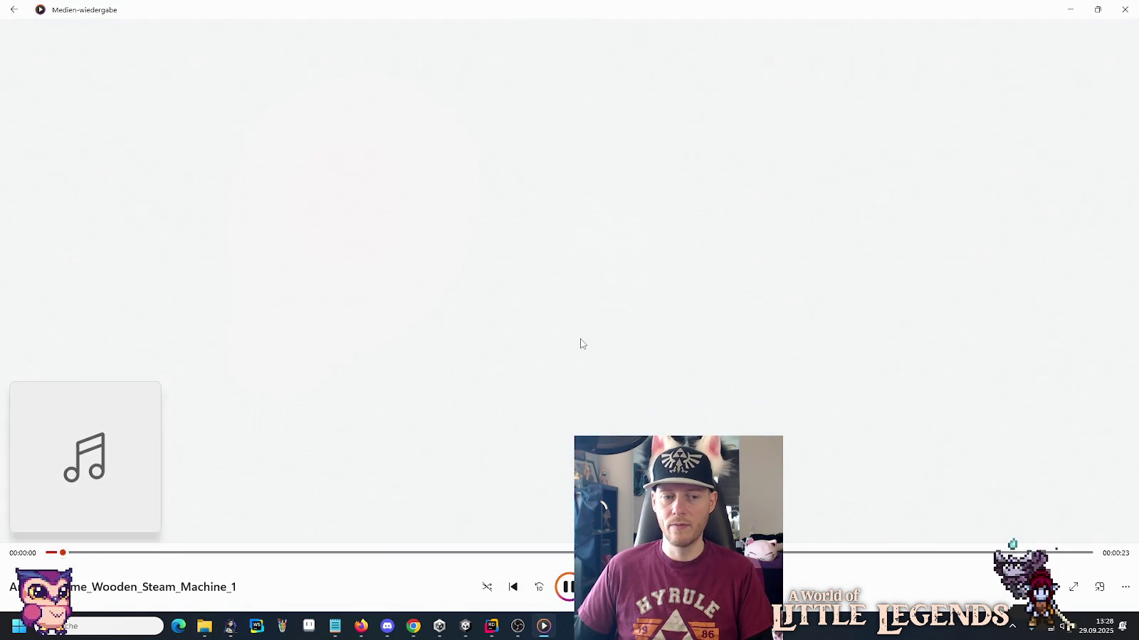
Replay Steampunk_Gear_Mechanism_Lever, Open_Jewelry_Chest_or_Lock_3_Steampunk and Organic_Steampunk_Mechanism.
key(alt+Tab)
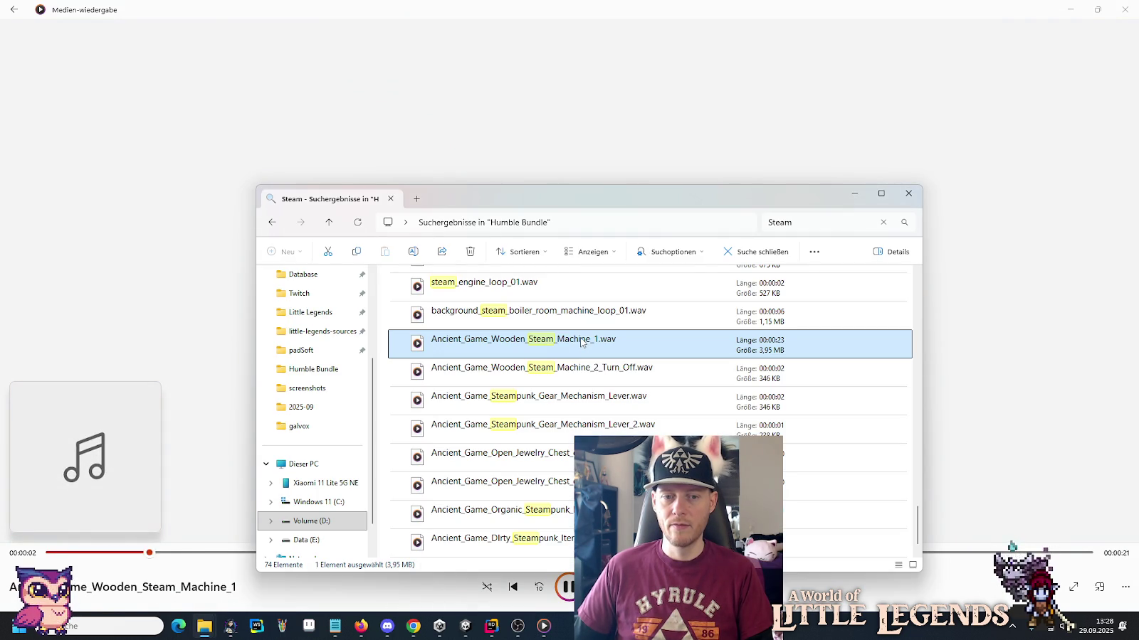
double_click(579, 400)
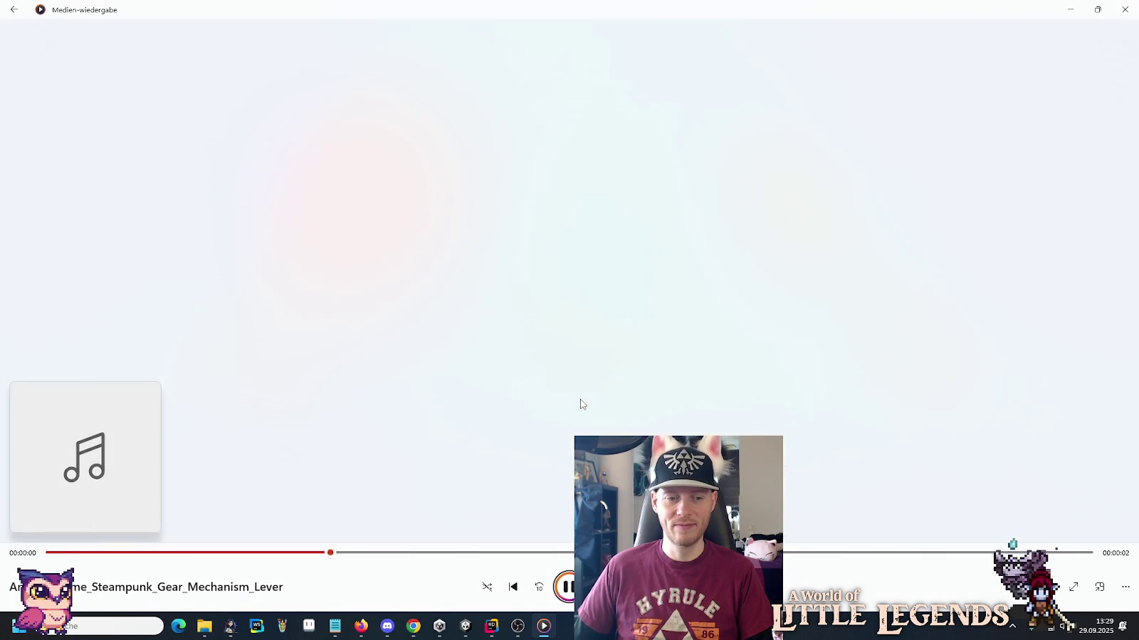
key(alt+Tab)
double_click(563, 449)
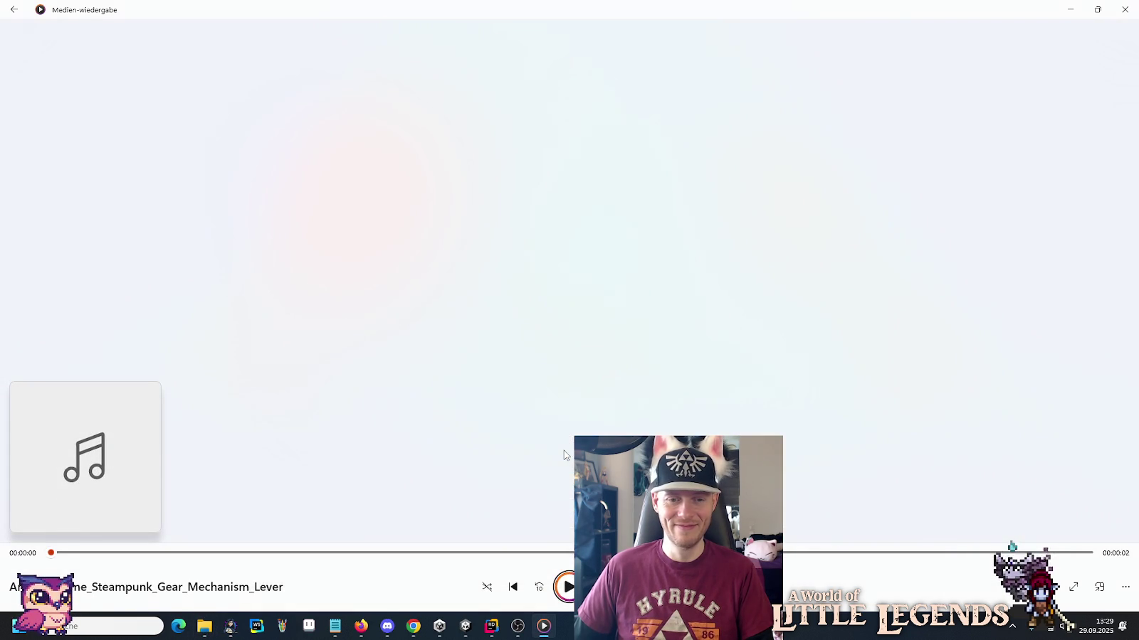
key(alt+Tab)
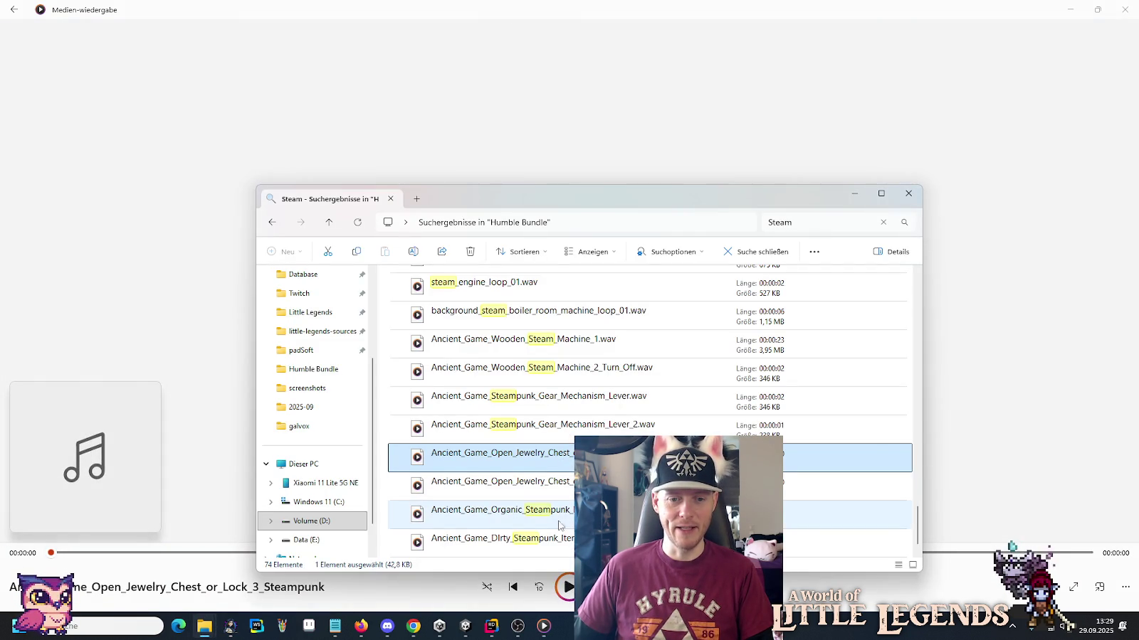
double_click(560, 520)
Play Dirty_Steampunk_Item and Metal_Steam_Release, then load and pause the boiler room loop.
key(alt+Tab)
key(Down)
key(Return)
key(alt+Tab)
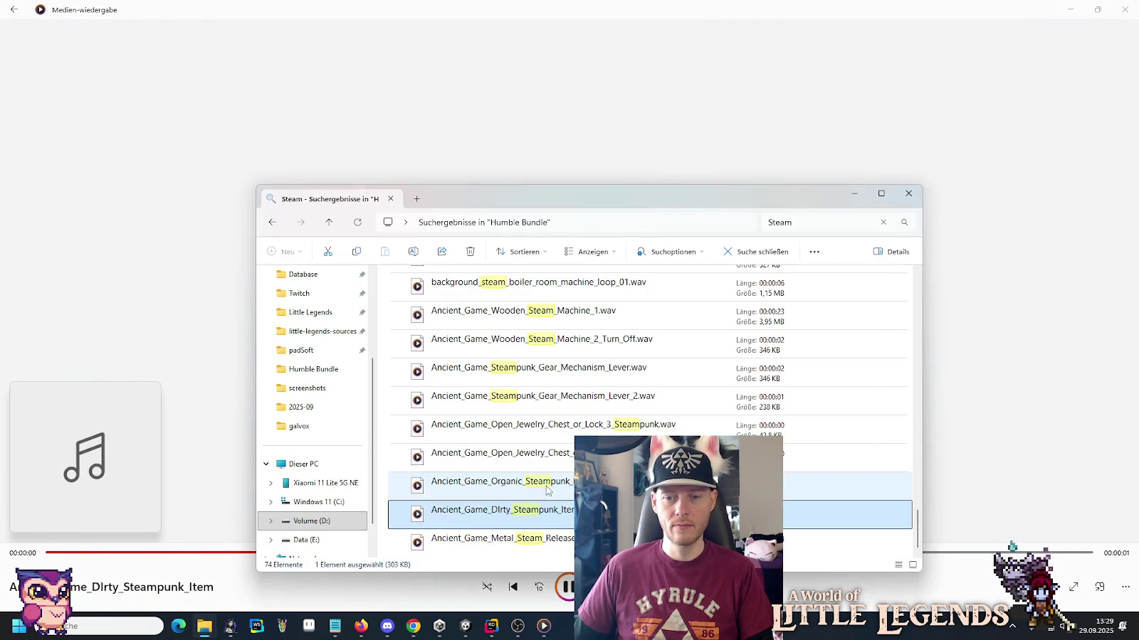
double_click(549, 542)
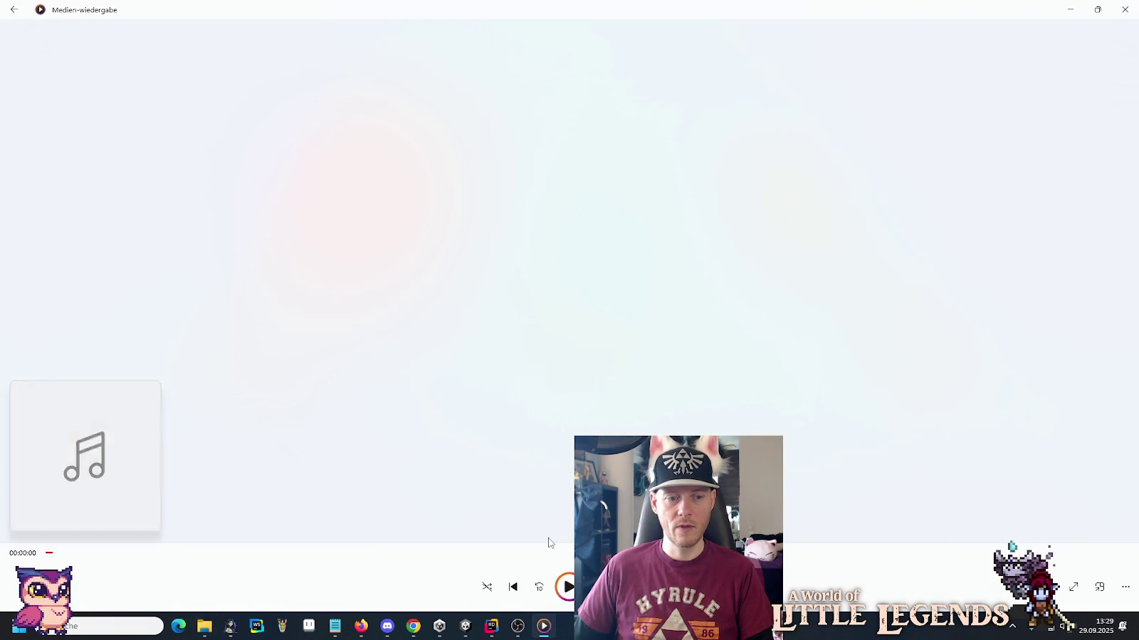
key(alt+Tab)
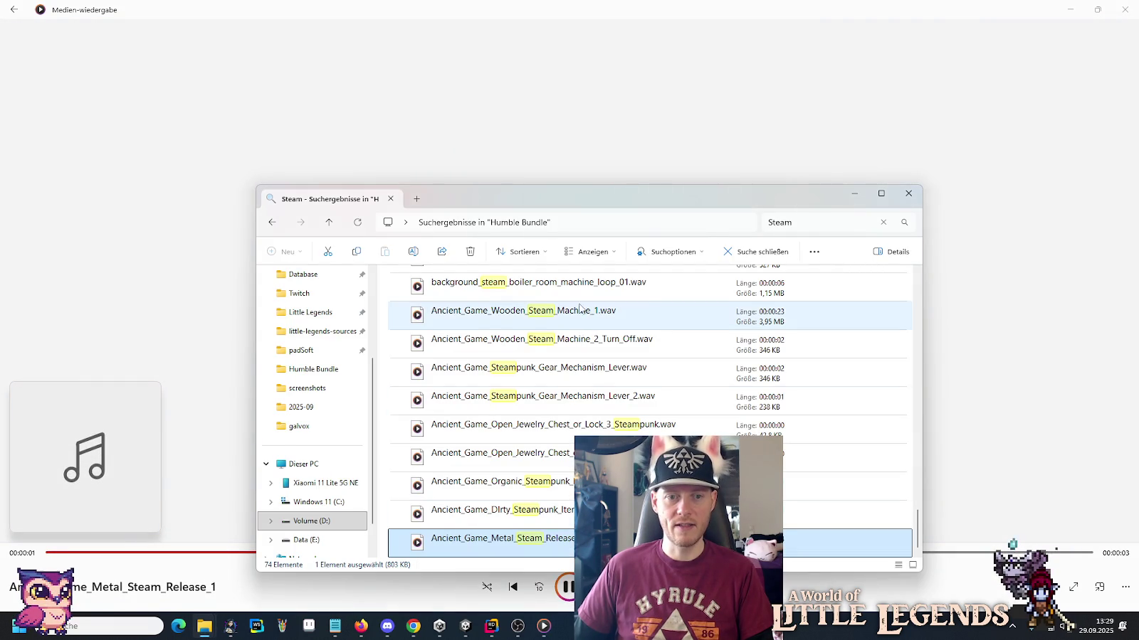
double_click(569, 287)
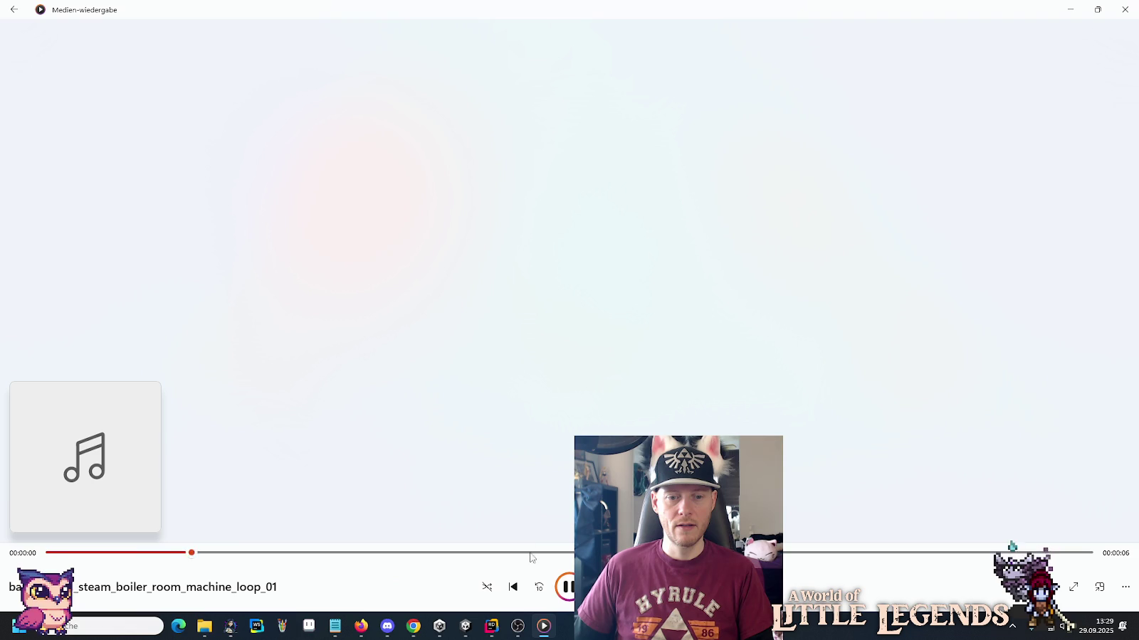
click(568, 587)
key(alt+Tab)
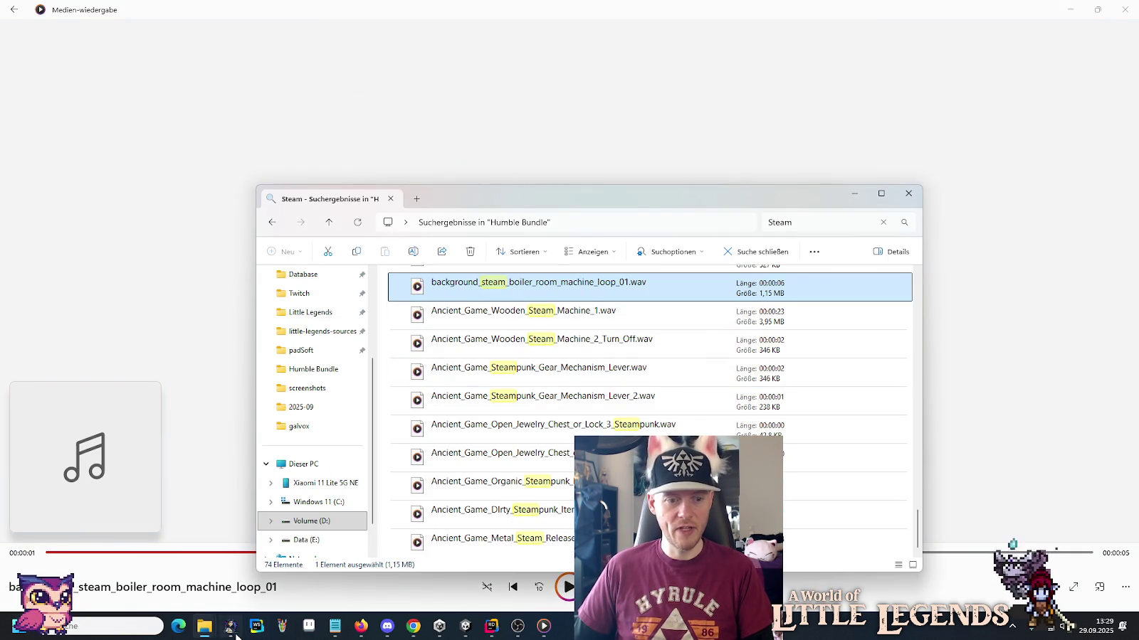
right_click(214, 629)
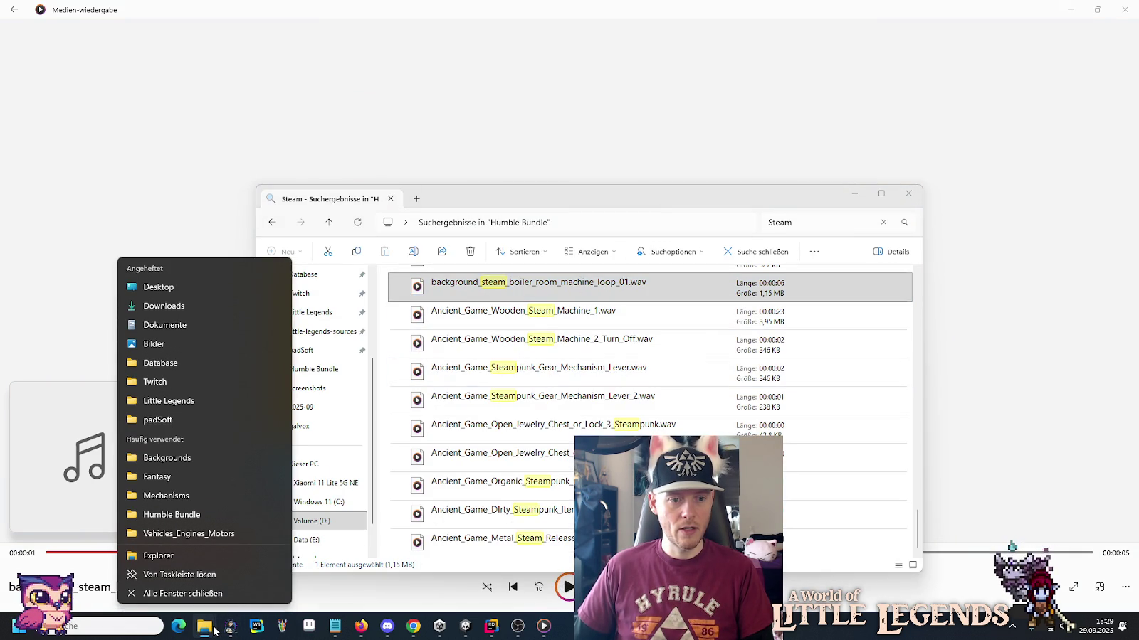
Paste the copied boiler room loop into little-legends-sources\audio\actor.
click(213, 630)
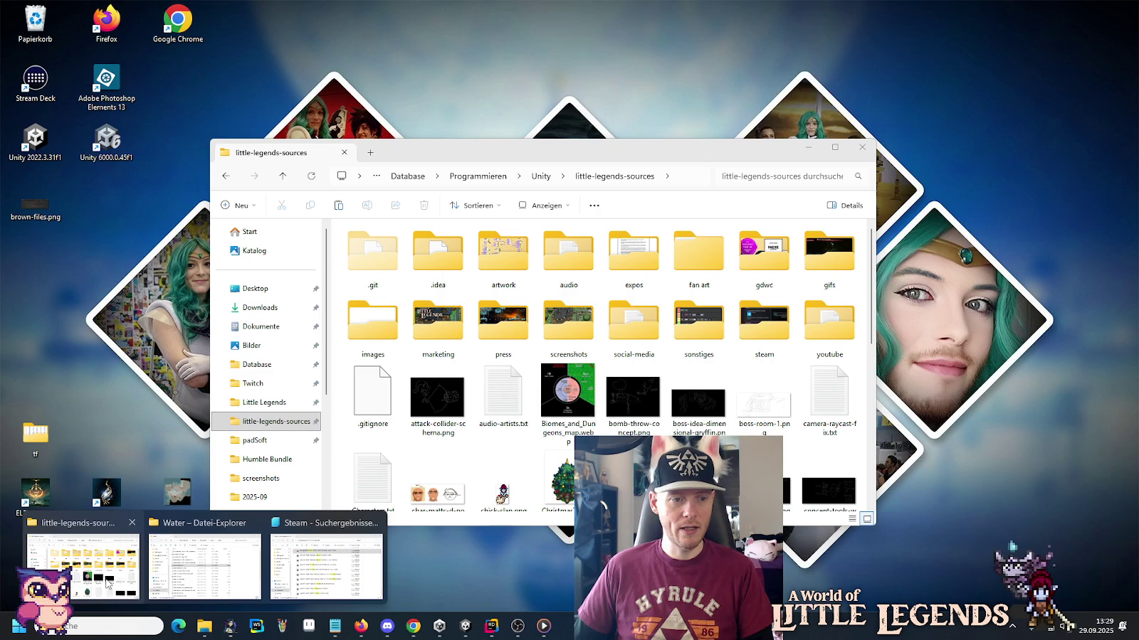
click(108, 583)
double_click(585, 246)
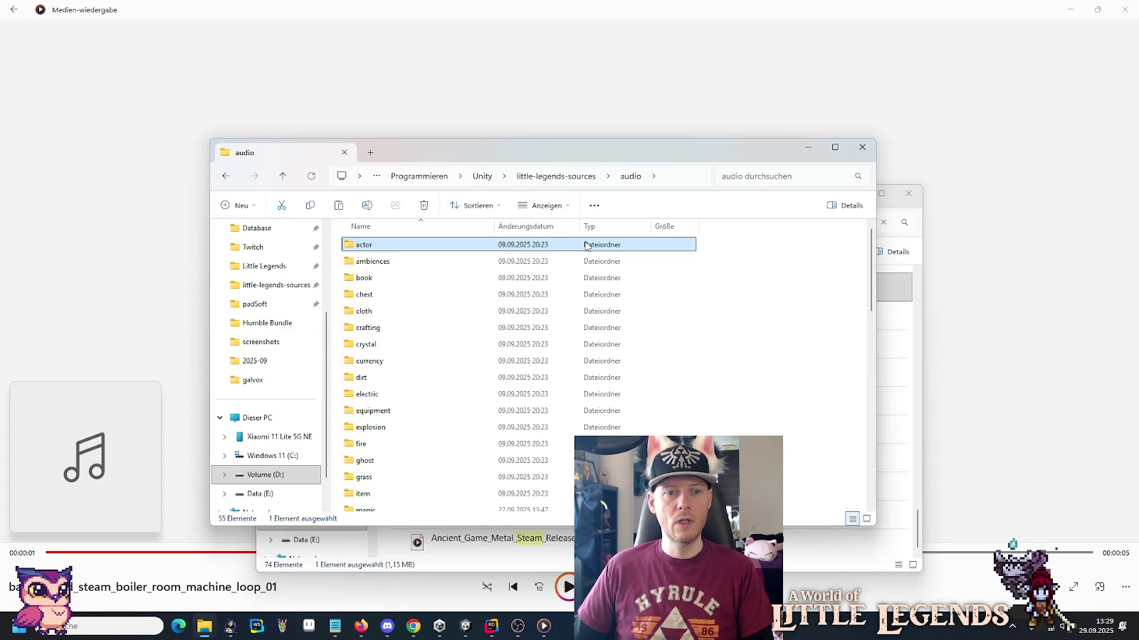
double_click(388, 249)
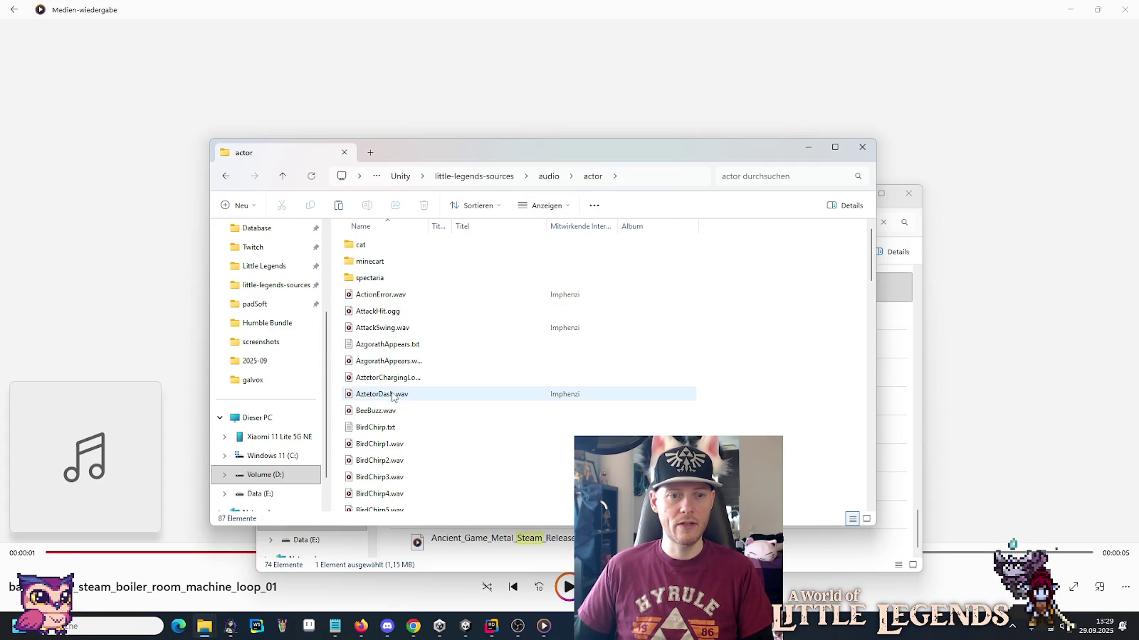
scroll(399, 434, down, 15)
scroll(404, 466, down, 10)
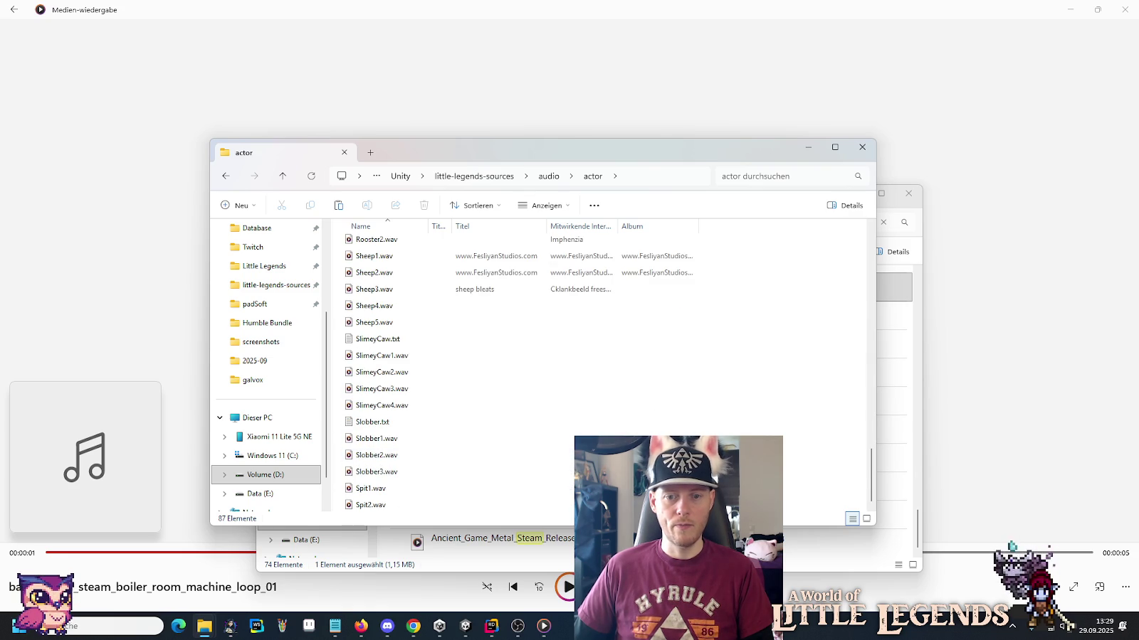
right_click(733, 291)
click(746, 460)
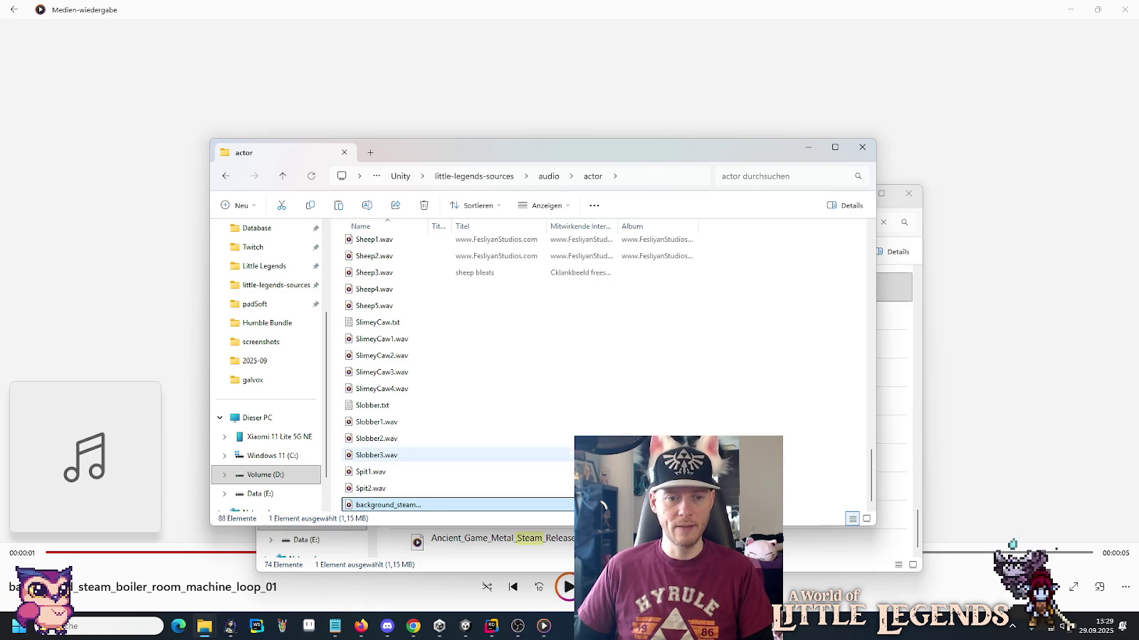
Rename the pasted file to GalvoxSteamBoost.wav.
click(407, 506)
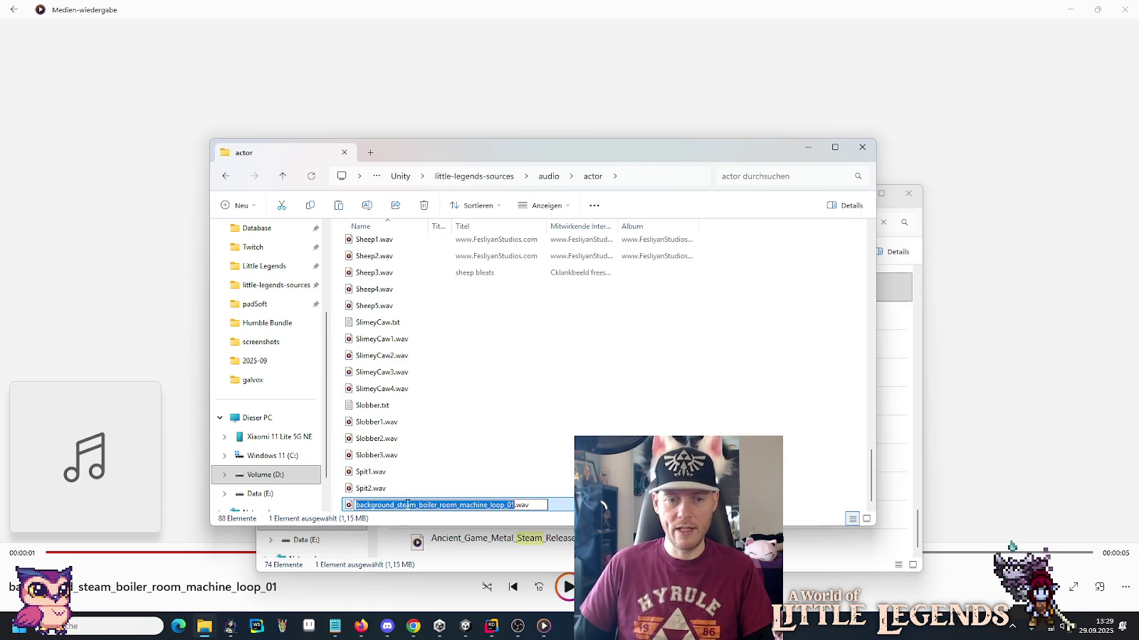
text(Galvox)
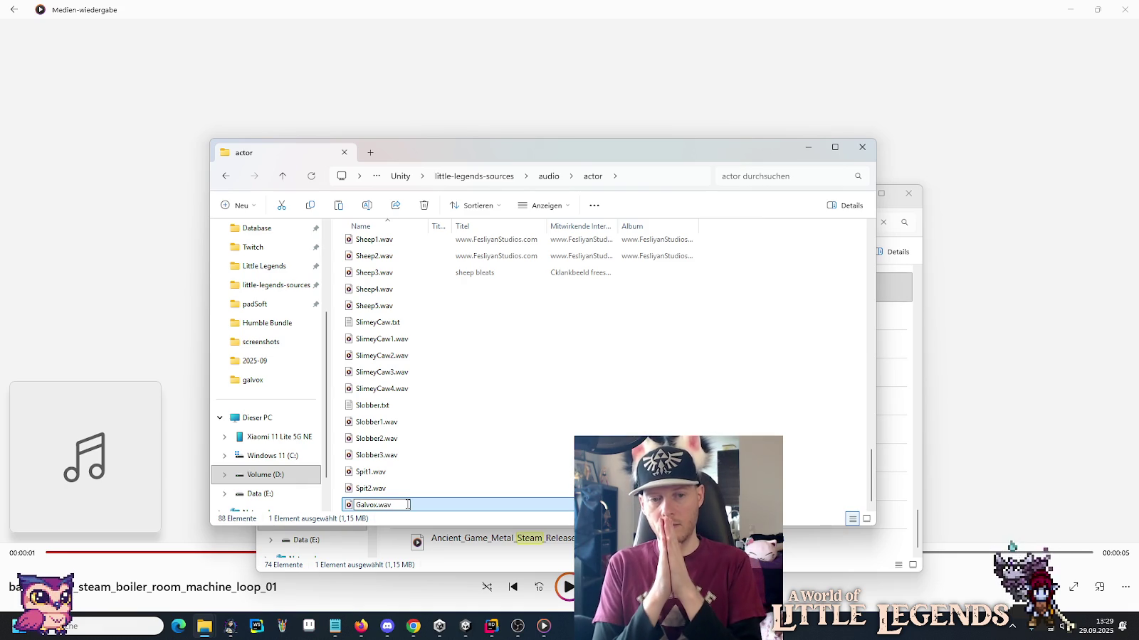
text(eamBoost)
key(Return)
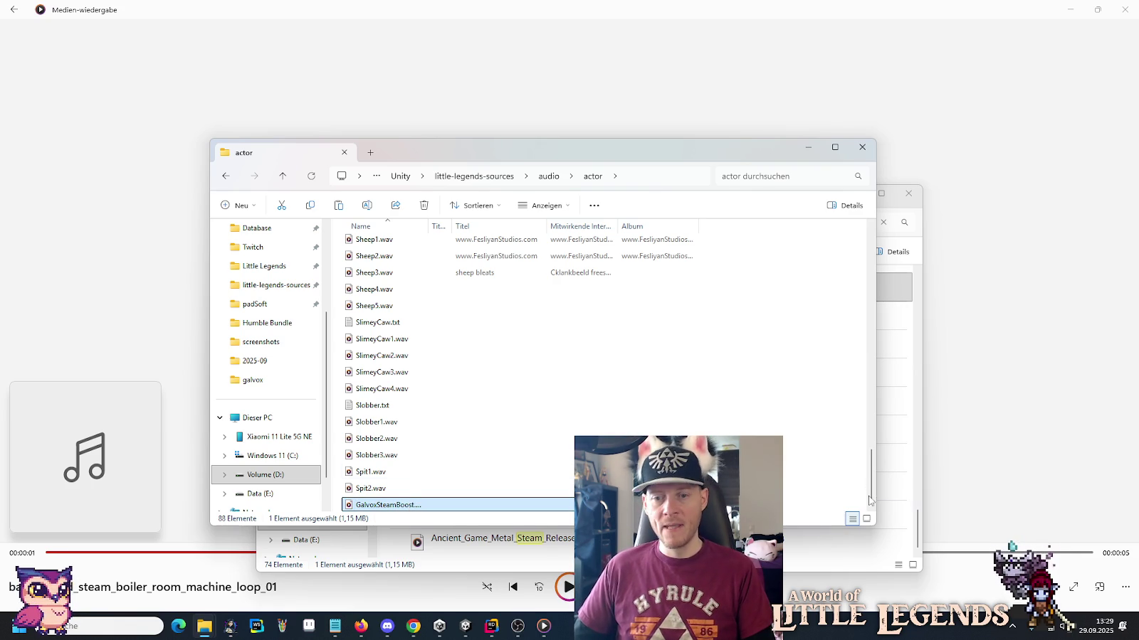
click(886, 278)
click(830, 229)
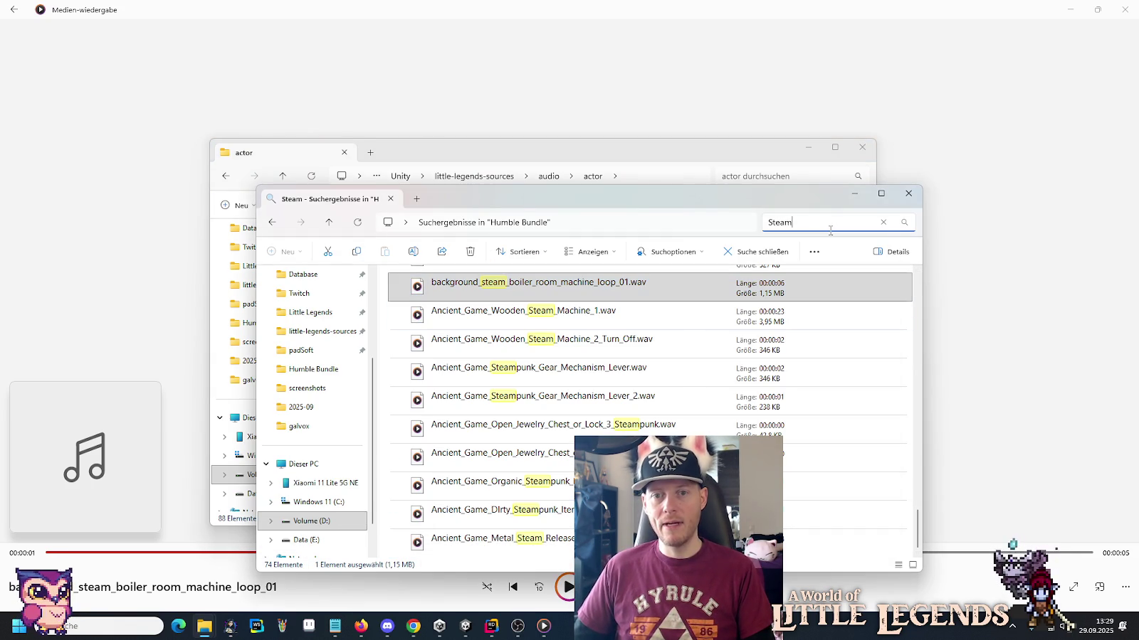
Search Humble Bundle for 'spell' (930 items) and play Ancient_Game_Fantasy_Conjure_Dark_Spell.wav.
click(884, 223)
text(spell)
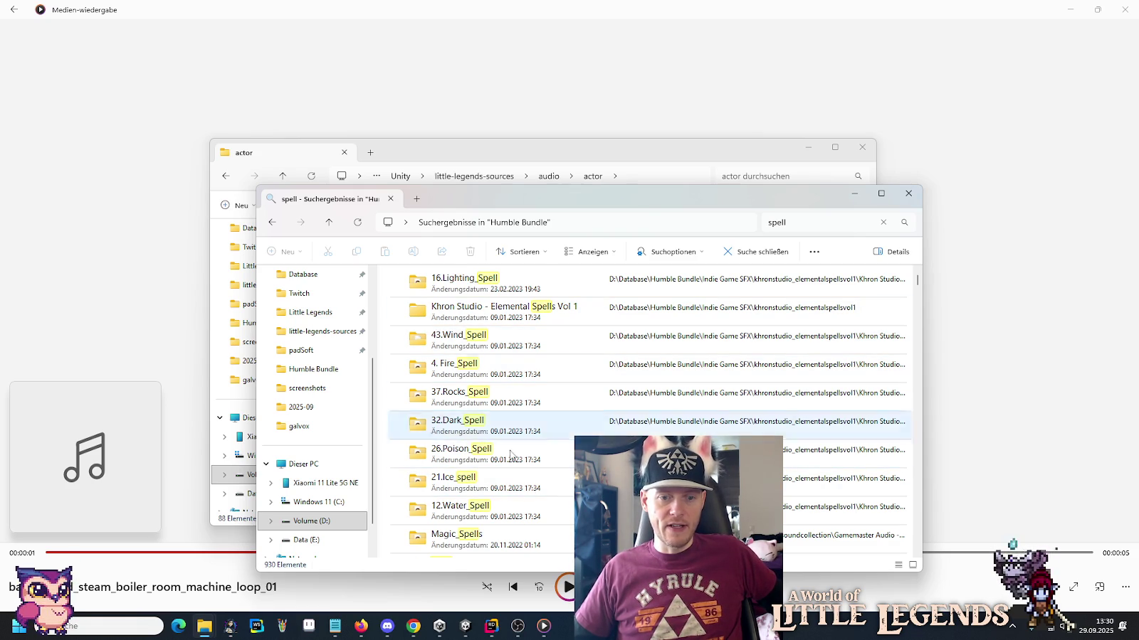
scroll(488, 509, down, 5)
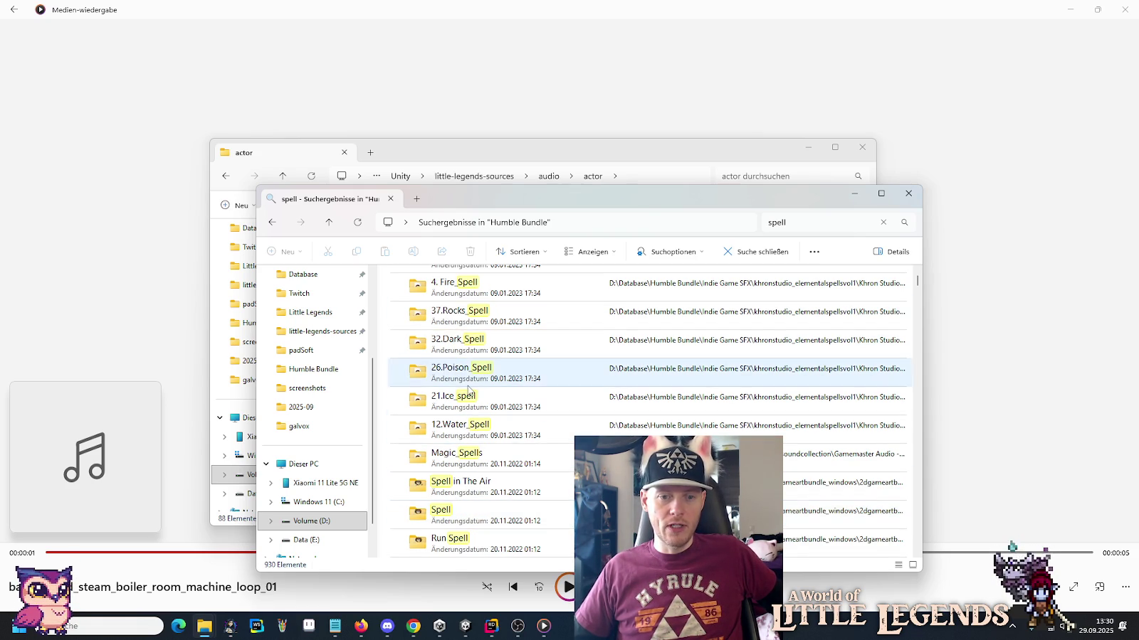
scroll(464, 457, down, 2)
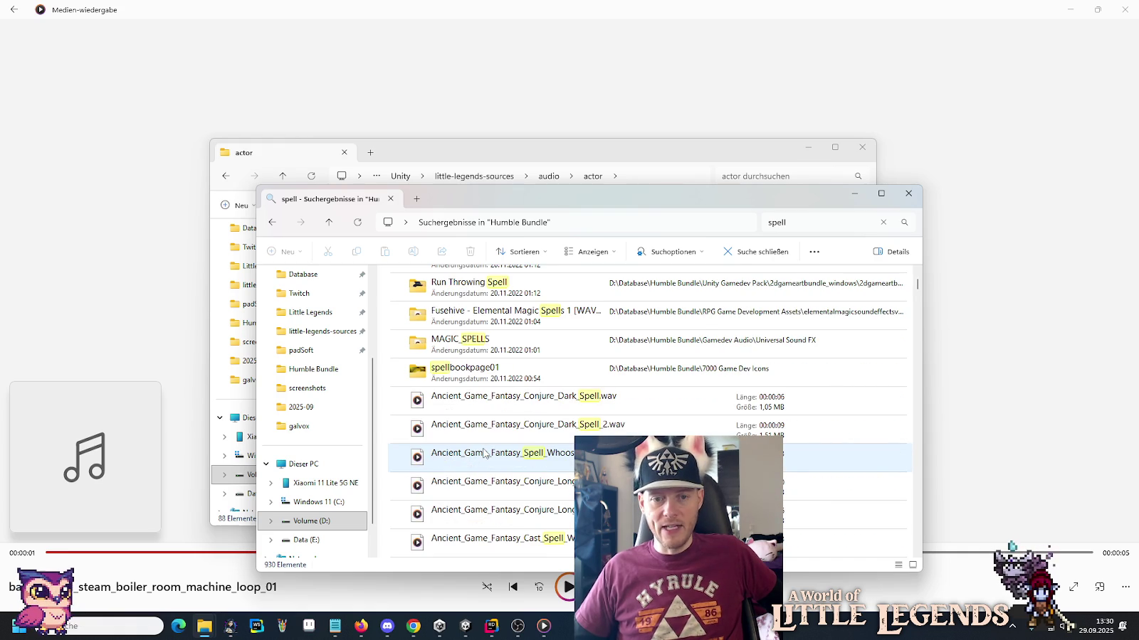
scroll(483, 453, down, 3)
double_click(511, 311)
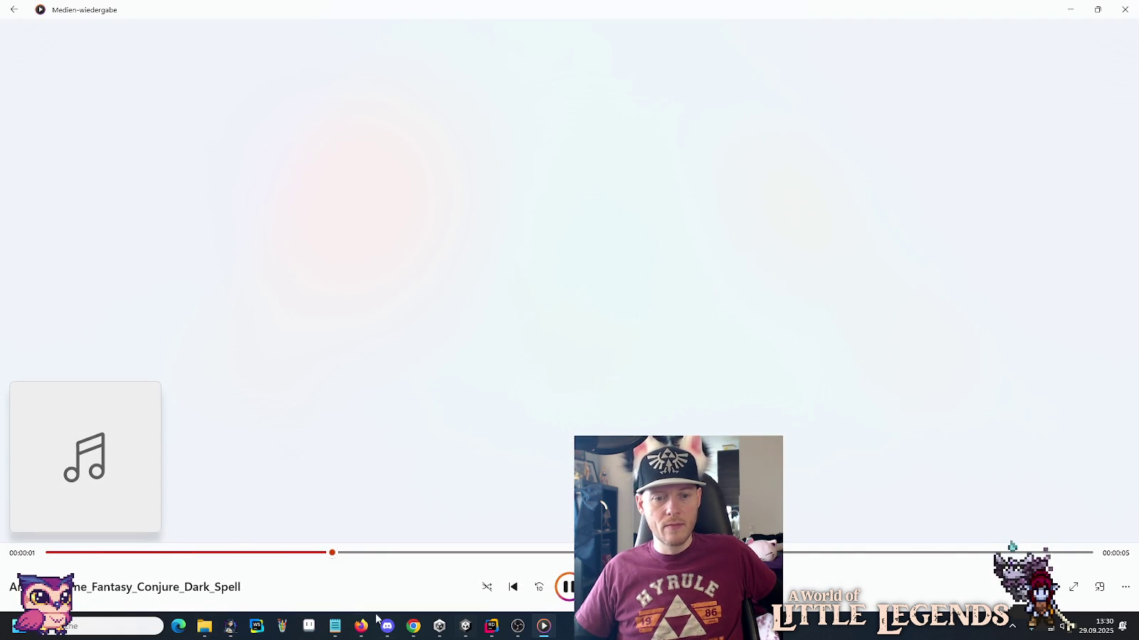
click(413, 627)
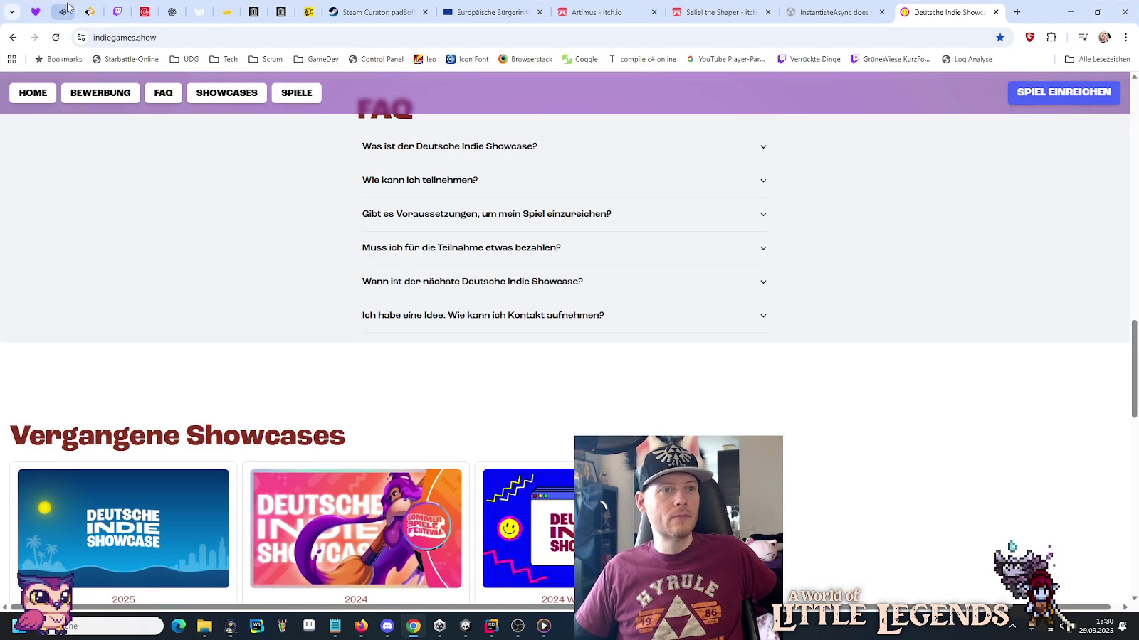
Switch the browser to the Pretzel My Music playlists tab, then return to the 'spell' results.
click(64, 12)
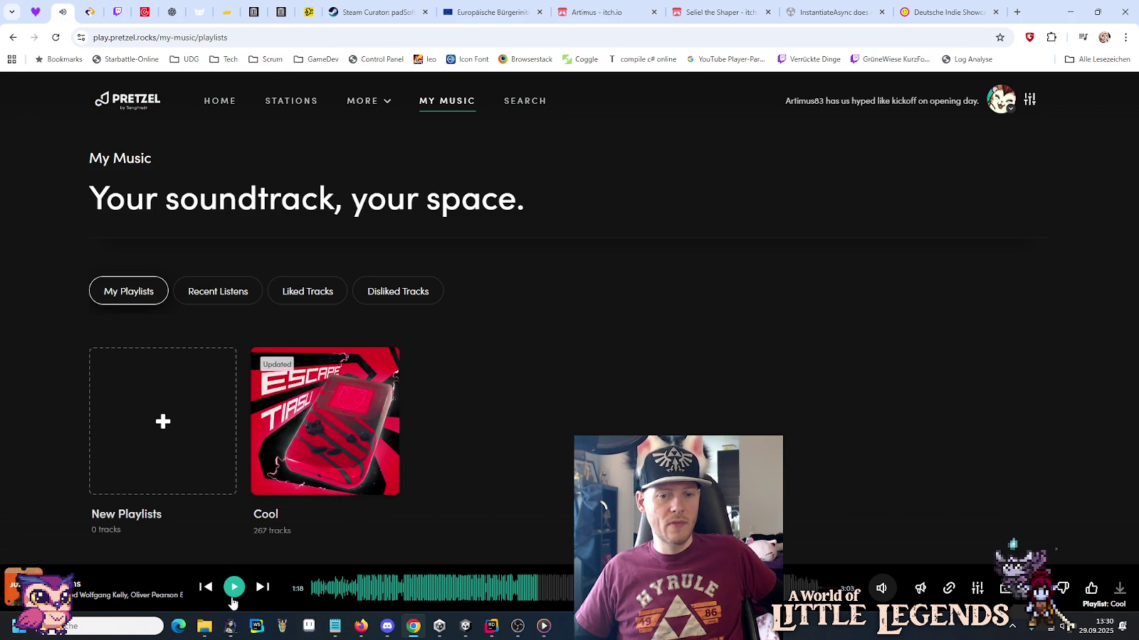
mouse_move(544, 628)
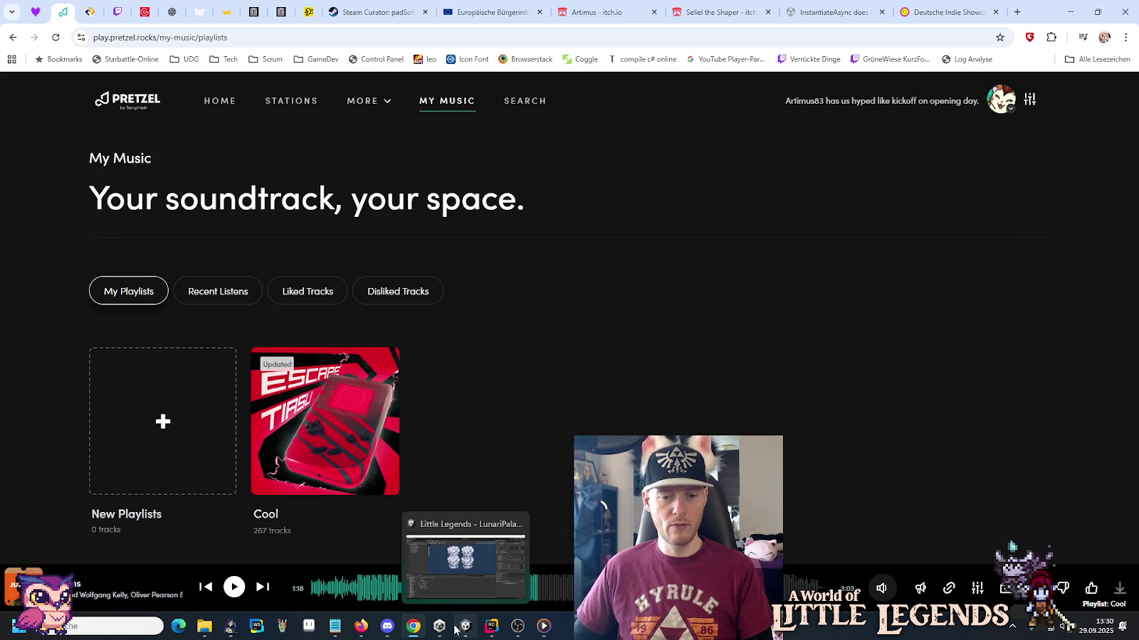
mouse_move(475, 633)
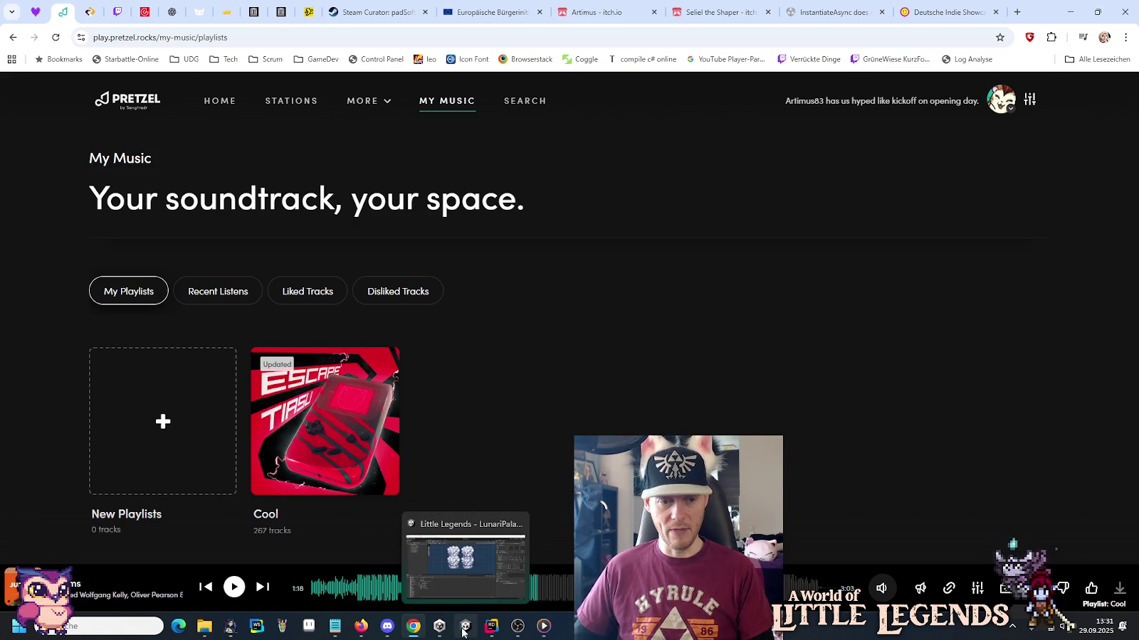
mouse_move(204, 630)
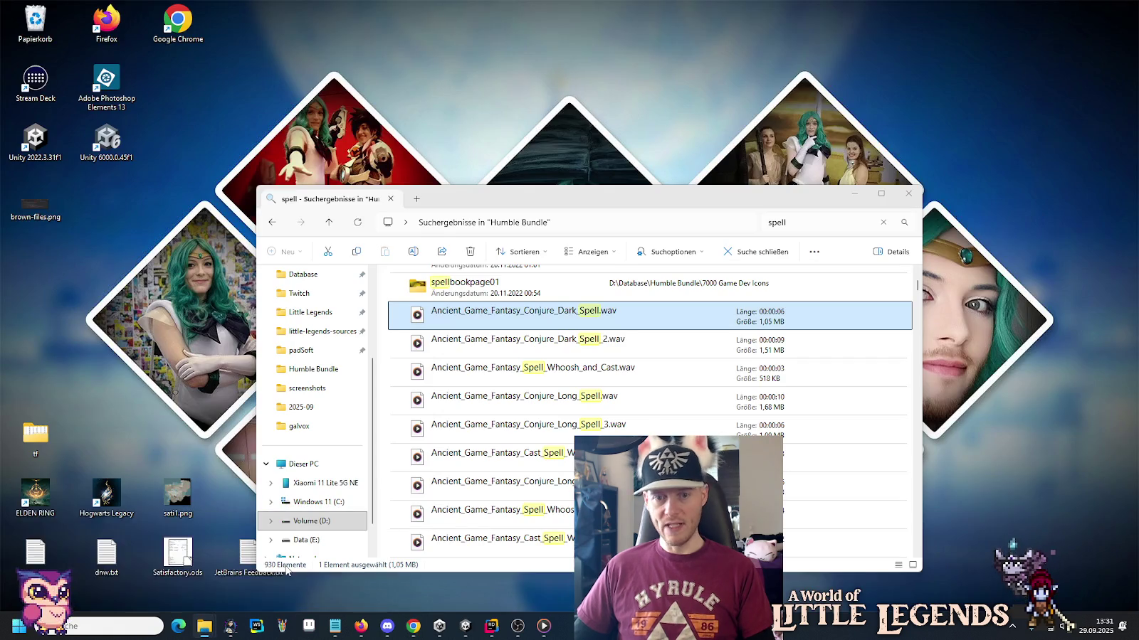
click(288, 568)
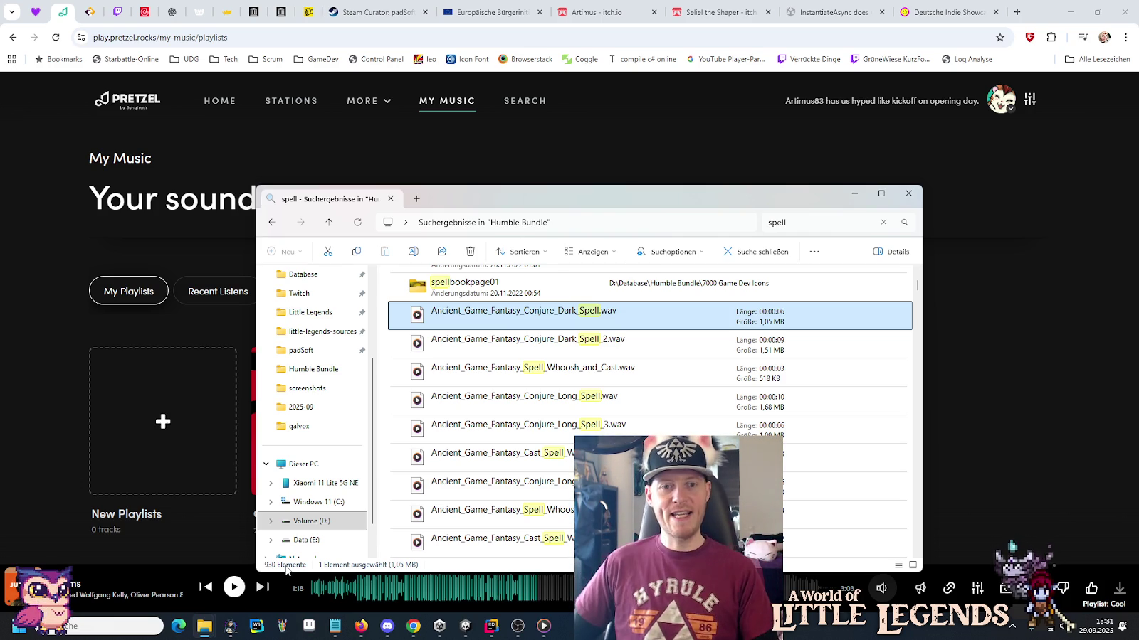
Audition the Conjure Dark Spell, Spell Whoosh and Cast, Conjure_Long_Spell 1–3 and Cast_Spell_Whoosh_2 clips.
shift+click(579, 348)
key(Return)
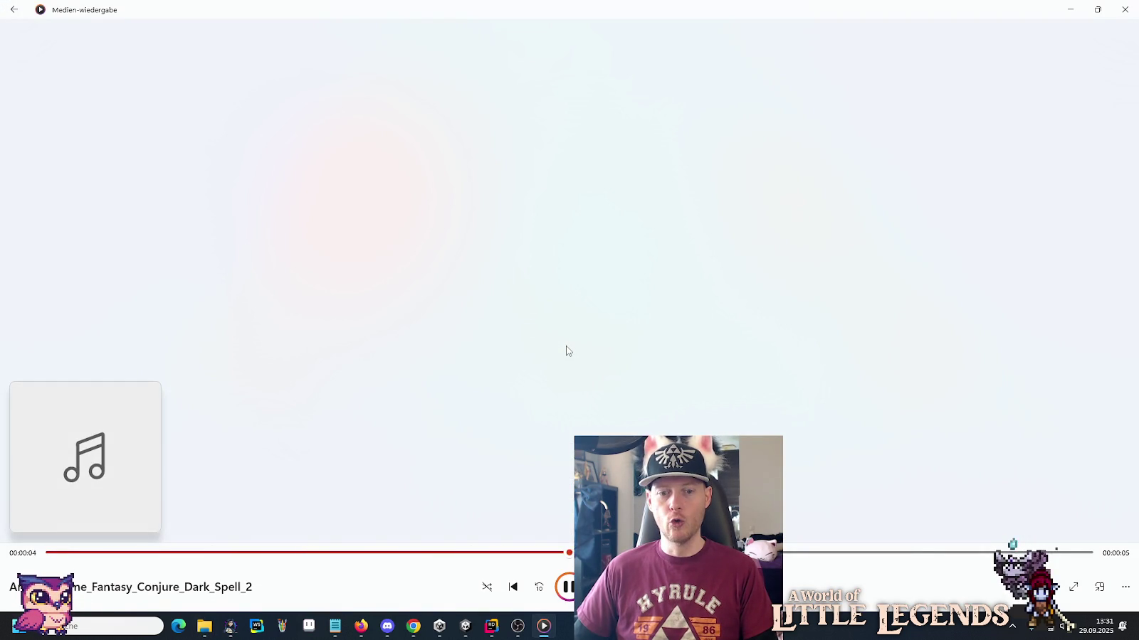
key(alt+Tab)
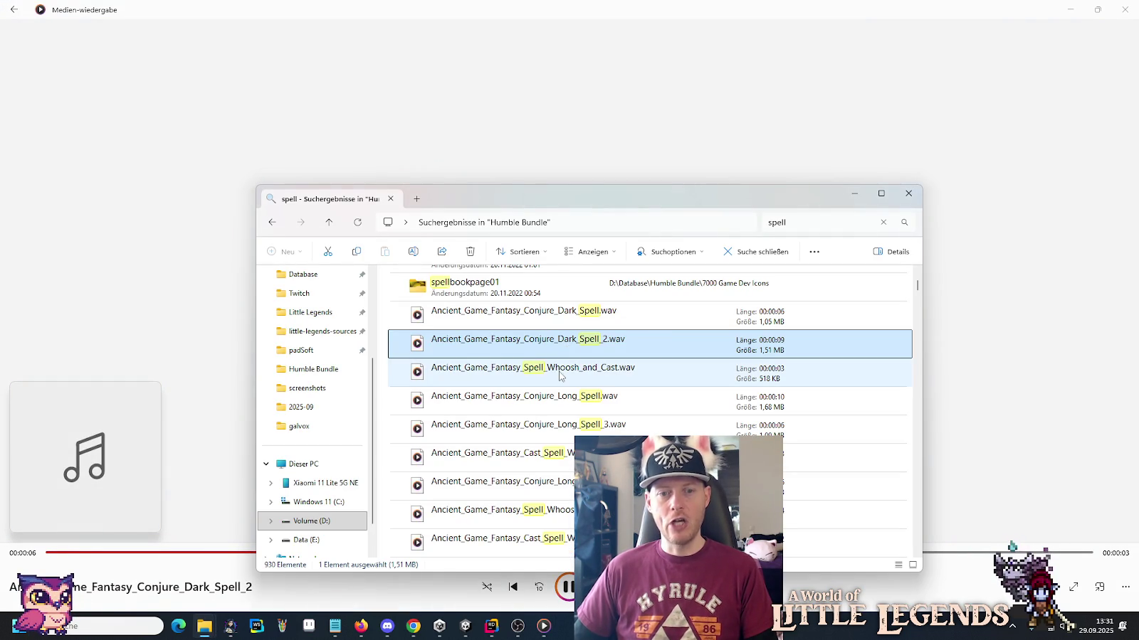
double_click(559, 375)
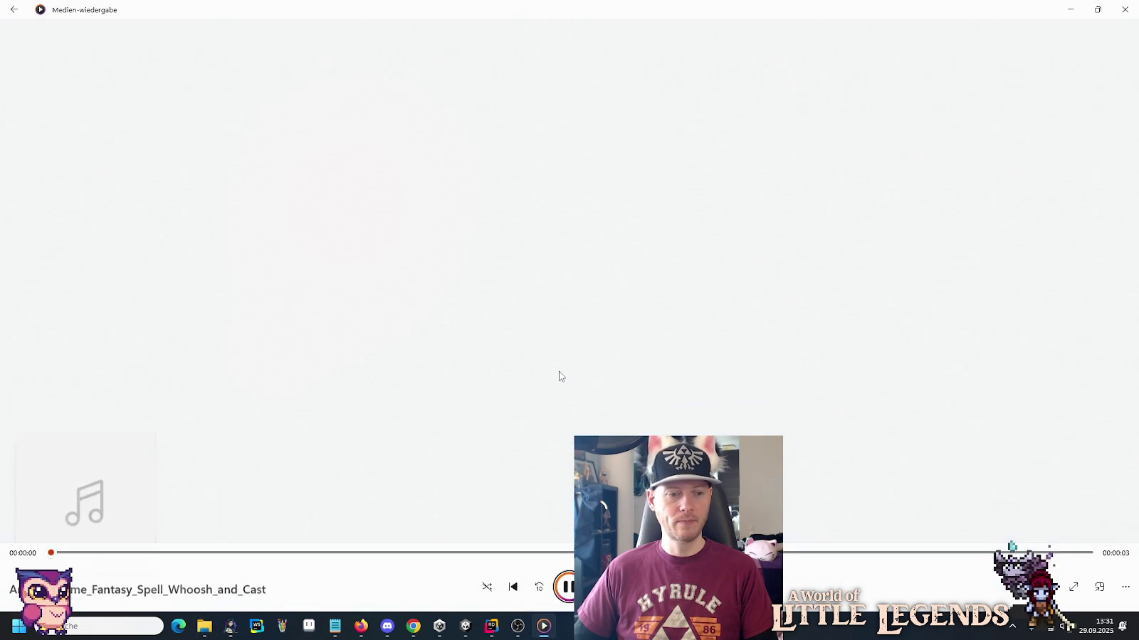
key(alt+Tab)
double_click(554, 406)
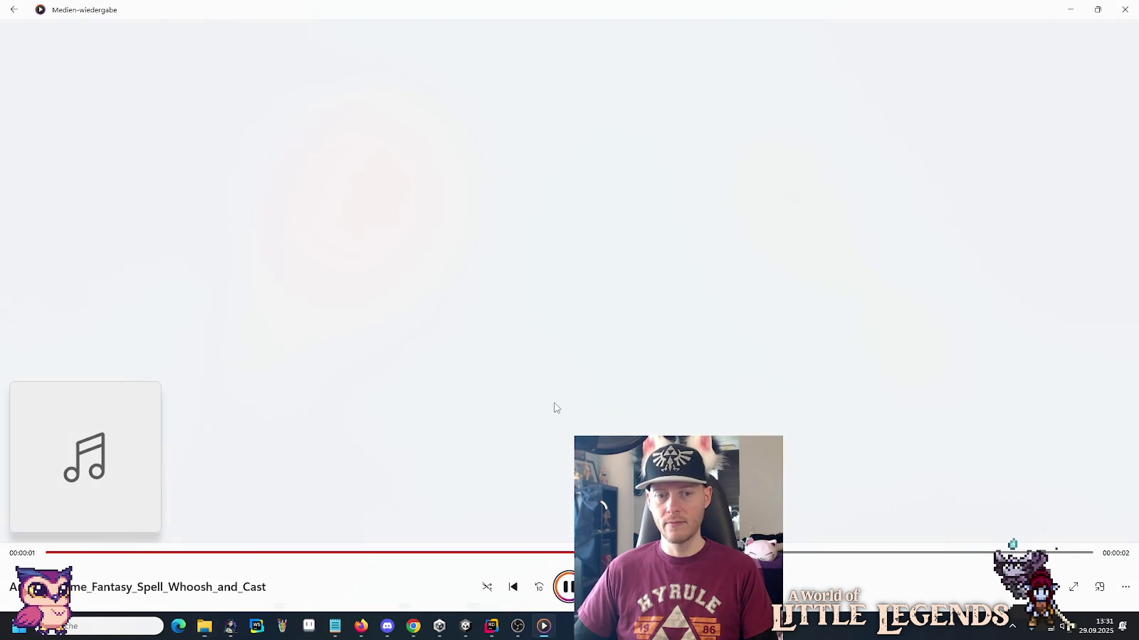
key(alt+Tab)
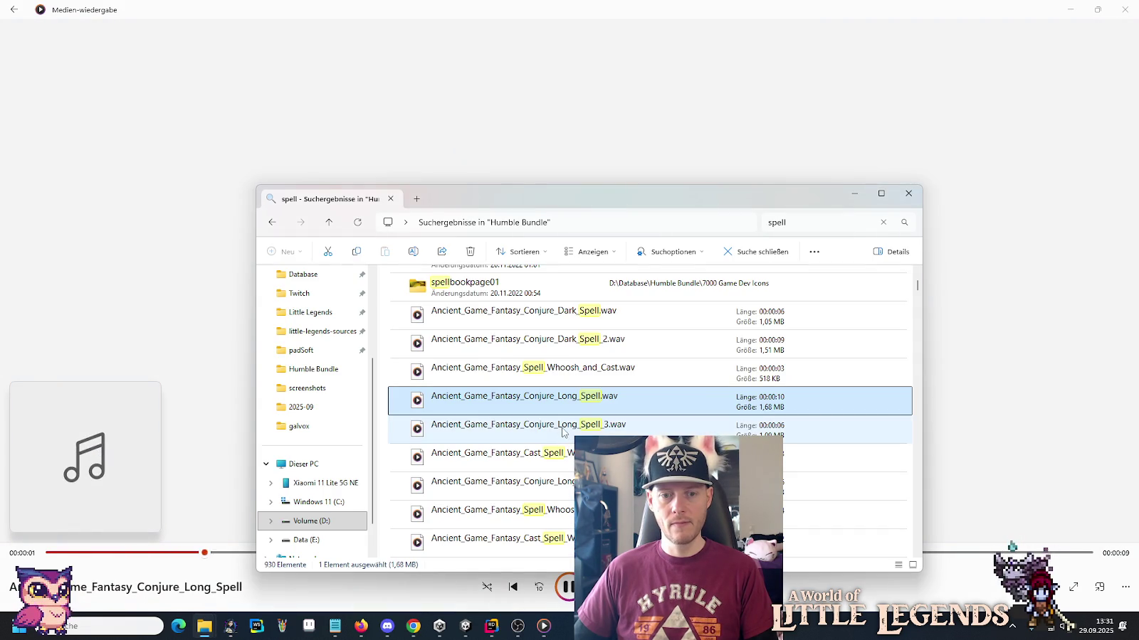
key(alt+Tab)
key(alt+Tab)
double_click(562, 432)
key(alt+Tab)
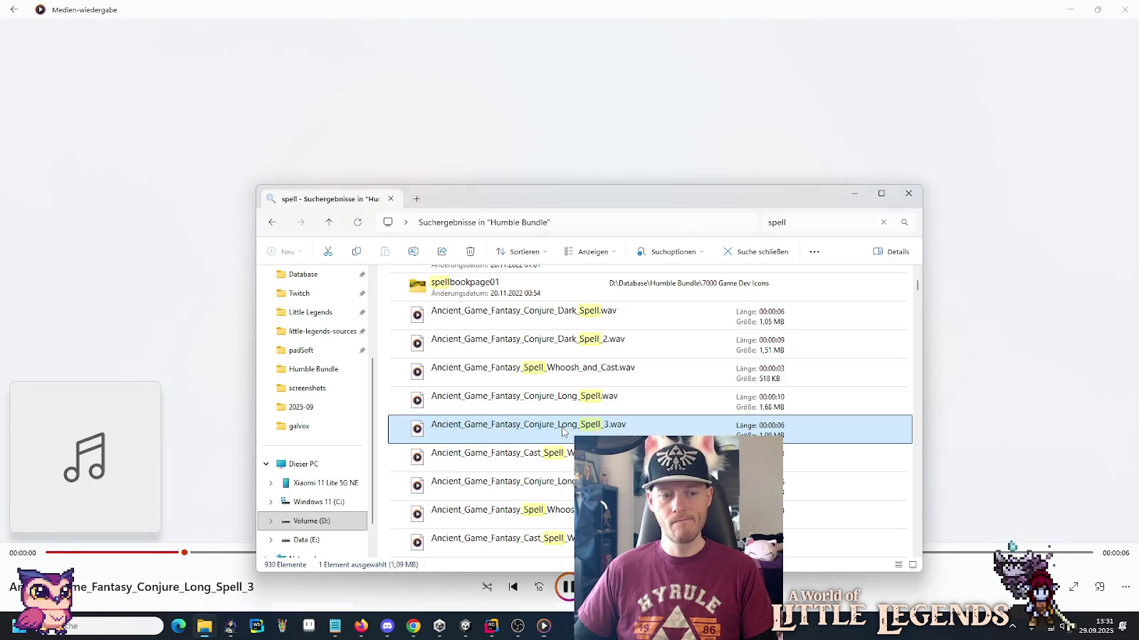
double_click(563, 462)
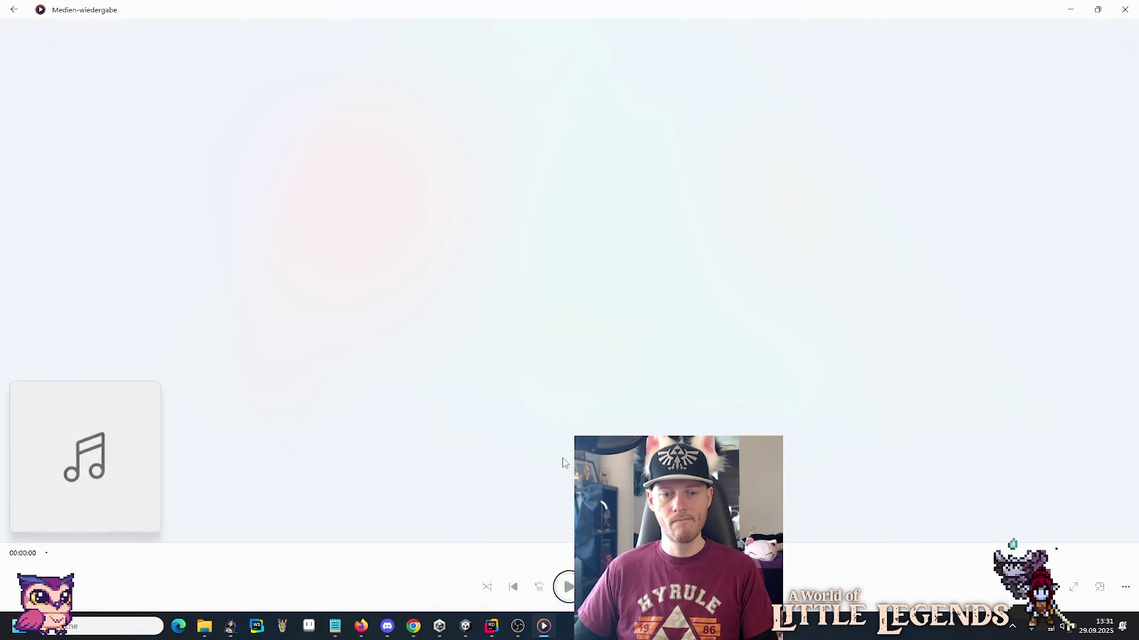
key(alt+Tab)
double_click(567, 484)
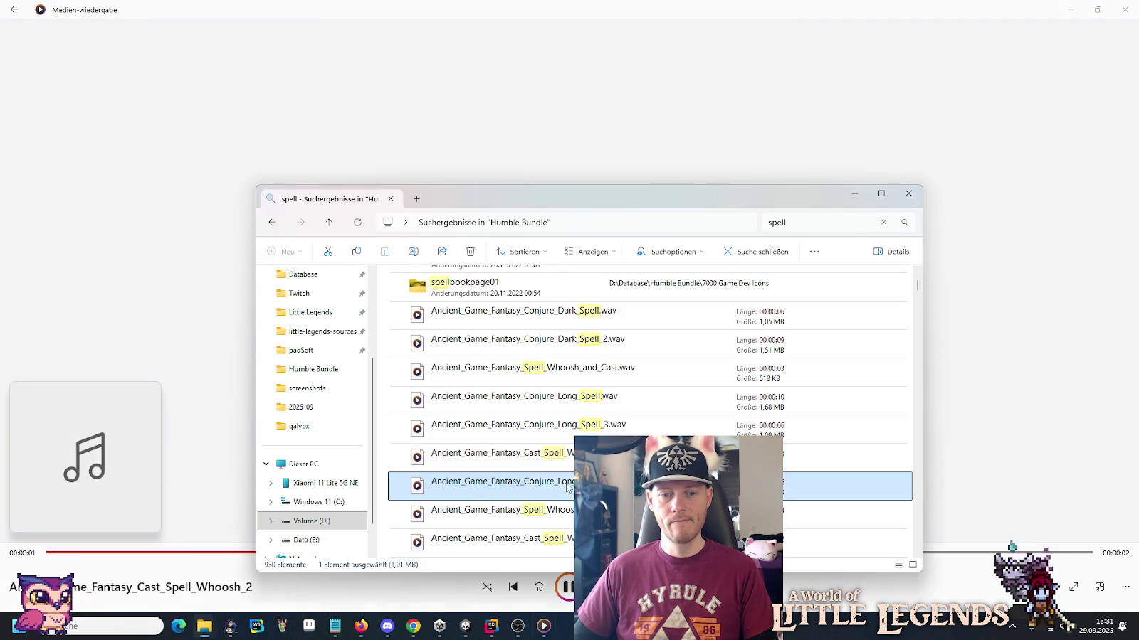
key(alt+Tab)
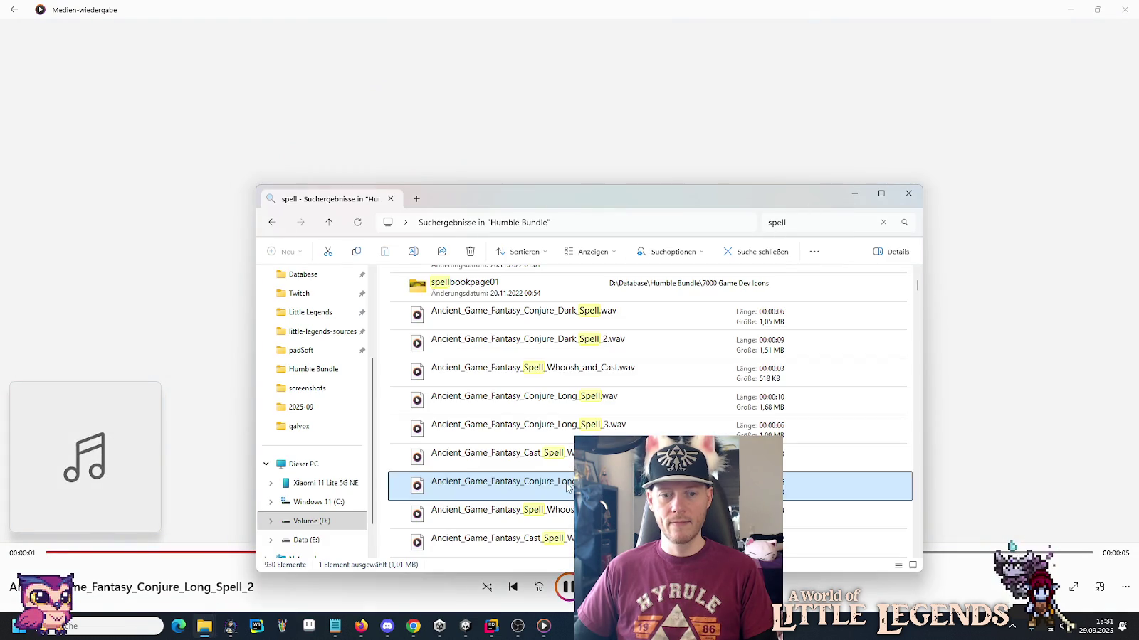
Play Spell_Whoosh_and_Cast_2, Cast_Spell_Whoosh_1, and Spell_Cast_1, 3, 2 and 6 in turn.
scroll(567, 469, down, 2)
double_click(568, 440)
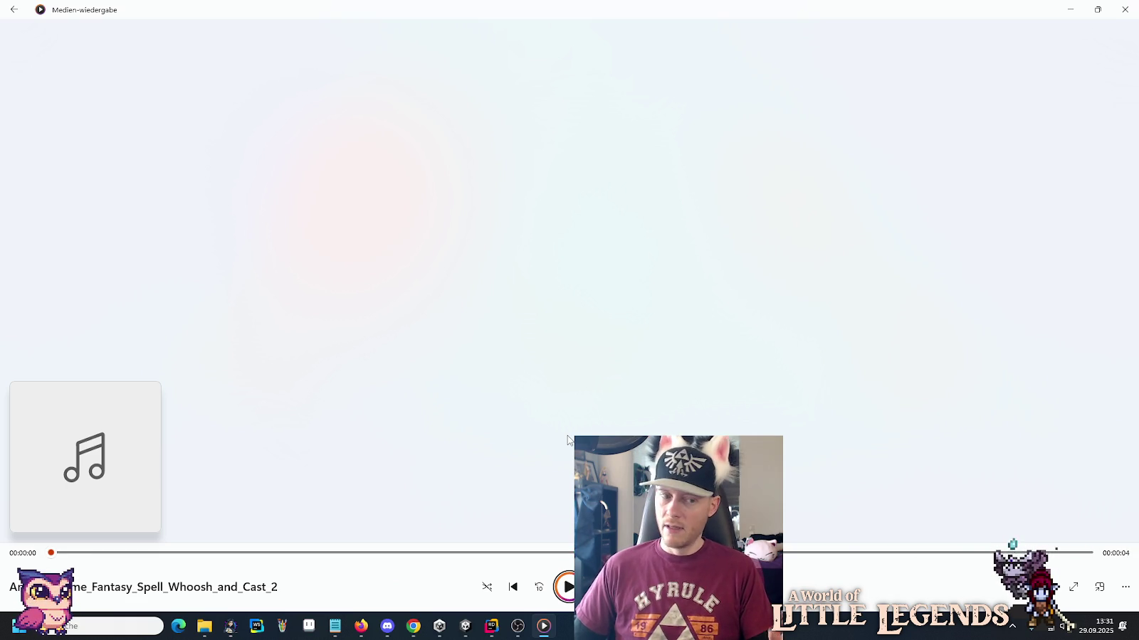
key(alt+Tab)
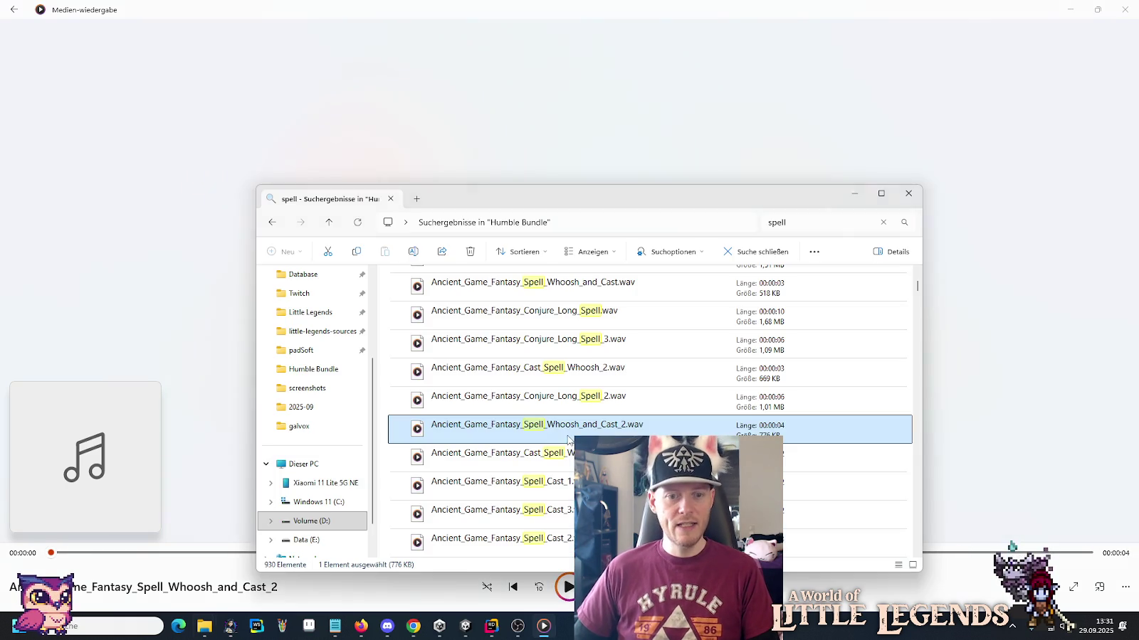
key(Return)
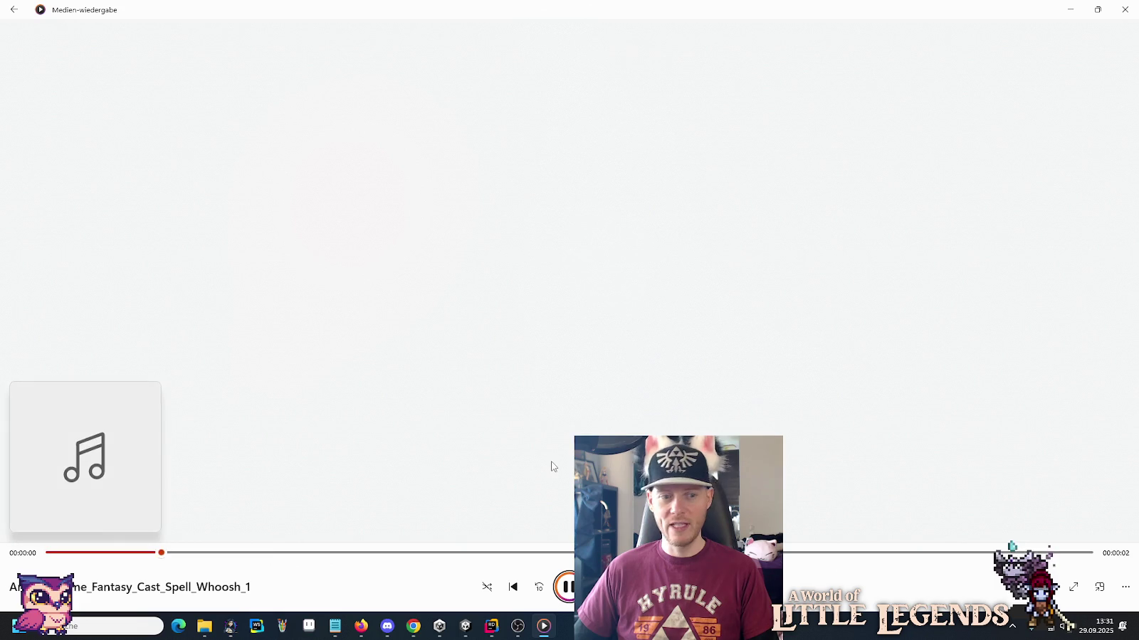
key(alt+Tab)
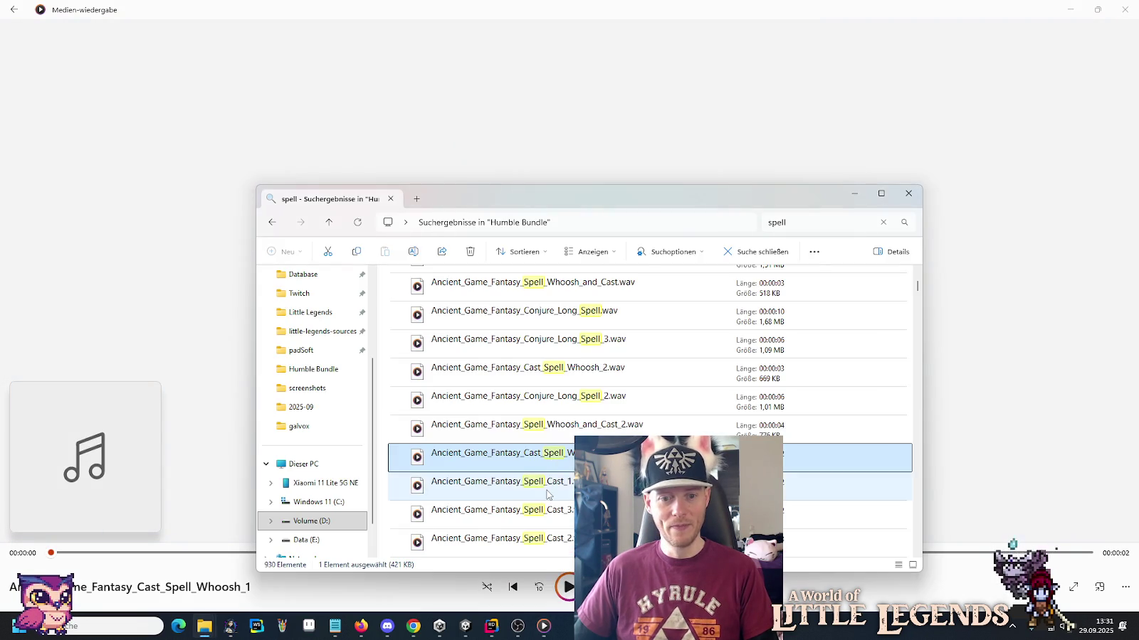
key(Down)
key(Return)
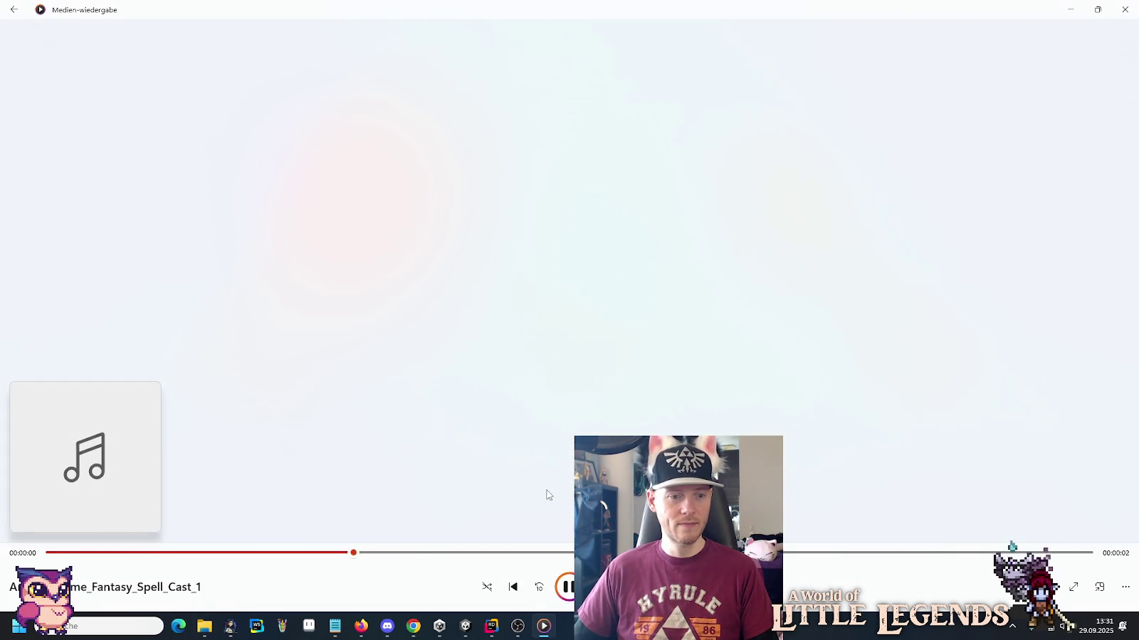
key(alt+Tab)
key(Down)
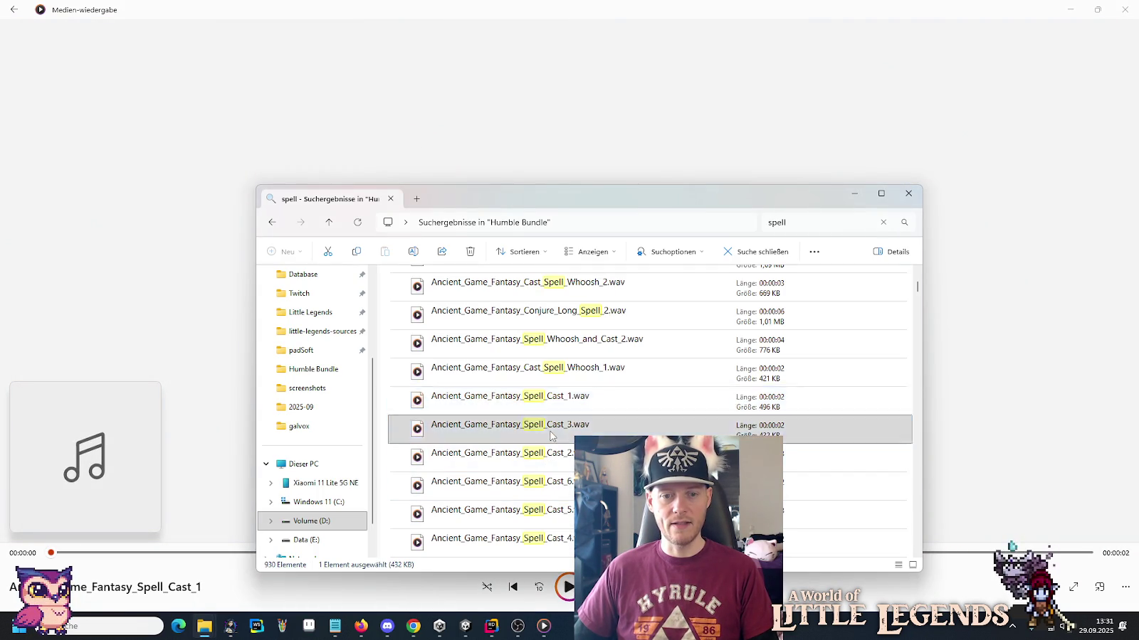
key(Return)
key(alt+Tab)
key(Down)
key(Return)
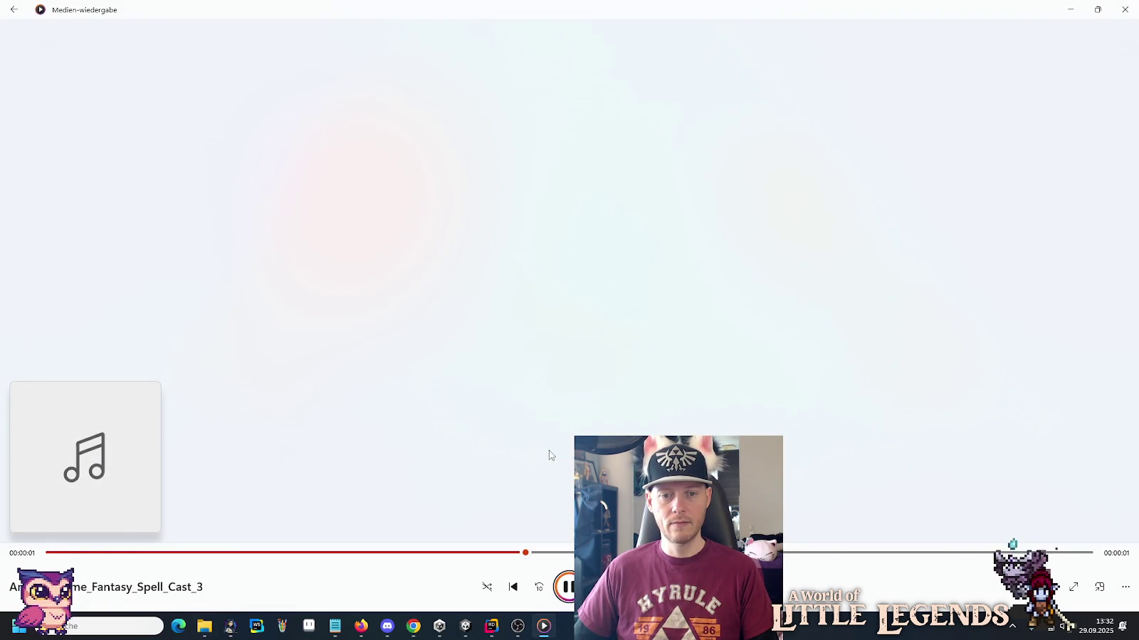
key(alt+Tab)
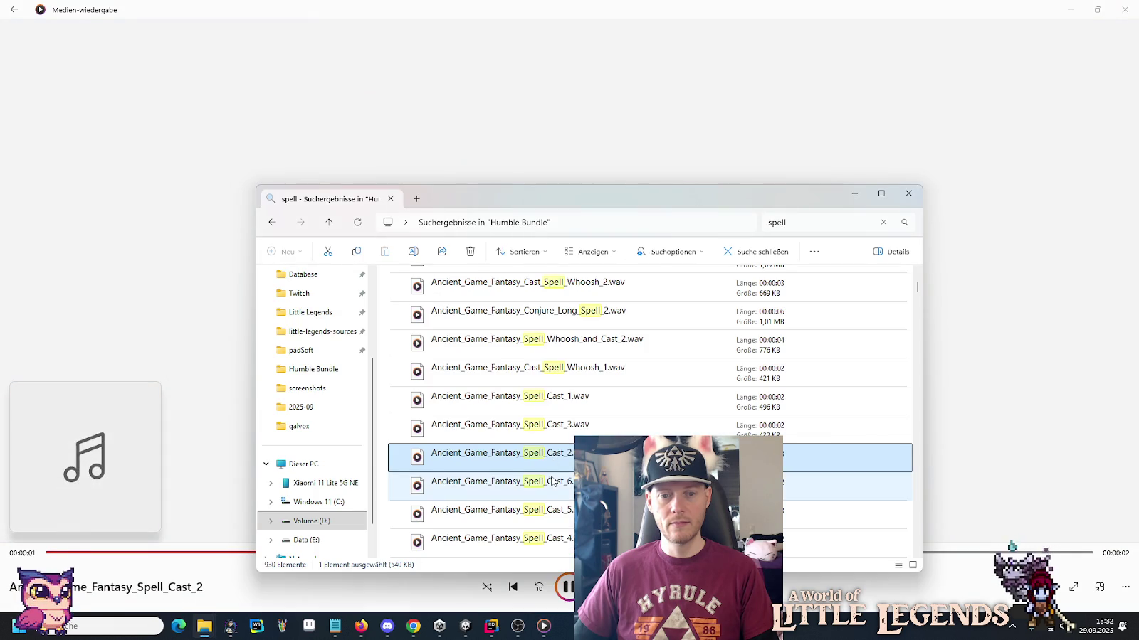
key(Down)
key(Return)
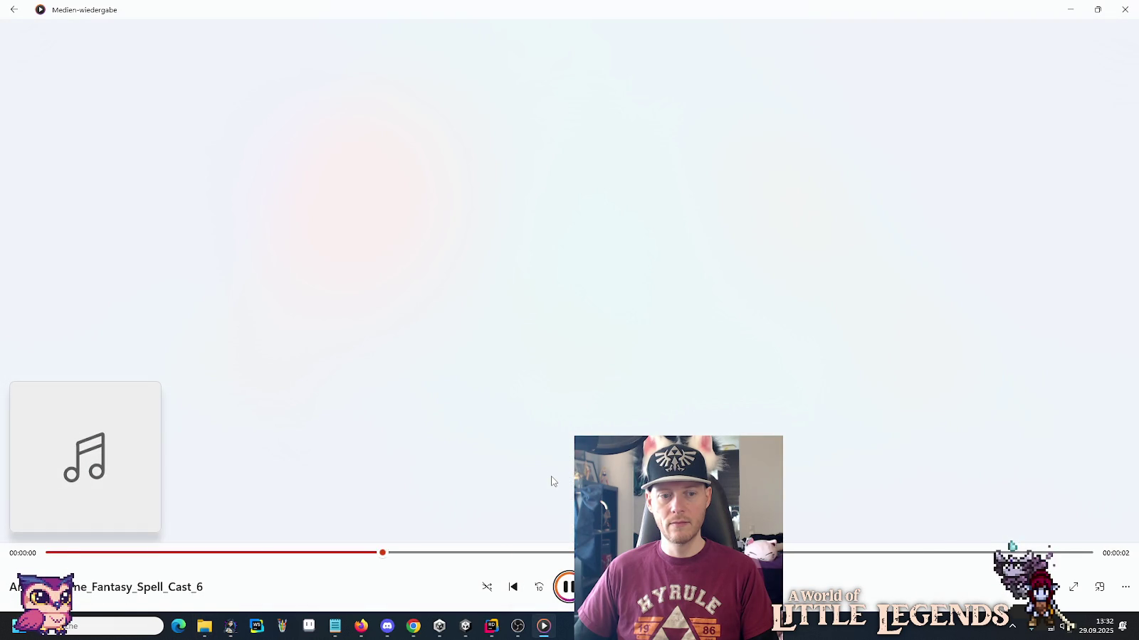
key(alt+Tab)
Preview Spell_Cast_5, Spell_Cast_4, Horror_Spell_Cast_1_Scary, Positive_Magic_Spell_2 and Magic_Gas_Spell_3_Positive.
scroll(560, 349, down, 1)
click(560, 349)
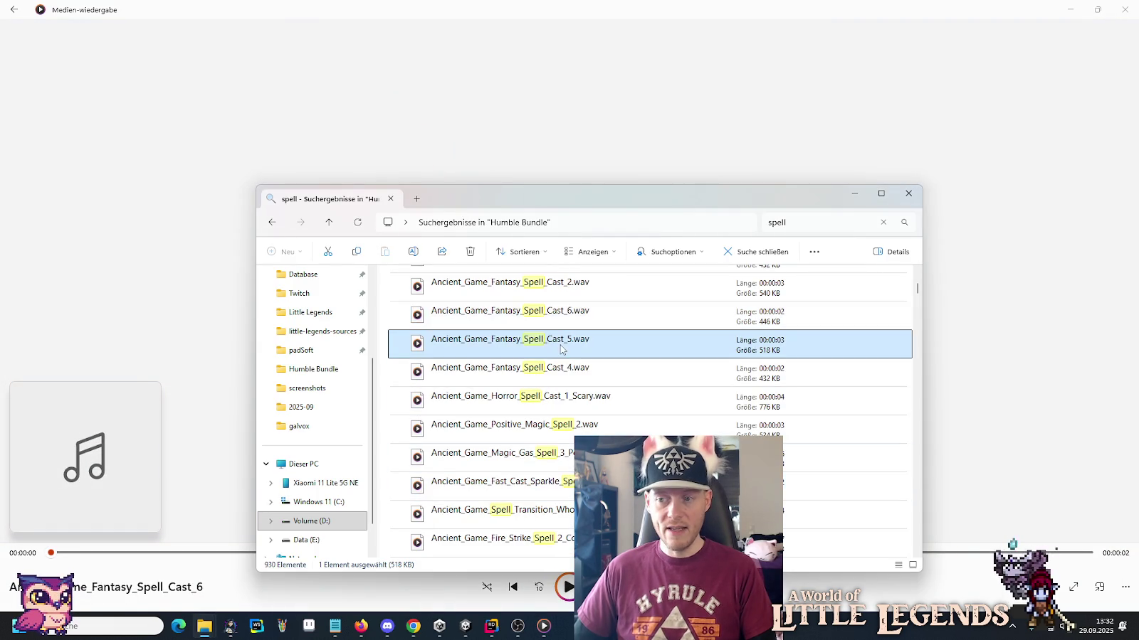
key(Return)
key(alt+Tab)
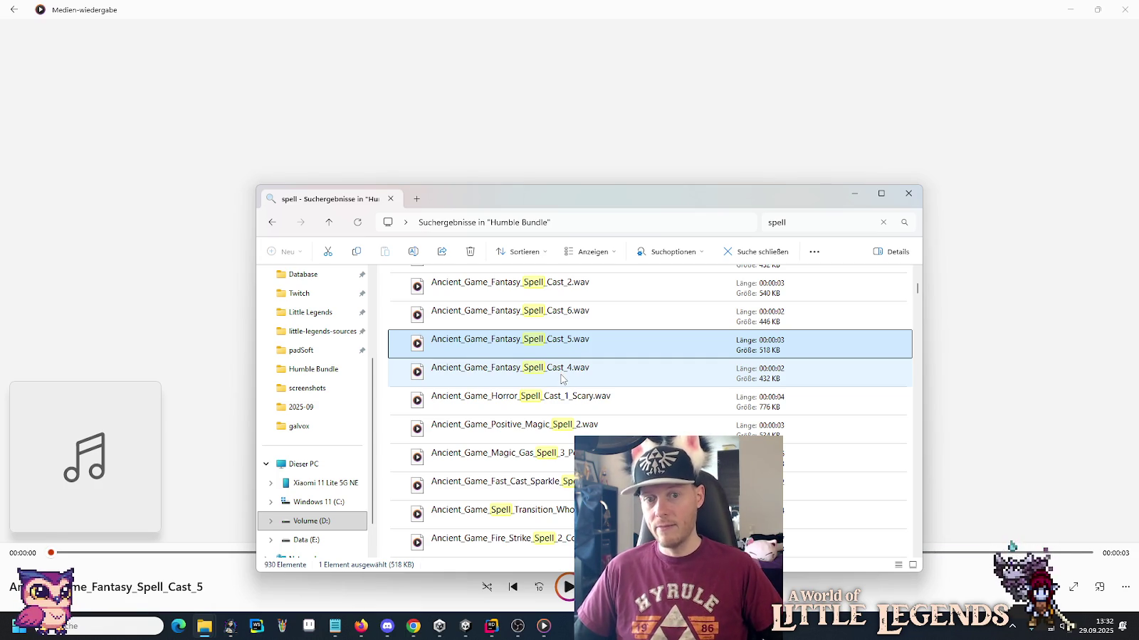
double_click(560, 376)
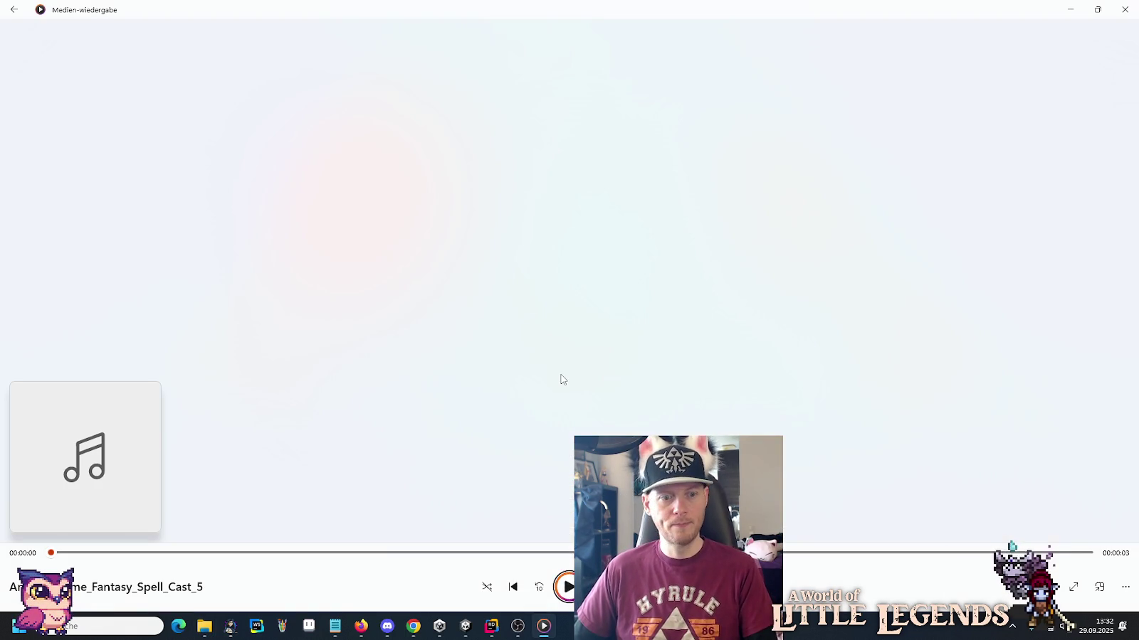
key(alt+Tab)
double_click(559, 400)
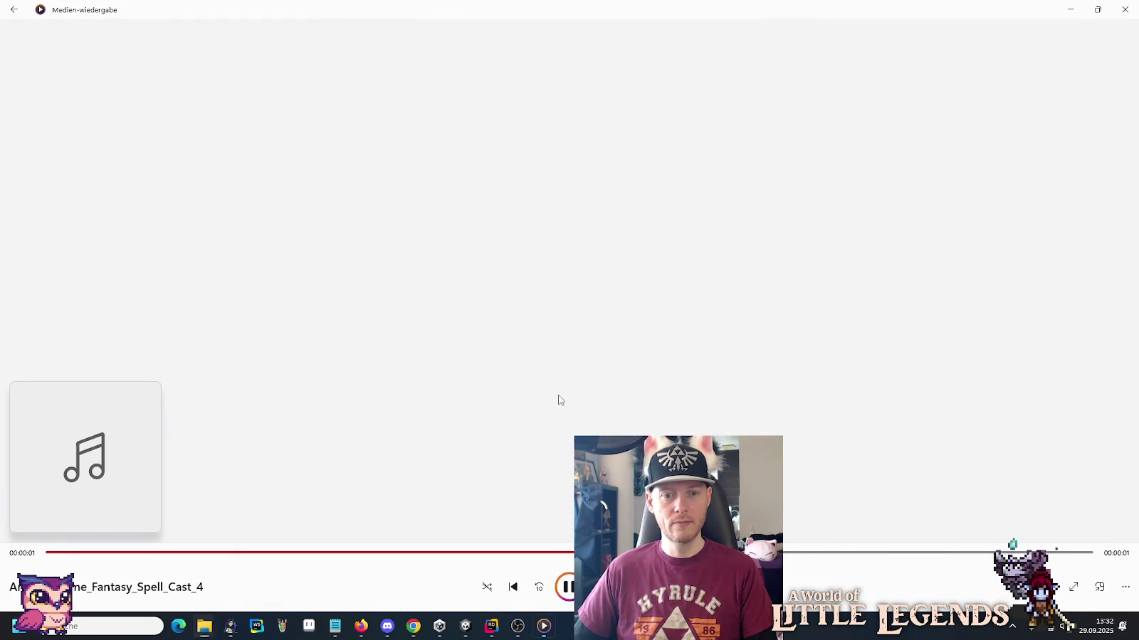
key(alt+Tab)
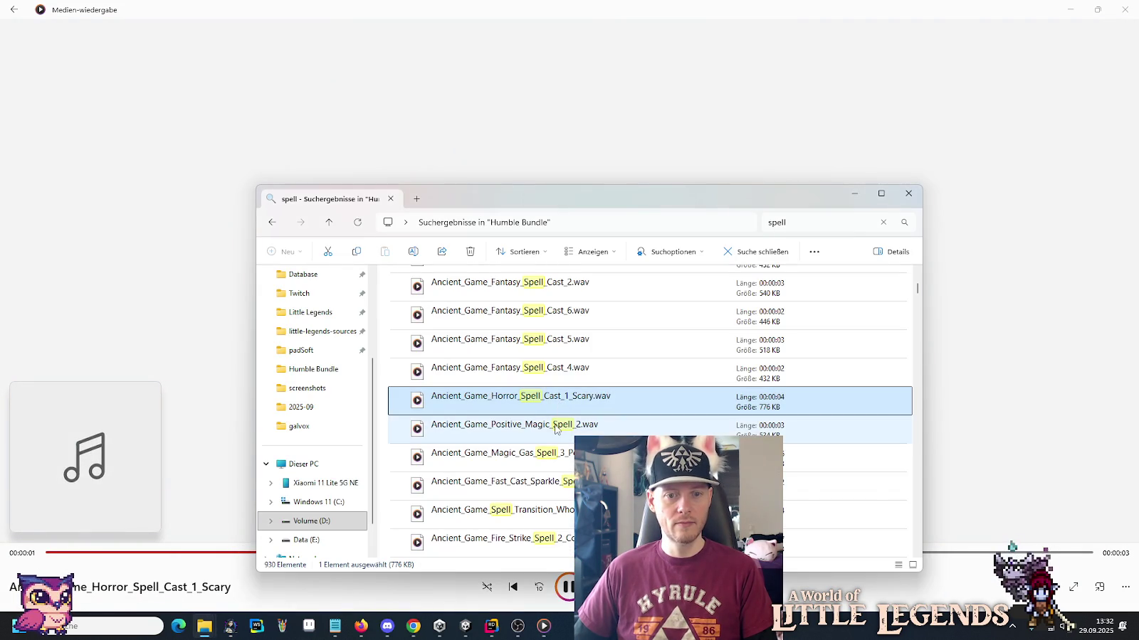
double_click(556, 428)
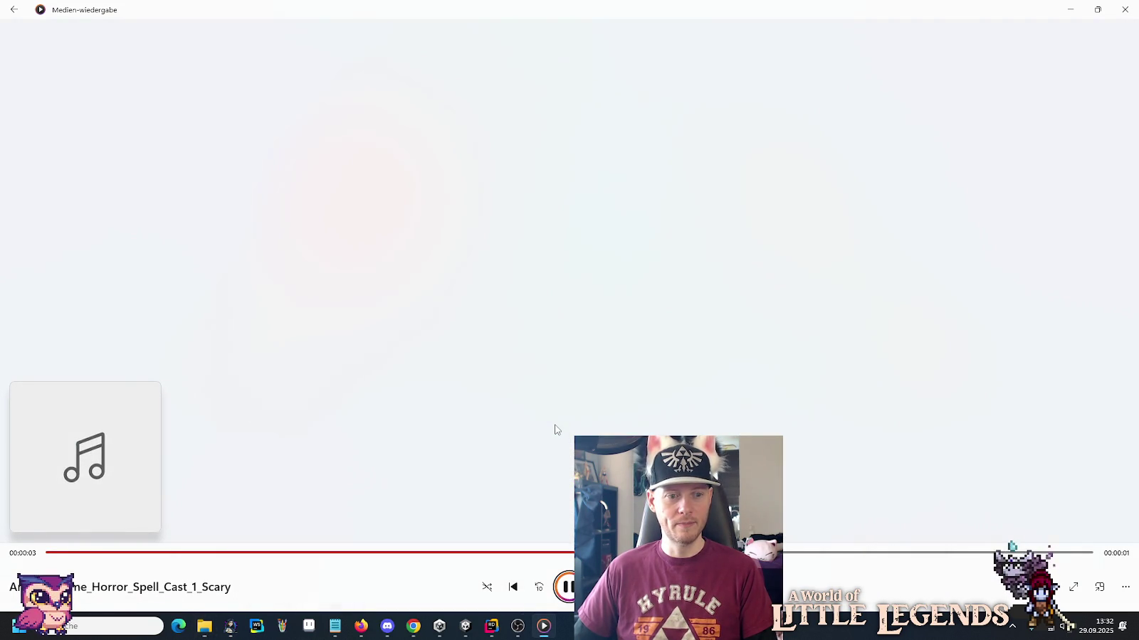
key(alt+Tab)
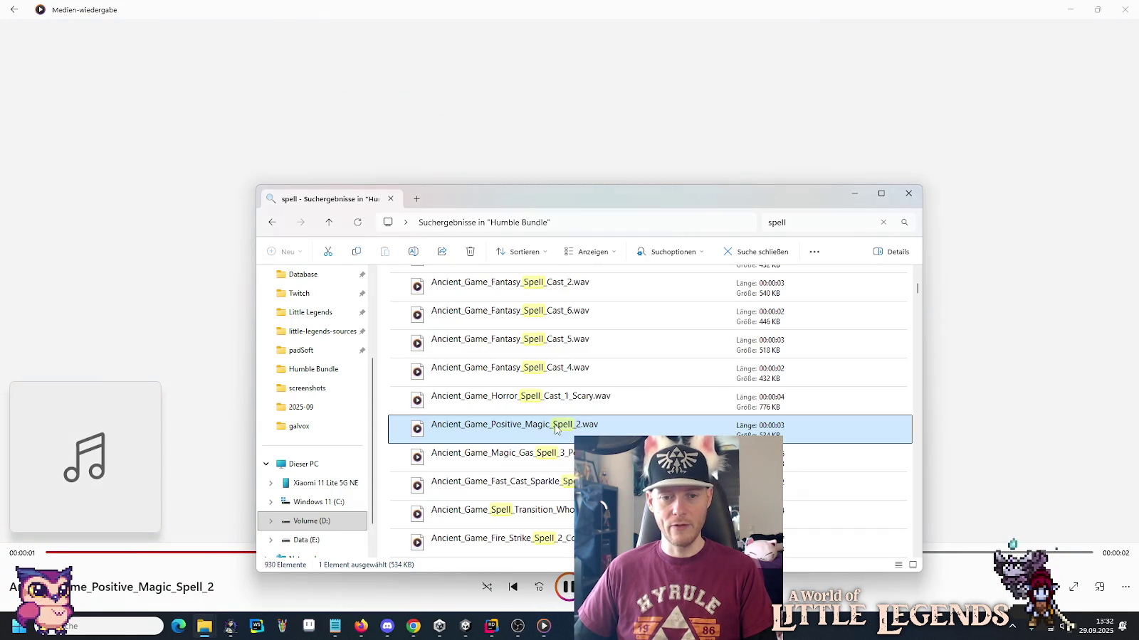
double_click(555, 453)
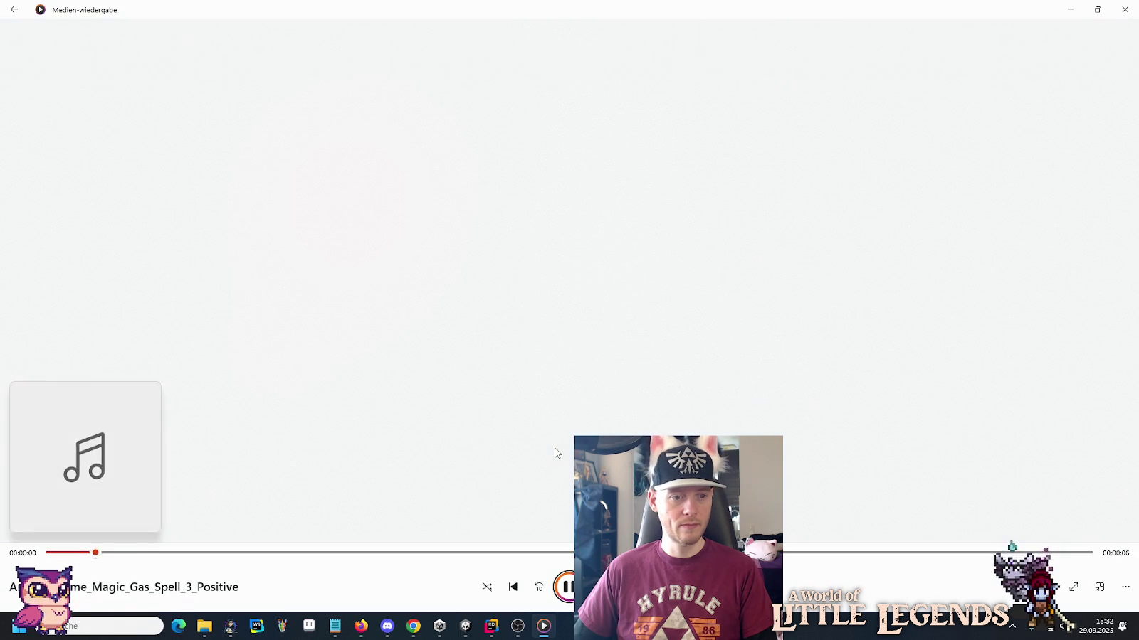
key(alt+Tab)
scroll(556, 434, down, 1)
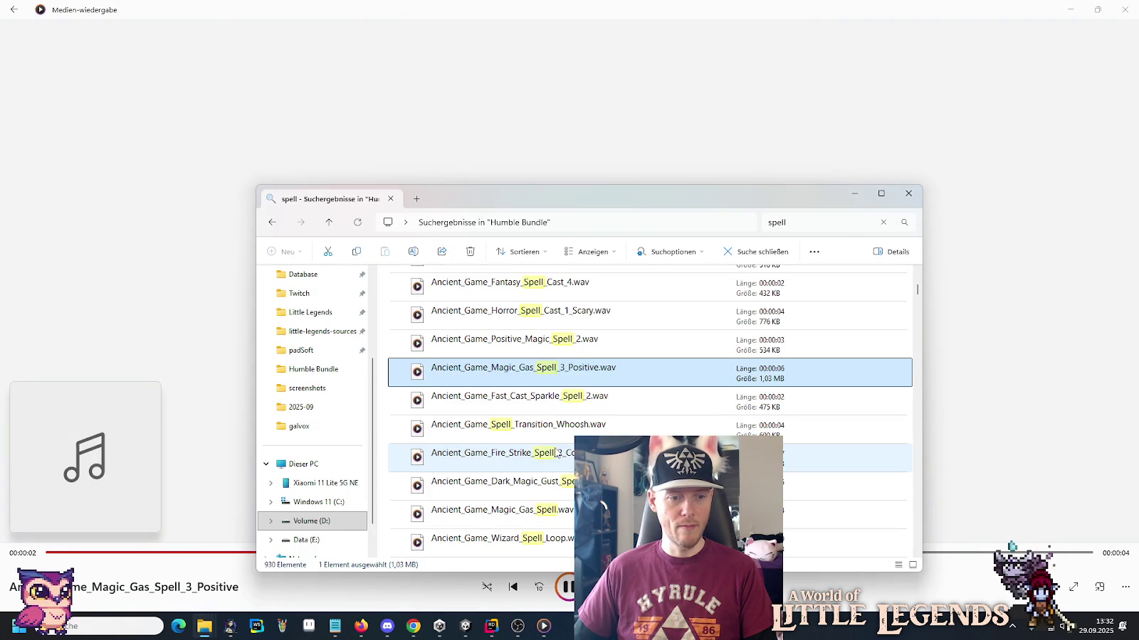
Preview Fast_Cast_Sparkle_Spell_2, Fire_Strike_Spell_2_Conjure, Dark_Magic_Gust_Spell_2 and Magic_Gas_Spell, replaying the last.
double_click(516, 402)
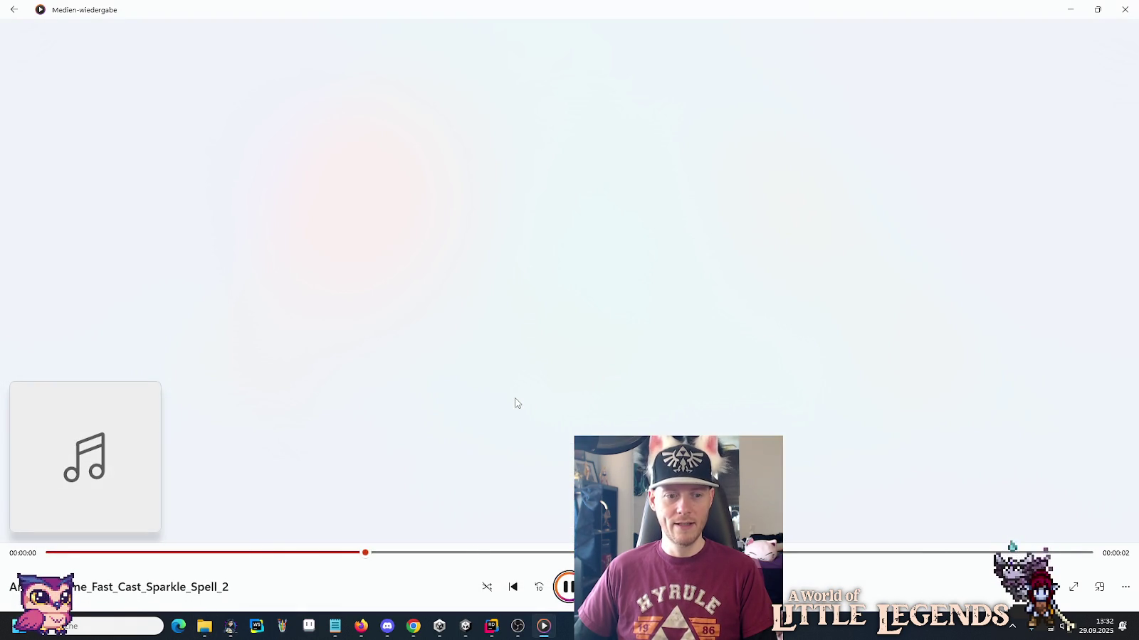
key(alt+Tab)
key(alt+Tab)
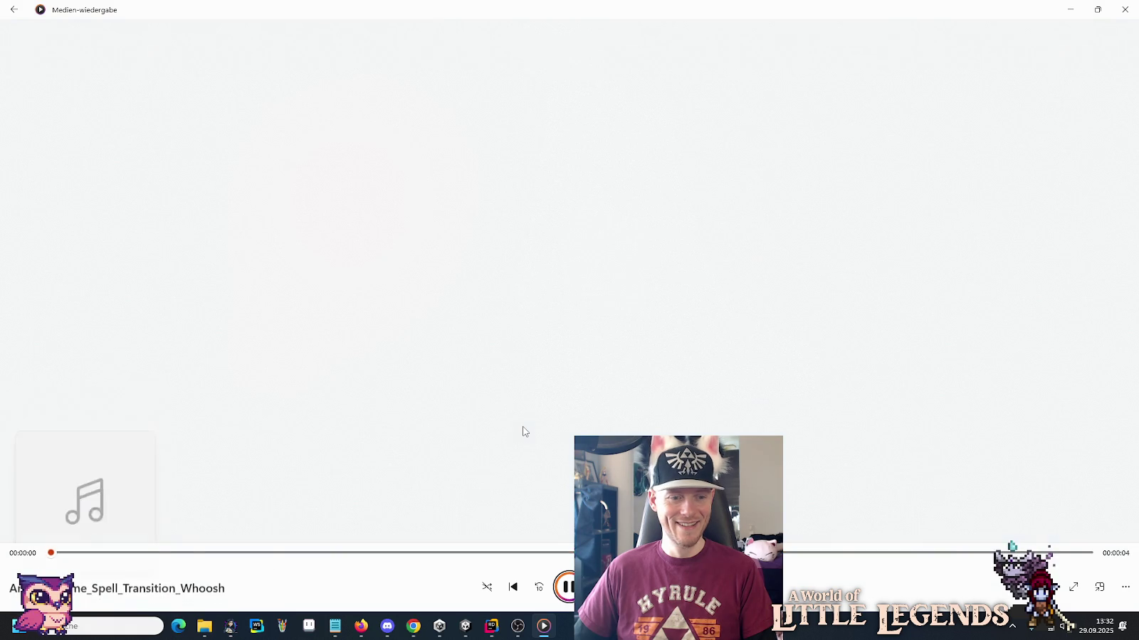
key(alt+Tab)
double_click(534, 376)
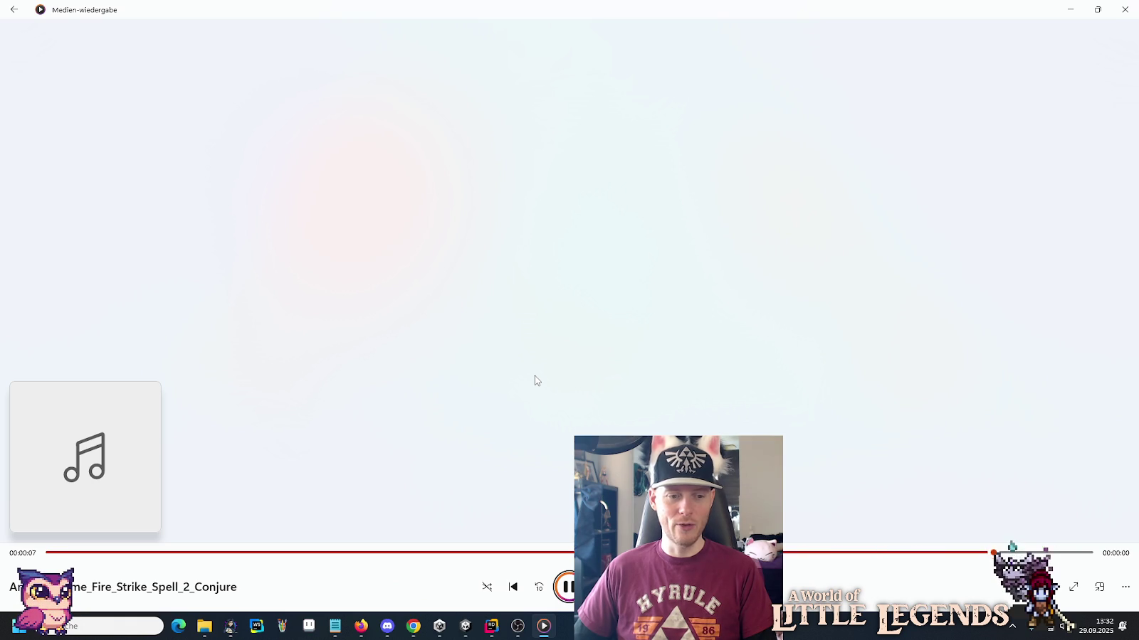
key(alt+Tab)
double_click(518, 409)
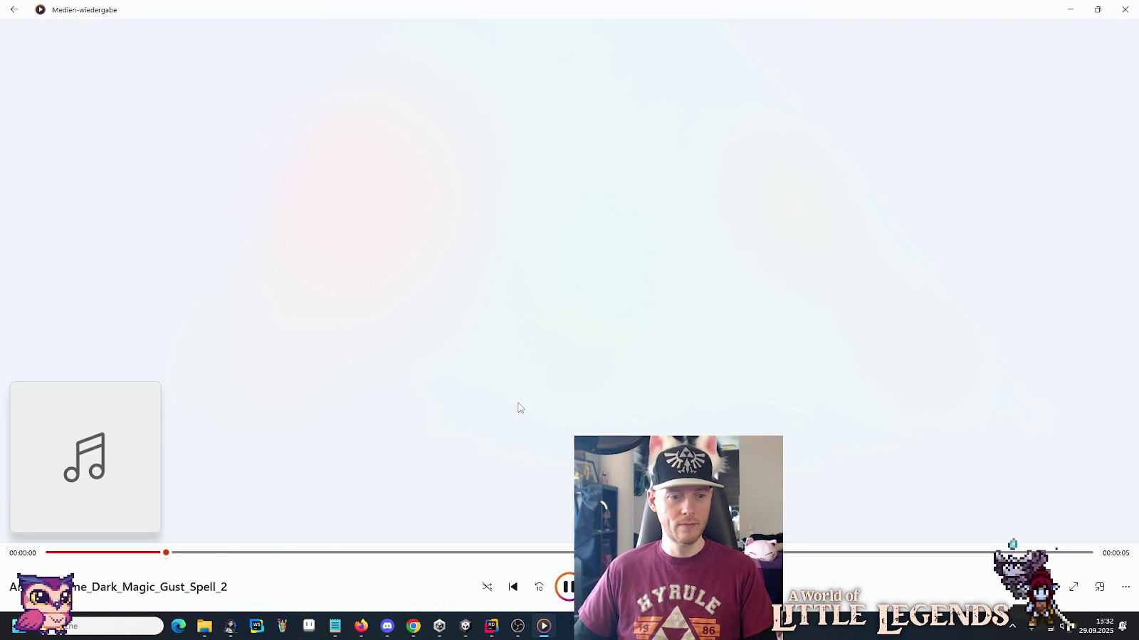
key(alt+Tab)
double_click(517, 422)
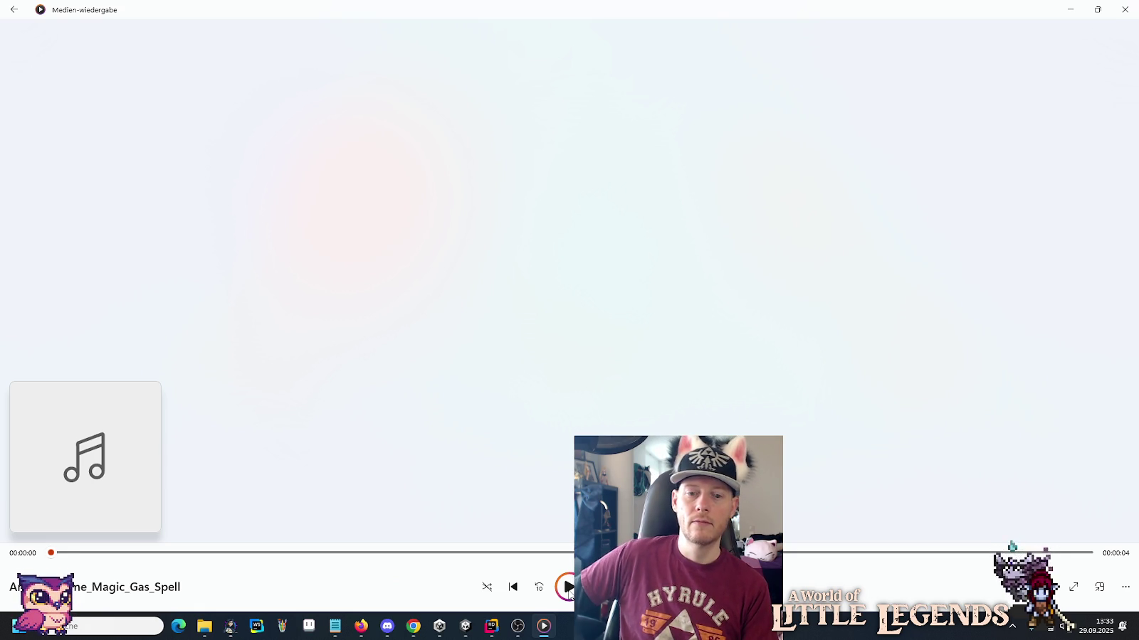
click(568, 587)
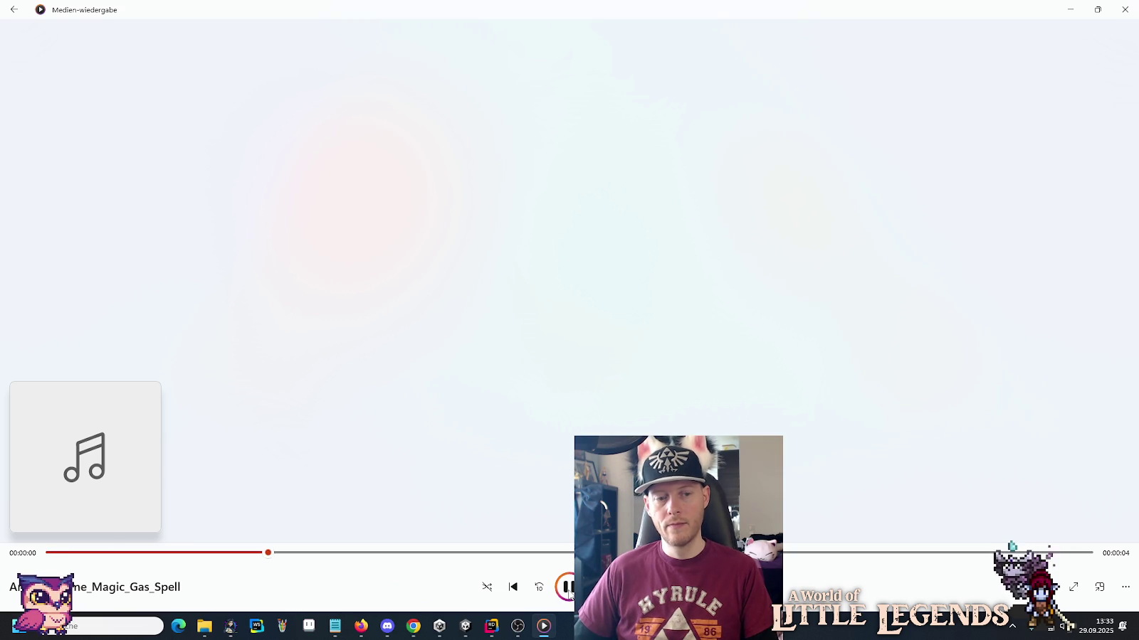
key(alt+Tab)
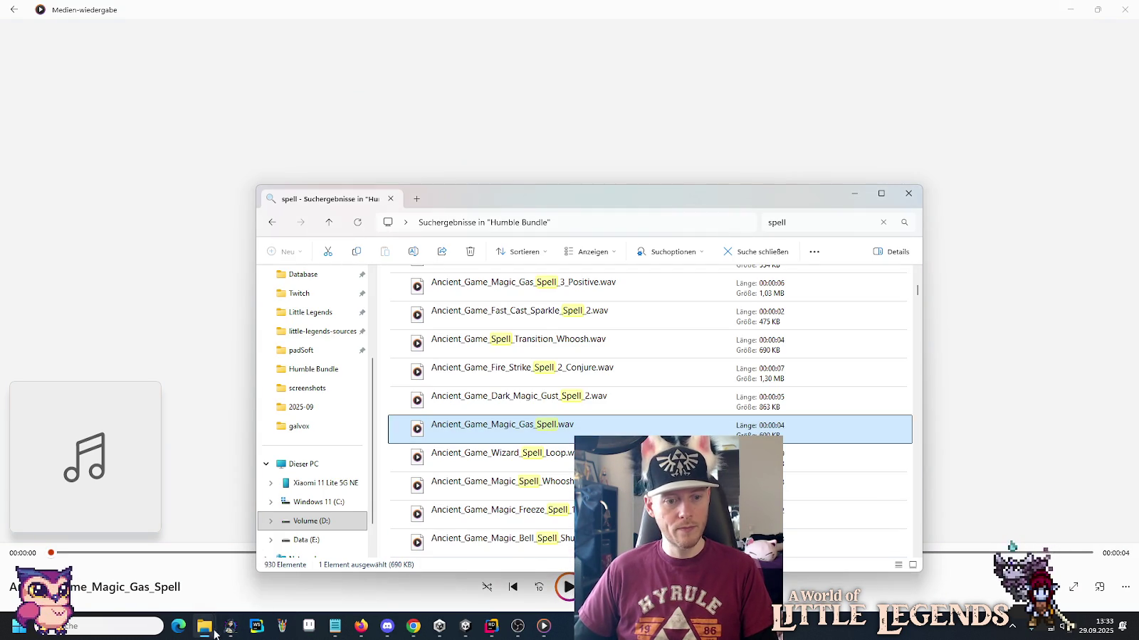
Paste Ancient_Game_Magic_Gas_Spell.wav into the Audio/Water folder in File Explorer.
mouse_move(214, 633)
click(206, 562)
scroll(515, 403, up, 1)
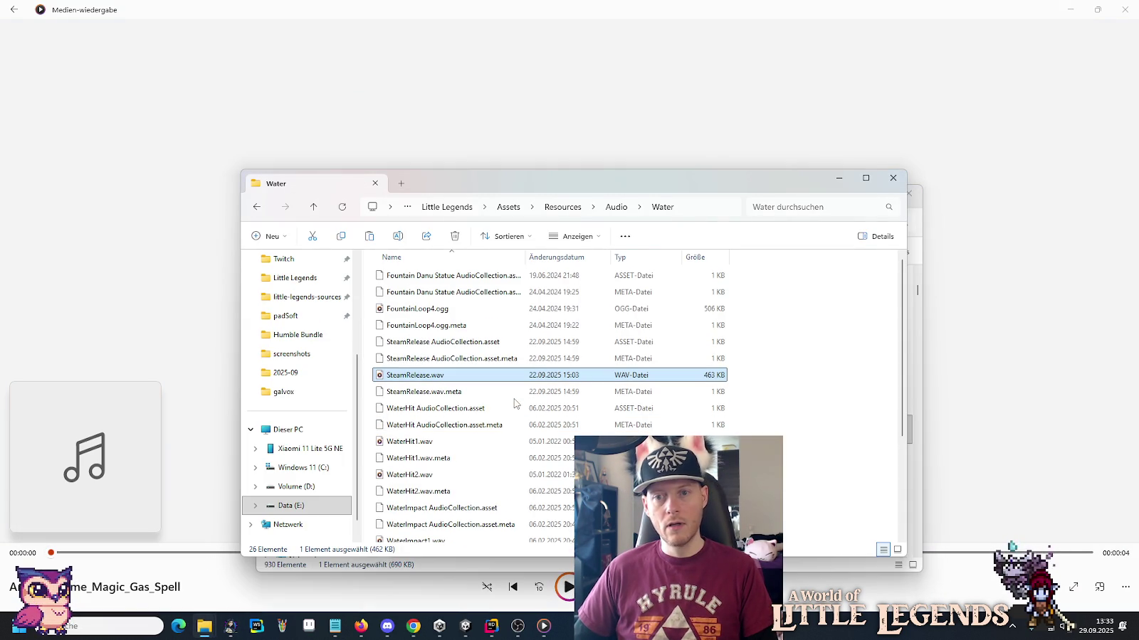
click(618, 209)
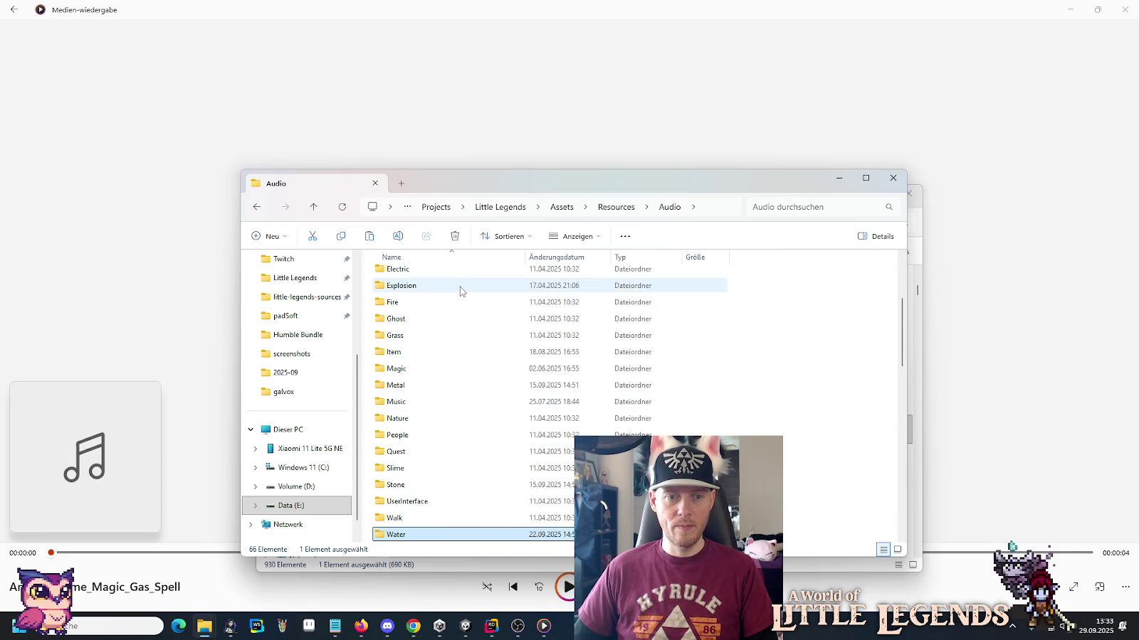
scroll(448, 412, down, 5)
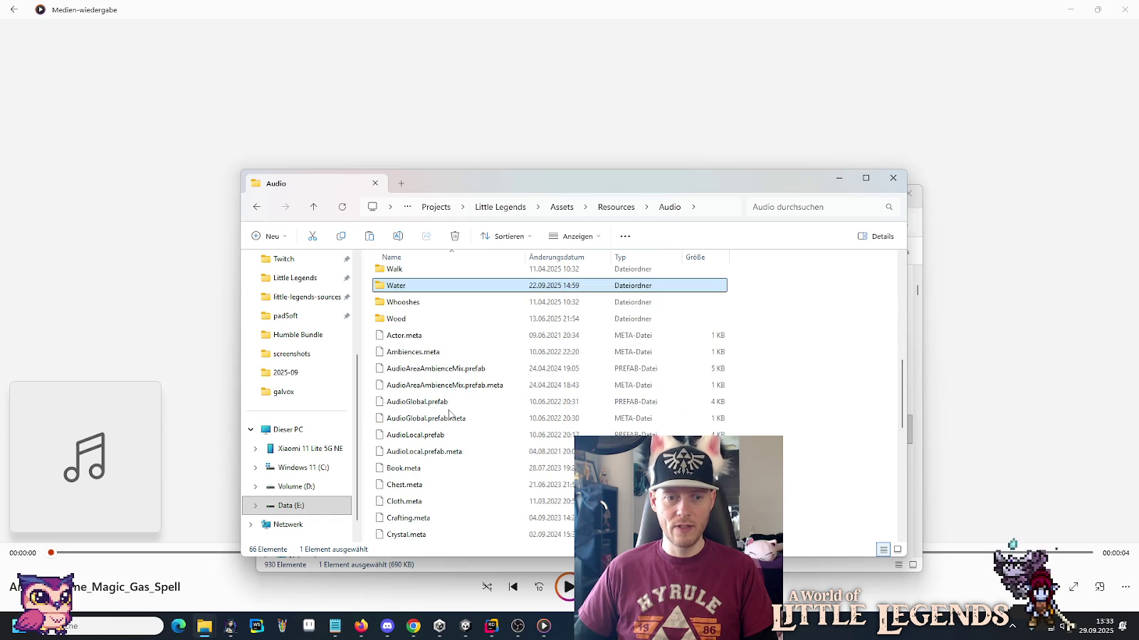
scroll(449, 415, up, 3)
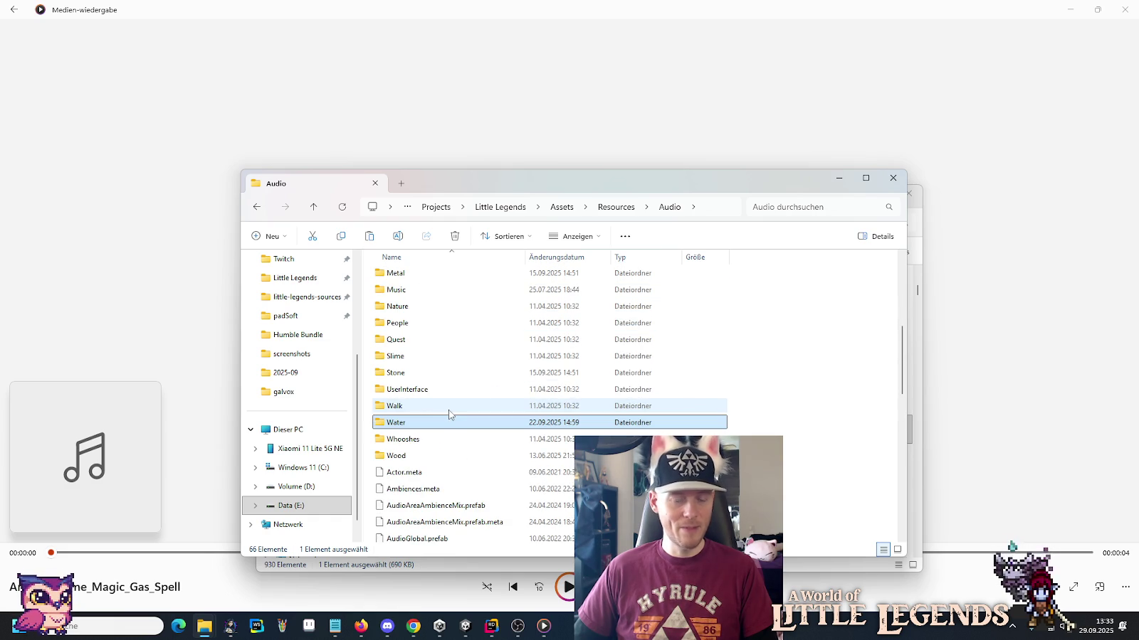
mouse_move(451, 424)
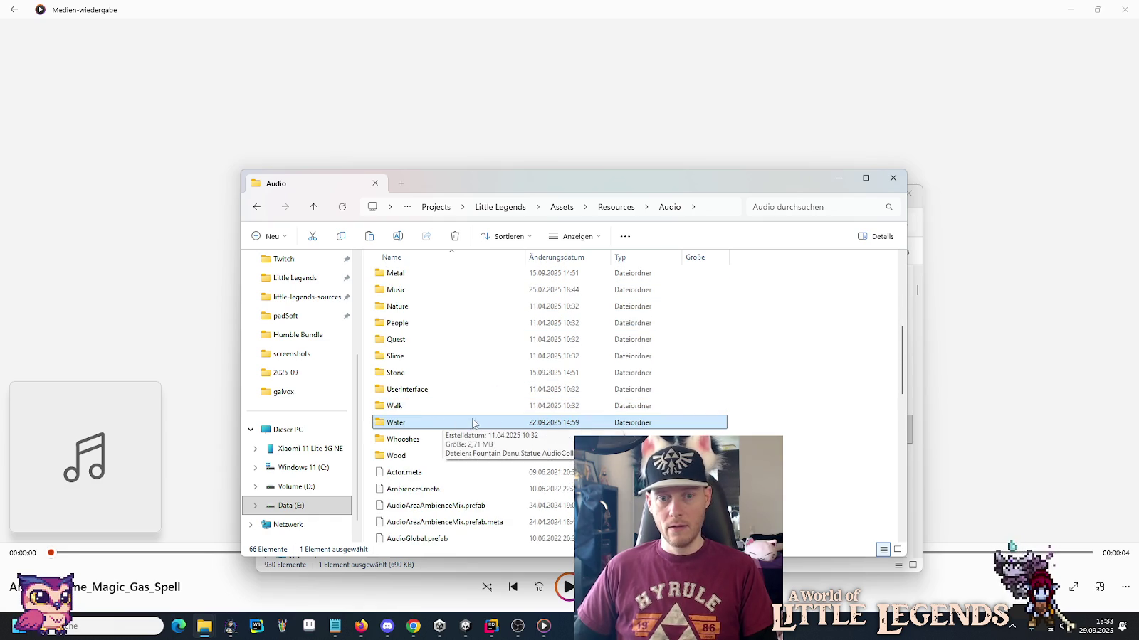
click(785, 421)
double_click(407, 424)
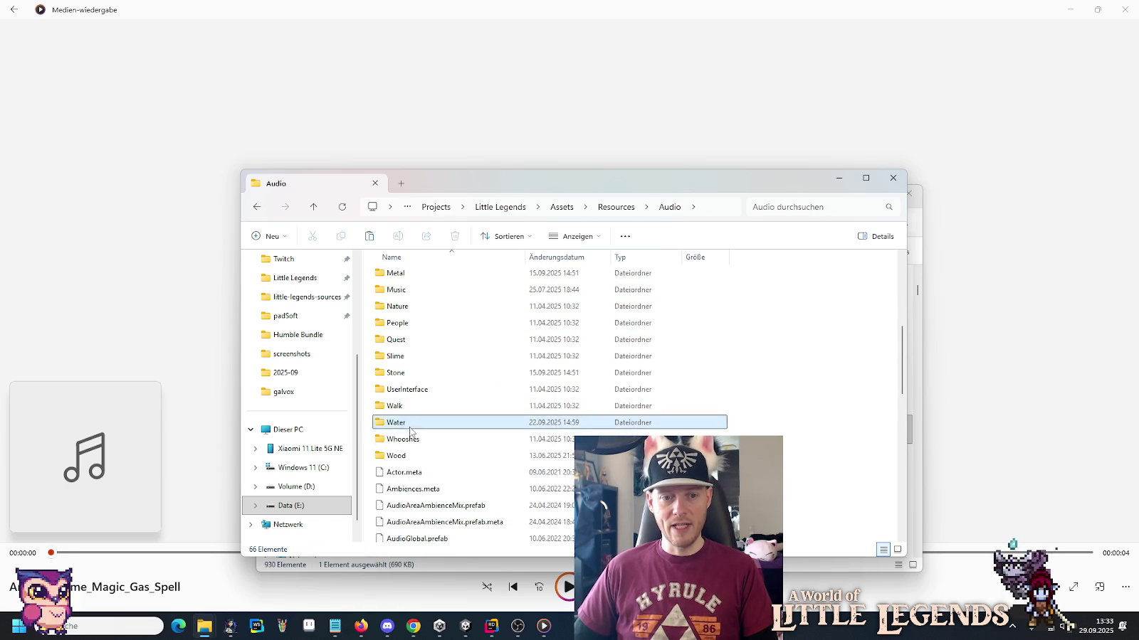
key(ctrl+v)
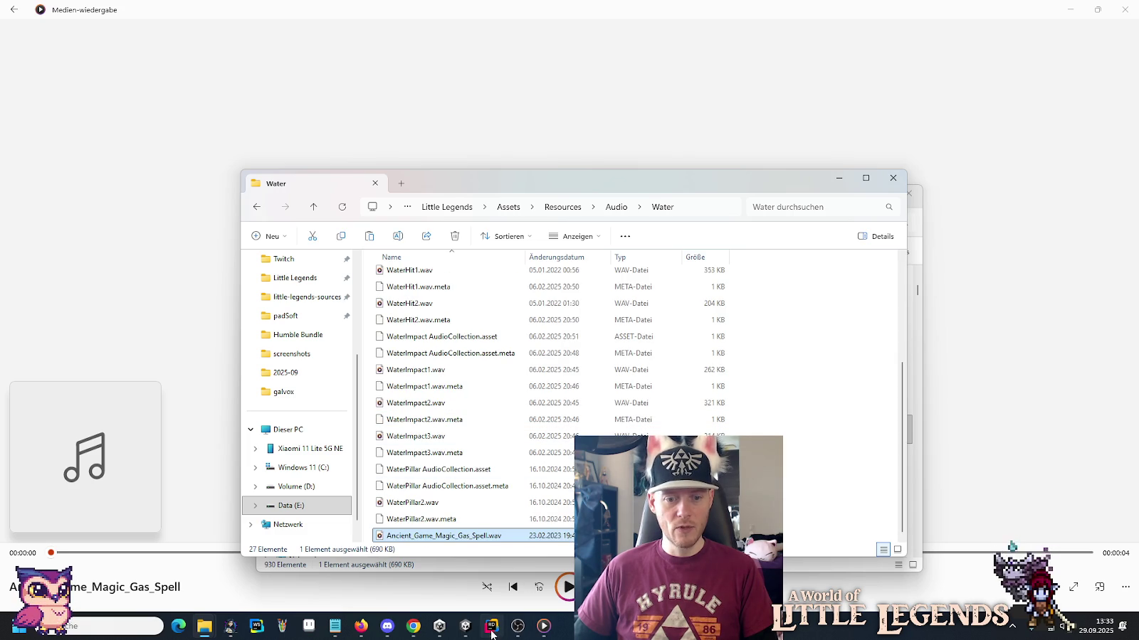
Switch back to Unity and collapse the Actors folder in the Project tree.
mouse_move(491, 633)
click(443, 526)
scroll(58, 452, up, 3)
click(23, 447)
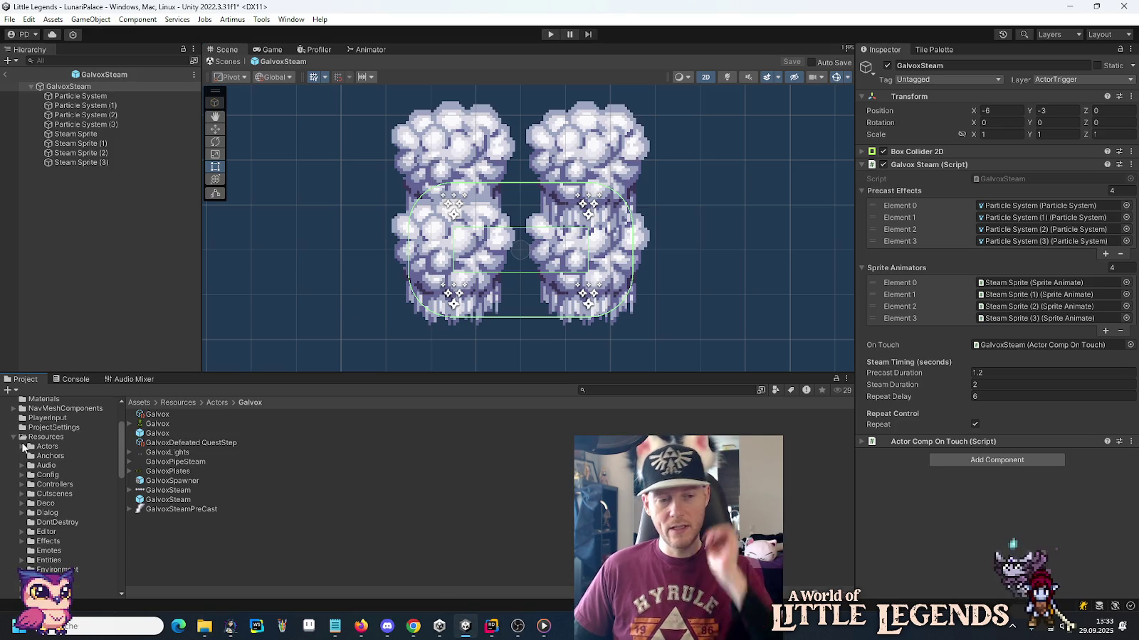
Put Ancient_Game_Magic_Gas_Spell into SteamRelease AudioCollection's Clips Element 0 and start Play mode.
click(22, 466)
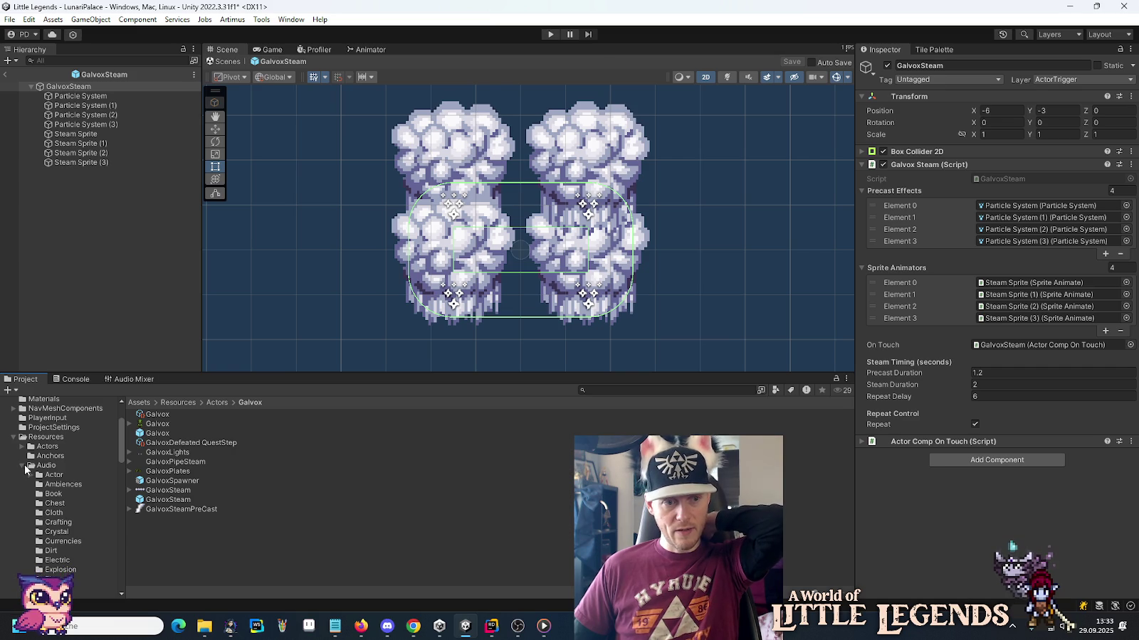
scroll(29, 468, down, 5)
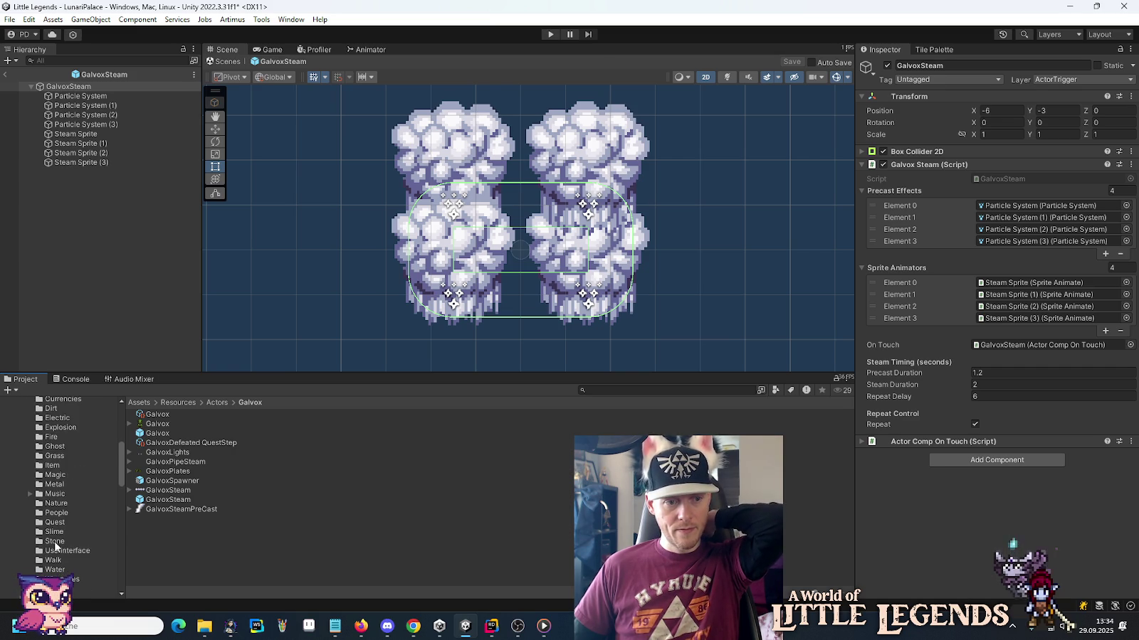
click(55, 570)
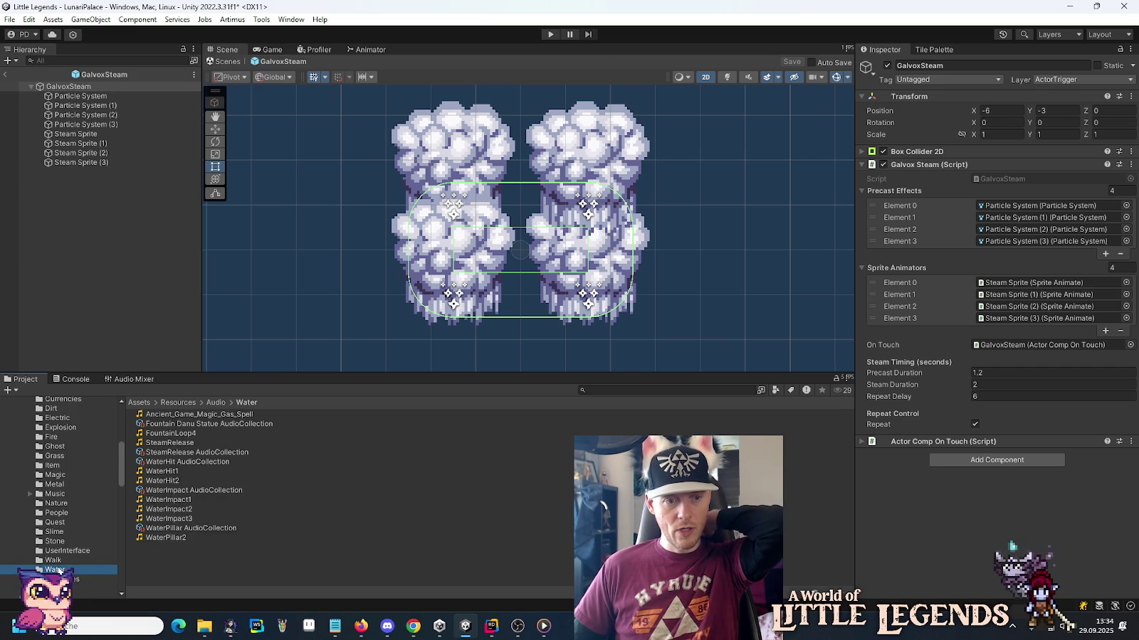
click(182, 454)
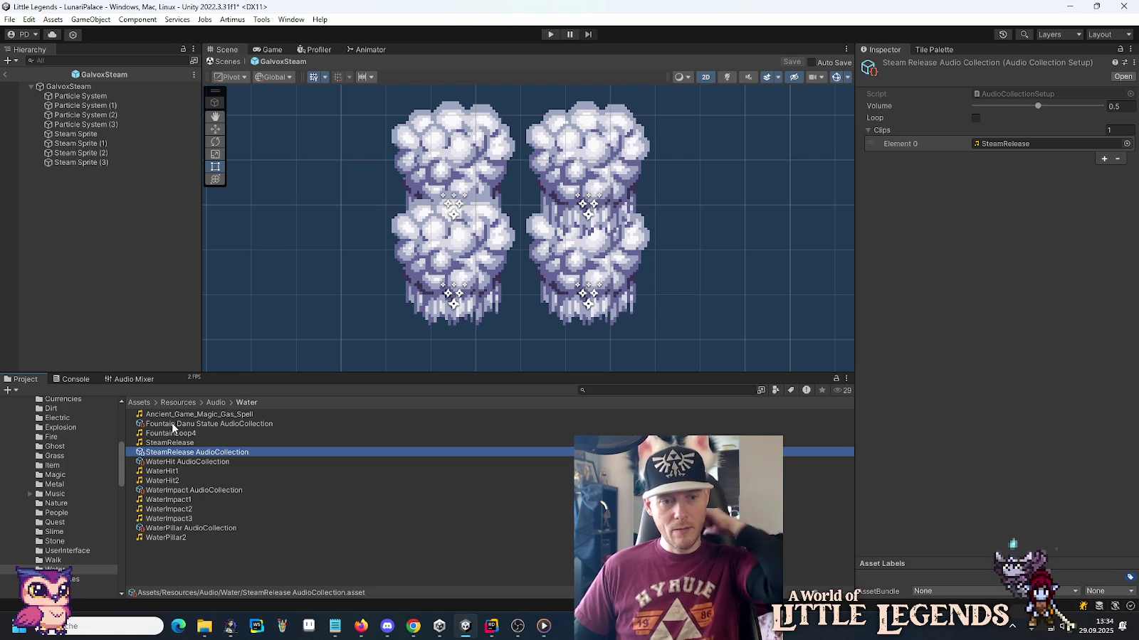
drag(172, 420, 993, 145)
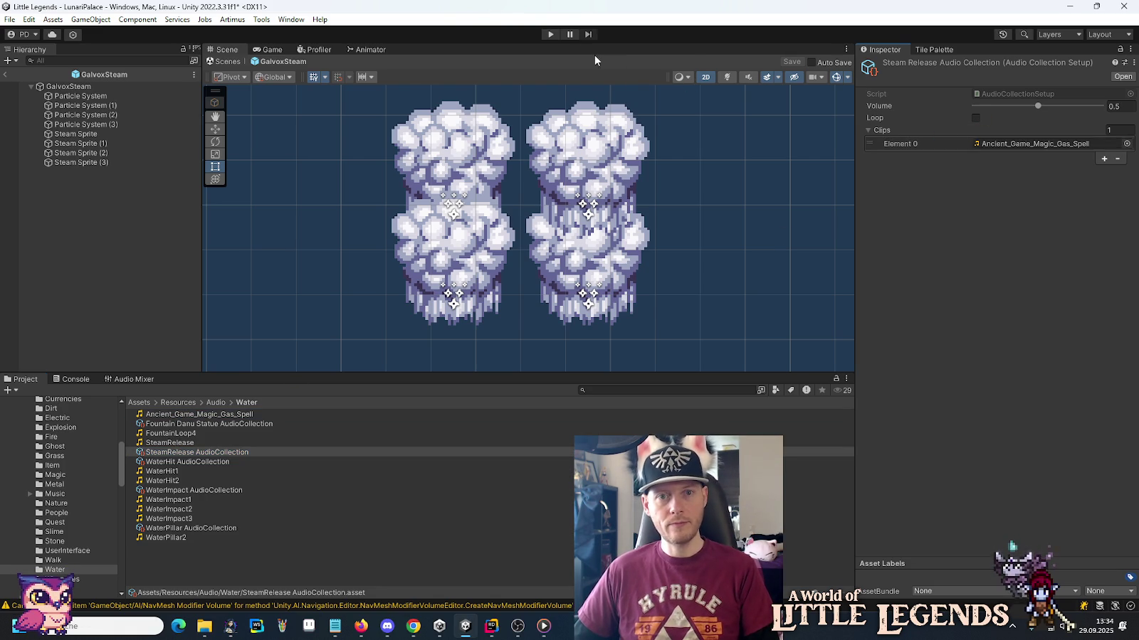
click(552, 34)
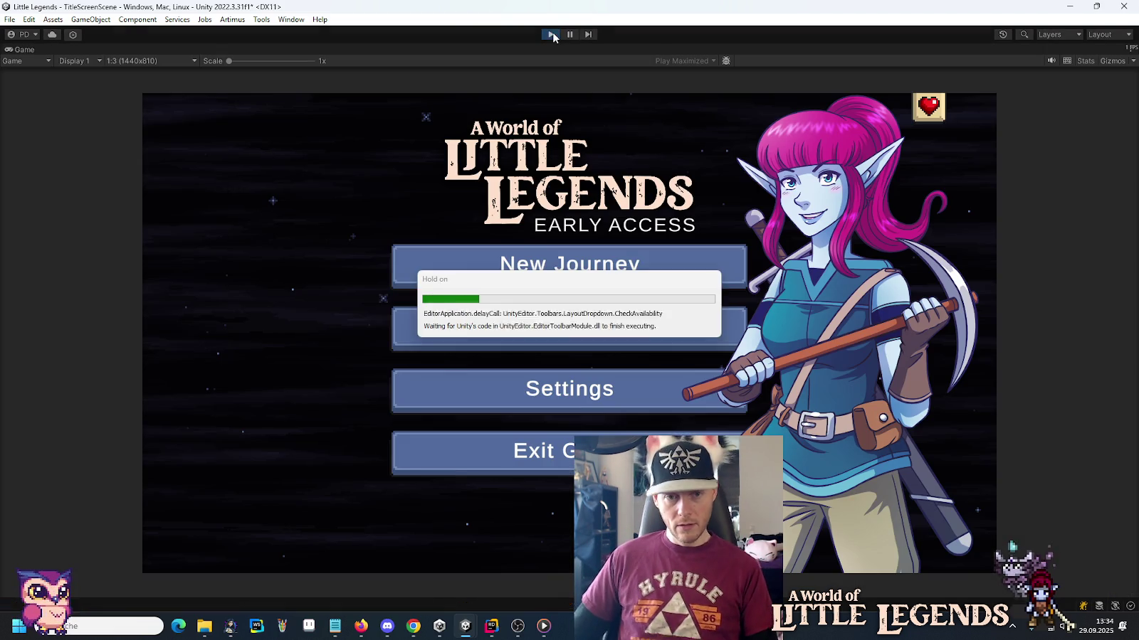
Load the v0.51.0 save slot and continue past the loading screen into LunariPalace.
click(534, 324)
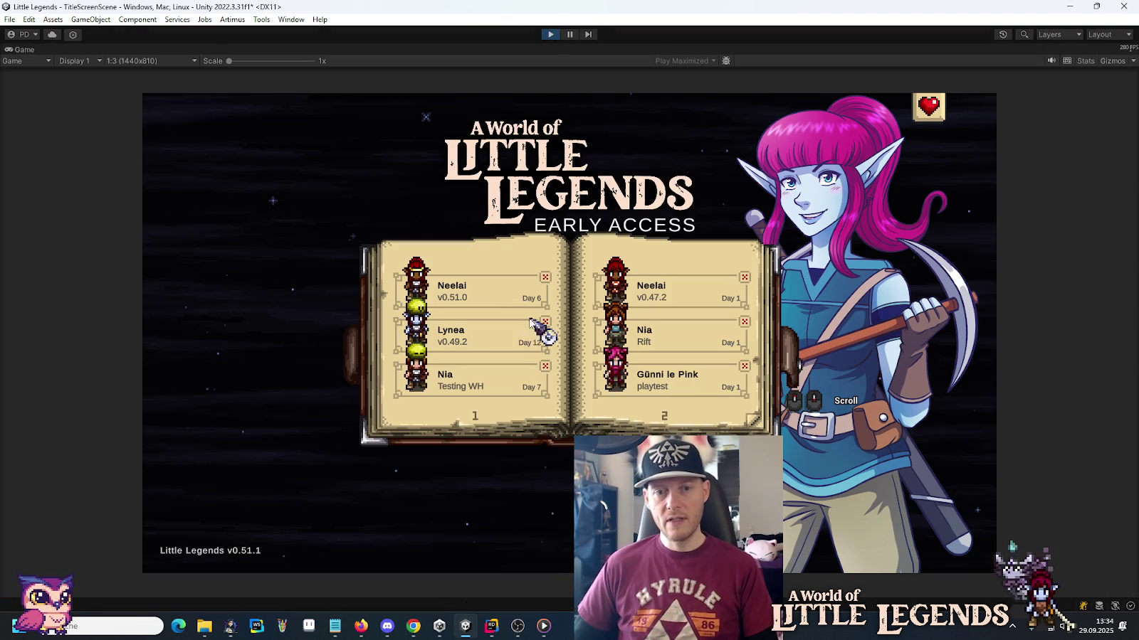
click(471, 294)
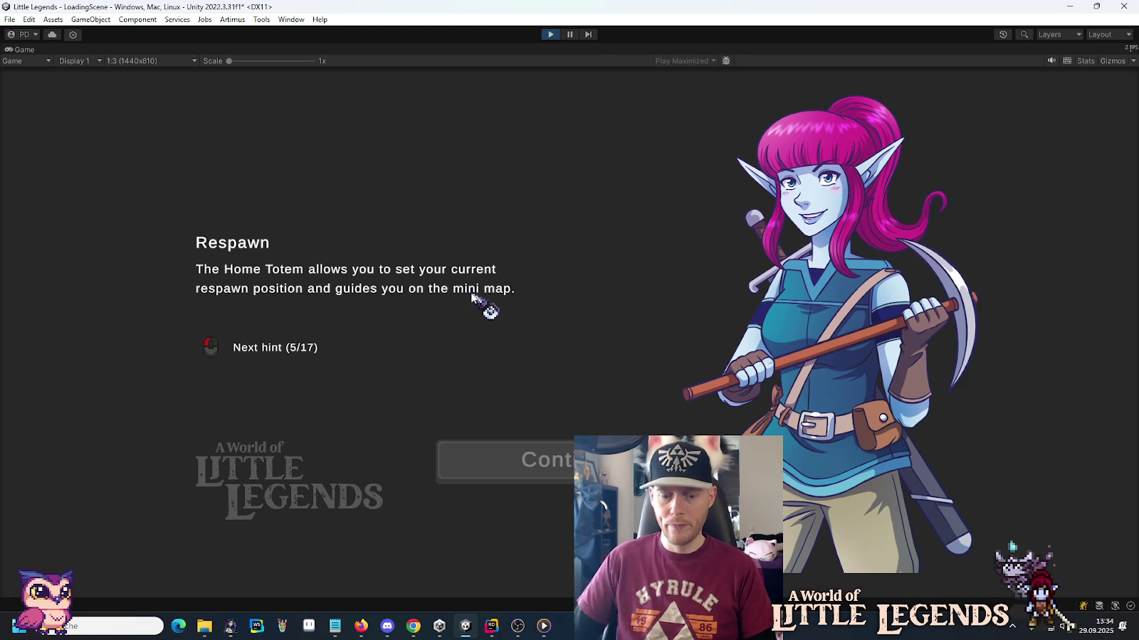
click(520, 459)
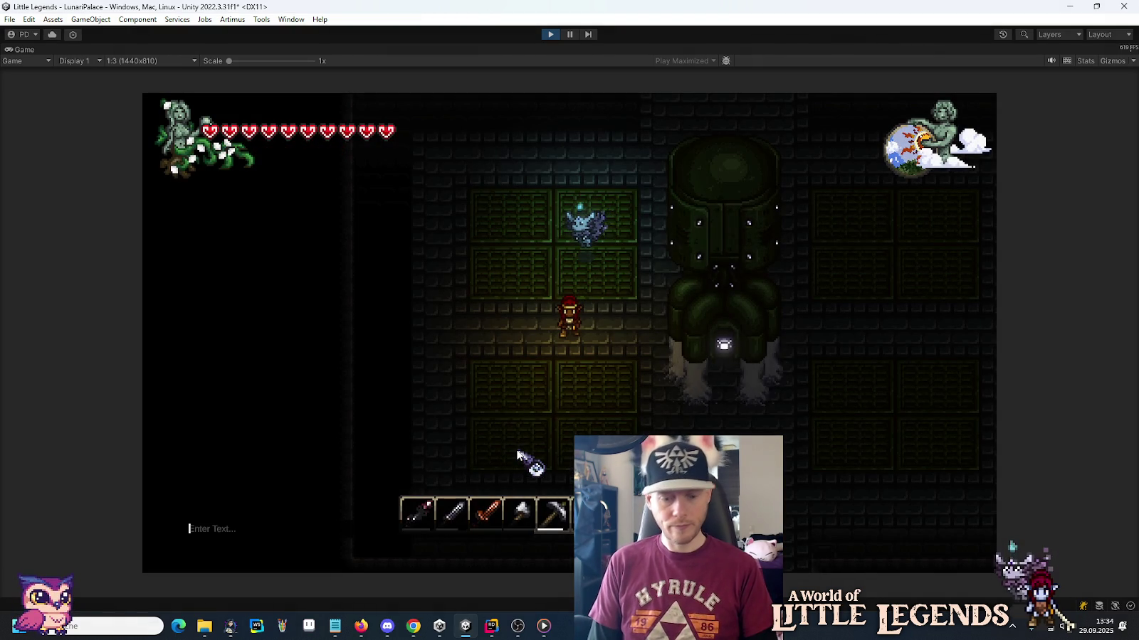
Teleport the player with '/move 0 40' and walk north, south and left through the dungeon.
text(/move )
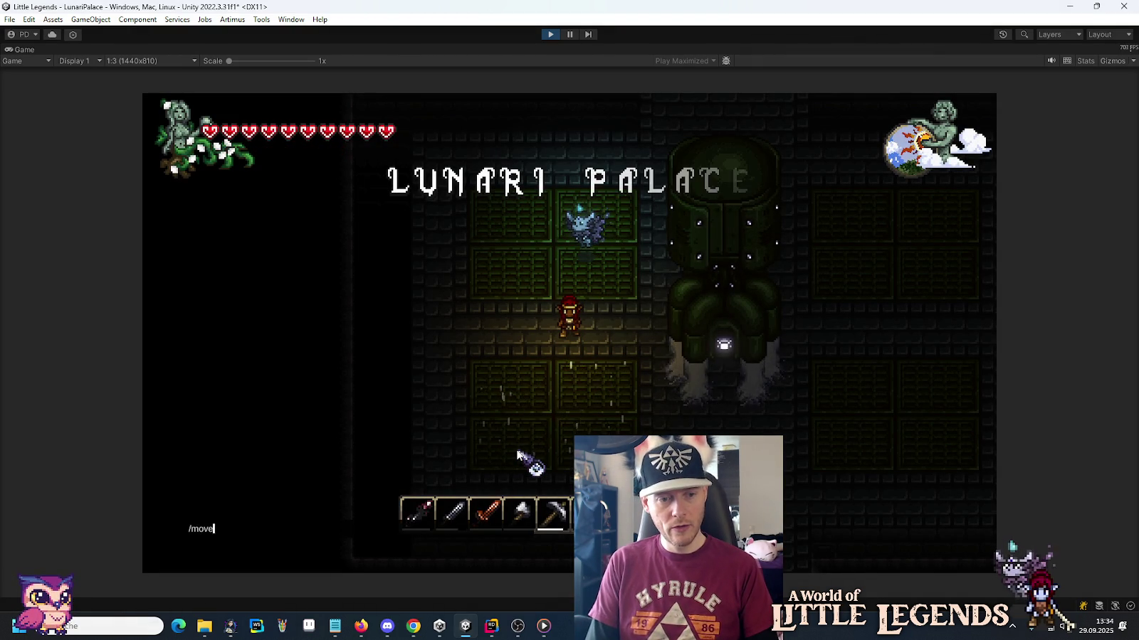
text(0 40)
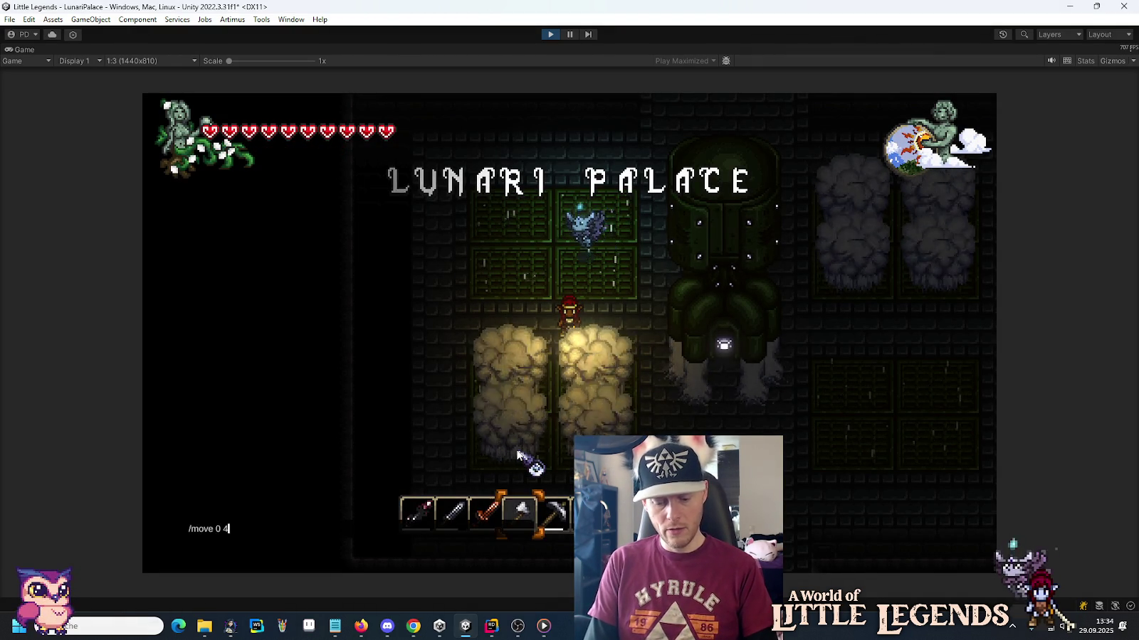
key(Return)
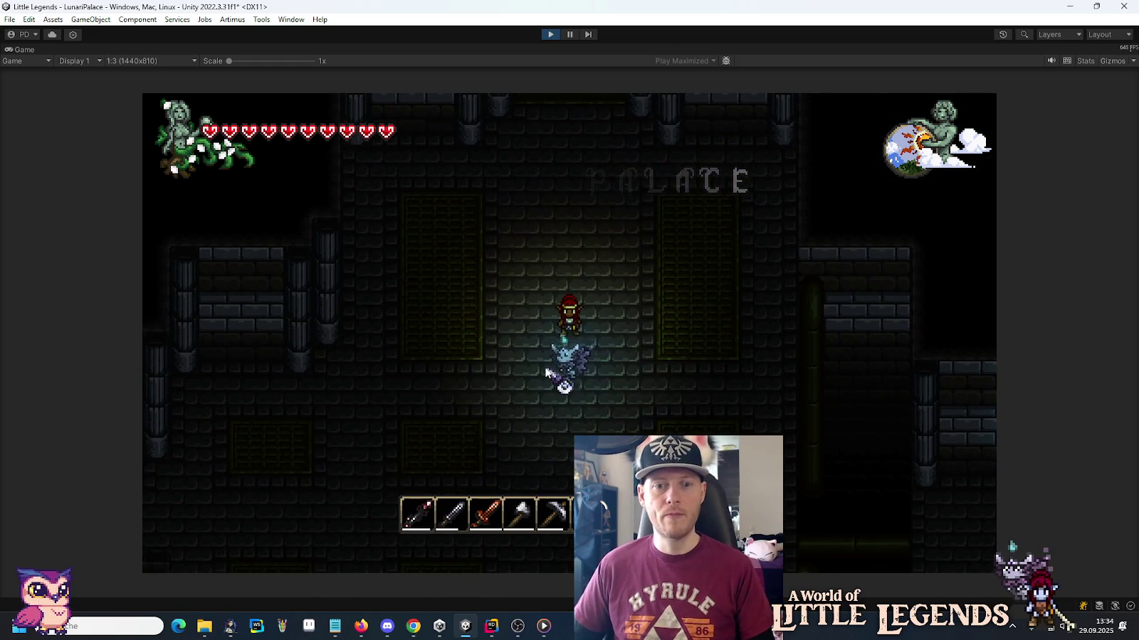
key(w)
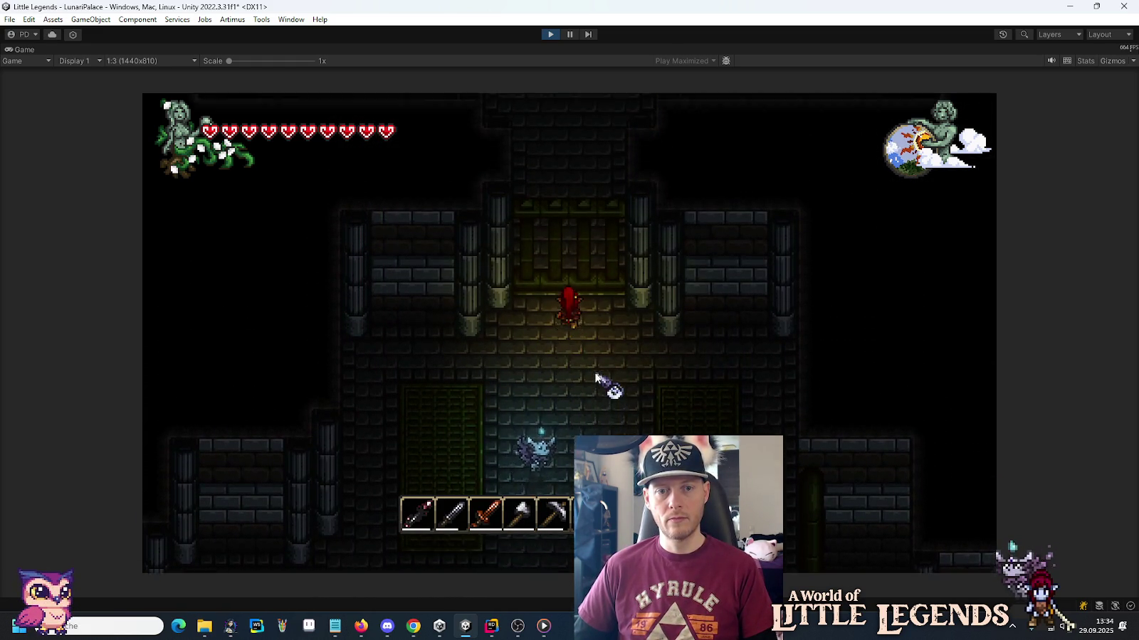
key(w)
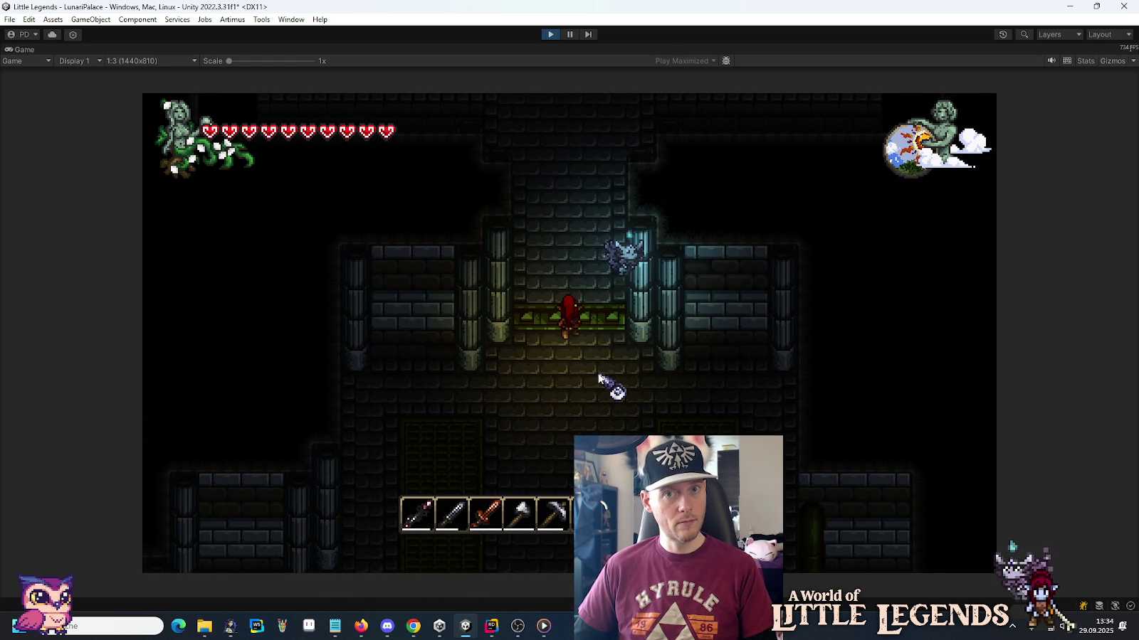
key(s)
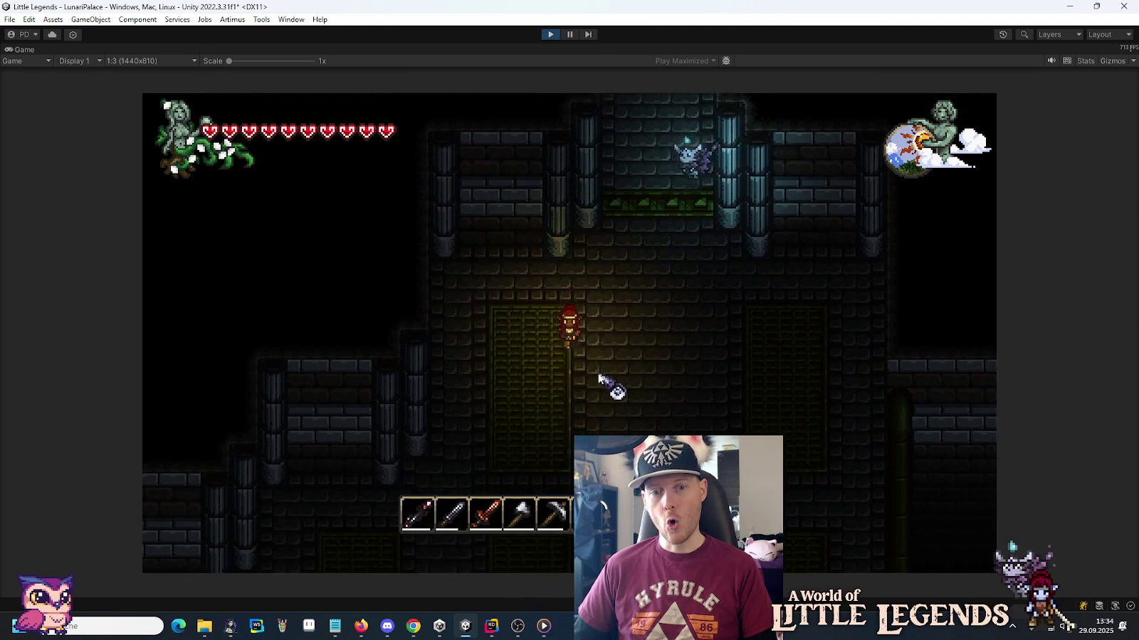
key(s)
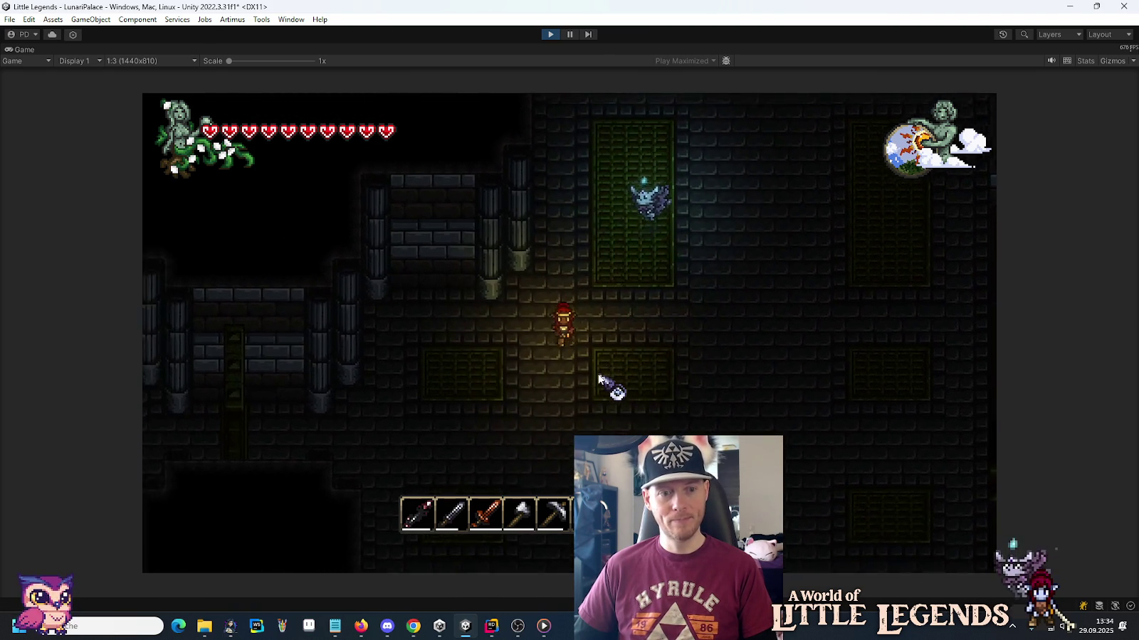
key(a)
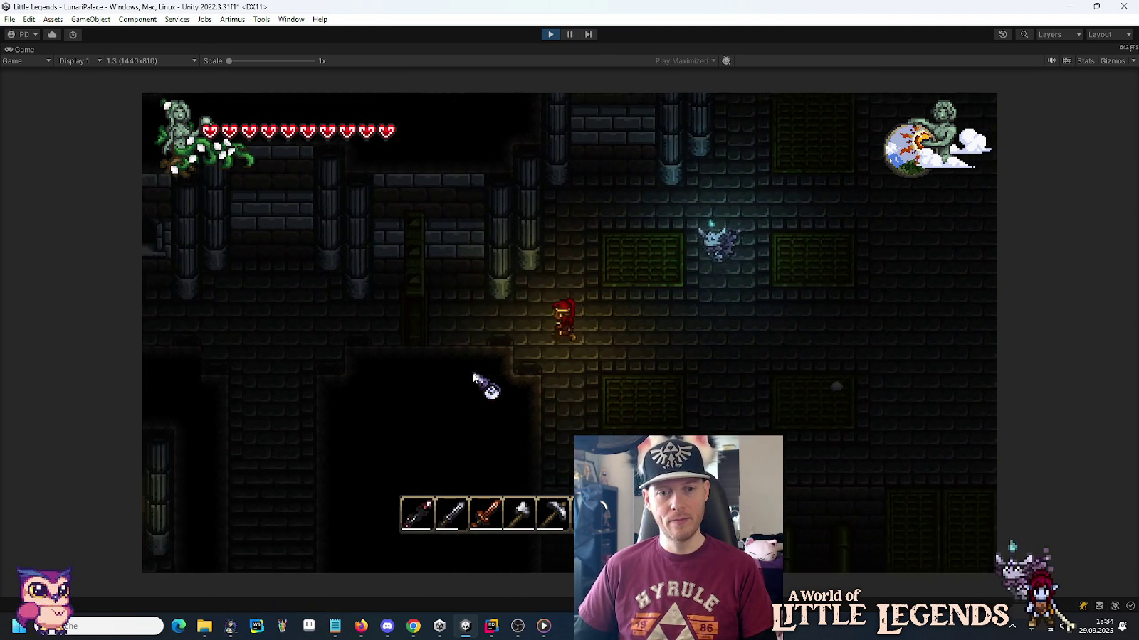
key(a)
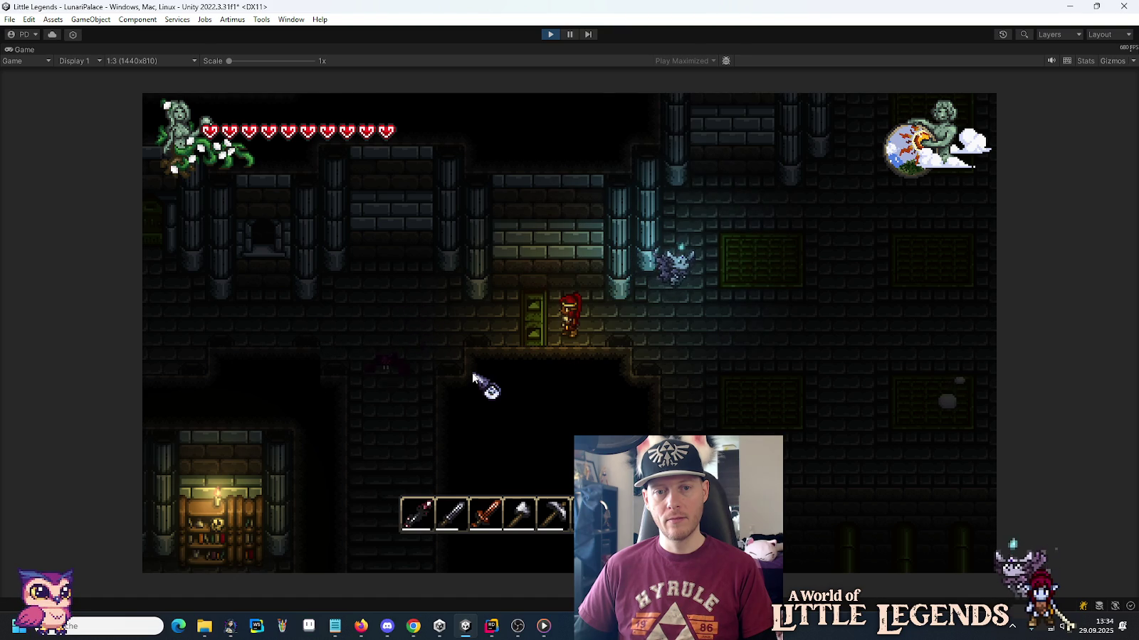
key(a)
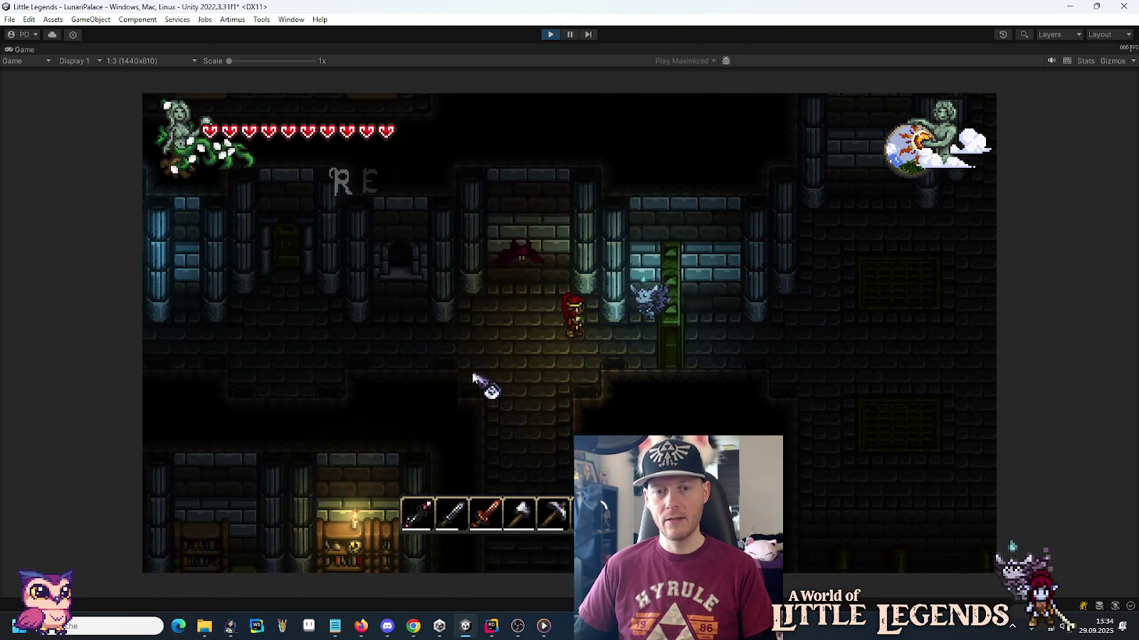
Run the player down the corridor and right, jumping onto the lab ledge, then stop playtesting.
key(s)
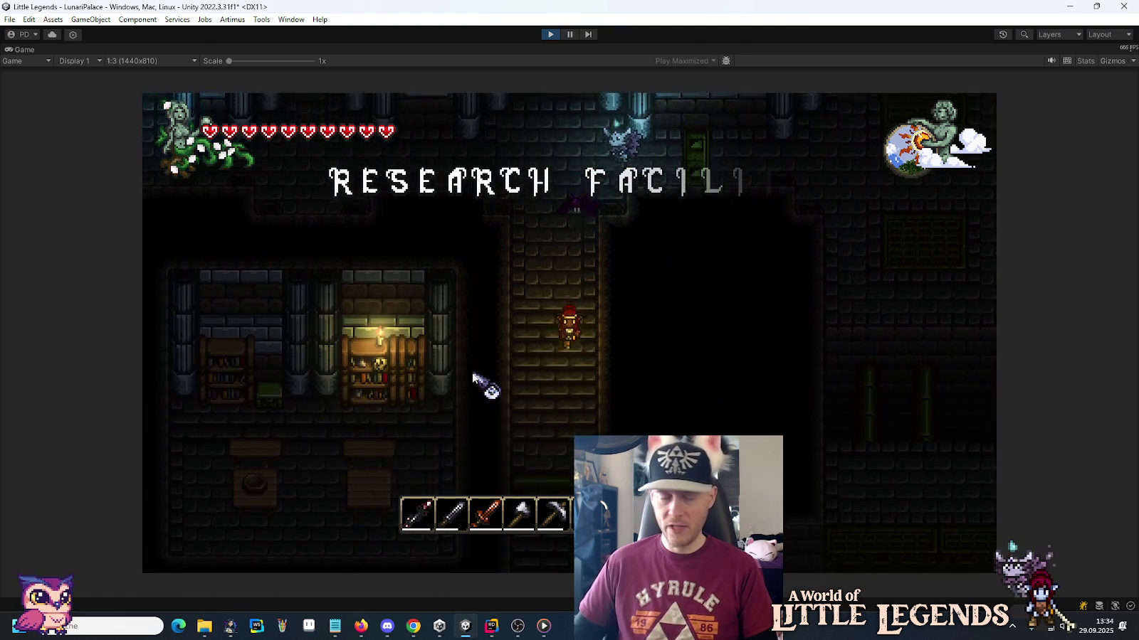
key(s)
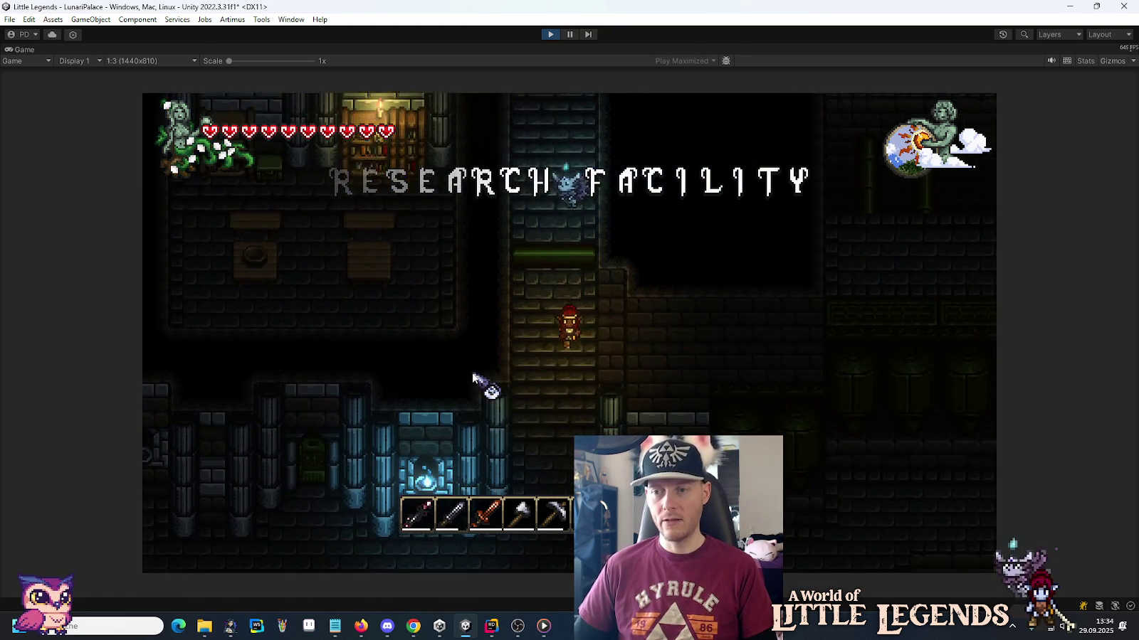
key(s)
key(d)
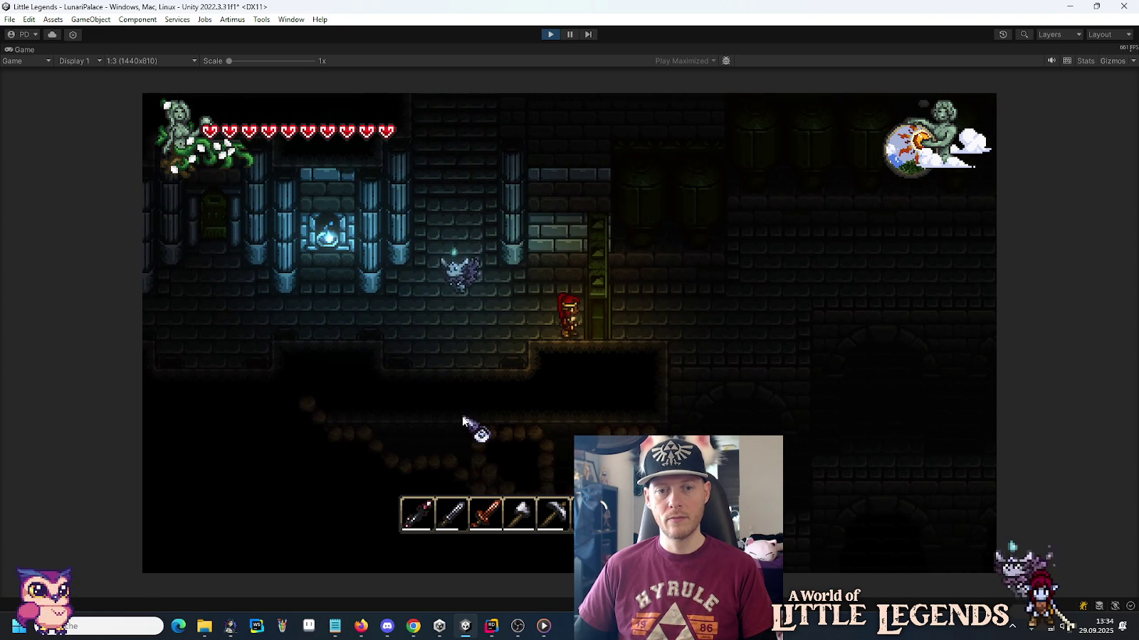
key(d)
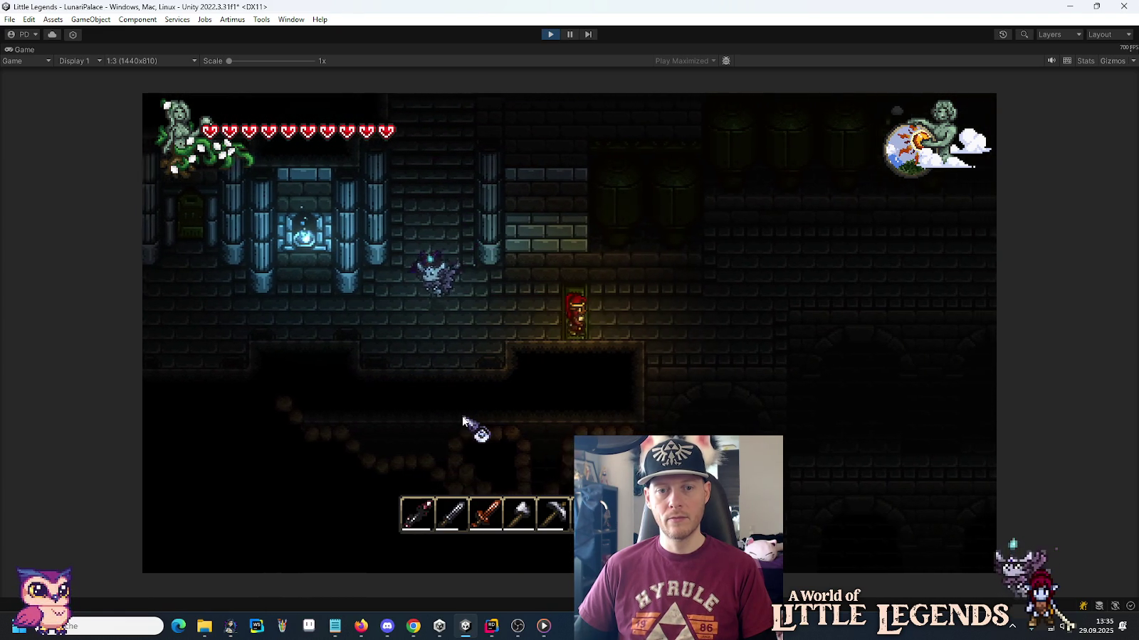
key(space)
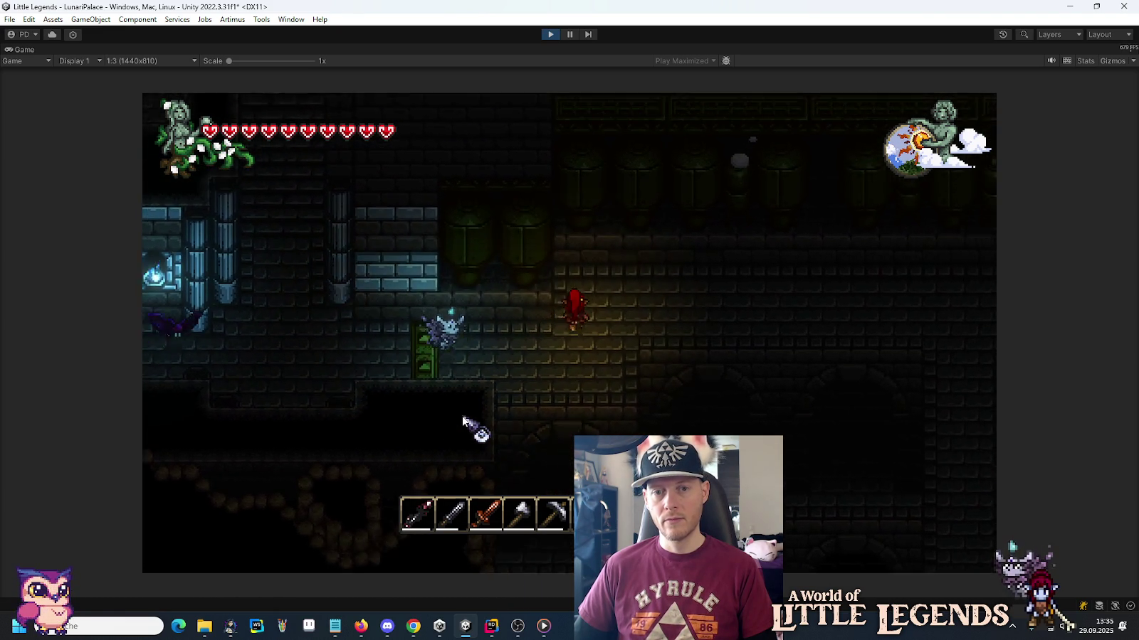
key(d)
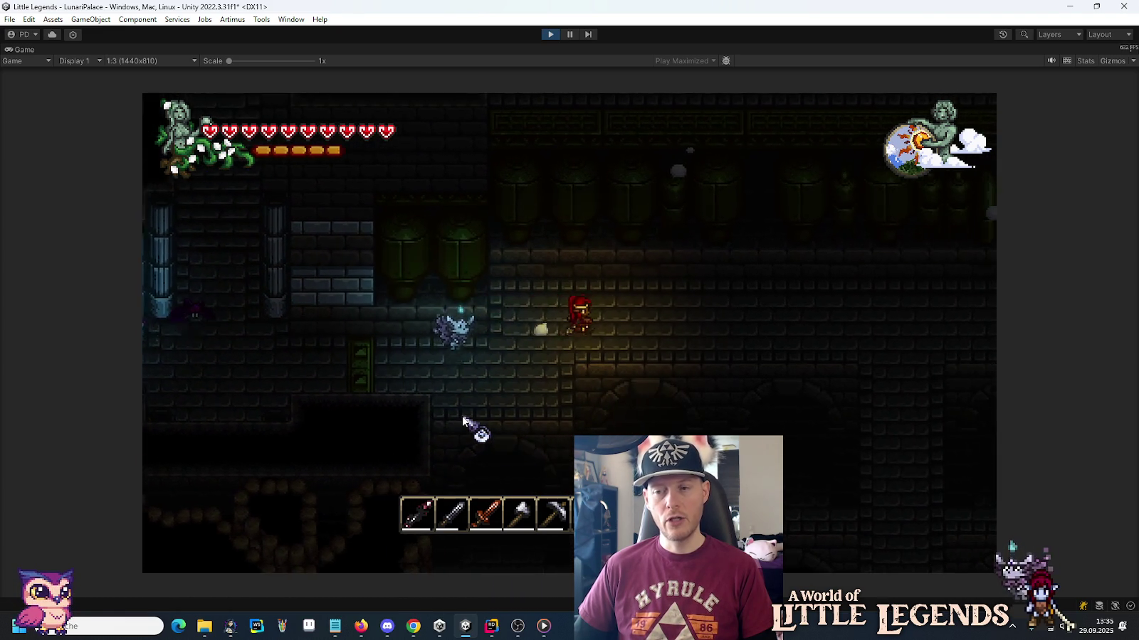
key(d)
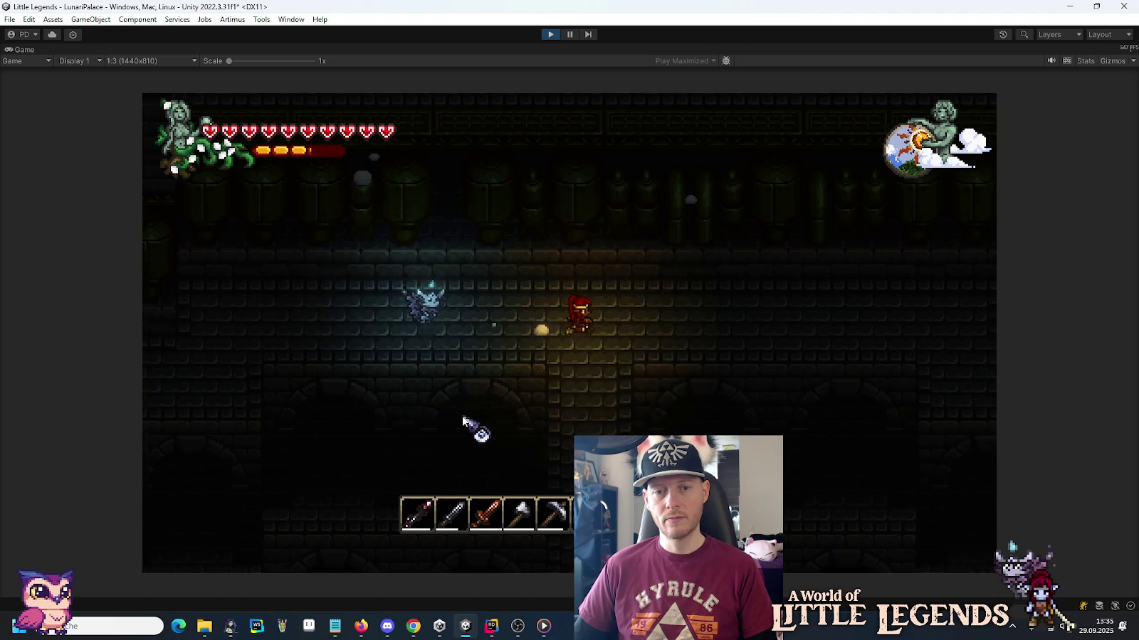
key(d)
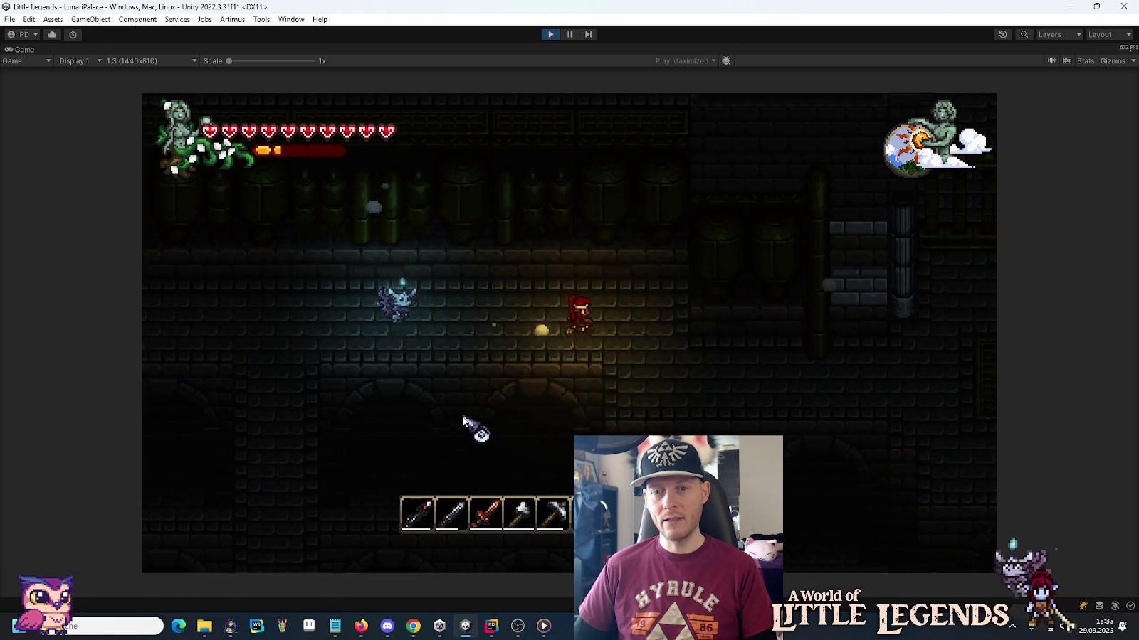
key(d)
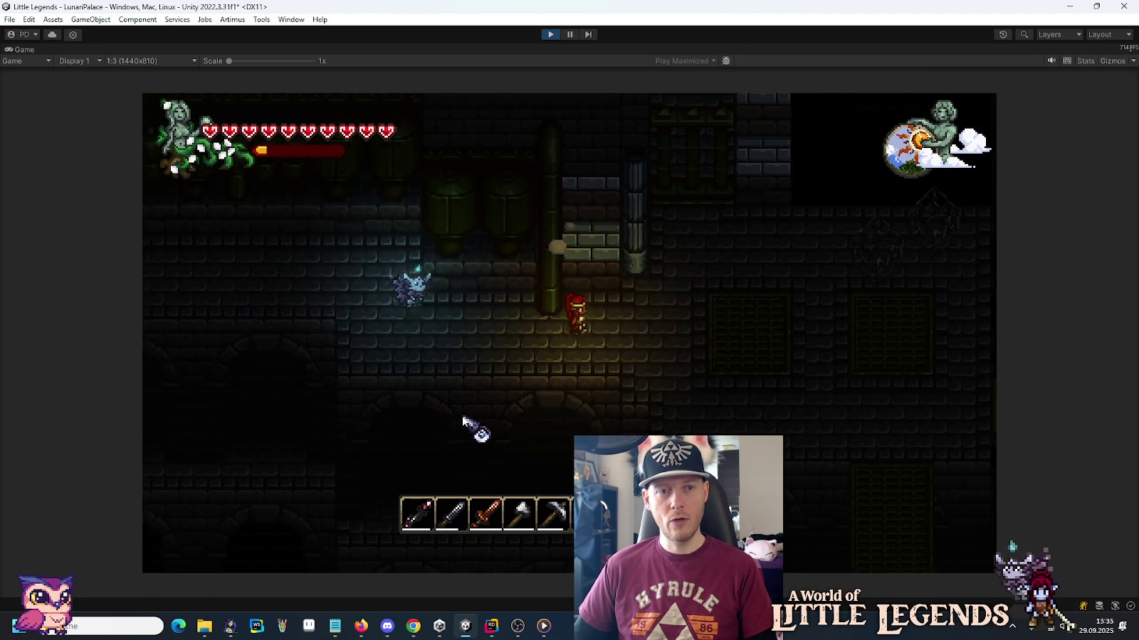
key(space)
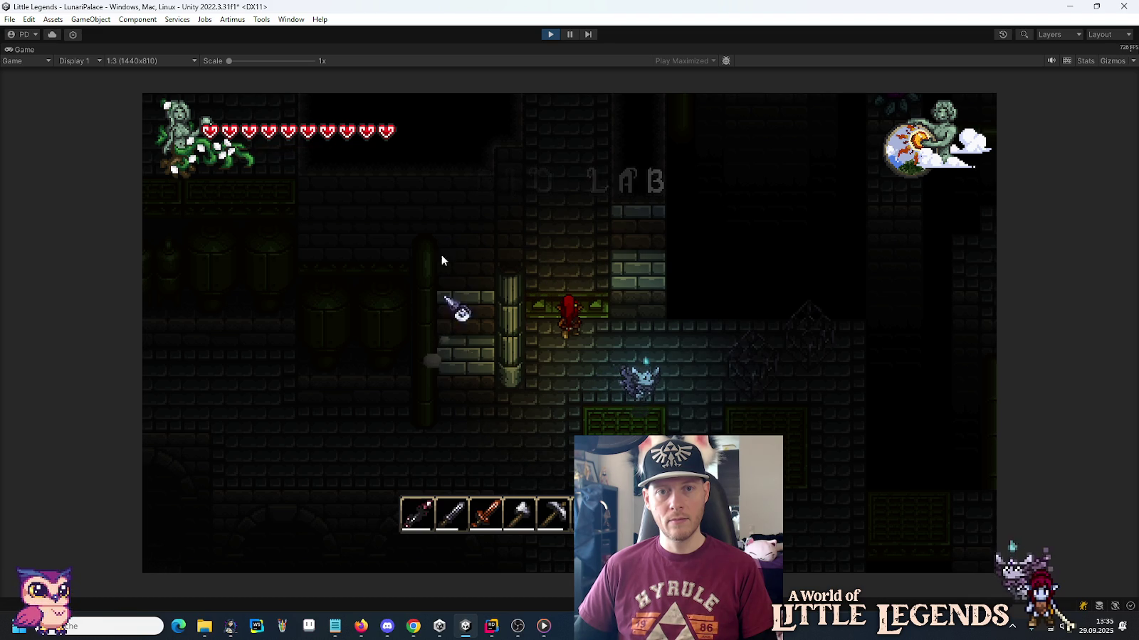
click(542, 34)
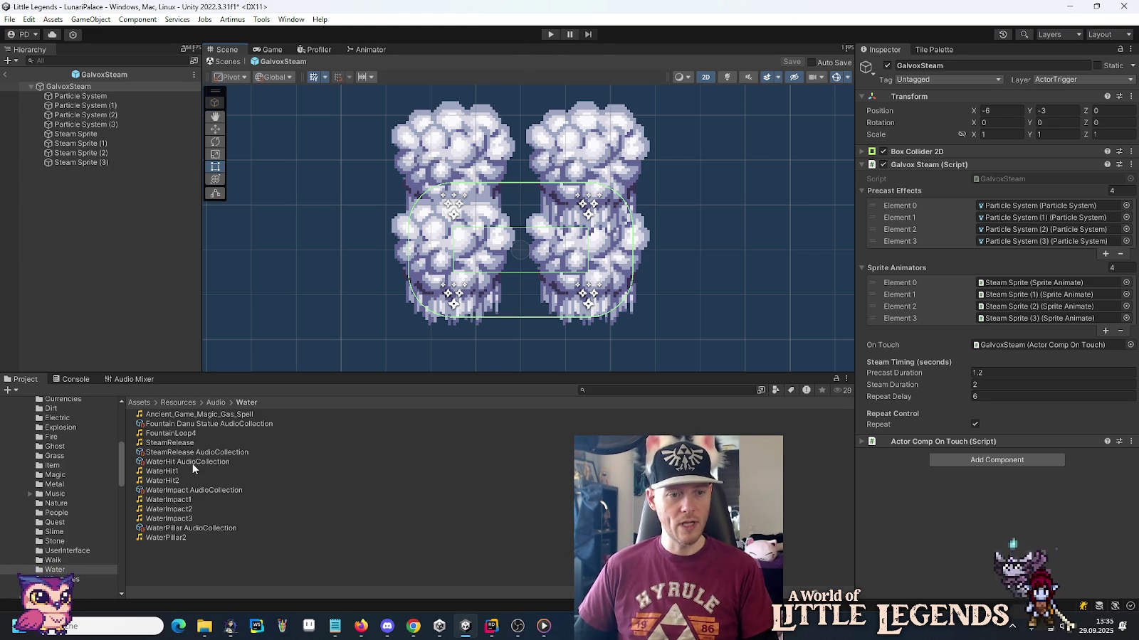
Drag the SteamRelease clip back into the SteamRelease AudioCollection, replacing Ancient_Game_Magic_Gas_Spell.
mouse_move(192, 452)
mouse_down()
mouse_move(970, 136)
mouse_move(996, 144)
mouse_up()
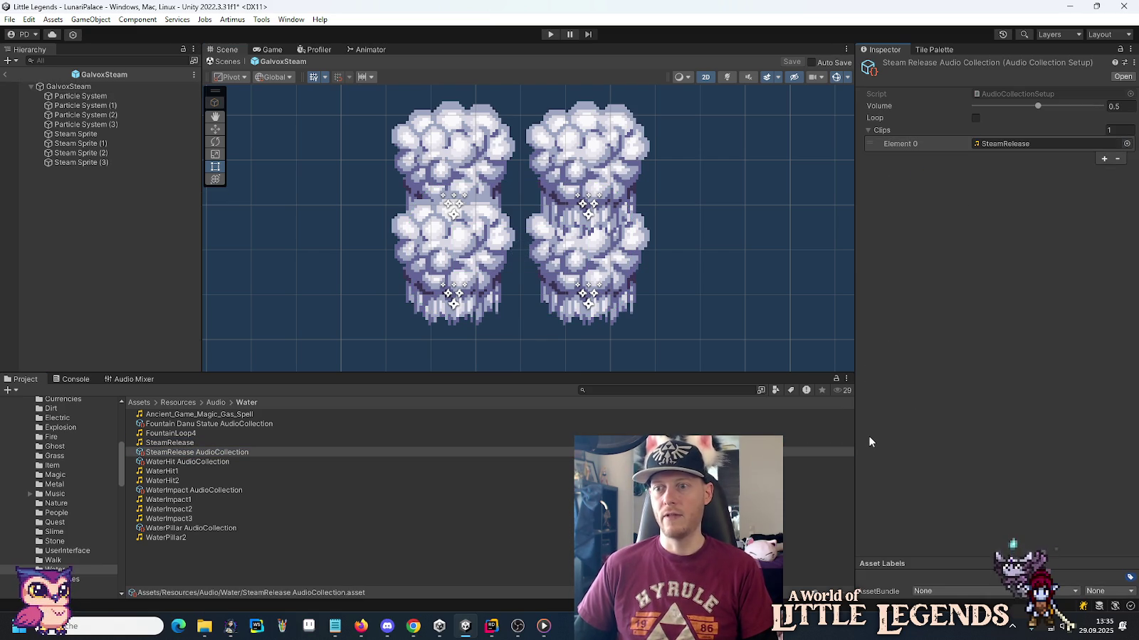
Scroll the Project folder tree and check the Trigger folder, collapsing it again.
scroll(42, 530, down, 5)
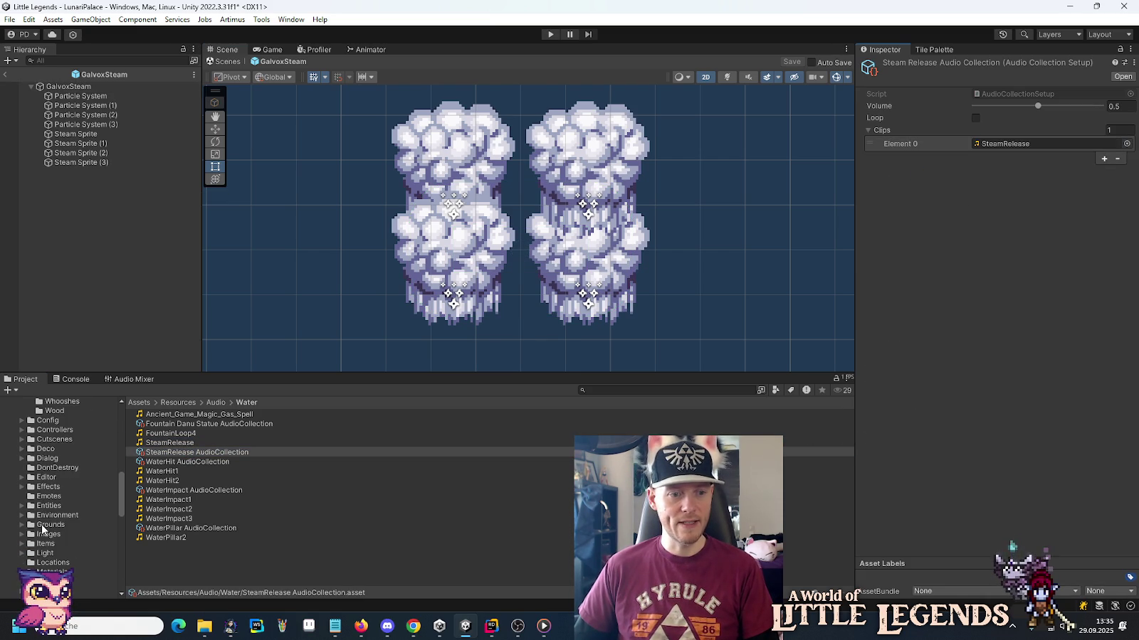
scroll(42, 530, up, 8)
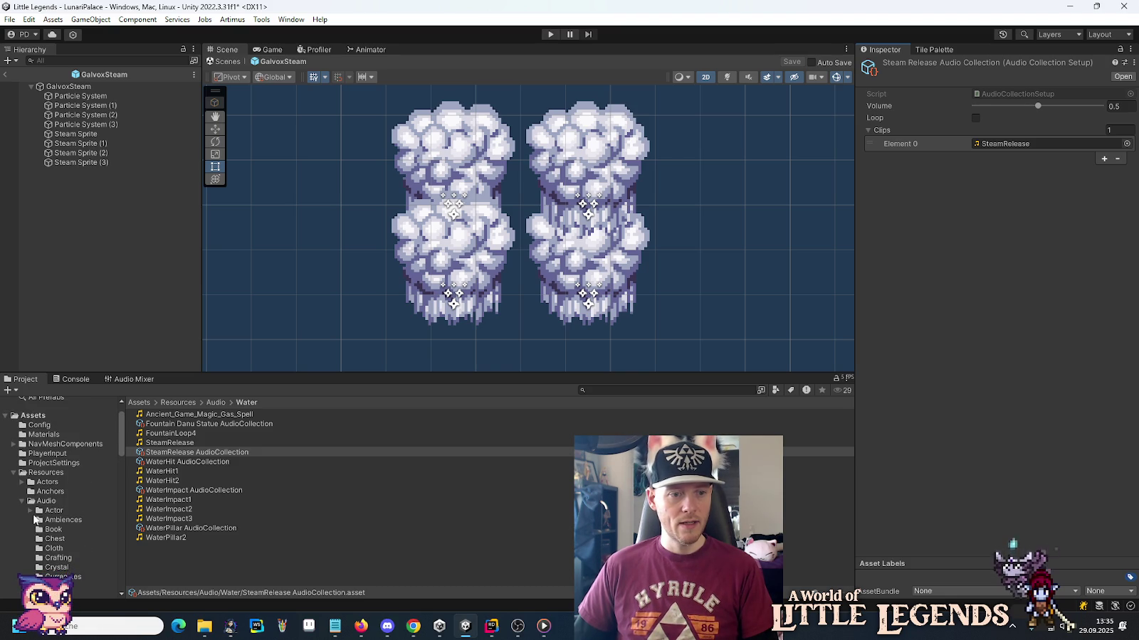
scroll(28, 504, down, 10)
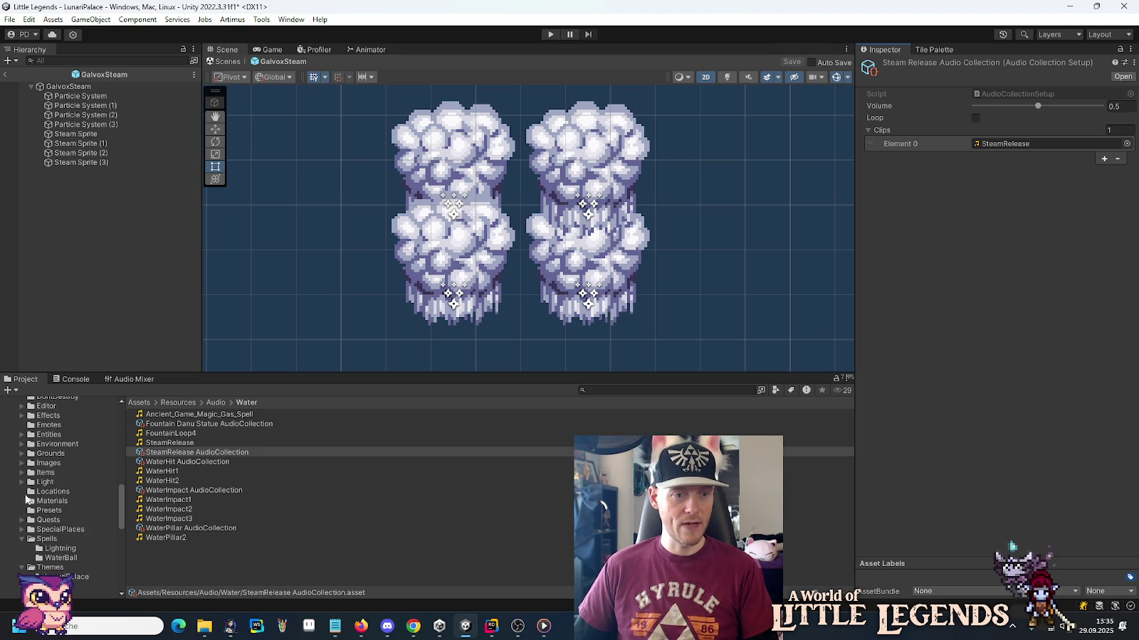
scroll(23, 491, up, 2)
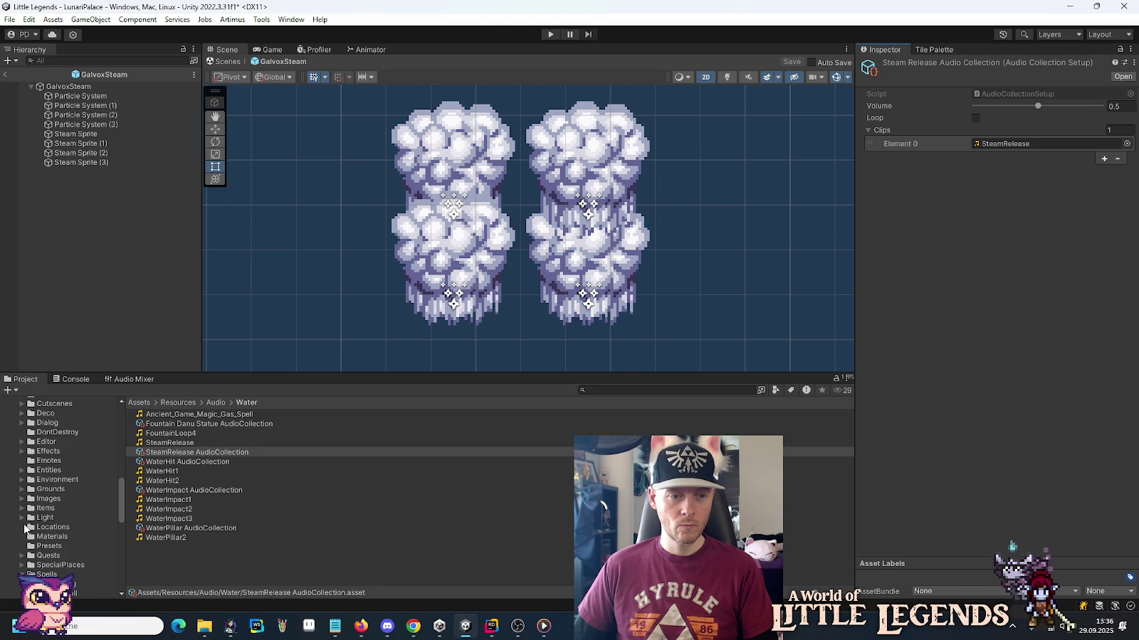
scroll(23, 524, down, 5)
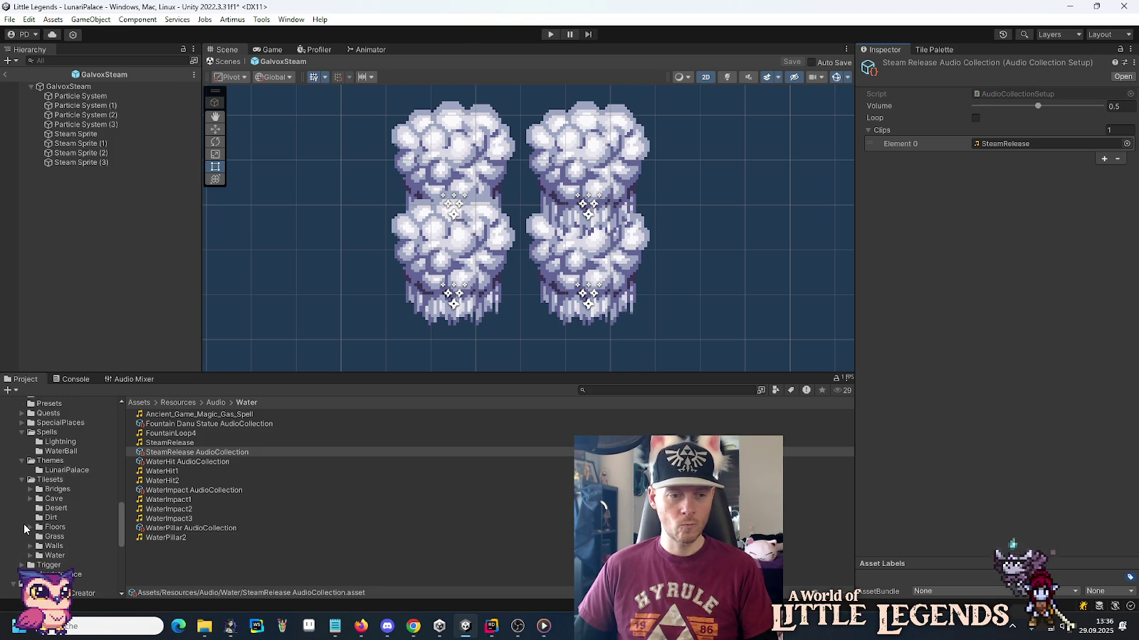
click(22, 565)
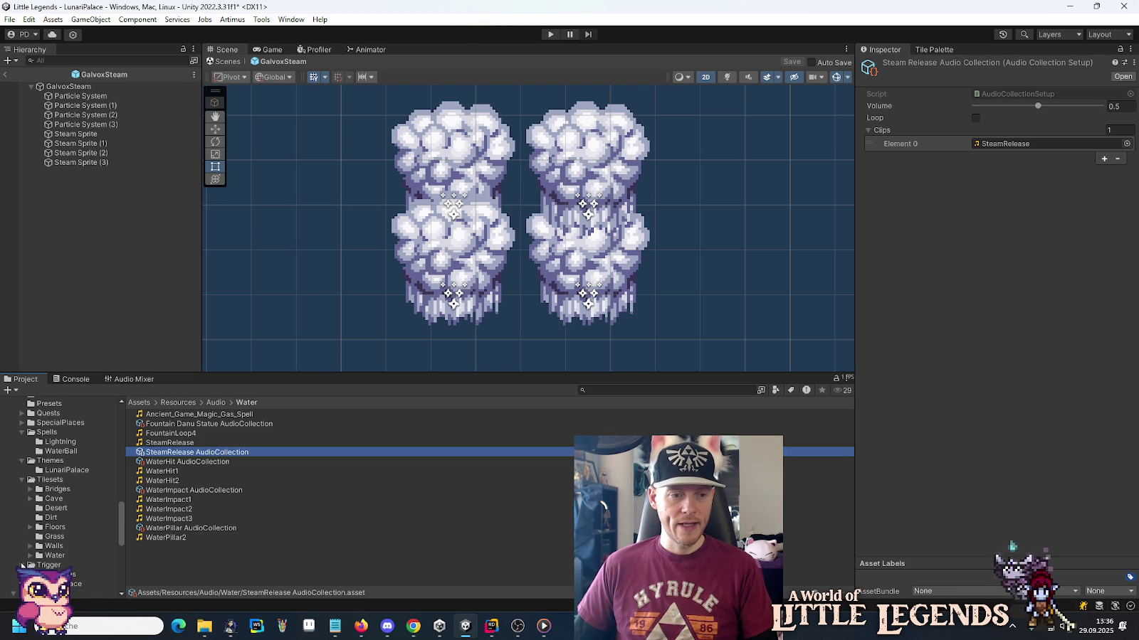
click(22, 565)
Collapse the Spells folder and select Themes > LunariPalace.
scroll(21, 567, up, 3)
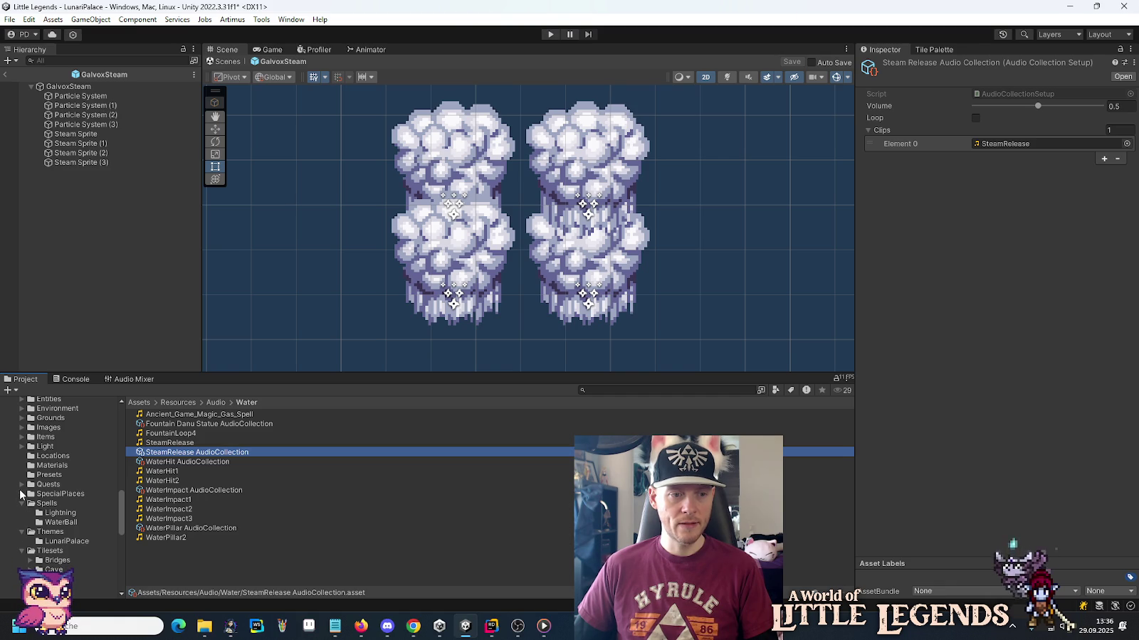
scroll(21, 484, up, 3)
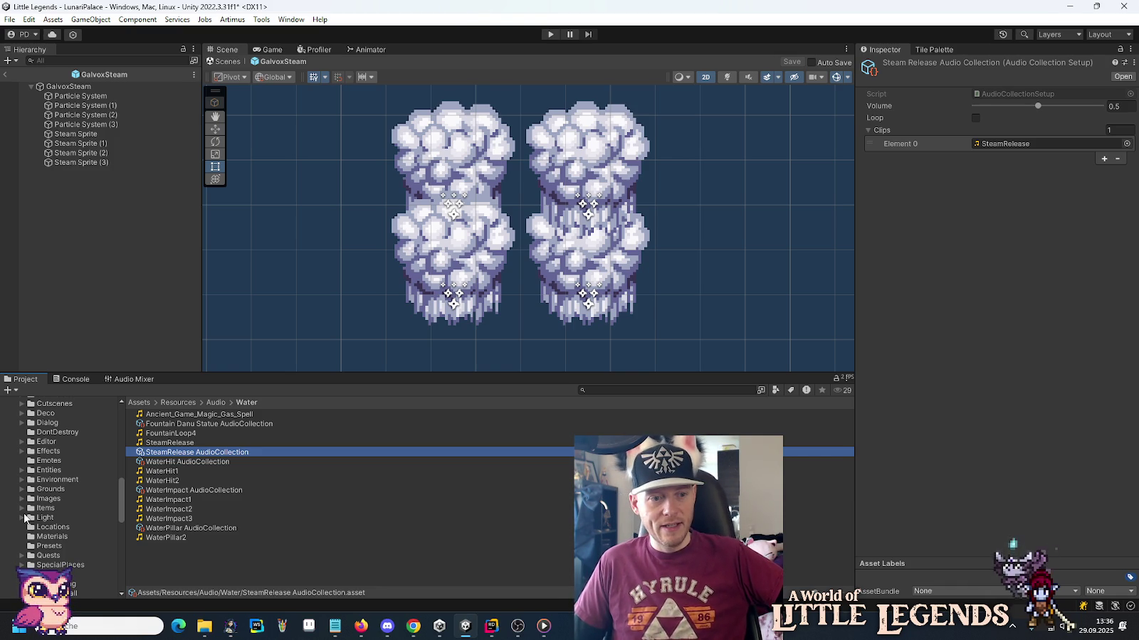
scroll(25, 518, up, 5)
scroll(25, 518, up, 5)
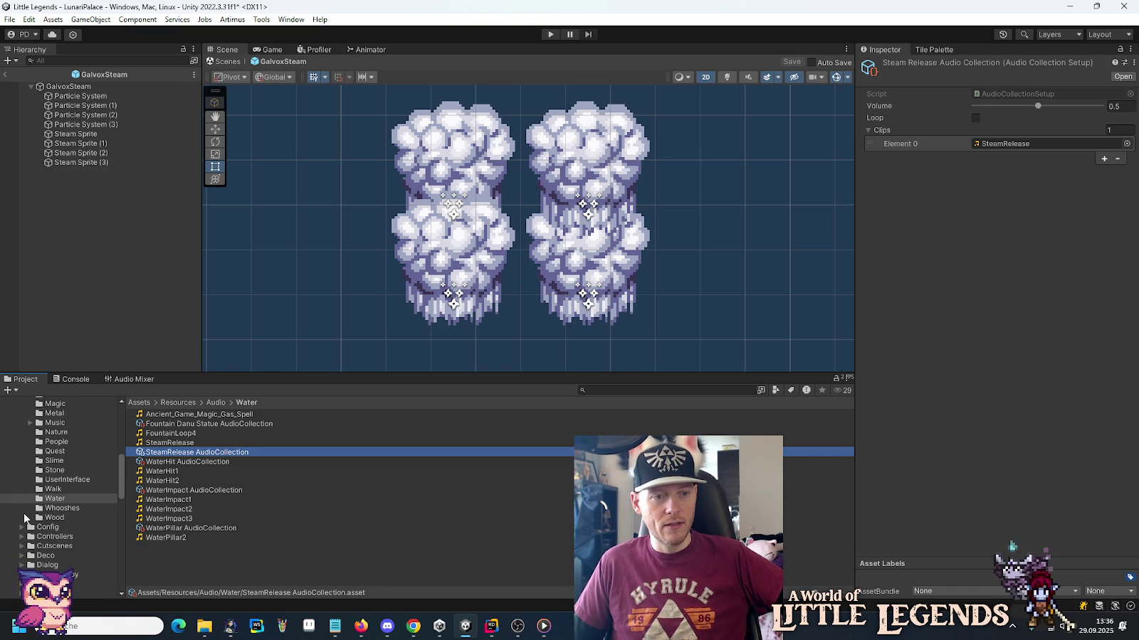
scroll(22, 513, down, 2)
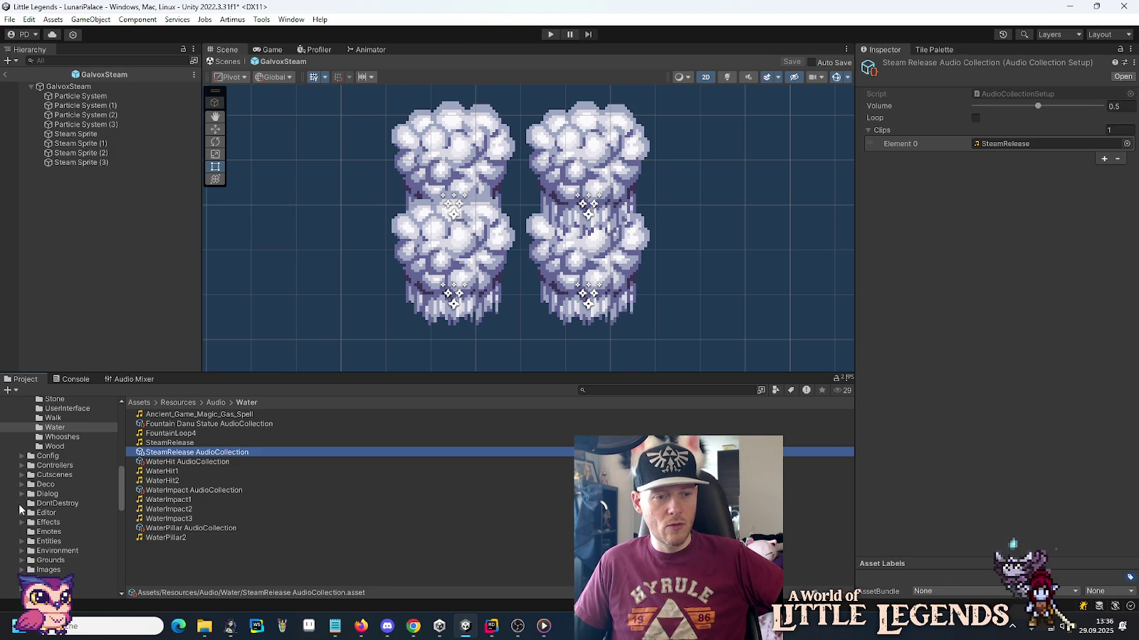
scroll(23, 523, down, 2)
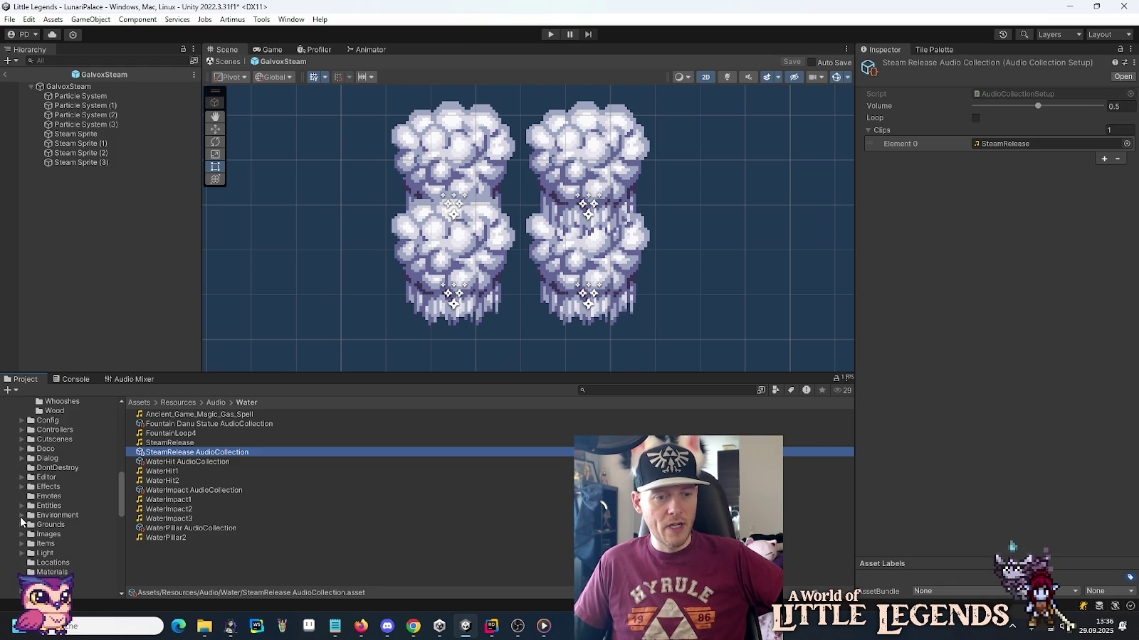
scroll(21, 523, down, 2)
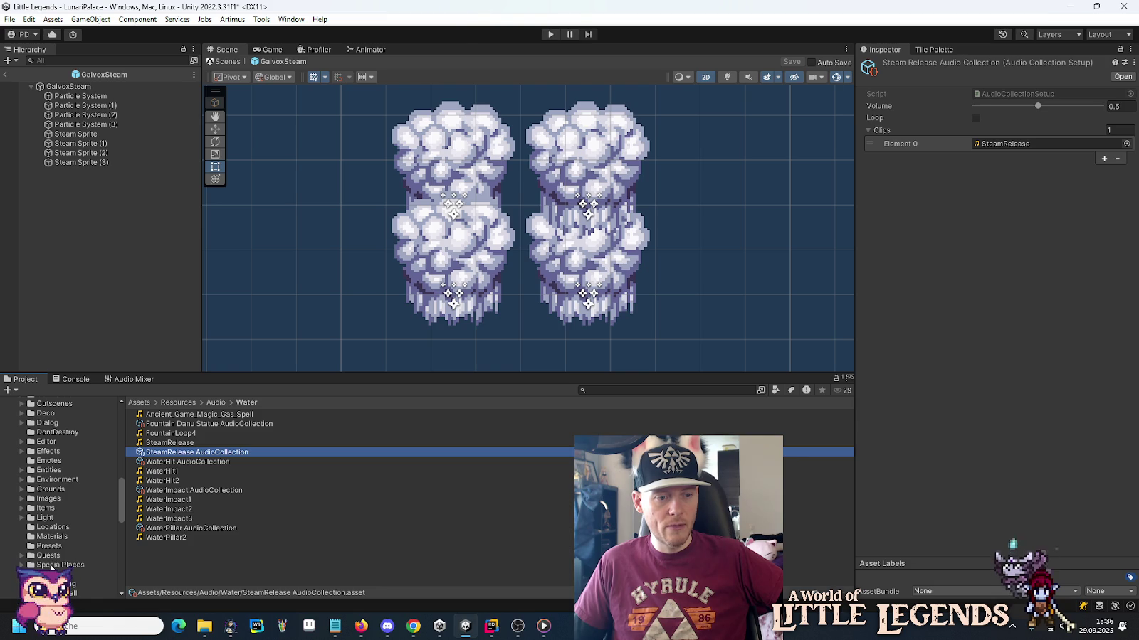
scroll(61, 568, down, 7)
click(22, 433)
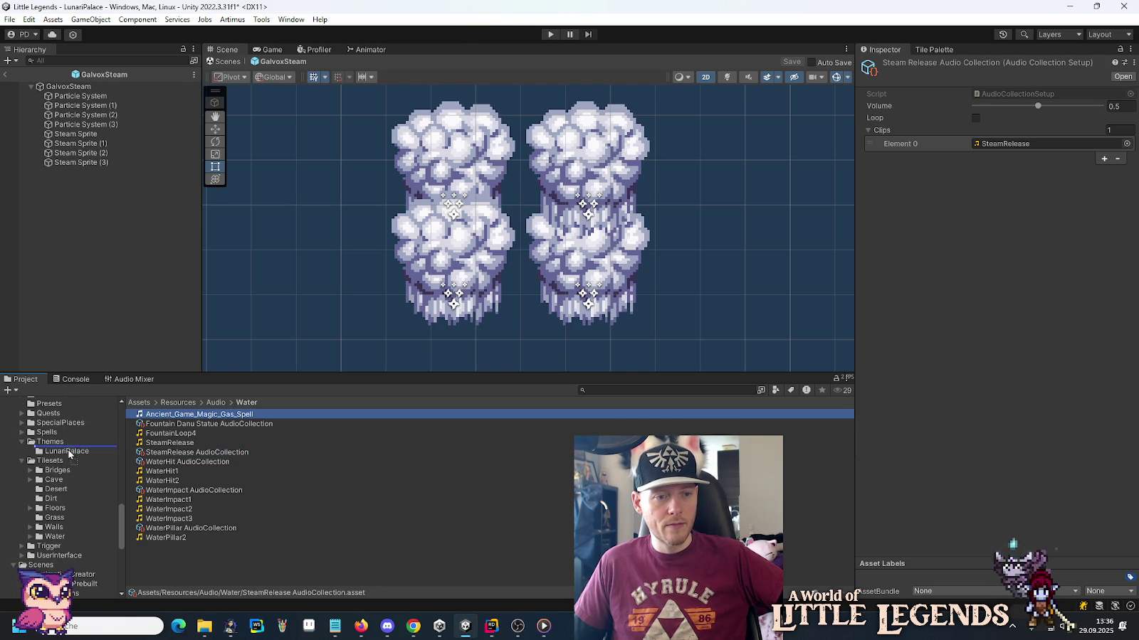
scroll(64, 456, up, 5)
scroll(70, 456, down, 4)
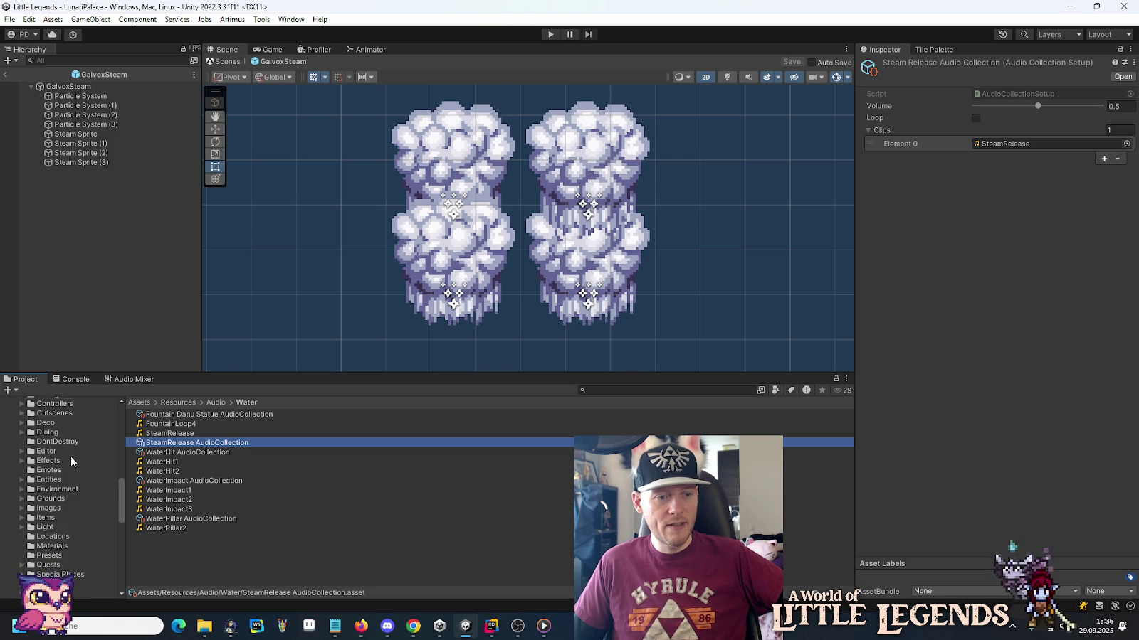
click(67, 533)
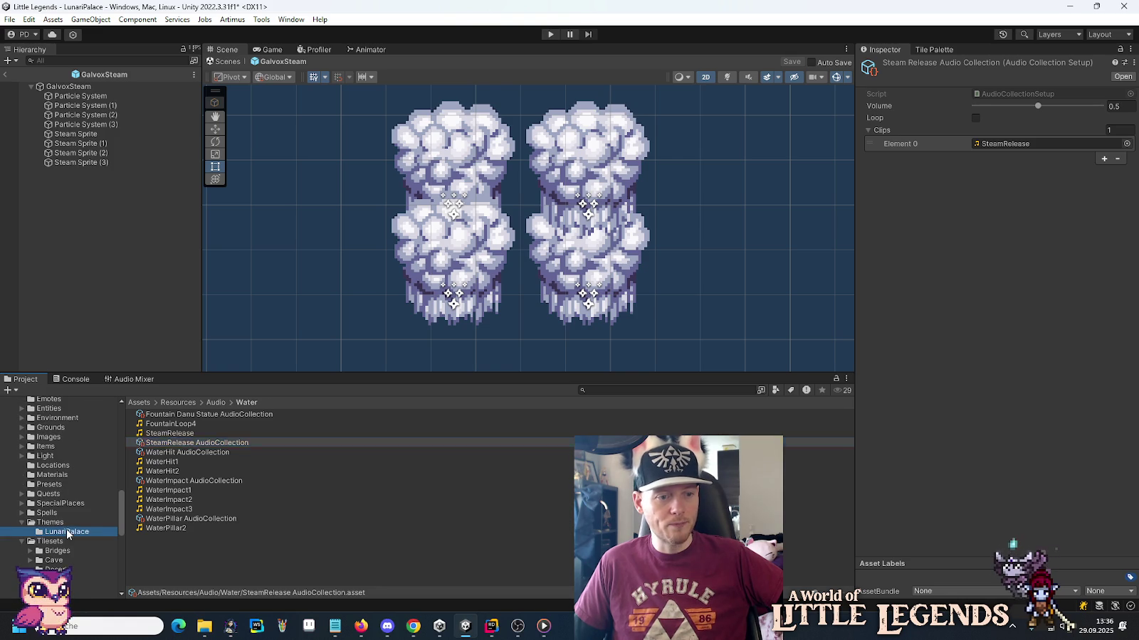
Create a new AudioCollection in LunariPalace named LunariPalace_GateUnlock.
right_click(218, 563)
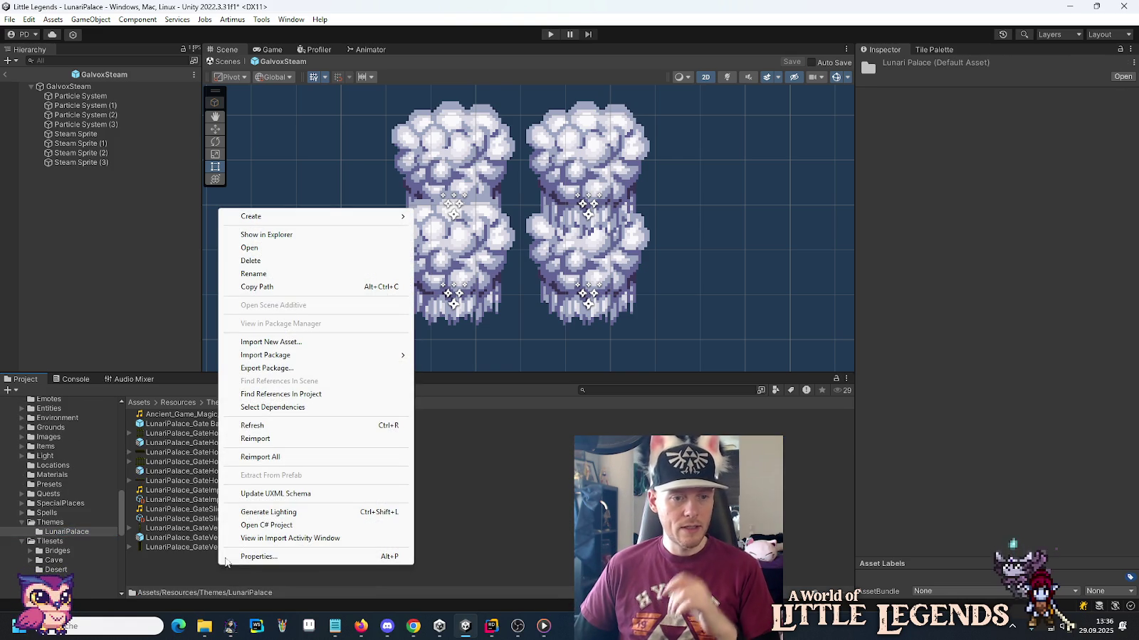
mouse_move(309, 219)
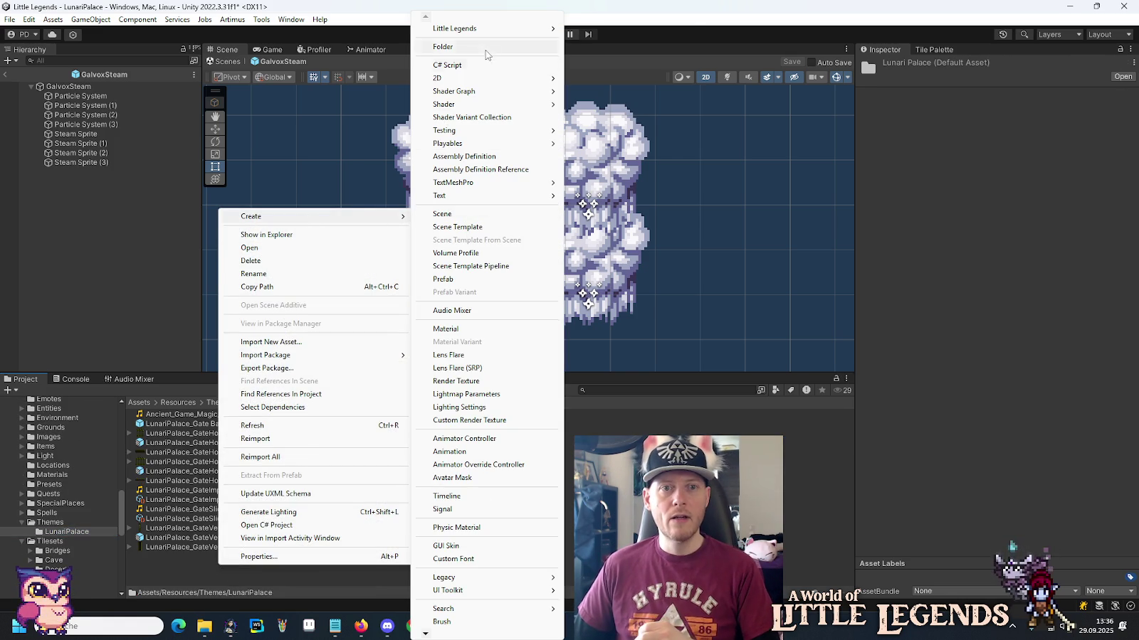
mouse_move(491, 28)
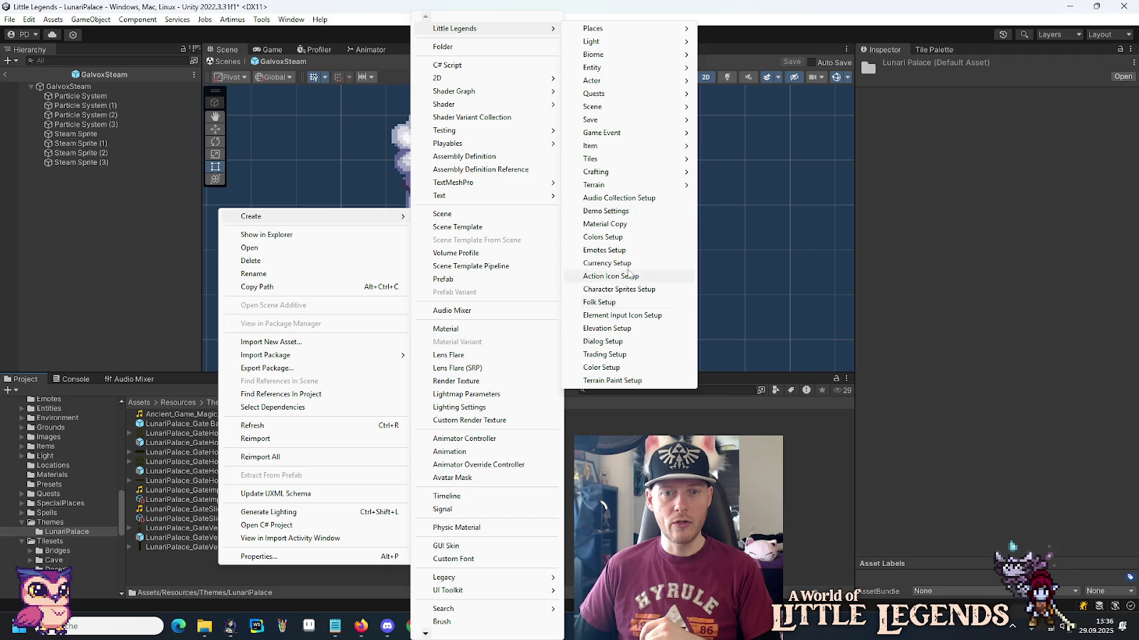
click(627, 199)
key(Home)
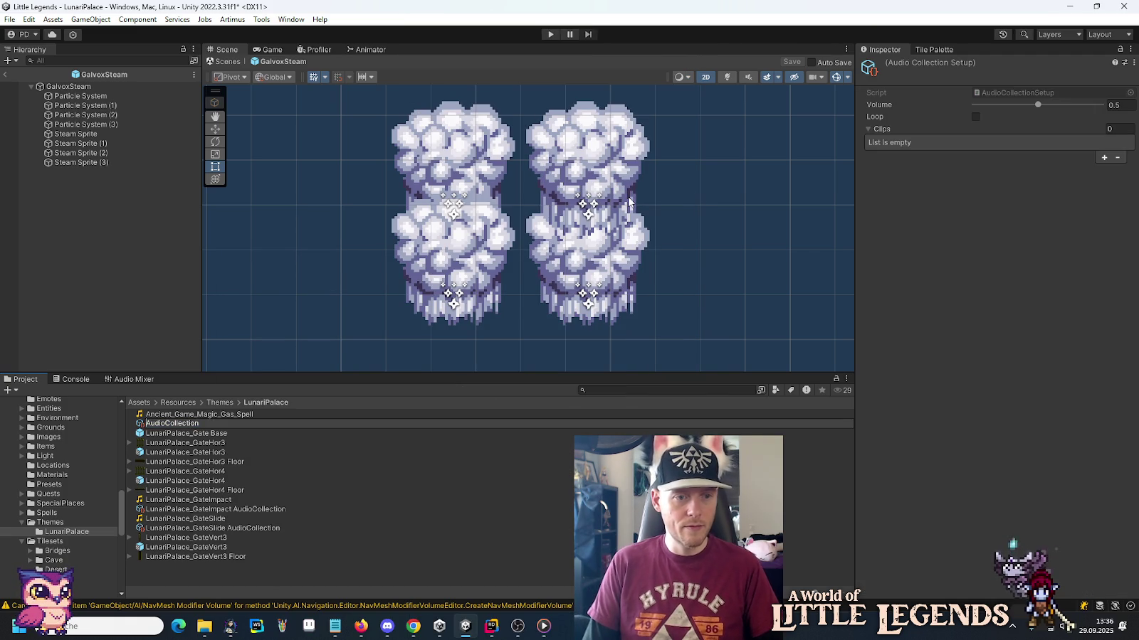
text(LunariPalace)
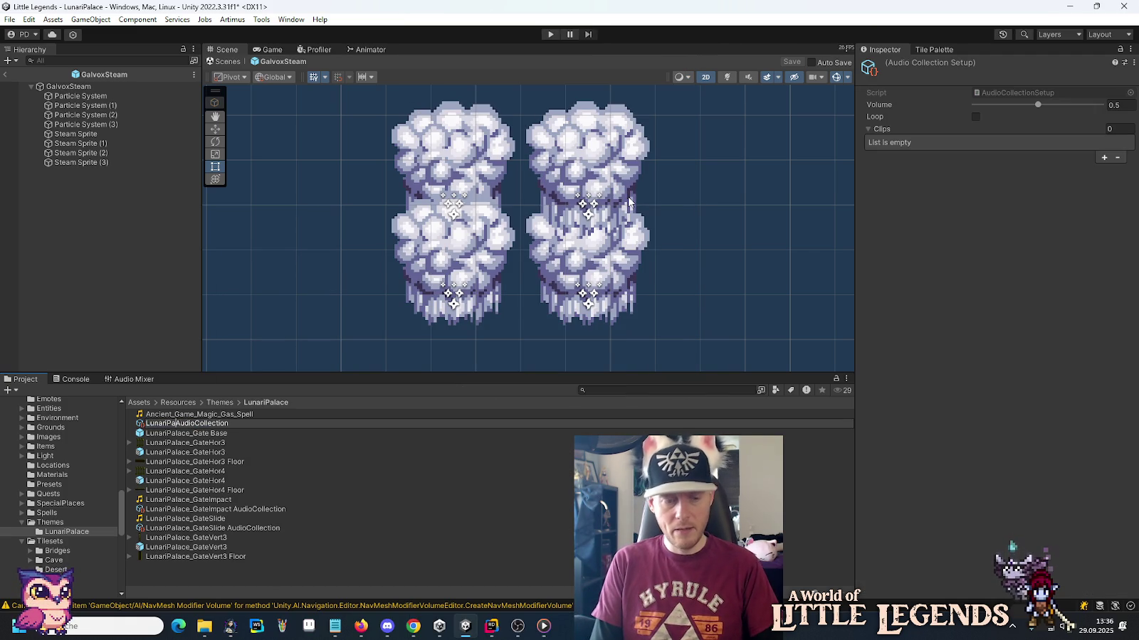
text(_)
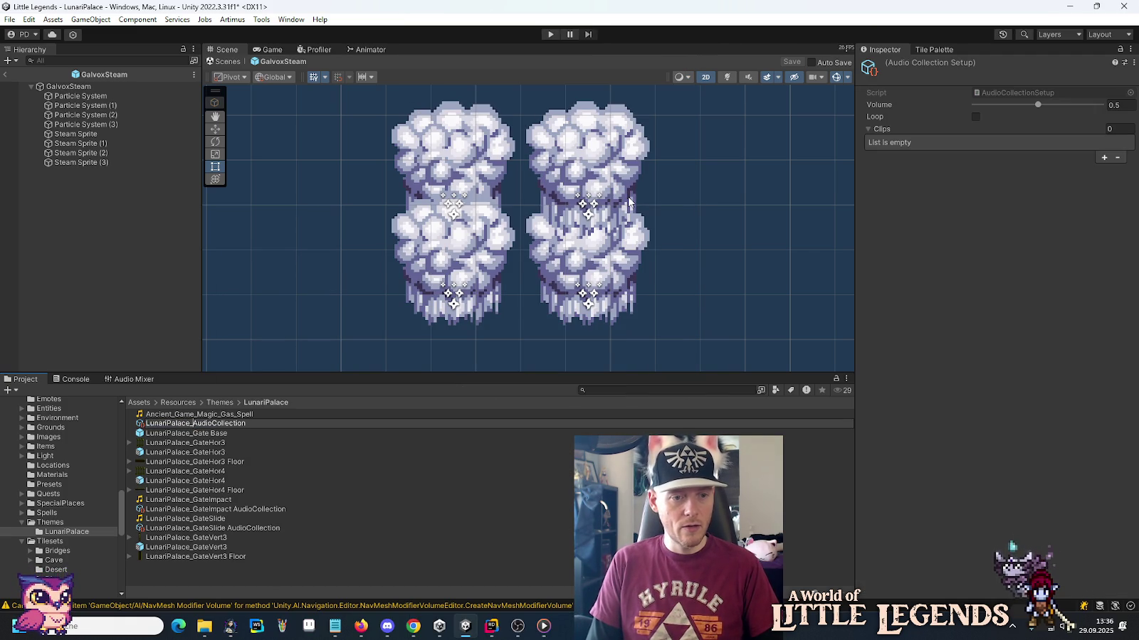
text(GateUnlock)
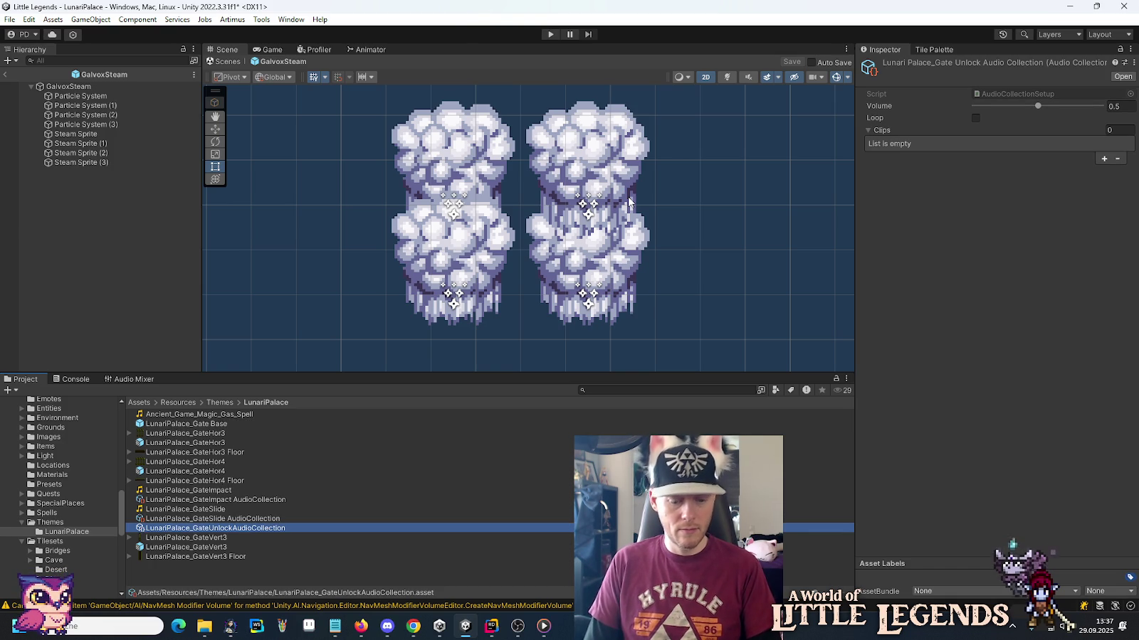
key(F2)
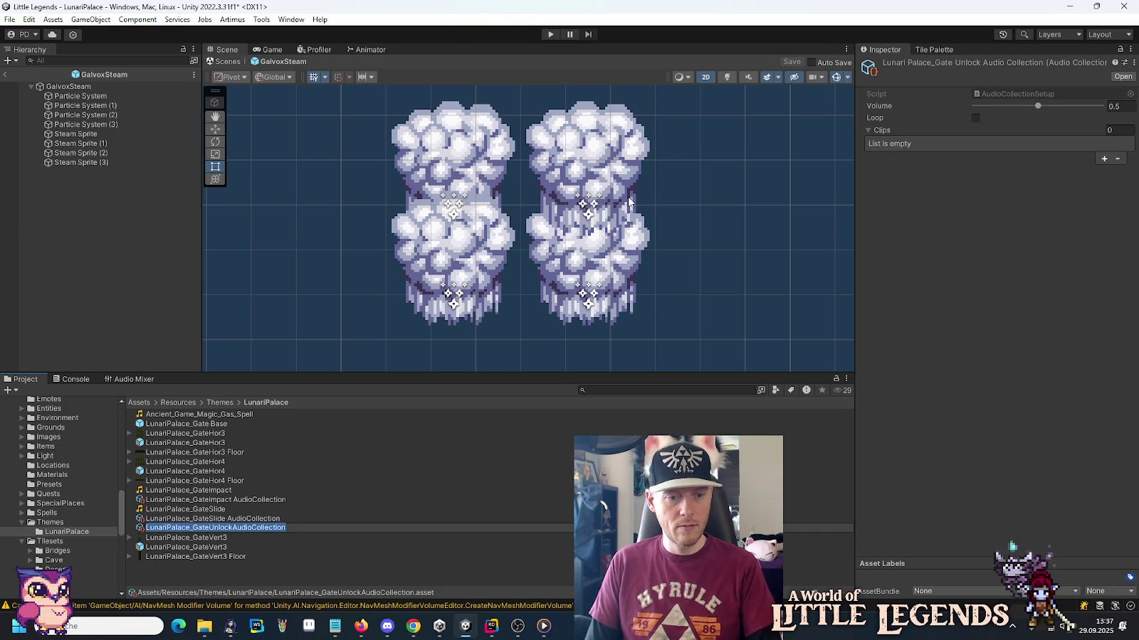
key(Return)
Rename the magic gas spell clip LunariPalace_GateUnlock and drag it into the collection's Clips list.
key(F2)
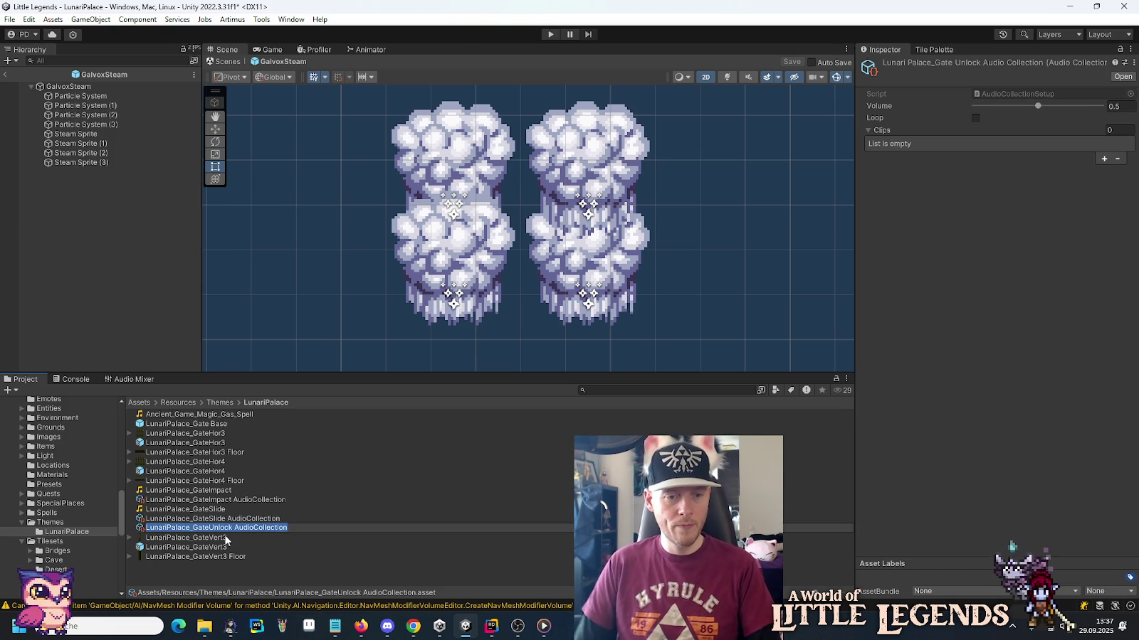
key(End)
key(shift+Home)
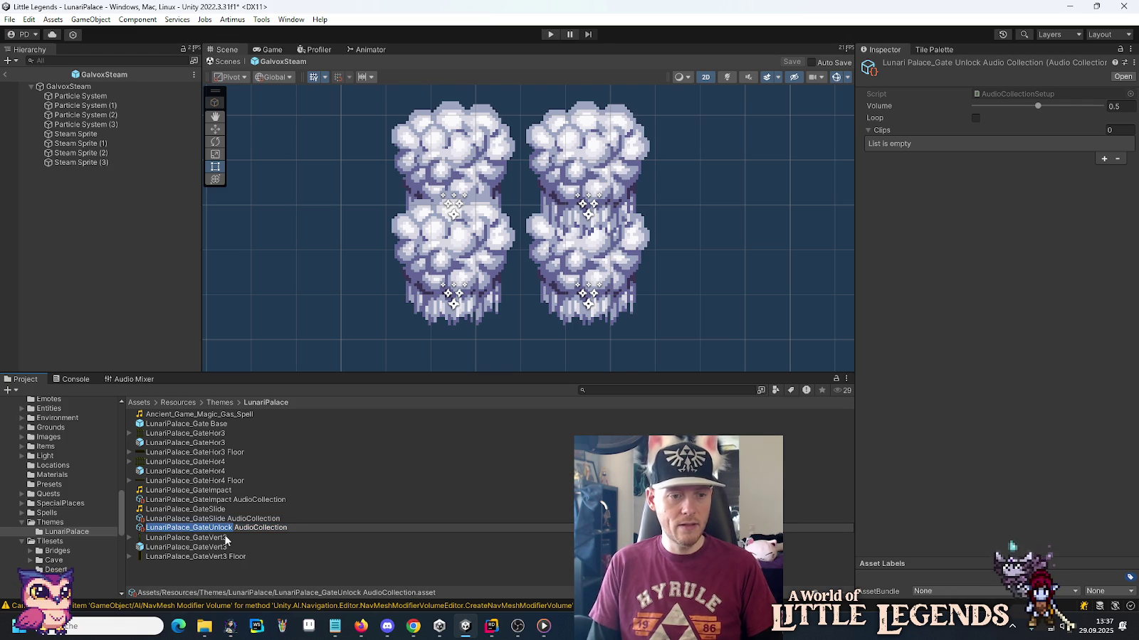
key(ctrl+c)
click(217, 415)
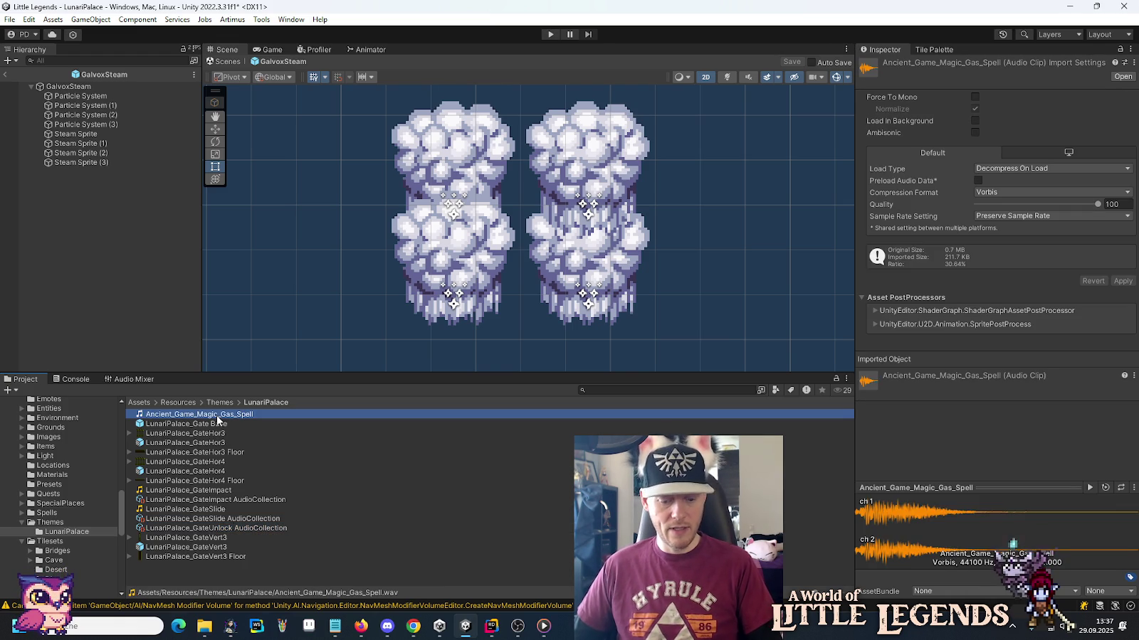
key(F2)
key(ctrl+v)
key(Return)
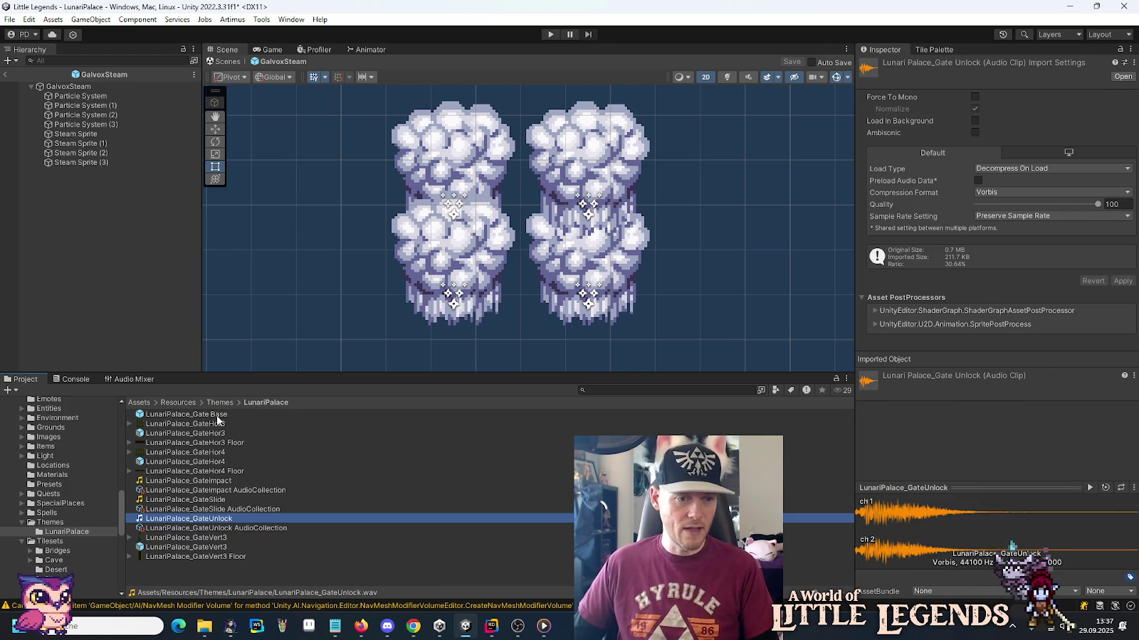
click(237, 530)
mouse_move(215, 519)
mouse_down()
mouse_move(328, 506)
mouse_move(894, 146)
mouse_move(886, 135)
mouse_up()
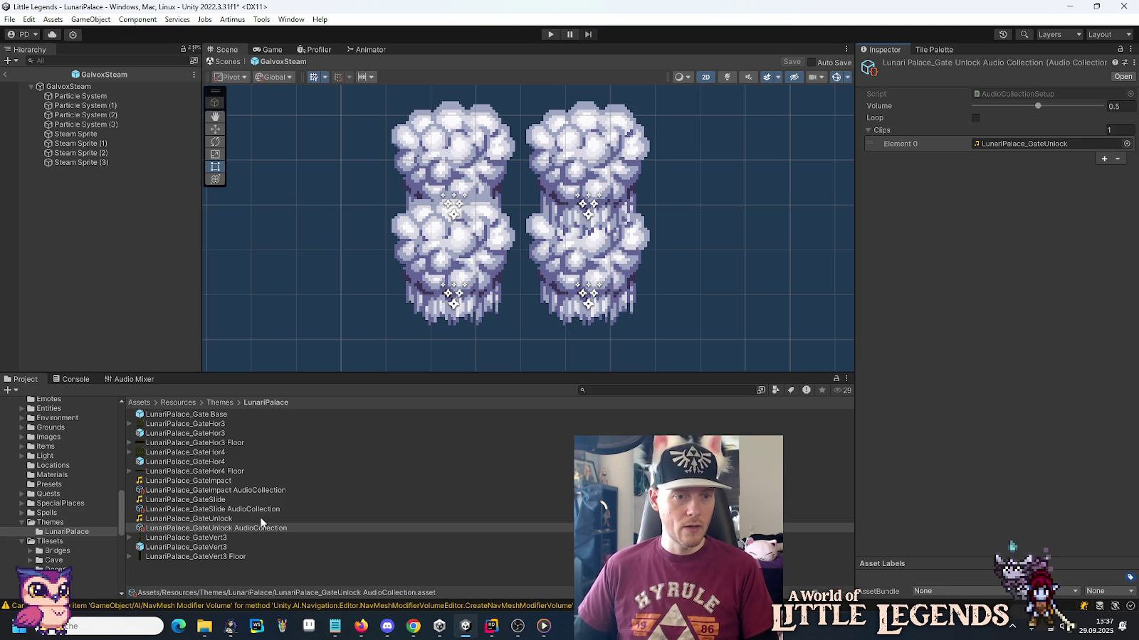
Set LunariPalace_Gate Base's Unlock Audio Collection to LunariPalace_GateUnlock, then save the prefab and the LunariPalace scene.
double_click(198, 417)
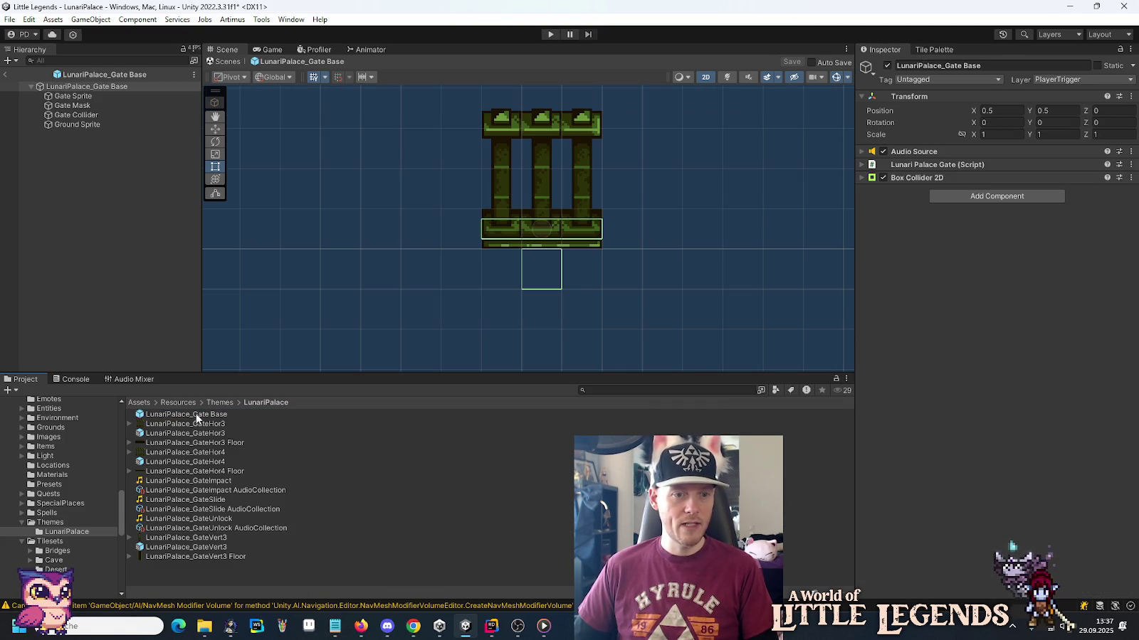
click(921, 164)
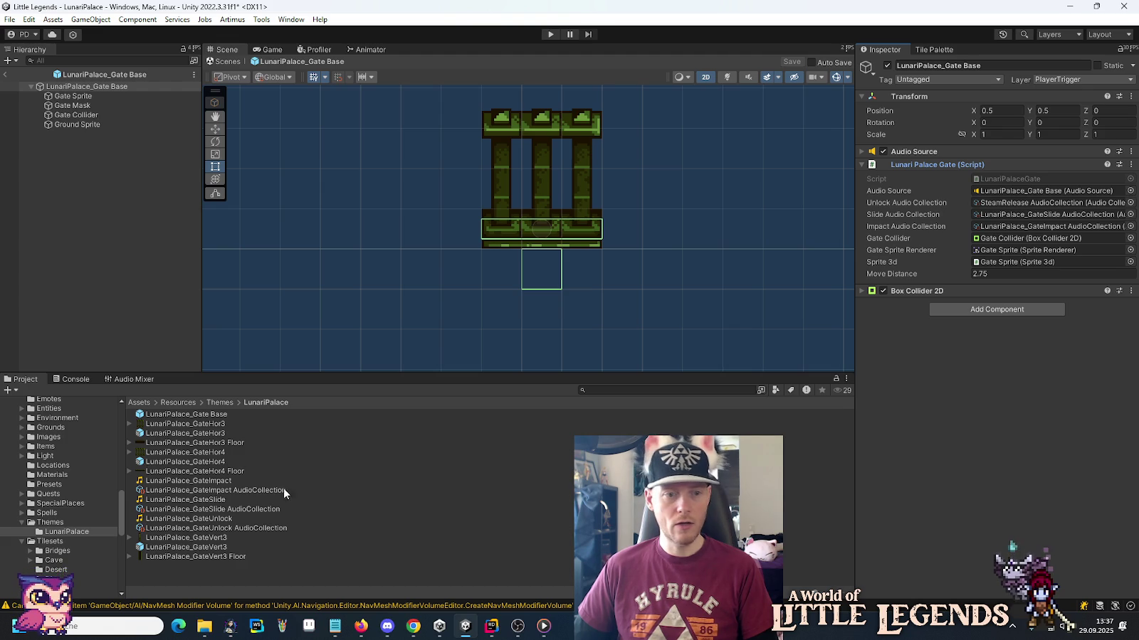
mouse_move(241, 532)
mouse_down()
mouse_move(818, 249)
mouse_move(992, 205)
mouse_up()
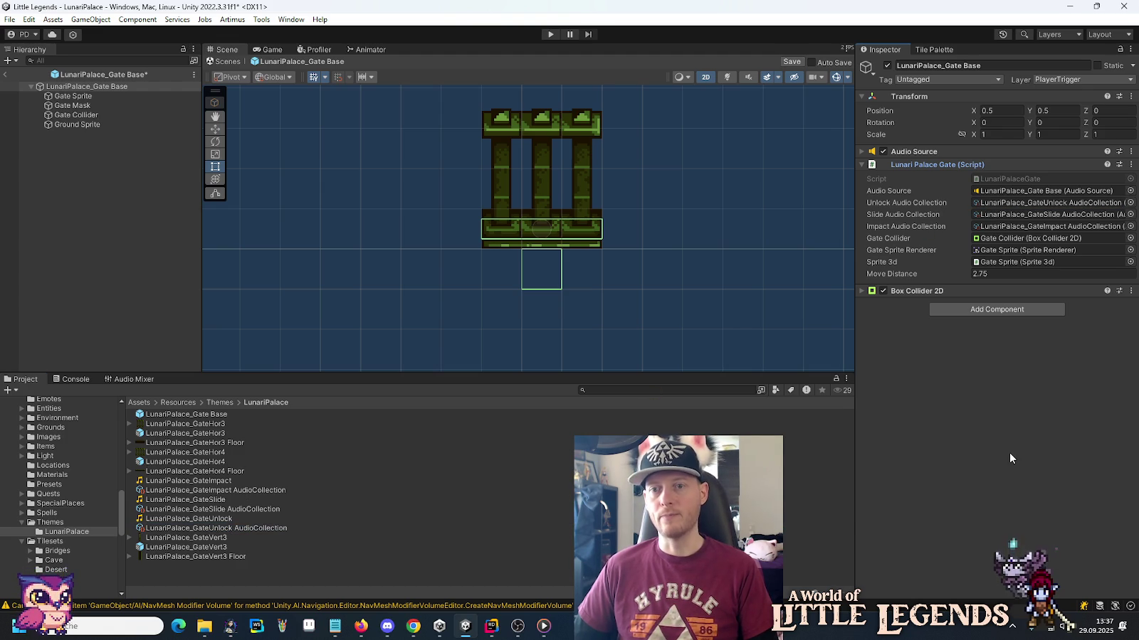
key(ctrl+s)
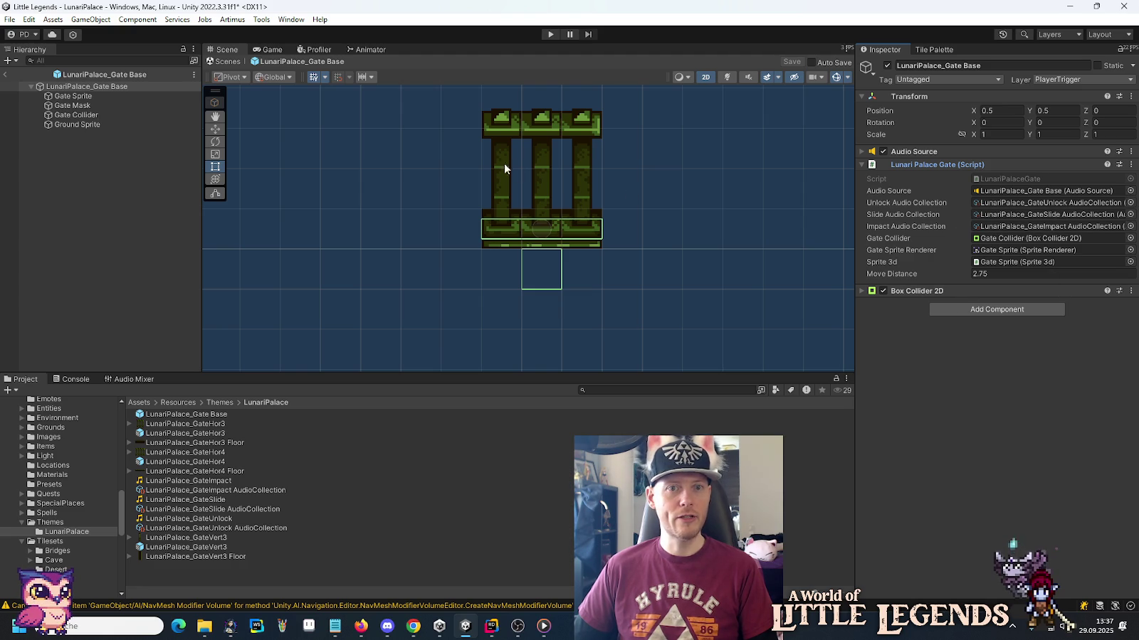
click(5, 74)
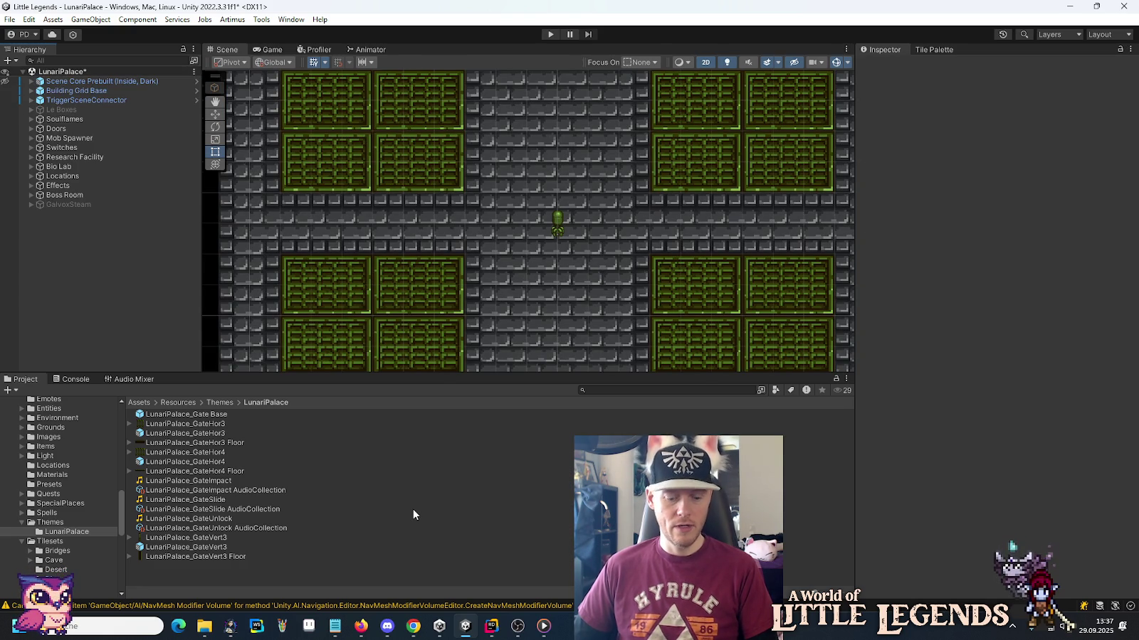
key(ctrl+s)
Play Ancient_Game_Wizard_Spell_Loop and Magic_Spell_Whoosh from the spell results, then replay Wizard_Spell_Loop.
mouse_move(206, 627)
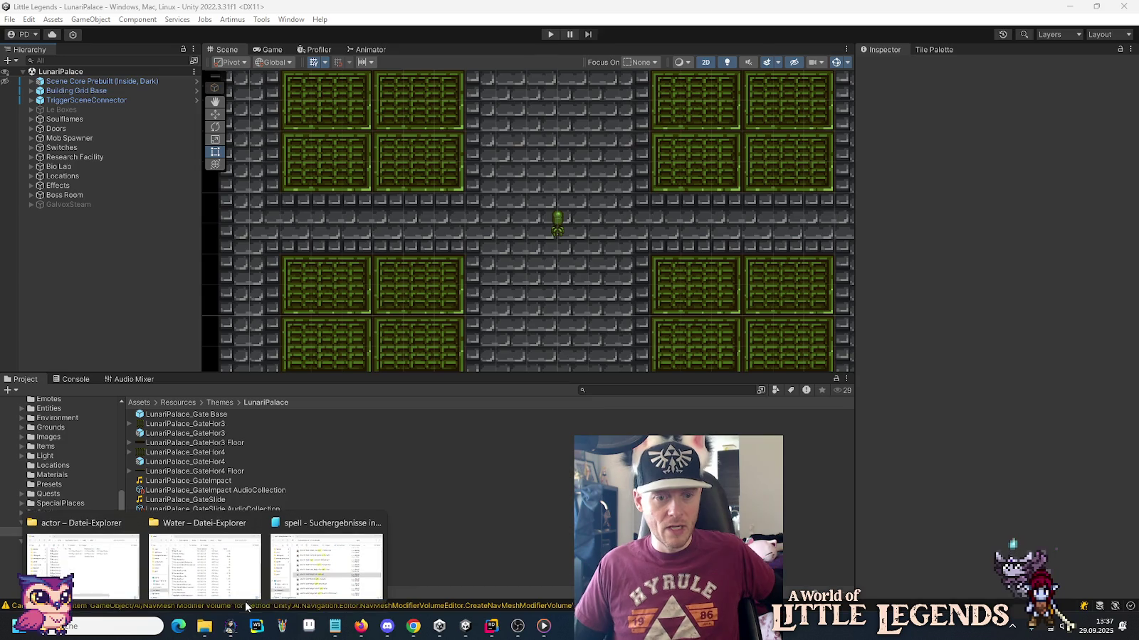
click(324, 562)
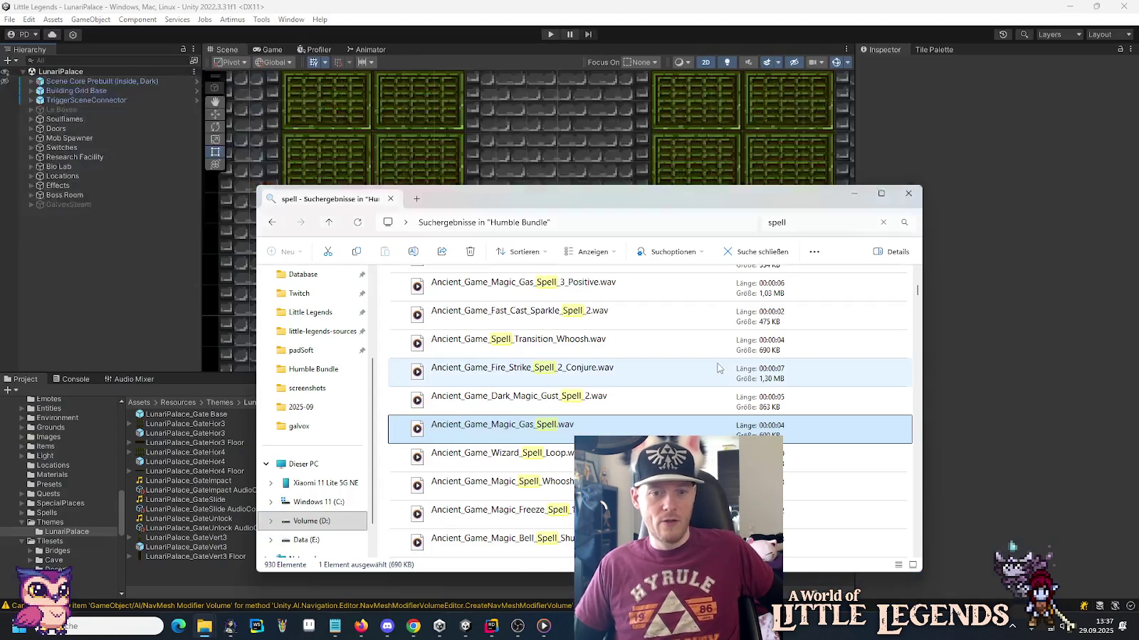
double_click(512, 456)
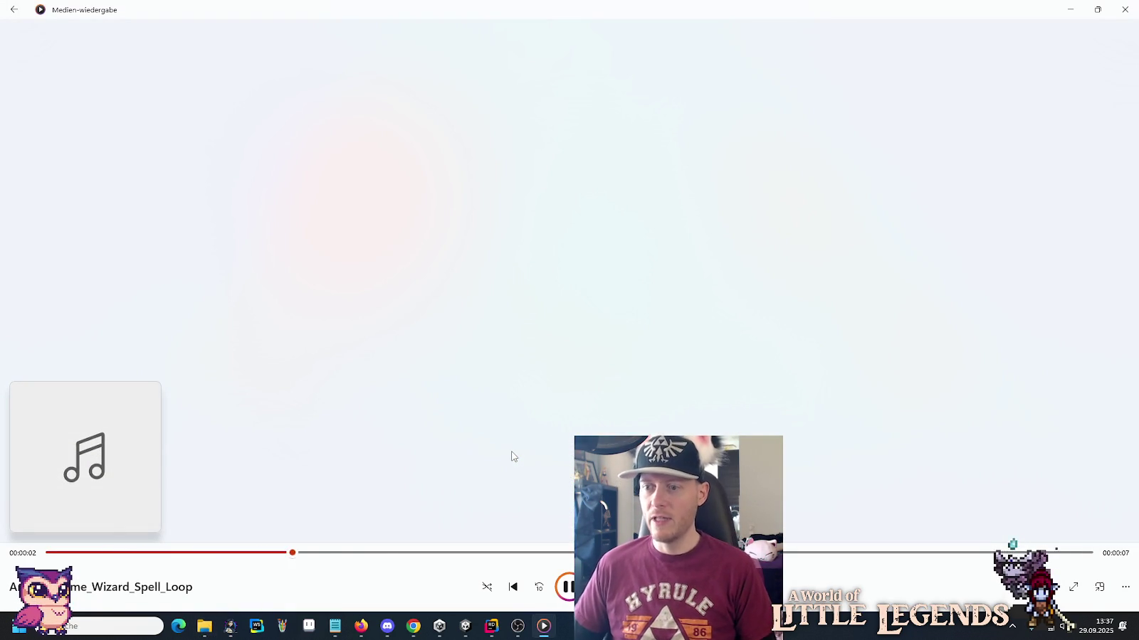
key(alt+Tab)
click(531, 487)
double_click(530, 487)
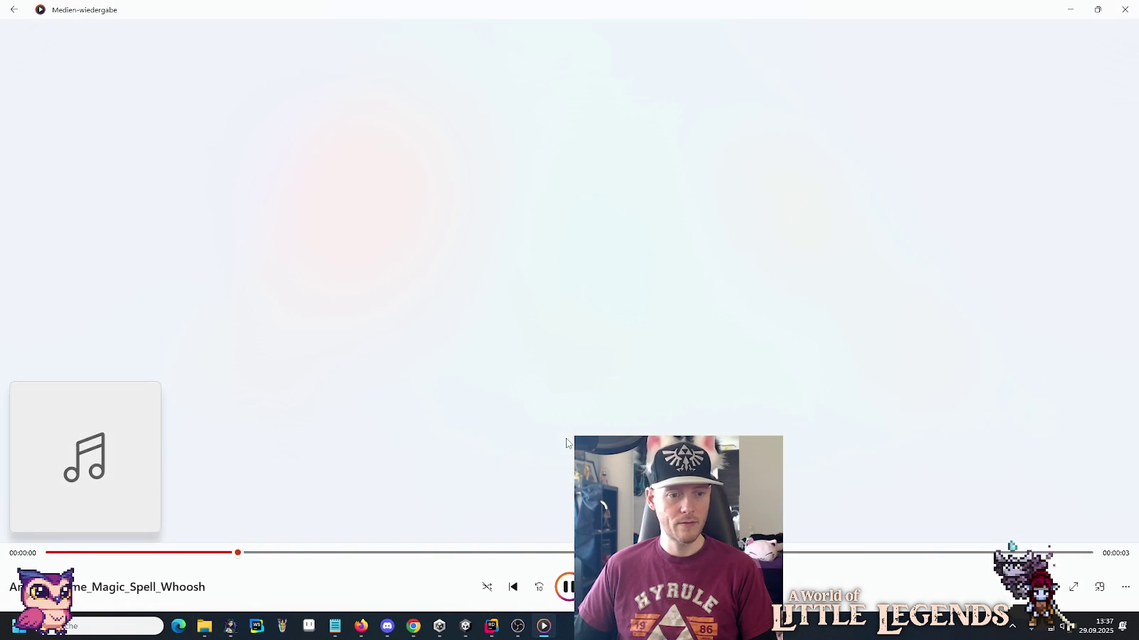
key(alt+Tab)
double_click(560, 456)
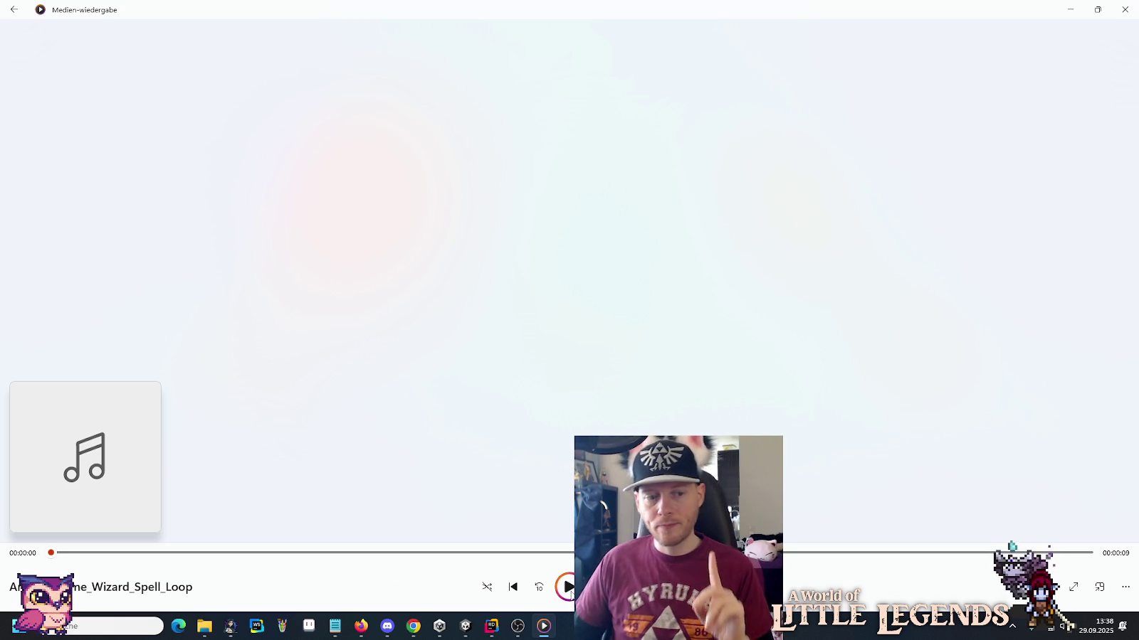
mouse_move(204, 626)
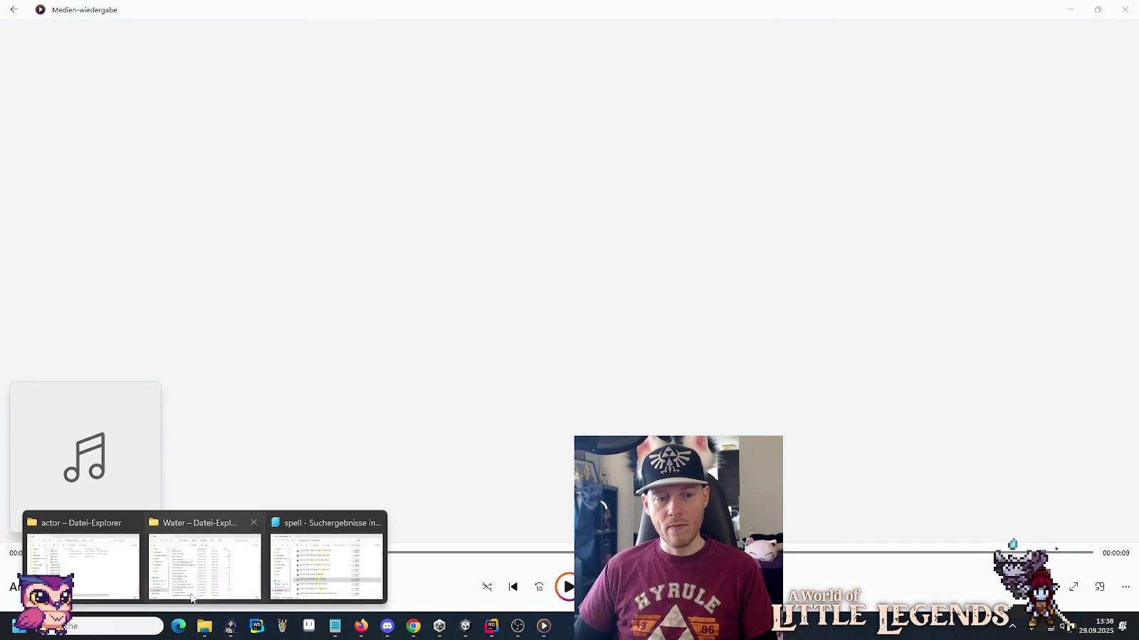
click(318, 576)
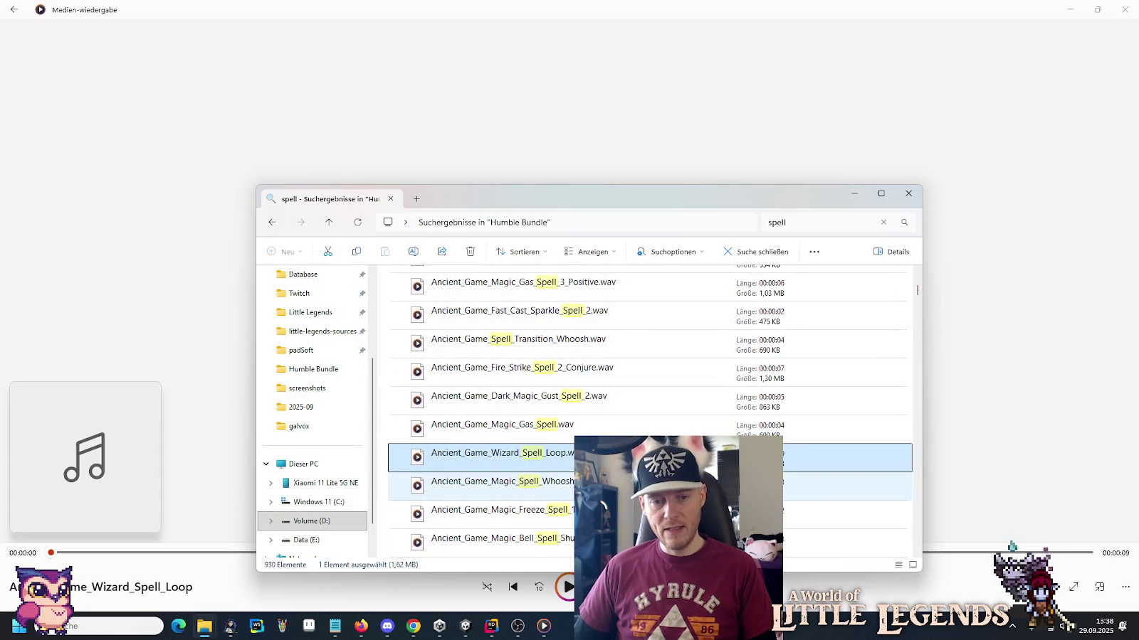
Paste Ancient_Game_Wizard_Spell_Loop.wav into Resources/Themes/LunariPalace using the Water Explorer window.
click(210, 632)
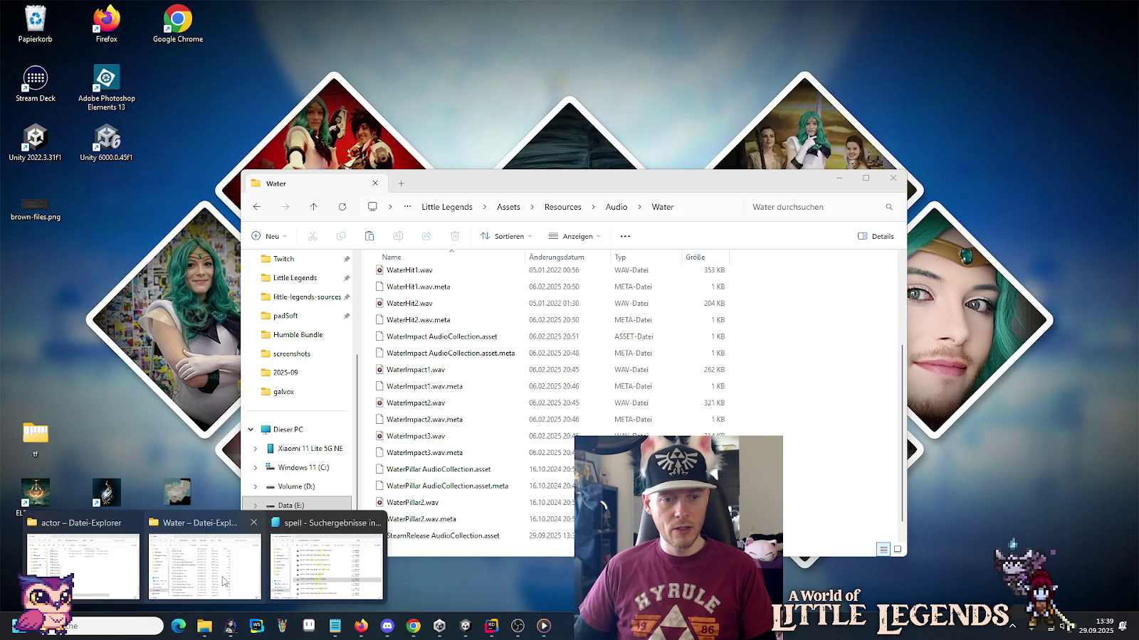
click(225, 583)
click(551, 207)
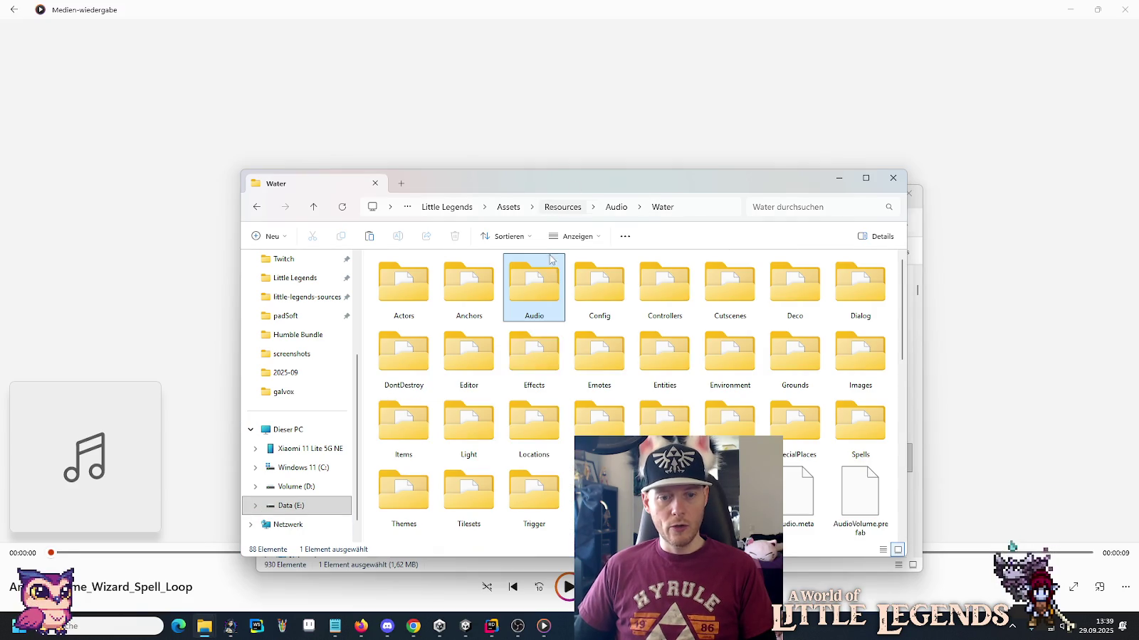
double_click(408, 483)
double_click(412, 275)
key(ctrl+v)
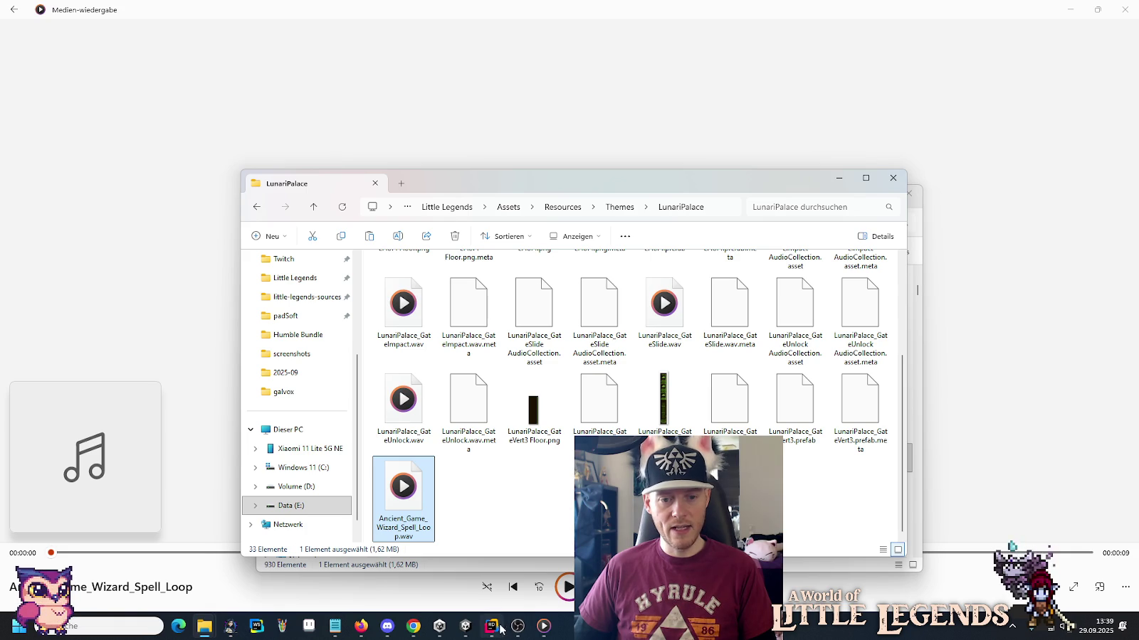
click(466, 626)
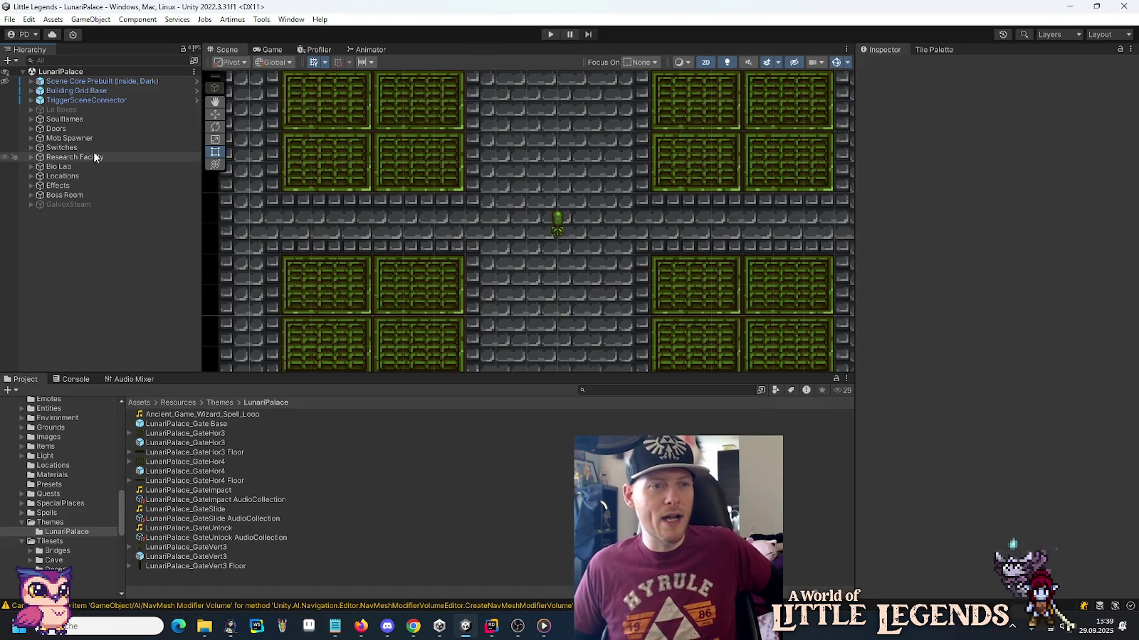
Expand Scene Core Prebuilt > Environment and inspect the MusicBox's audio settings.
click(32, 81)
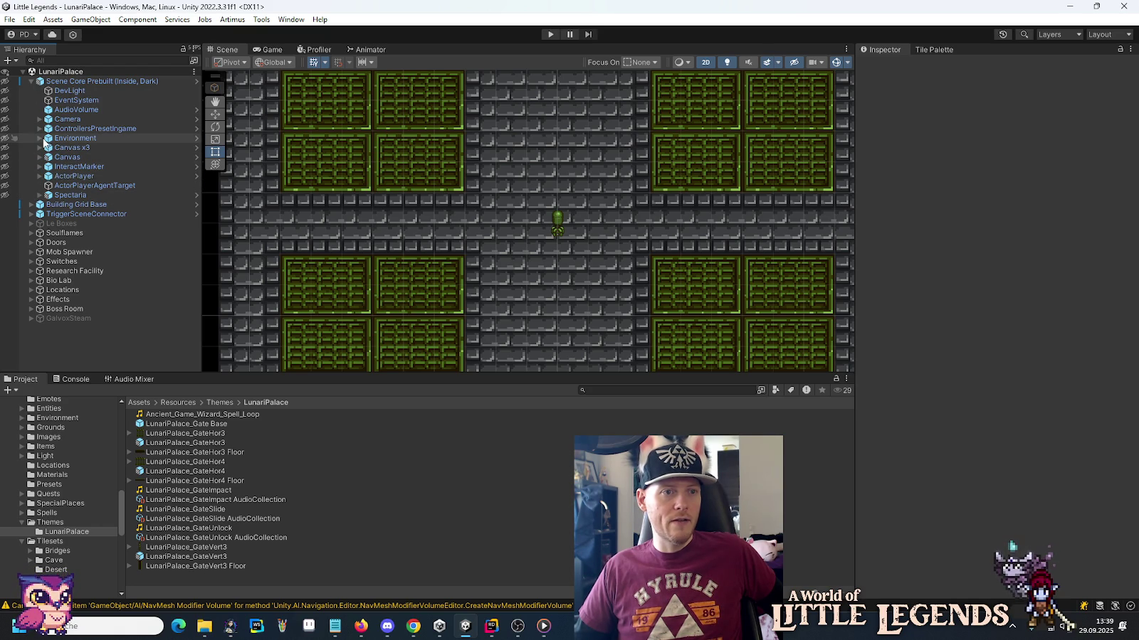
click(40, 139)
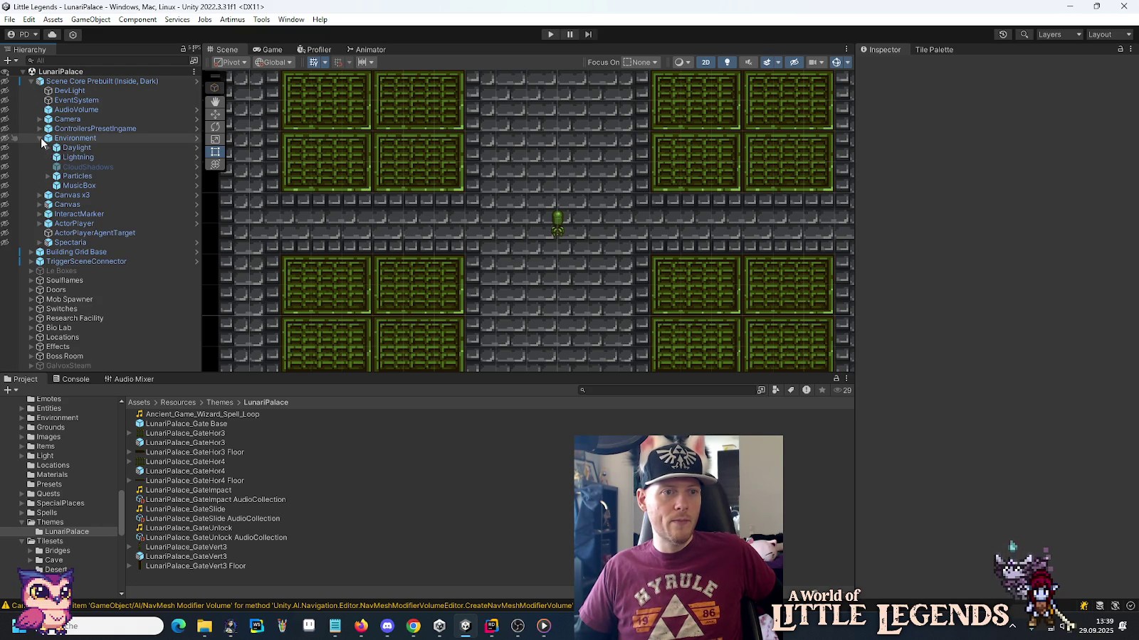
click(60, 187)
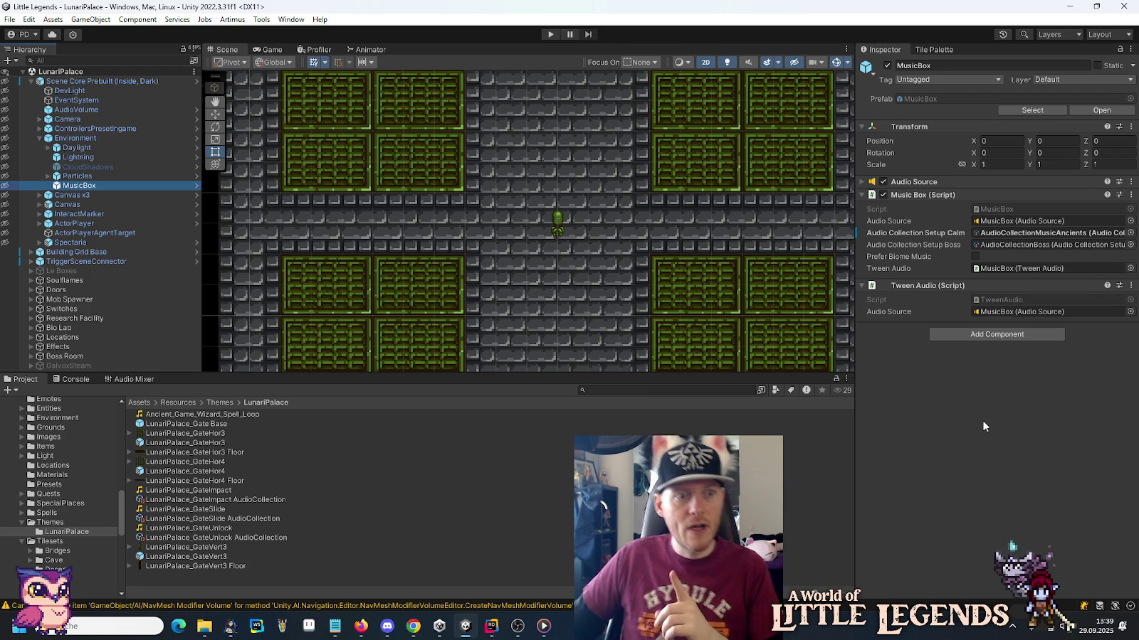
scroll(96, 523, down, 3)
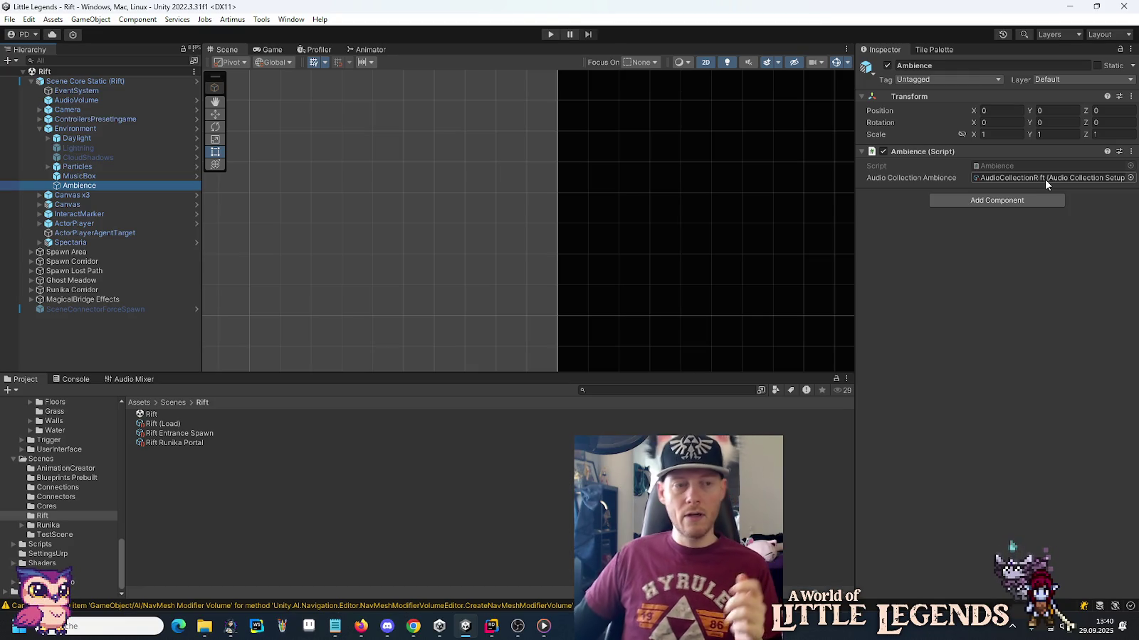
Open the Scene Core Static (Rift) prefab and select Environment > Ambience to inspect it.
click(255, 485)
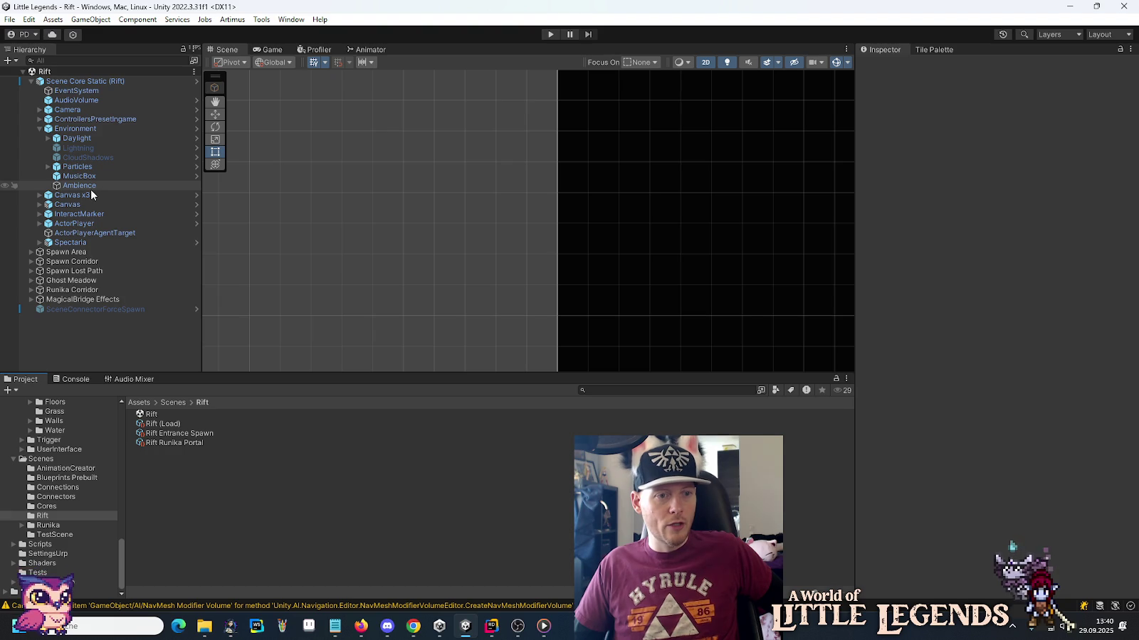
click(193, 83)
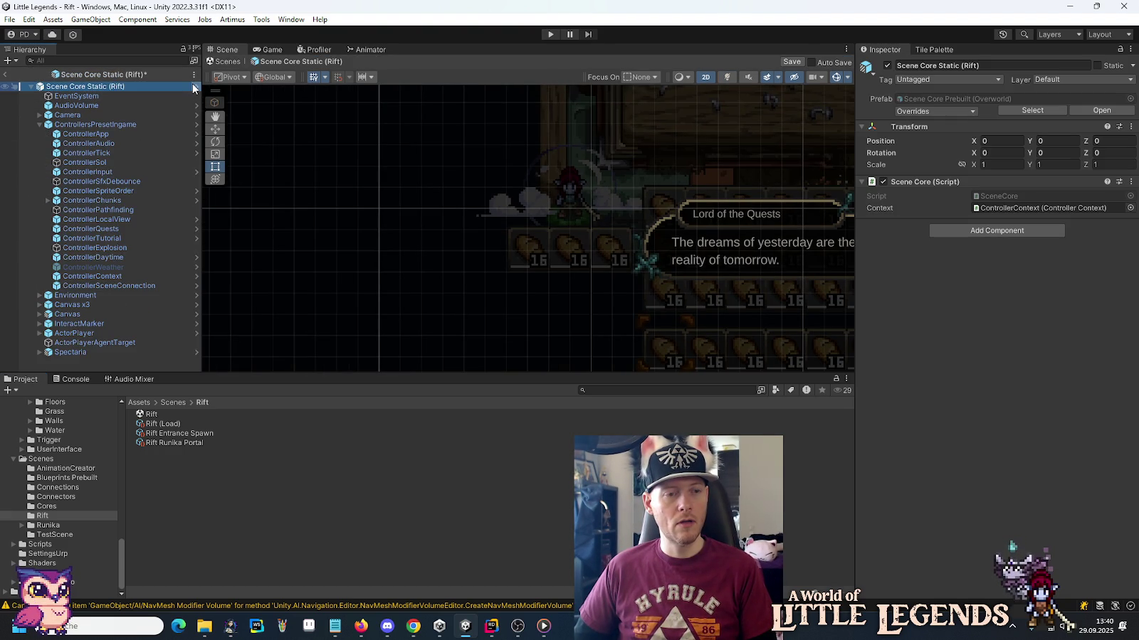
click(38, 124)
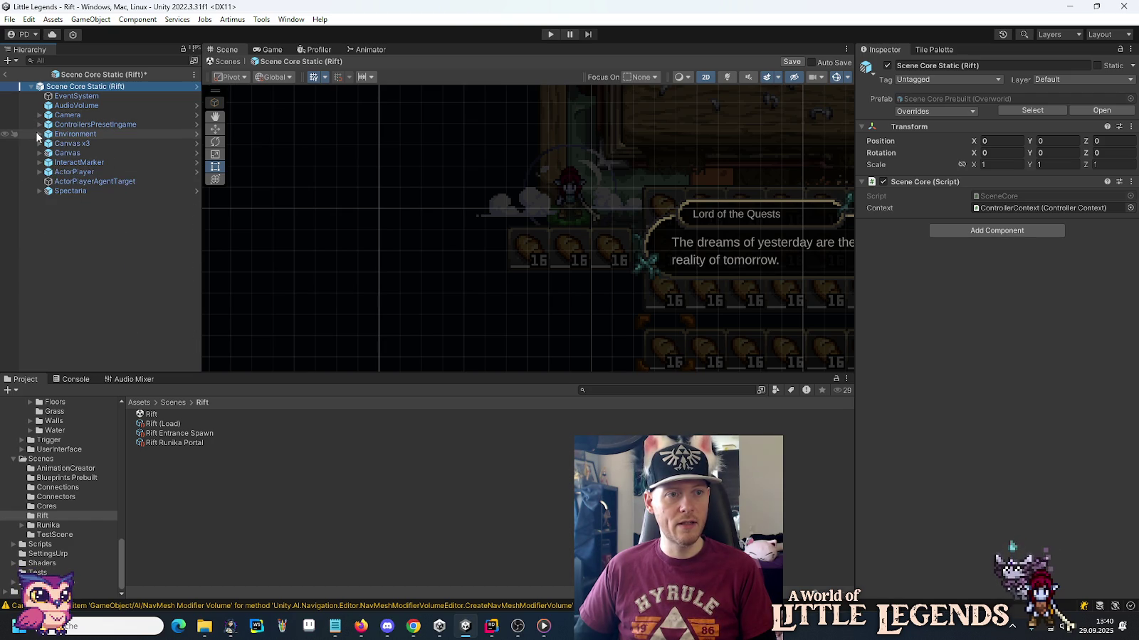
click(39, 134)
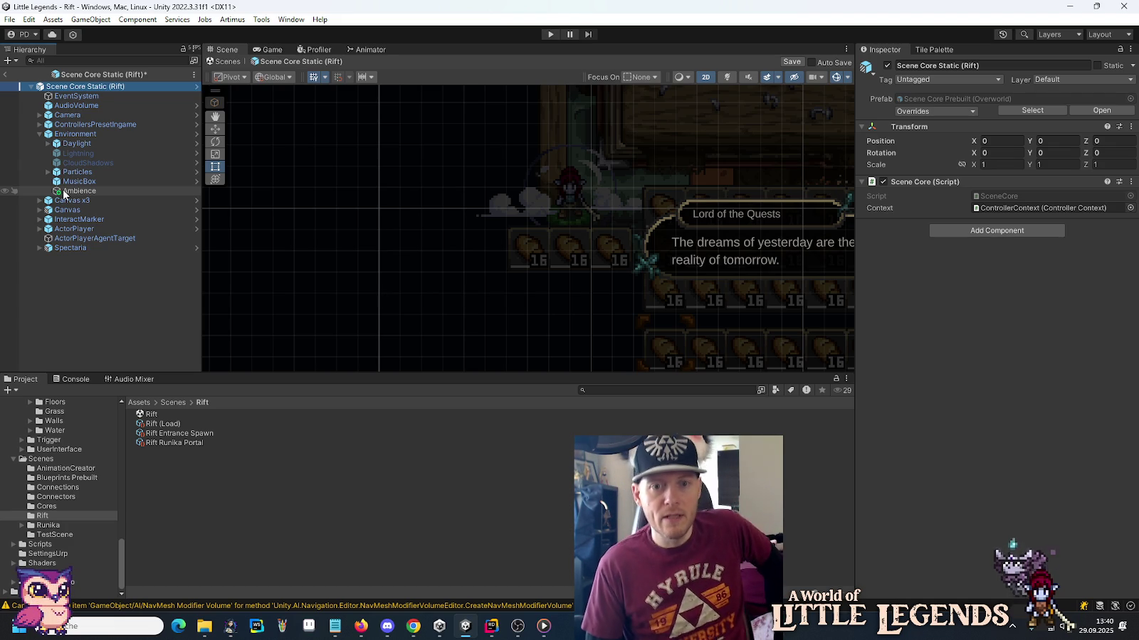
click(63, 192)
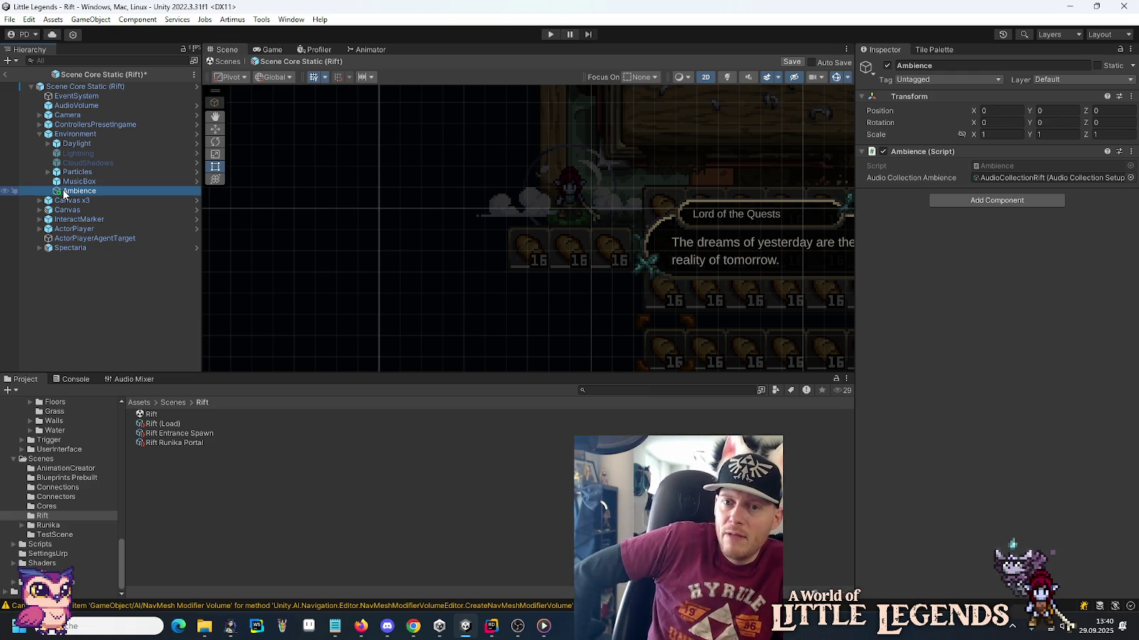
click(490, 627)
click(554, 285)
Search the project for 'ambience' and open the Ambience.cs script.
key(ctrl+t)
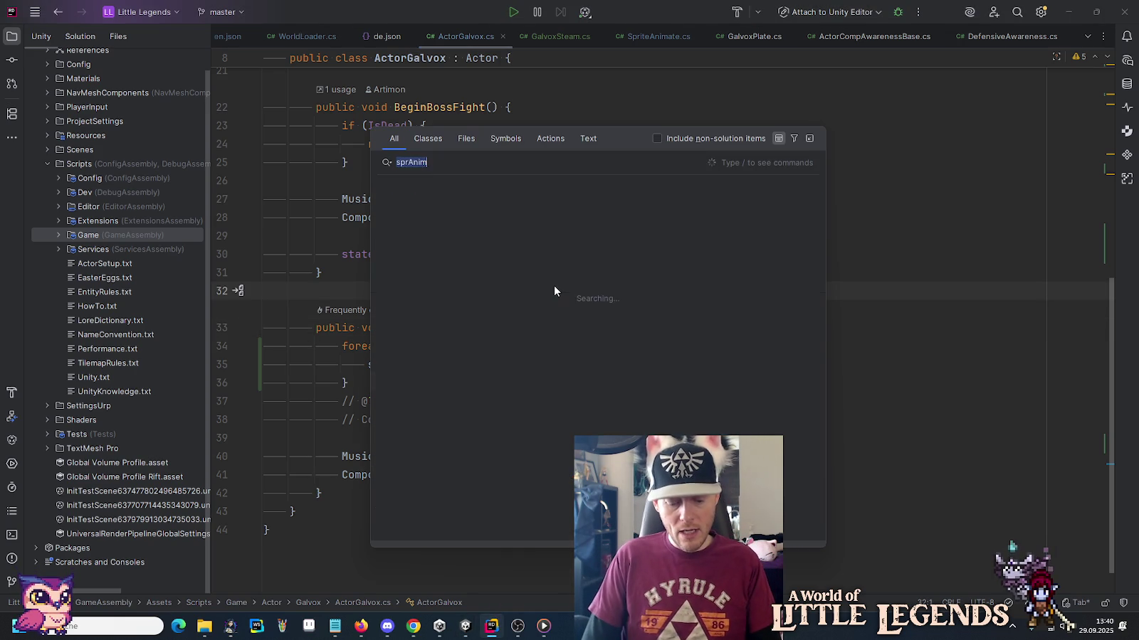
text(a)
key(BackSpace)
text(mbien)
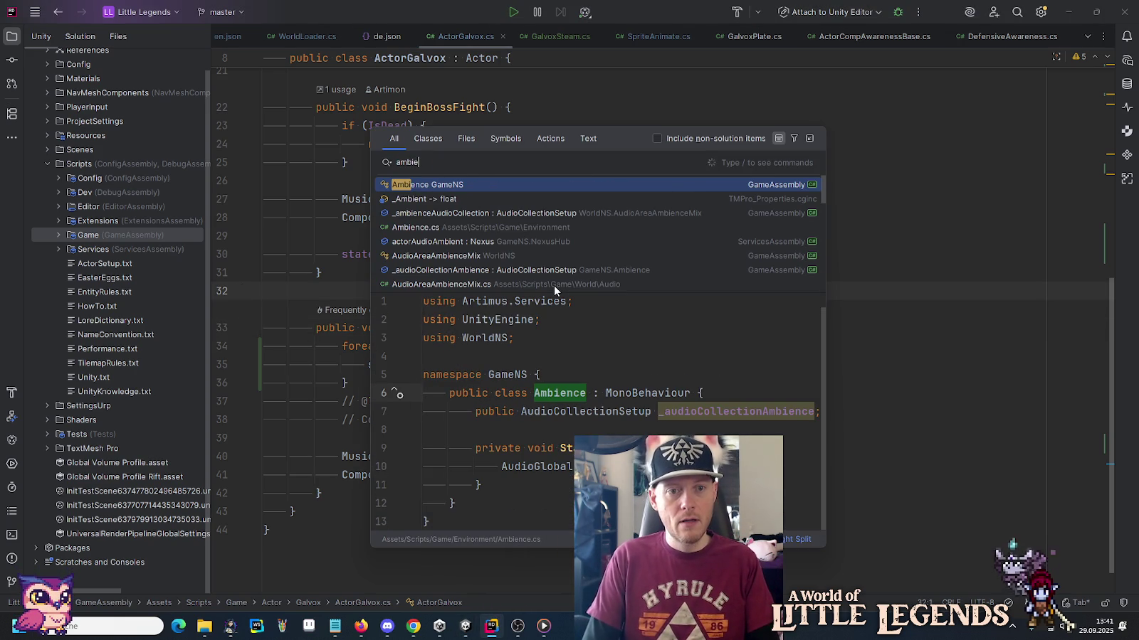
key(Return)
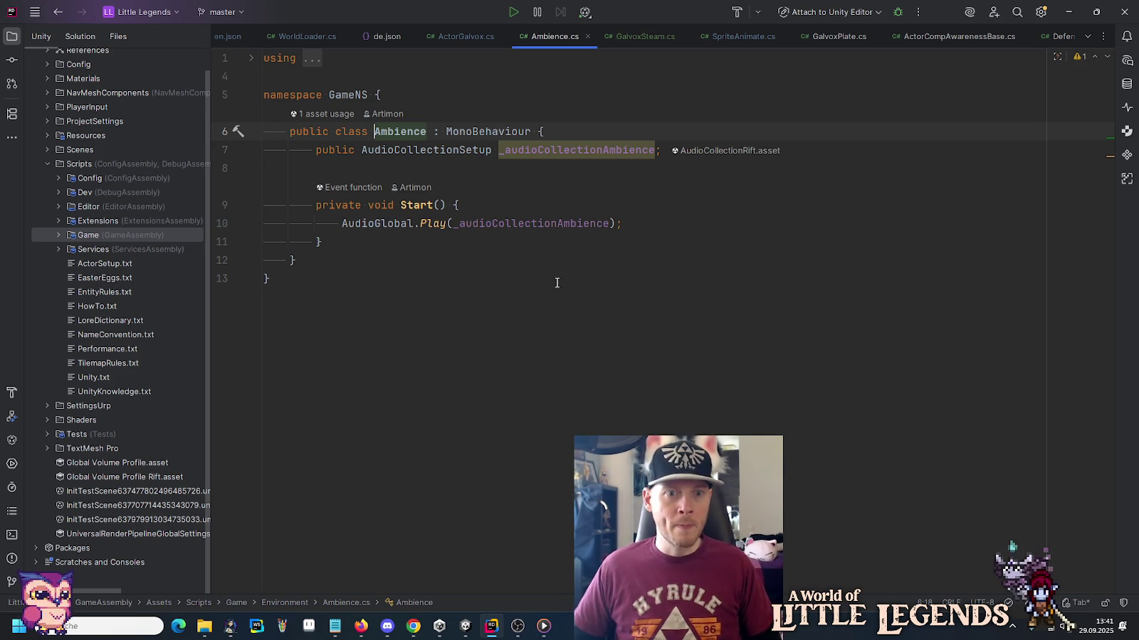
Follow the Play and _Play calls into AudioGlobal.cs, then return to Ambience.cs.
ctrl+click(431, 229)
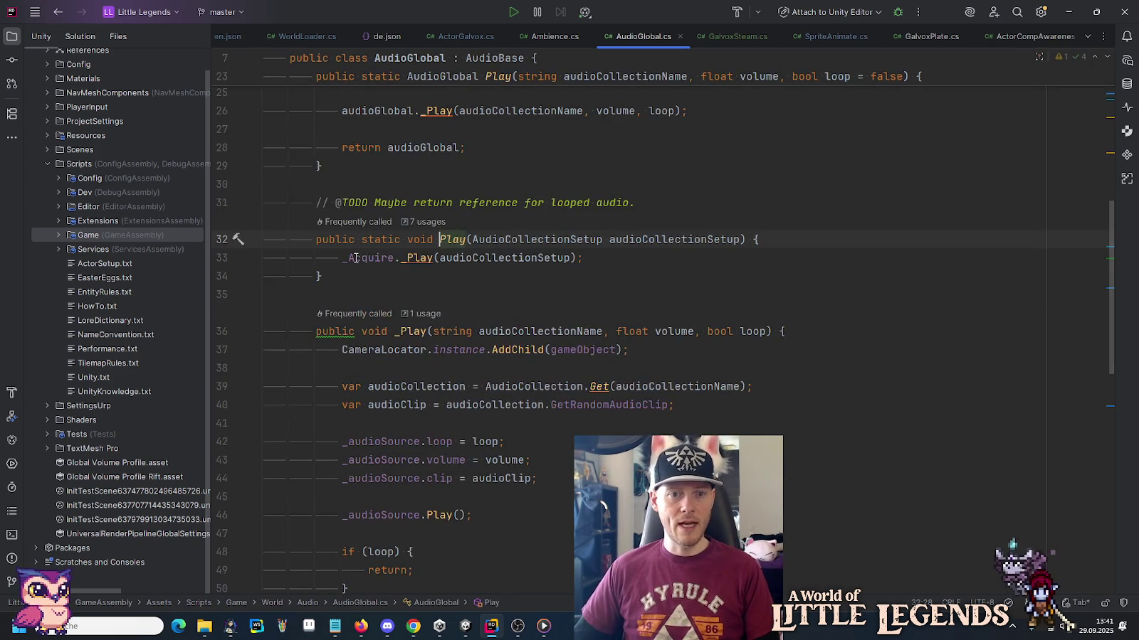
ctrl+click(377, 258)
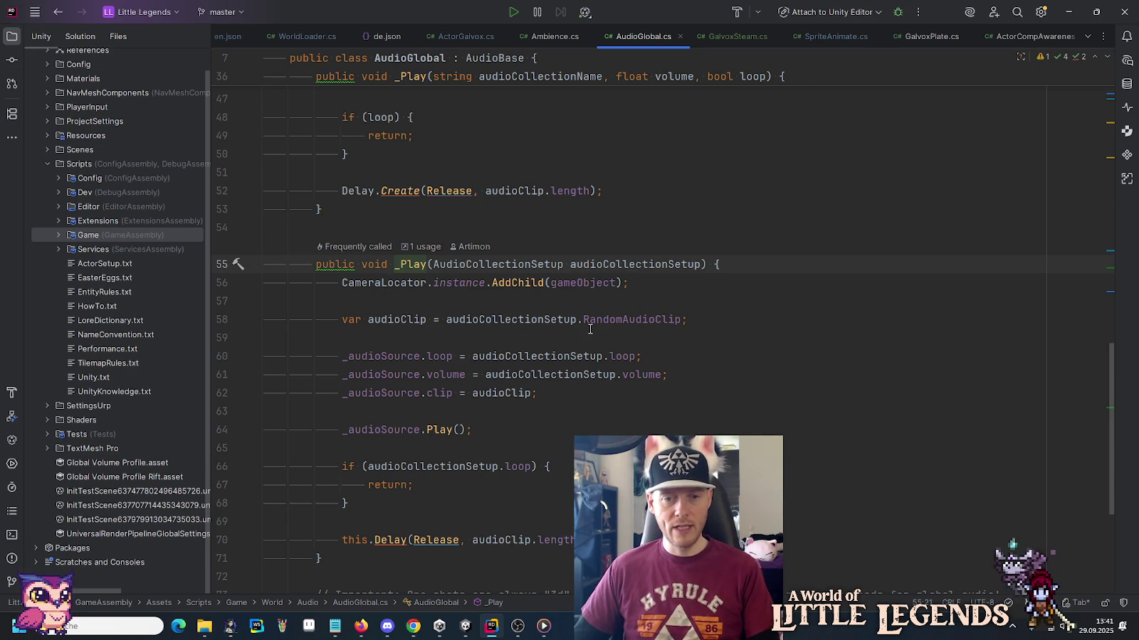
key(ctrl+b)
key(ctrl+b)
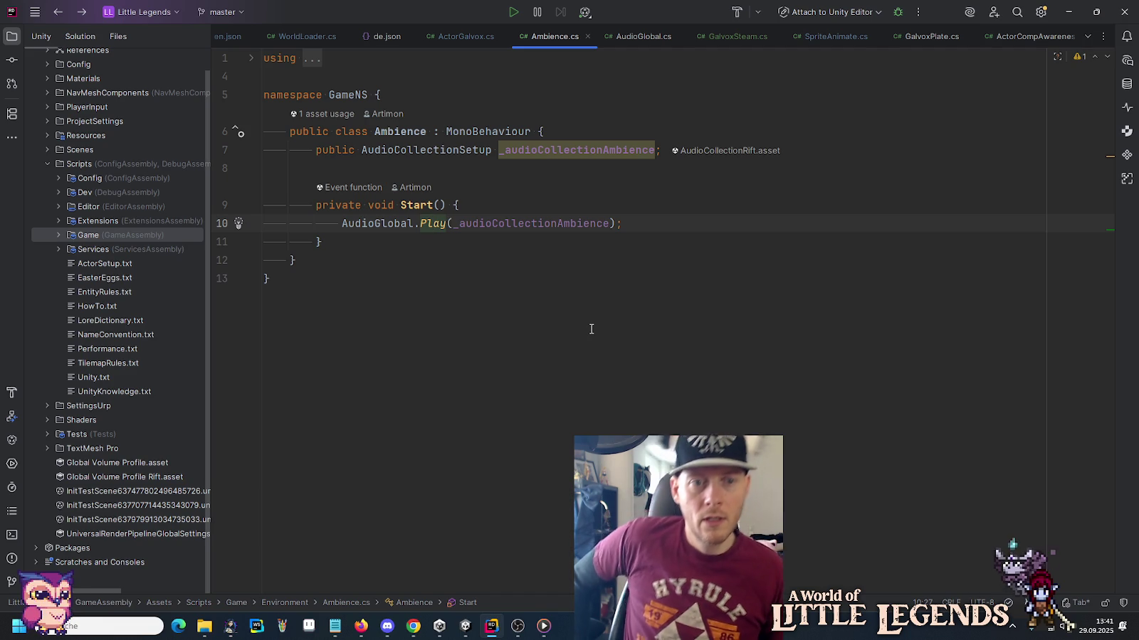
ctrl+click(432, 224)
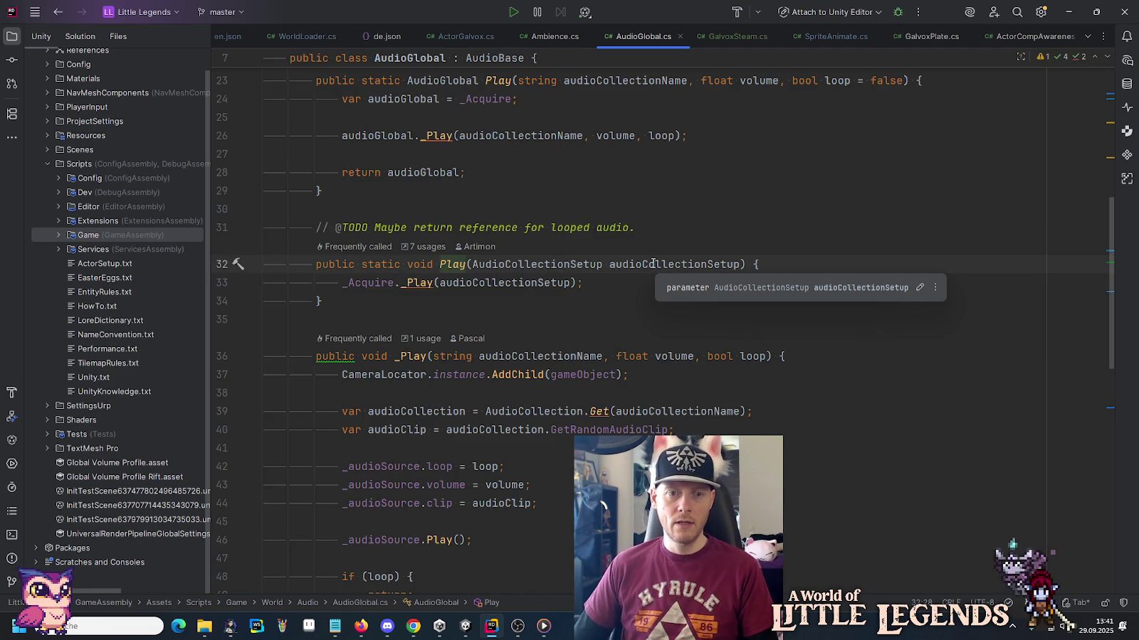
key(ctrl+alt+Left)
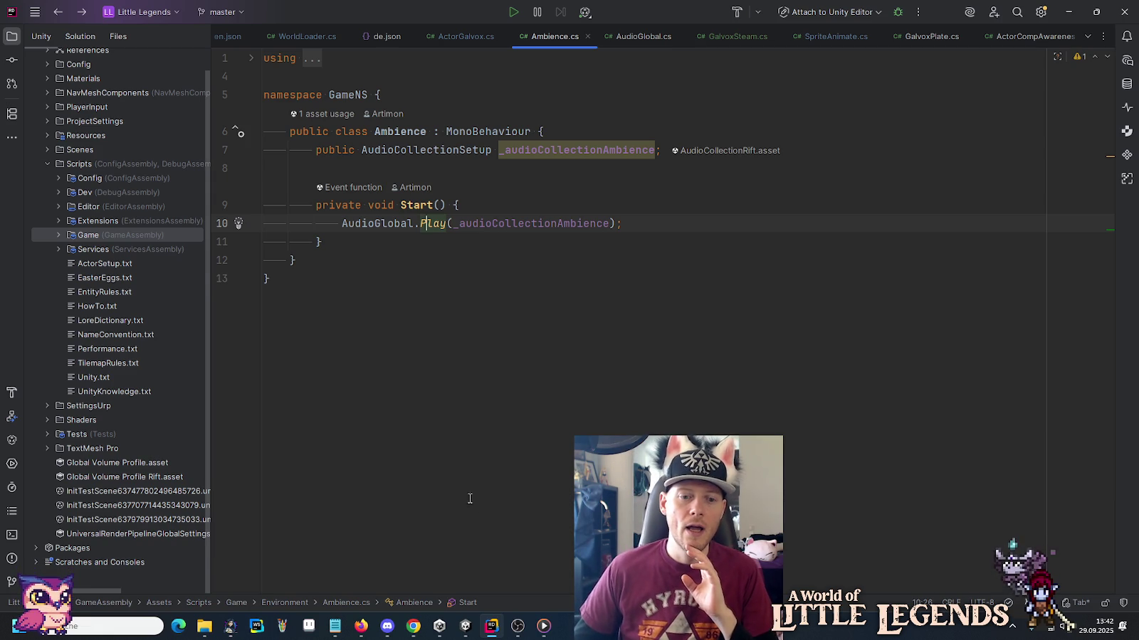
click(464, 626)
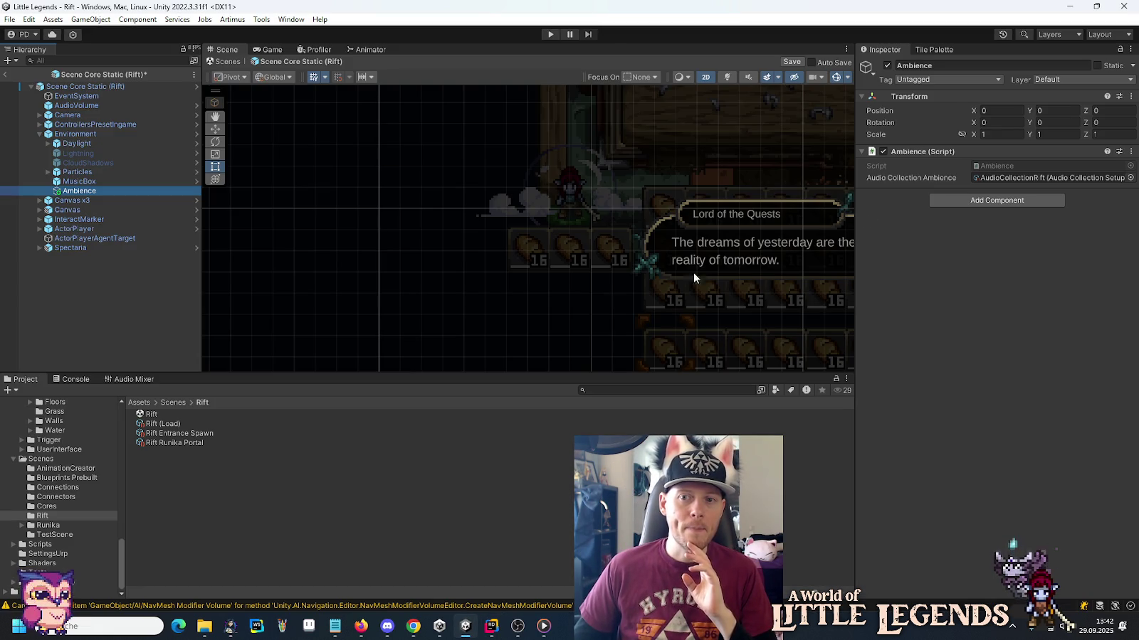
Ping the AudioCollectionRift asset from the Ambience field in the Project window's Ambiences folder.
click(1009, 181)
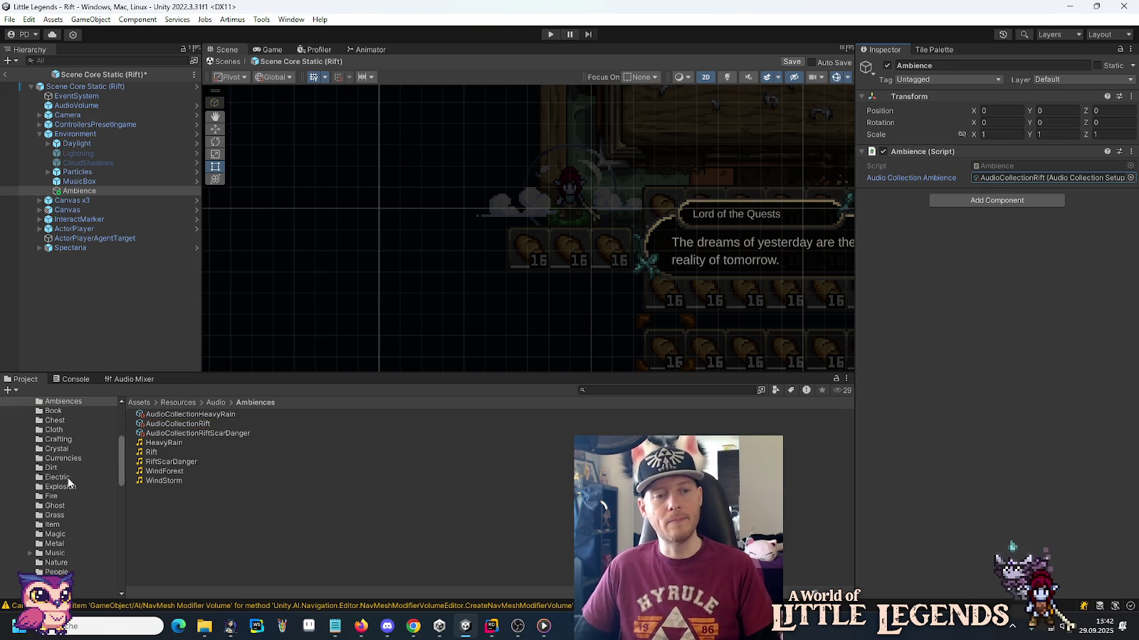
scroll(69, 484, up, 1)
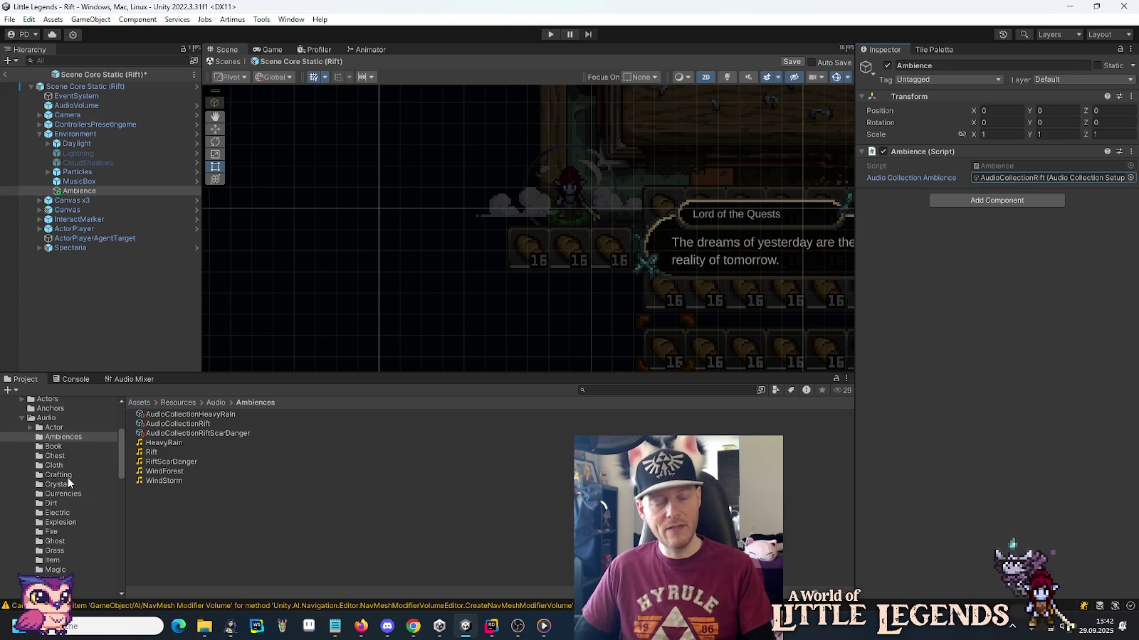
mouse_move(204, 626)
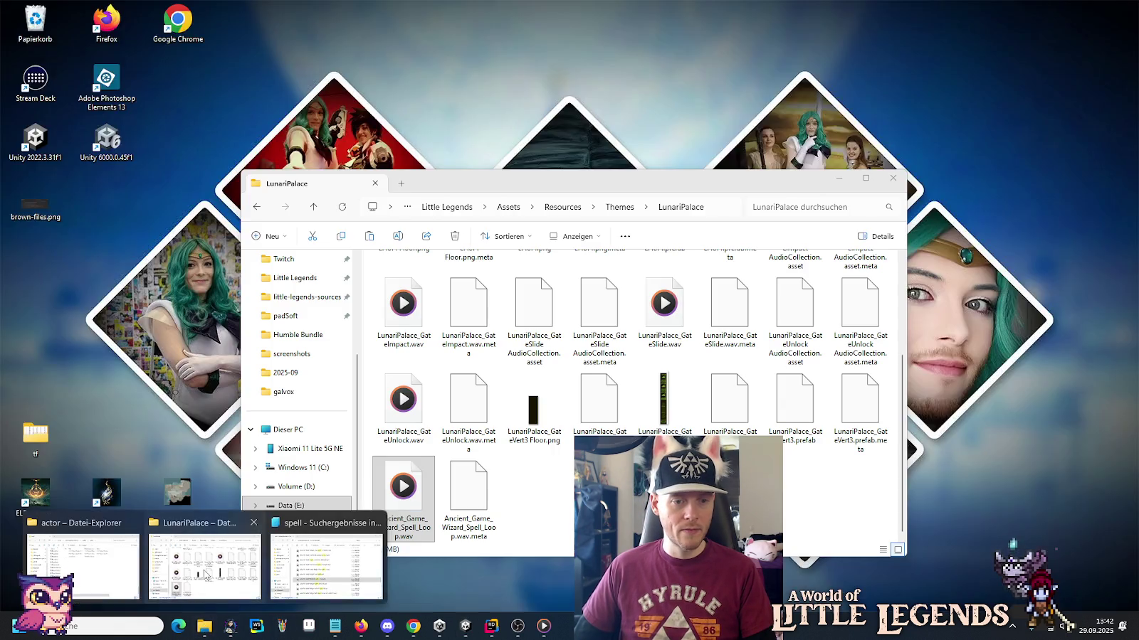
click(205, 575)
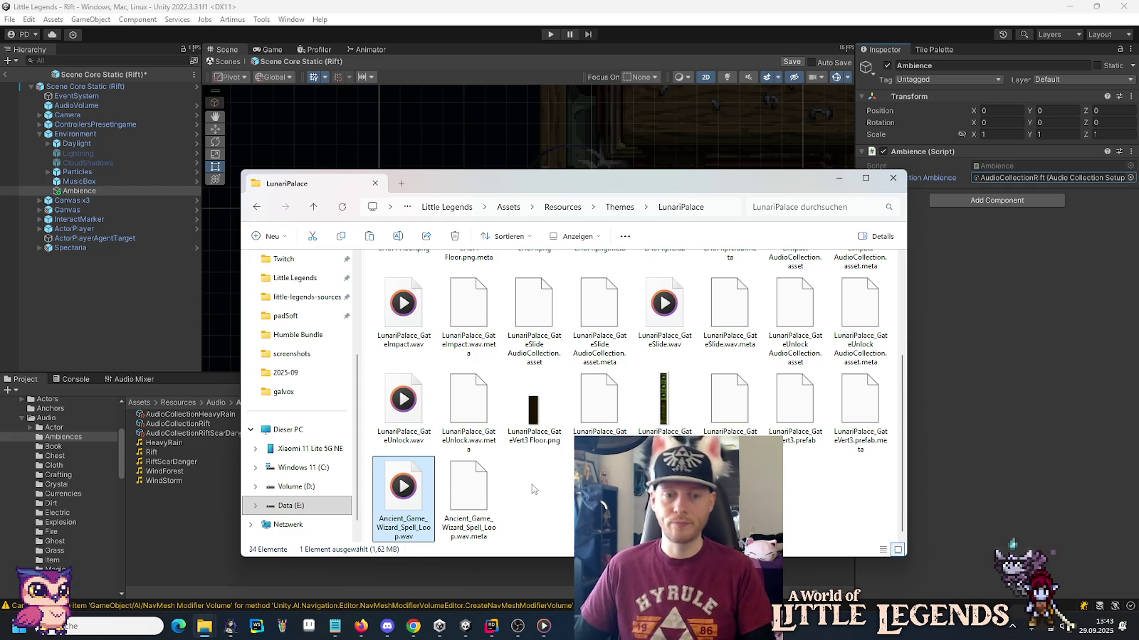
click(983, 387)
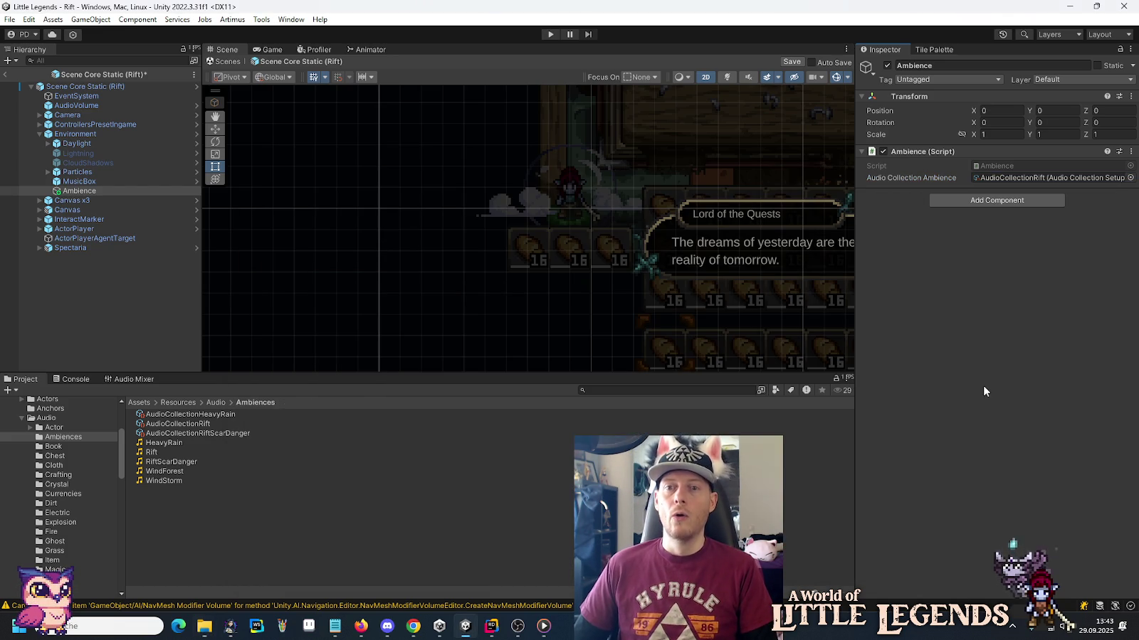
Leave the Rift prefab discarding its changes, and open Scene Core Base for editing.
click(196, 87)
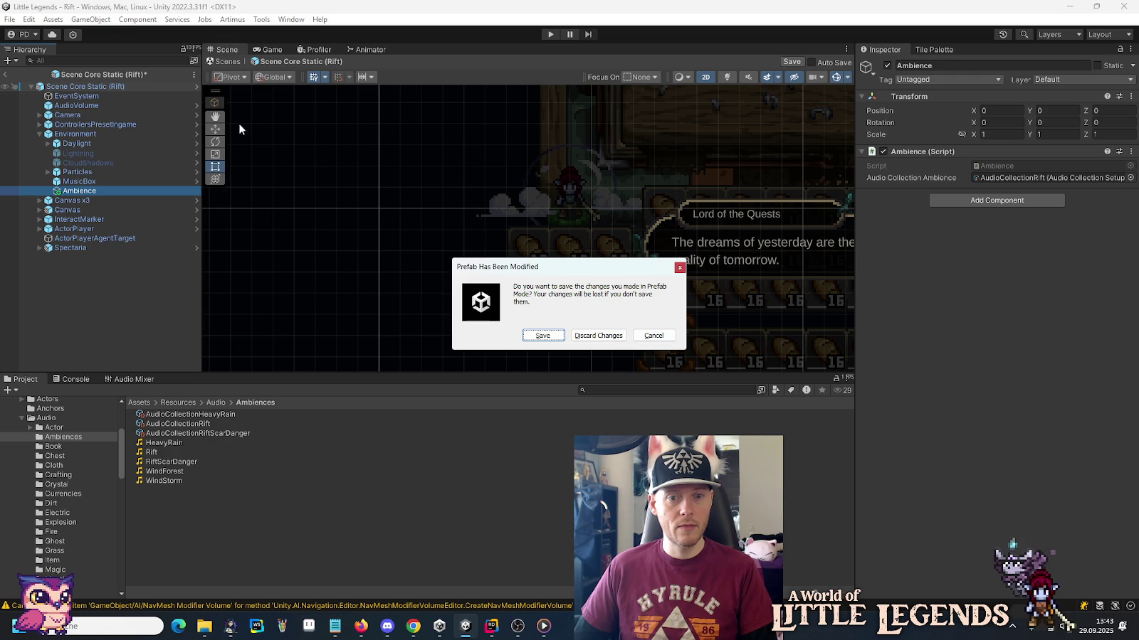
click(597, 336)
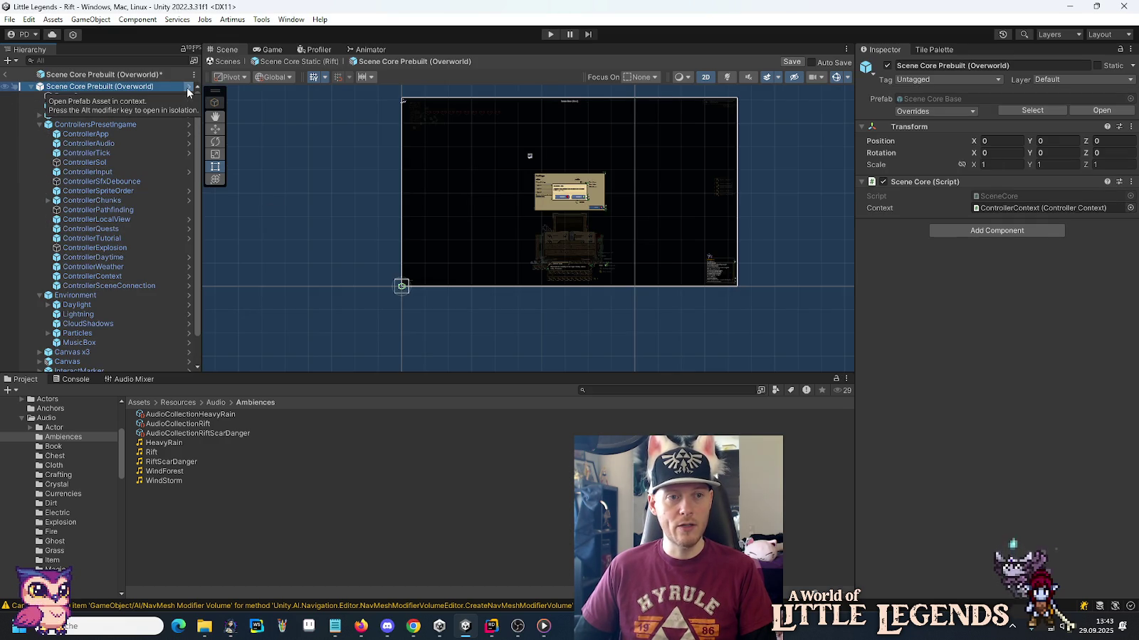
click(187, 87)
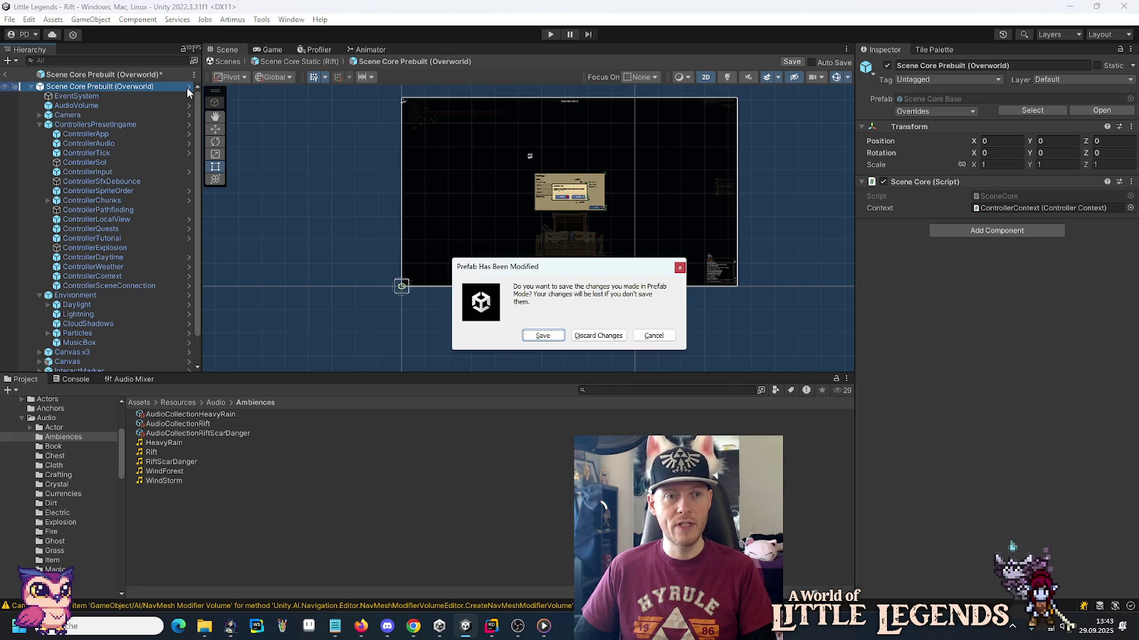
click(581, 336)
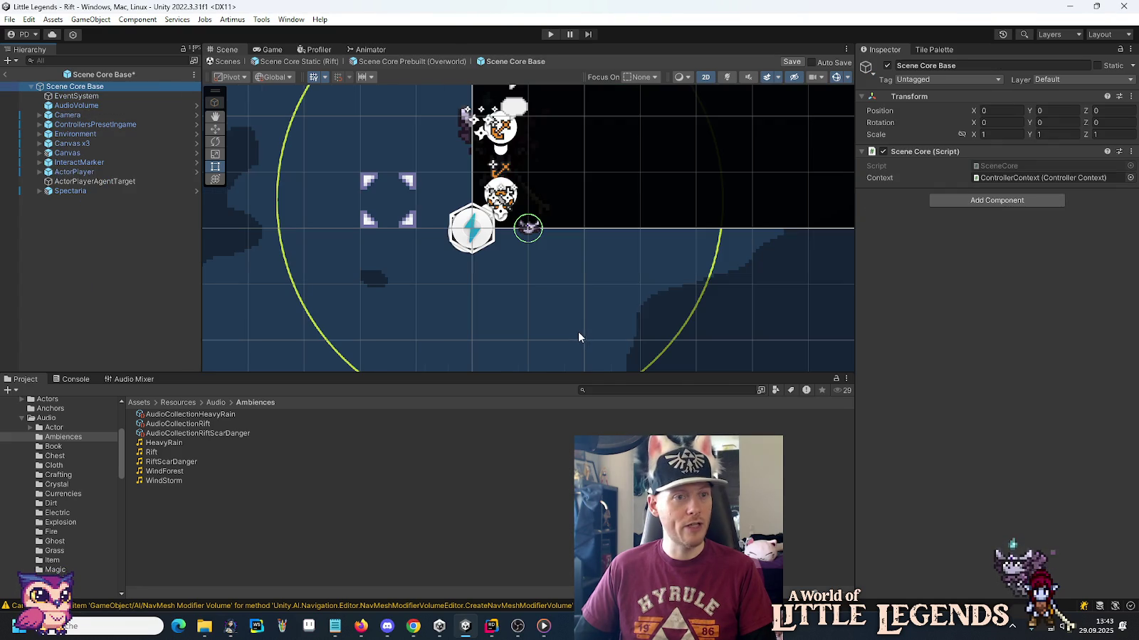
Create an empty child named 'Ambience' under Environment and add the Ambience script component.
click(39, 134)
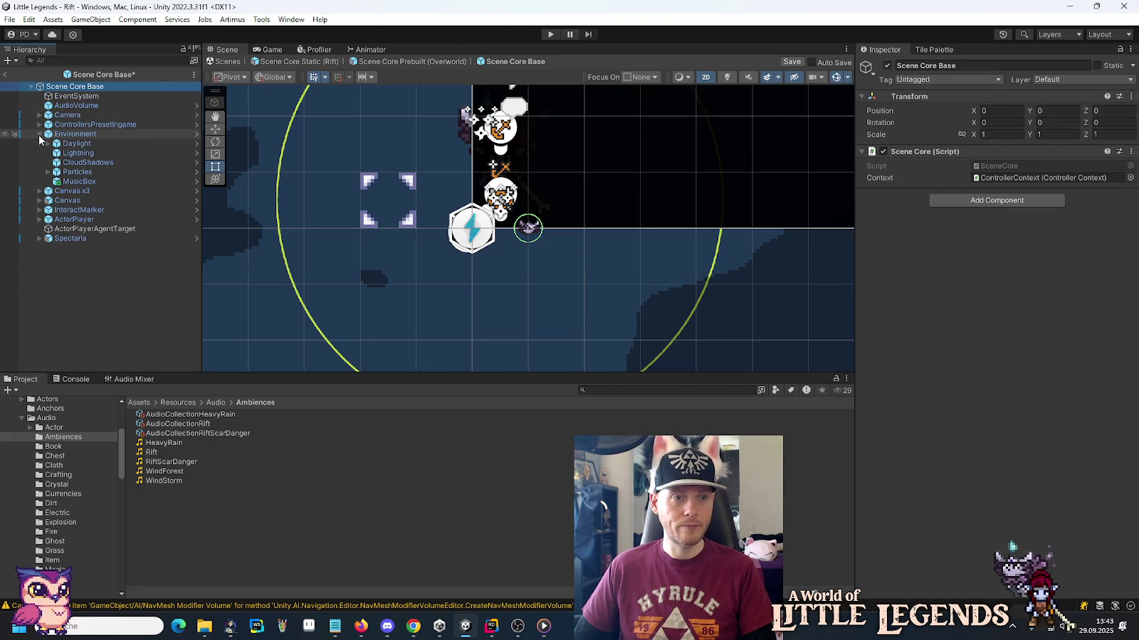
right_click(77, 134)
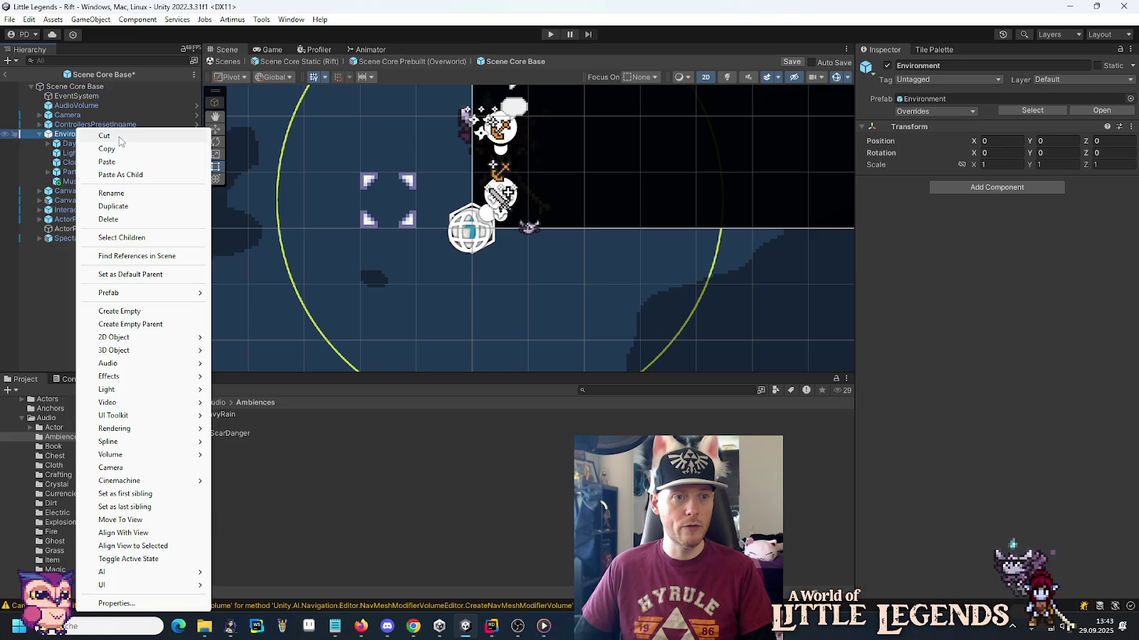
click(121, 311)
text(Ambience)
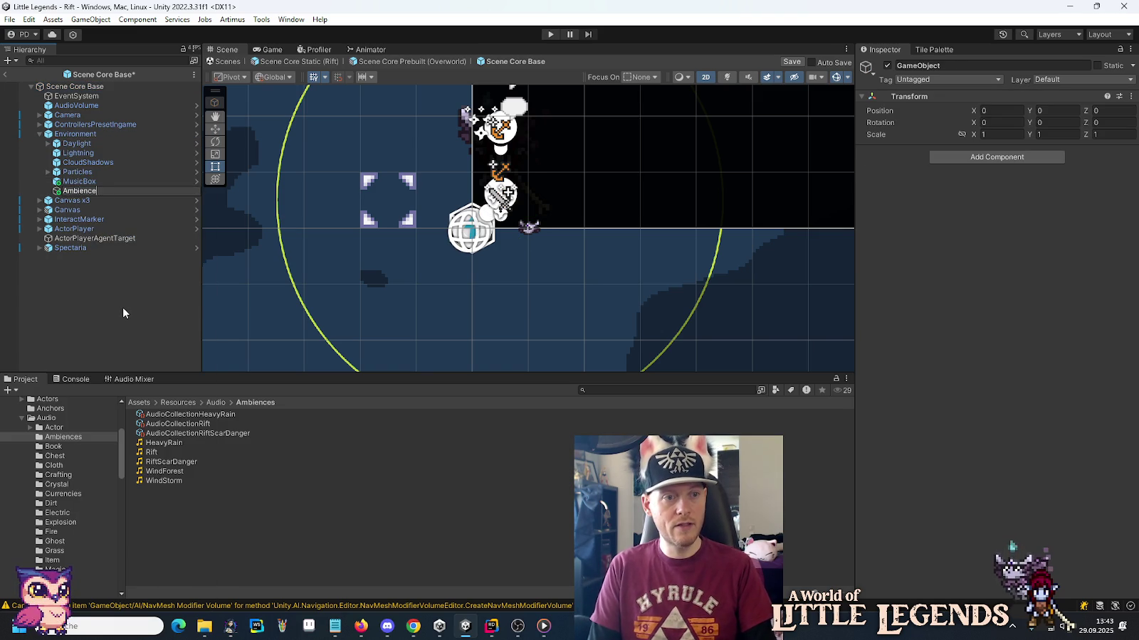
key(Return)
click(960, 158)
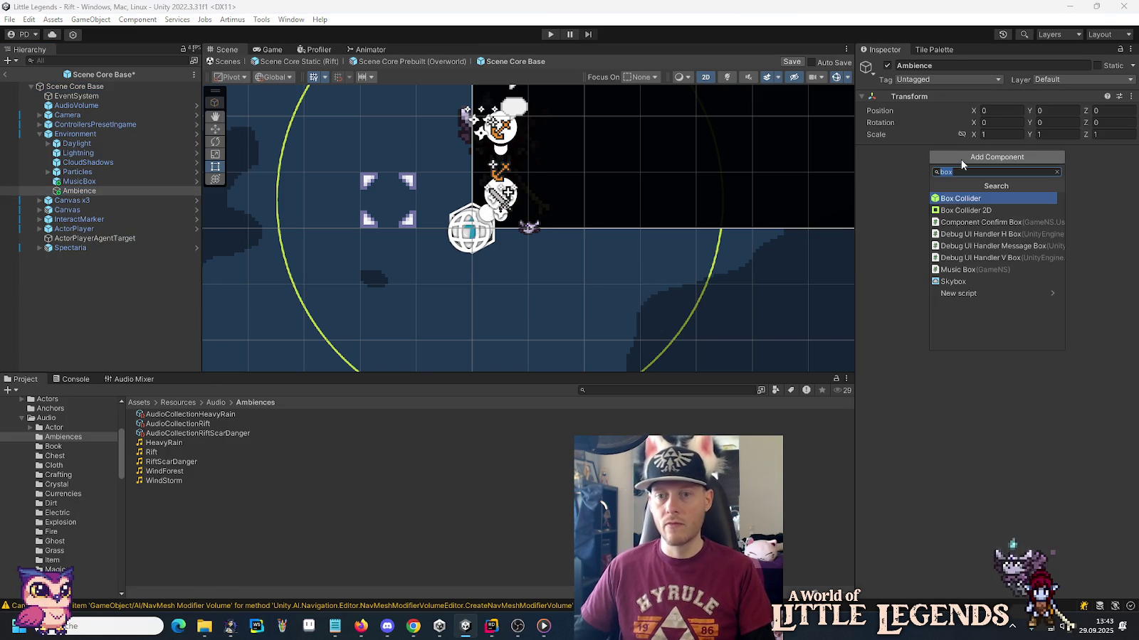
text(ambience)
key(Return)
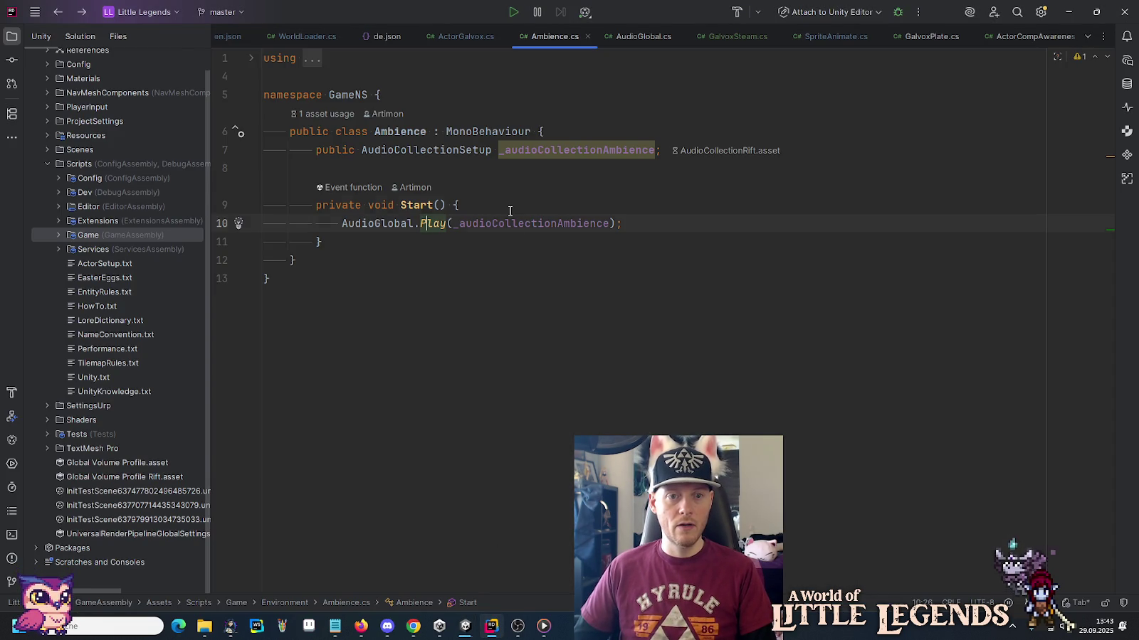
In Start(), wrap the AudioGlobal.Play call in an if (_audioCollectionAmbience) check.
click(511, 210)
key(Return)
text(if (_a)
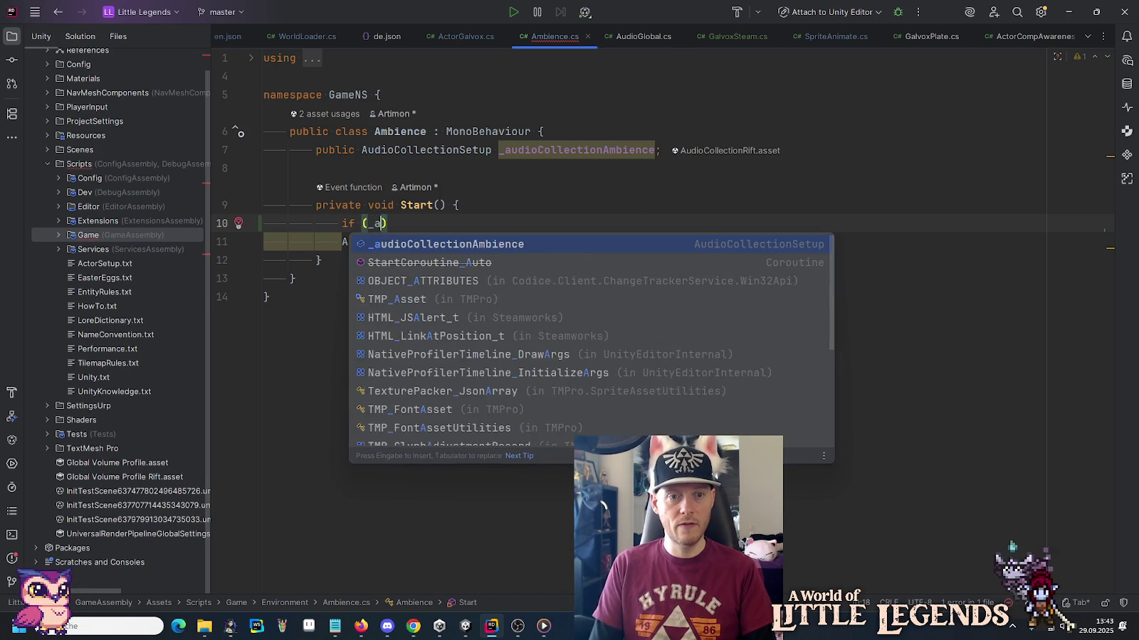
key(Return)
key(ctrl+w)
key(ctrl+w)
key(ctrl+w)
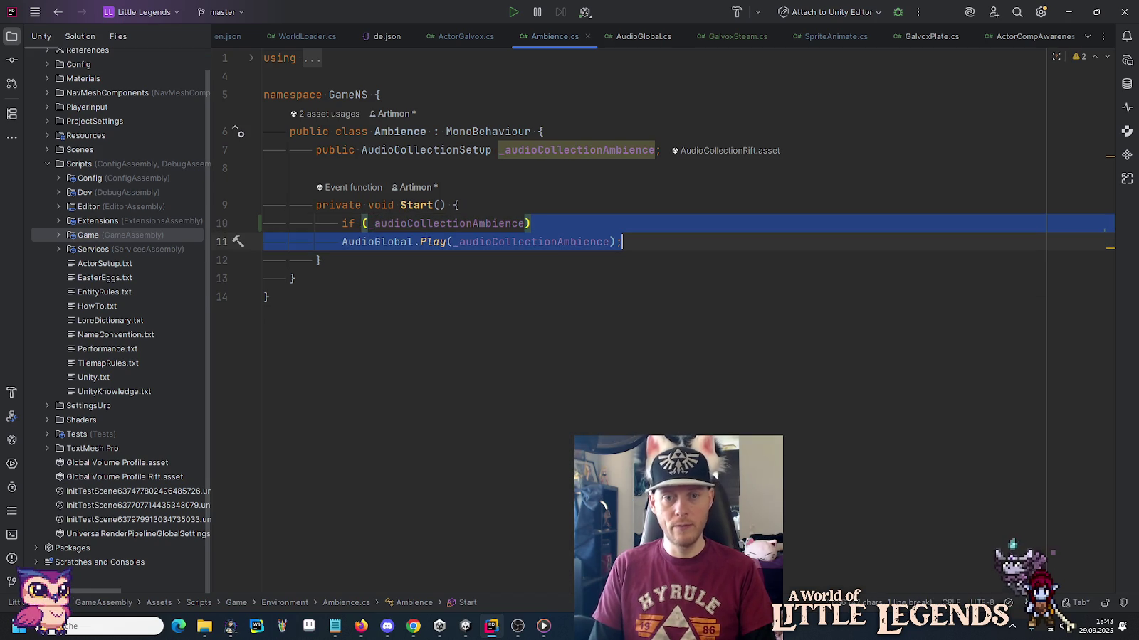
text({)
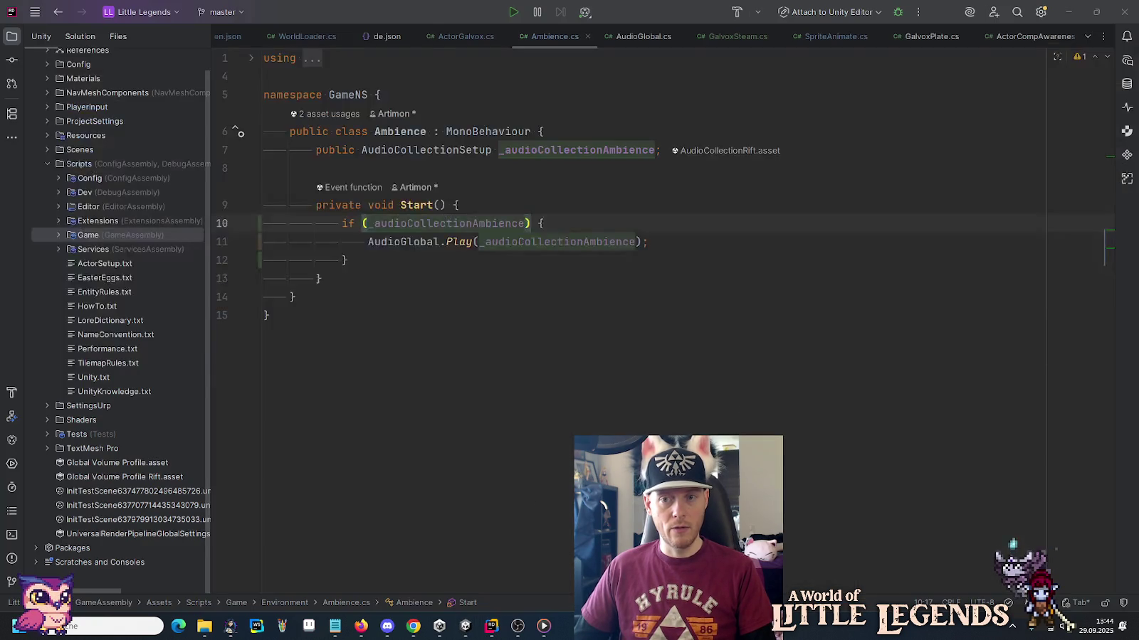
key(alt+Tab)
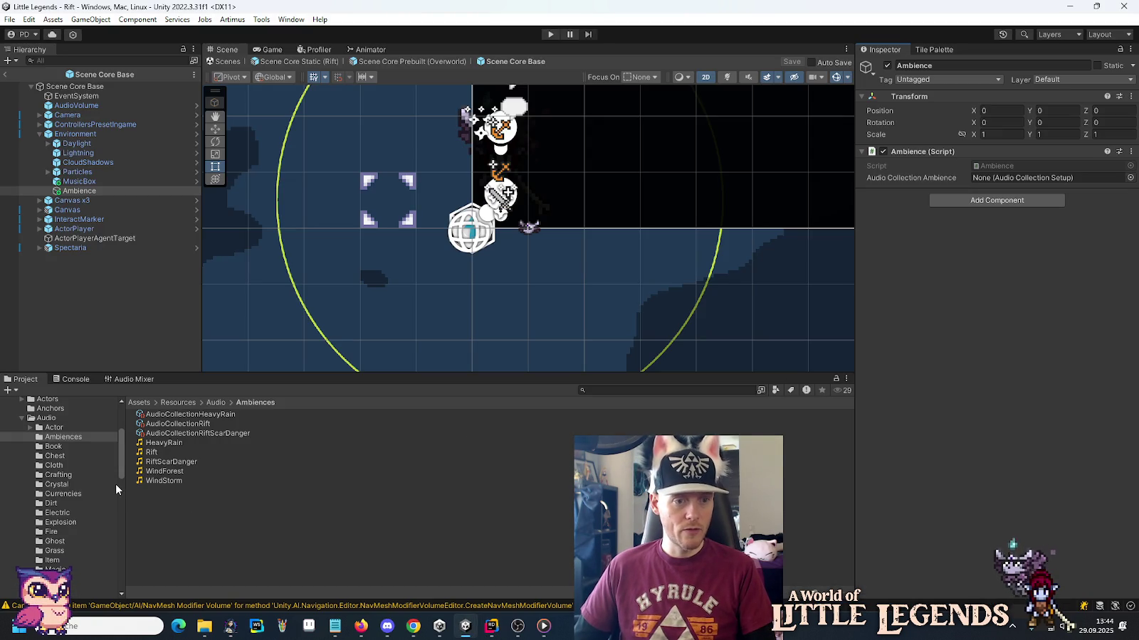
Leave prefab editing for the Scene Core Static (Rift) scene, discarding the unsaved prefab changes.
click(4, 75)
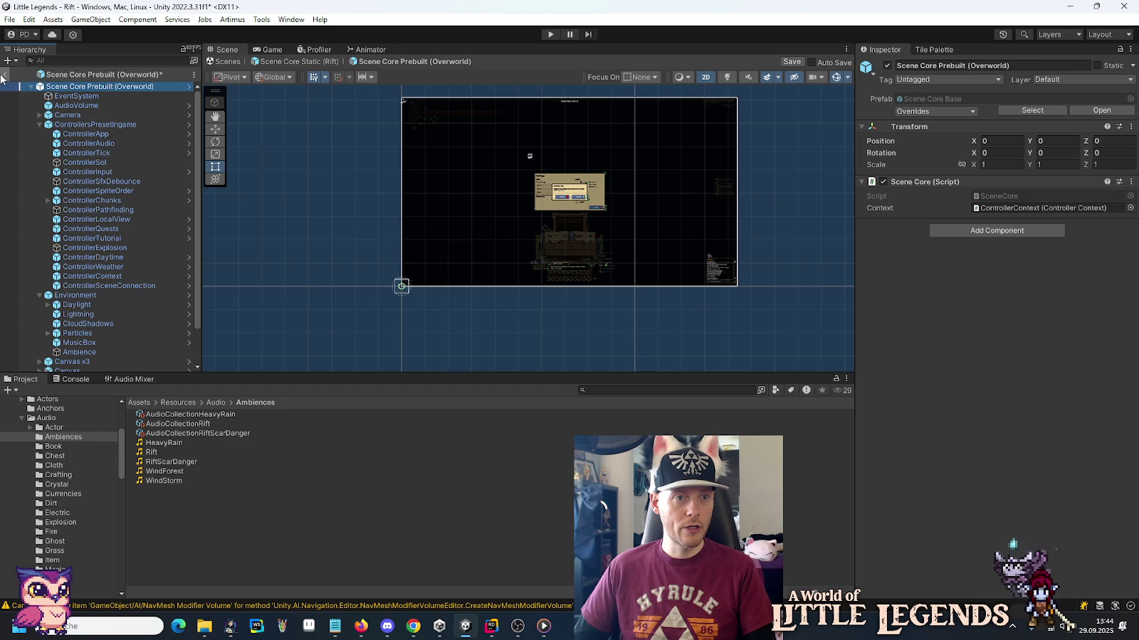
click(3, 75)
click(607, 335)
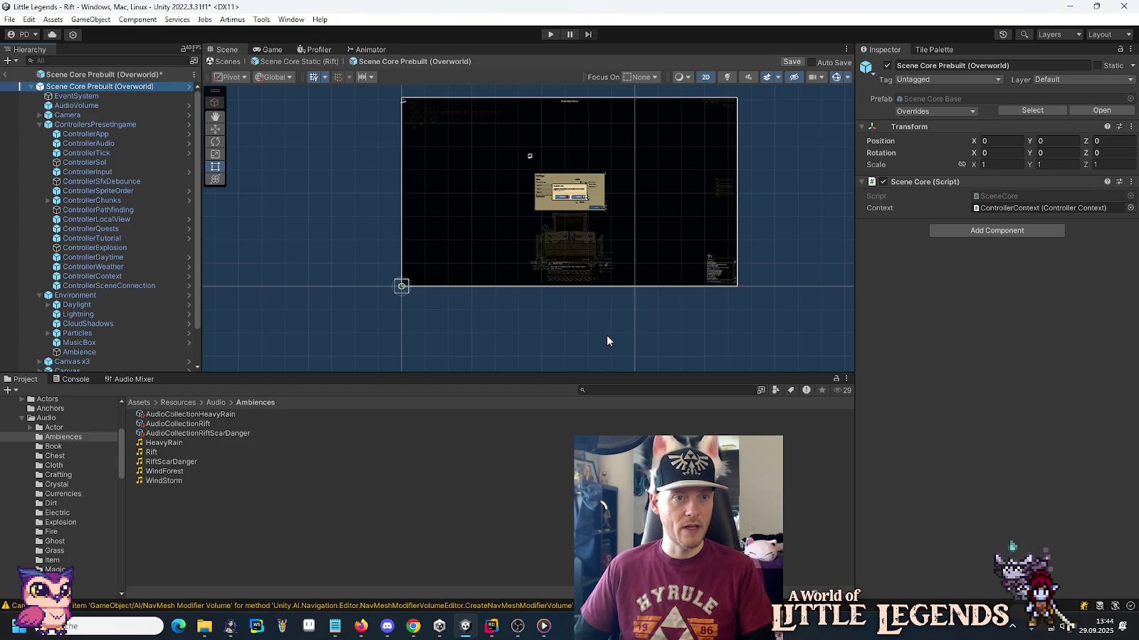
Set the first Ambience object's audio collection to AudioCollectionRift.
click(71, 192)
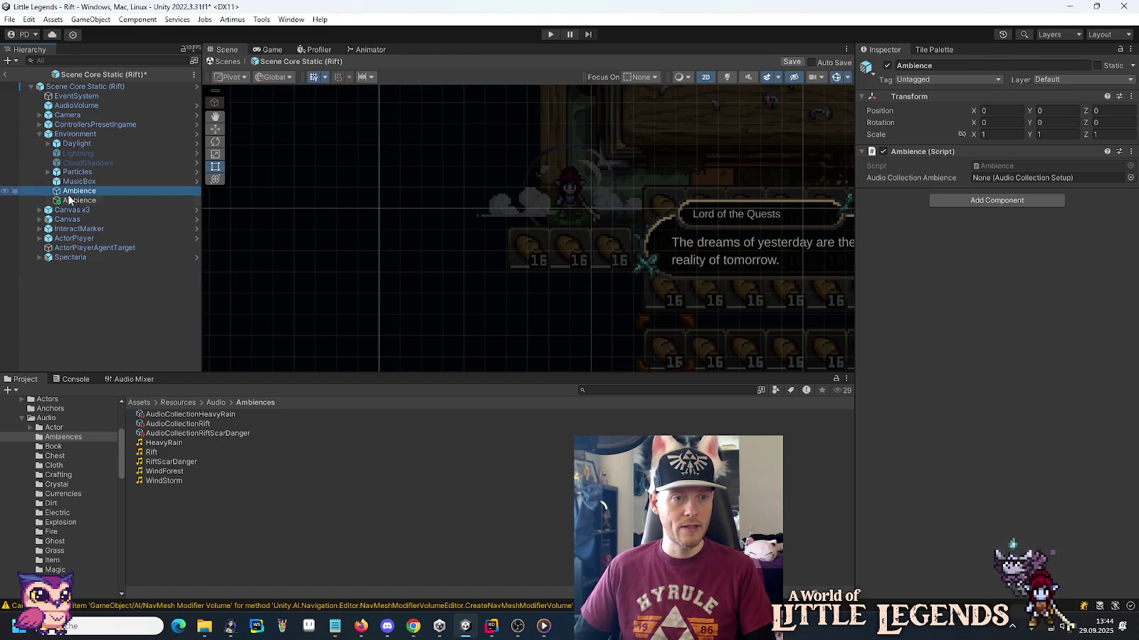
click(68, 202)
click(85, 192)
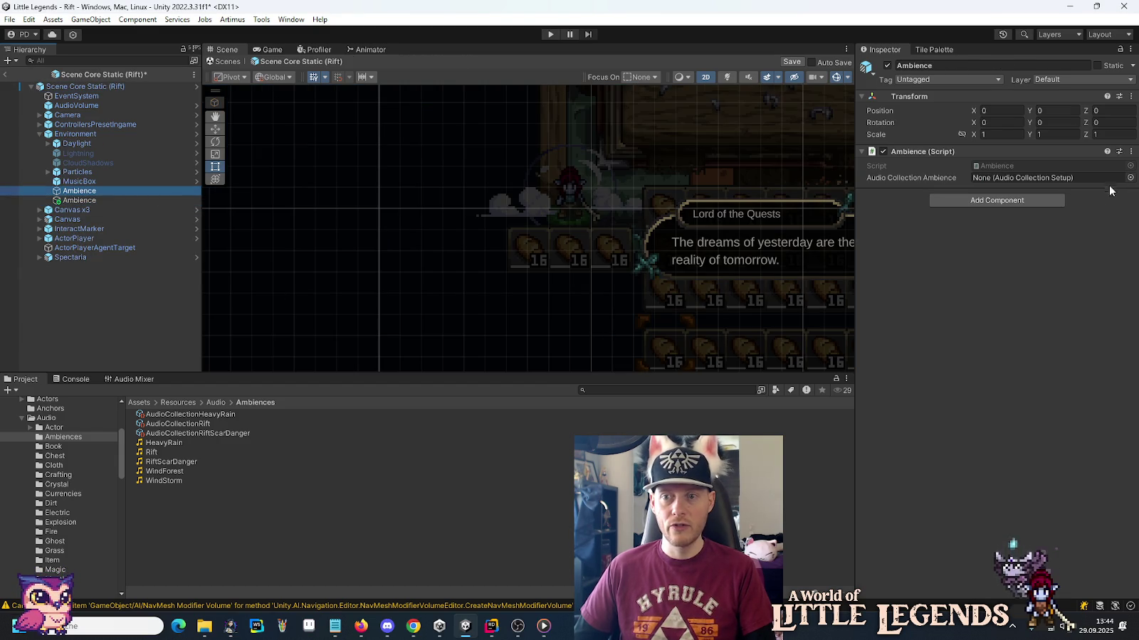
click(1130, 178)
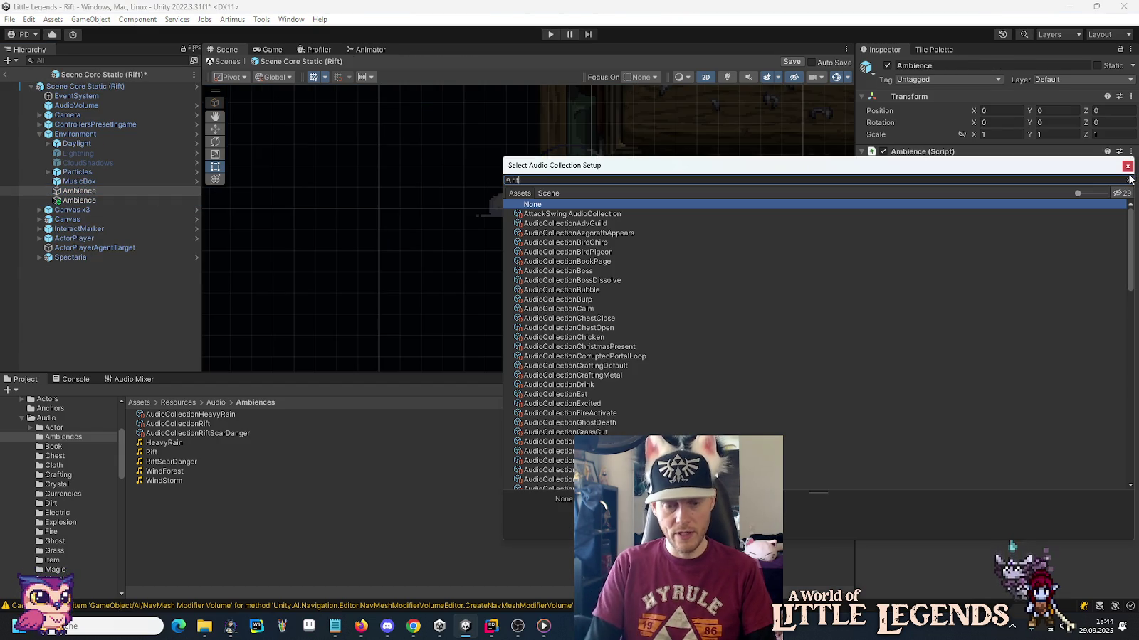
text(t)
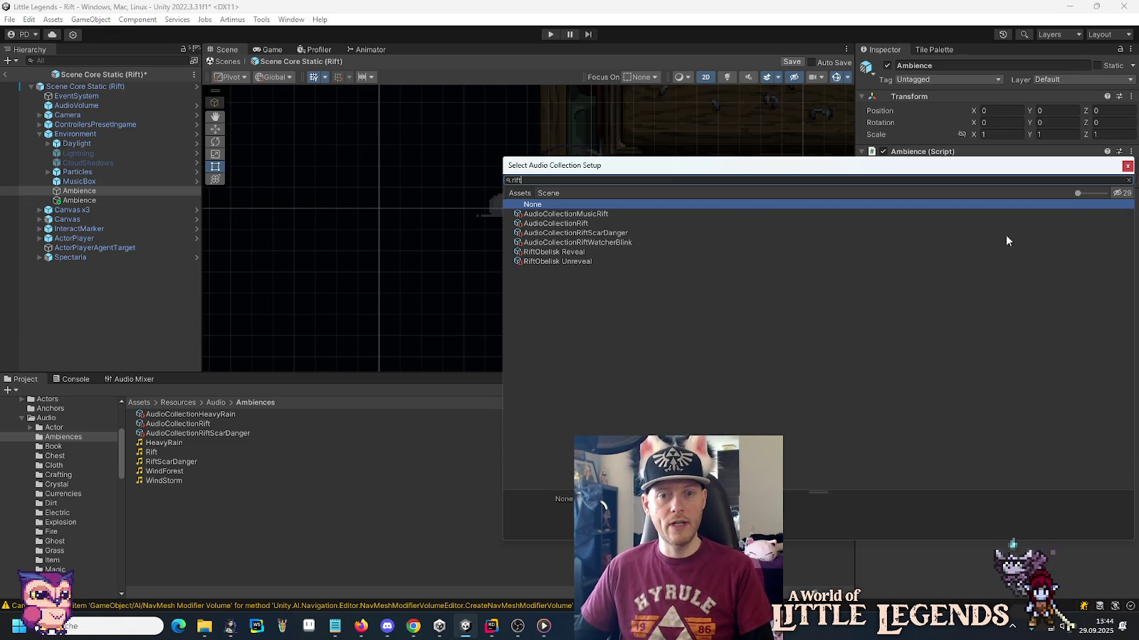
double_click(587, 225)
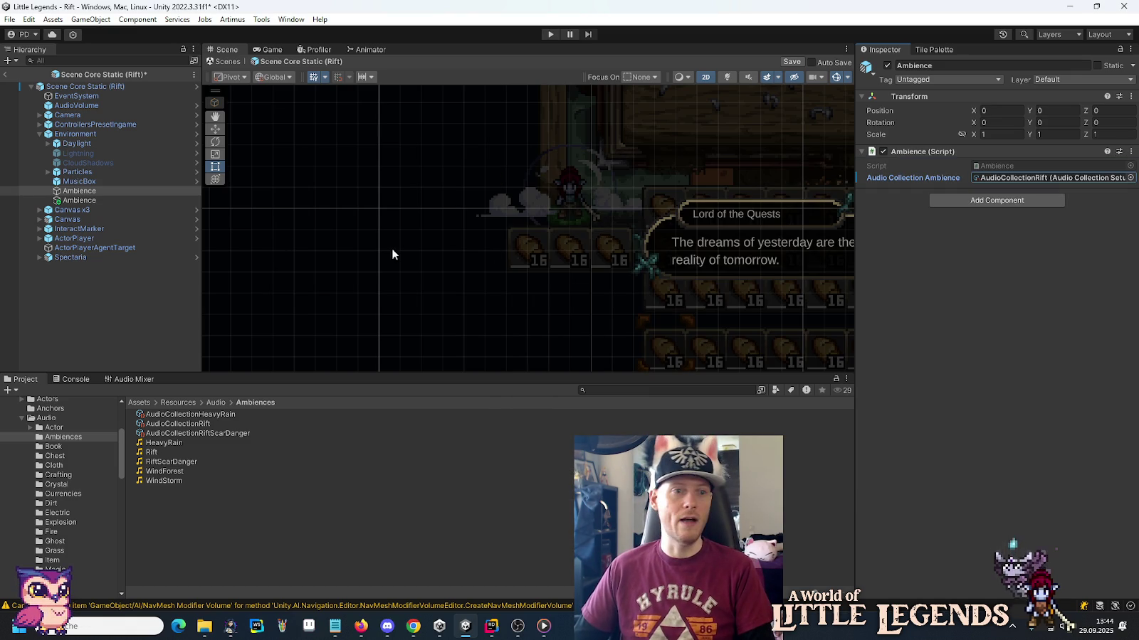
Delete the duplicate Ambience object and save the scene.
click(86, 201)
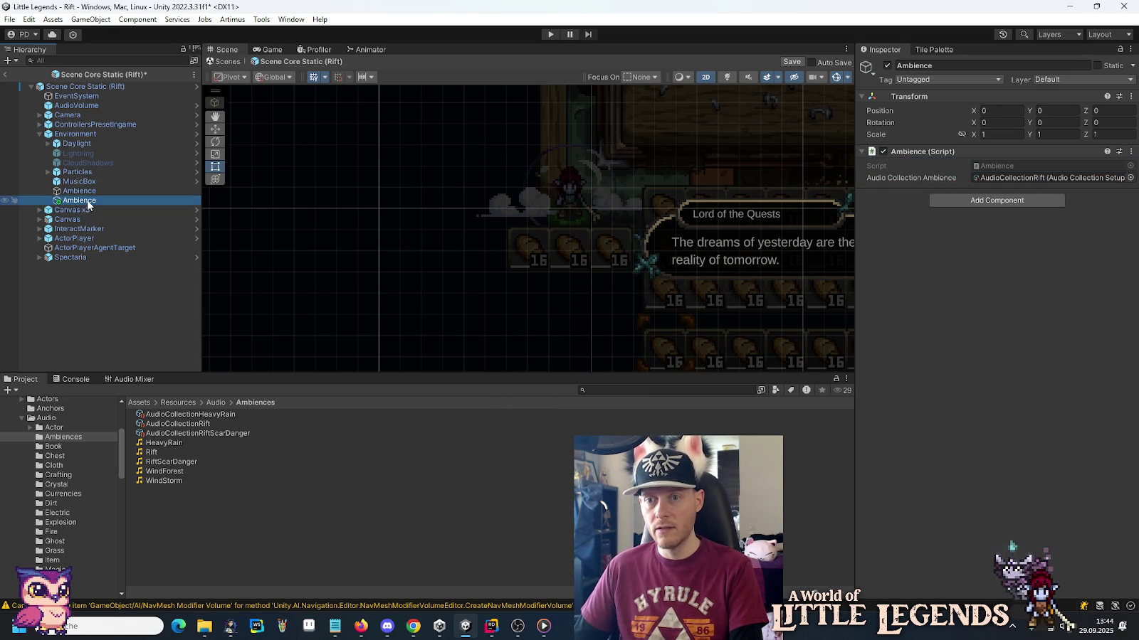
key(Delete)
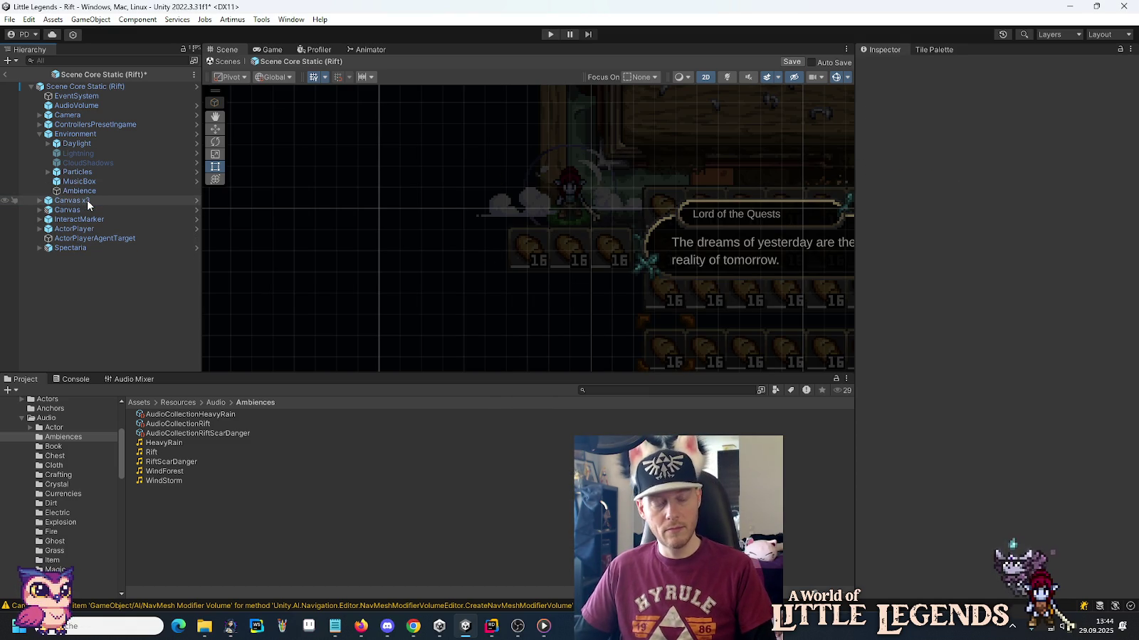
key(ctrl+s)
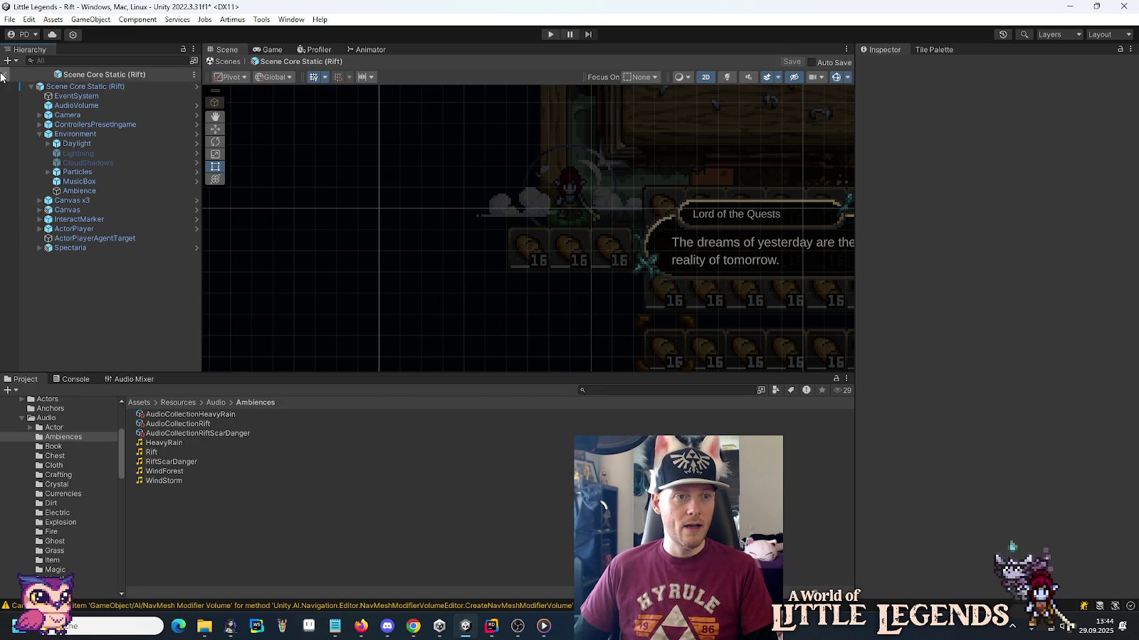
Save the Rift scene and open the LunariPalace scene from Scenes/Runika/Mines/LunariPalace.
key(ctrl+s)
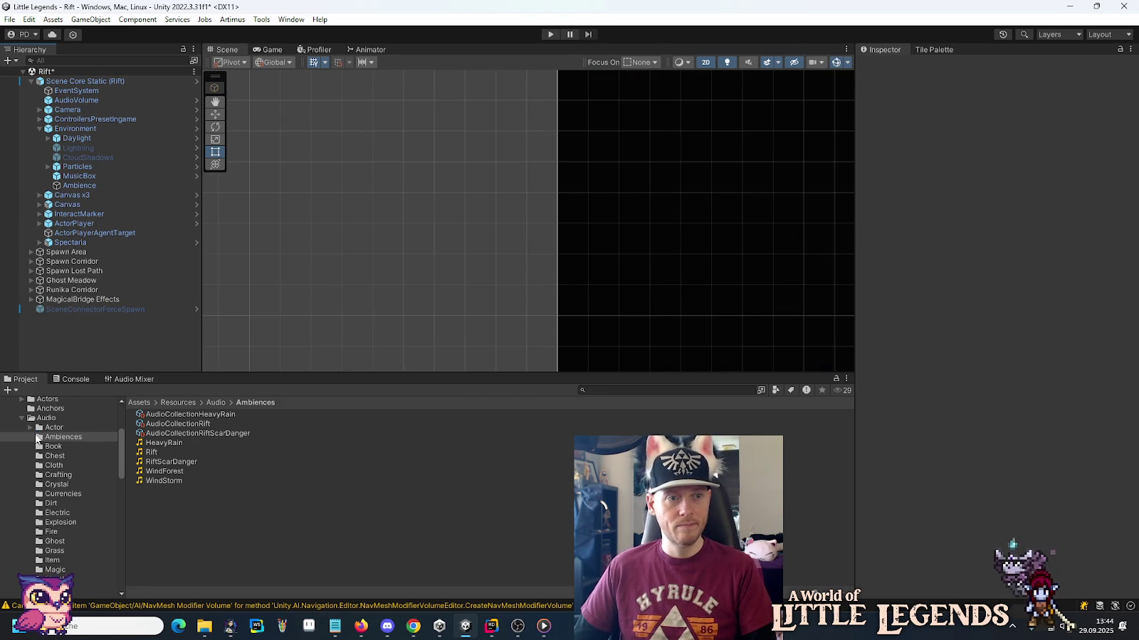
click(31, 82)
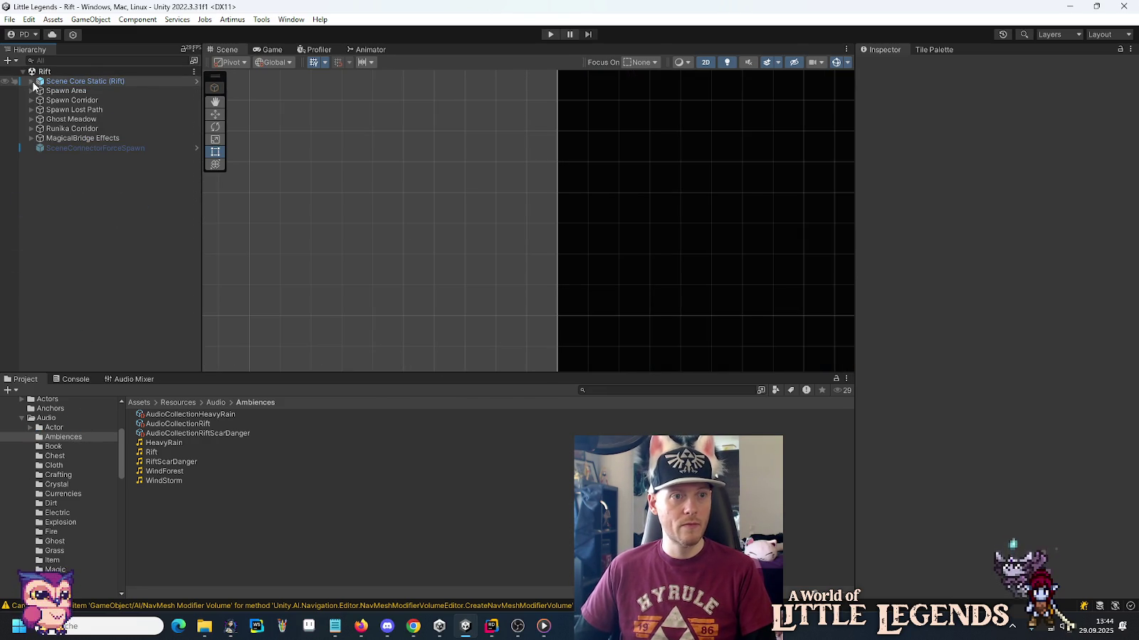
scroll(45, 512, down, 10)
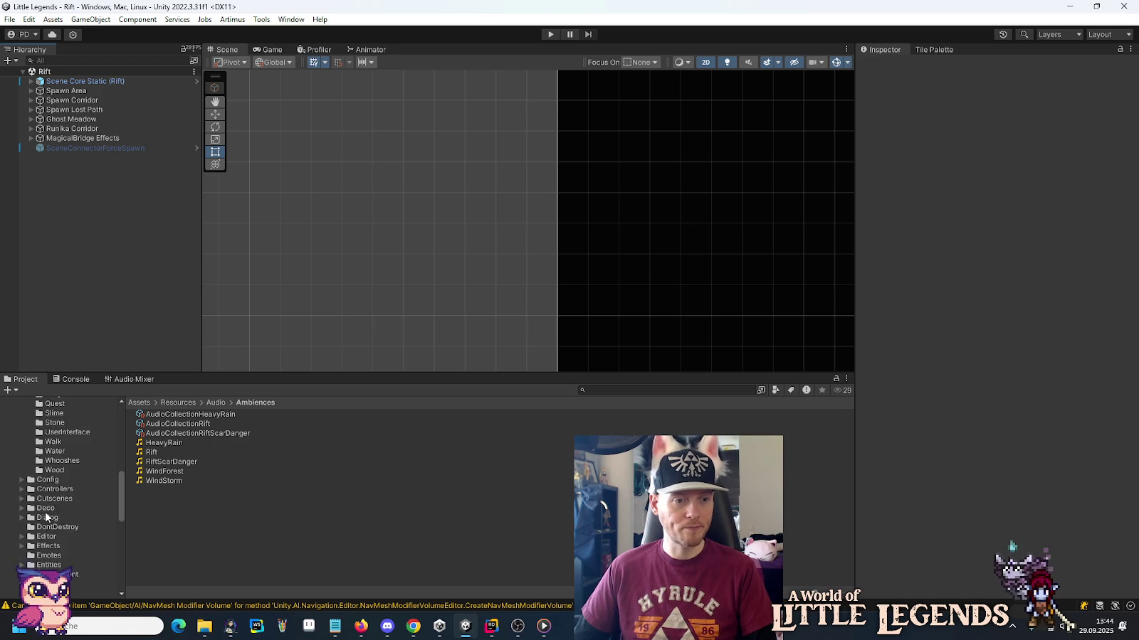
scroll(45, 512, down, 5)
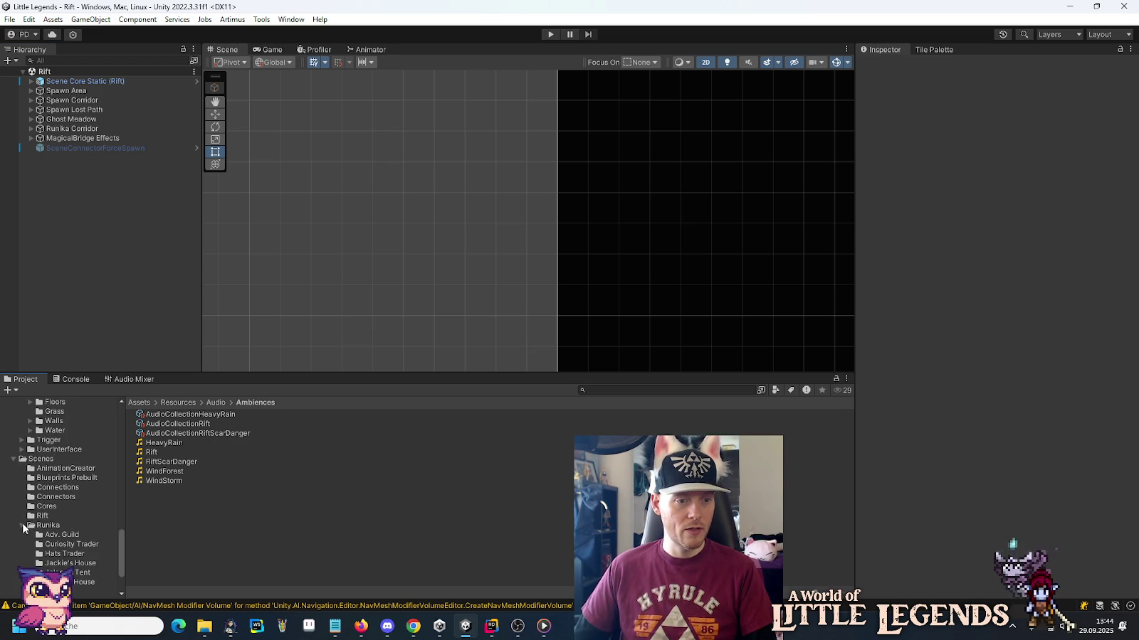
click(22, 525)
click(65, 494)
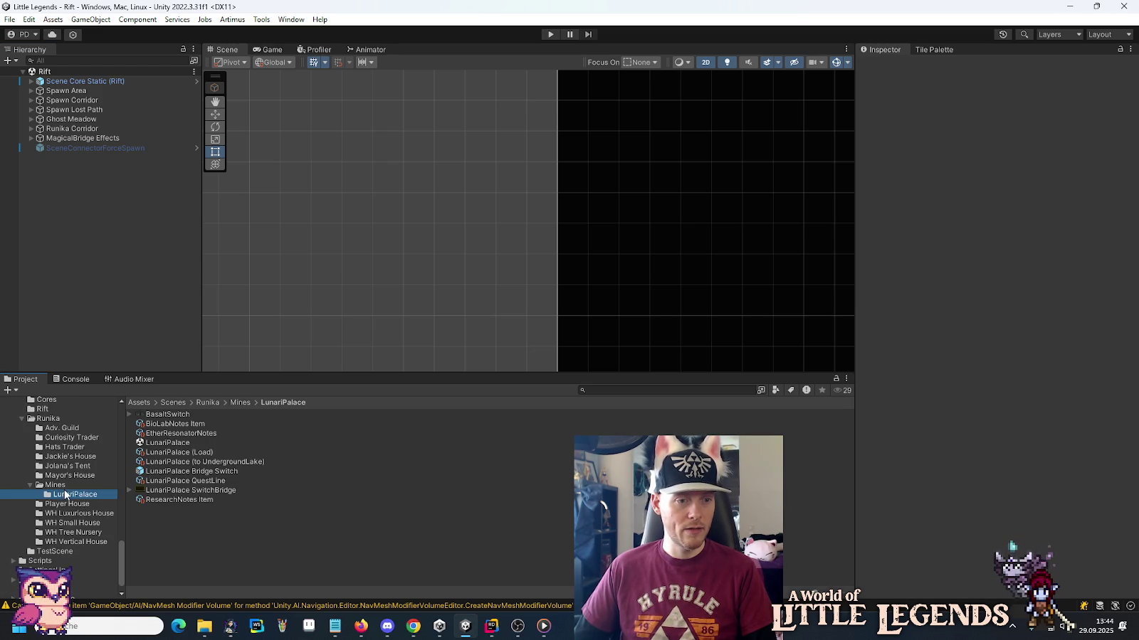
click(164, 443)
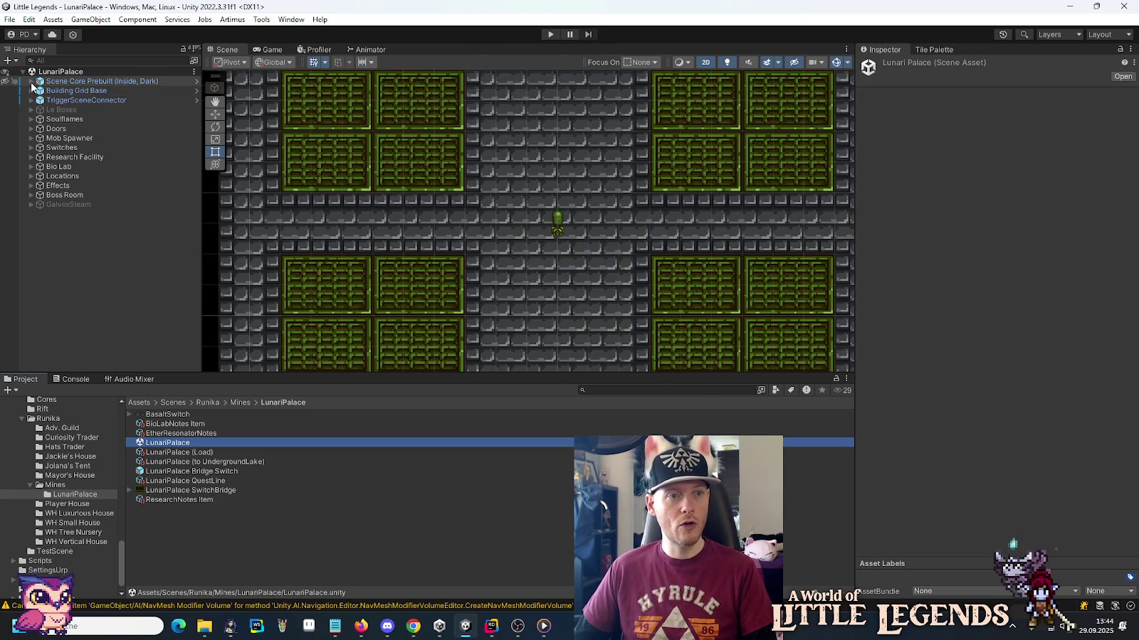
Select Ambience under Scene Core Prebuilt > Environment to see its empty audio collection.
click(31, 81)
click(40, 138)
click(79, 195)
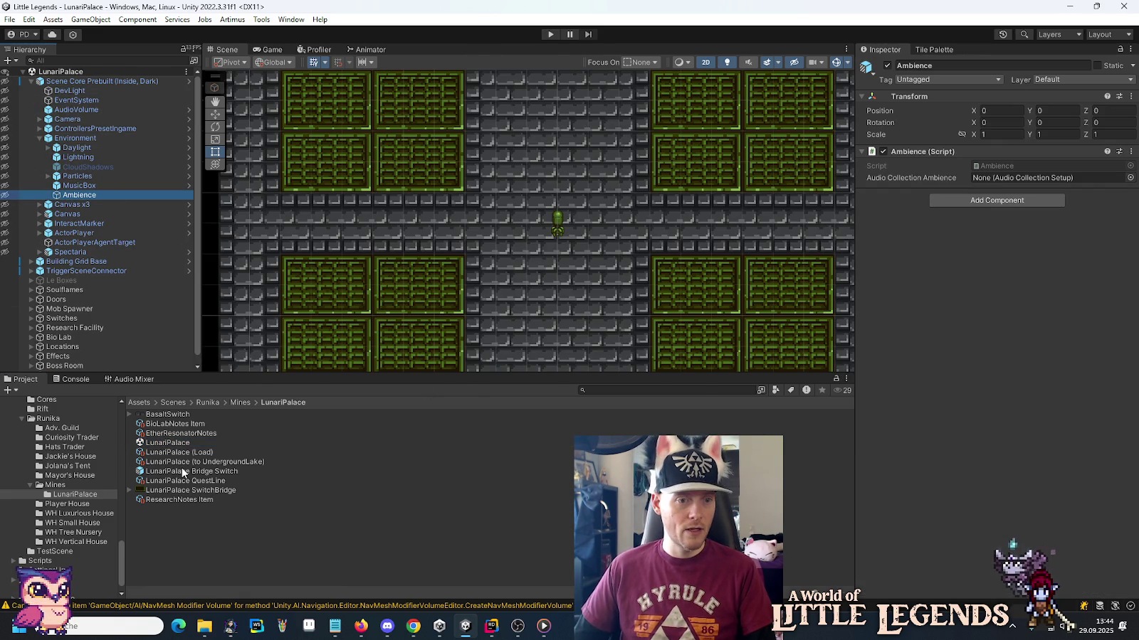
scroll(91, 467, up, 5)
scroll(91, 459, down, 5)
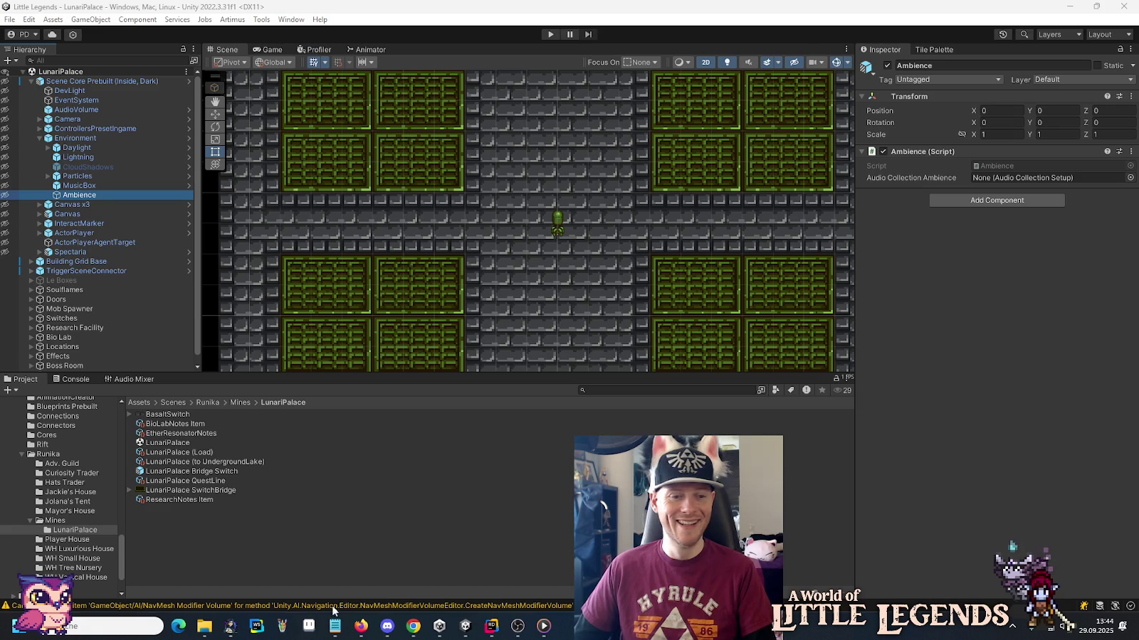
Check the LunariPalace theme folder in File Explorer, then return to the Unity editor.
mouse_move(204, 626)
mouse_move(274, 585)
mouse_move(235, 578)
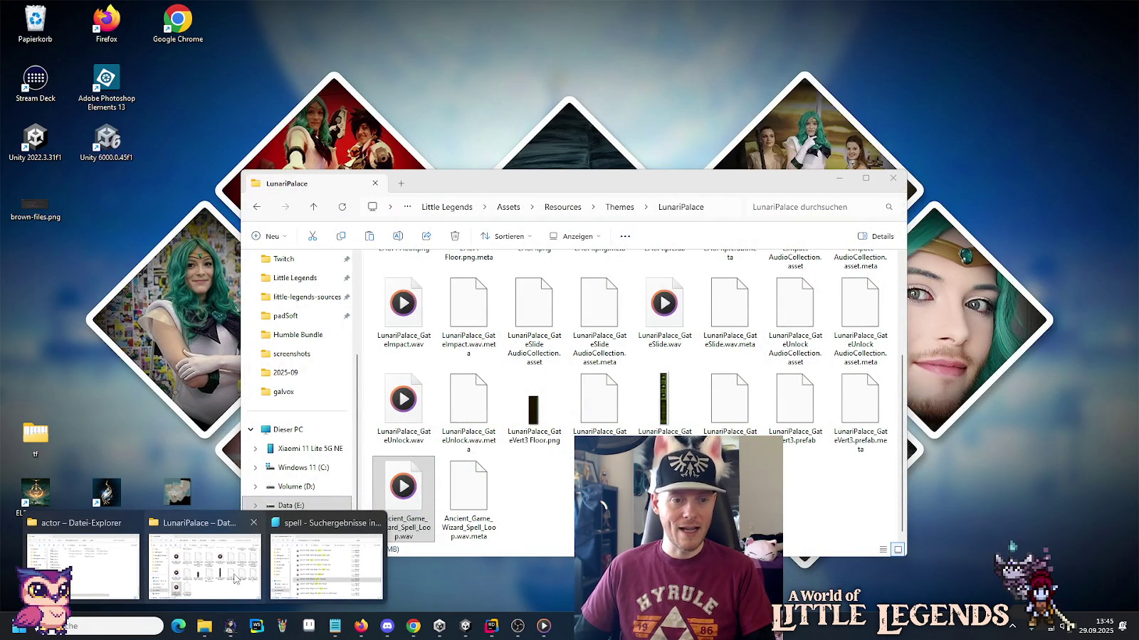
click(235, 578)
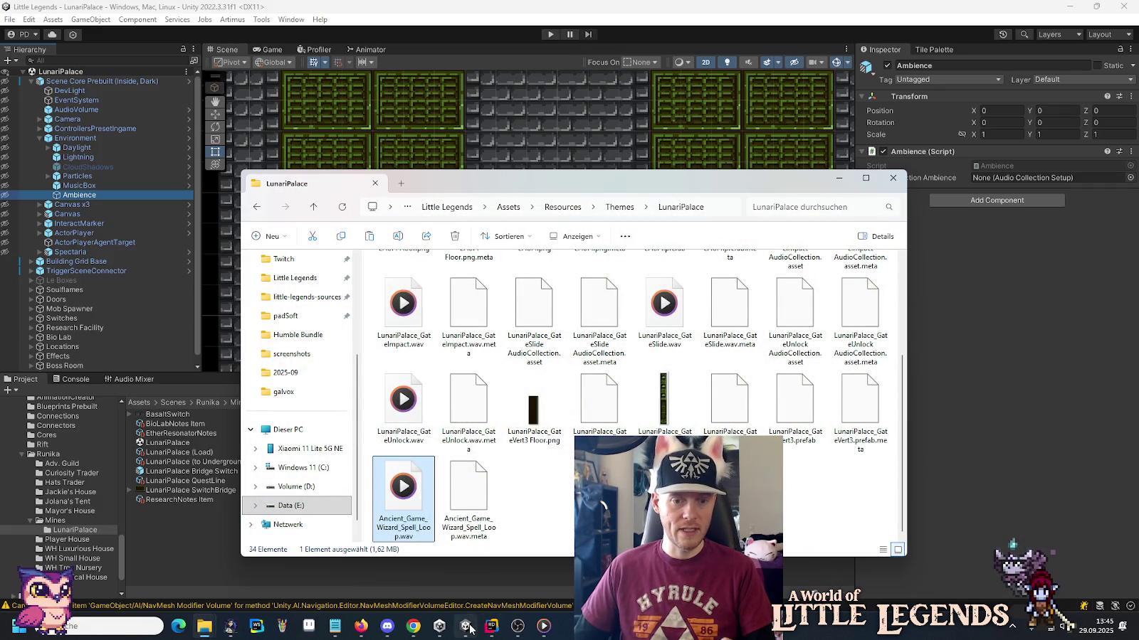
click(466, 626)
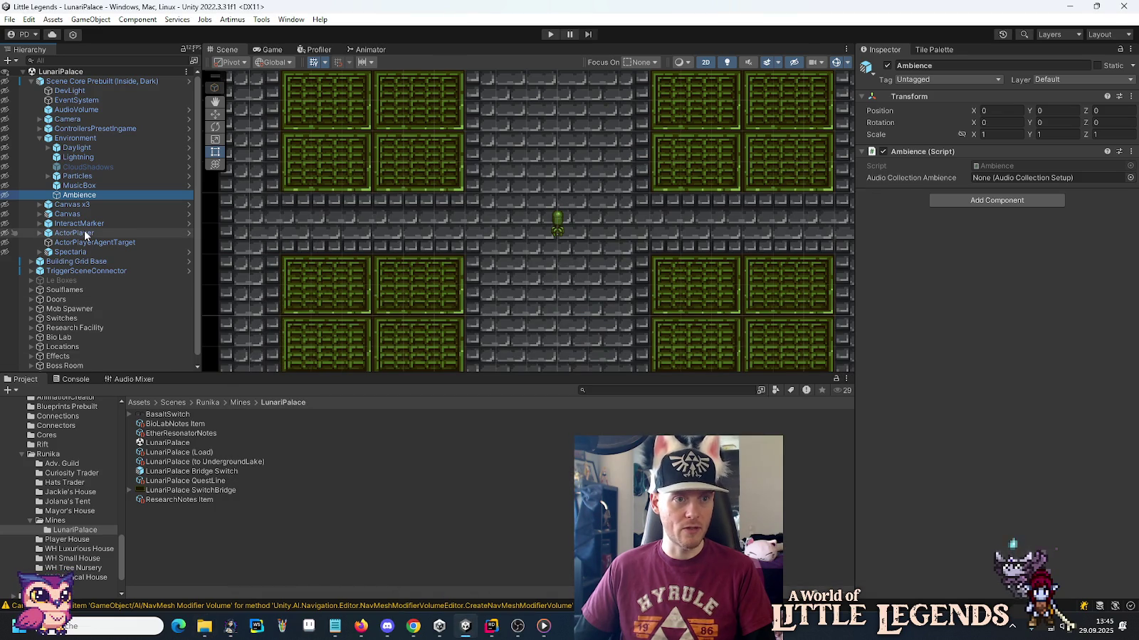
Browse Resources/Themes/LunariPalace and inspect the Ancient_Game_Wizard_Spell_Loop audio clip's import settings.
scroll(84, 235, down, 1)
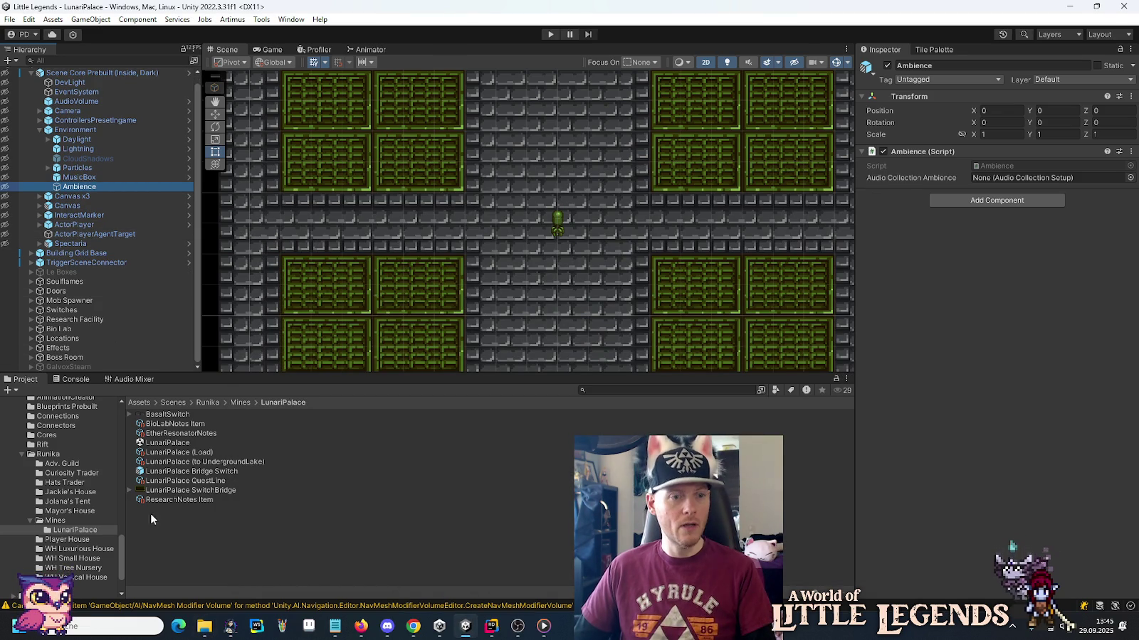
scroll(63, 502, up, 5)
scroll(61, 506, up, 2)
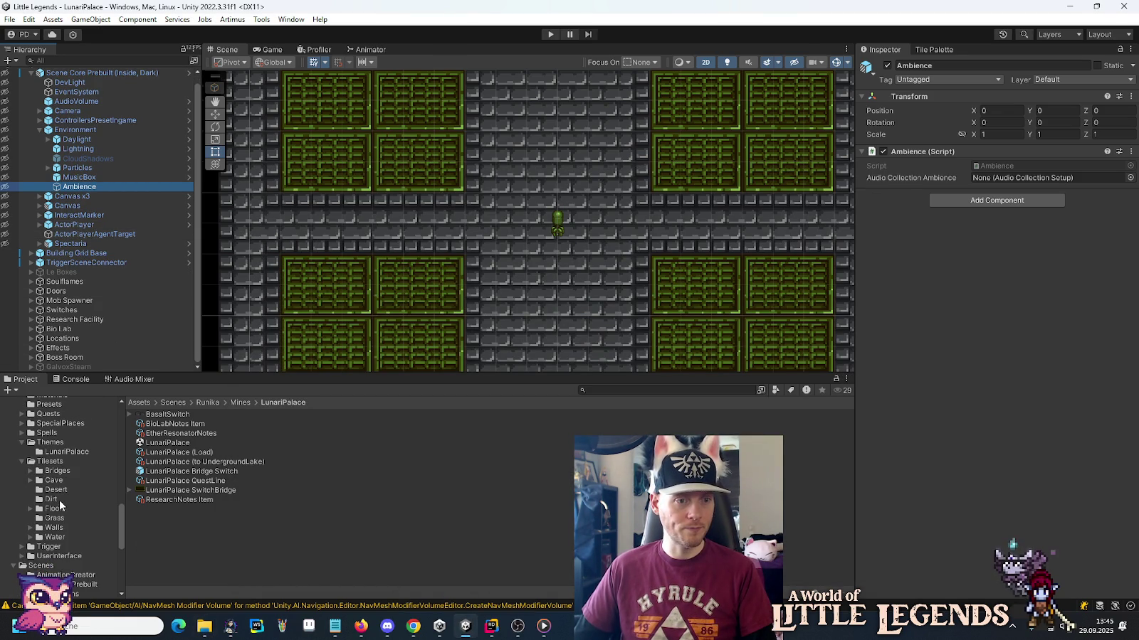
click(52, 453)
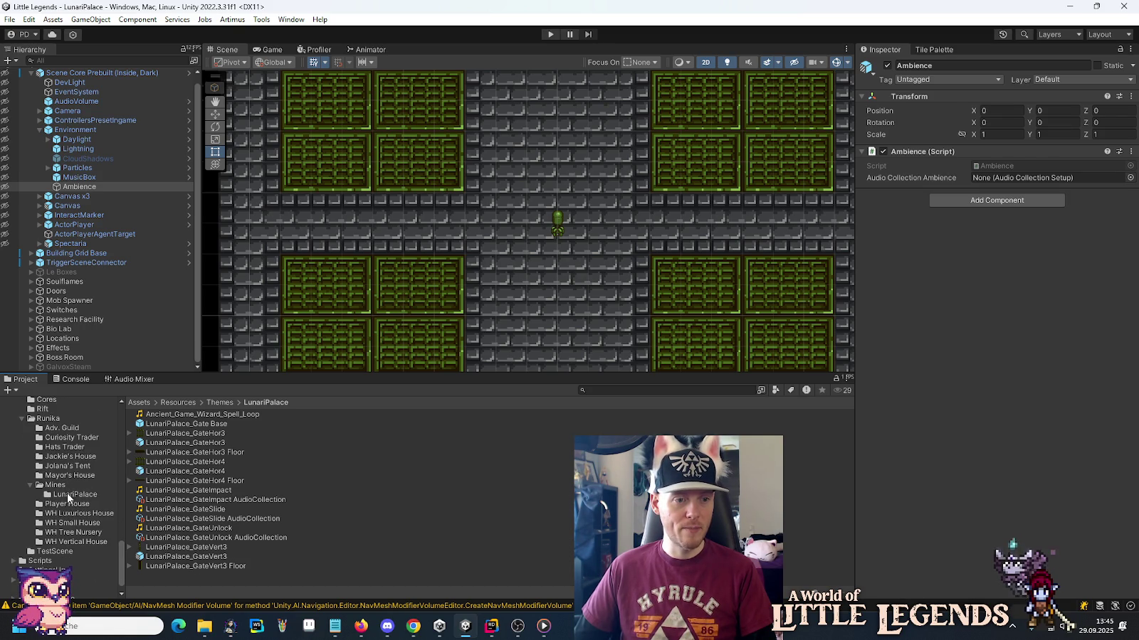
click(69, 496)
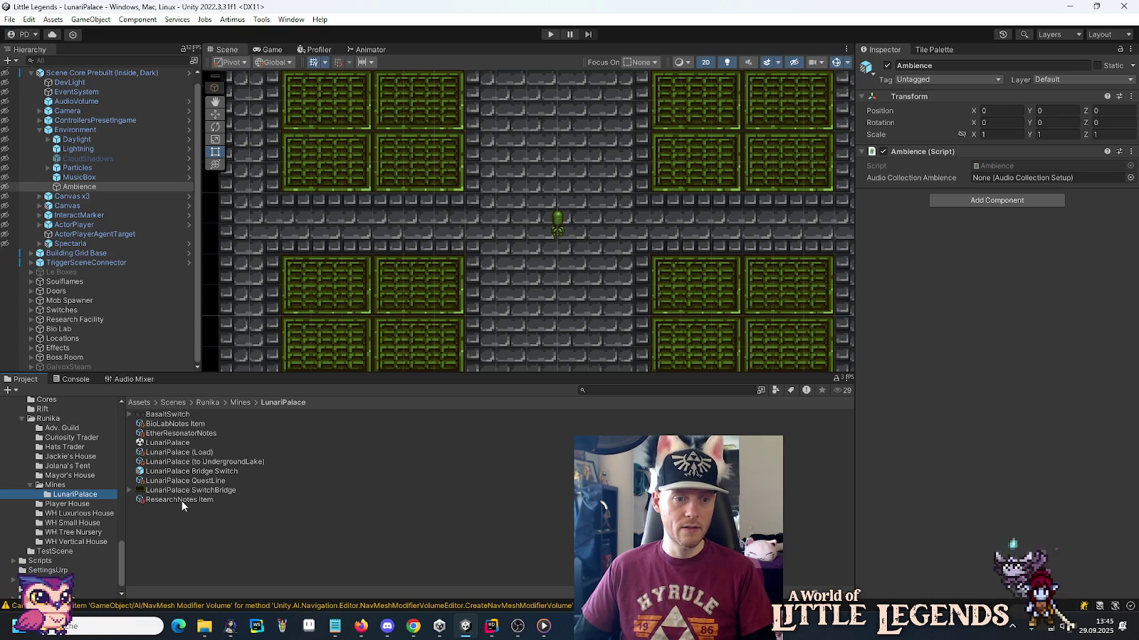
scroll(67, 497, up, 5)
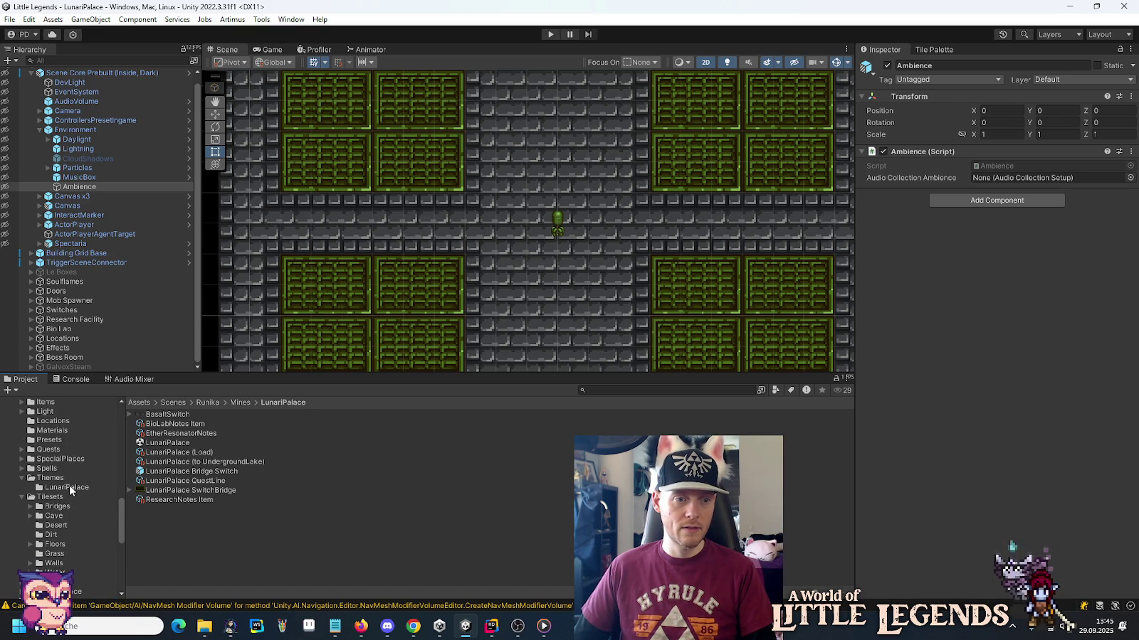
click(69, 488)
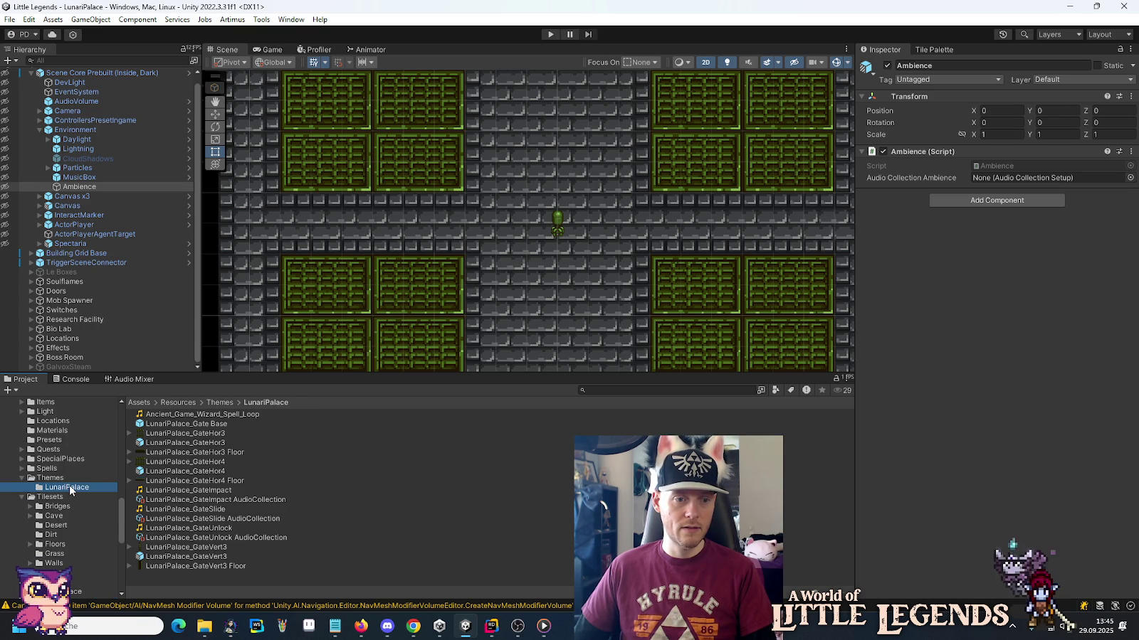
click(159, 416)
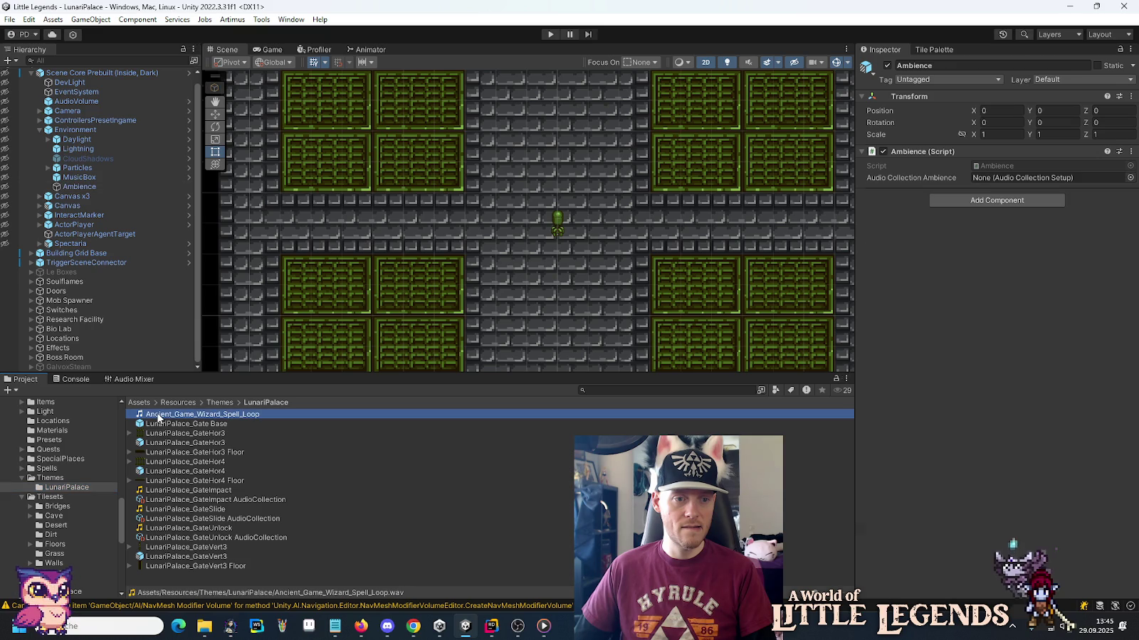
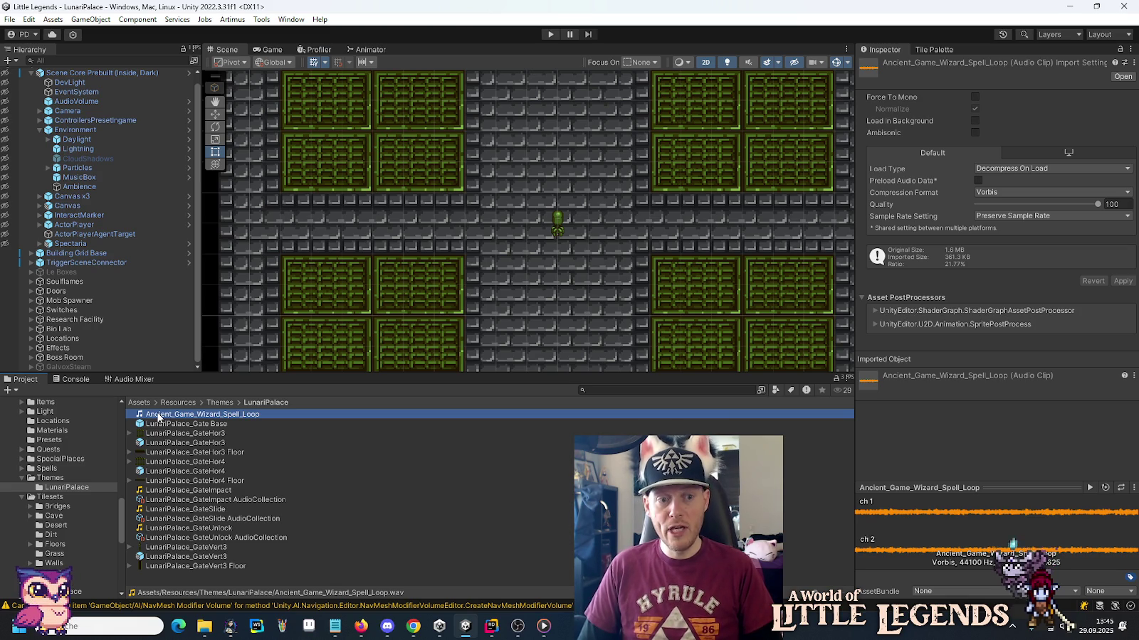
Rename the Ancient_Game_Wizard_Spell_Loop clip to LunariPalace_Ambience in the LunariPalace folder.
click(158, 415)
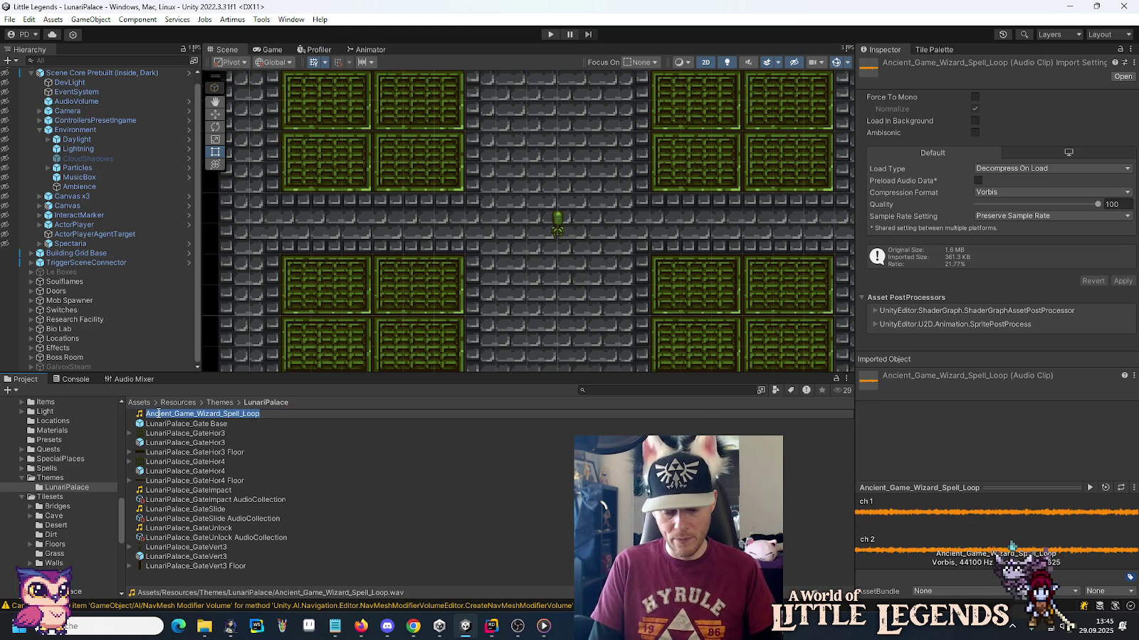
text(LunariPalace_Ambience)
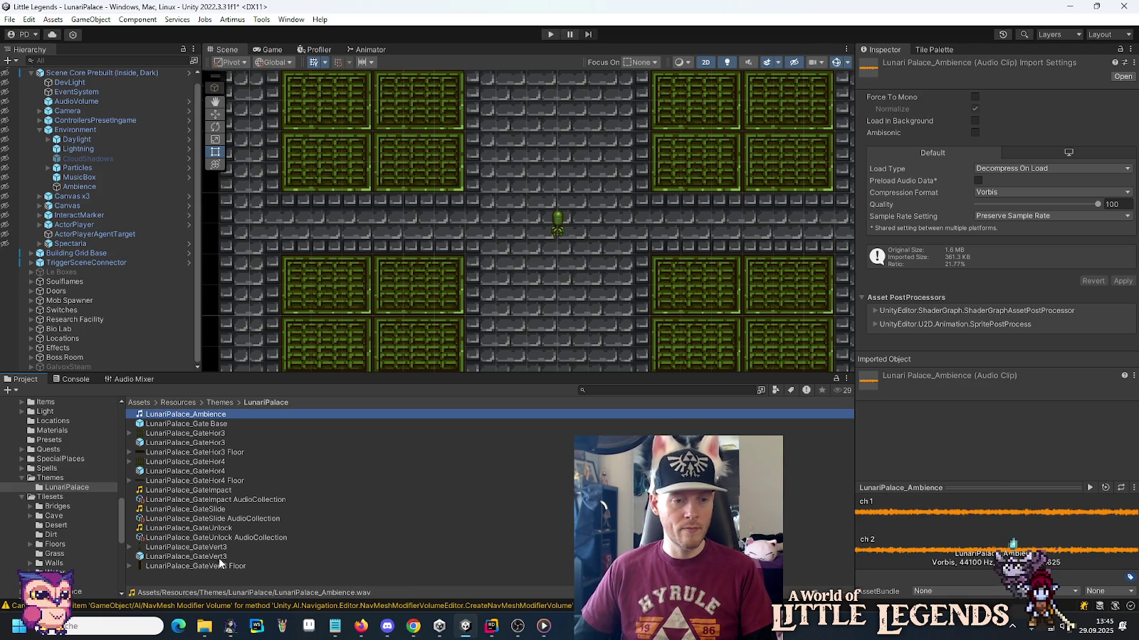
right_click(196, 578)
Create a Little Legends Audio Collection asset named LunariPalace_Ambience AudioCollection and drag in the clip.
mouse_move(255, 231)
mouse_move(455, 29)
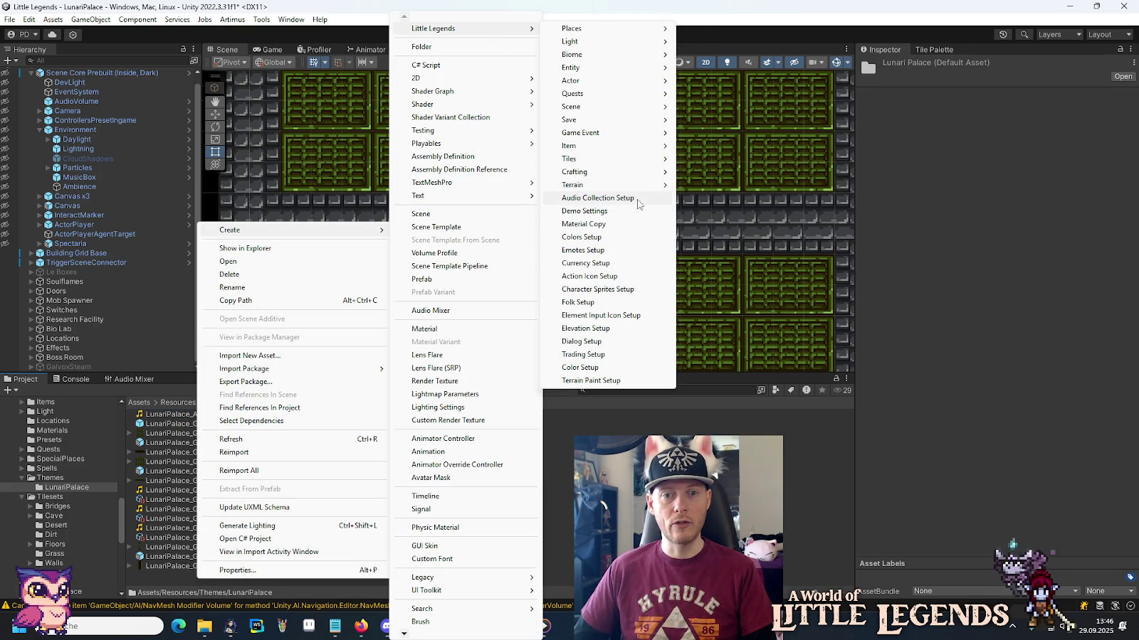
click(637, 199)
text(Lunari_Pa)
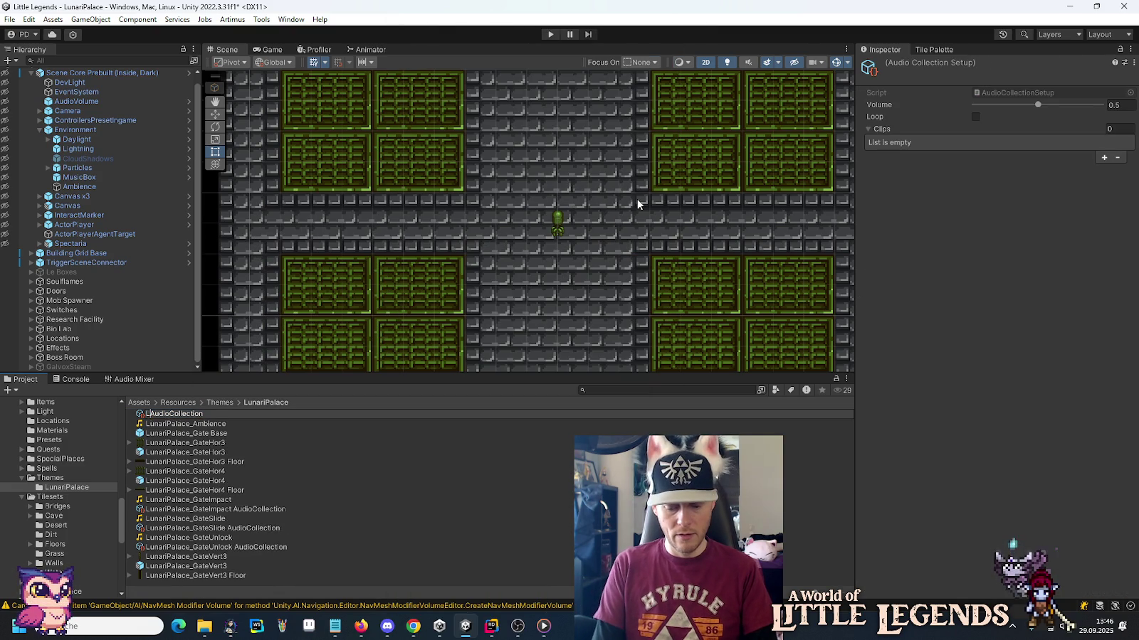
text(lace)
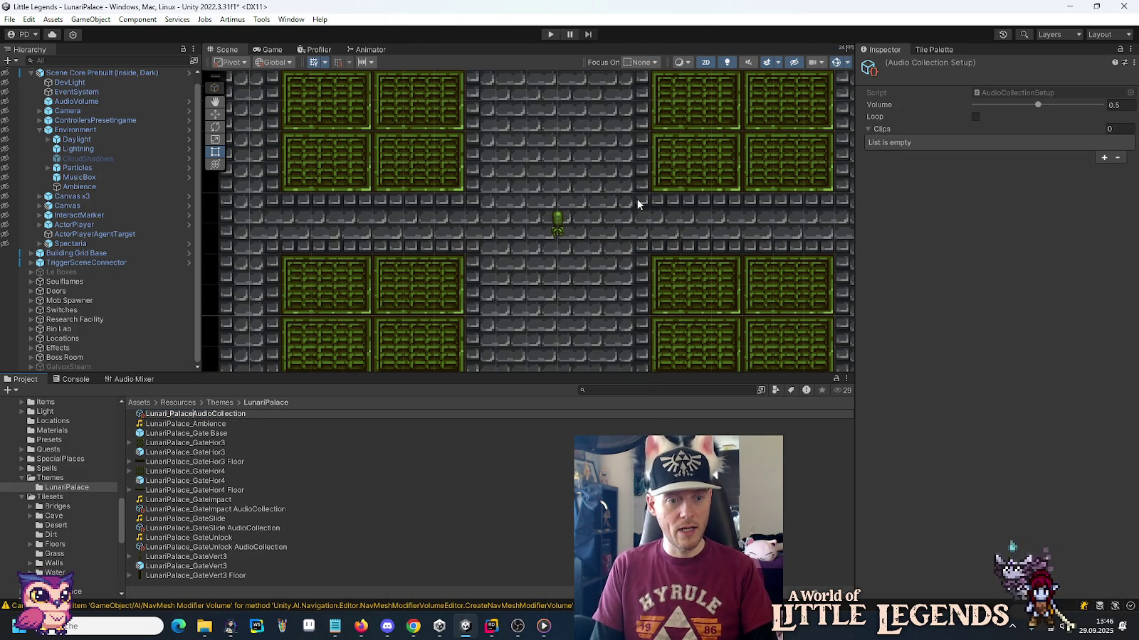
key(BackSpace)
key(BackSpace)
key(BackSpace)
key(BackSpace)
key(BackSpace)
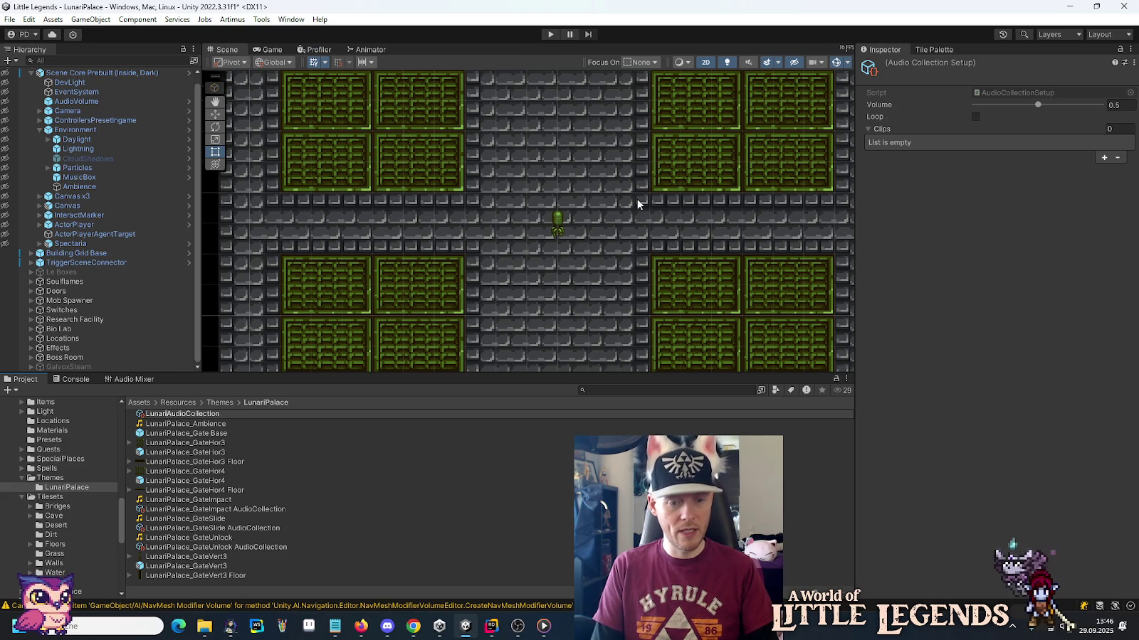
text(Palace_Amien)
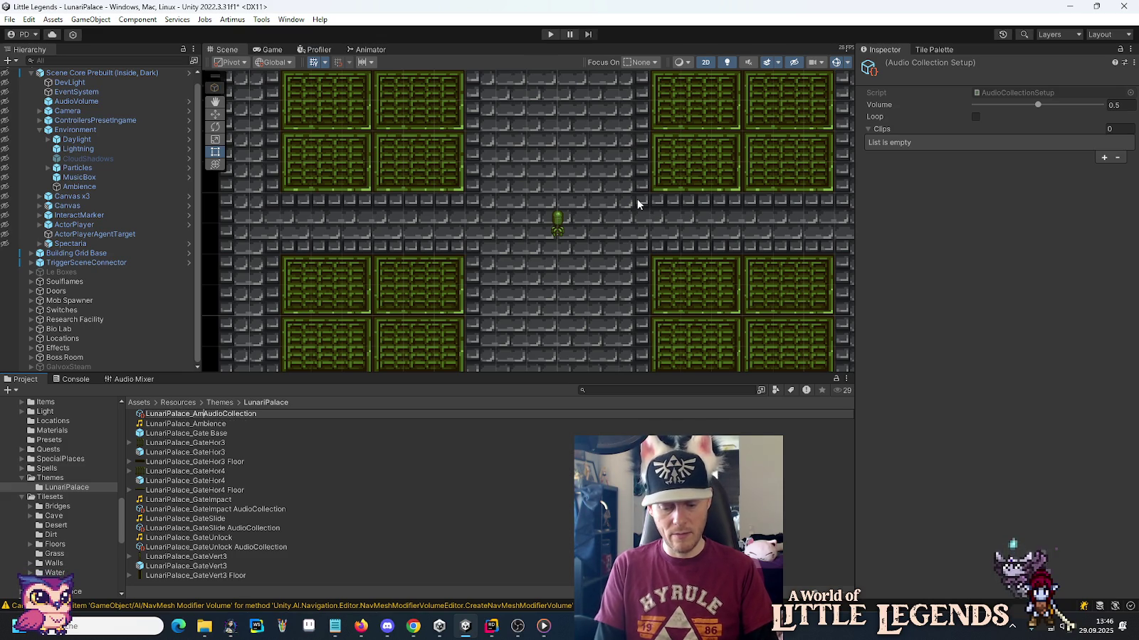
text(ce )
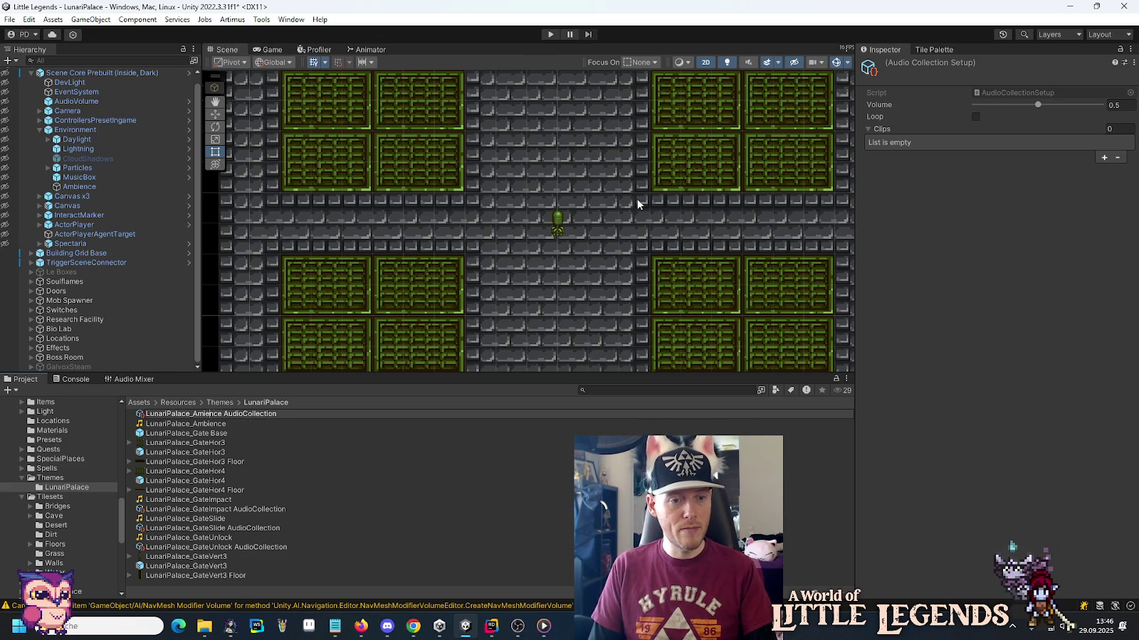
text(b)
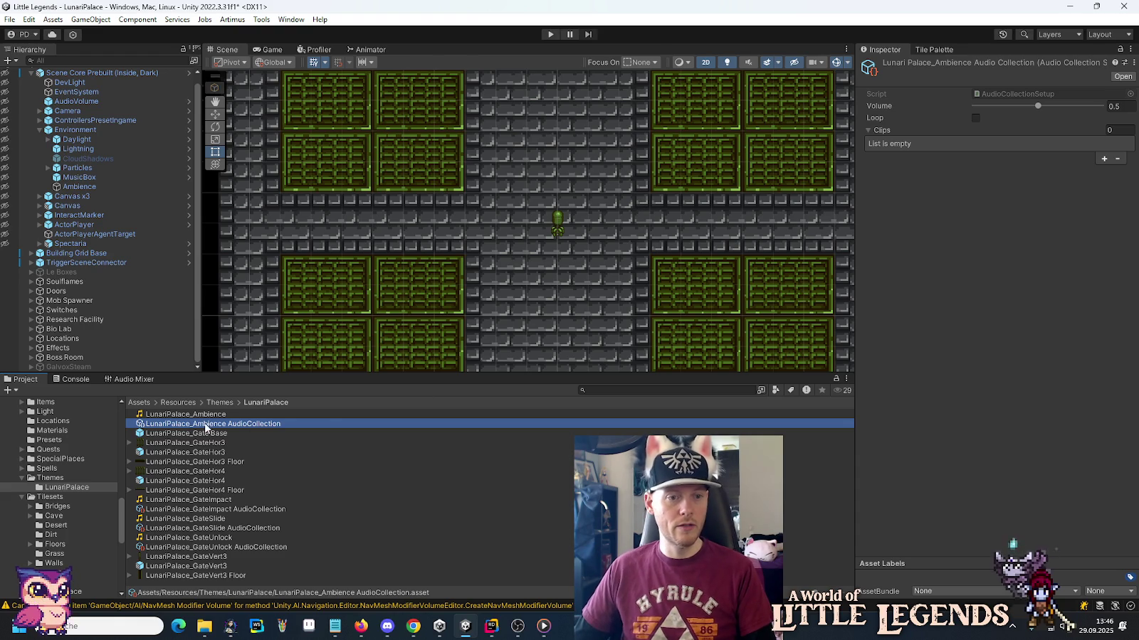
drag(204, 416, 963, 118)
Add the LunariPalace_Ambience clip to the Clips list and review the Ambiences Rift collection for reference.
drag(880, 131, 882, 130)
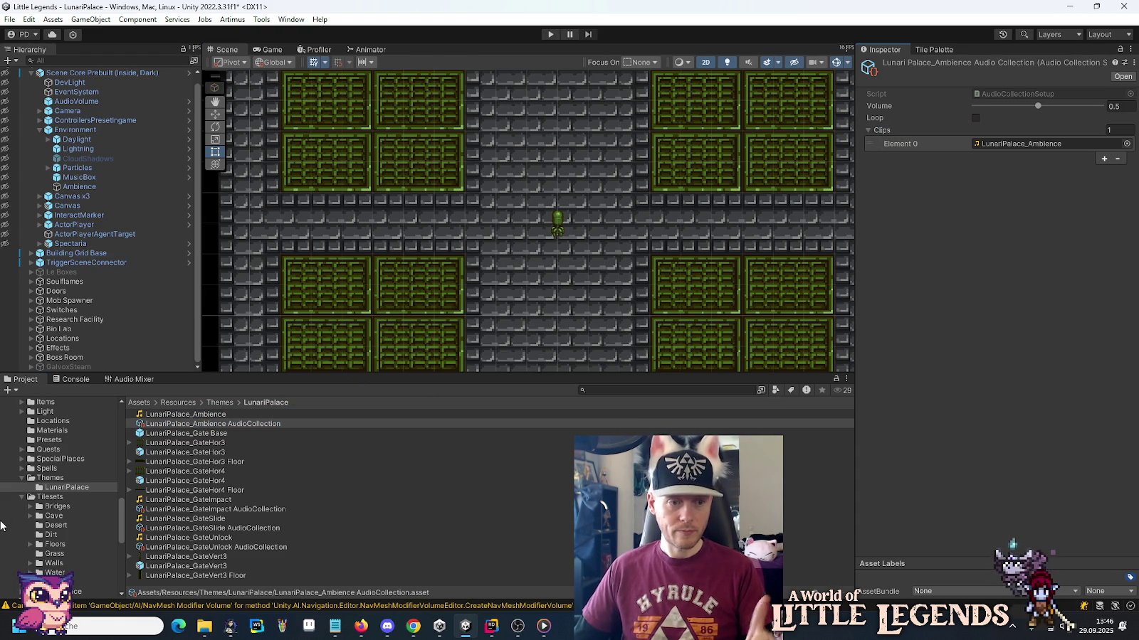
scroll(59, 474, down, 8)
scroll(60, 477, up, 5)
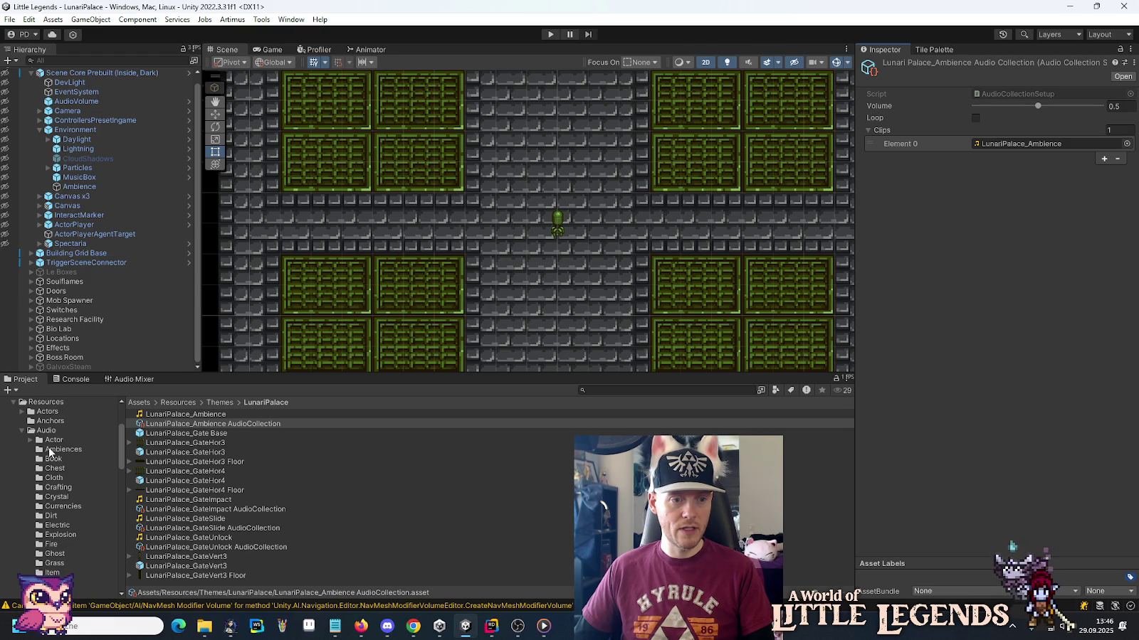
click(51, 450)
click(210, 425)
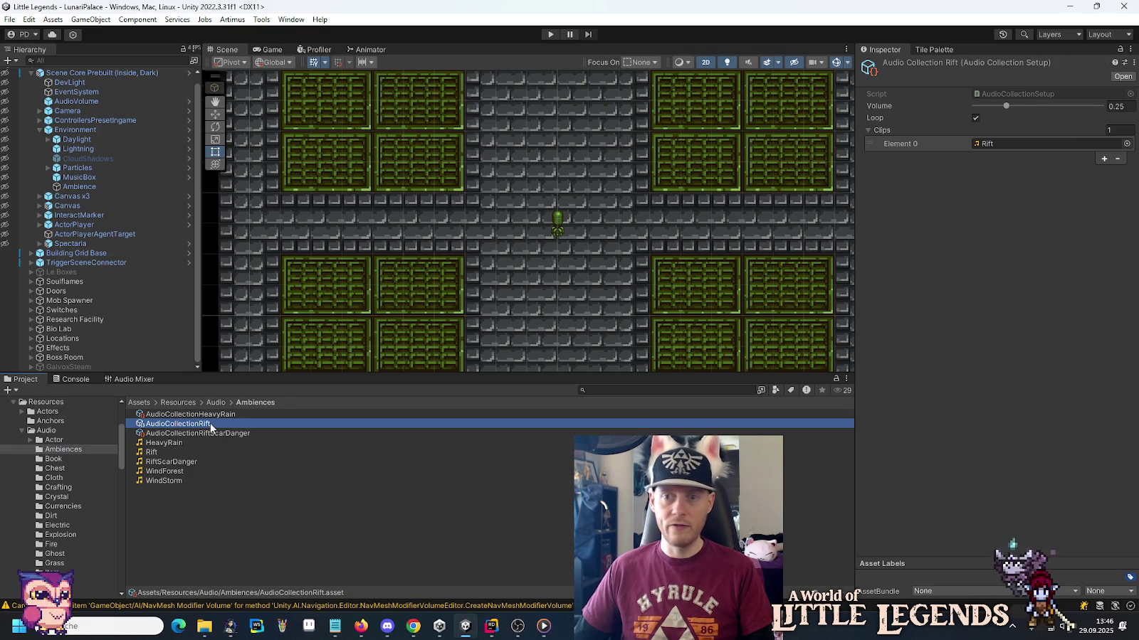
scroll(45, 495, down, 5)
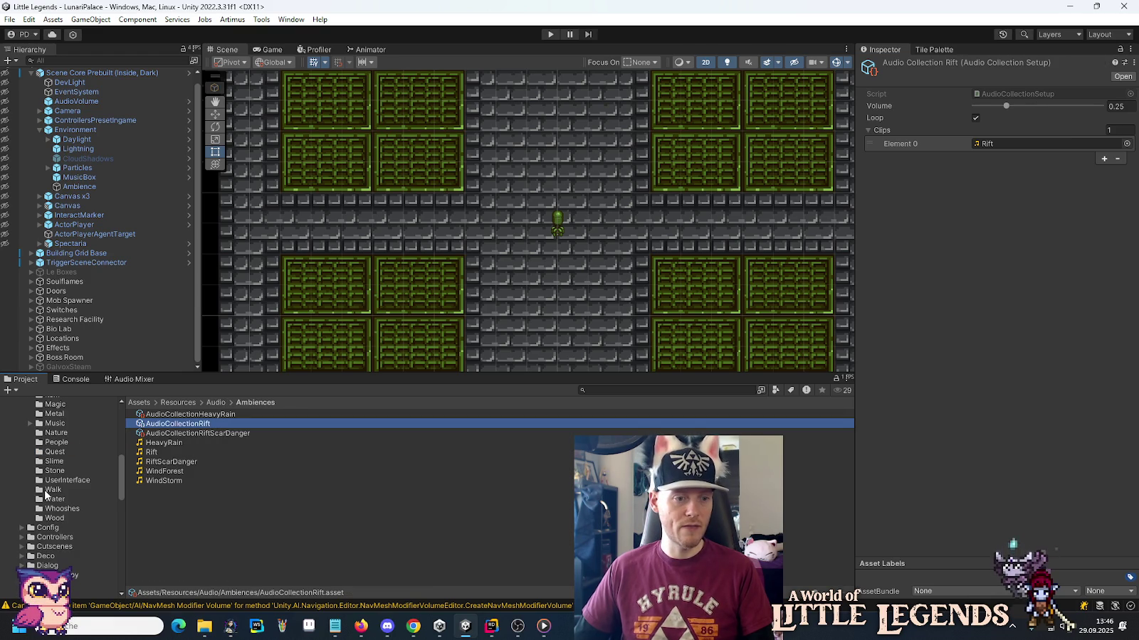
scroll(44, 496, down, 3)
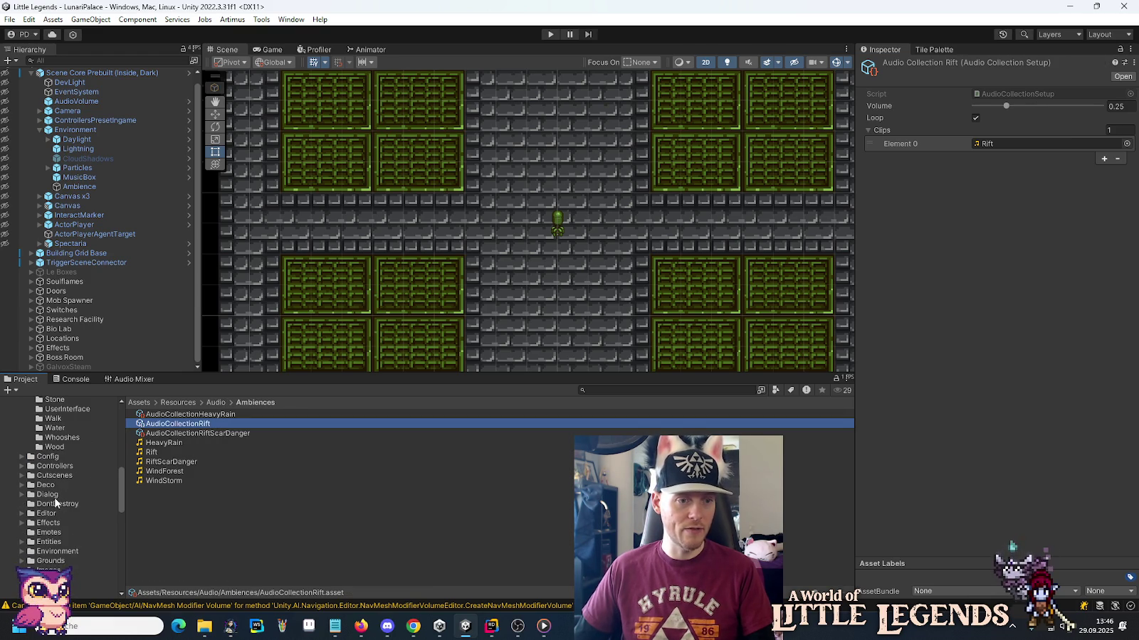
scroll(54, 500, down, 2)
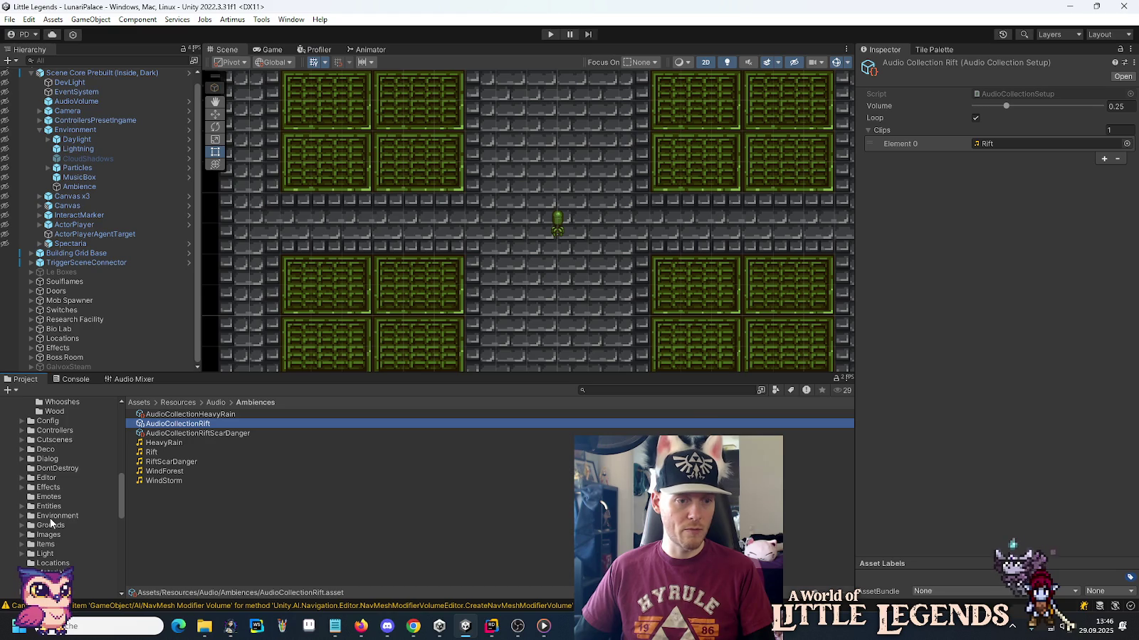
scroll(51, 526, down, 5)
Set the LunariPalace_Ambience collection's Volume to 0.25 and enable Loop.
click(64, 523)
click(180, 424)
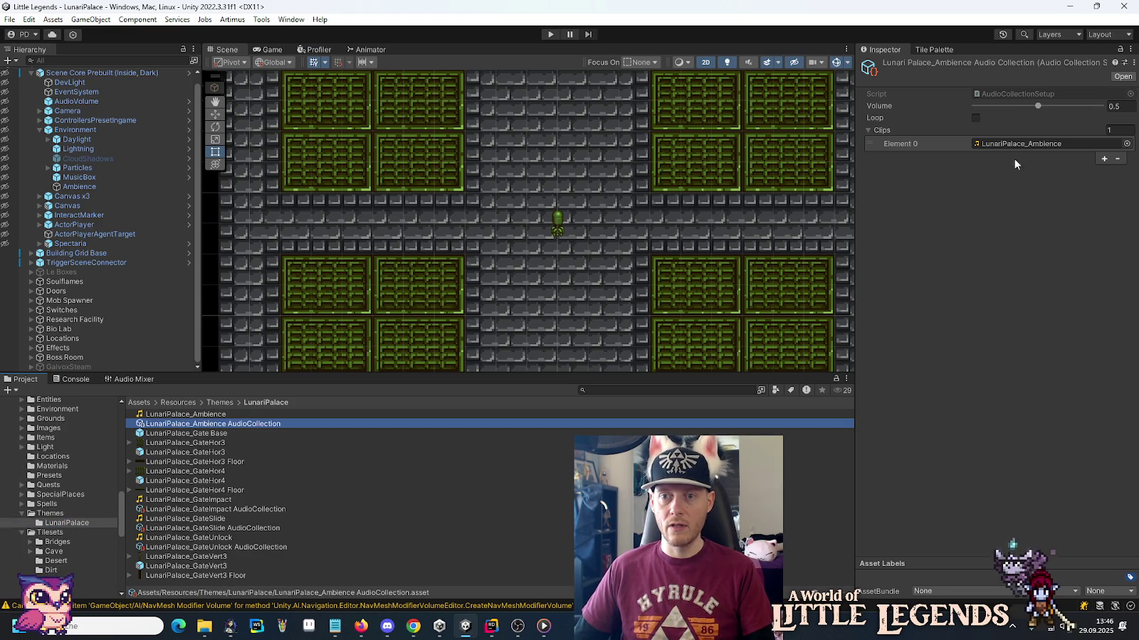
click(1114, 106)
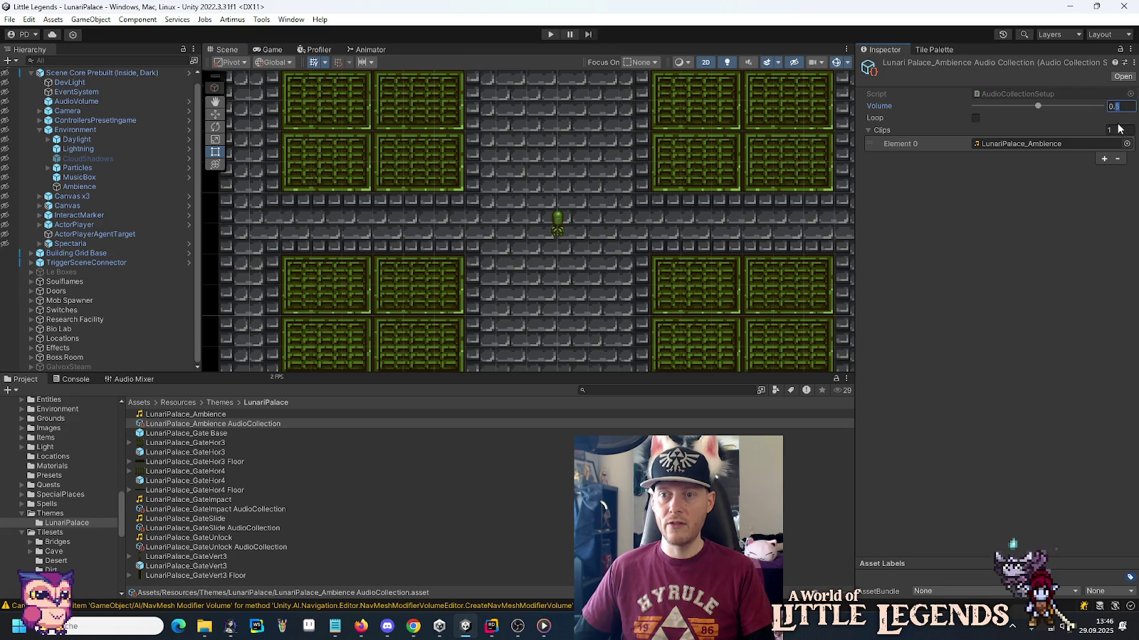
text(0.25)
key(Return)
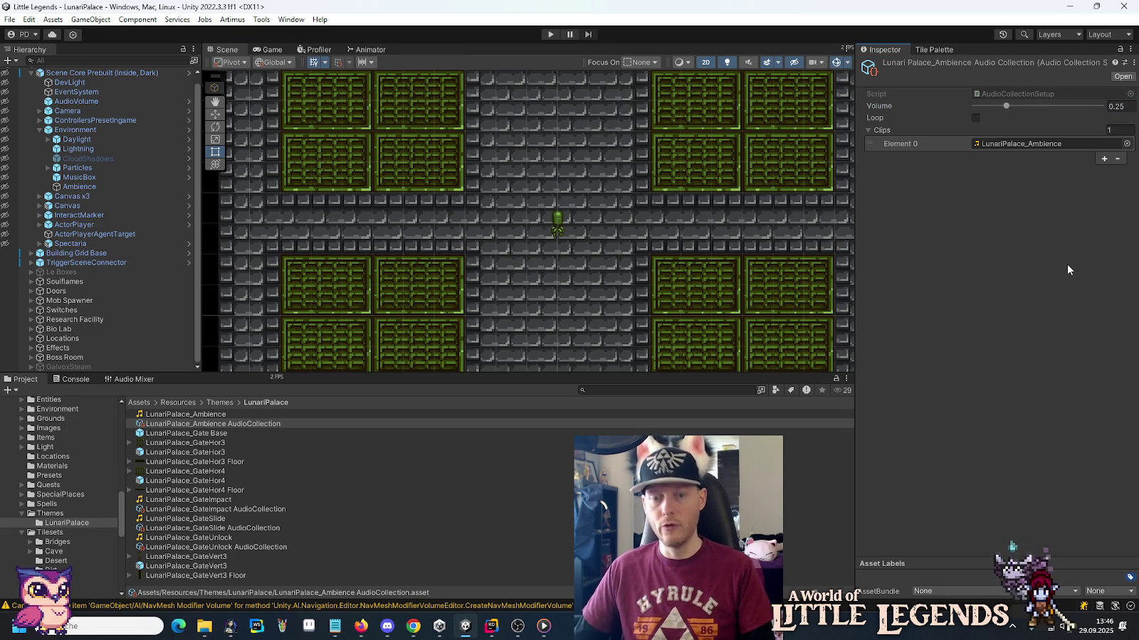
click(977, 118)
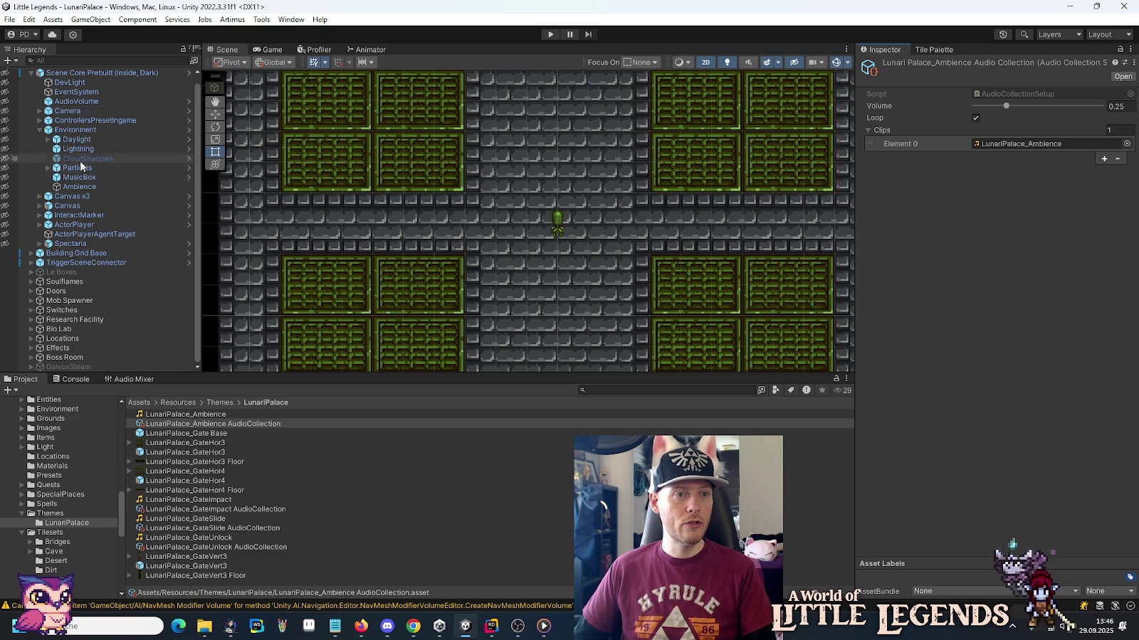
Assign LunariPalace_Ambience AudioCollection to the Ambience object's Audio Collection Ambience field.
click(79, 187)
click(1130, 178)
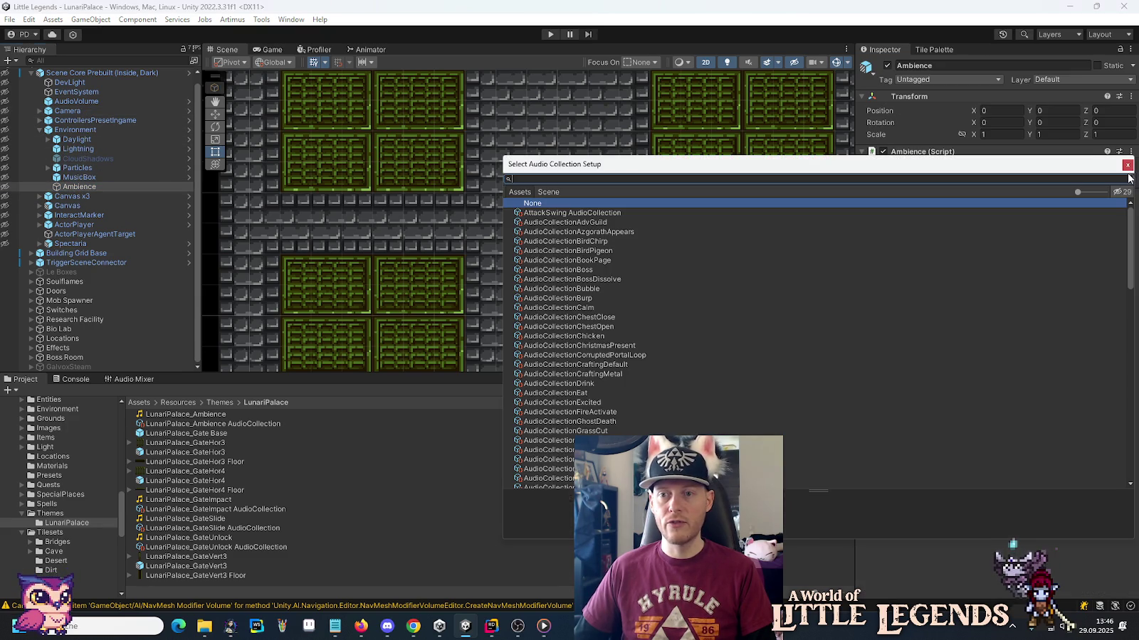
text(lun)
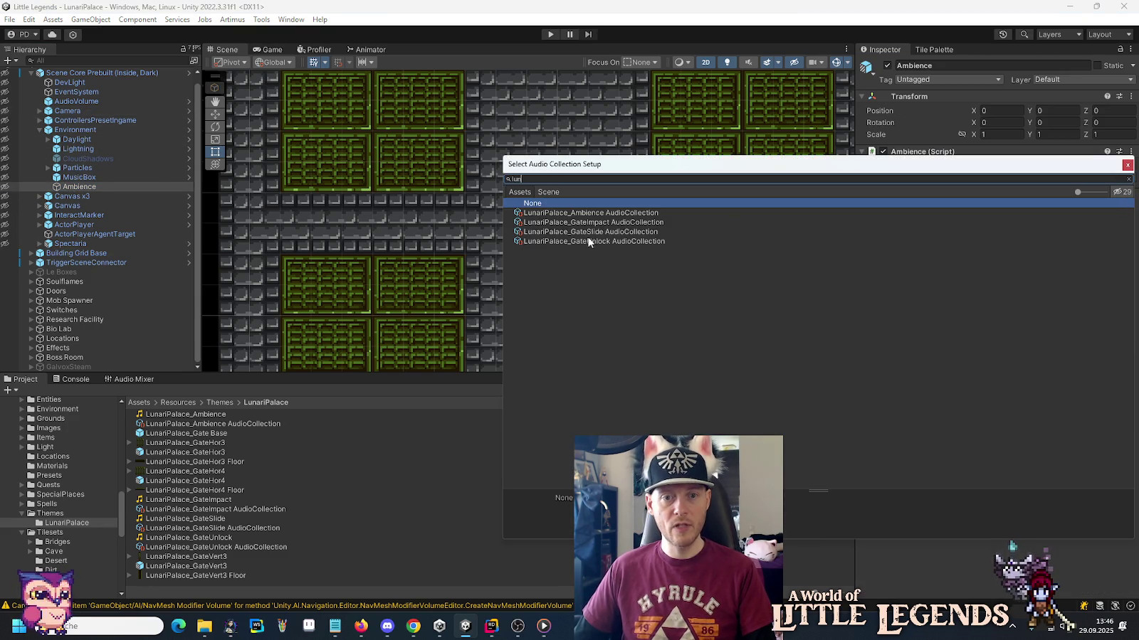
double_click(573, 213)
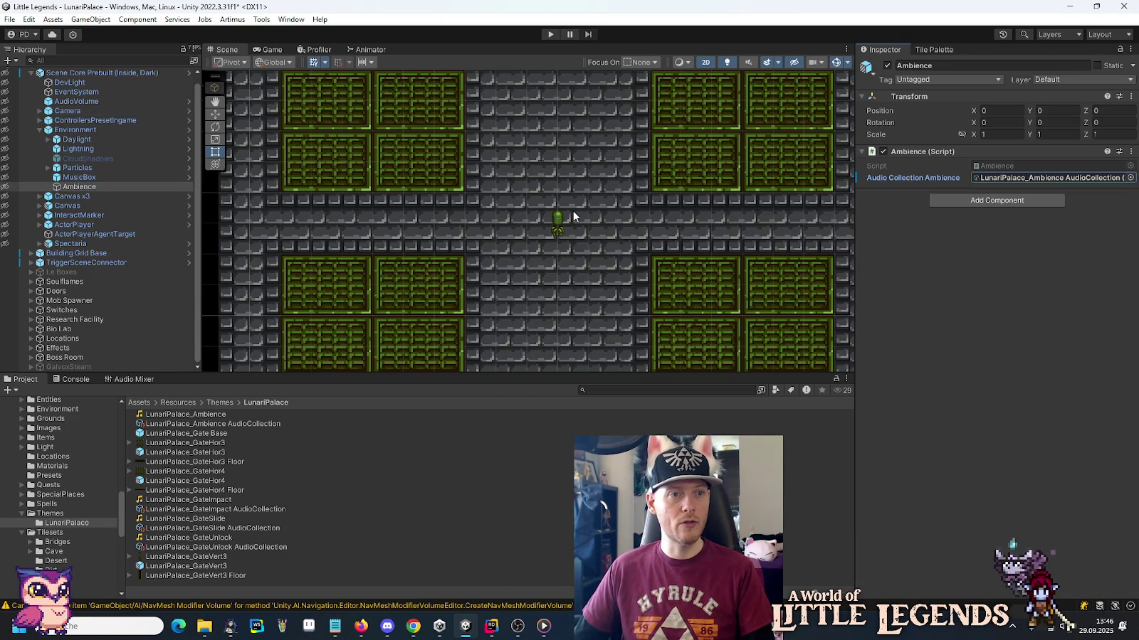
Collapse the Environment and Scene Core Prebuilt groups in the Hierarchy.
scroll(42, 93, up, 1)
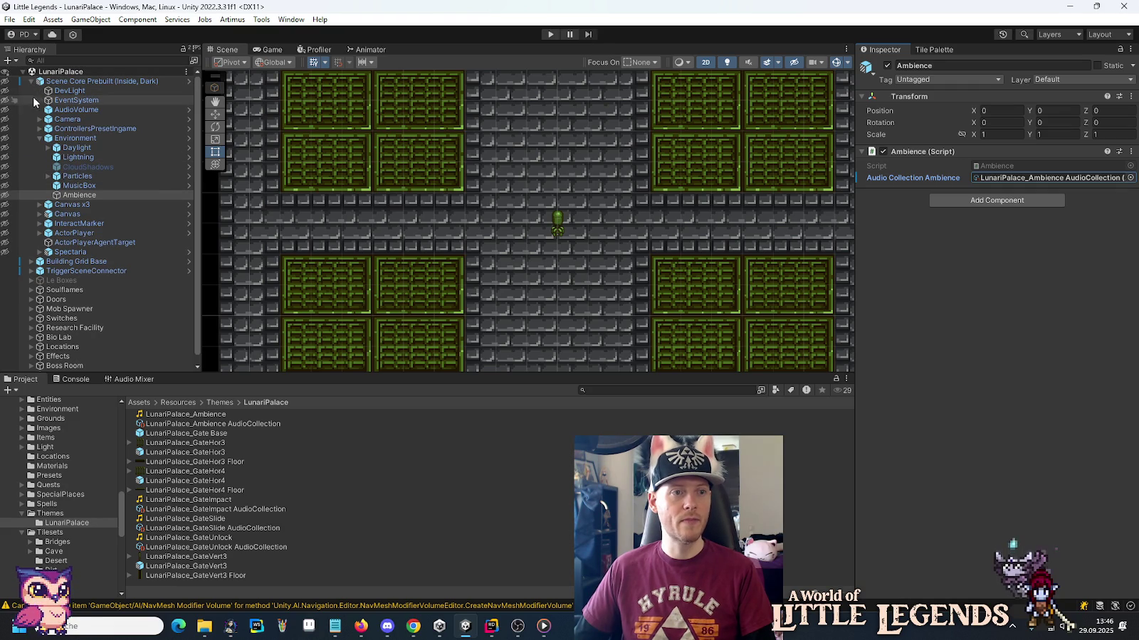
click(39, 138)
click(32, 82)
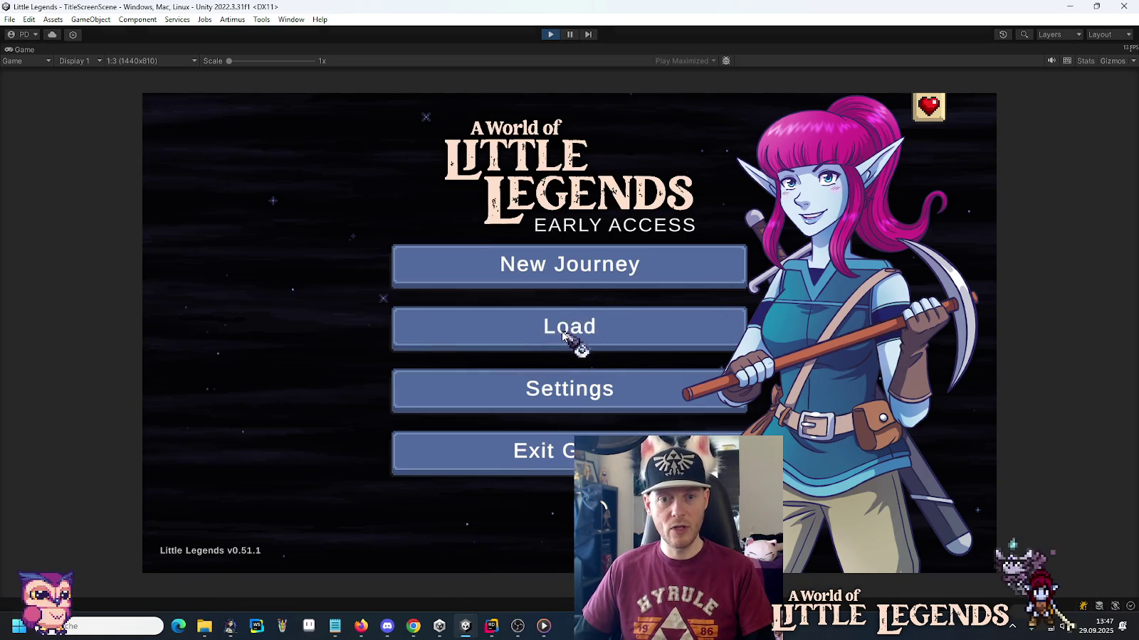
Load the saved game into Lunari Palace and bring up the pause menu.
click(579, 333)
click(456, 295)
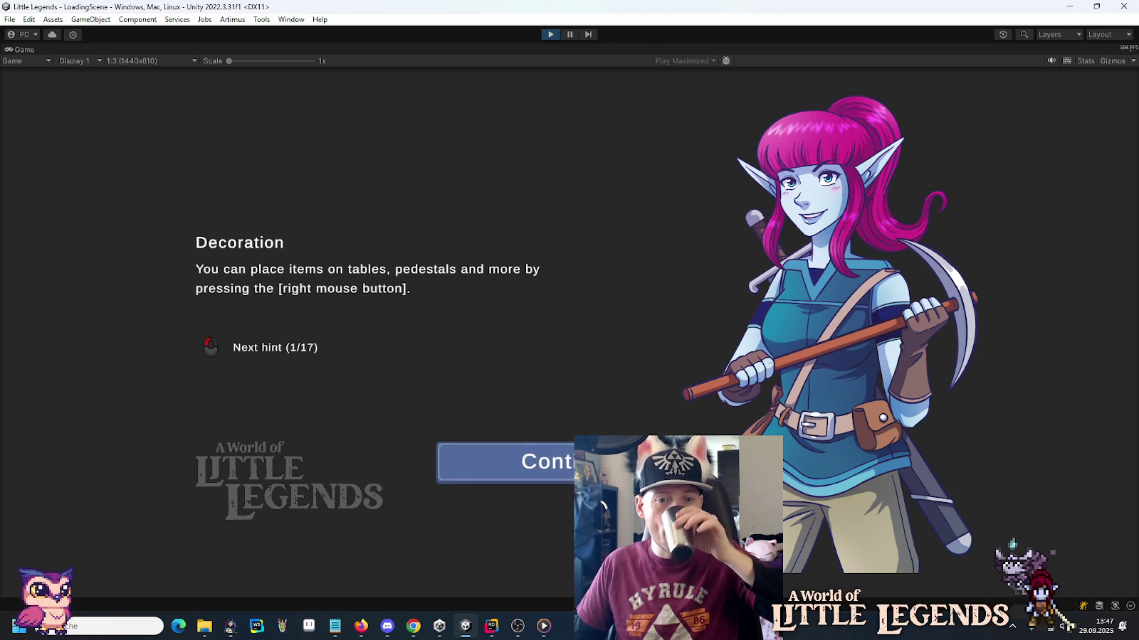
key(Return)
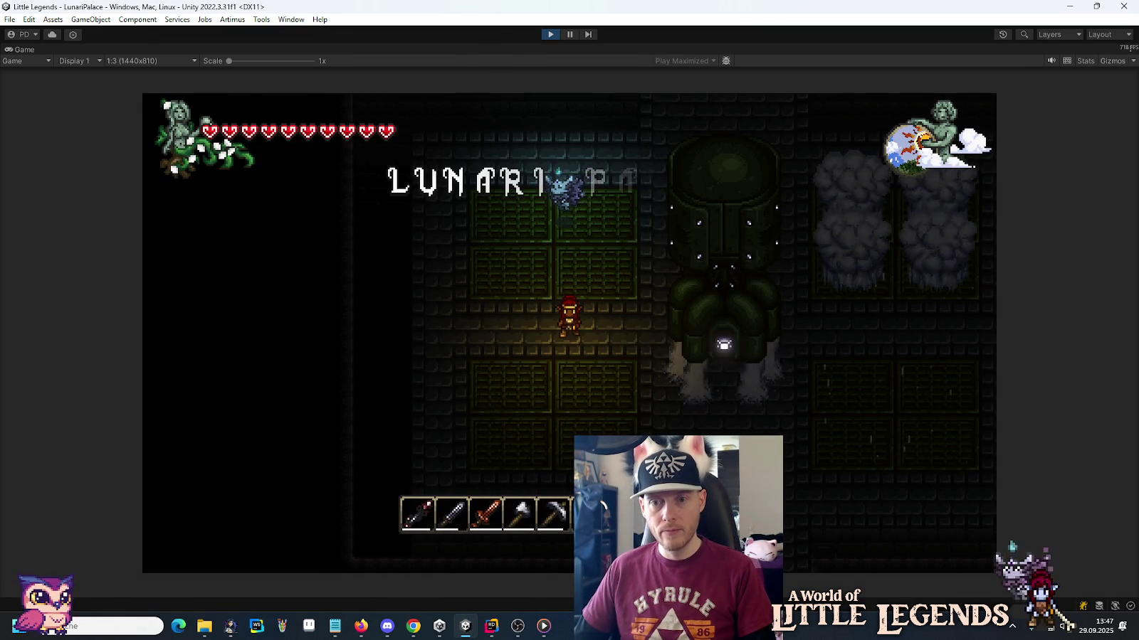
key(Escape)
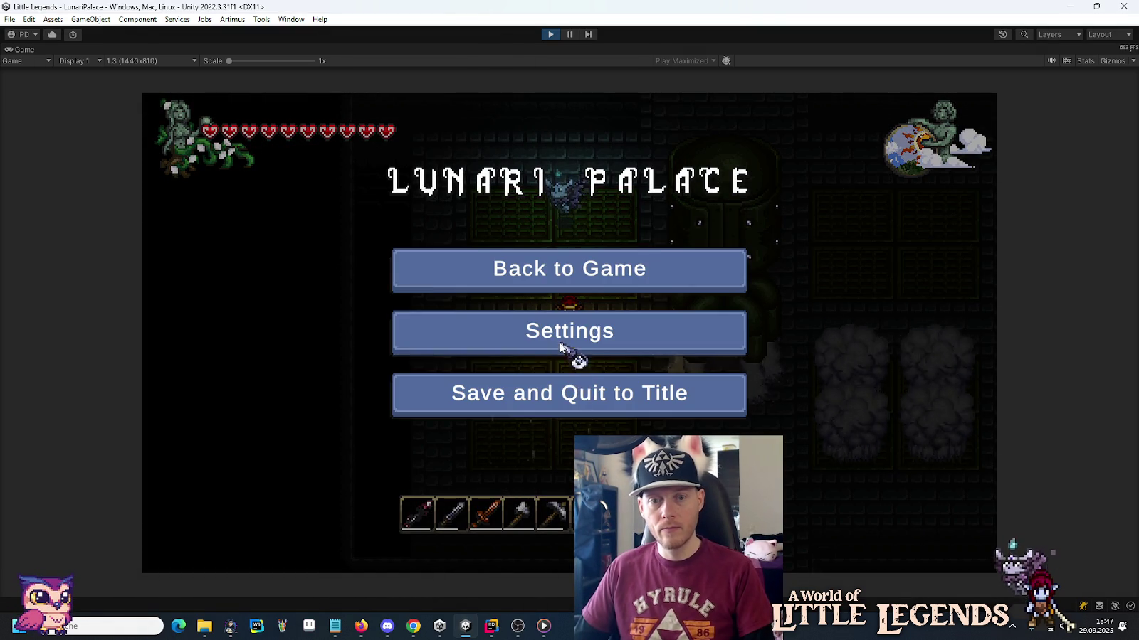
Test Main and Effects Volume at maximum in Settings, leaving both around half.
click(564, 331)
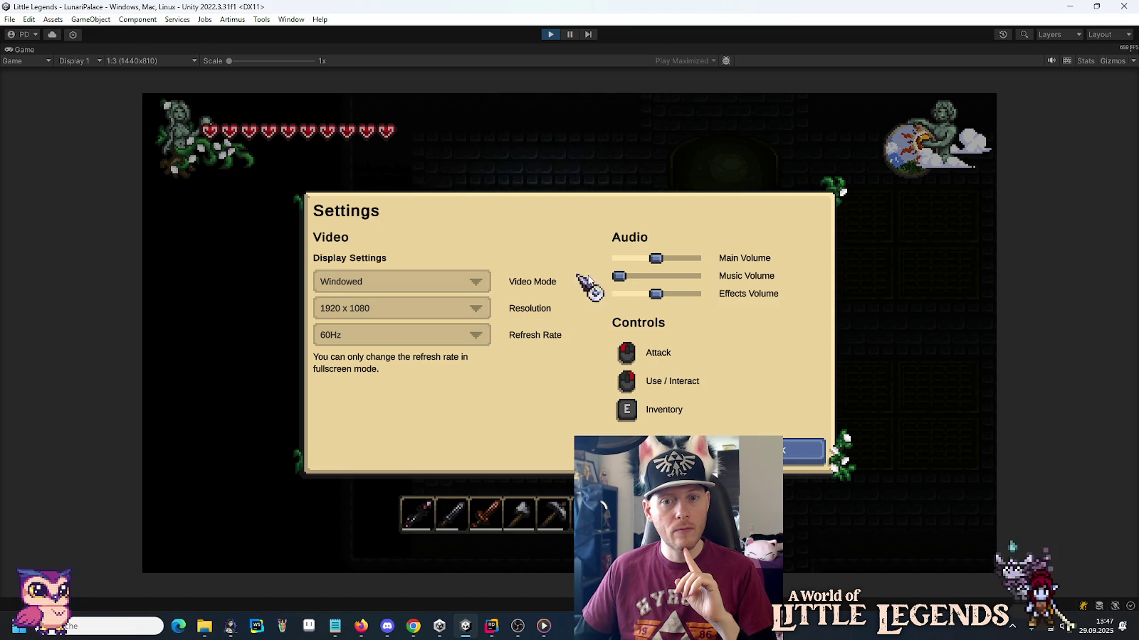
drag(657, 258, 735, 259)
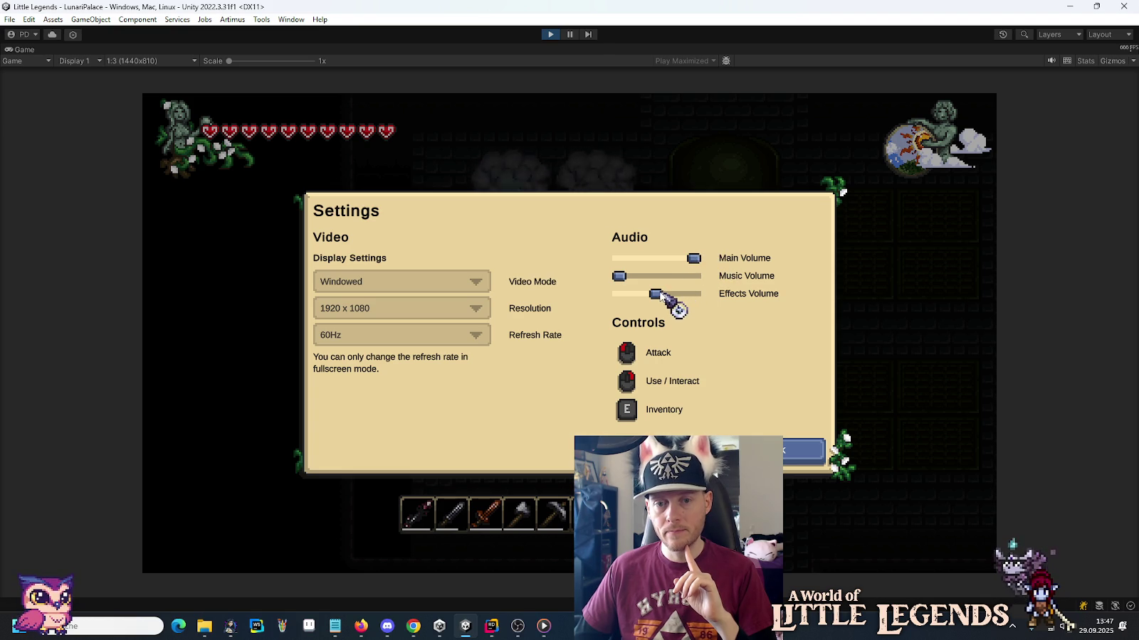
drag(660, 294, 729, 295)
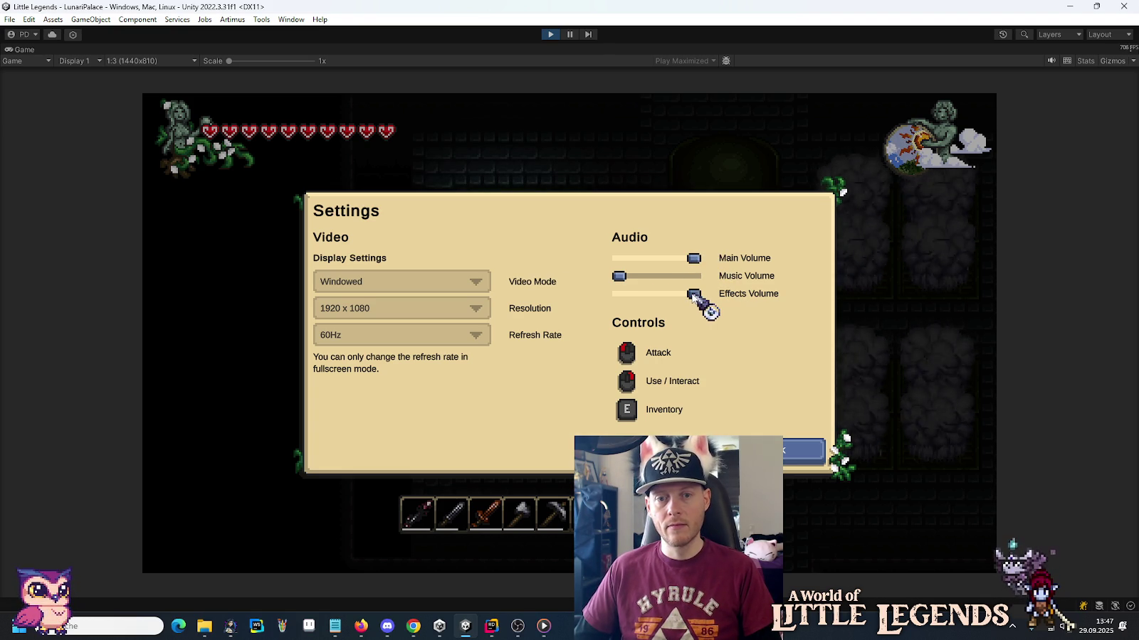
drag(693, 296, 659, 300)
drag(694, 259, 661, 262)
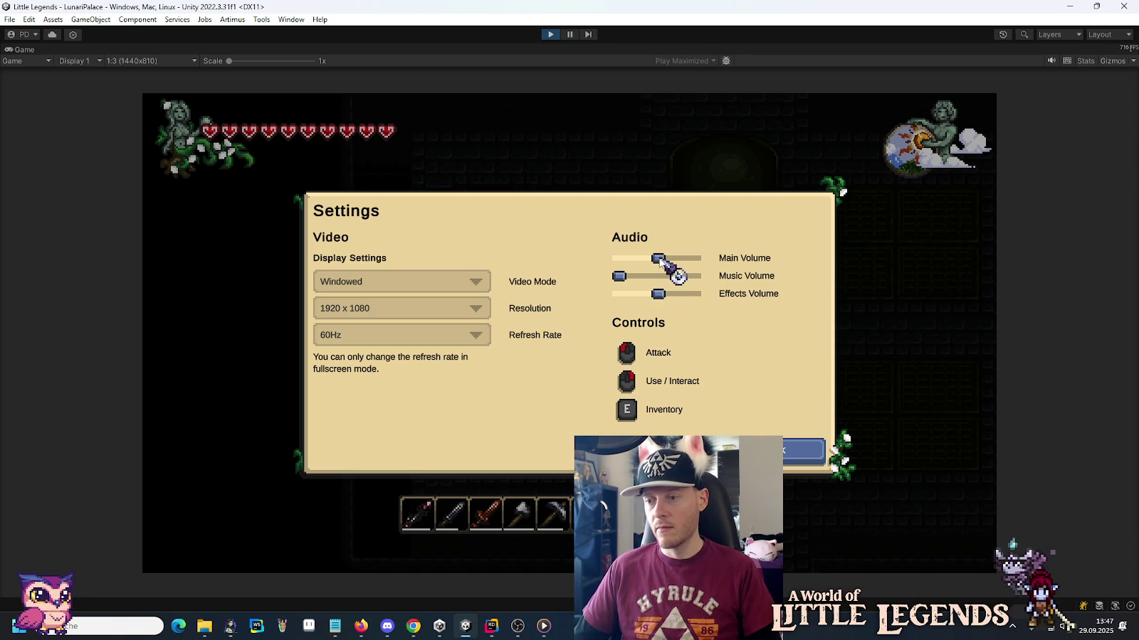
mouse_move(660, 261)
mouse_down()
mouse_move(602, 262)
mouse_move(659, 262)
mouse_up()
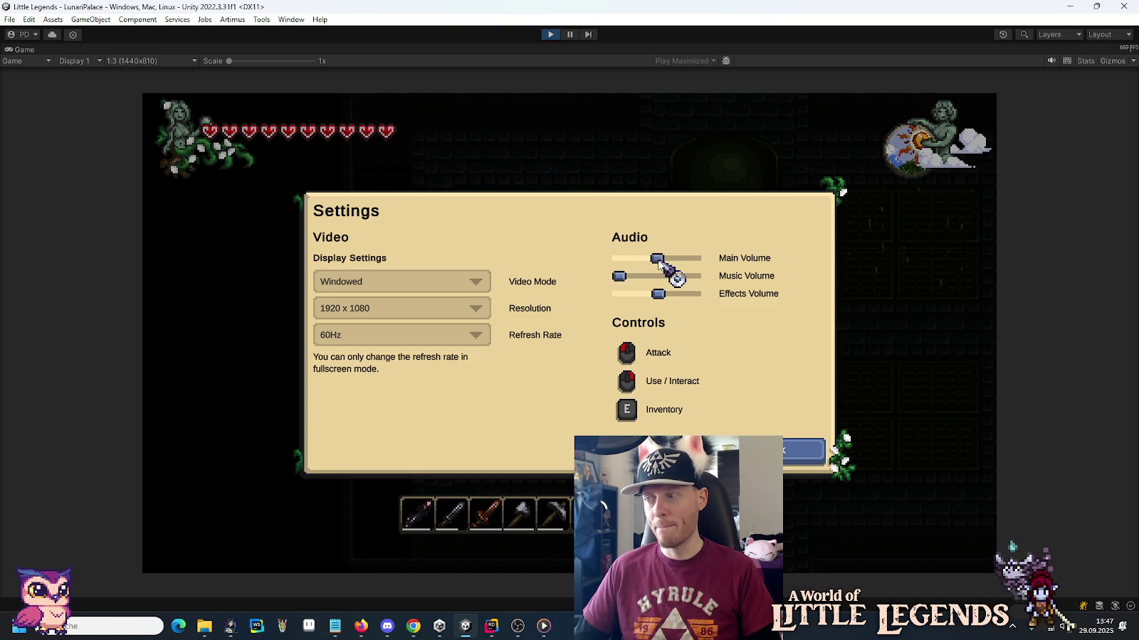
Test Music Volume from muted upward, leave it near half, then stop the game.
click(649, 276)
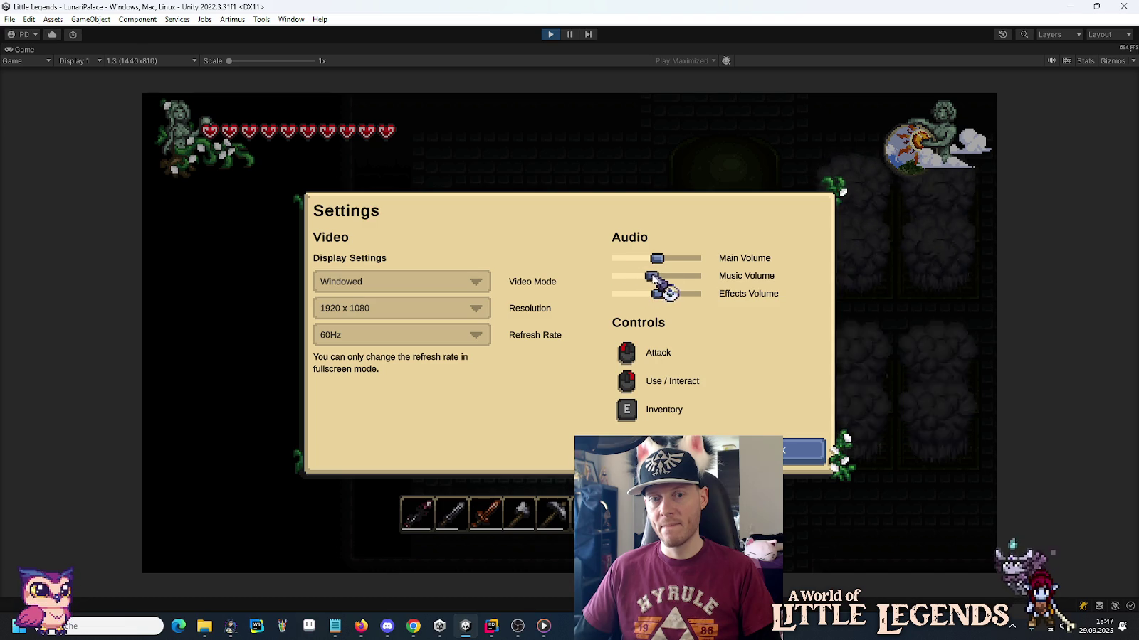
drag(650, 276, 656, 278)
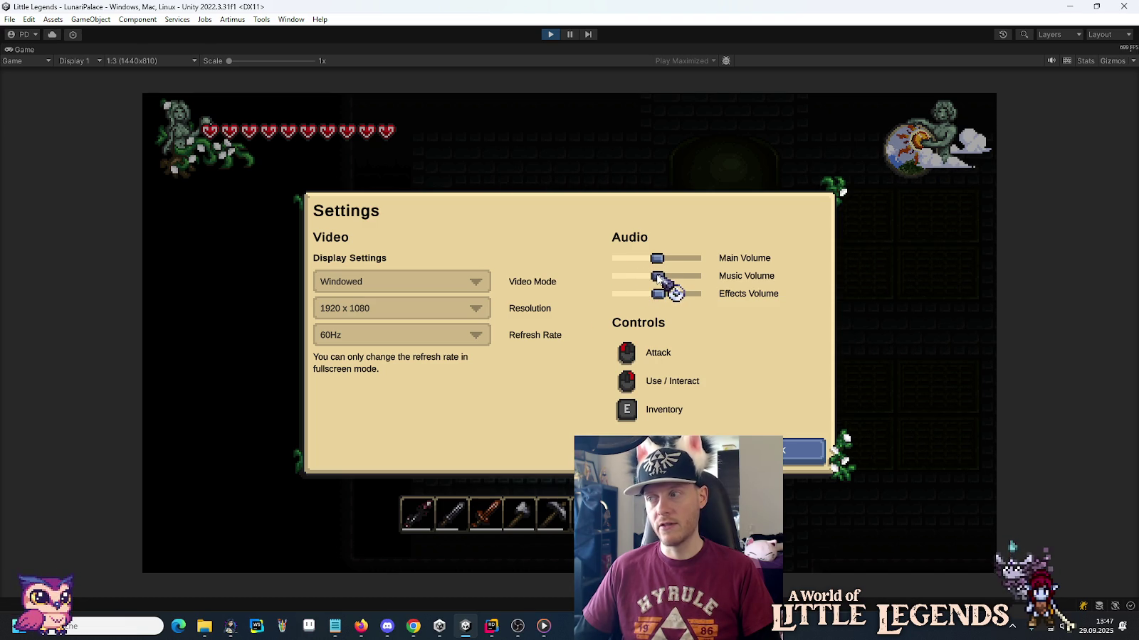
drag(659, 277, 545, 283)
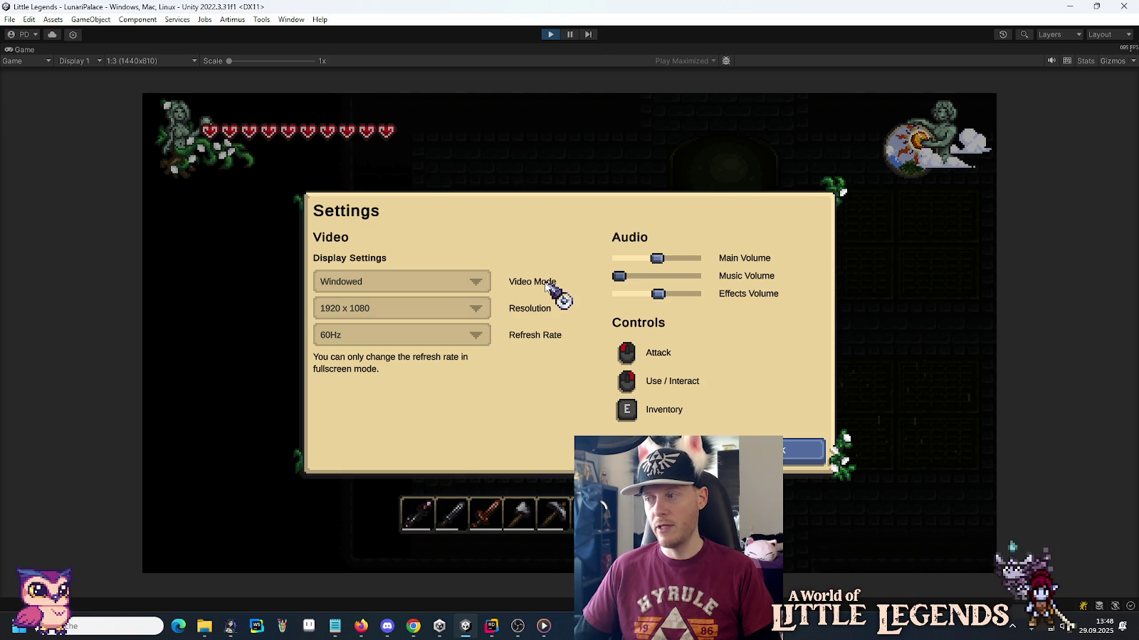
drag(619, 276, 661, 277)
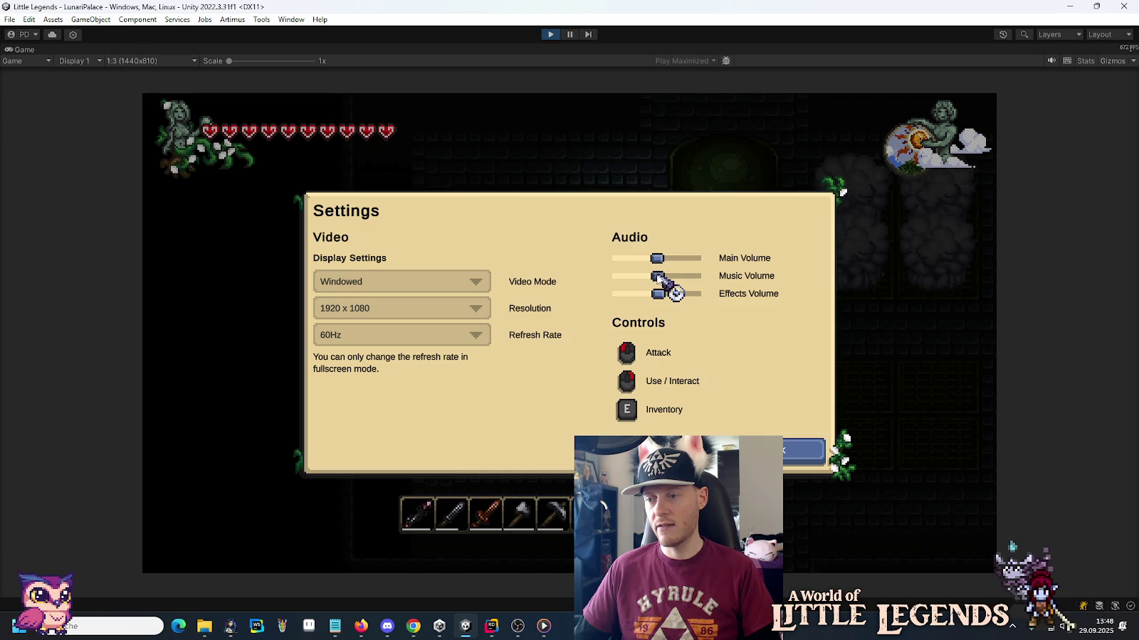
mouse_move(658, 276)
mouse_down()
mouse_move(617, 279)
mouse_move(657, 276)
mouse_up()
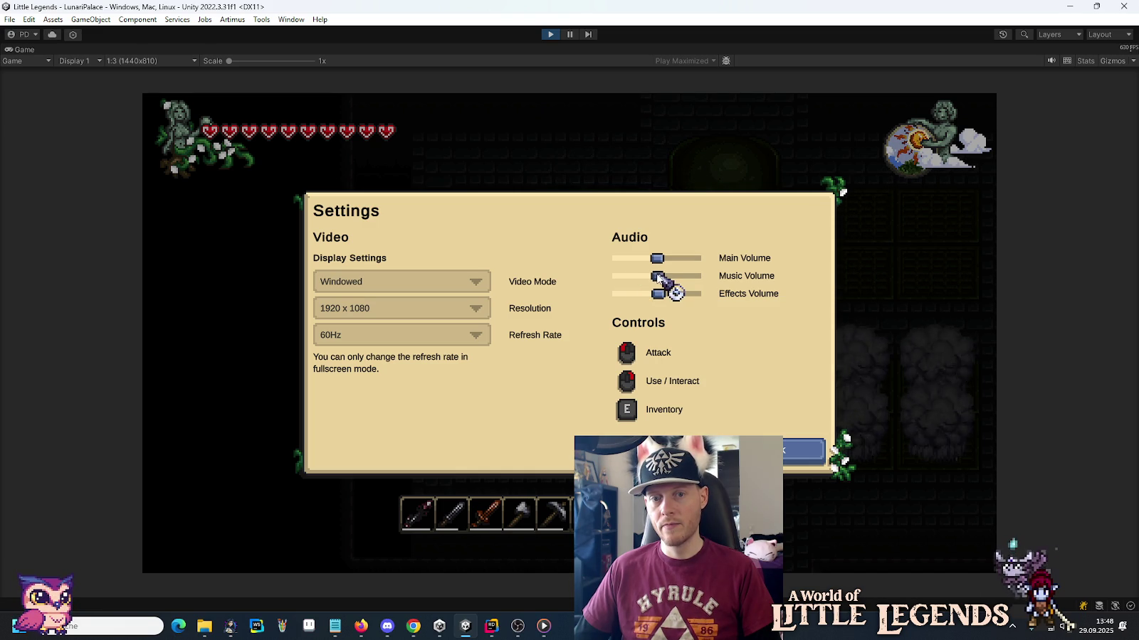
key(Escape)
click(554, 36)
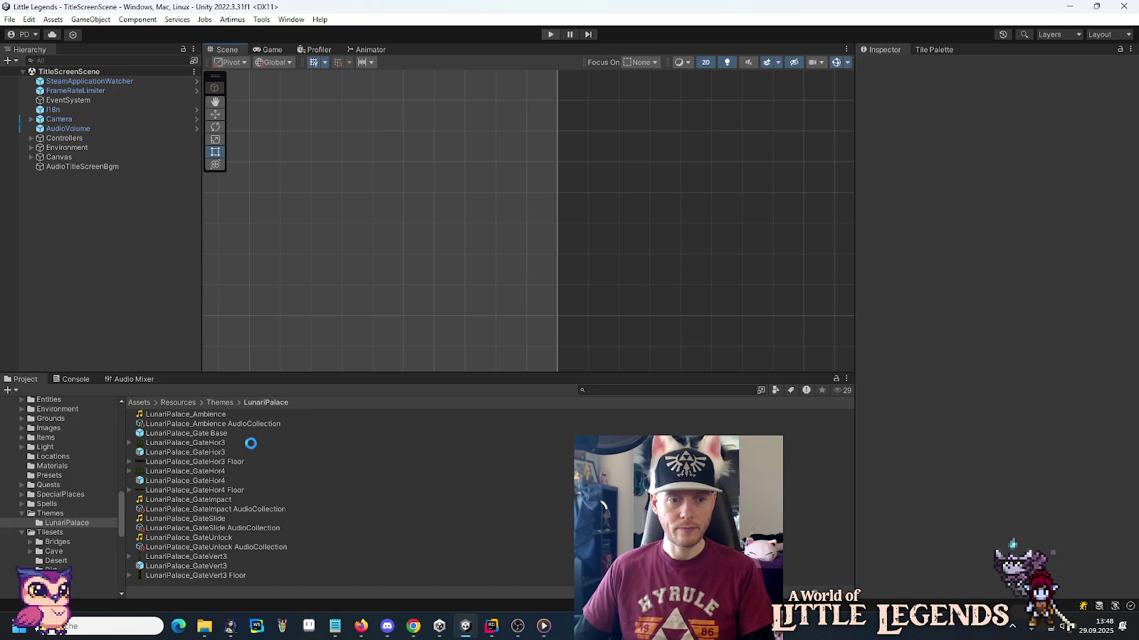
Change the LunariPalace_Ambience AudioCollection Volume from 0.25 to 0.5 and enter Play mode again.
click(246, 424)
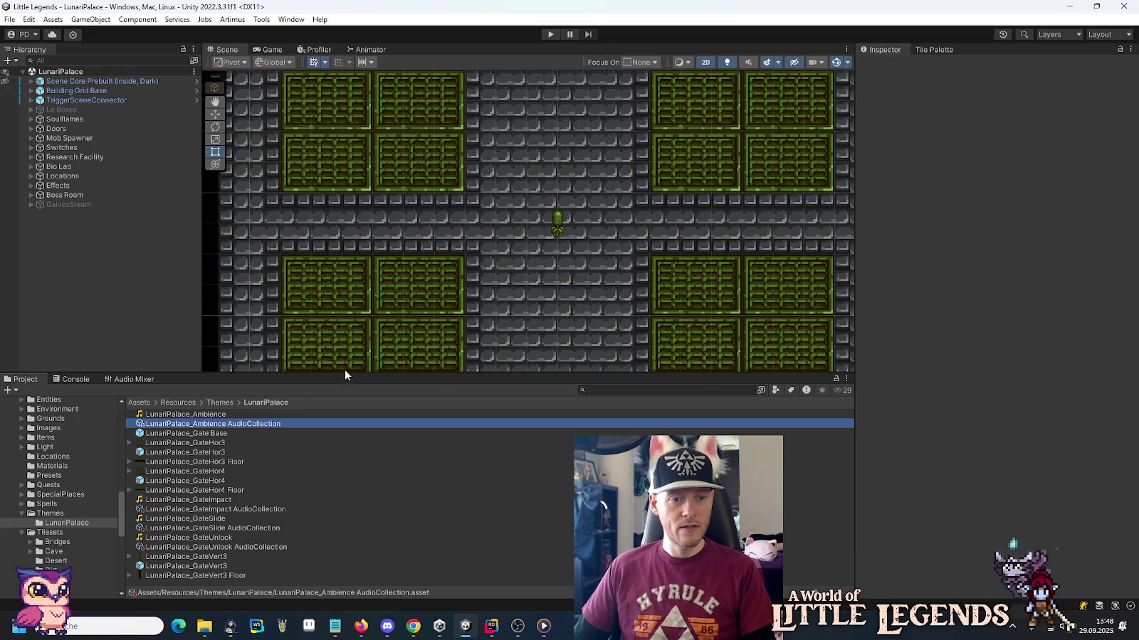
click(1116, 108)
click(1119, 108)
key(Return)
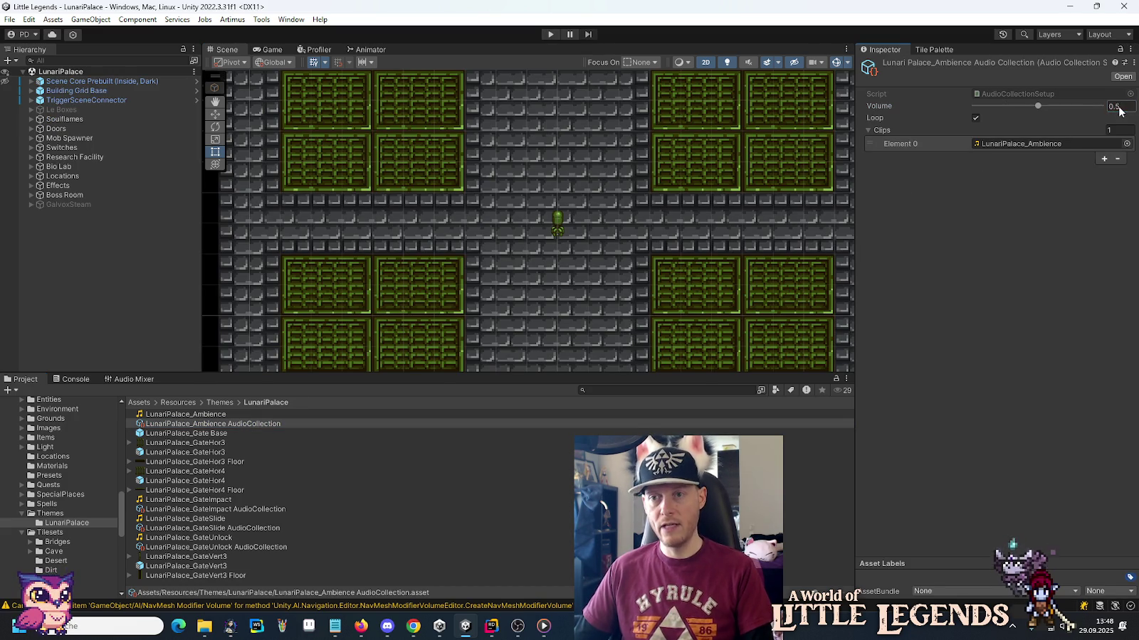
click(550, 34)
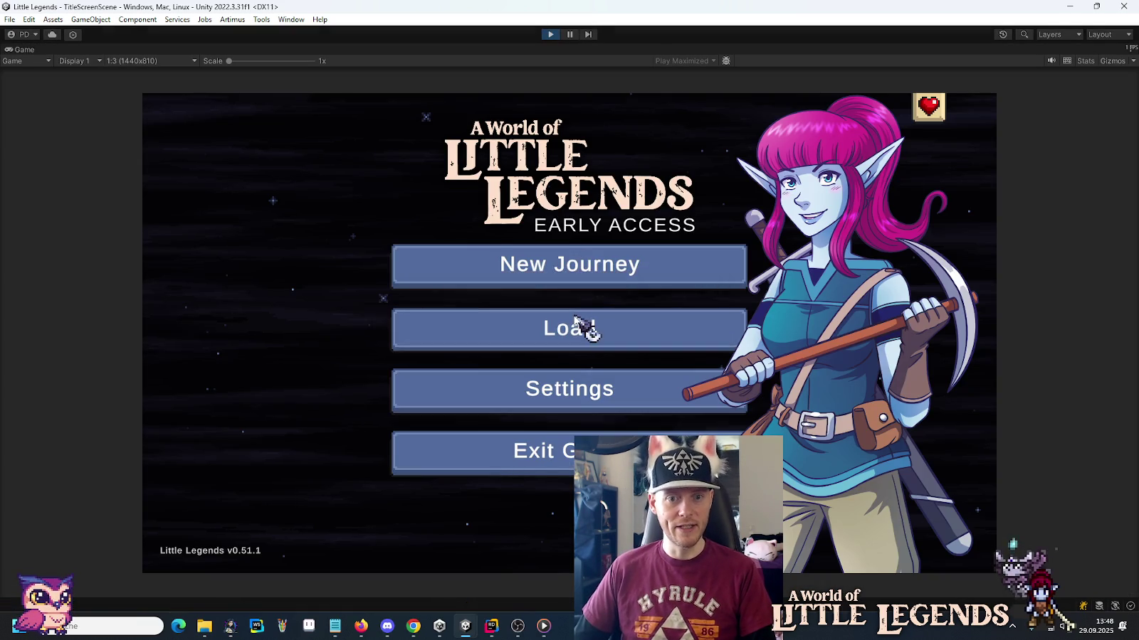
Load the first save into Lunari Palace and lower the Music Volume in Settings.
click(587, 327)
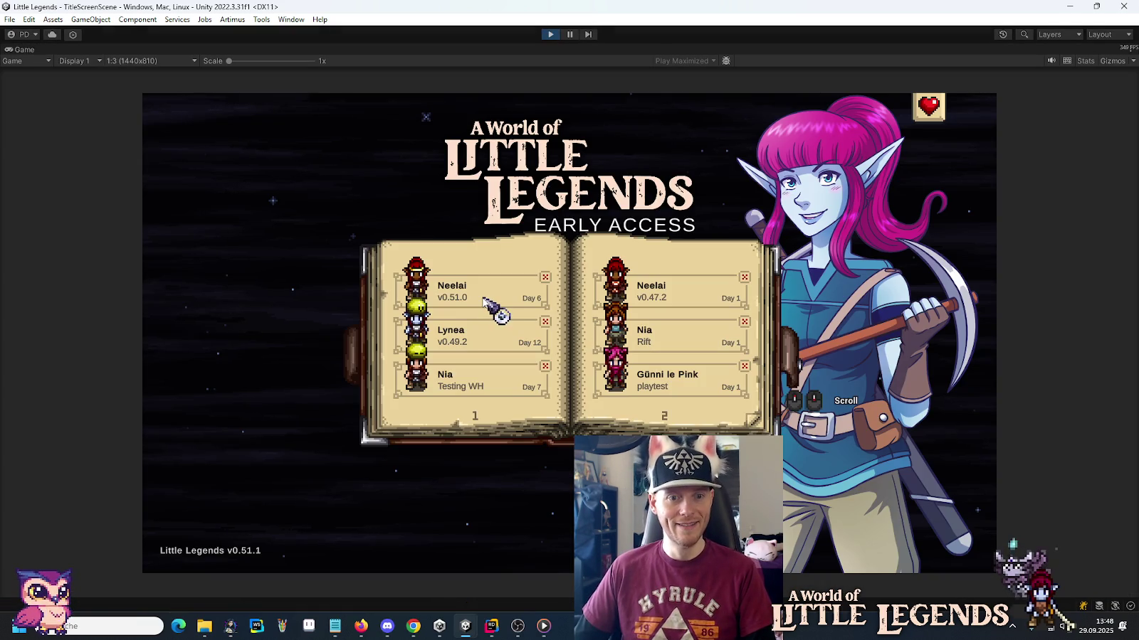
click(482, 299)
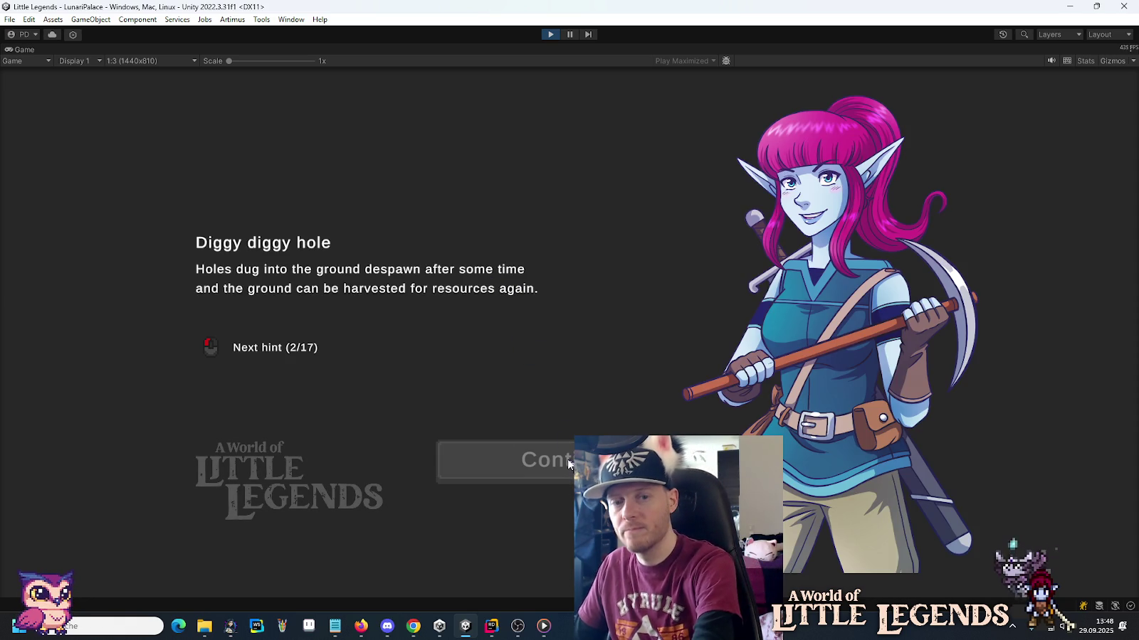
click(568, 461)
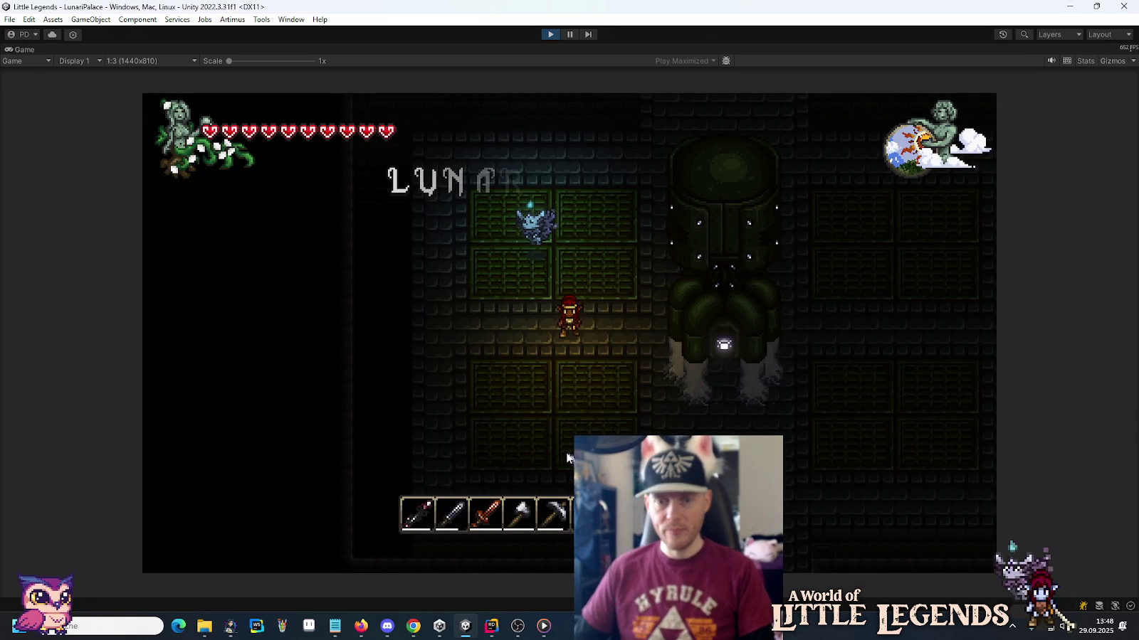
key(Escape)
click(562, 338)
drag(656, 277, 633, 278)
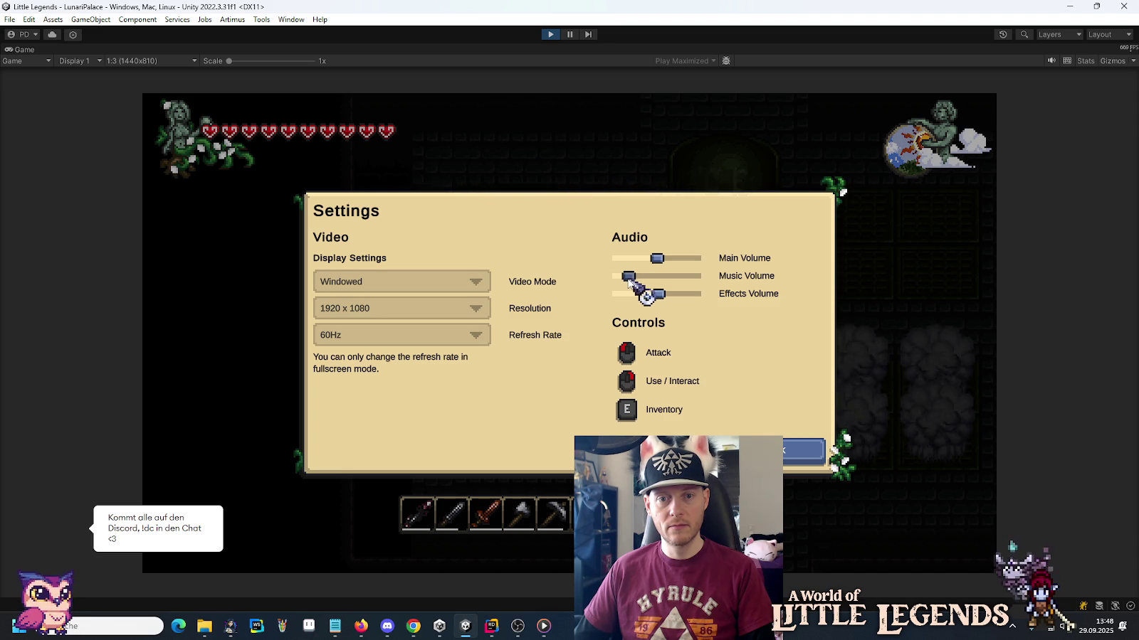
click(765, 451)
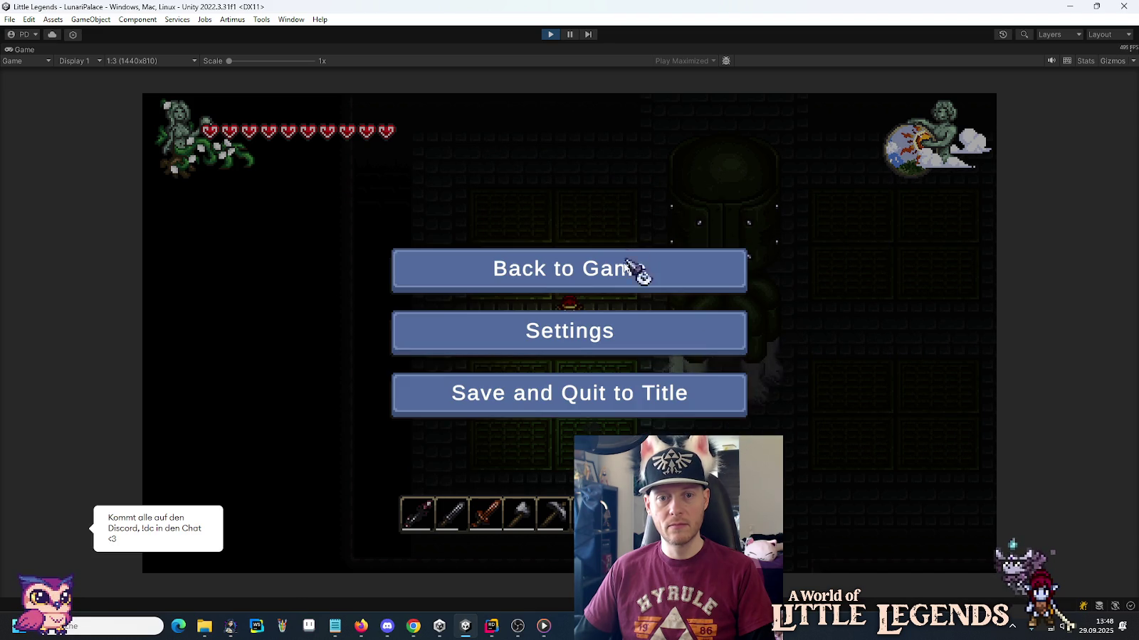
click(627, 256)
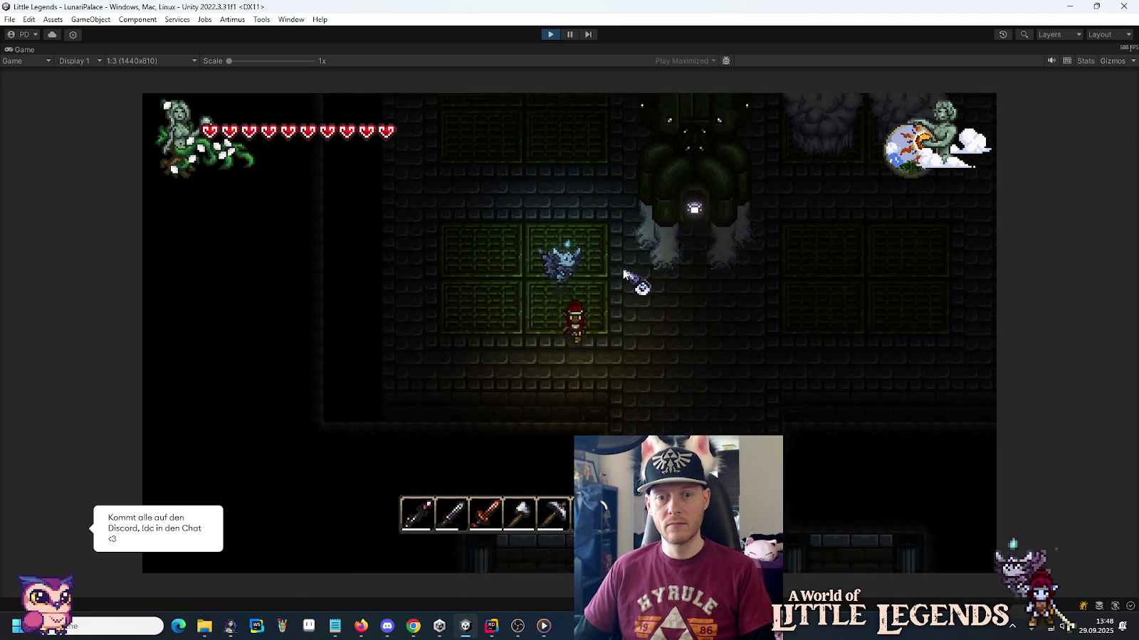
Walk down into the corridor to listen, then stop and relaunch the game.
key(s)
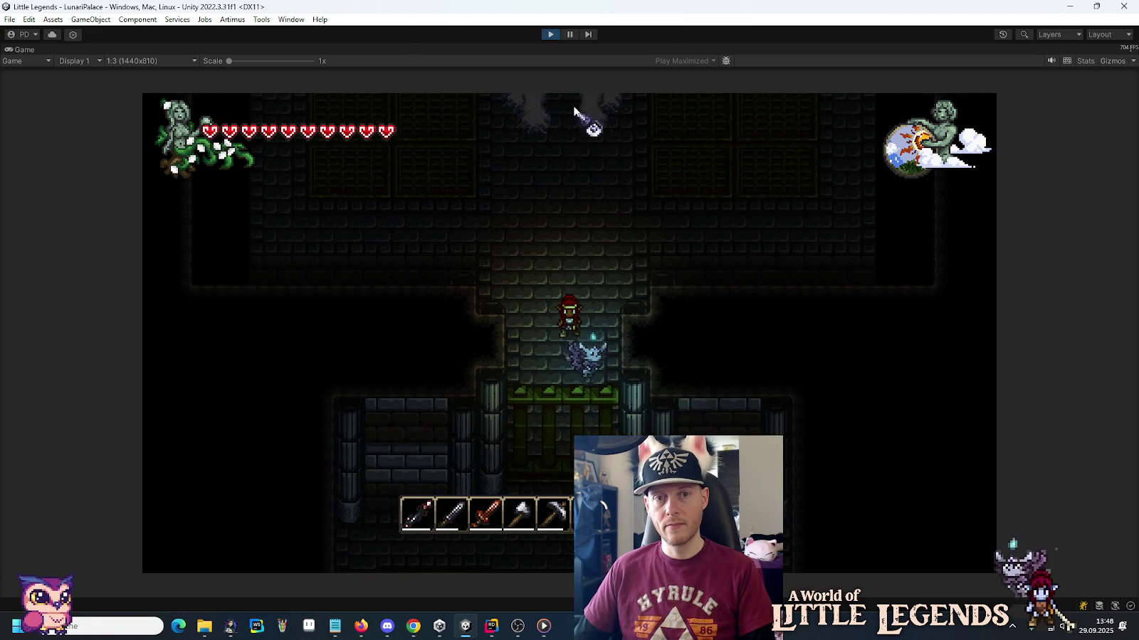
click(547, 33)
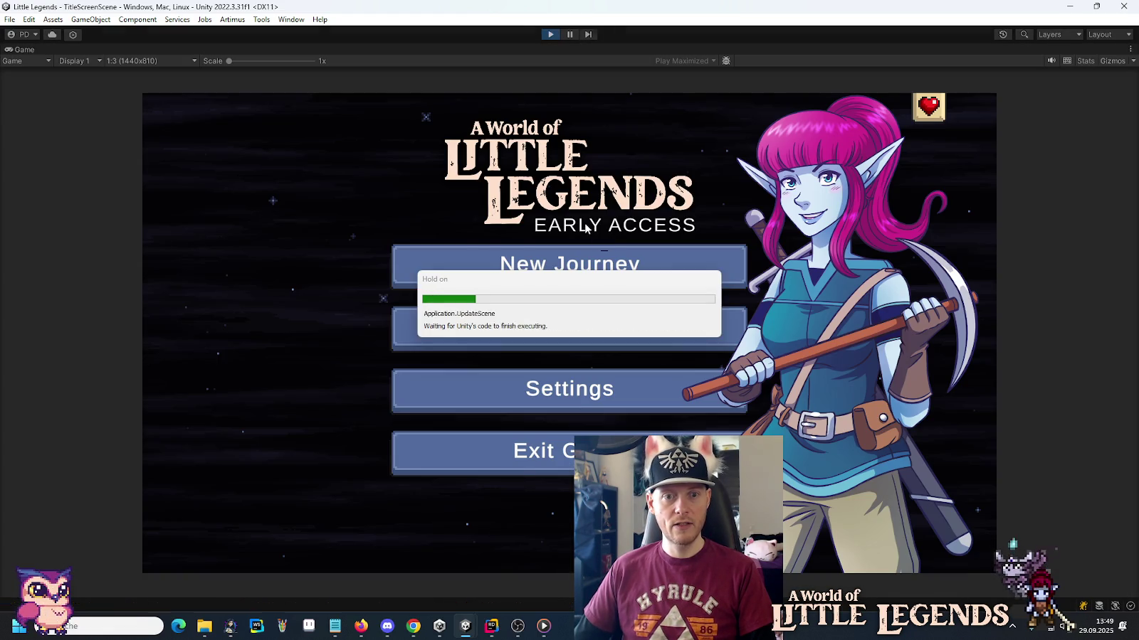
click(590, 324)
Reload the first save slot, review the Settings volume sliders, walk right, then stop the game.
click(486, 292)
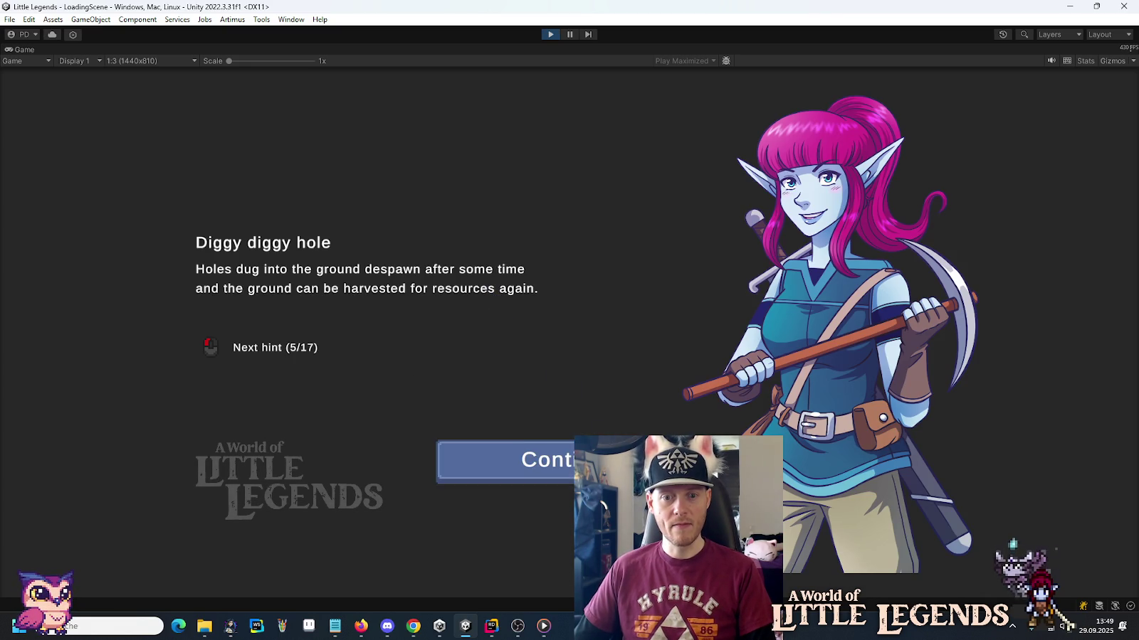
key(space)
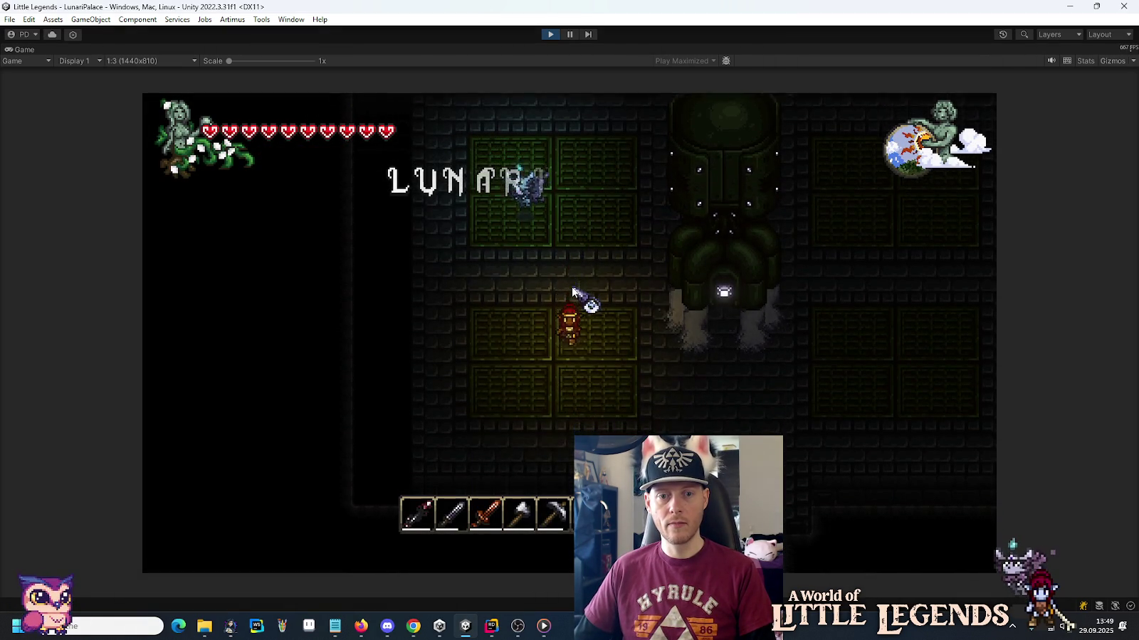
key(Escape)
click(605, 313)
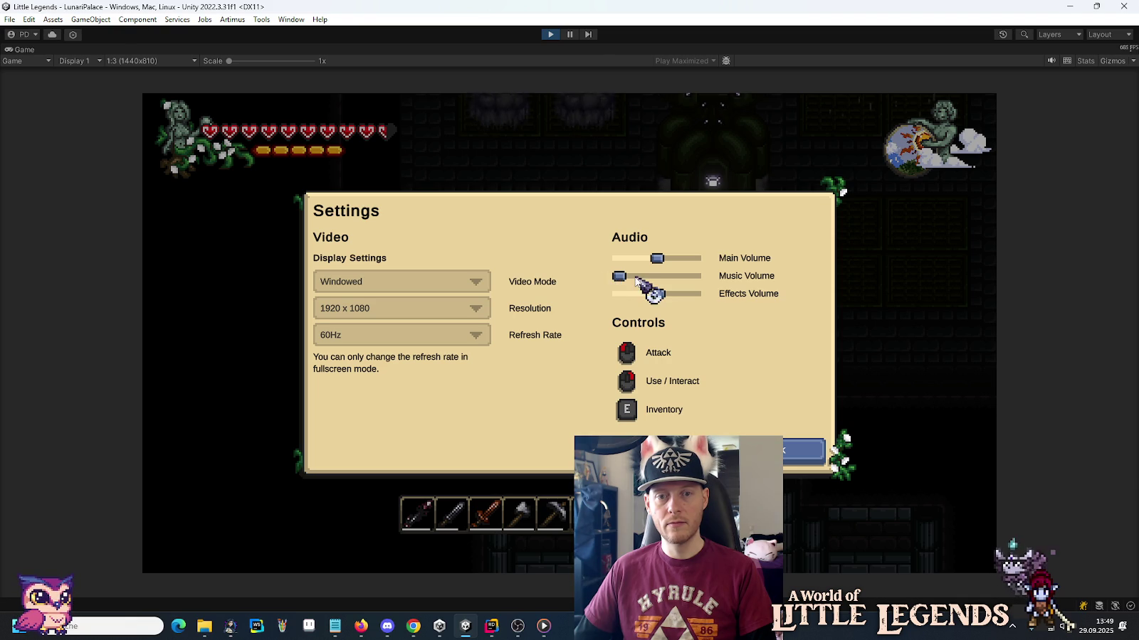
click(801, 450)
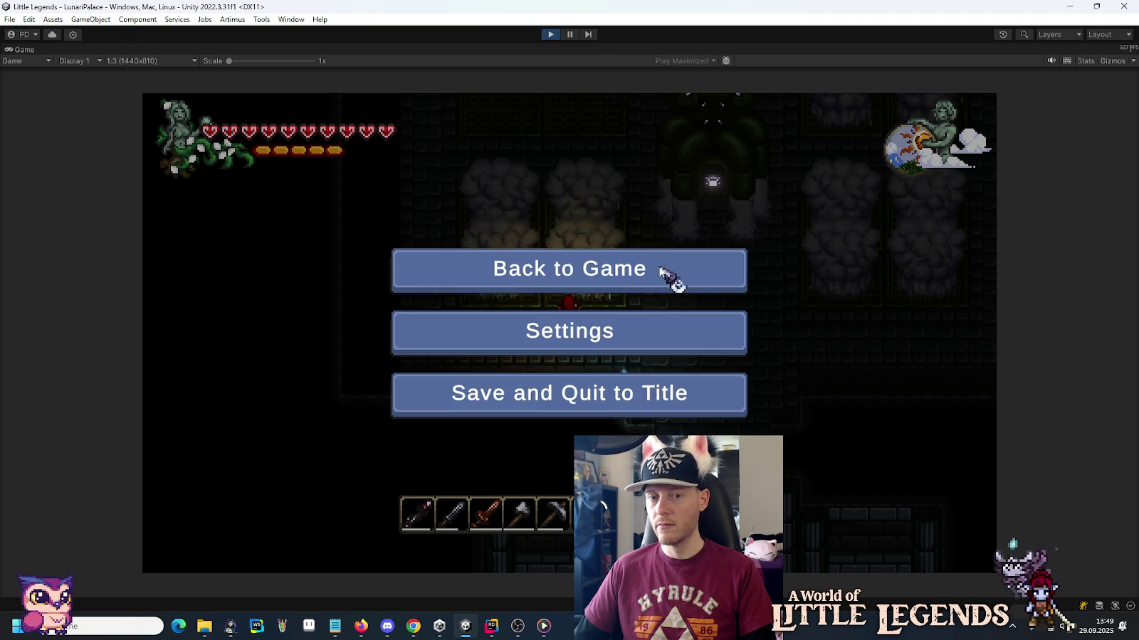
click(661, 273)
key(d)
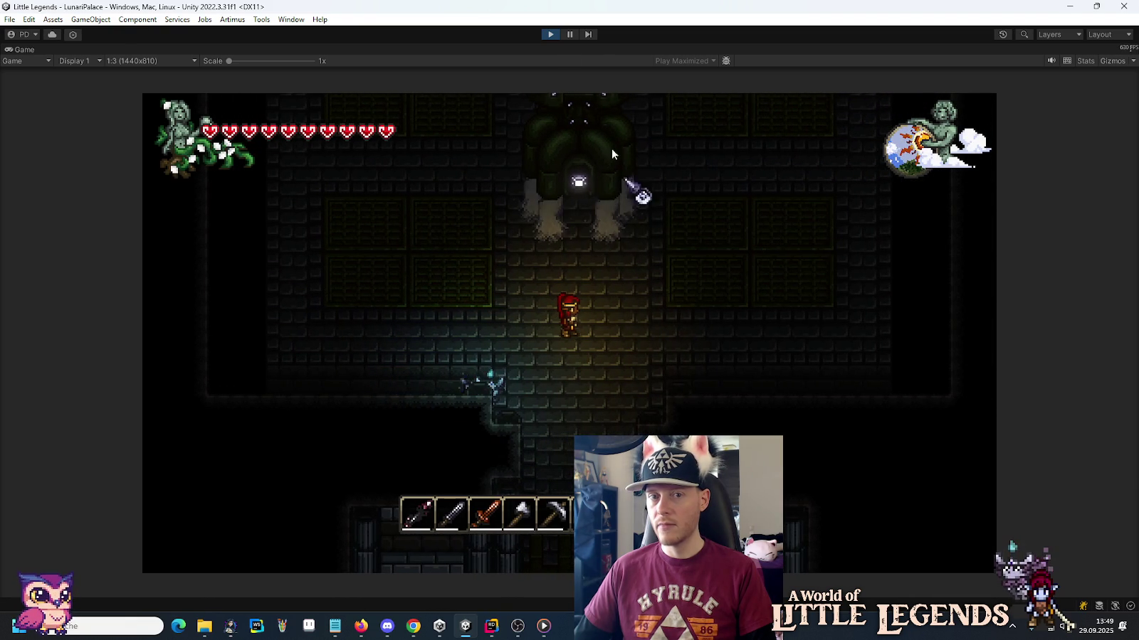
click(552, 35)
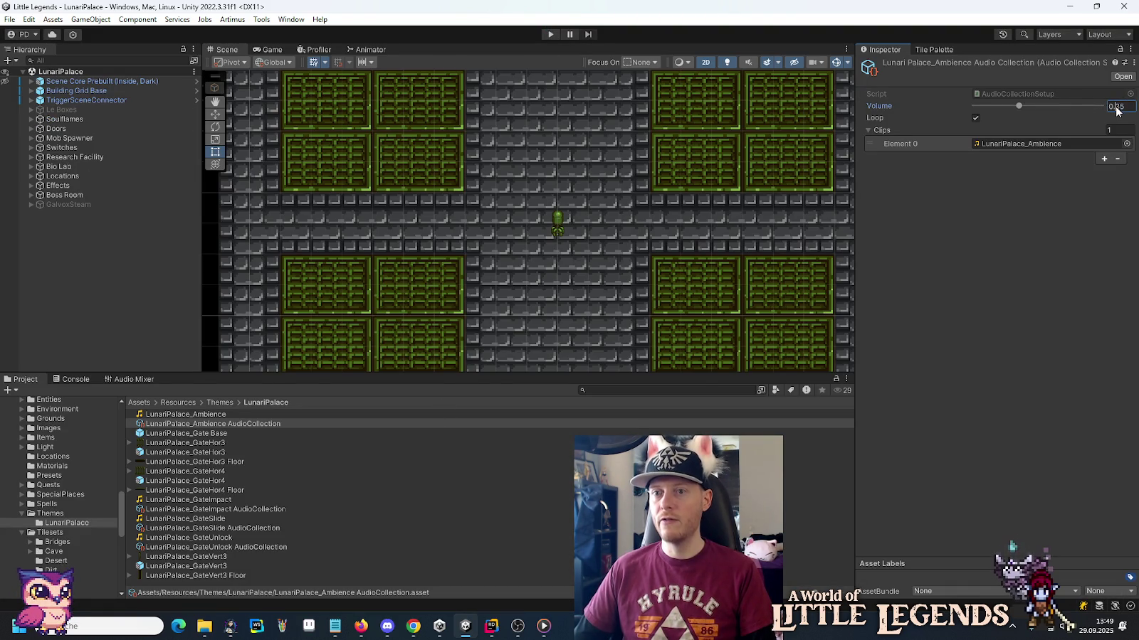
Enter 0.4 as the LunariPalace_Ambience AudioCollection Volume.
text(0.4)
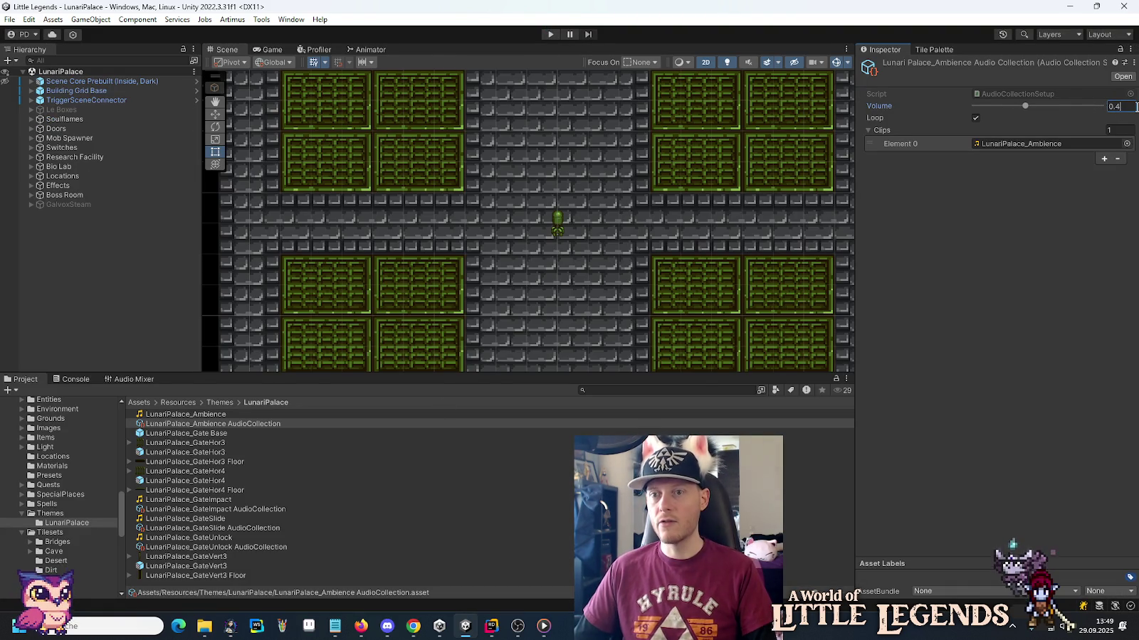
key(Return)
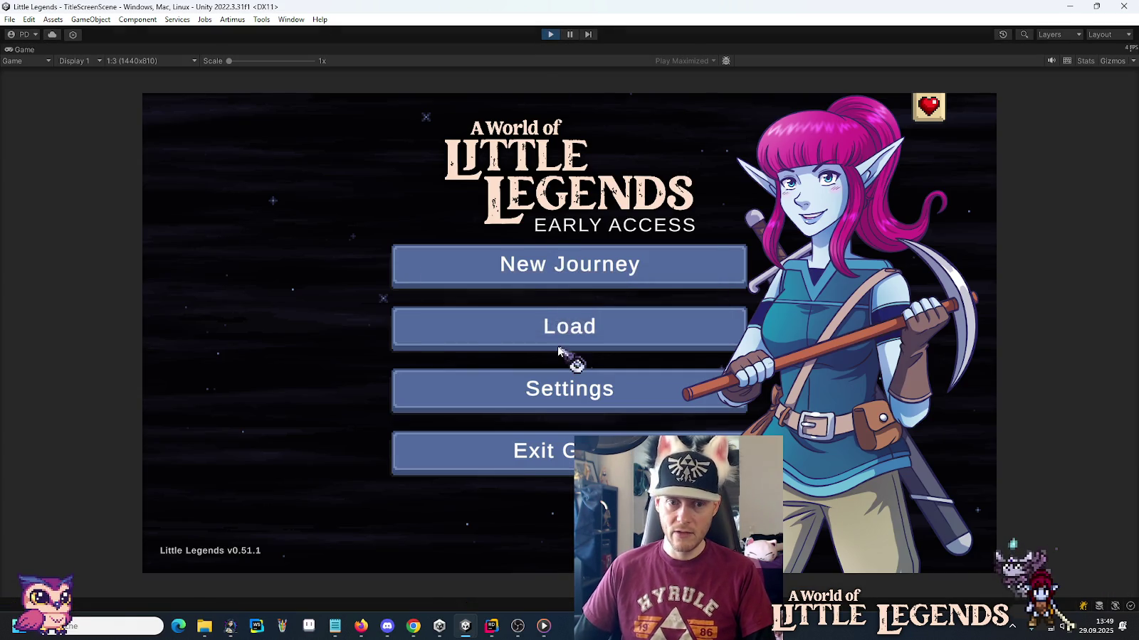
Load the v0.51.0 save slot in Lunari Palace and pause the game.
click(558, 336)
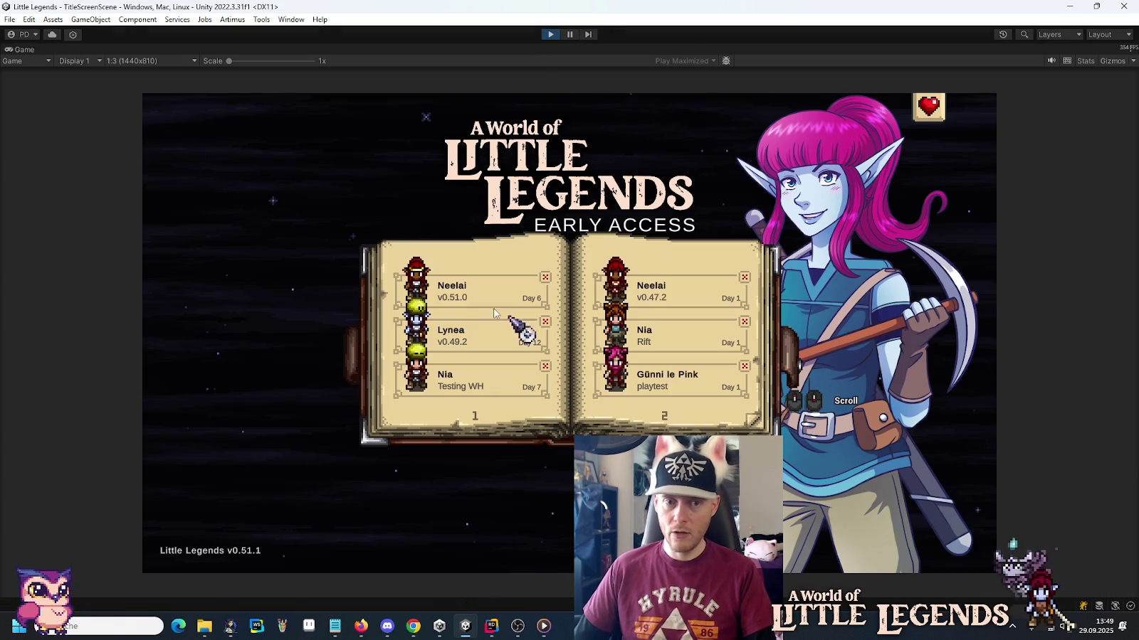
click(478, 301)
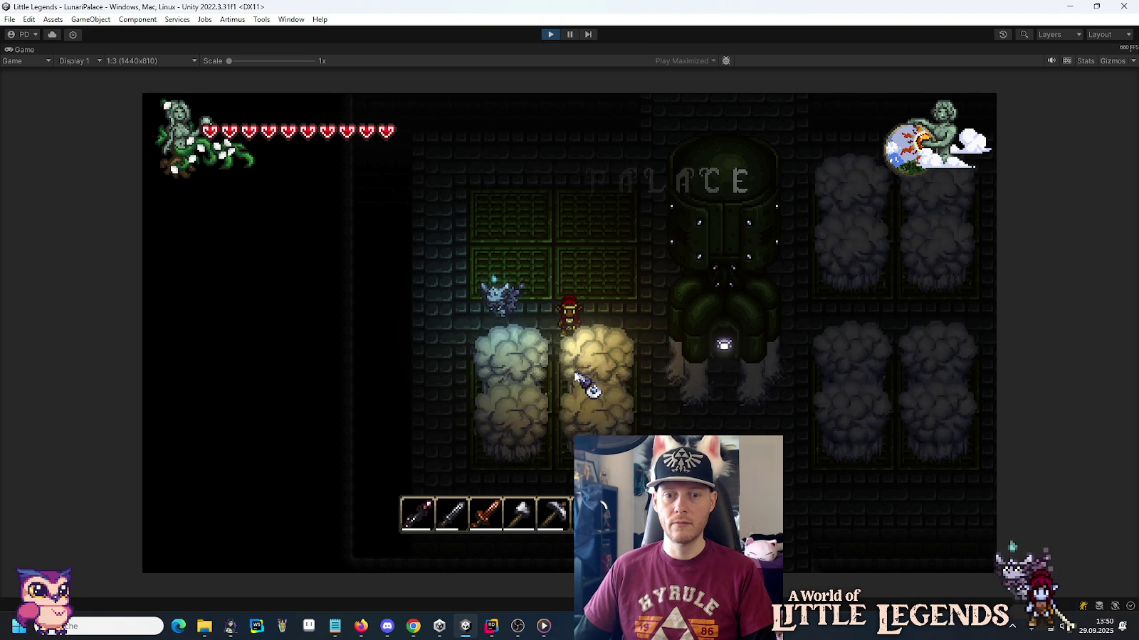
key(Escape)
Set the game's music volume to a low level, then resume gameplay.
click(602, 329)
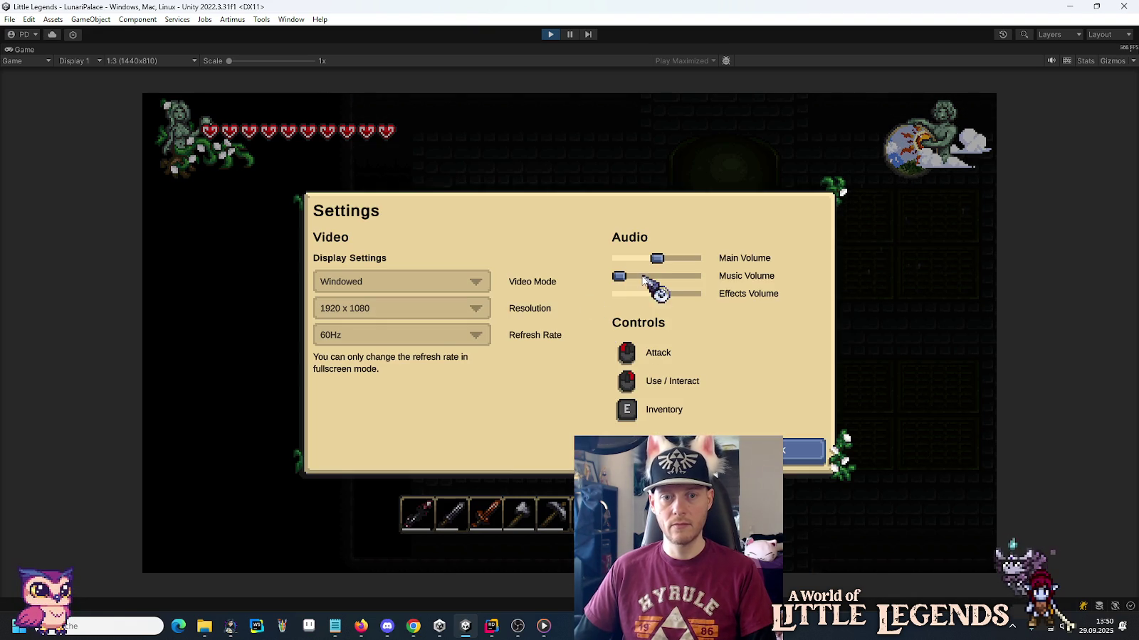
drag(625, 278, 659, 280)
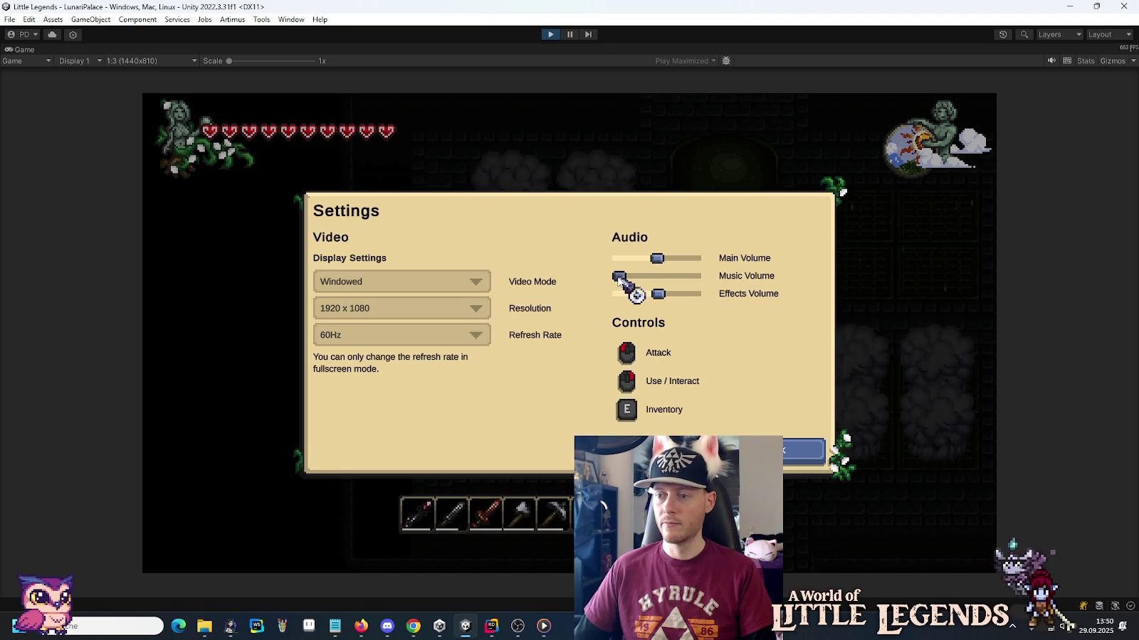
drag(619, 279, 660, 278)
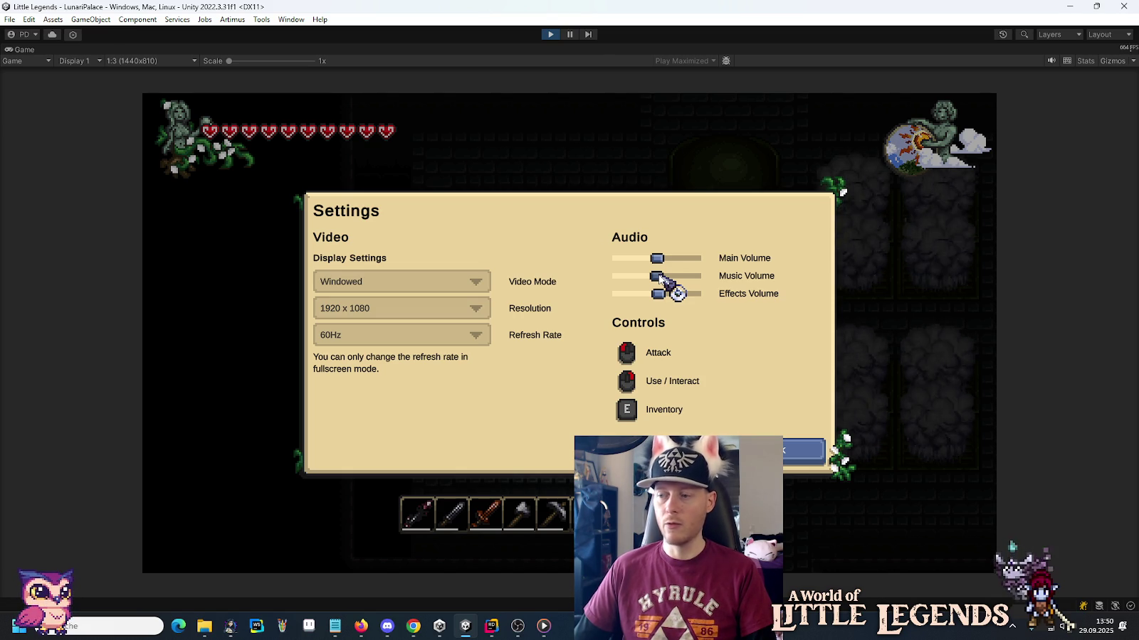
drag(660, 277, 633, 279)
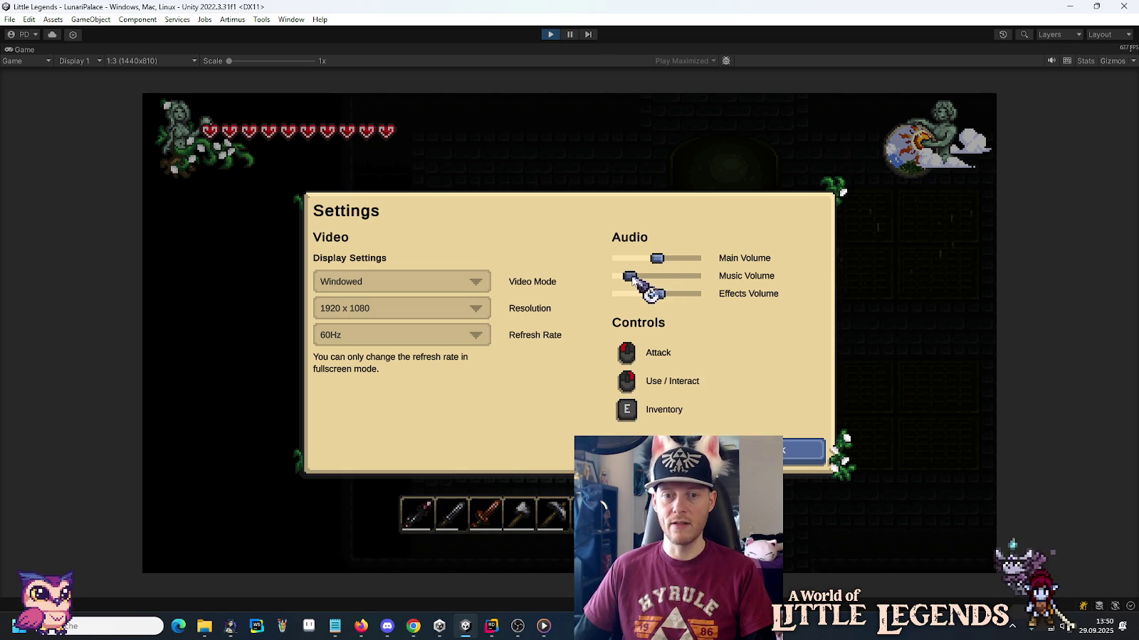
click(802, 449)
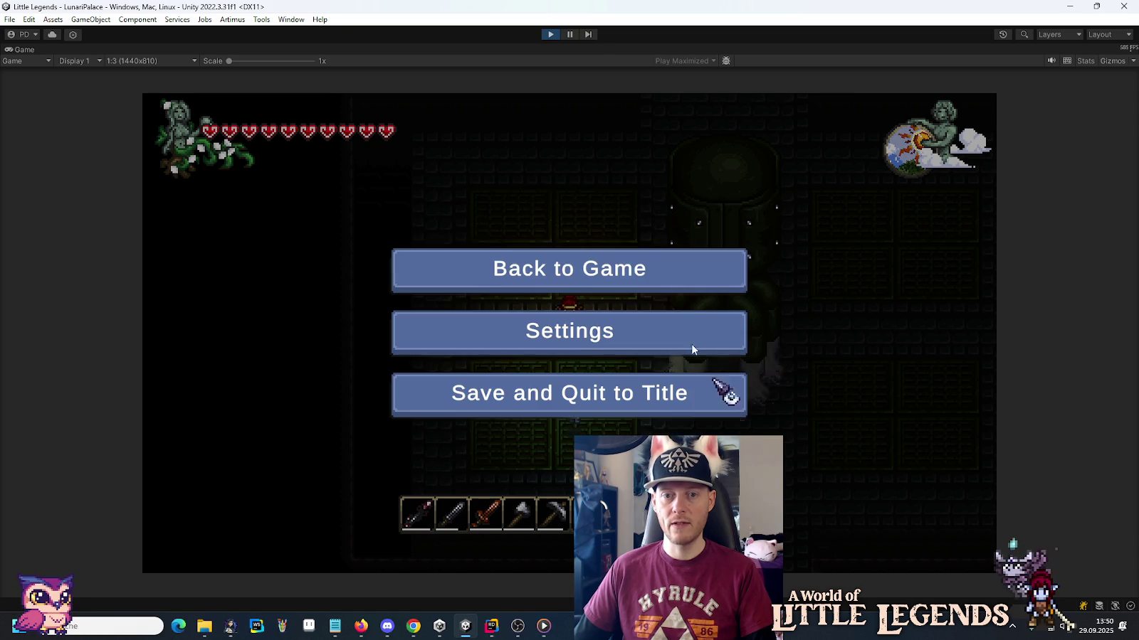
click(626, 265)
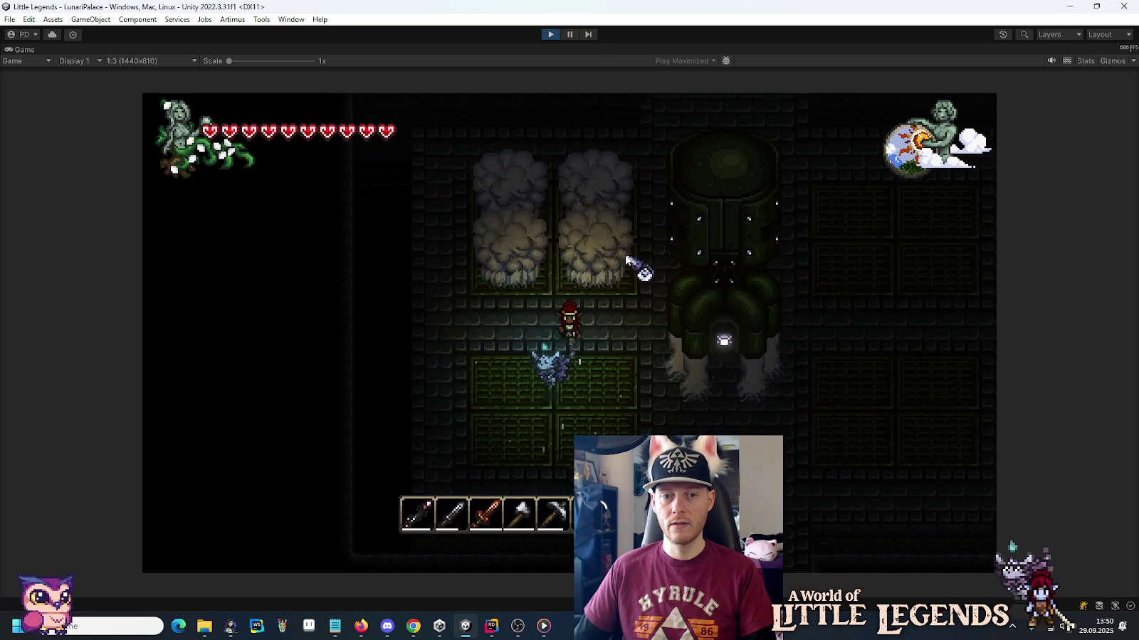
Walk the hero through the fog into the corridor, then stop play mode.
key(s+d)
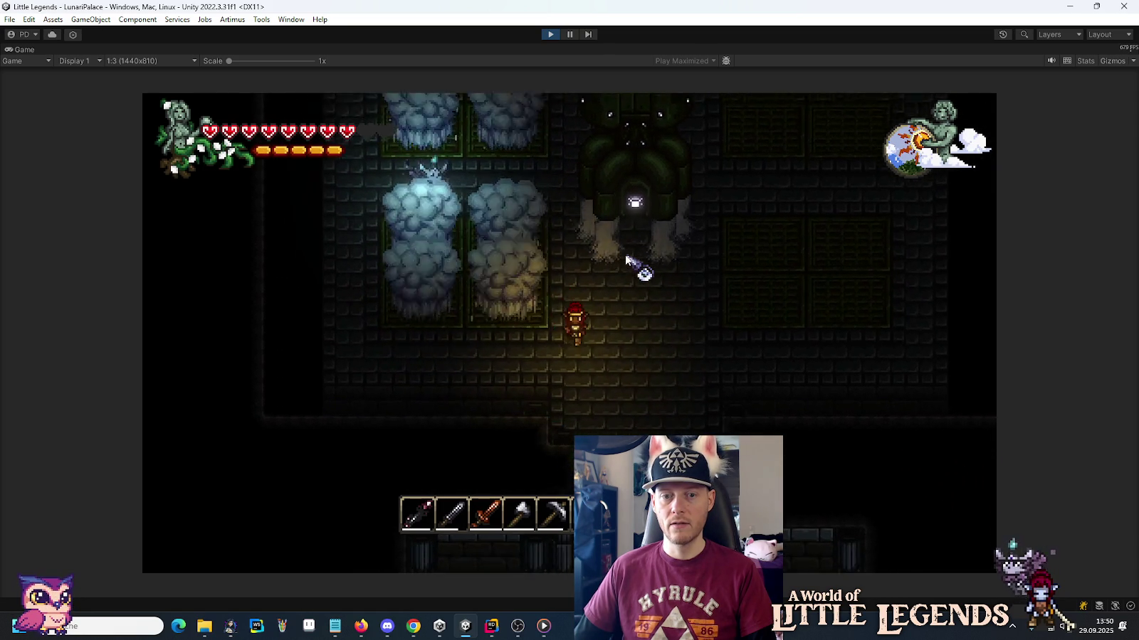
key(s+d)
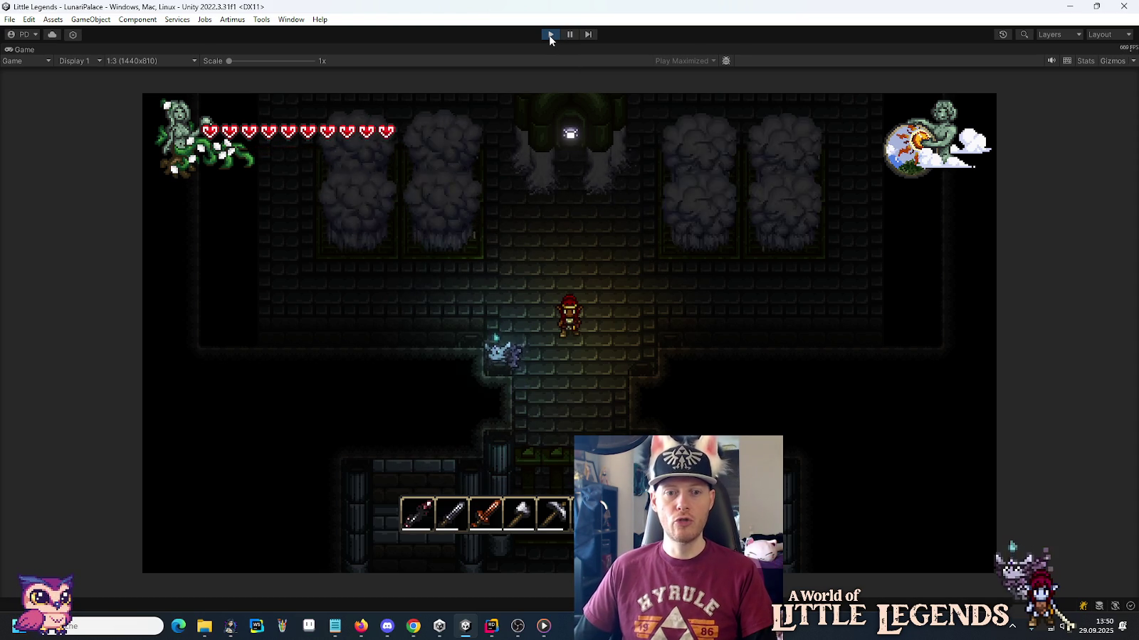
key(s)
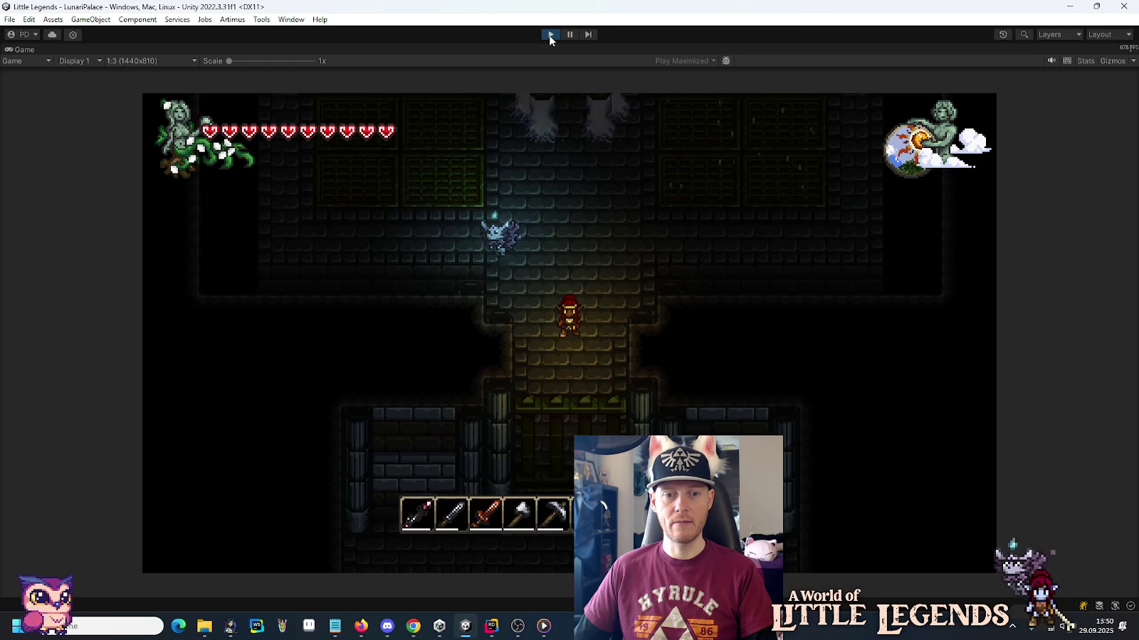
click(549, 35)
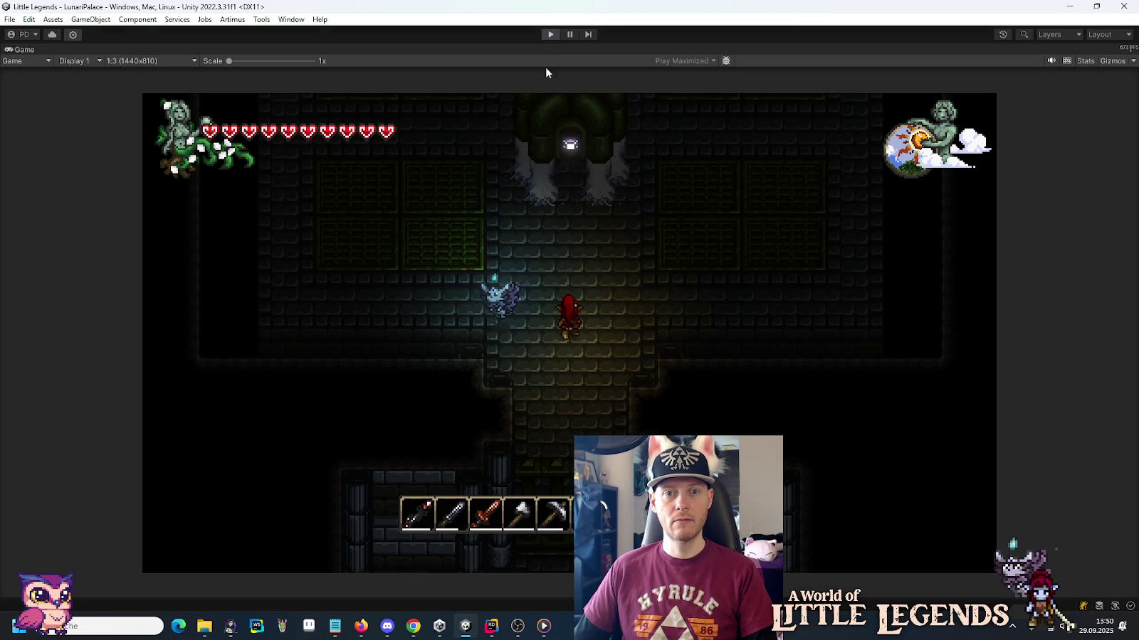
Bring the File Explorer 'spell' search results window to the front.
mouse_move(521, 626)
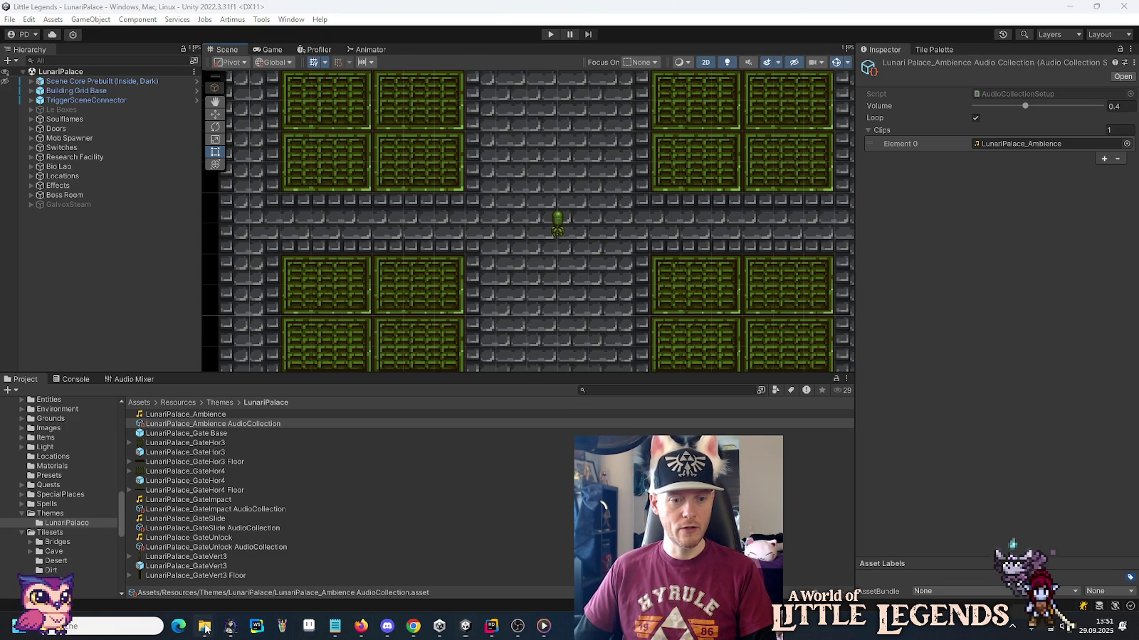
mouse_move(204, 627)
click(328, 559)
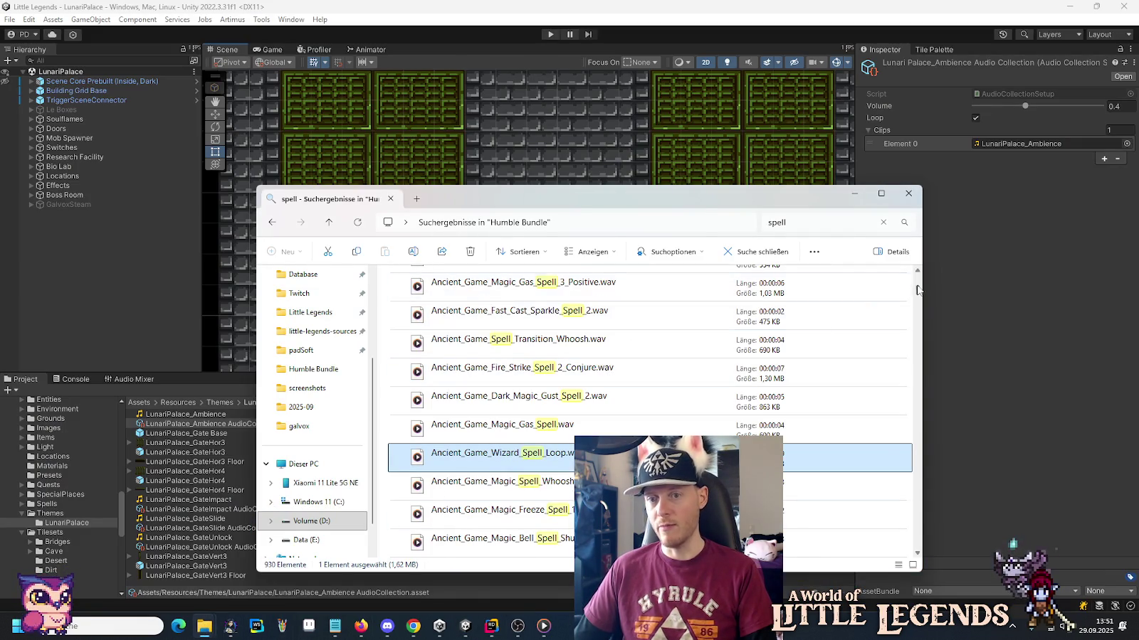
Preview Magic_Spell_Whoosh, Magic_Freeze_Spell_1, Bell_Spell_Shun_Lee_Attack_2, Ravage_Spell_Magic_4_Hit and Magic_Quick_Spell_1.
double_click(464, 489)
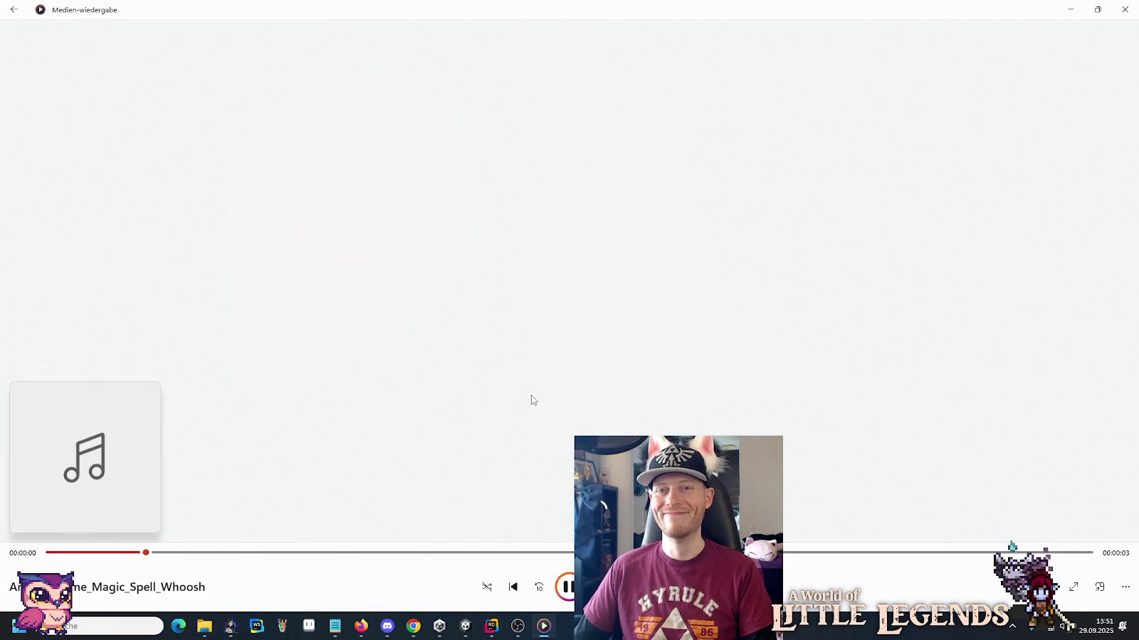
scroll(528, 418, down, 1)
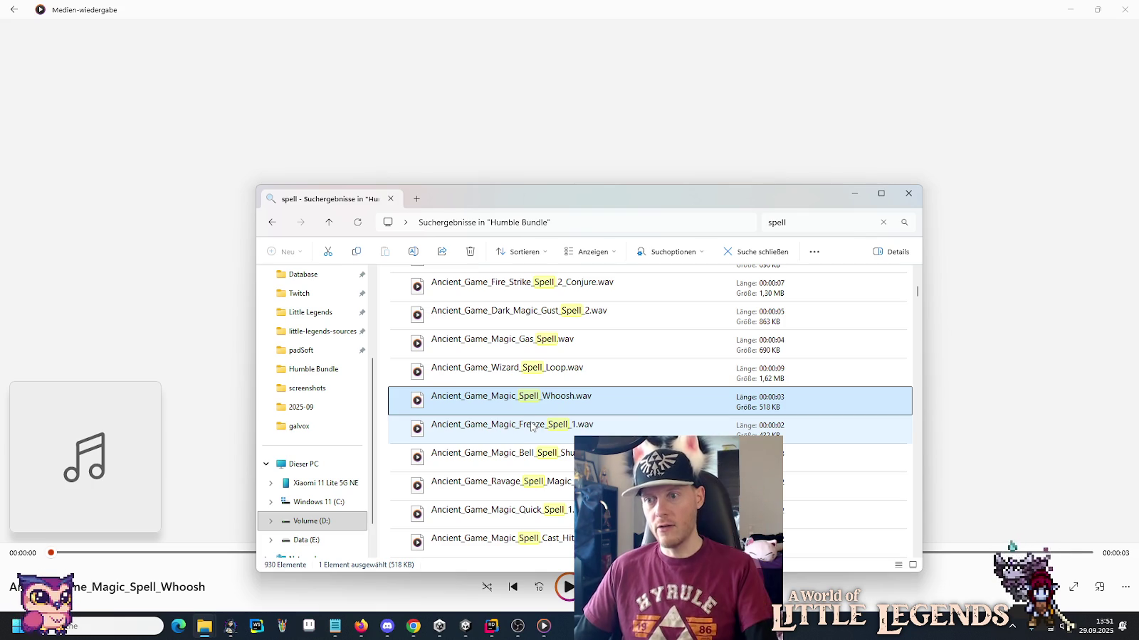
double_click(530, 426)
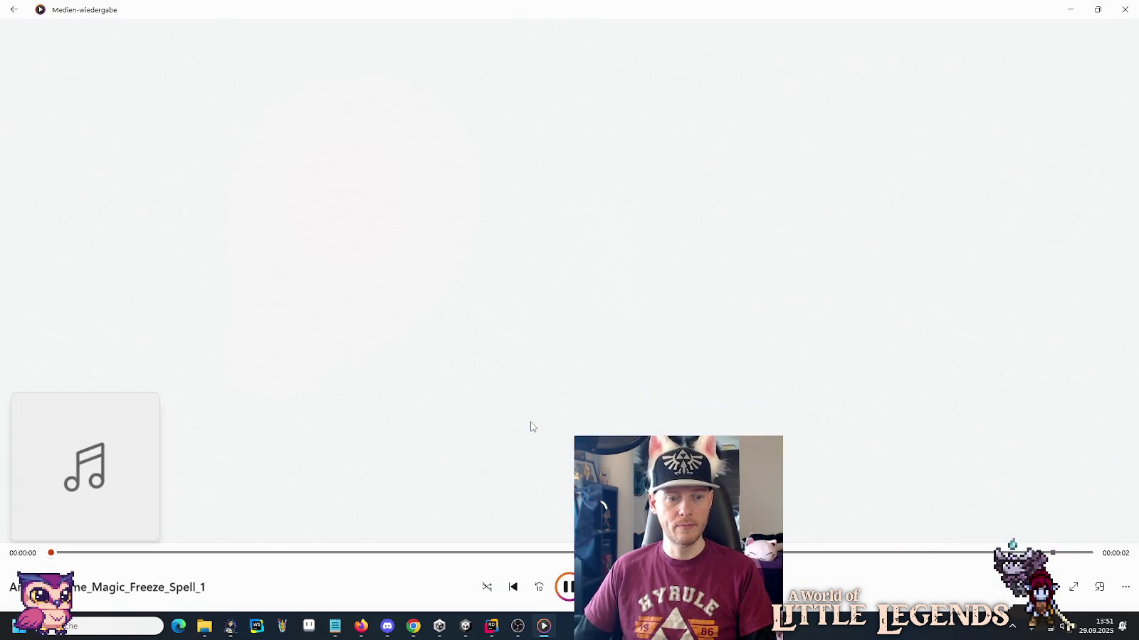
key(alt+Tab)
double_click(535, 454)
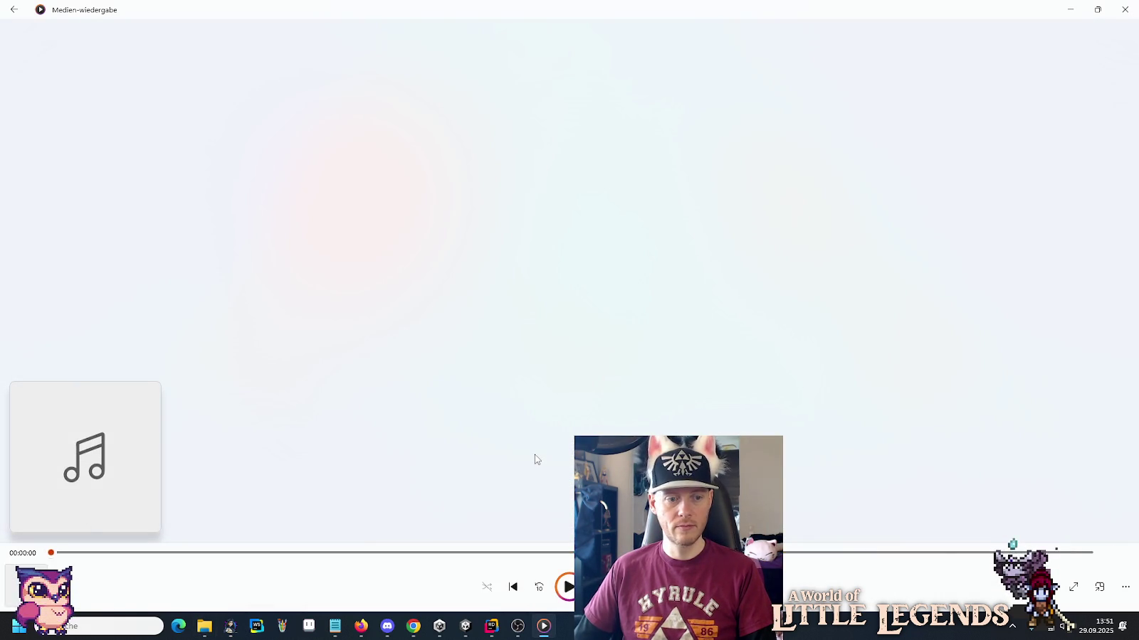
key(alt+Tab)
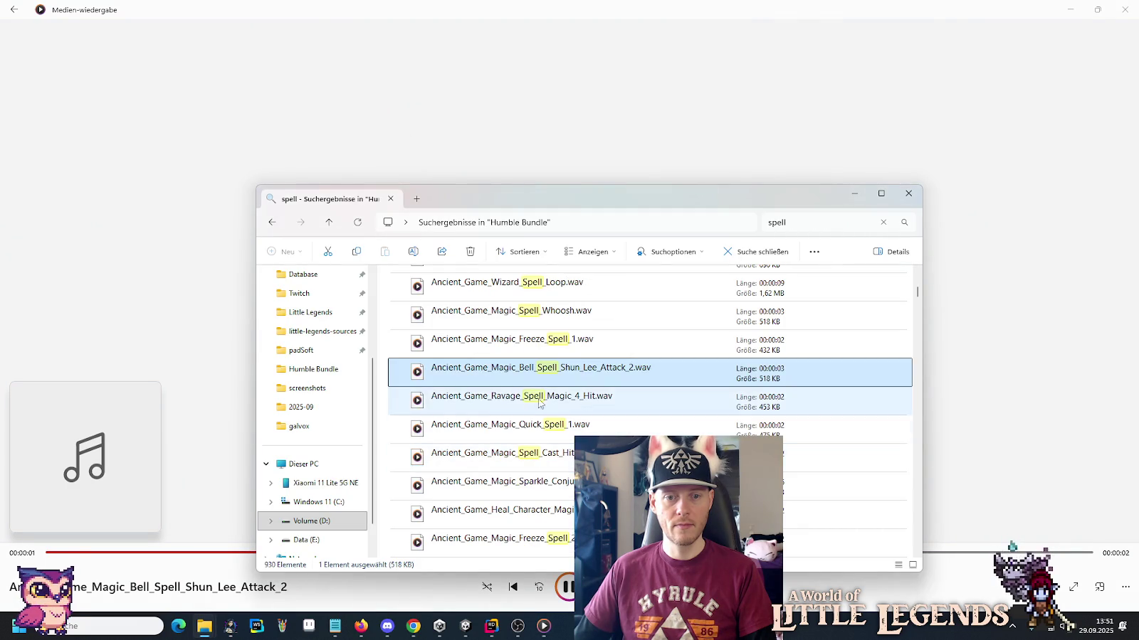
double_click(538, 396)
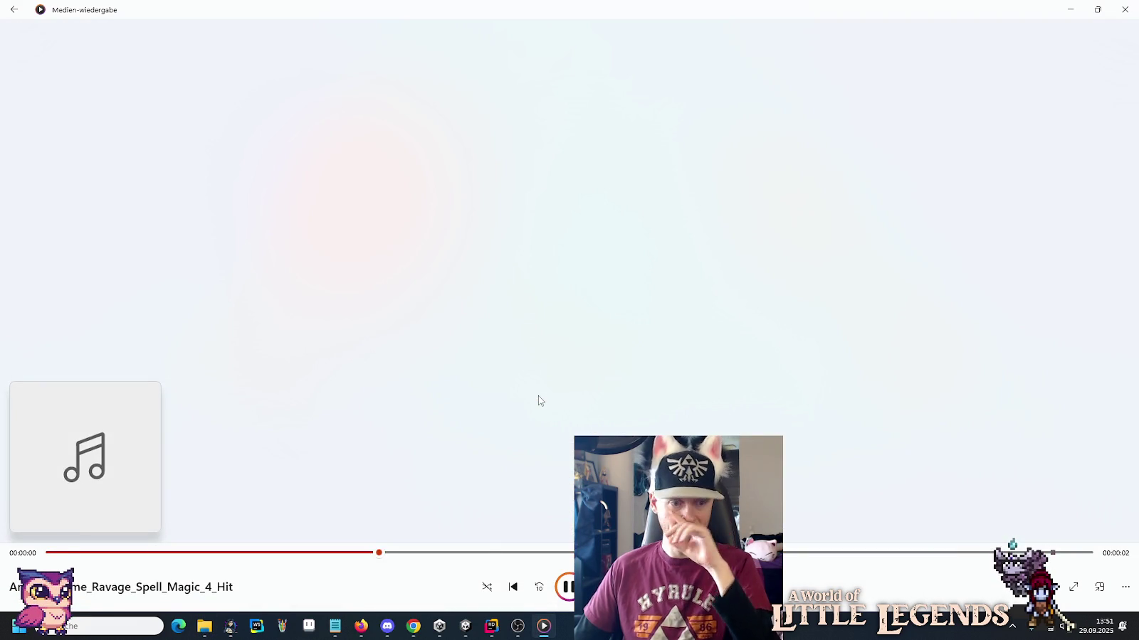
key(alt+Tab)
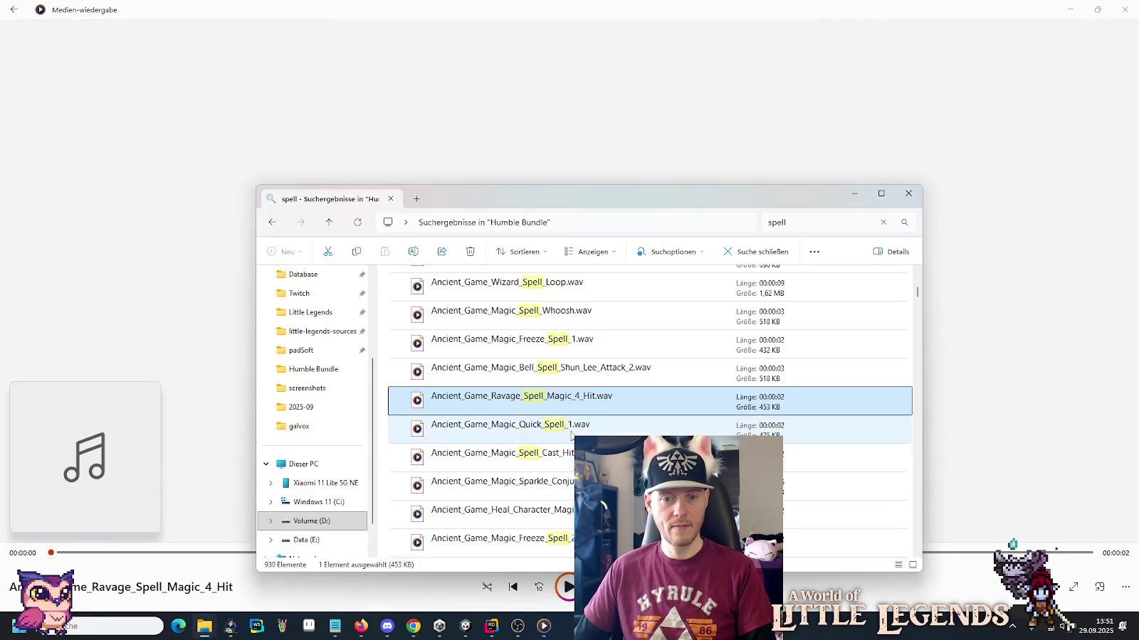
double_click(567, 426)
key(alt+Tab)
Preview Magic_Sparkle_Conjure_Spell, Heal_Character_Magic_Spell, Magic_Freeze_Spell_2, Gust_Spell_with_Bass_Cap and Dark_Magic_Whoosh_Spell.
key(Down)
key(Return)
key(alt+Tab)
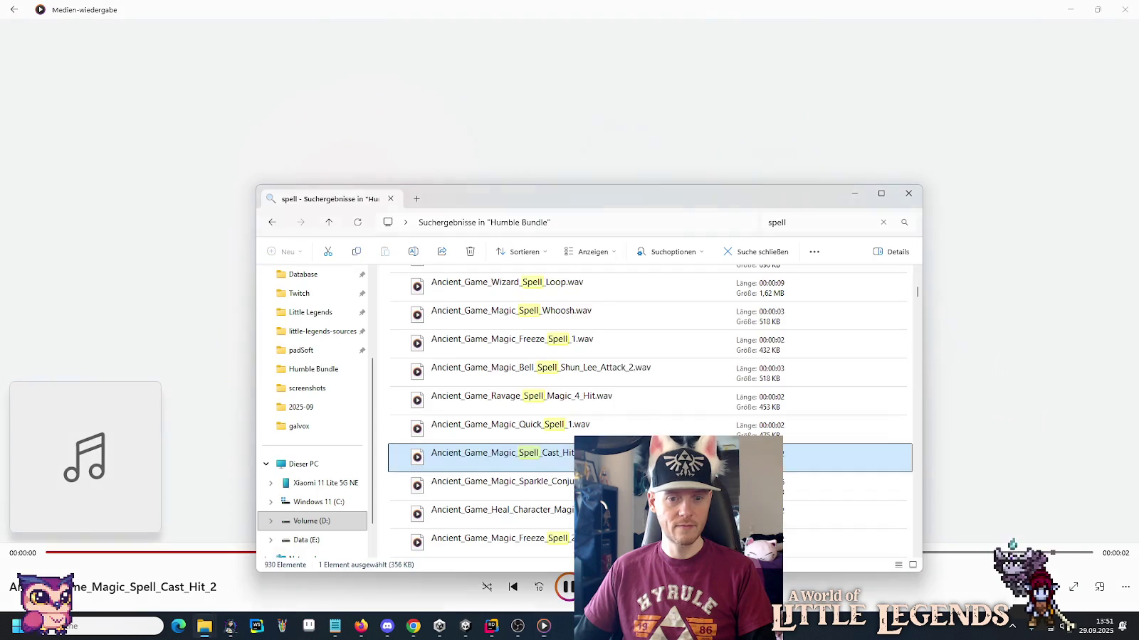
scroll(567, 396, down, 1)
double_click(566, 396)
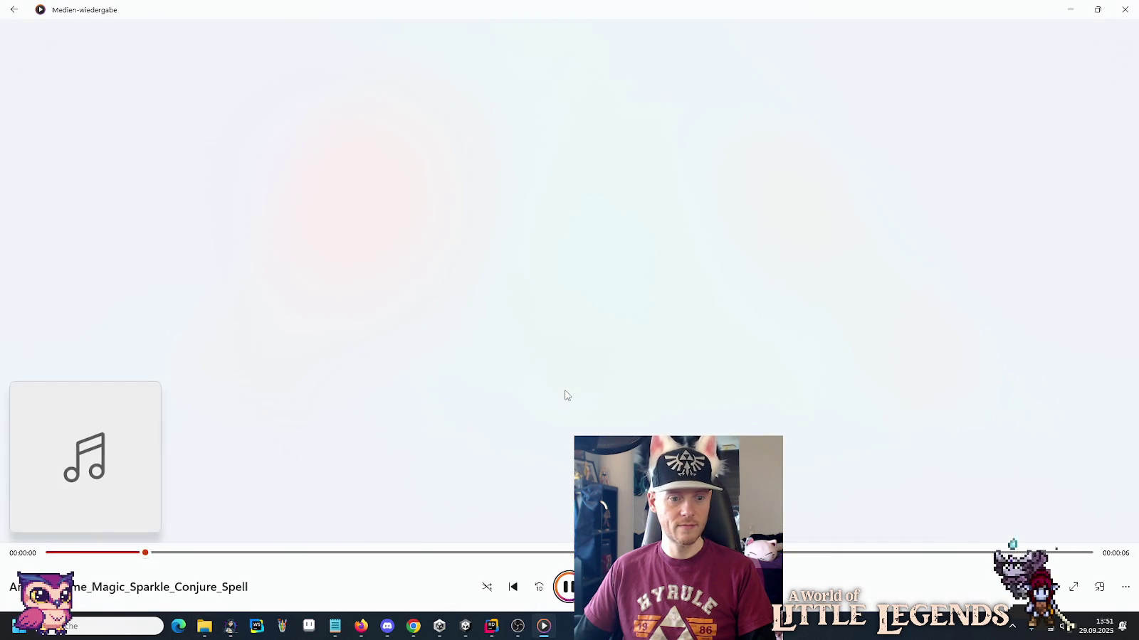
key(alt+Tab)
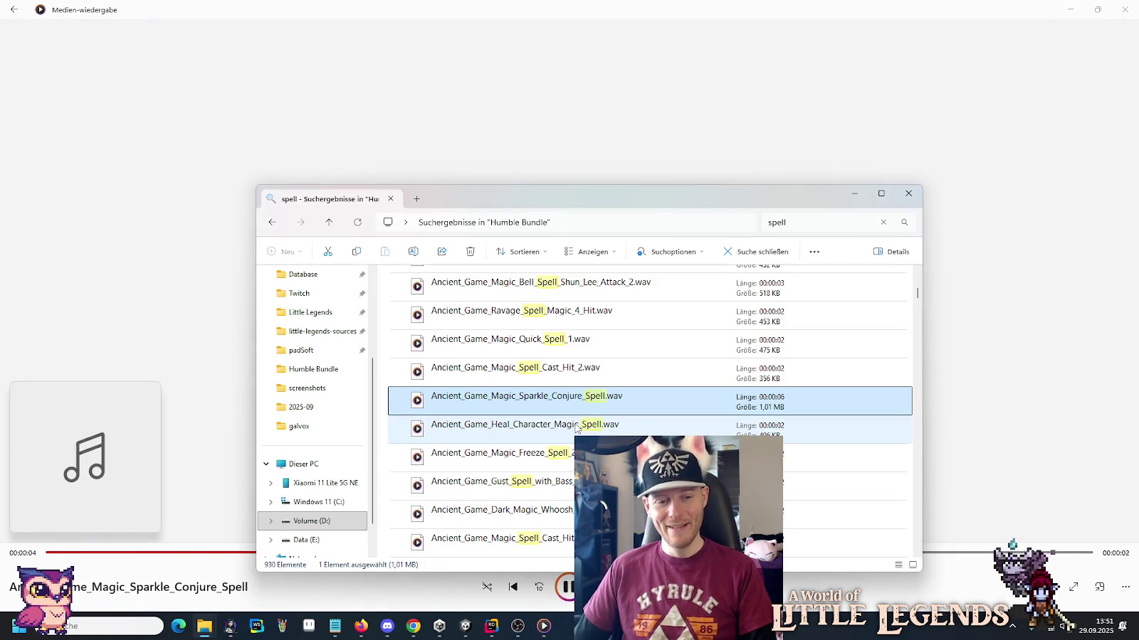
double_click(576, 427)
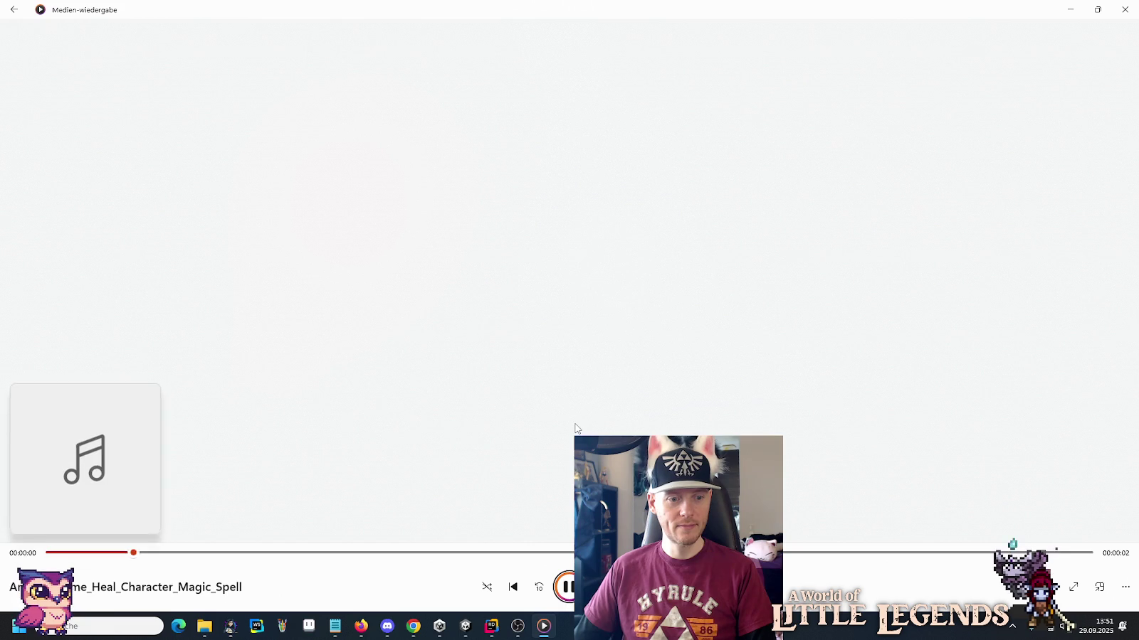
key(alt+Tab)
scroll(576, 427, down, 1)
double_click(564, 370)
key(alt+Tab)
double_click(564, 400)
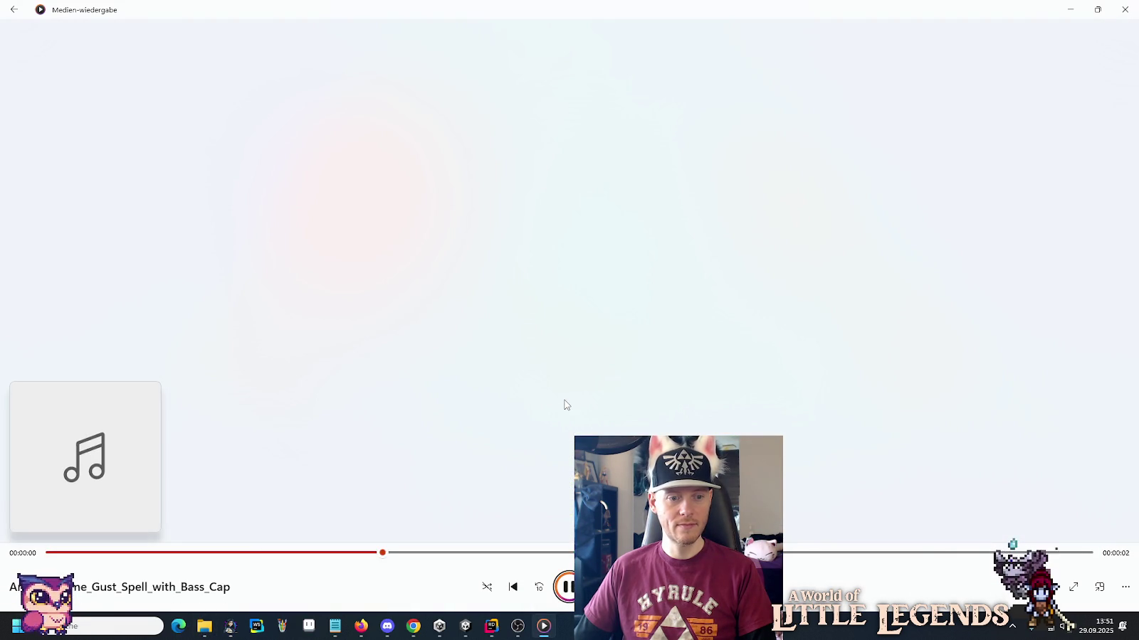
key(alt+Tab)
double_click(567, 429)
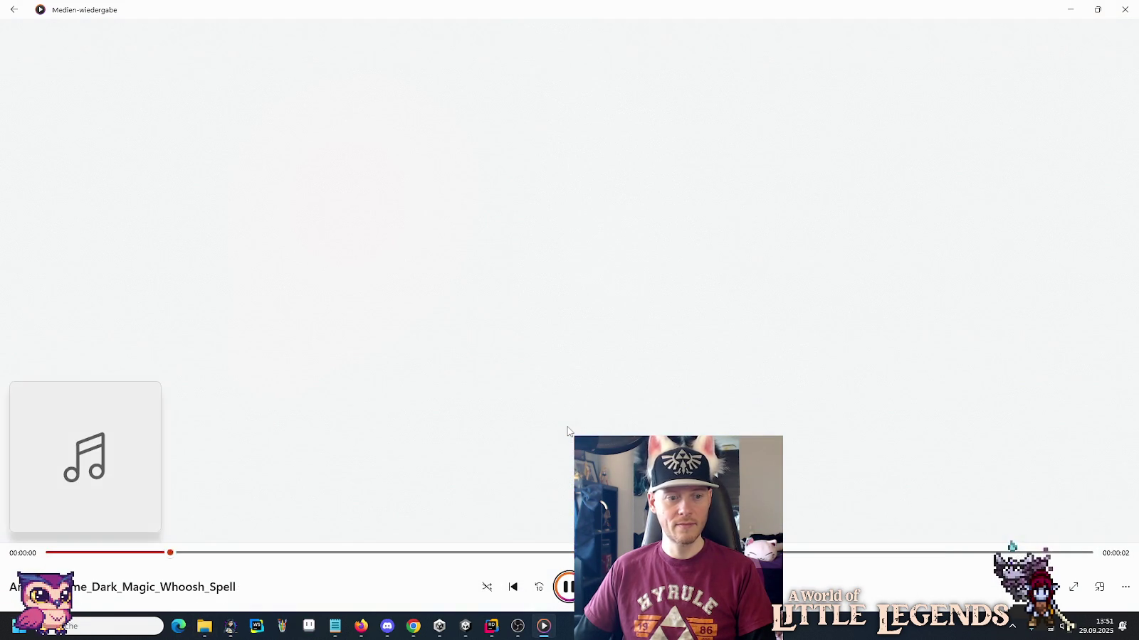
key(alt+Tab)
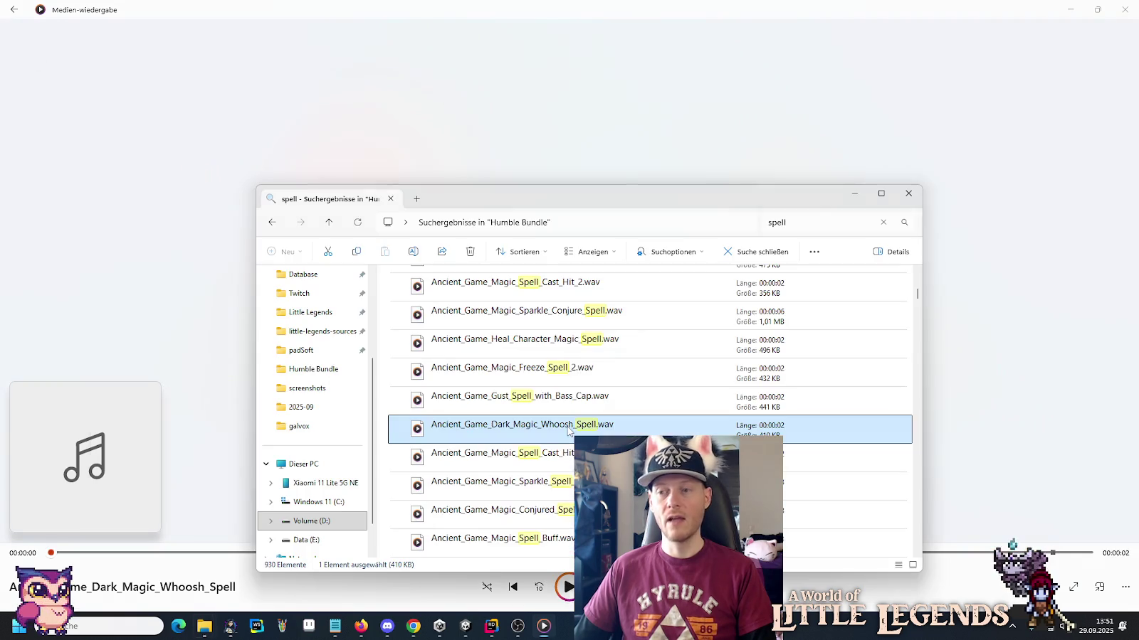
Preview Magic_Spell_Cast_Hit_1, Magic_Sparkle_Spell_Quick and Magic_Conjured_Spell_Hit_2.
scroll(538, 361, down, 1)
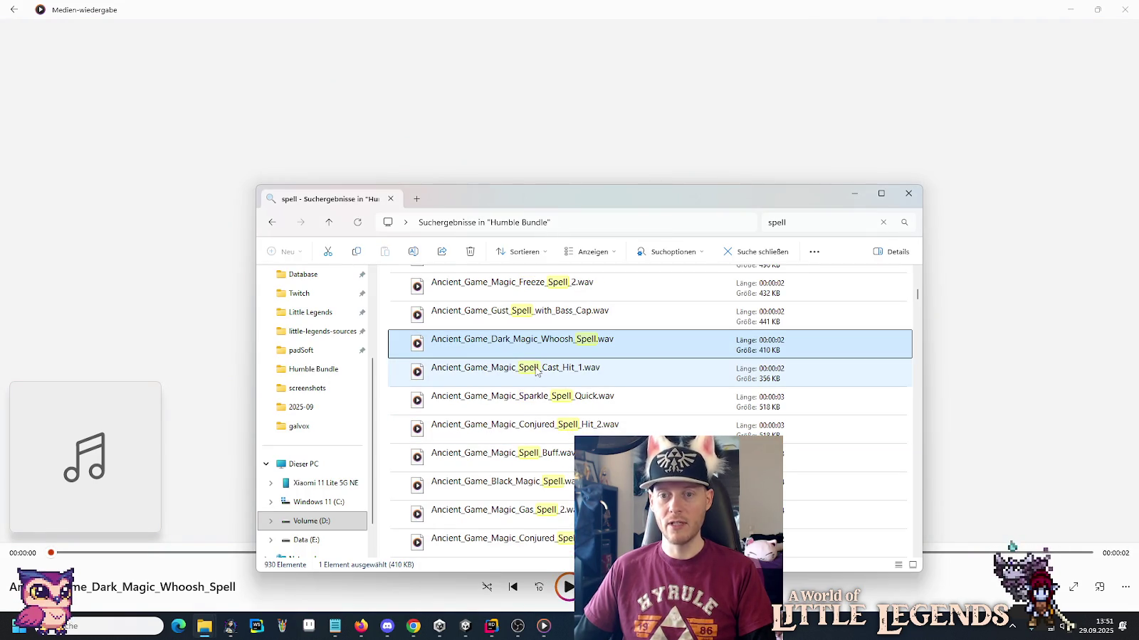
double_click(537, 371)
key(alt+Tab)
double_click(576, 400)
key(alt+Tab)
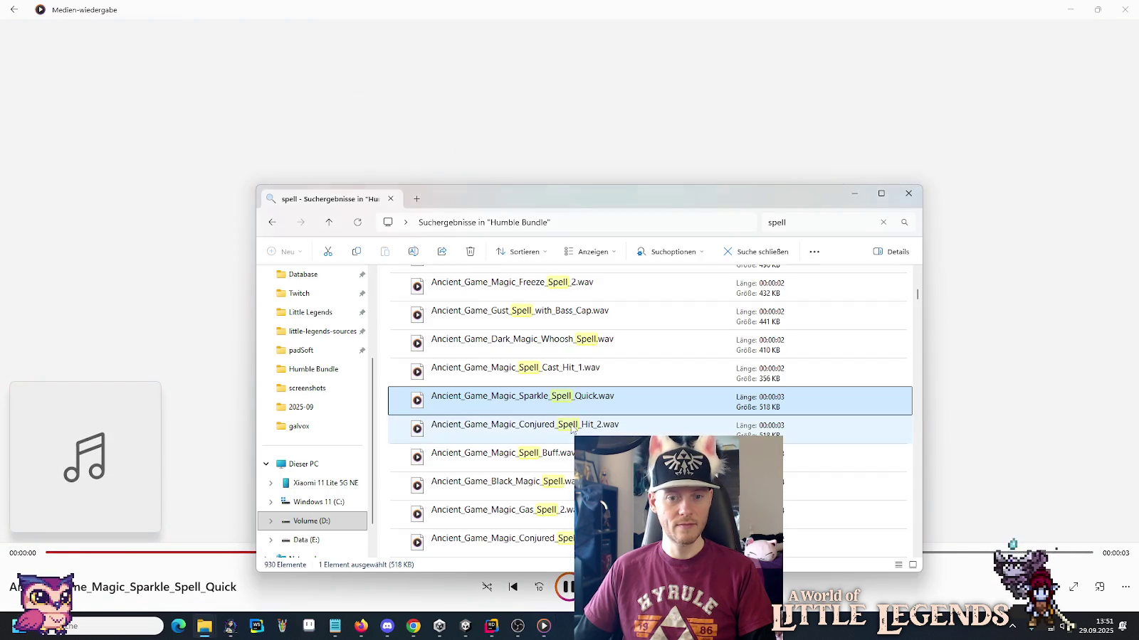
double_click(573, 426)
key(alt+Tab)
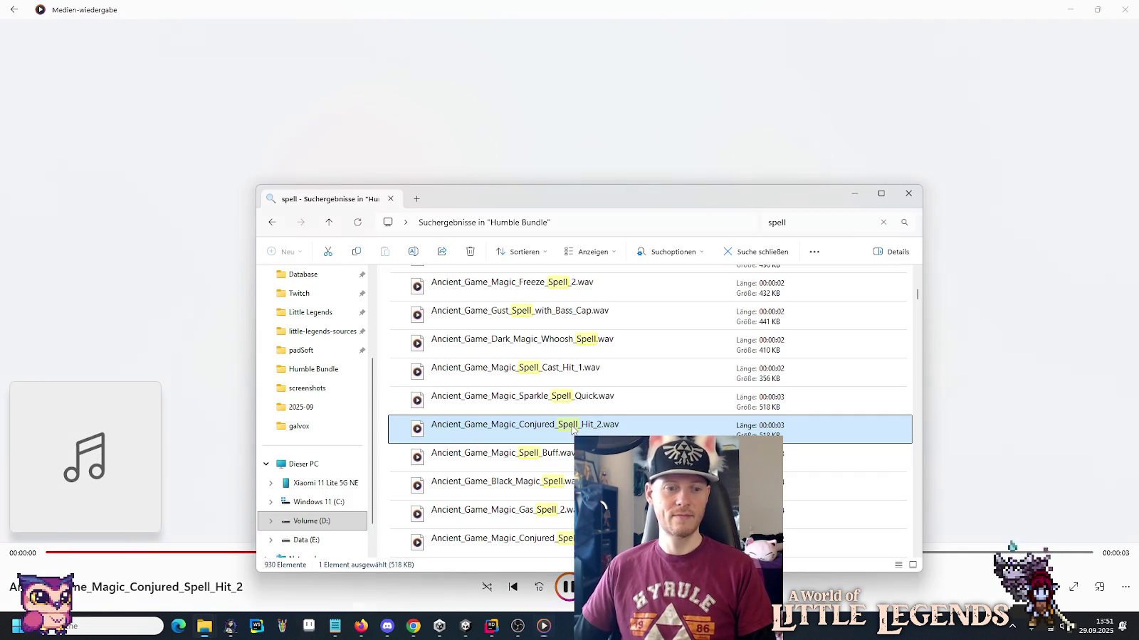
Step through and play Magic_Spell_Buff, Black_Magic_Spell, Magic_Gas_Spell_2 and Conjured_Spell_Hit_3.
key(Down)
key(alt+Tab)
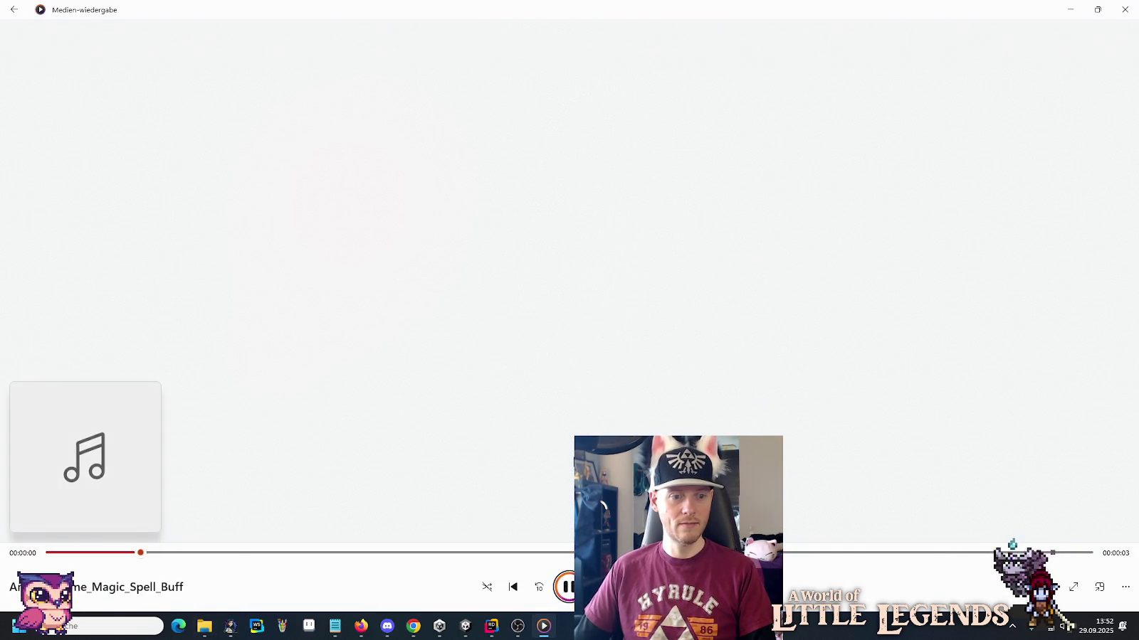
key(alt+Tab)
key(Return)
key(alt+Tab)
key(Down)
key(Return)
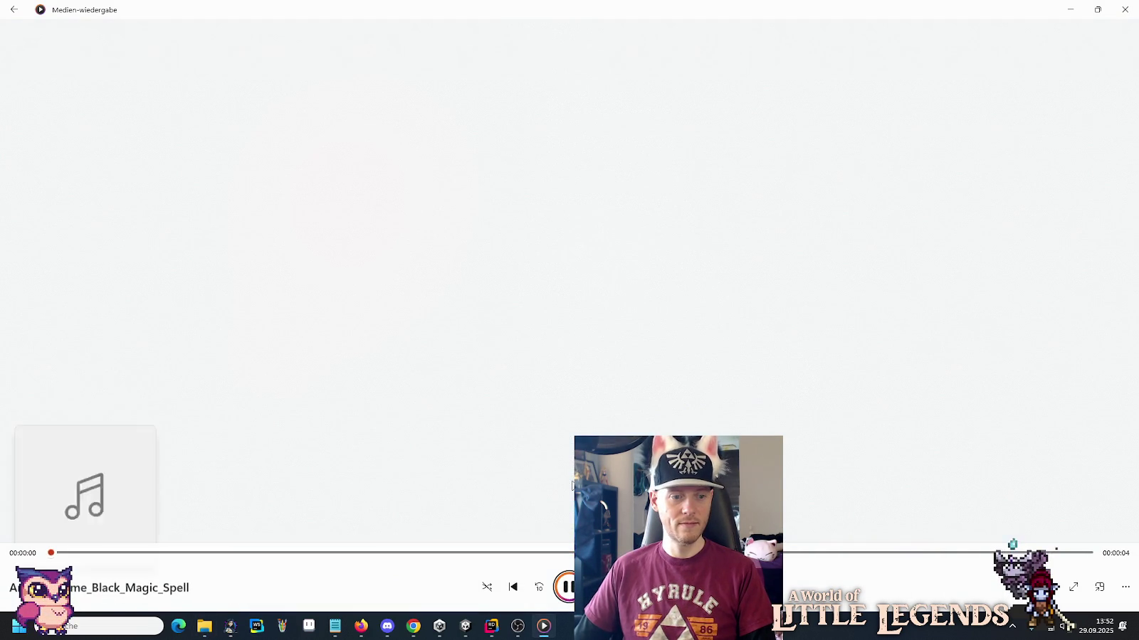
key(alt+Tab)
key(Down)
key(Return)
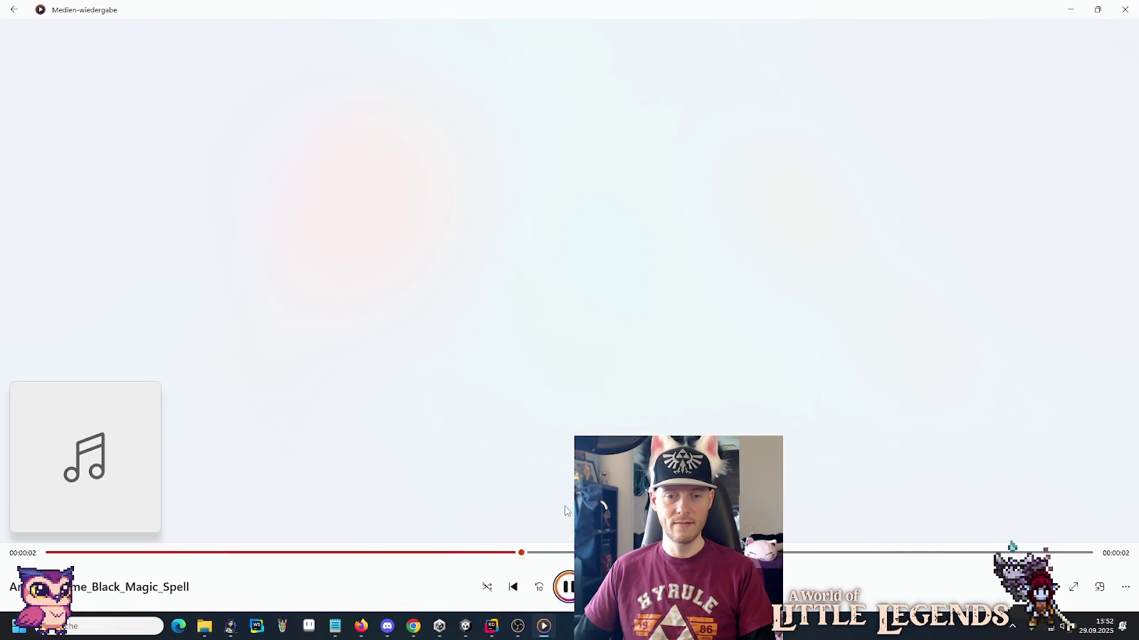
key(alt+Tab)
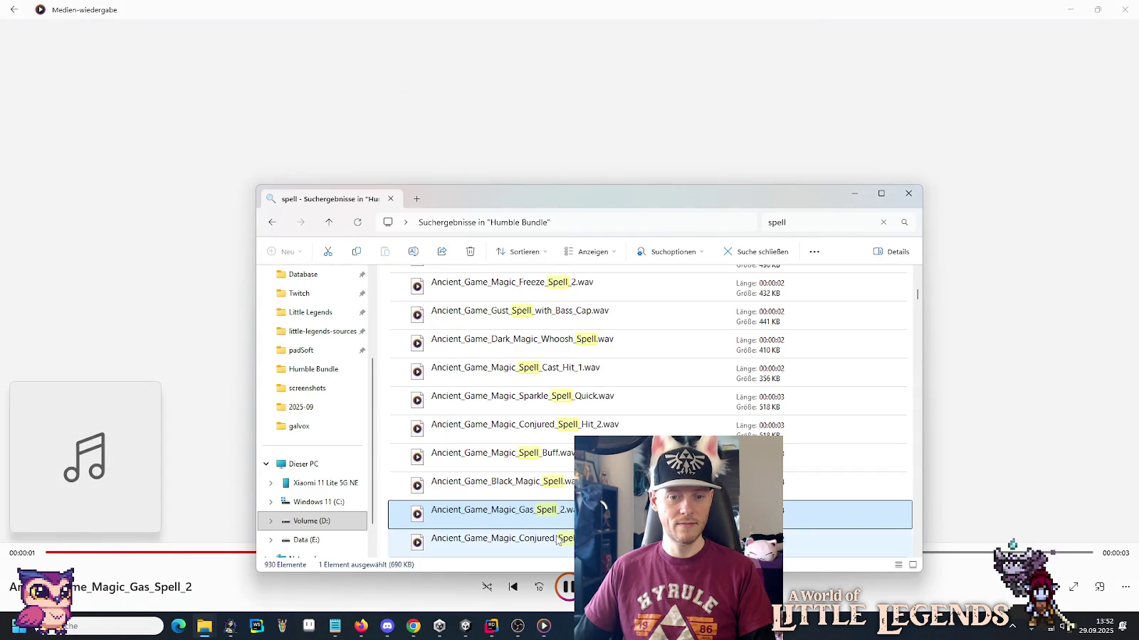
key(Down)
key(Return)
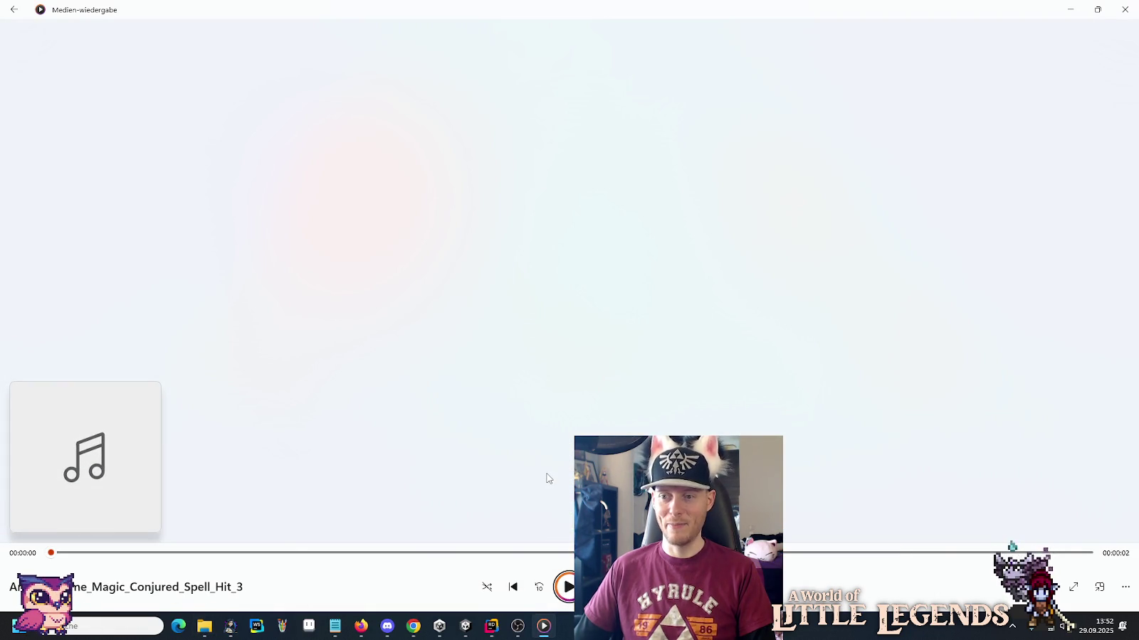
key(alt+Tab)
Preview Enchant_Buff_Confuse_Spell_1 and 2, Conjured_Spell_Hit_1 and Spell_Whoosh_2_Metal, replaying some.
scroll(529, 403, down, 3)
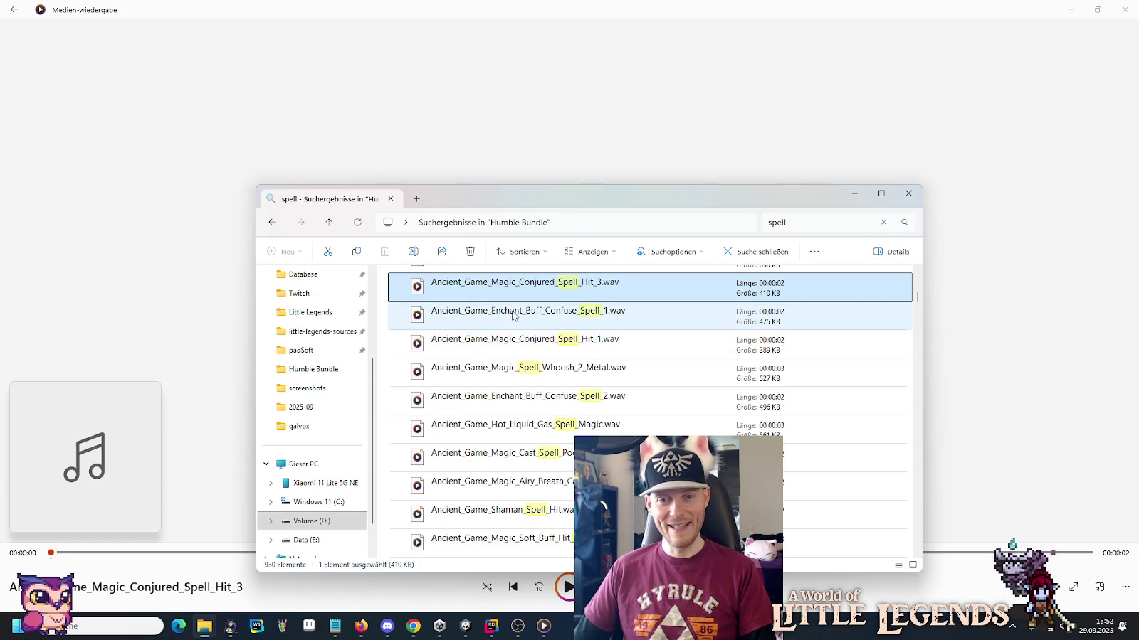
double_click(512, 320)
key(alt+Tab)
double_click(542, 346)
key(alt+Tab)
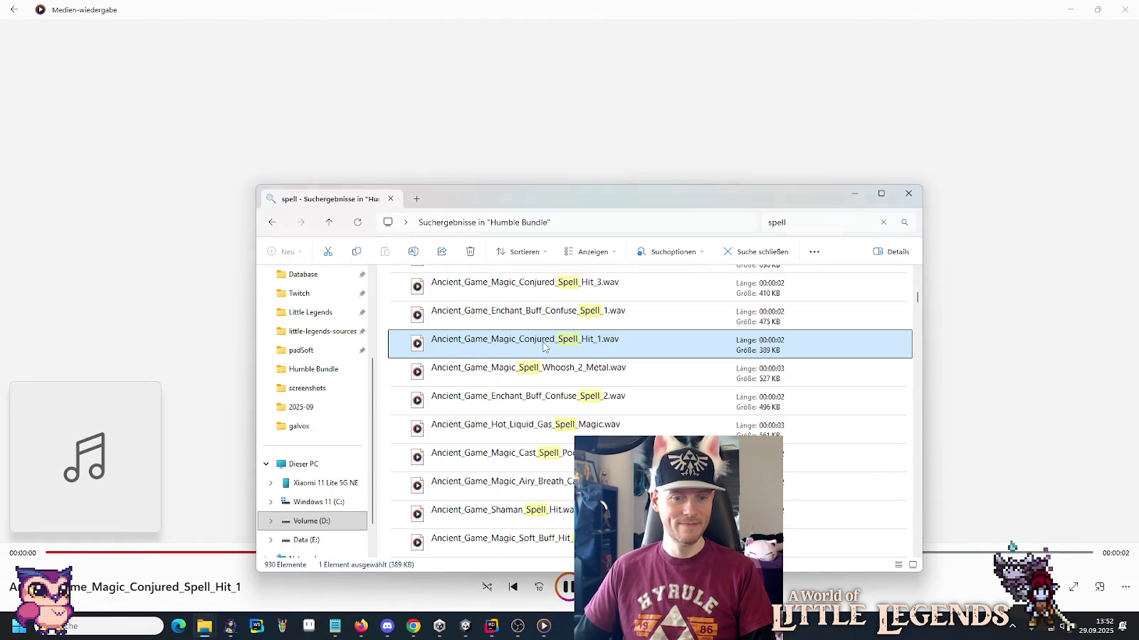
double_click(542, 347)
key(alt+Tab)
double_click(572, 373)
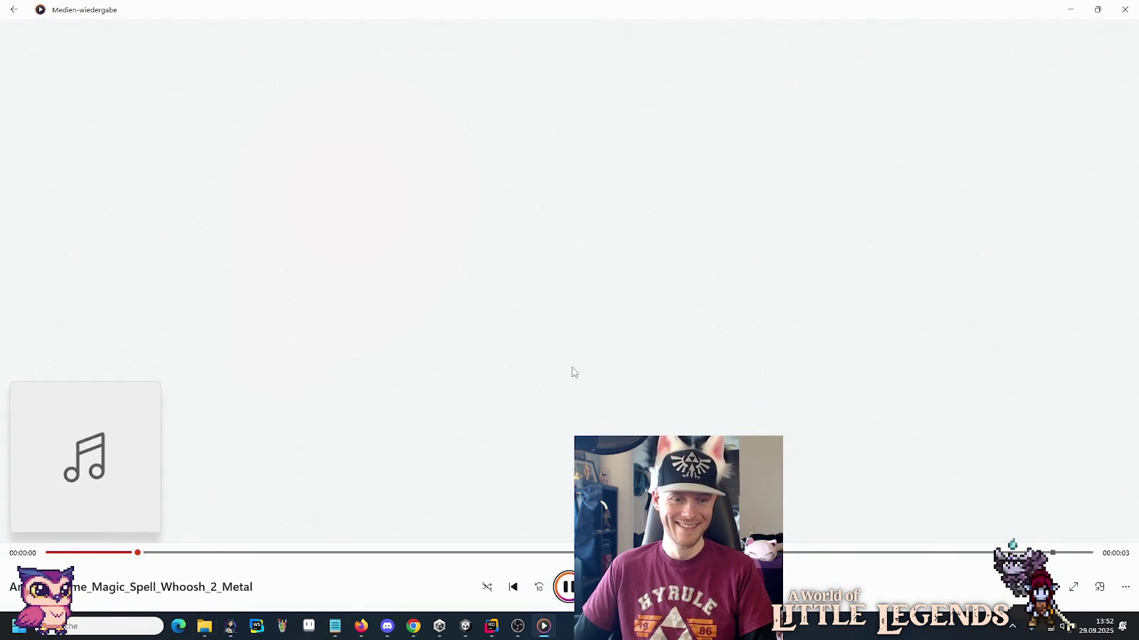
key(alt+Tab)
double_click(589, 393)
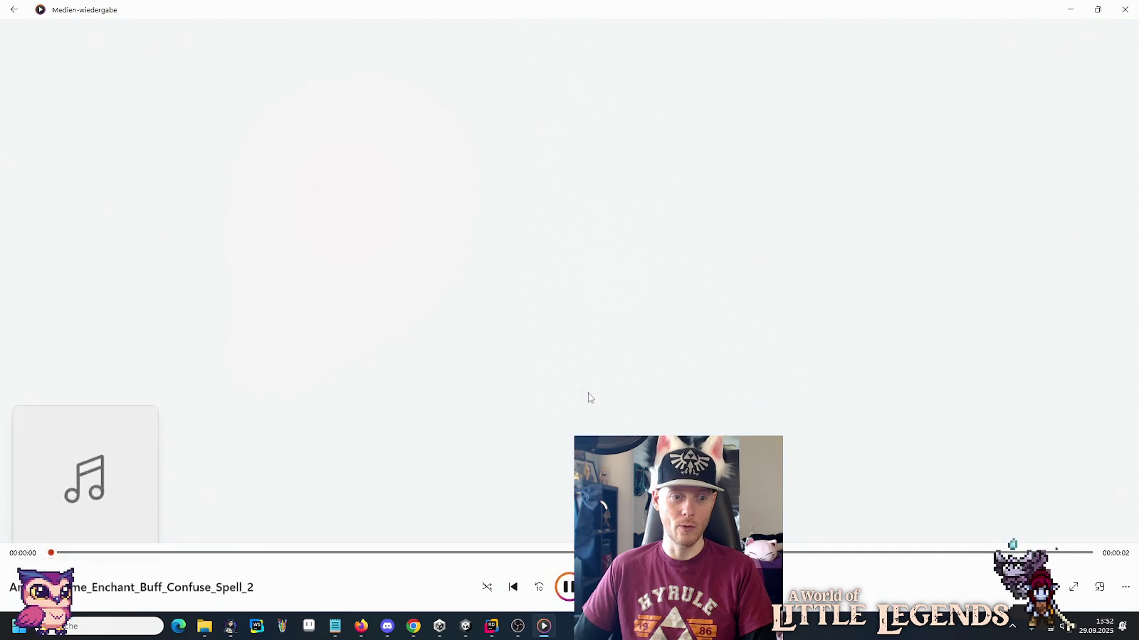
key(alt+Tab)
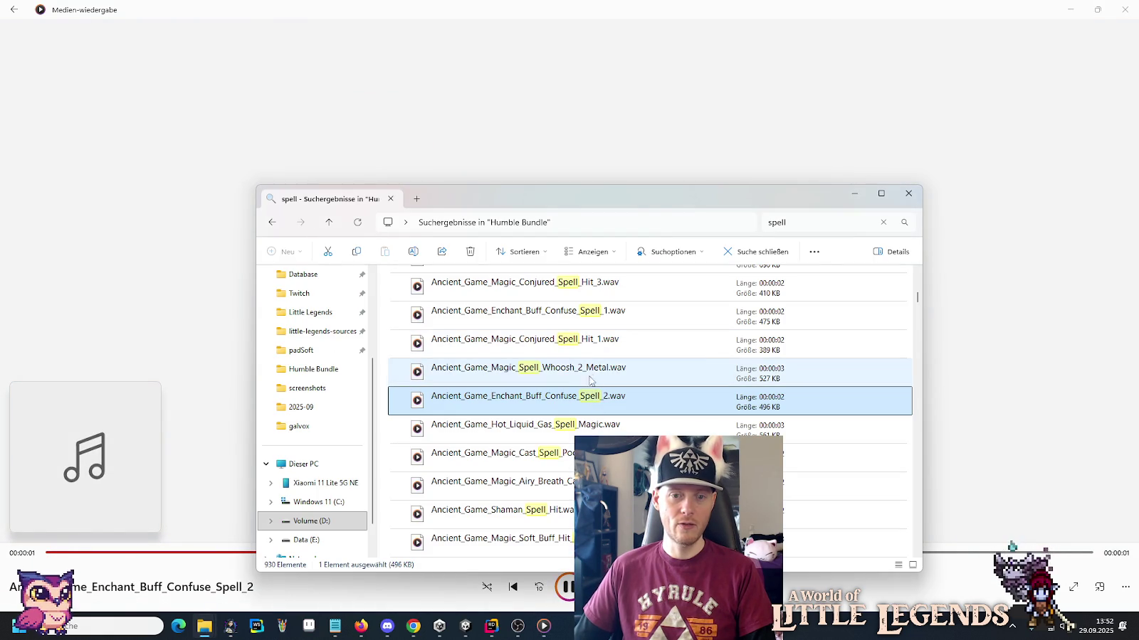
double_click(588, 372)
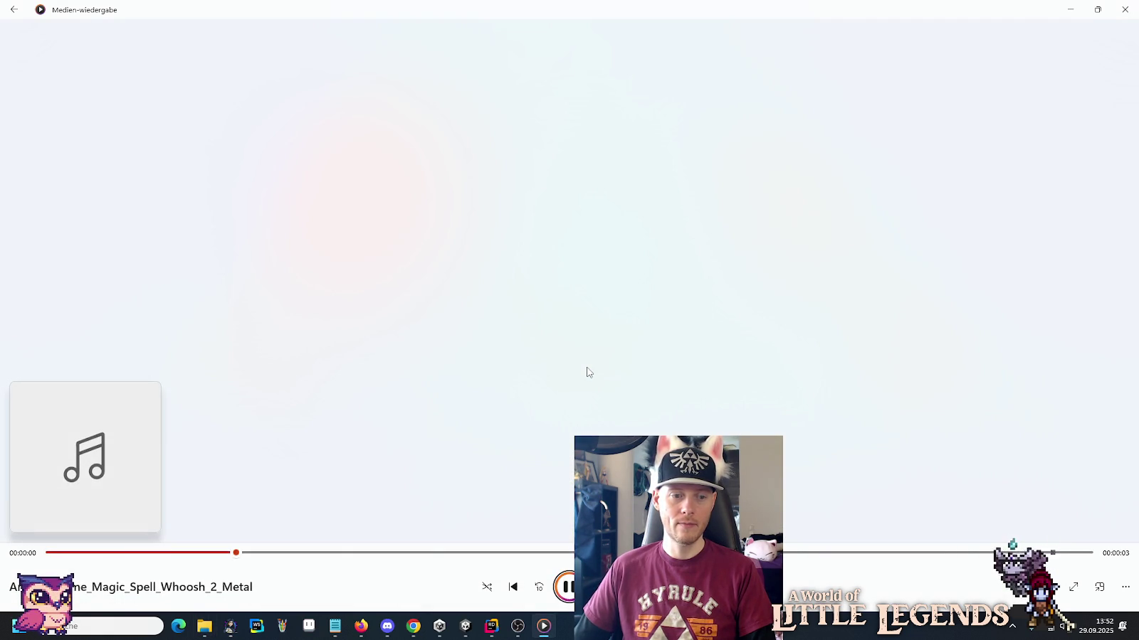
key(alt+Tab)
Preview Hot_Liquid_Gas_Spell_Magic twice, Magic_Cast_Spell_Poof_1, Airy_Breath_Cast_Spell and Shaman_Spell_Hit.
double_click(597, 424)
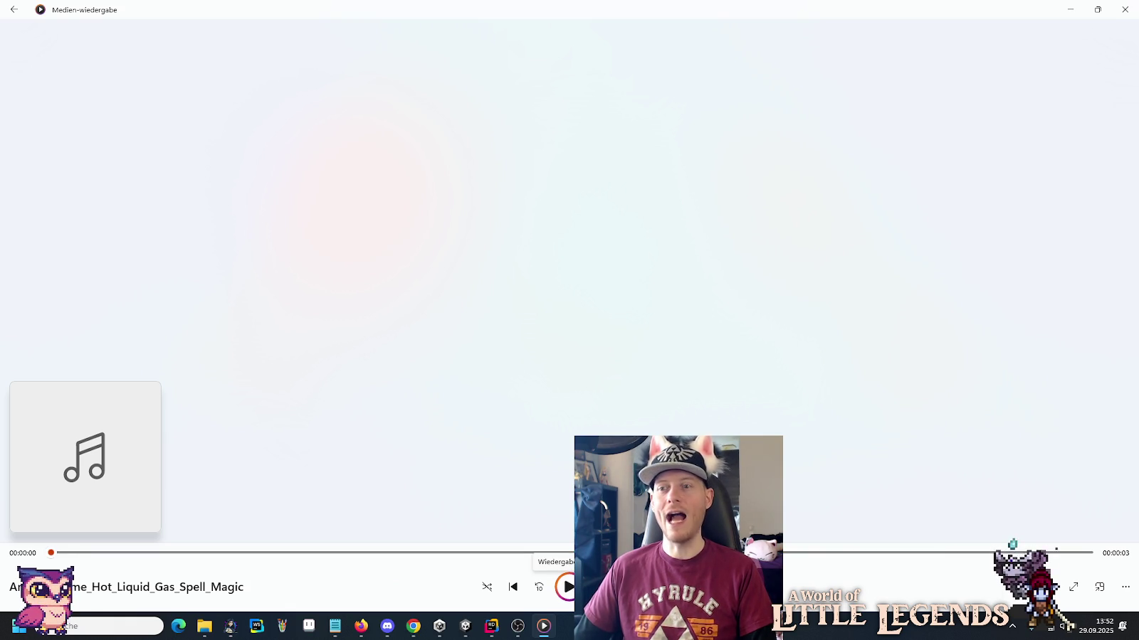
click(567, 587)
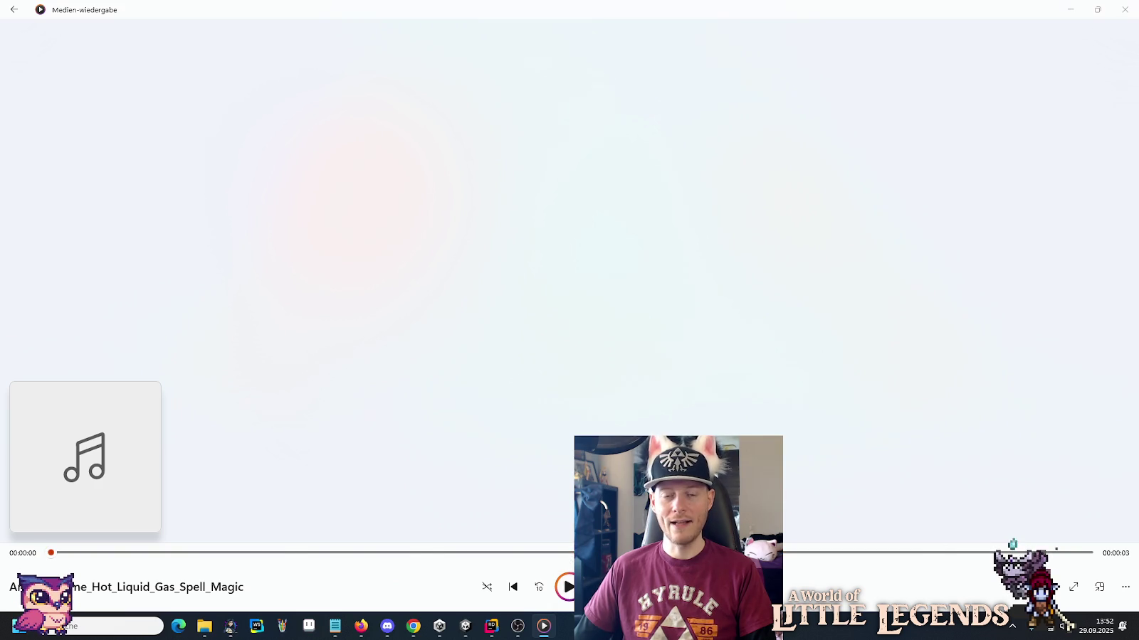
key(alt+Tab)
click(544, 456)
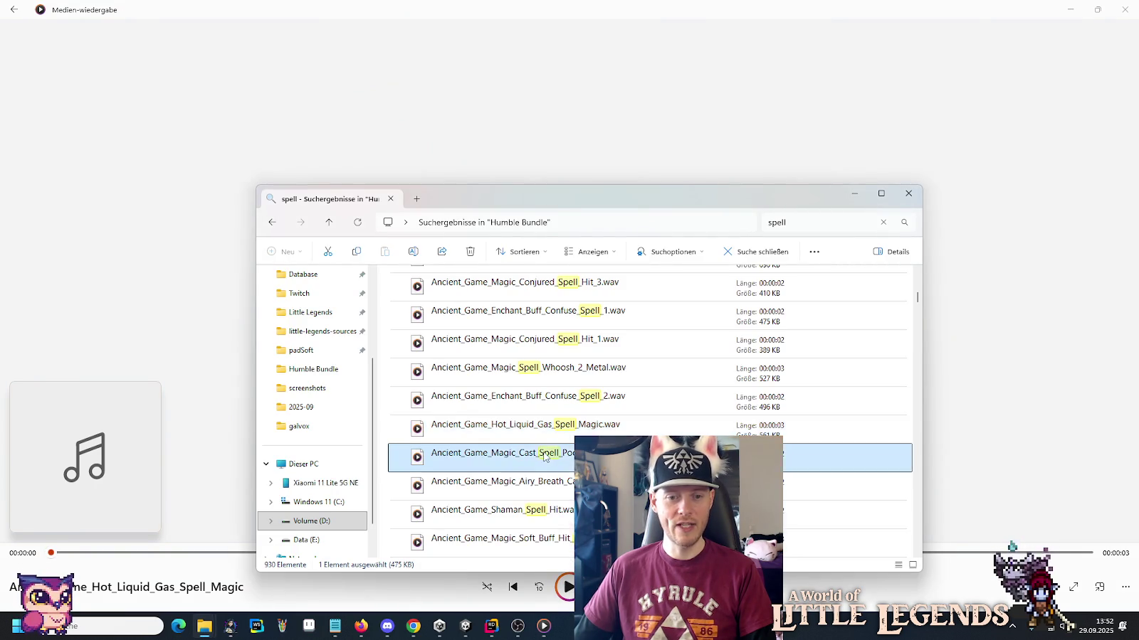
double_click(544, 456)
key(alt+Tab)
double_click(547, 484)
key(alt+Tab)
double_click(537, 517)
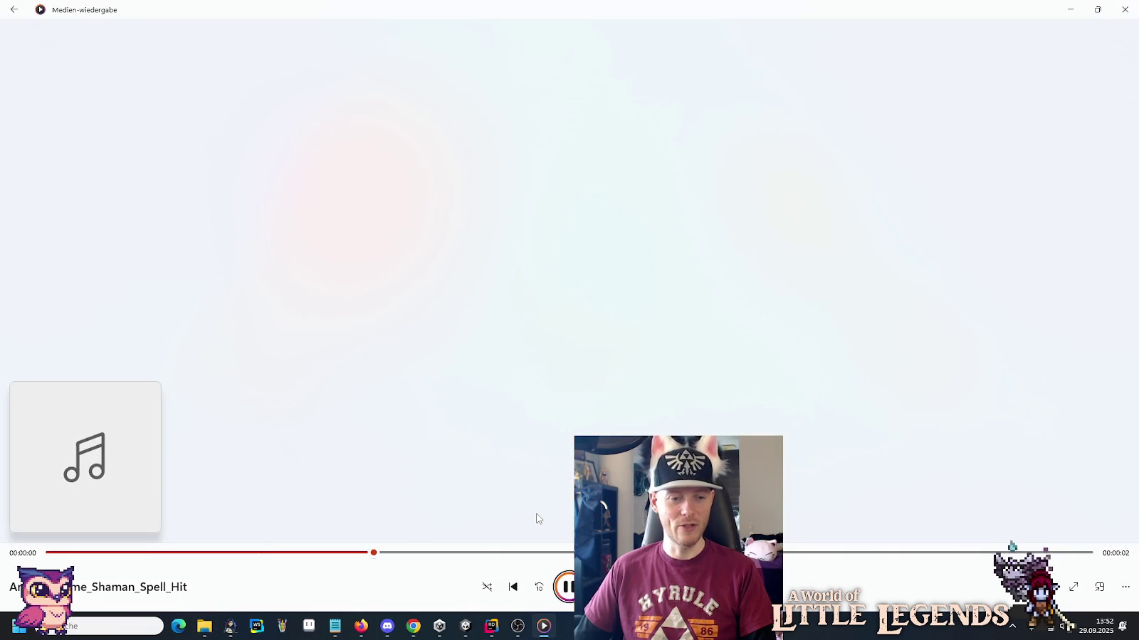
key(alt+Tab)
scroll(555, 320, down, 3)
click(555, 288)
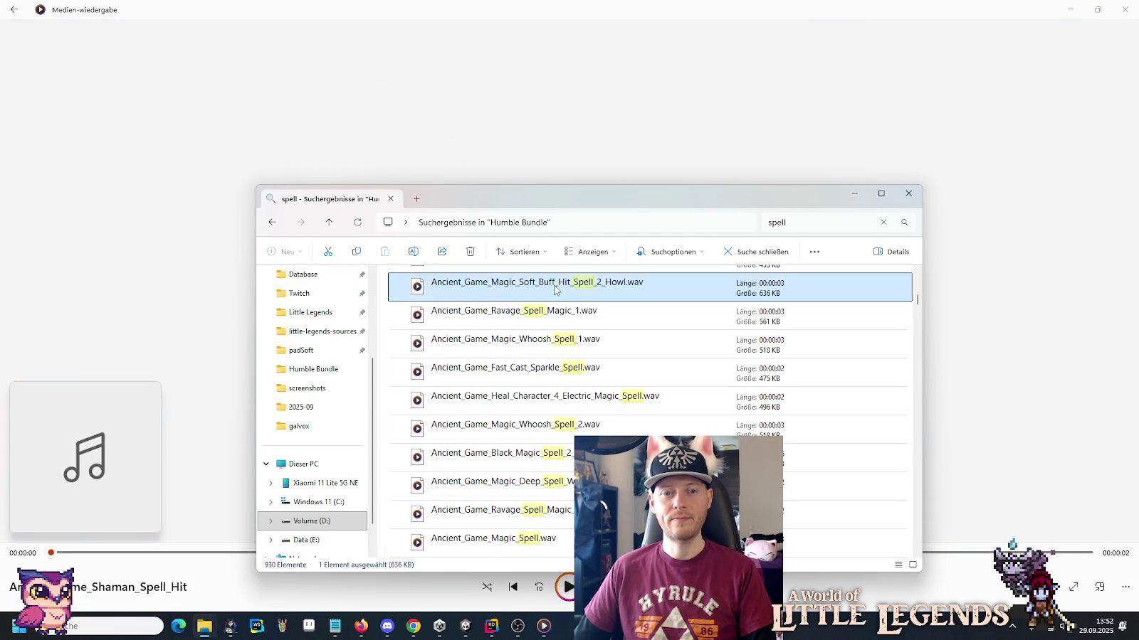
Preview Soft_Buff_Hit_Spell_2_Howl, Ravage_Spell_Magic_1, Magic_Whoosh_Spell_1 and Fast_Cast_Sparkle_Spell.
double_click(555, 289)
key(alt+Tab)
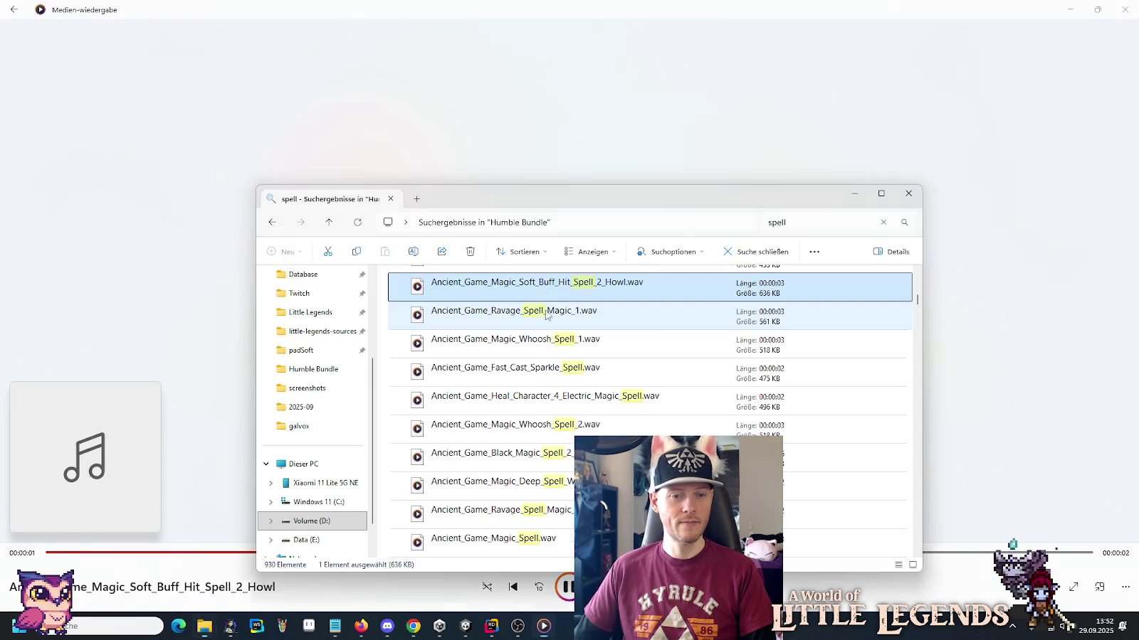
key(Down)
key(Return)
key(alt+Tab)
key(Down)
key(Return)
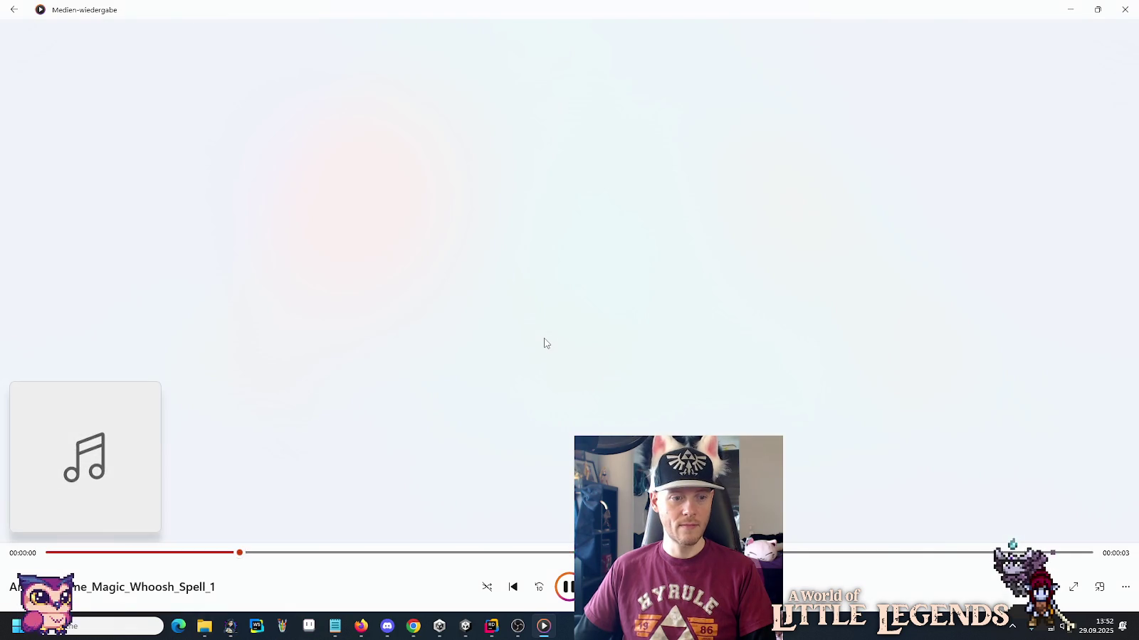
key(alt+Tab)
key(Down)
key(Return)
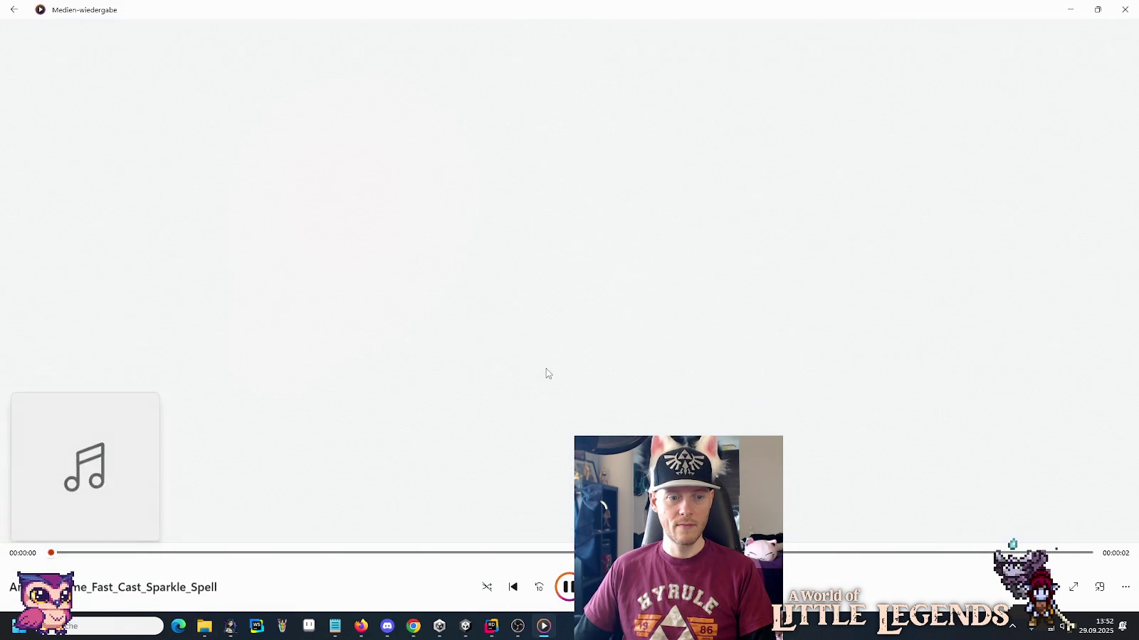
key(alt+Tab)
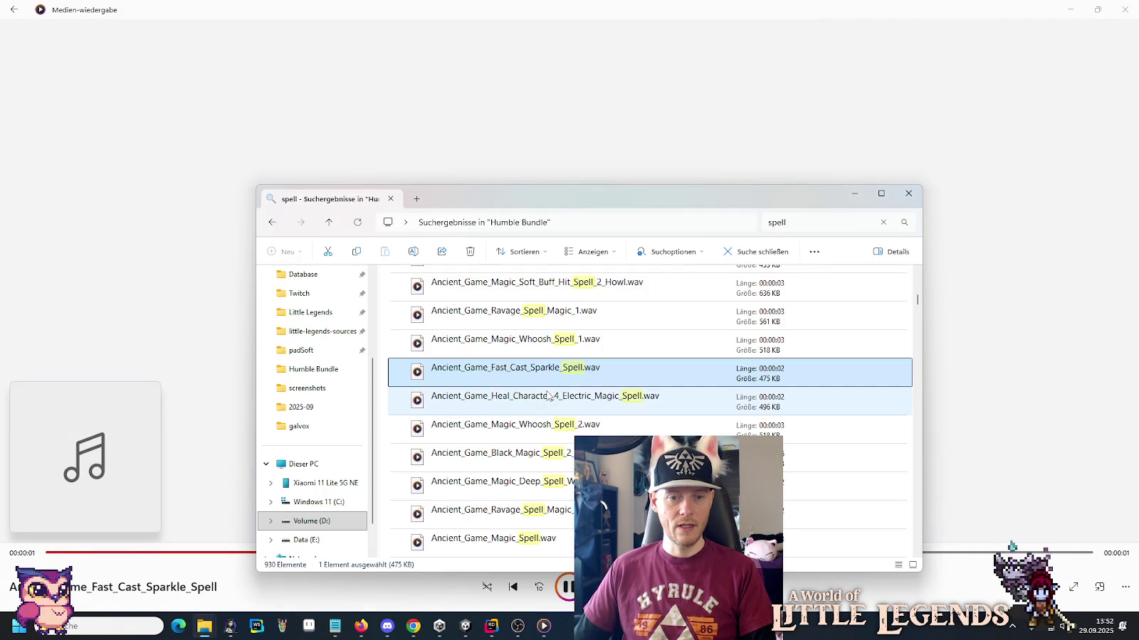
Scroll down the results and select Wind_Spell_03.wav.reapeaks.
scroll(549, 396, down, 10)
scroll(549, 397, down, 5)
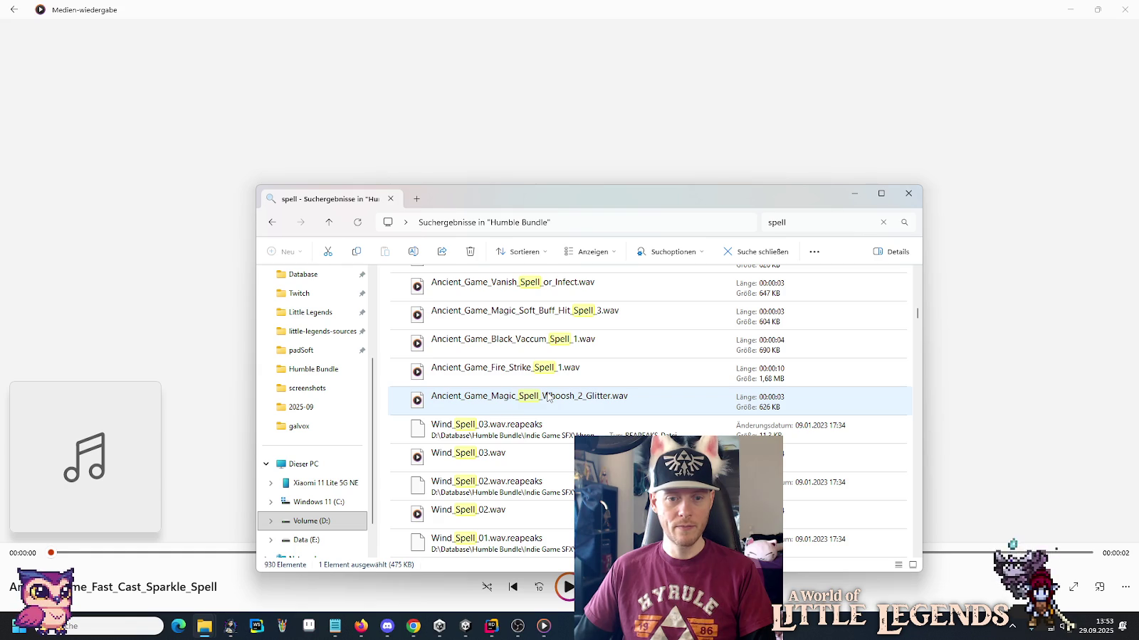
click(535, 437)
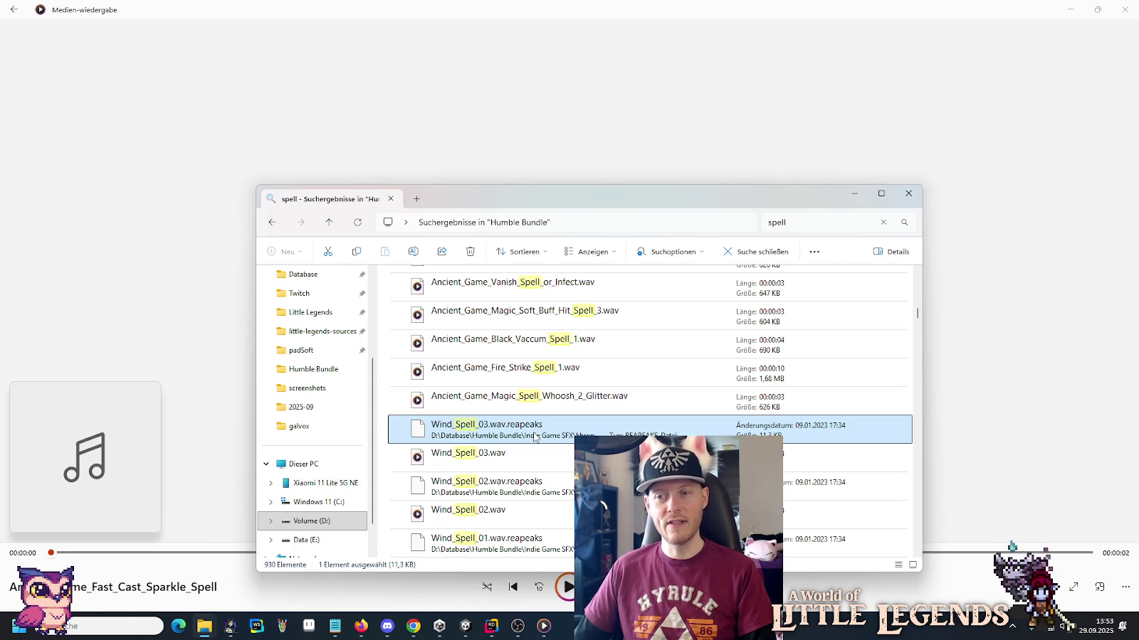
Open a new Explorer window at Humble Bundle and search it for '*'.
right_click(214, 626)
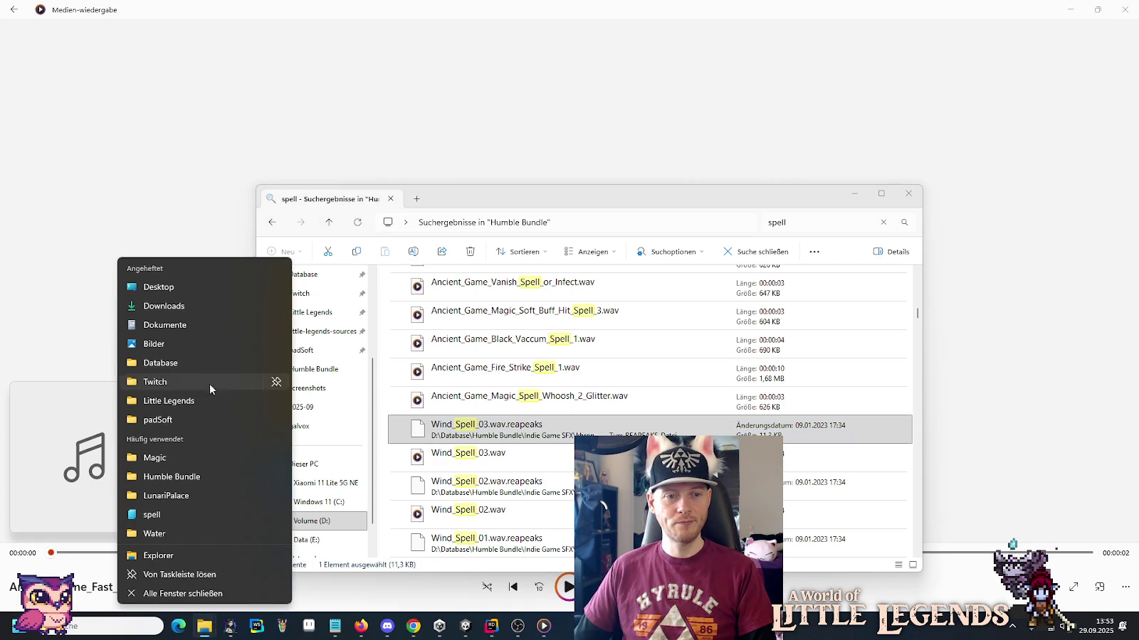
click(202, 364)
double_click(463, 359)
click(823, 240)
text(*)
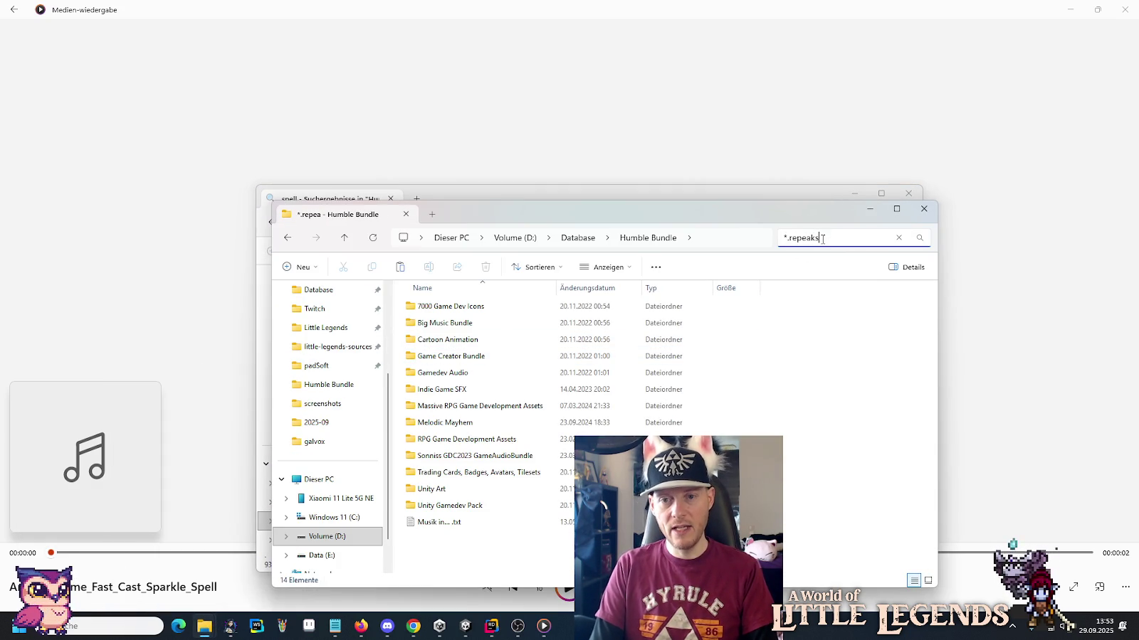
key(Return)
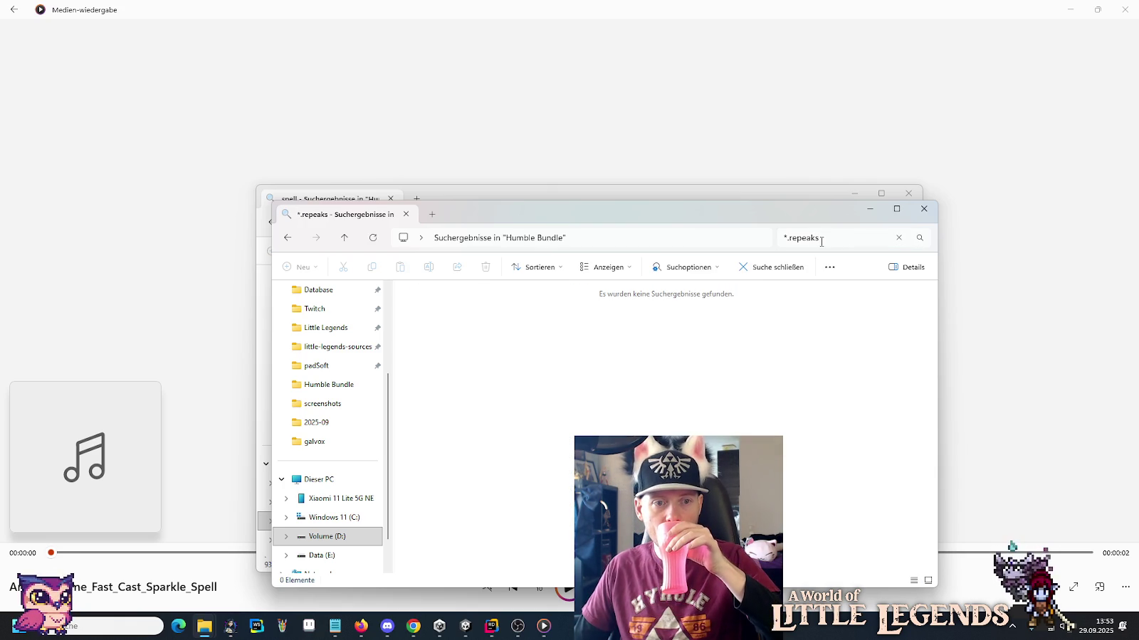
Refine the Humble Bundle search to list the .reapeaks peak files.
click(774, 193)
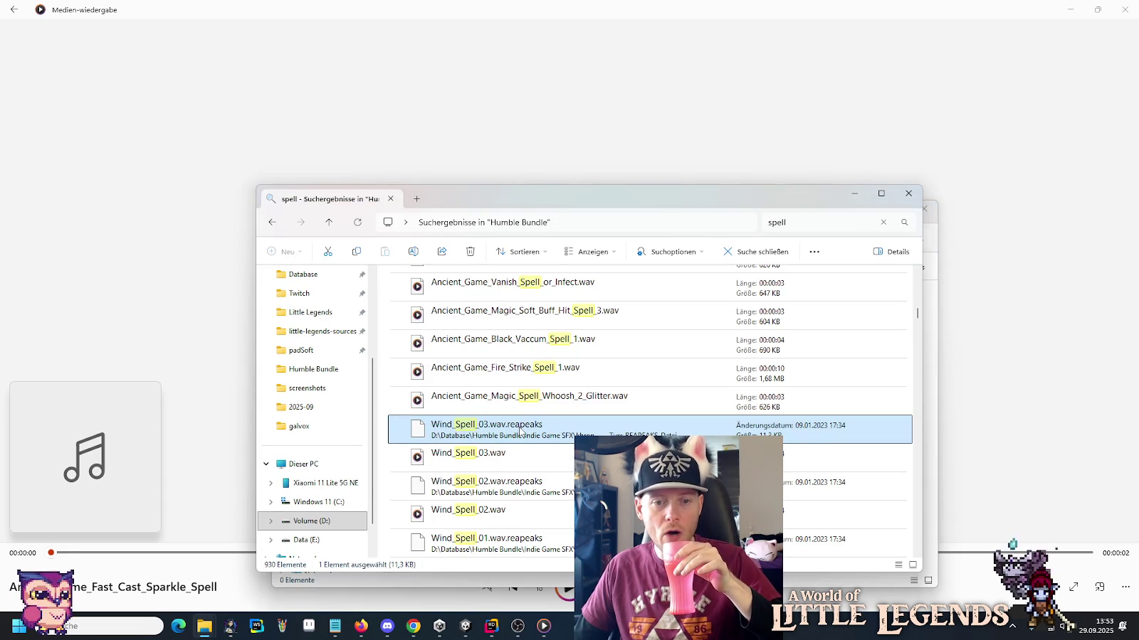
click(937, 249)
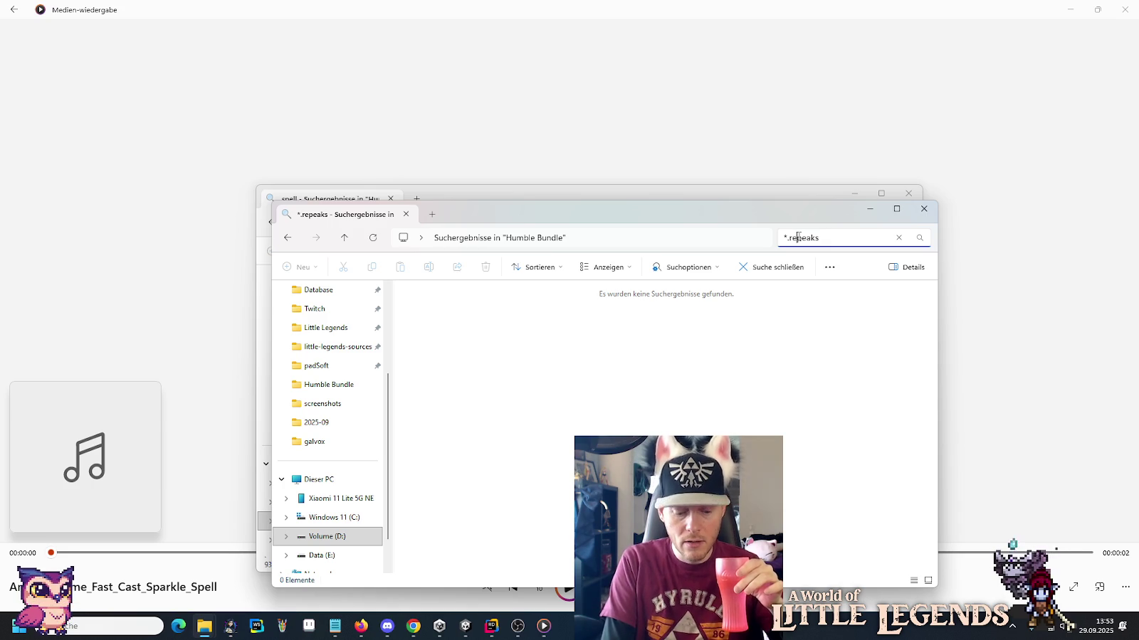
text(a)
key(Return)
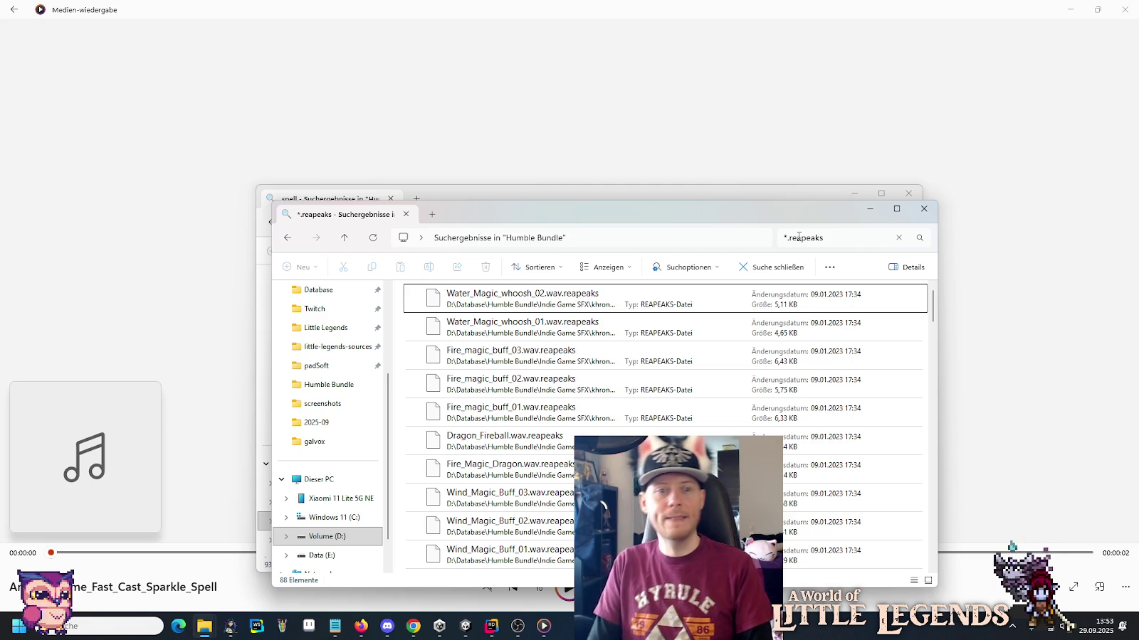
Select all 88 .reapeaks results, delete them, dismiss the Recycle Bin prompt, and return to the spell results.
drag(933, 302, 933, 546)
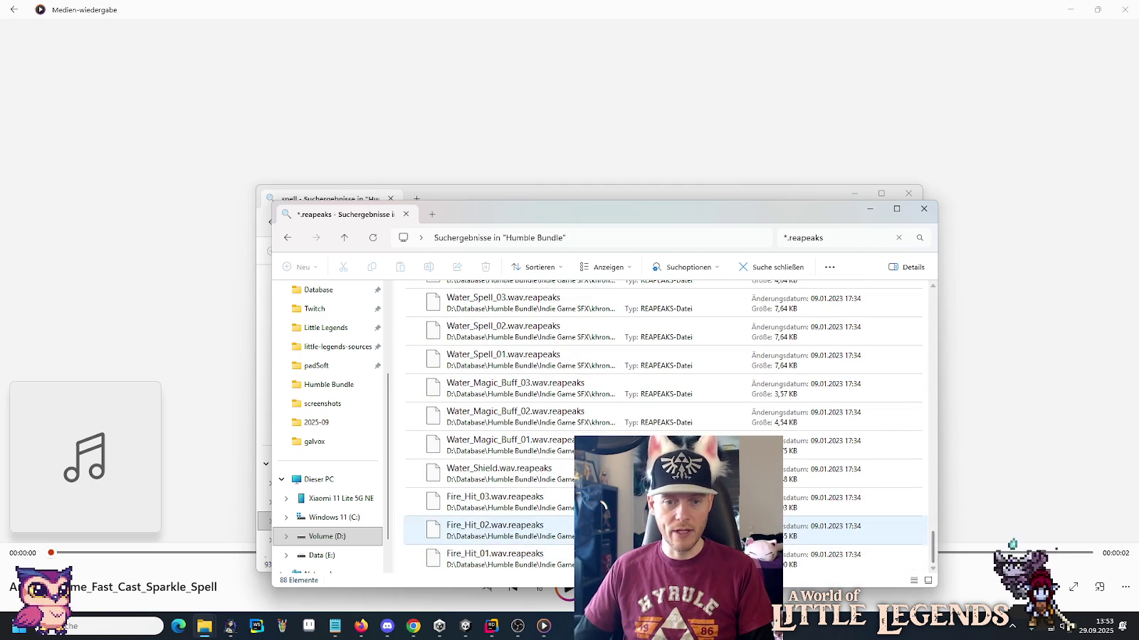
key(ctrl+a)
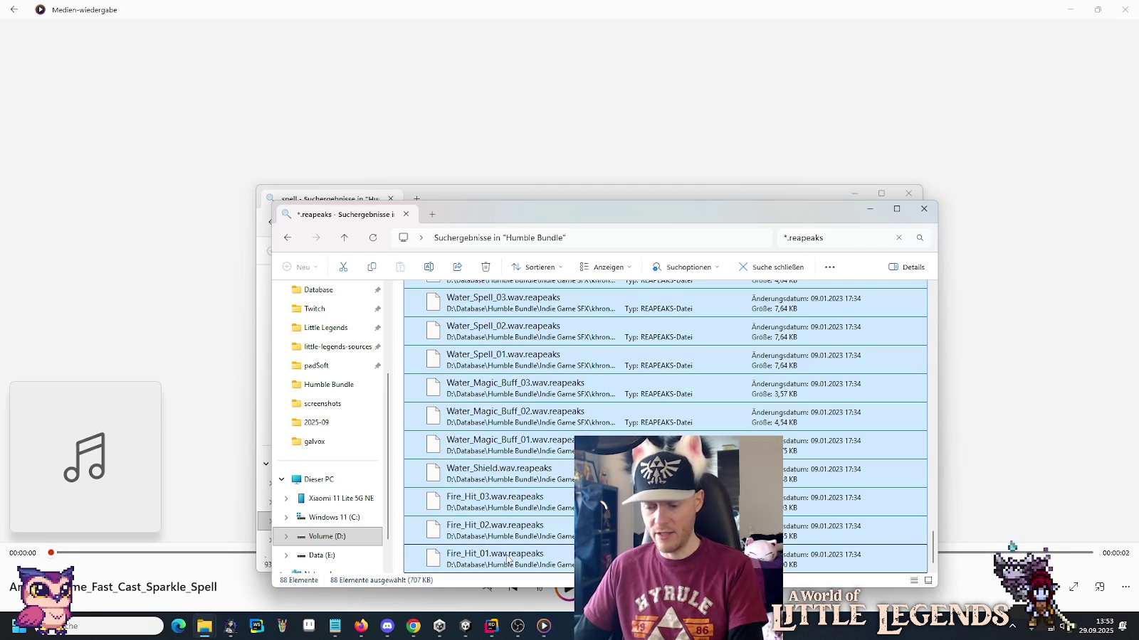
key(Delete)
key(Return)
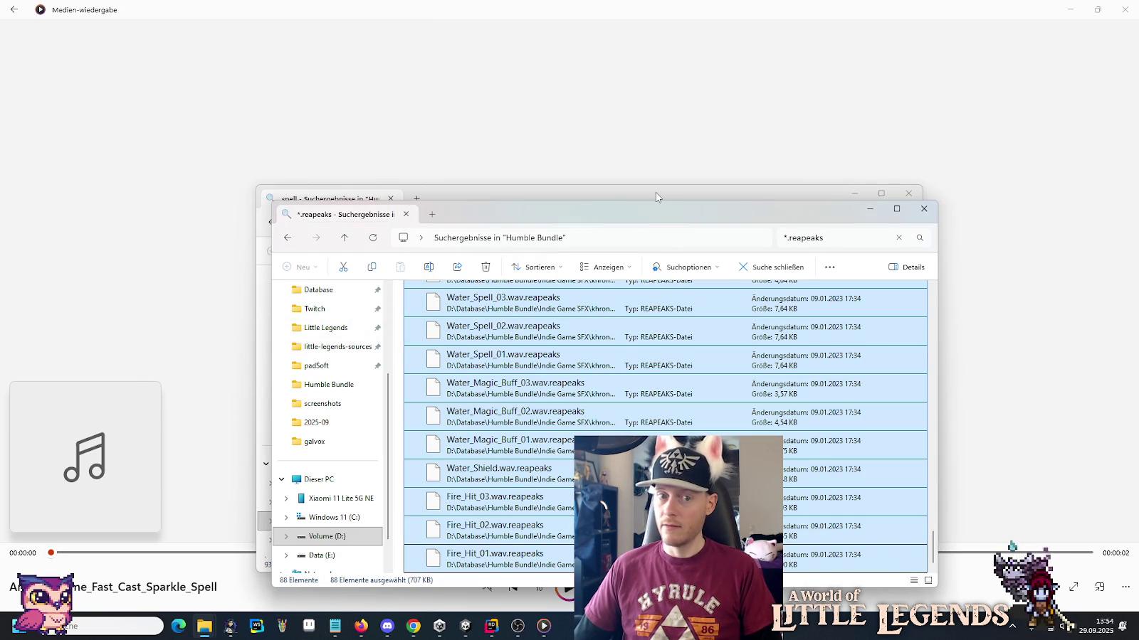
click(656, 193)
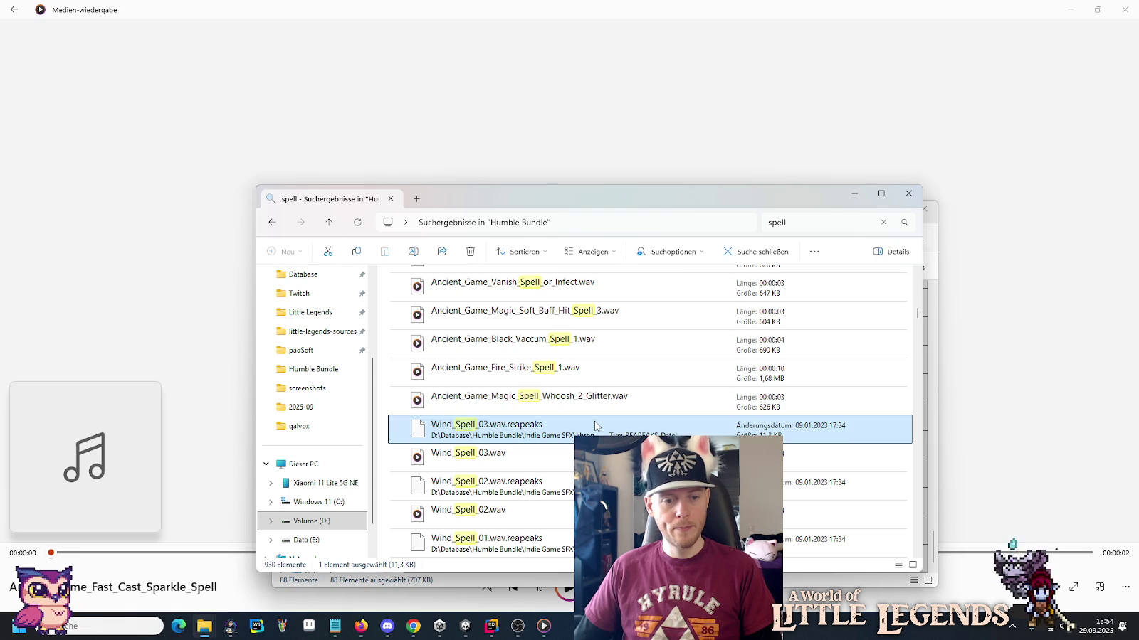
Preview the Wind_Spell_03, Wind_Spell_02 and Wind_Spell_01 clips in Media Player.
double_click(510, 457)
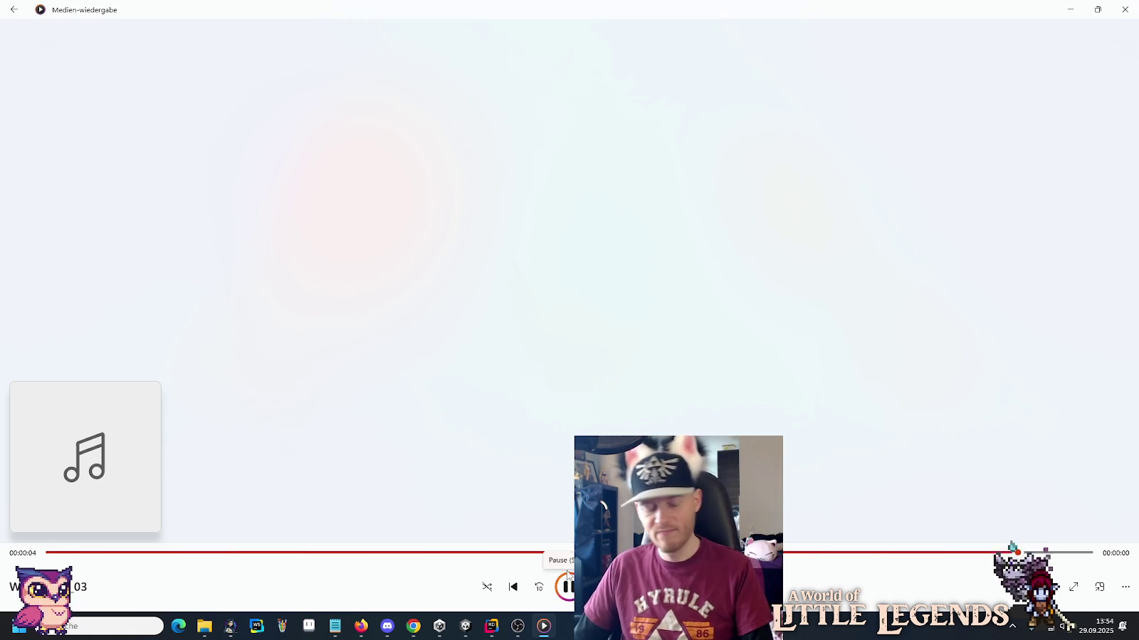
key(alt+Tab)
scroll(544, 427, down, 1)
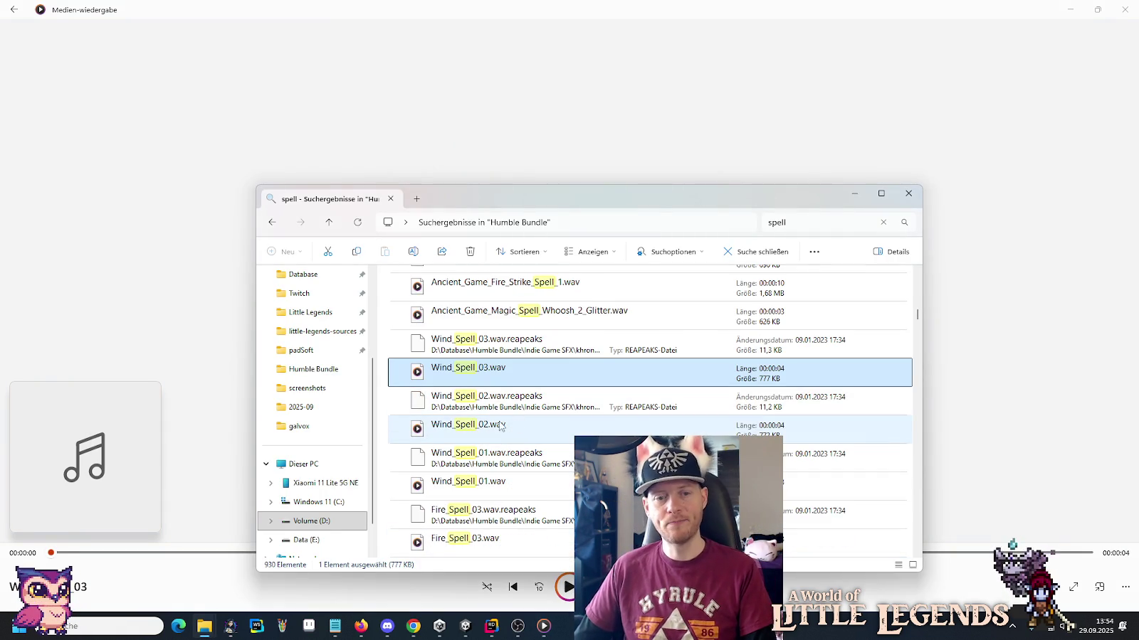
double_click(504, 425)
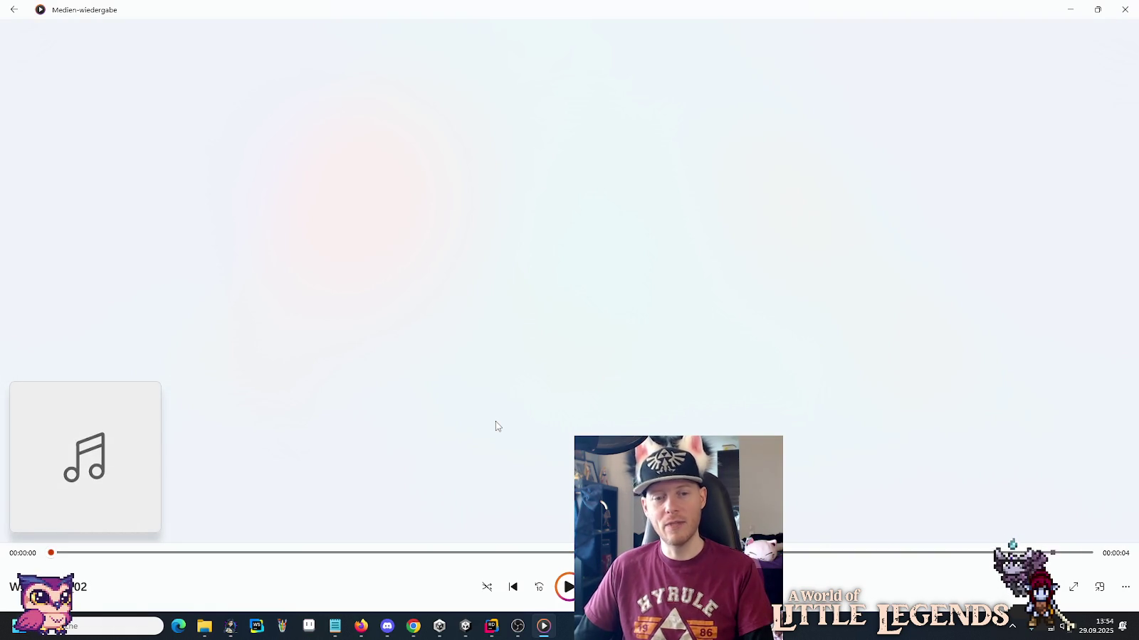
key(alt+Tab)
double_click(482, 481)
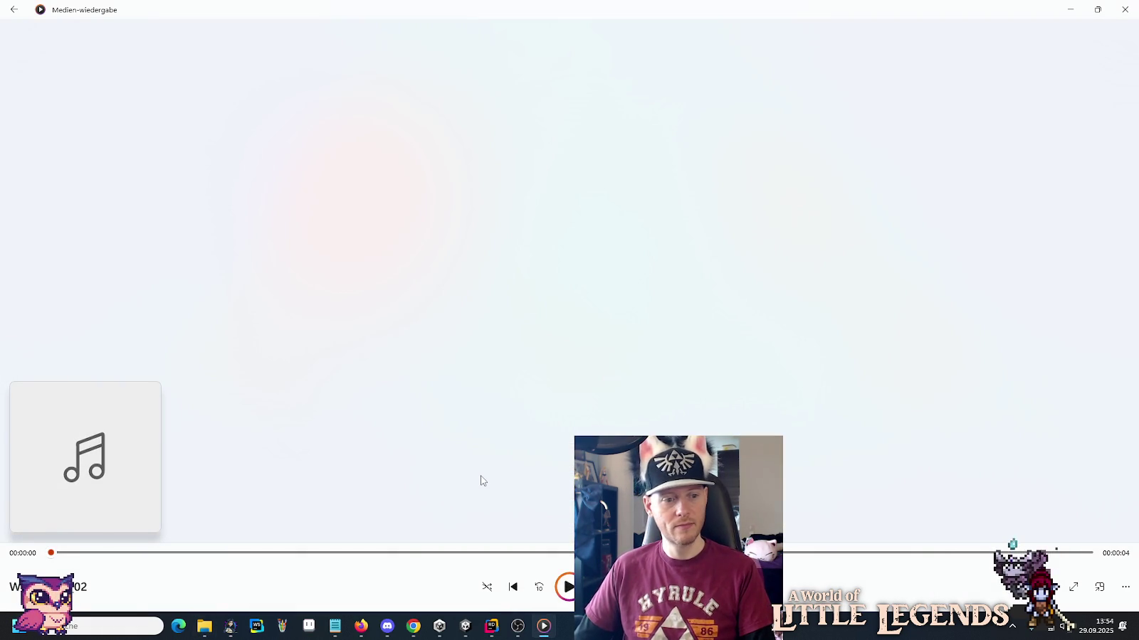
key(alt+Tab)
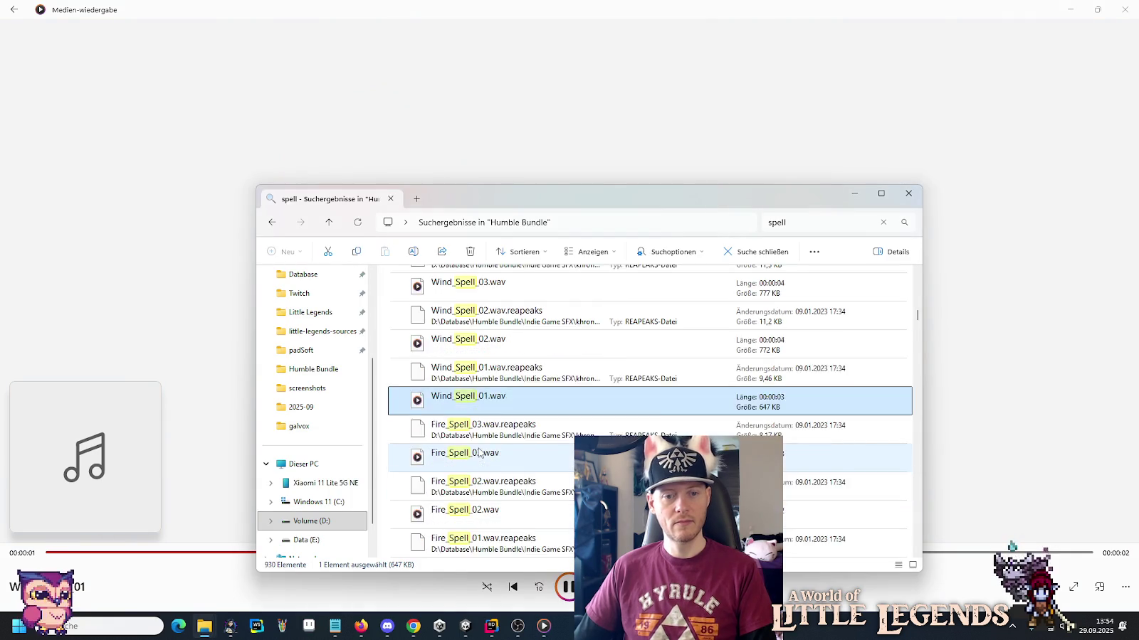
Listen to Fire_Spell_03, Fire_Spell_02, Fire_Spell_01 and Rocks_Spell_03.
double_click(472, 376)
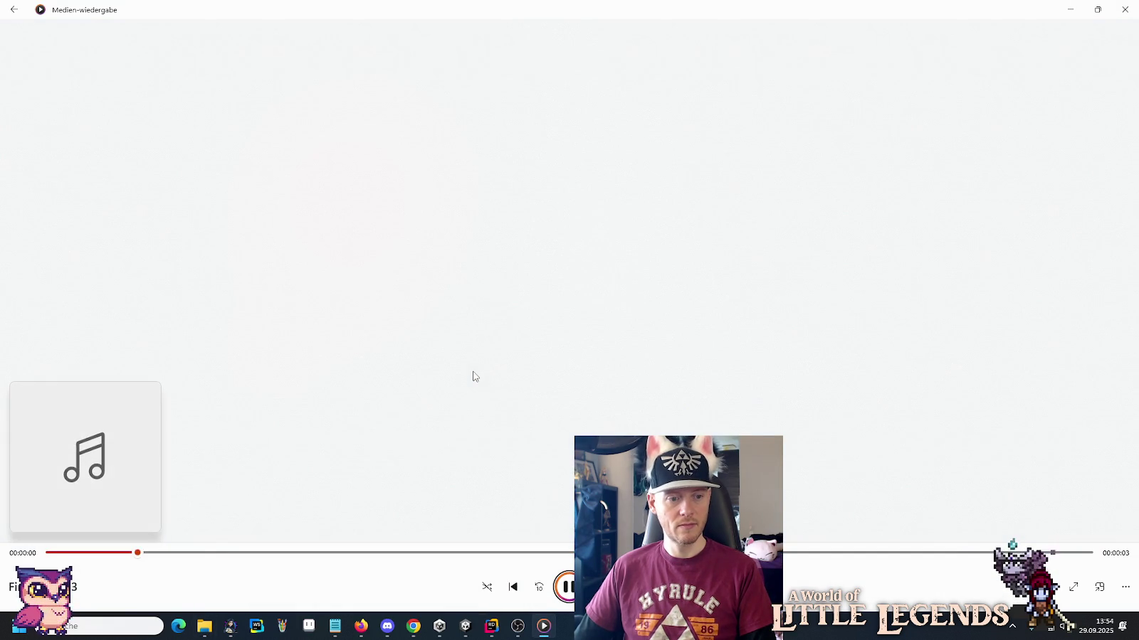
key(alt+Tab)
double_click(469, 429)
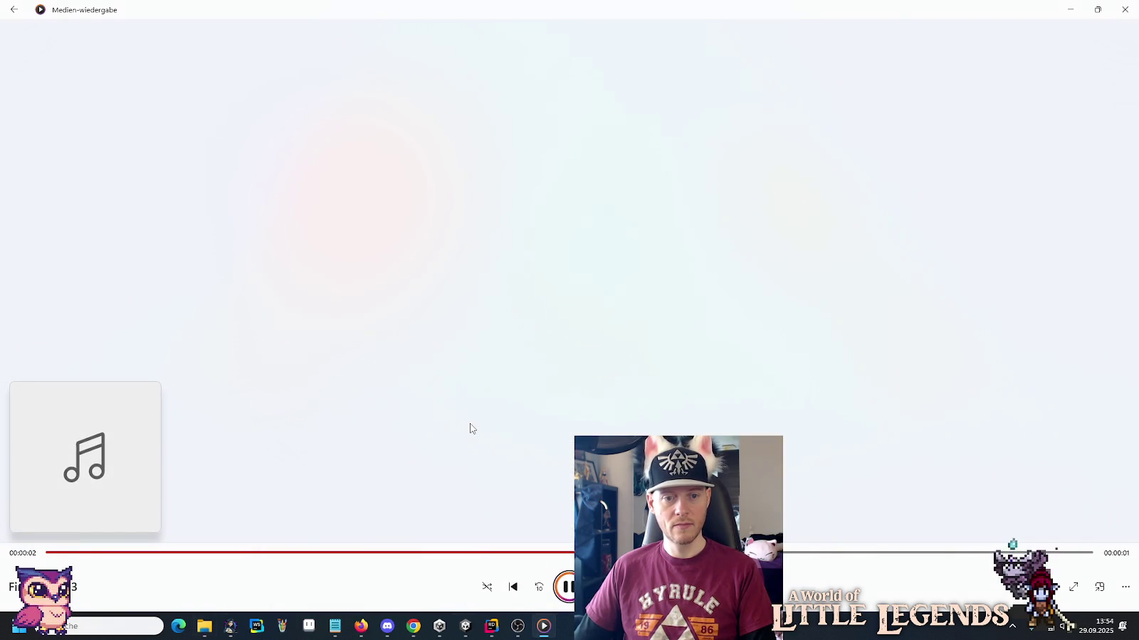
key(alt+Tab)
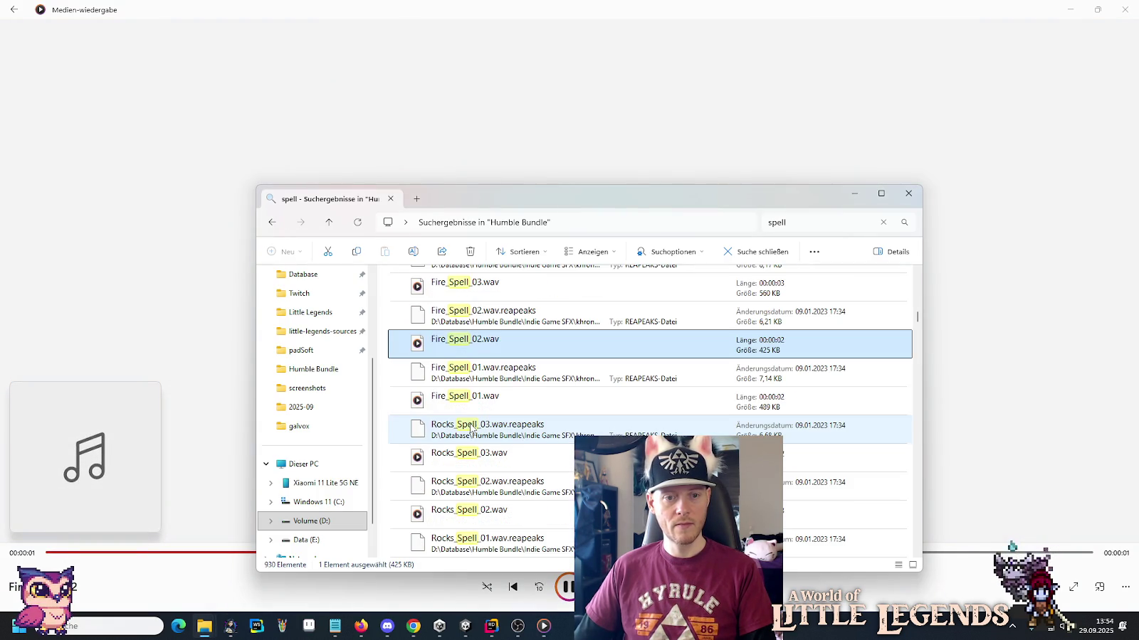
double_click(469, 410)
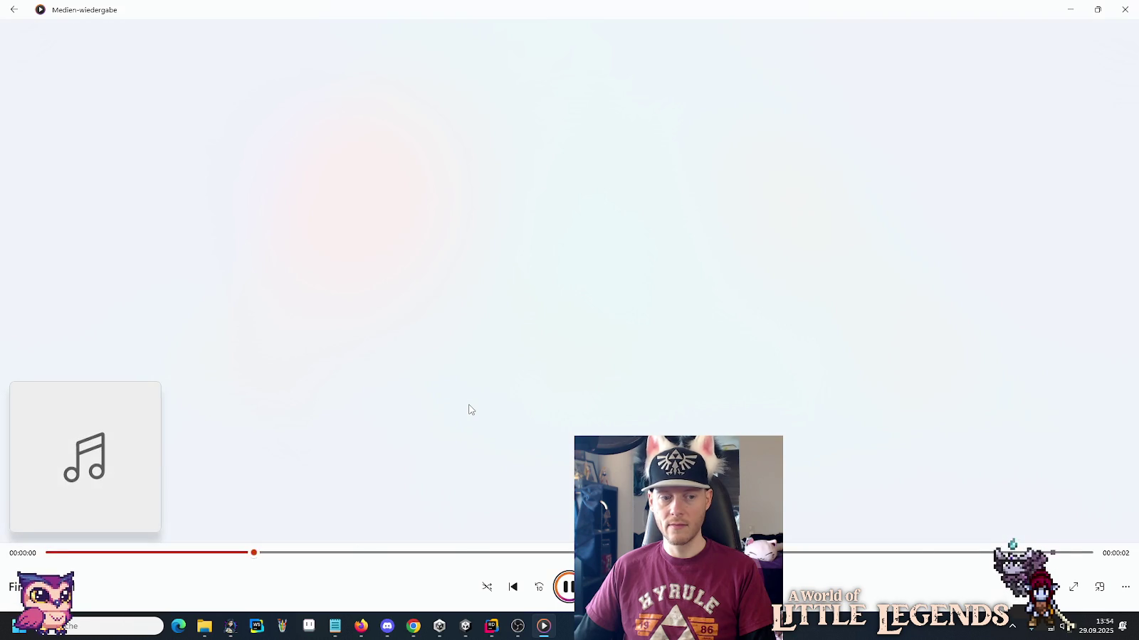
key(alt+Tab)
double_click(464, 448)
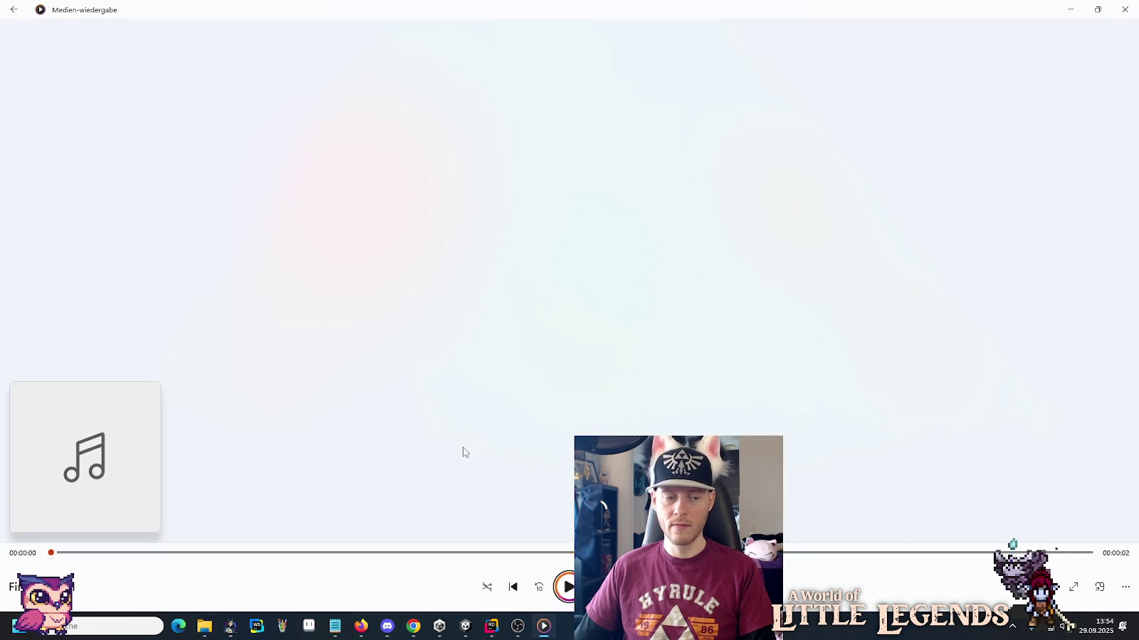
key(alt+Tab)
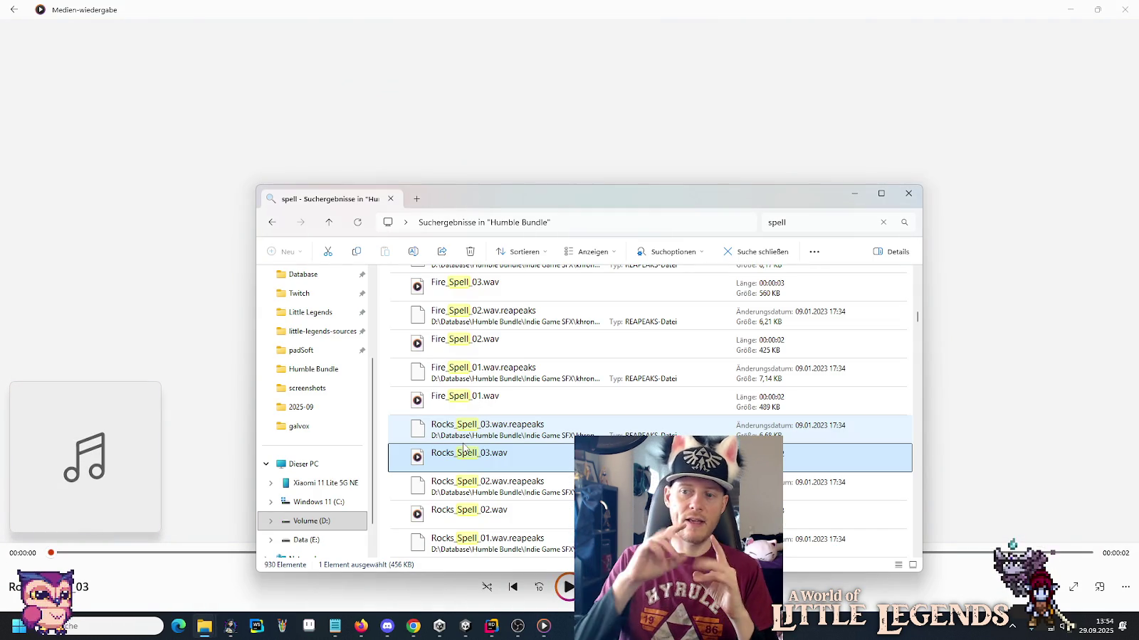
Play Dark_Spell_04, Dark_Spell_03 and Poison_Spell_03 from the spell results.
double_click(469, 385)
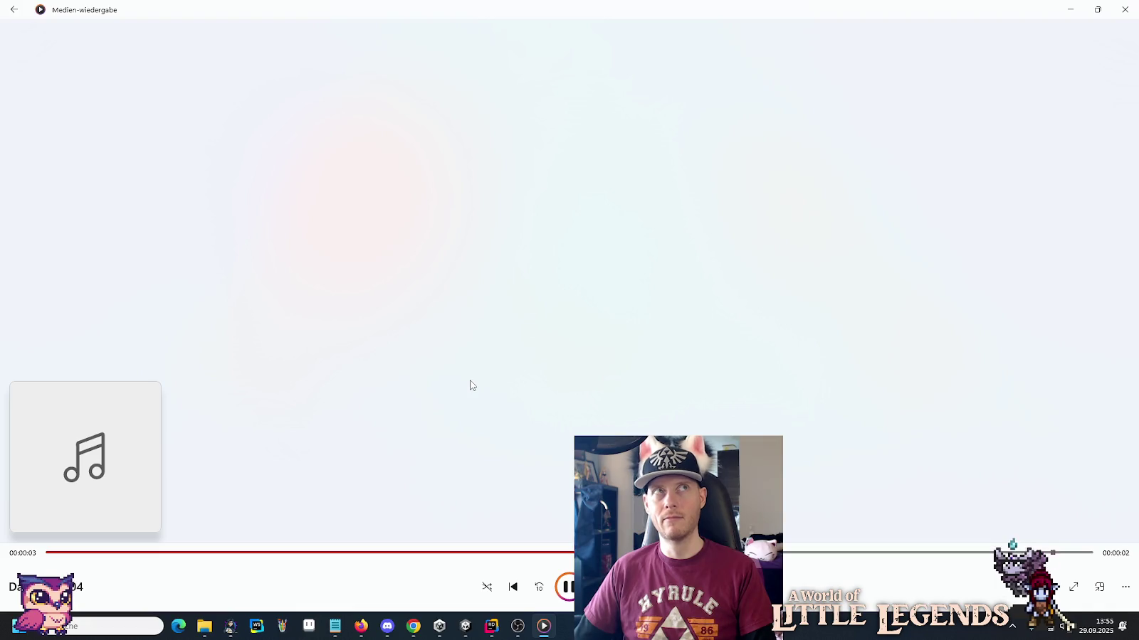
key(alt+Tab)
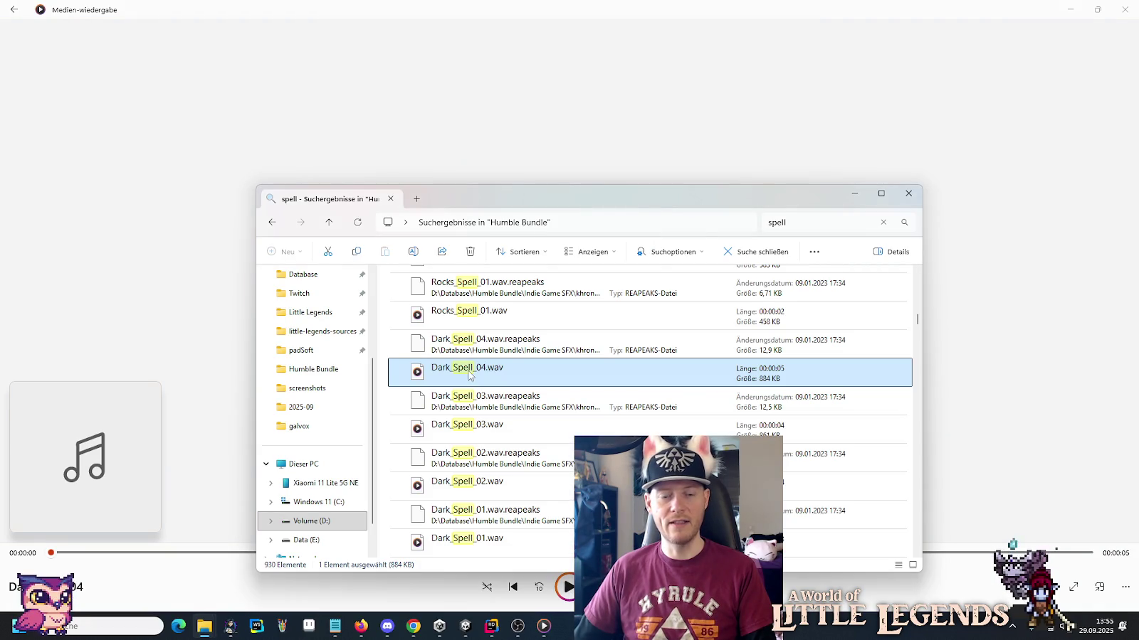
double_click(469, 435)
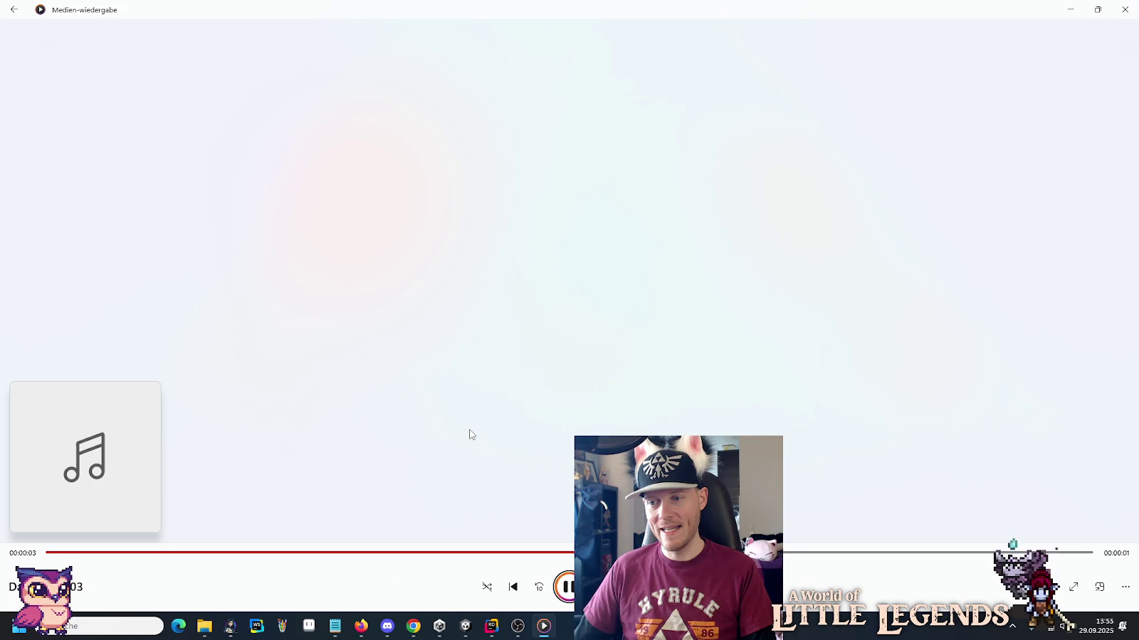
key(alt+Tab)
scroll(476, 411, down, 1)
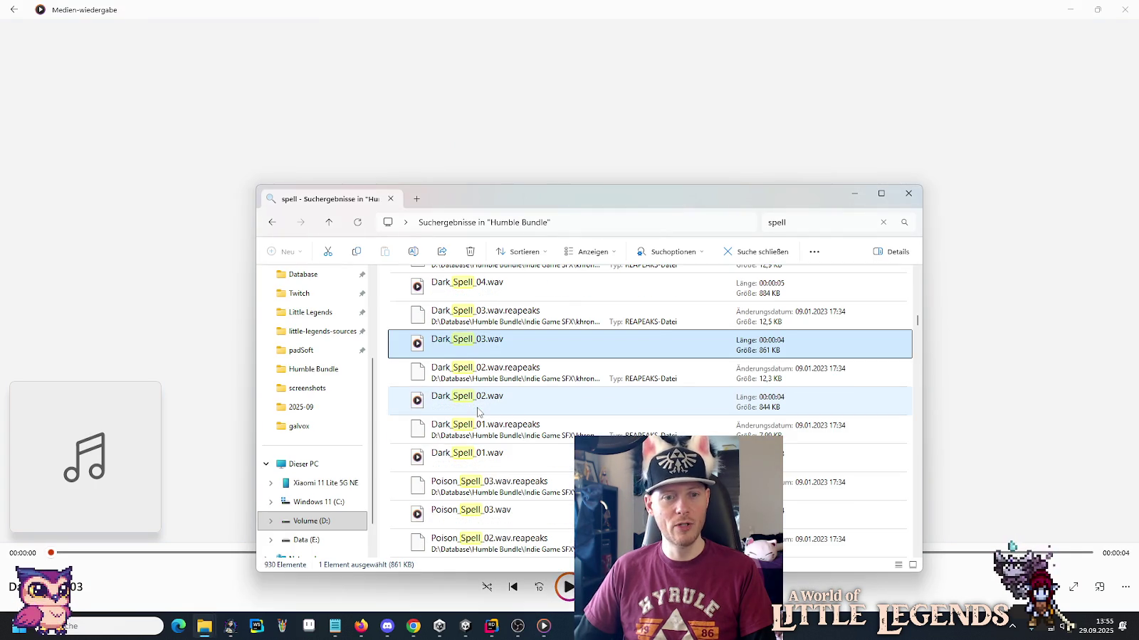
scroll(478, 411, down, 1)
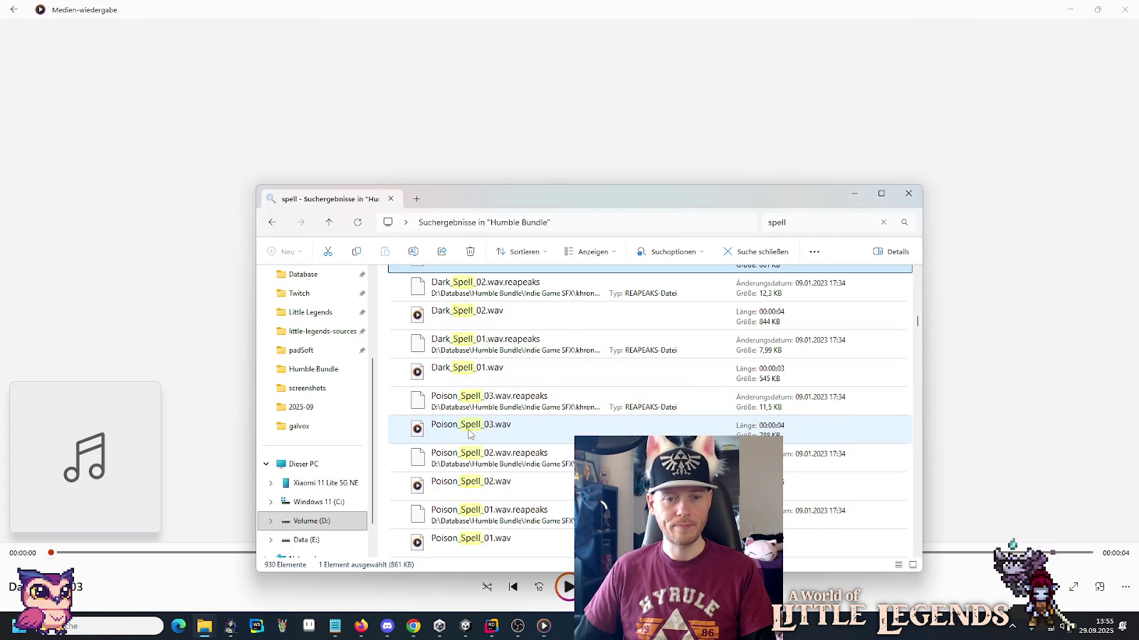
double_click(469, 427)
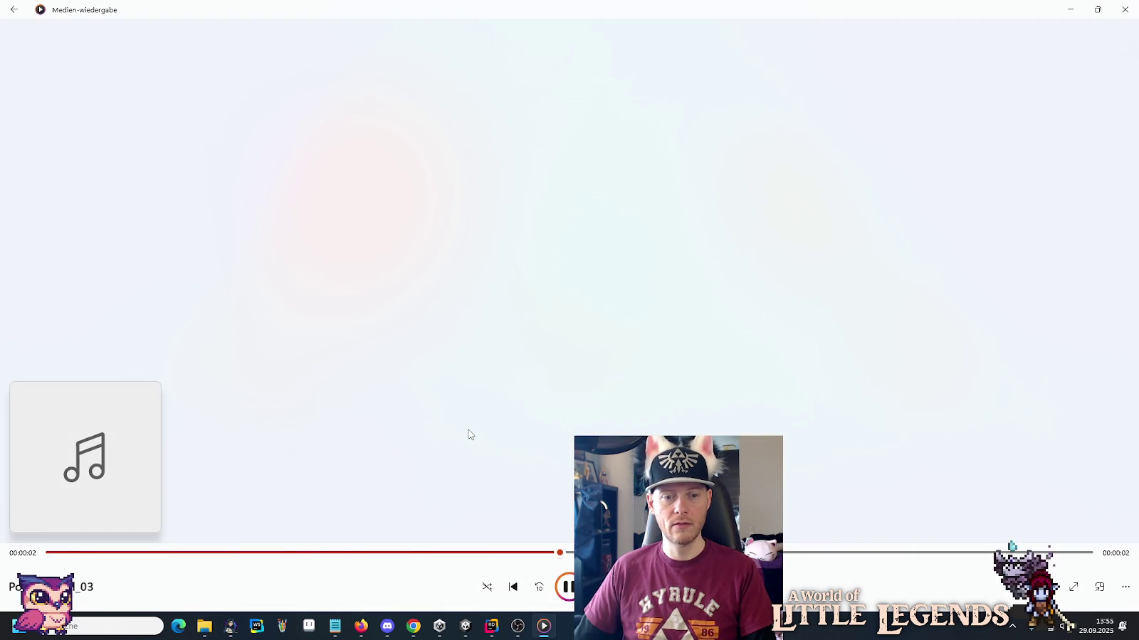
key(alt+Tab)
Audition Poison_Spell_02 and Ice_spell_03 from further down the results.
click(466, 484)
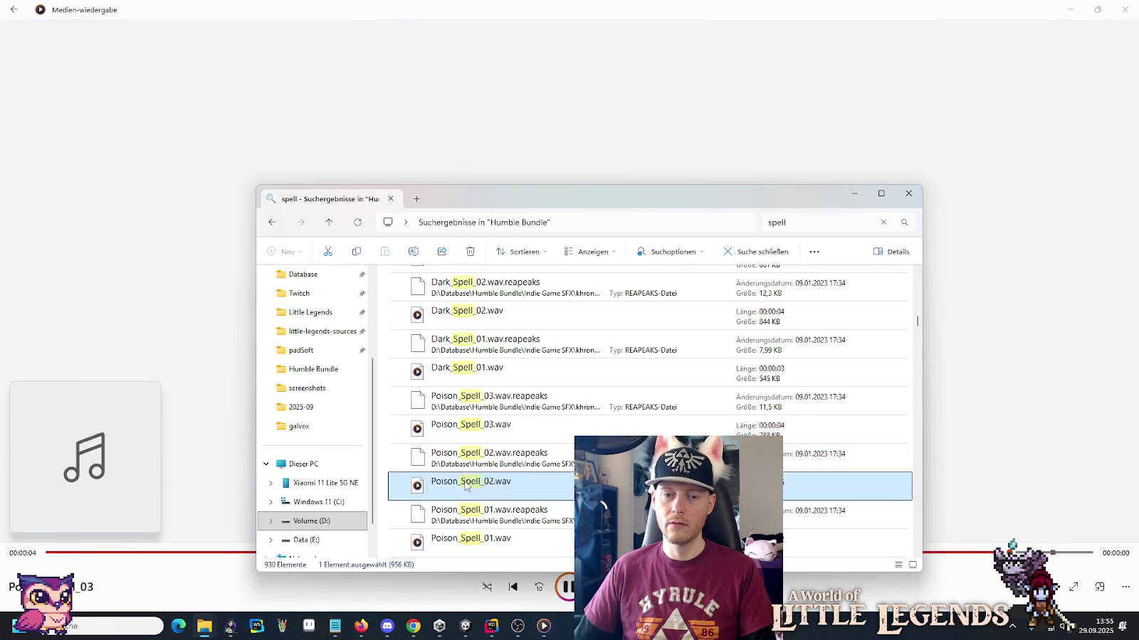
double_click(466, 484)
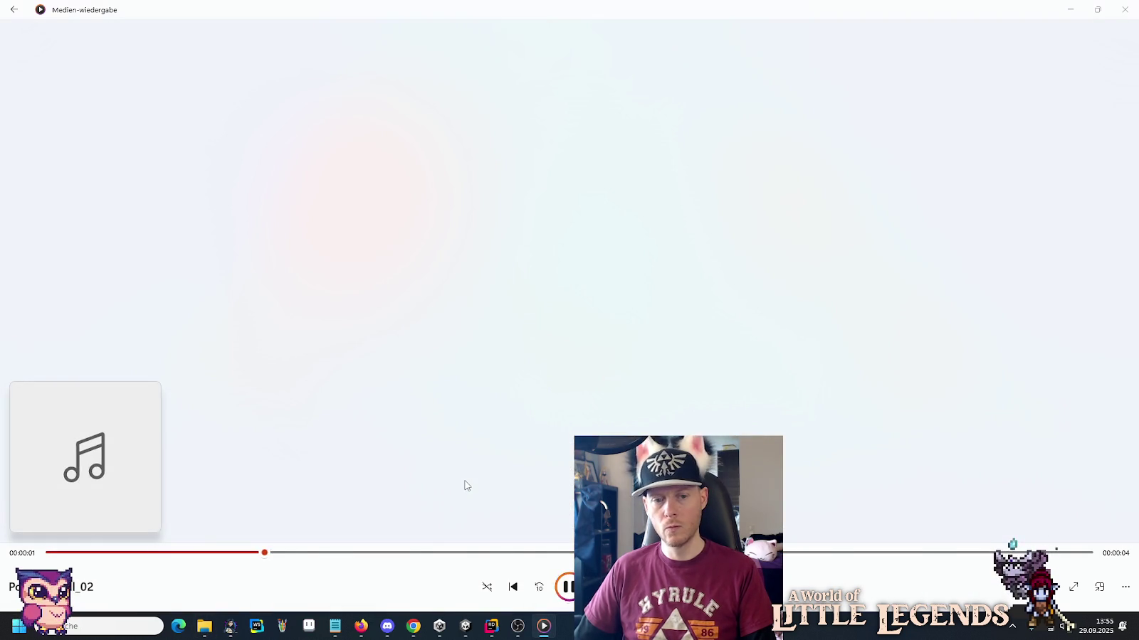
key(alt+Tab)
scroll(466, 431, down, 1)
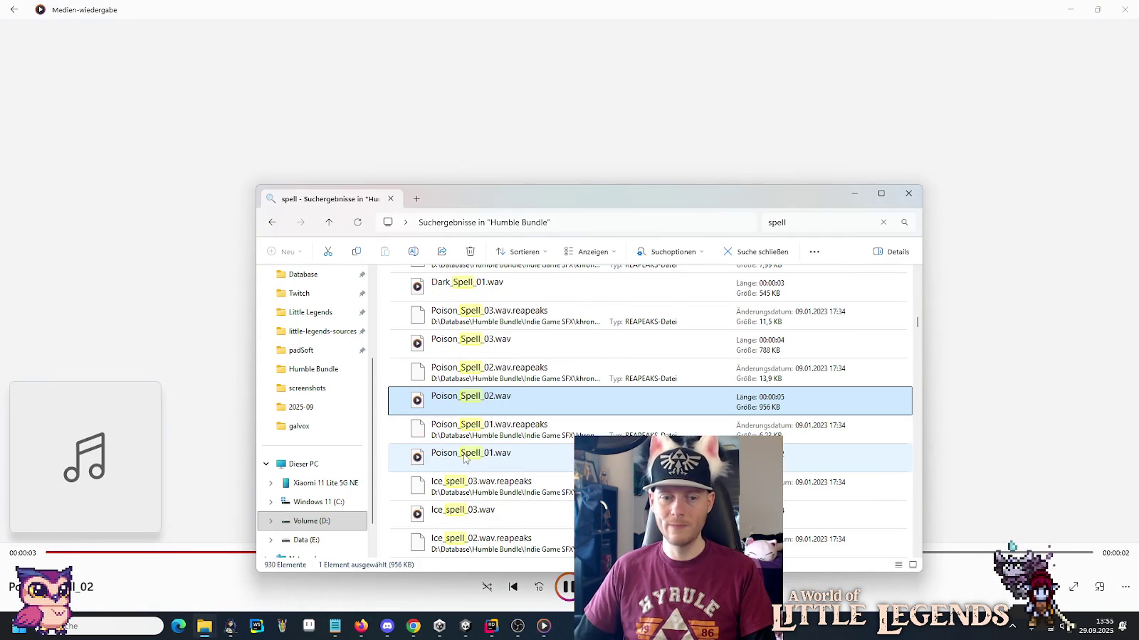
key(alt+Tab)
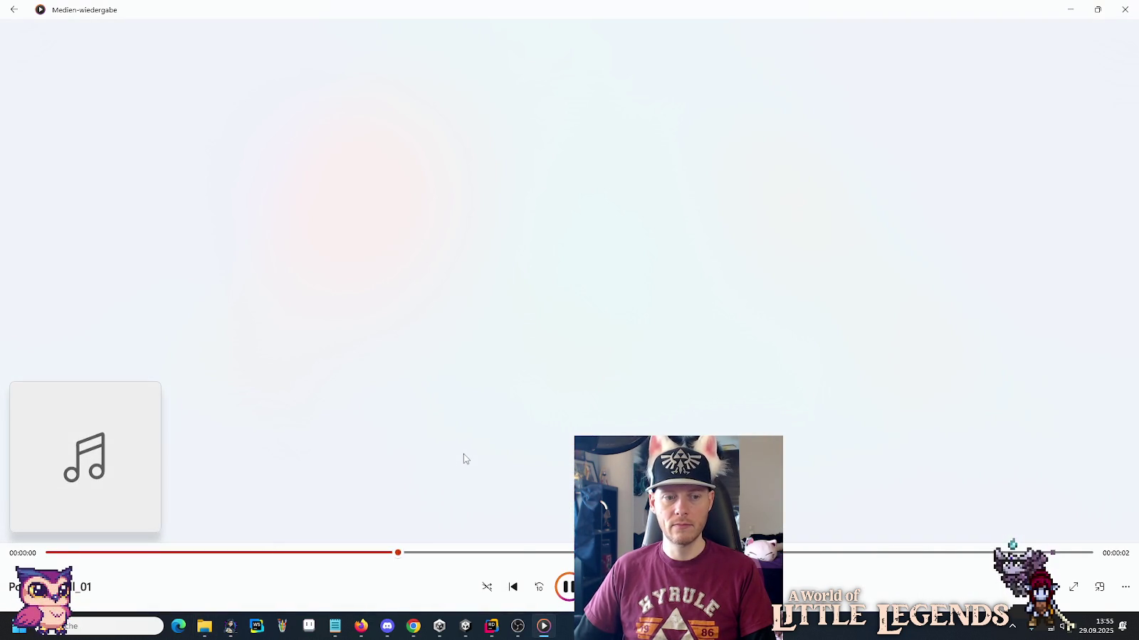
key(alt+Tab)
scroll(464, 458, down, 1)
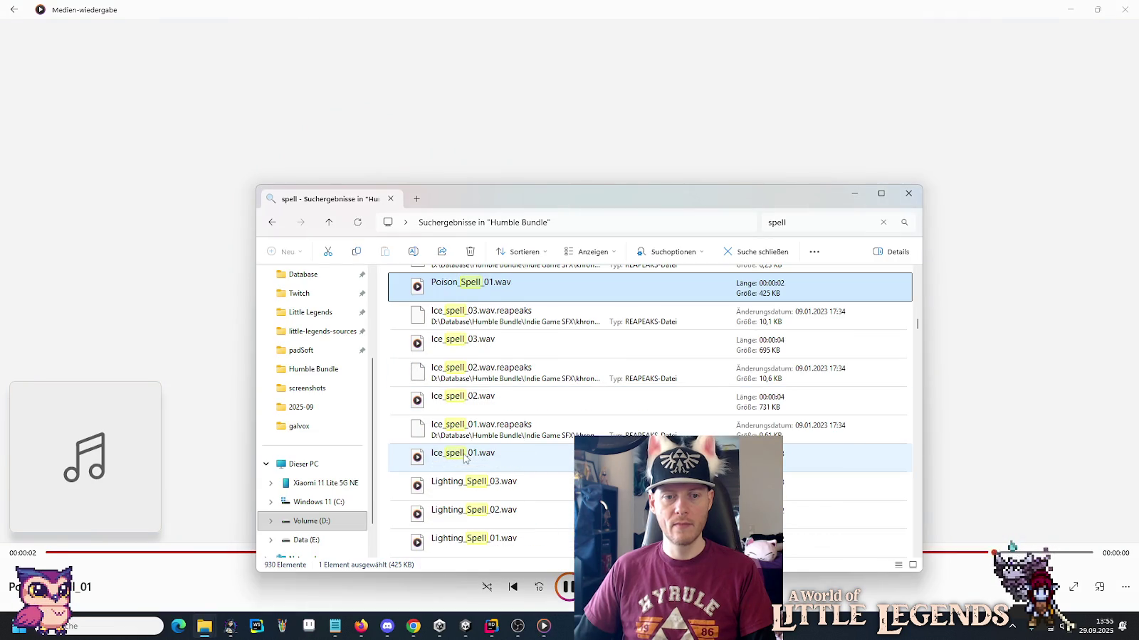
click(462, 344)
double_click(463, 345)
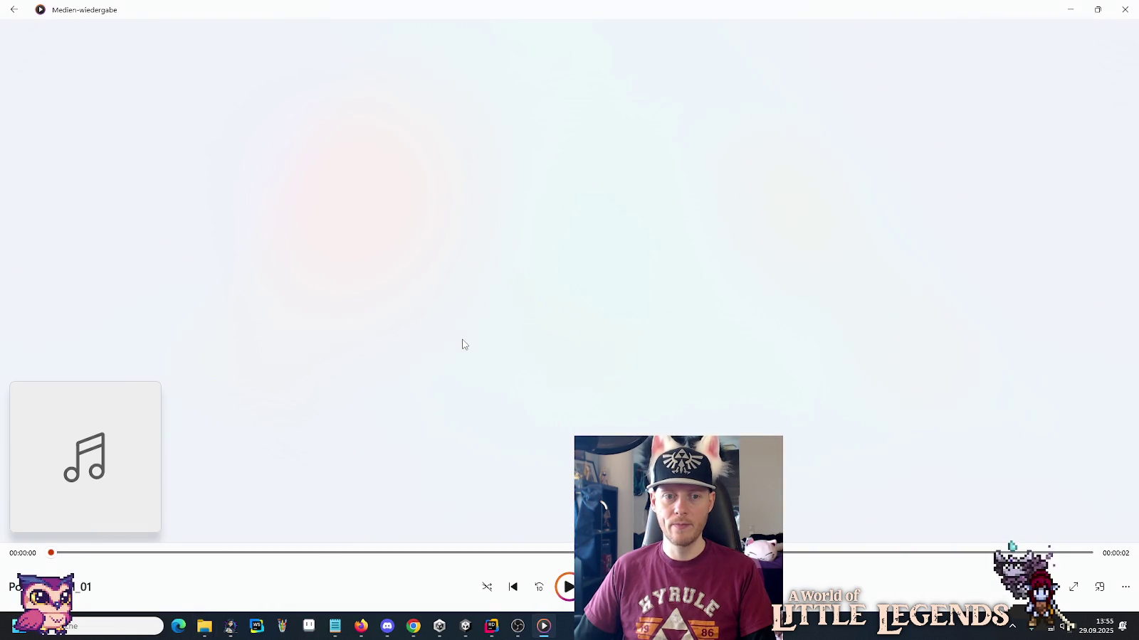
key(alt+Tab)
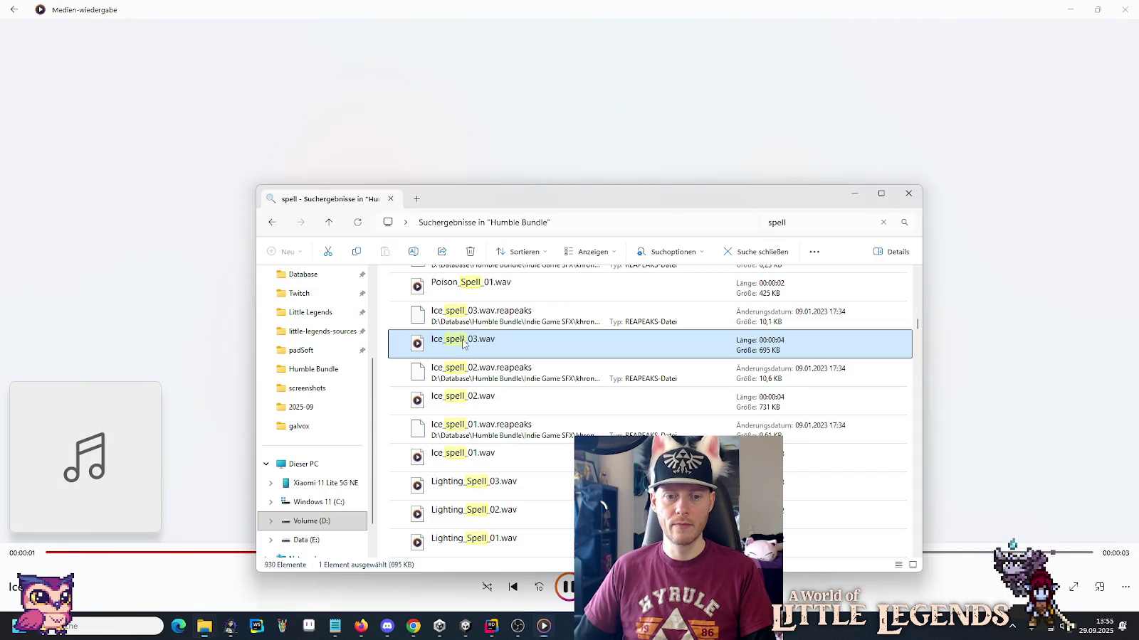
Preview Water_Spell_03, Water_Spell_02 and Water_Spell_01.
scroll(462, 344, down, 3)
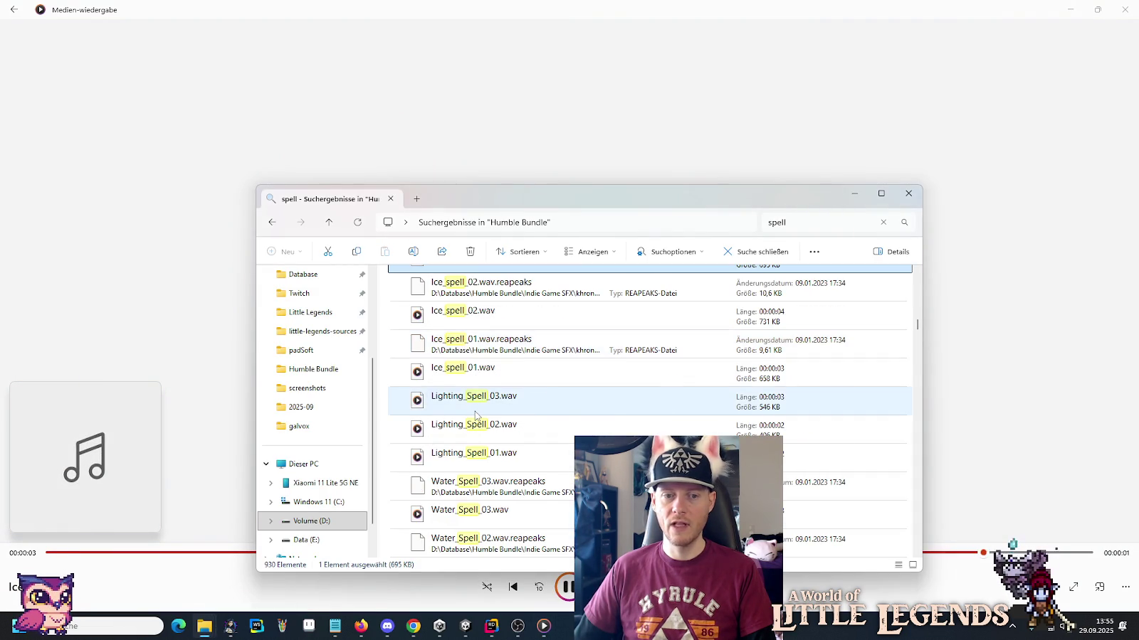
double_click(467, 431)
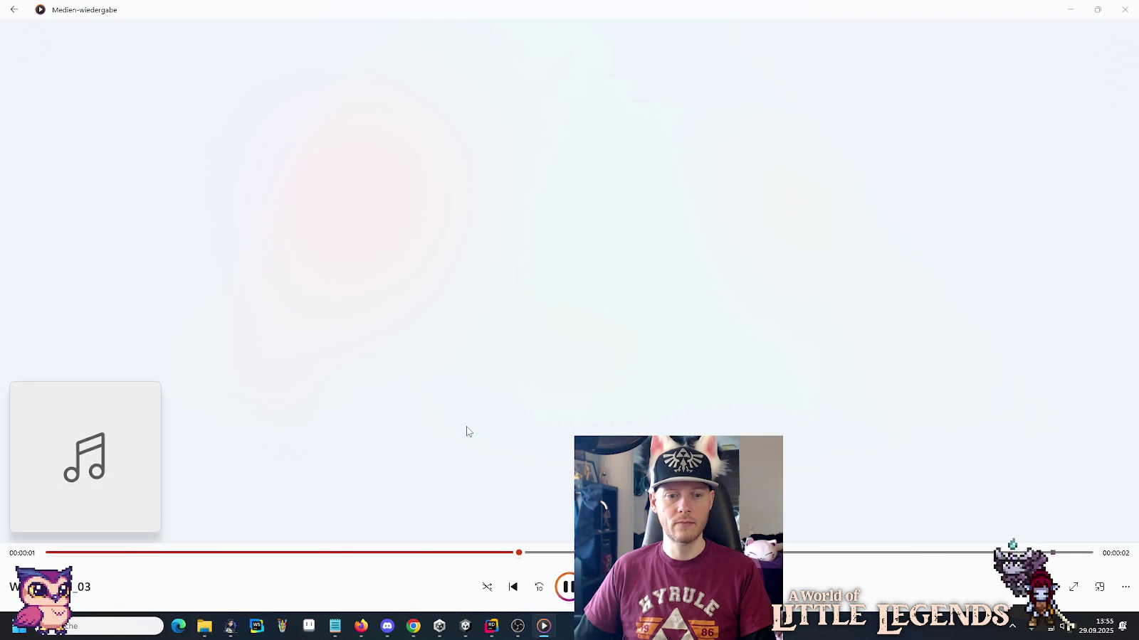
key(alt+Tab)
double_click(469, 483)
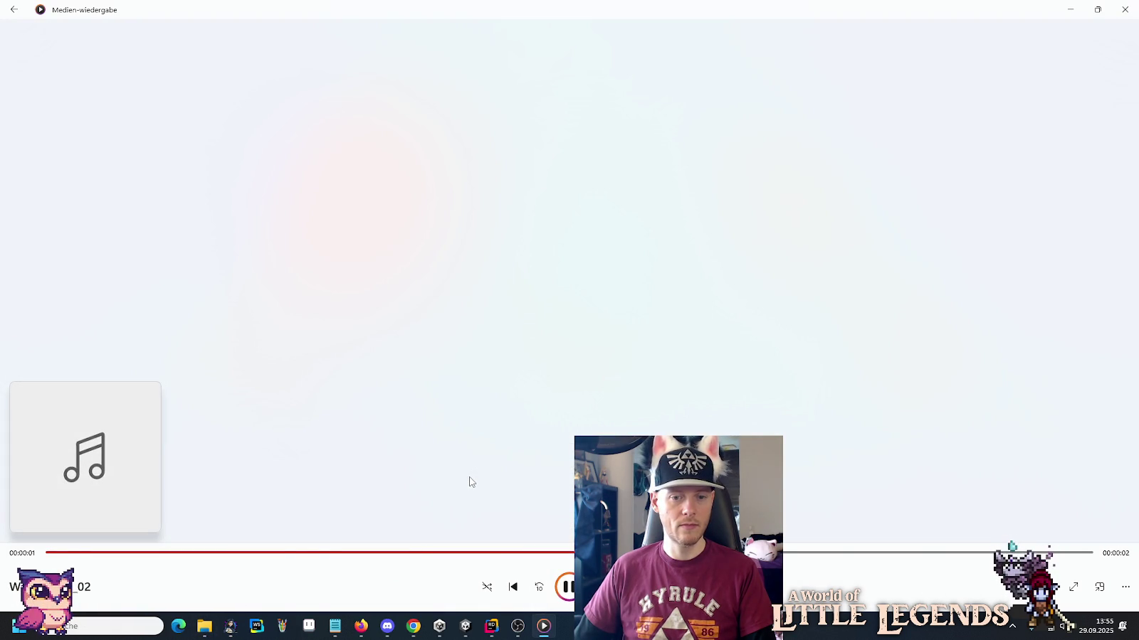
key(alt+Tab)
double_click(470, 382)
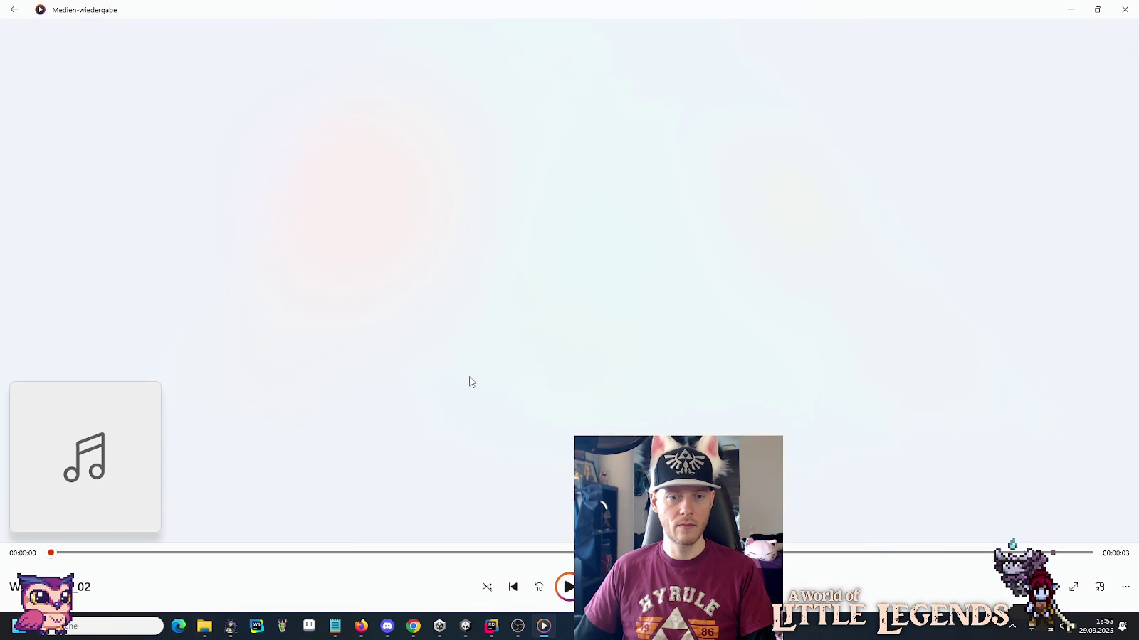
key(alt+Tab)
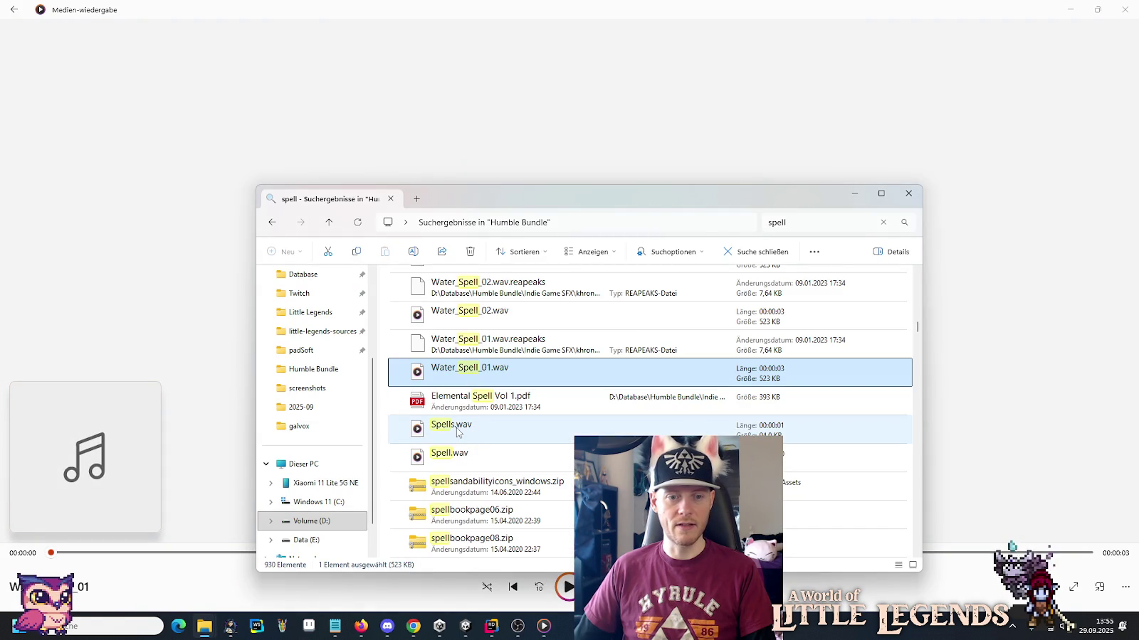
Play Spells.wav and Spell.wav, then scroll further down the results.
double_click(457, 431)
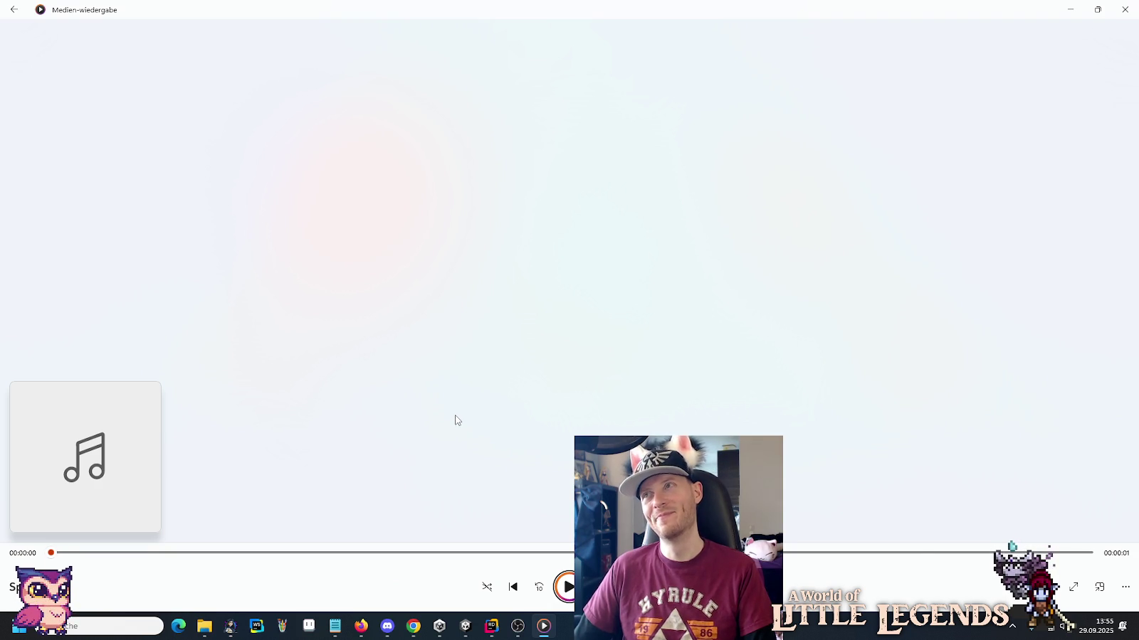
key(alt+Tab)
double_click(450, 456)
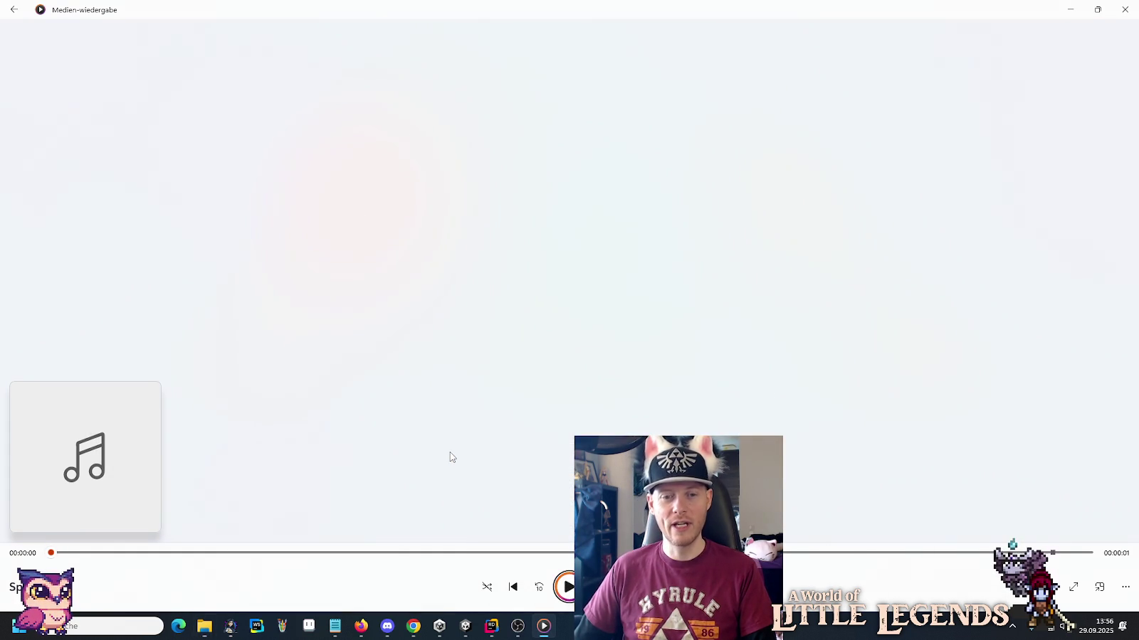
key(alt+Tab)
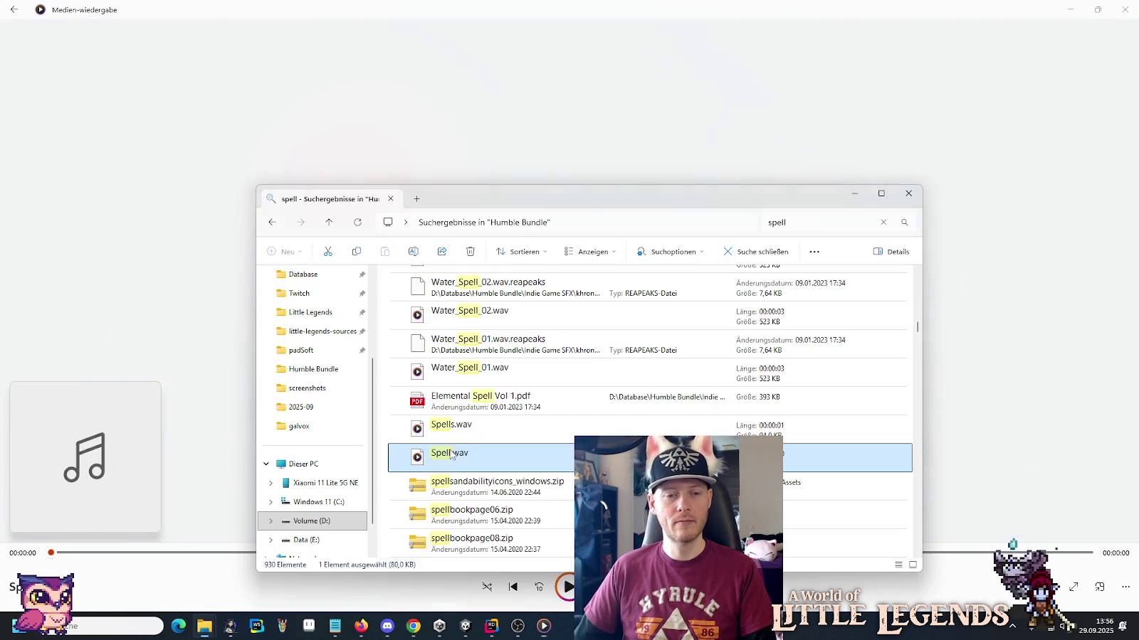
scroll(450, 449, down, 2)
scroll(450, 446, down, 5)
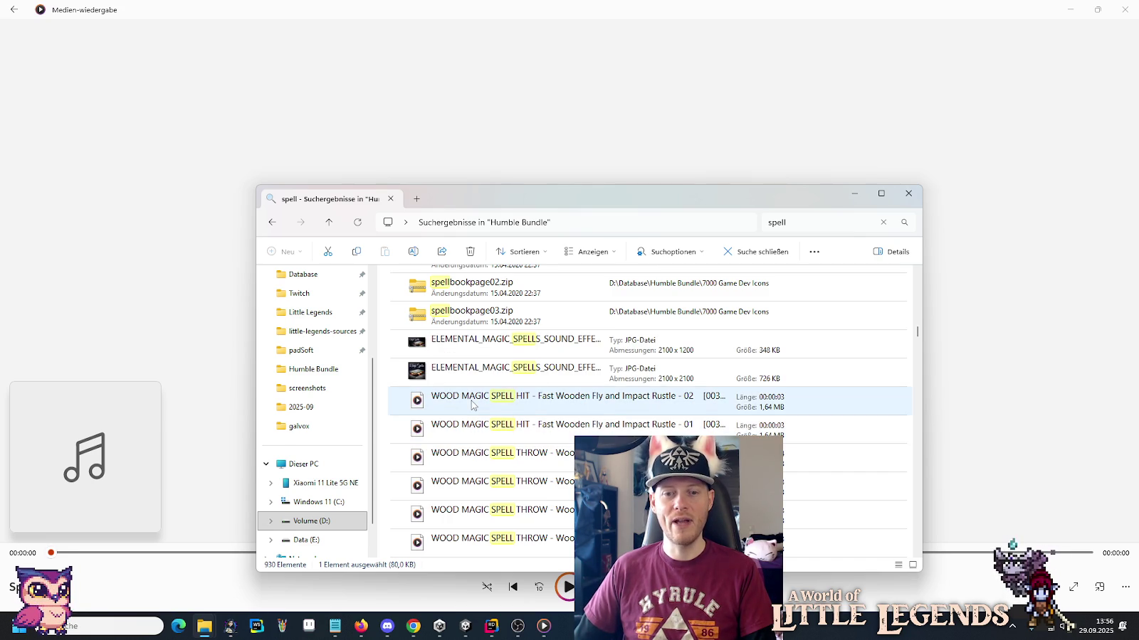
Audition the Wood Magic Spell Hit, Throw and Zap Fly By clips.
double_click(471, 402)
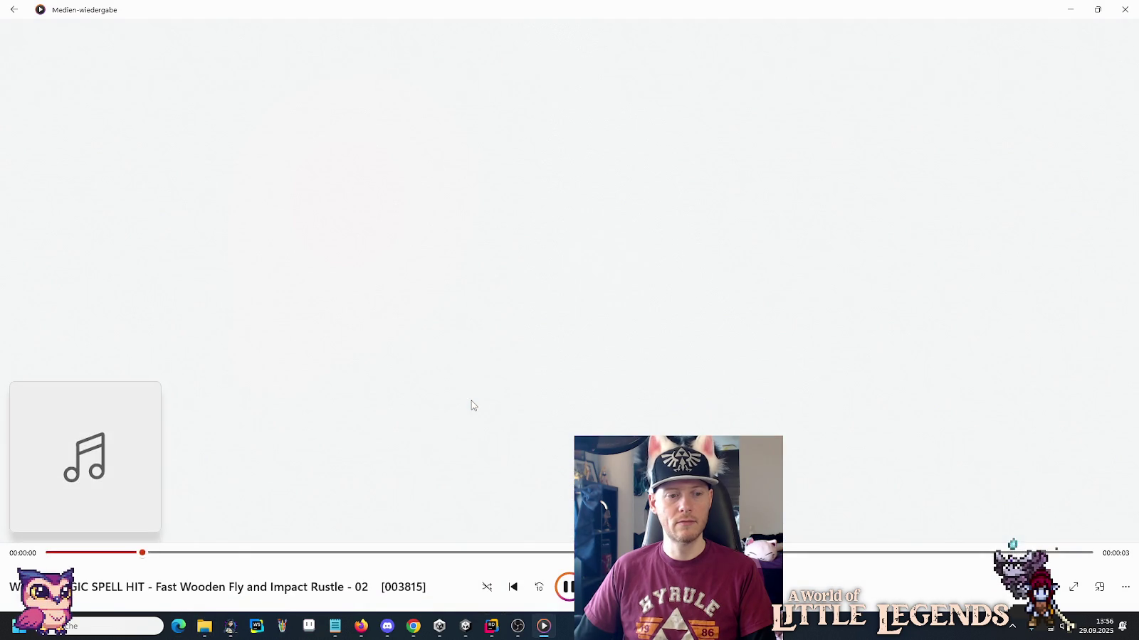
key(alt+Tab)
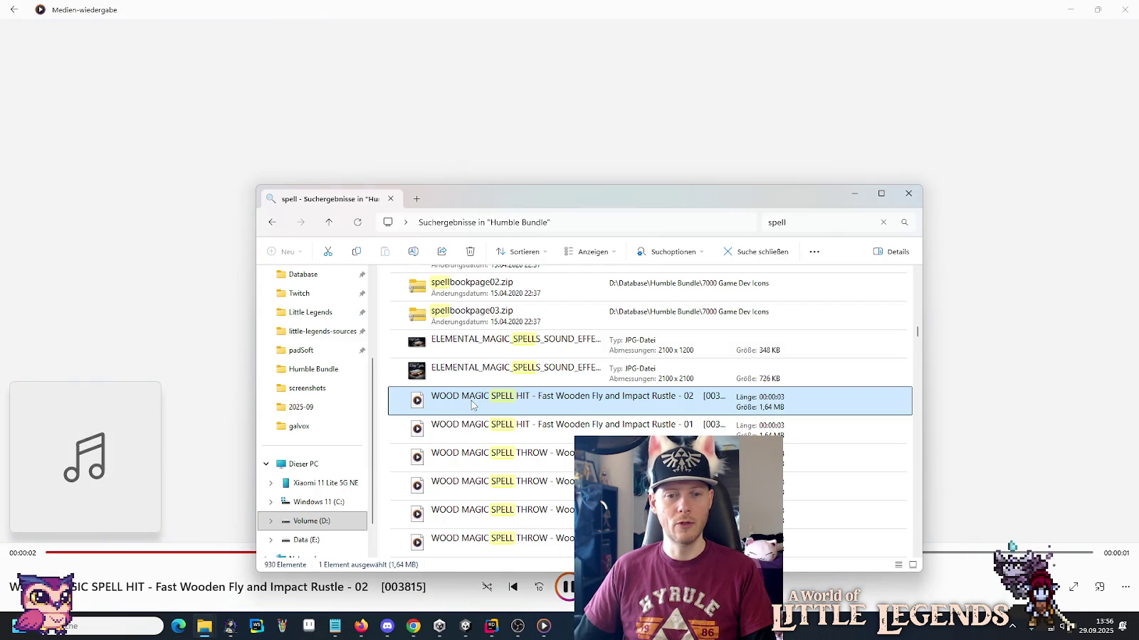
double_click(469, 432)
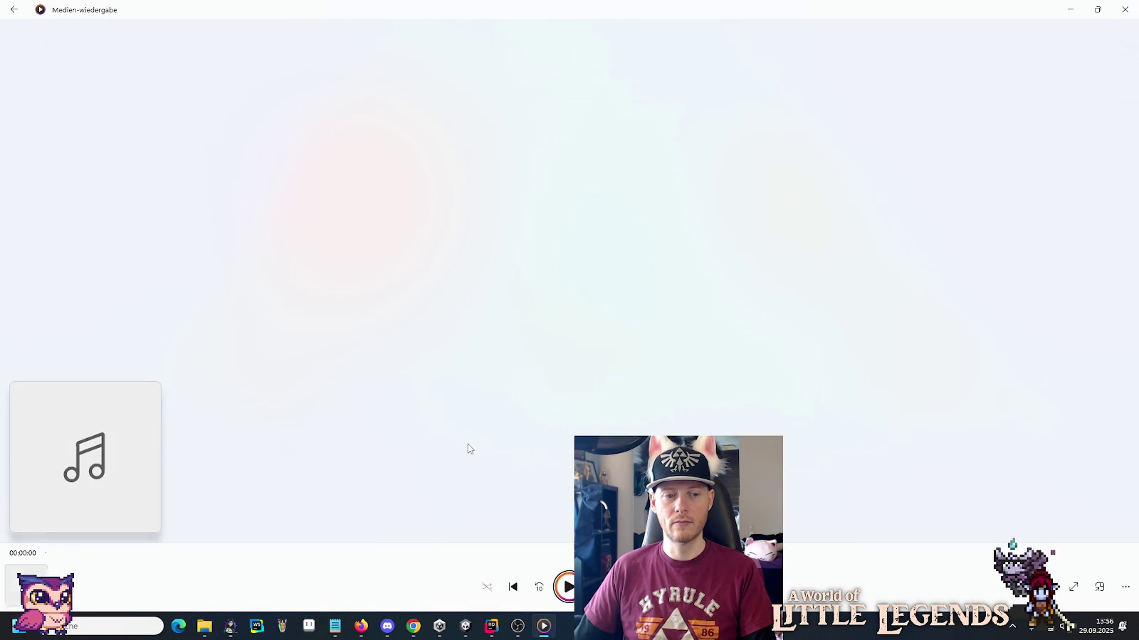
key(alt+Tab)
double_click(471, 483)
key(alt+Tab)
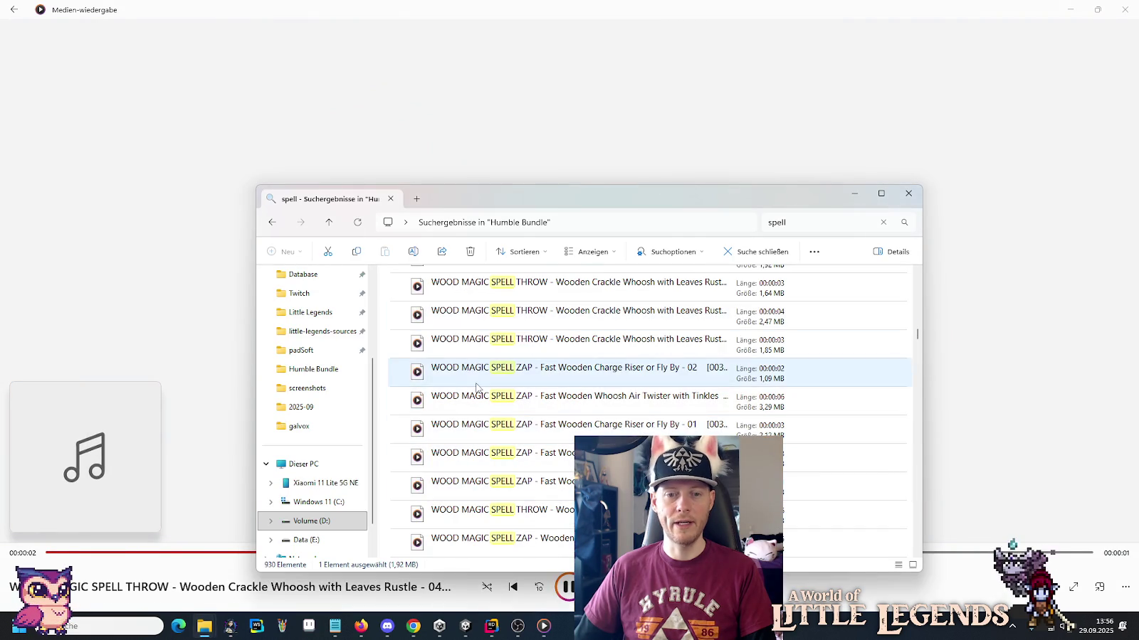
double_click(475, 385)
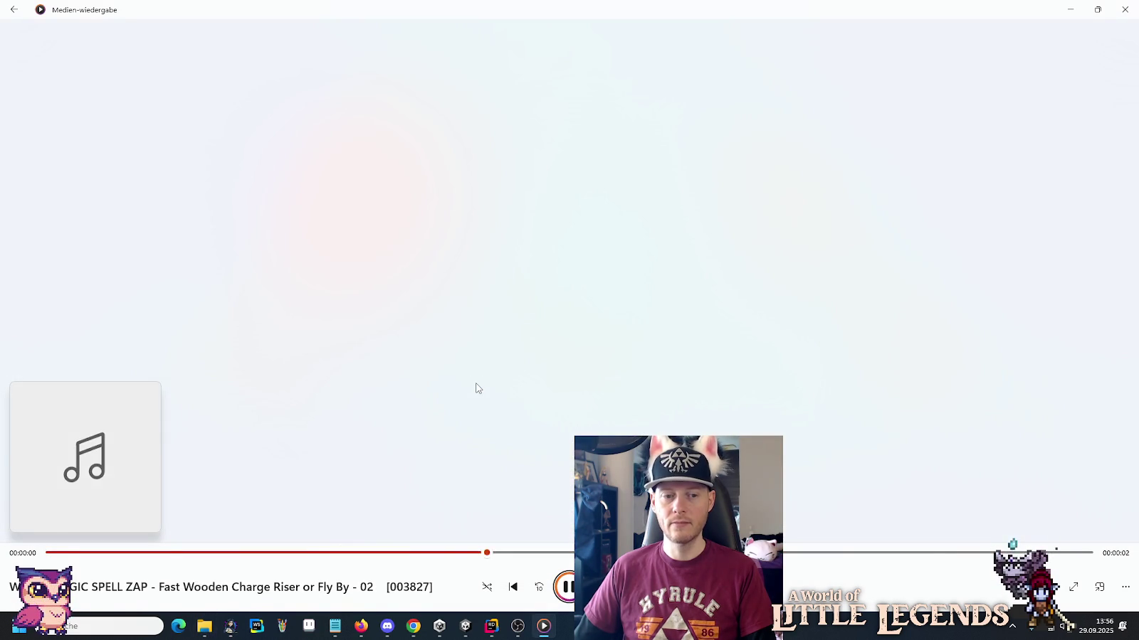
key(alt+Tab)
double_click(488, 486)
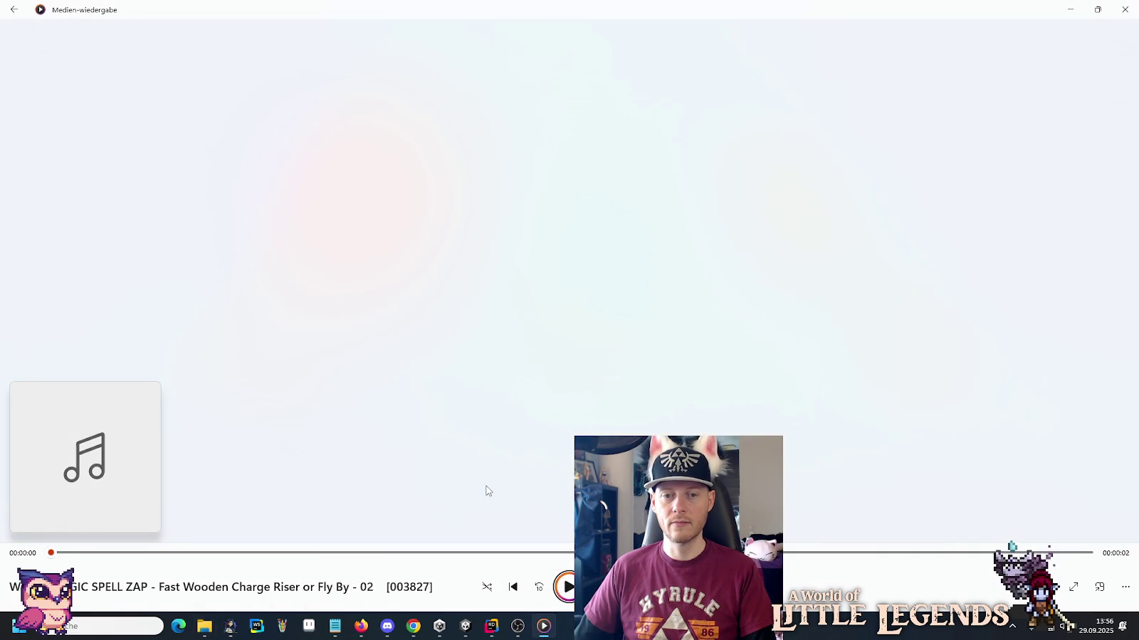
key(alt+Tab)
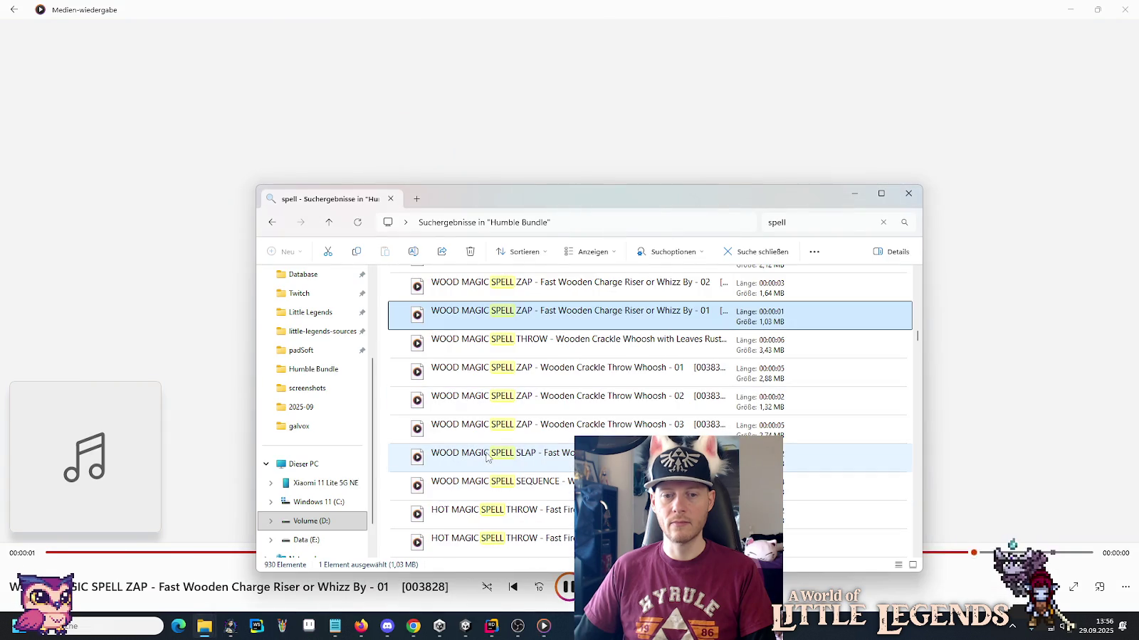
Play Wooden Crackle Throw Whoosh - 02 and the Wood Magic Spell Sequence clips.
double_click(501, 402)
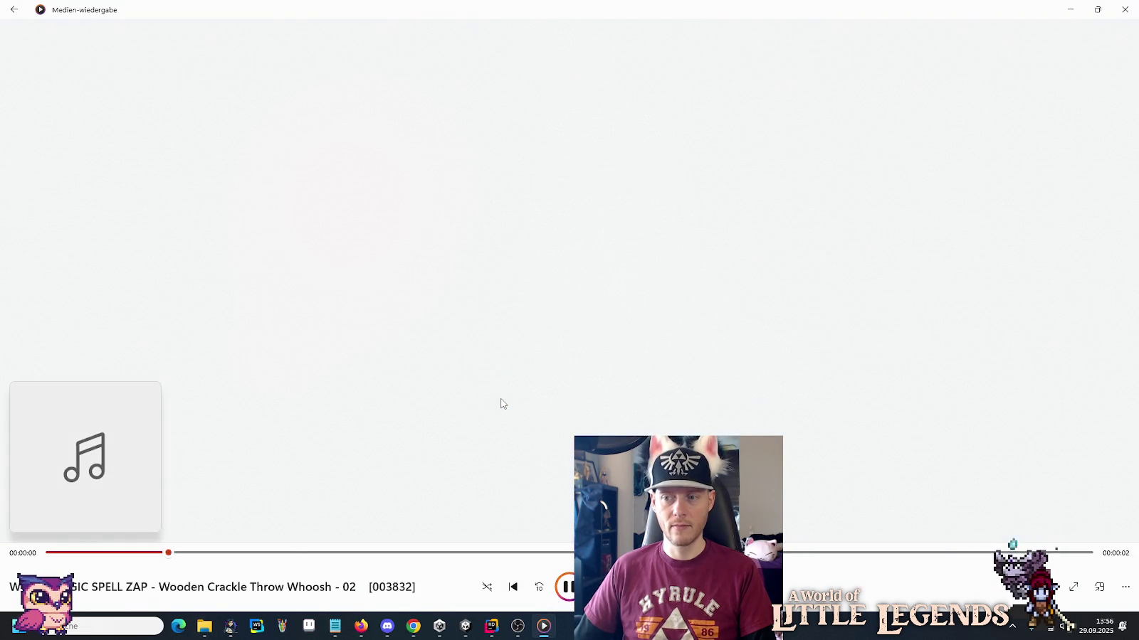
key(alt+Tab)
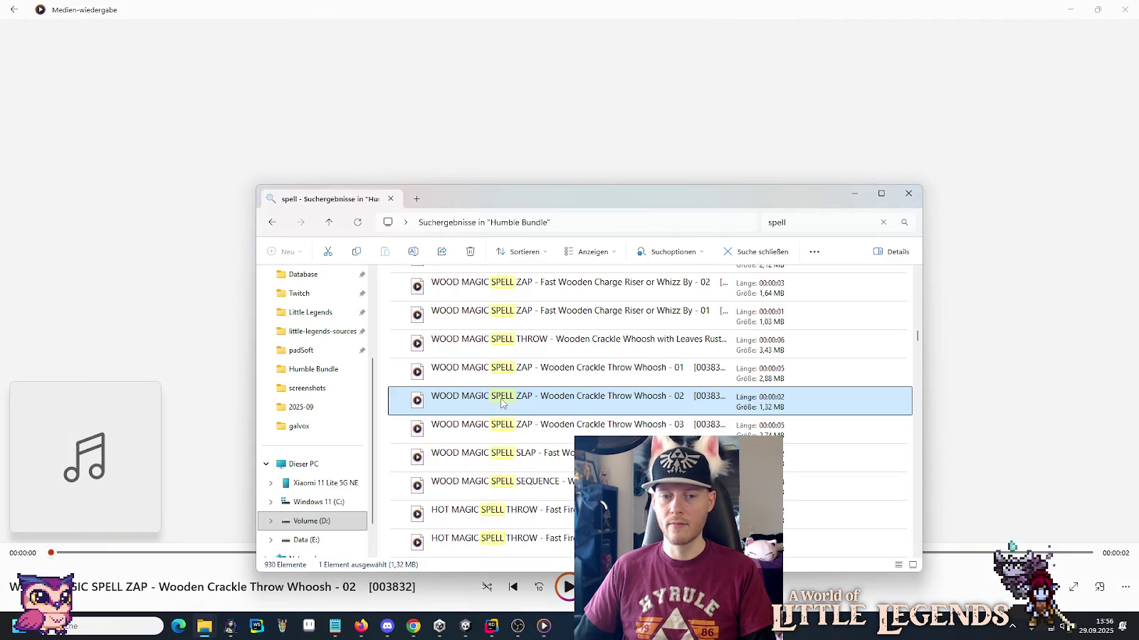
scroll(501, 402, down, 1)
double_click(505, 396)
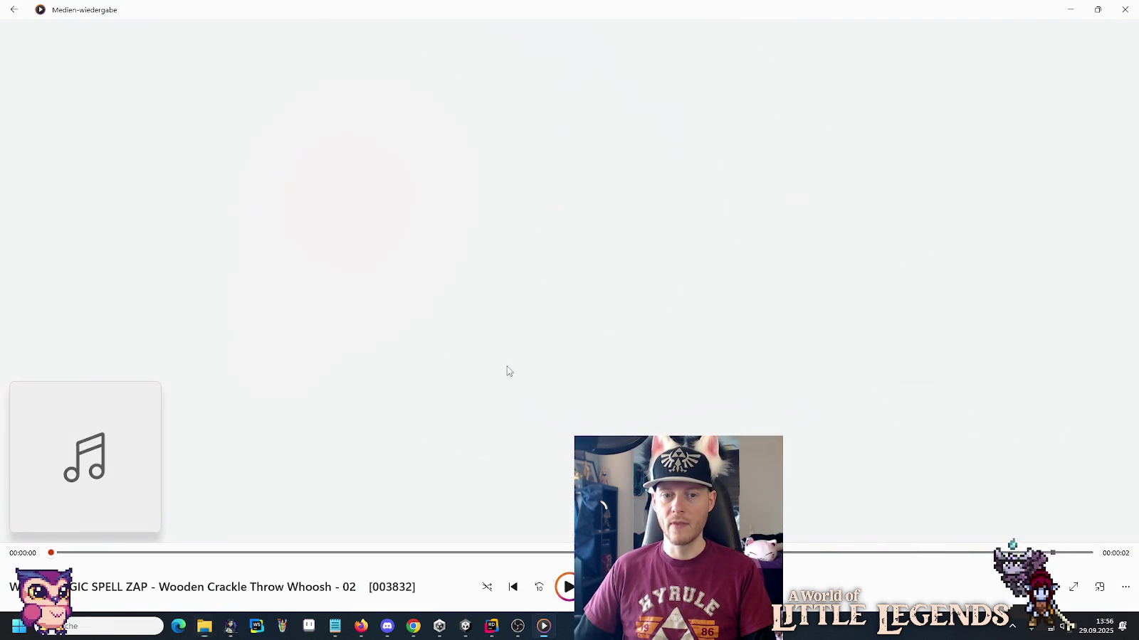
key(alt+Tab)
click(509, 405)
double_click(510, 405)
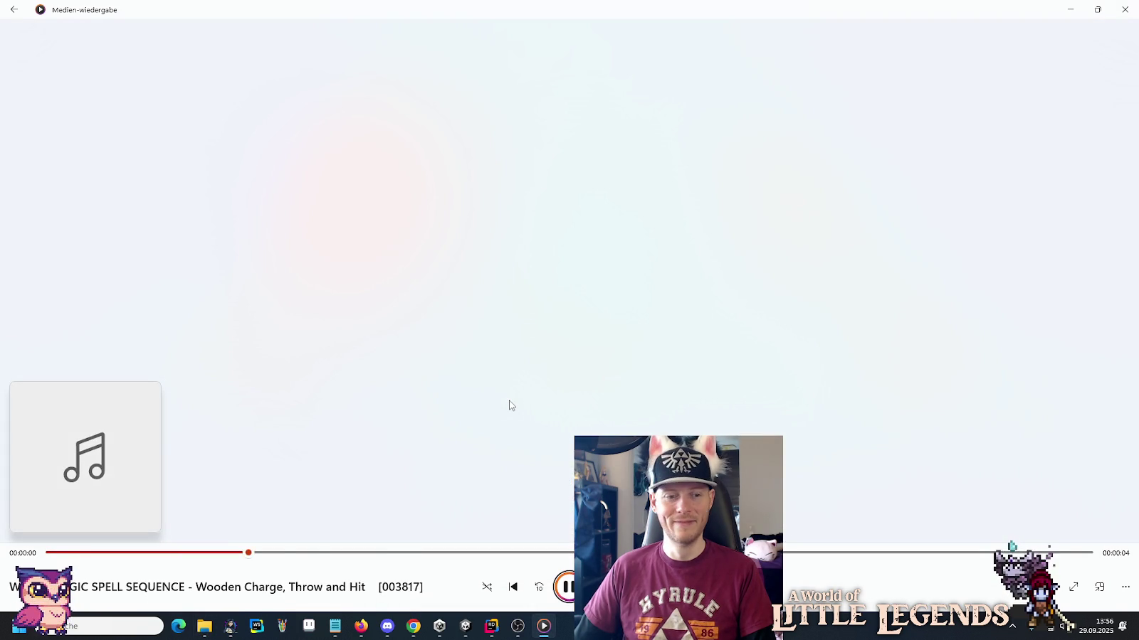
key(alt+Tab)
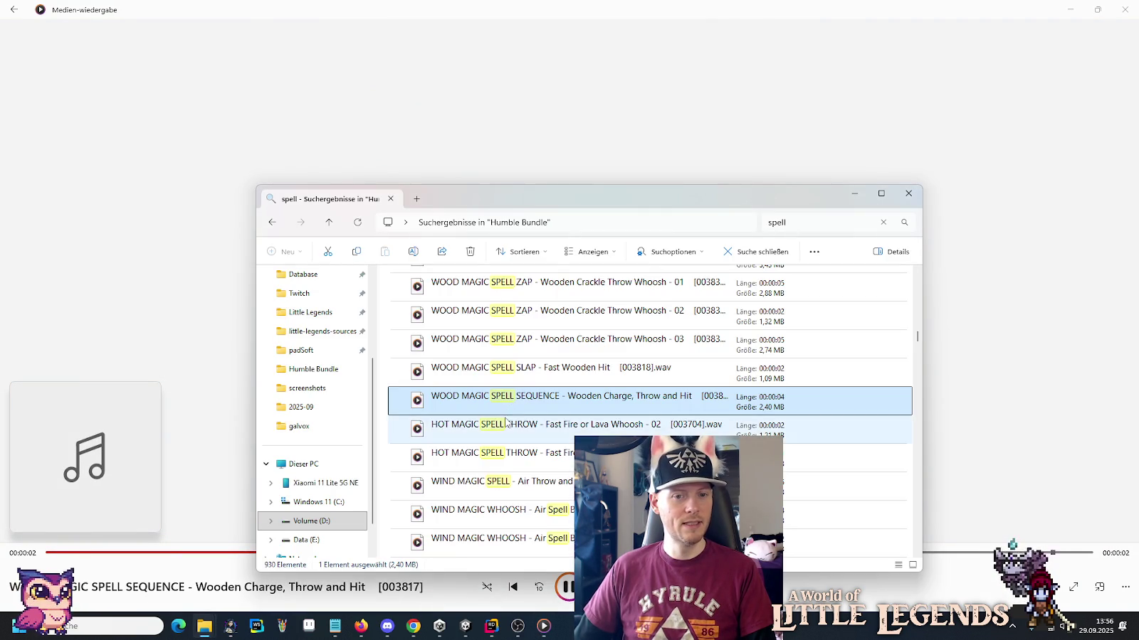
Preview Hot Magic Fire or Lava Whoosh 02, then replay the Wind Magic Air Throw and Smoke Hit Sequence.
click(506, 425)
double_click(506, 425)
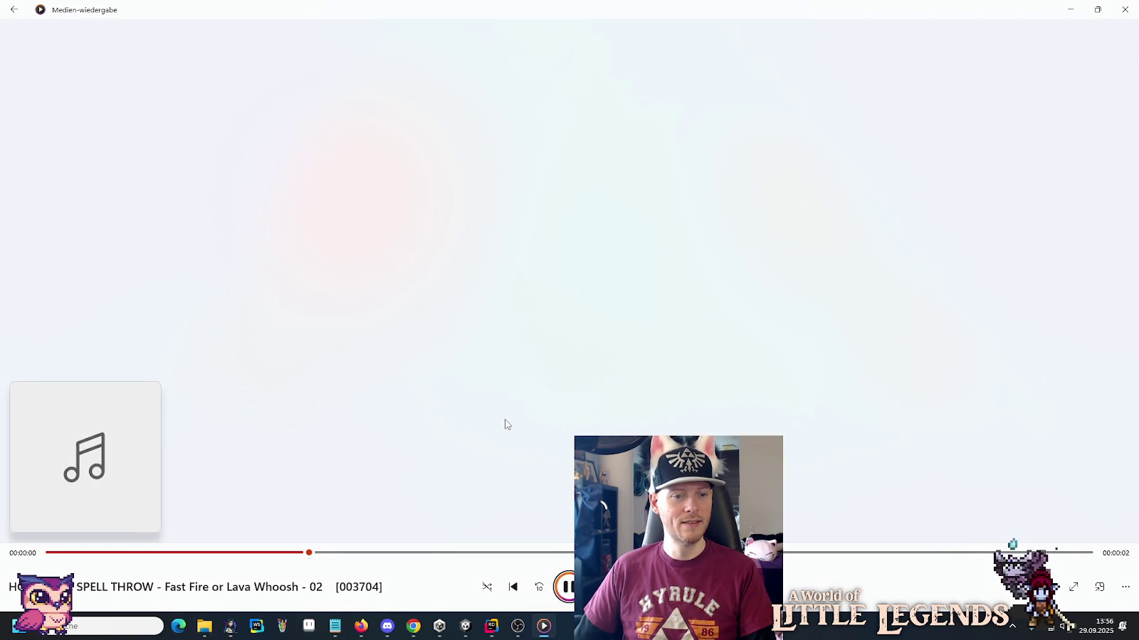
key(alt+Tab)
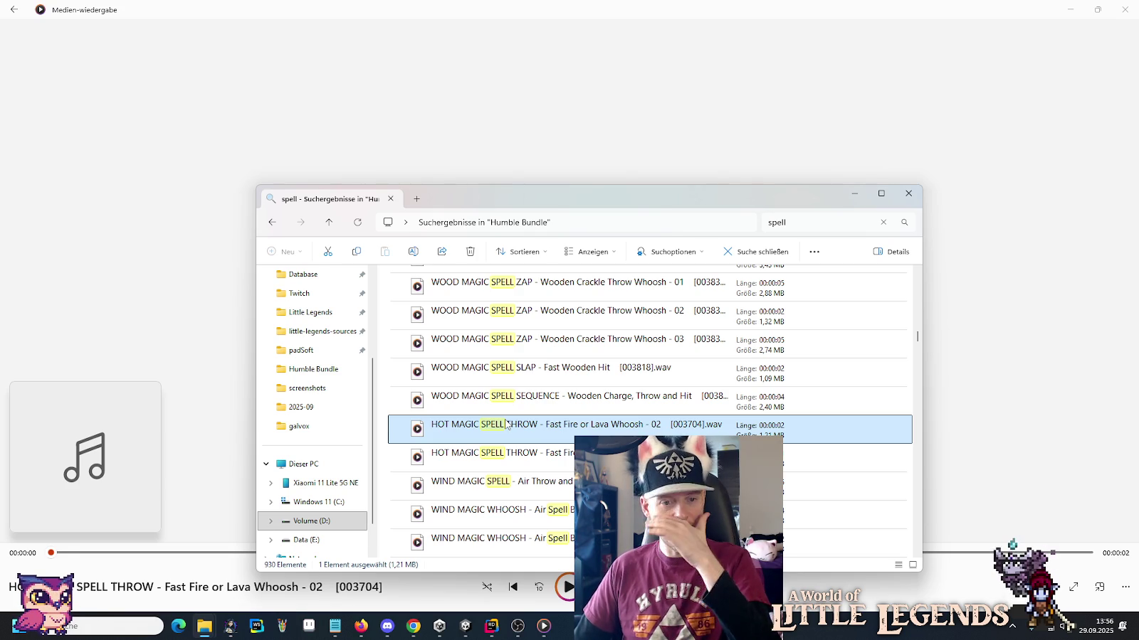
double_click(530, 486)
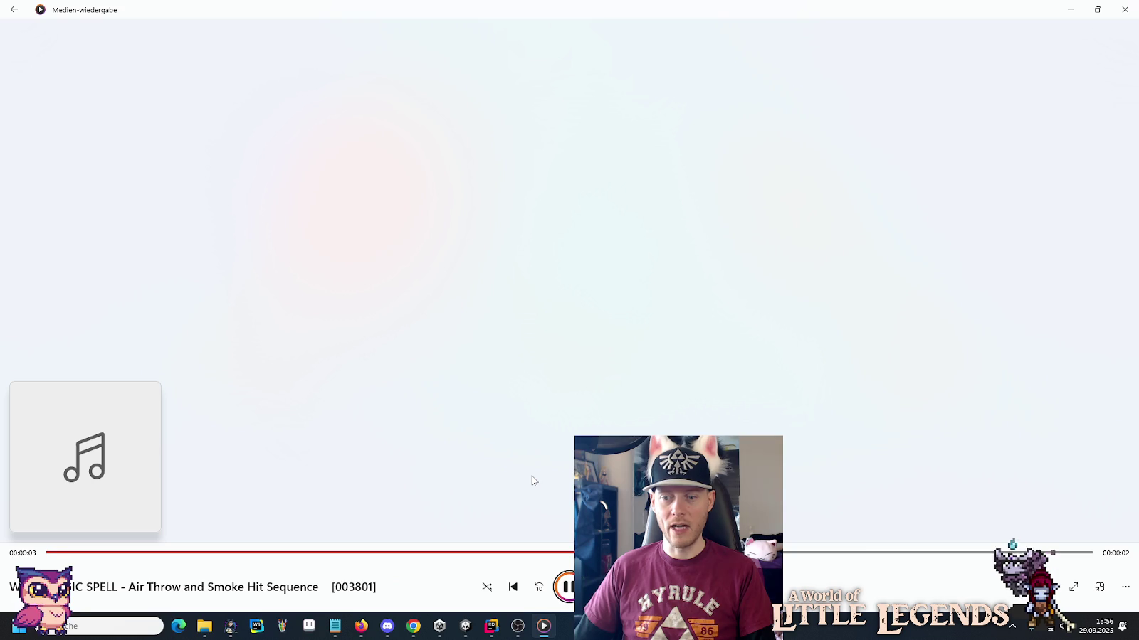
click(570, 595)
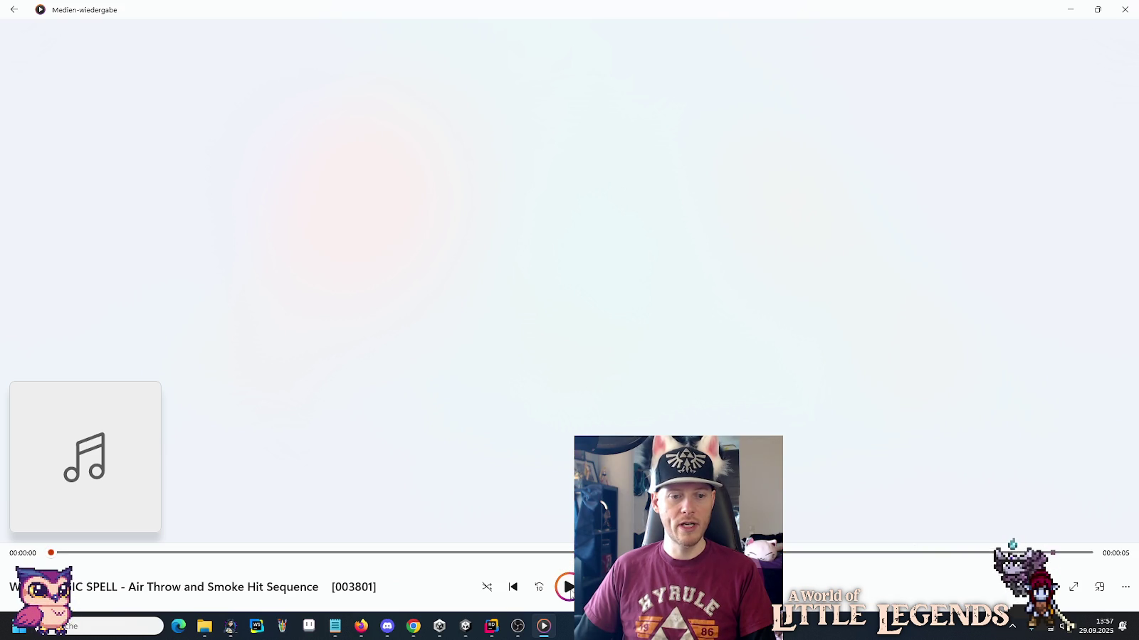
click(569, 594)
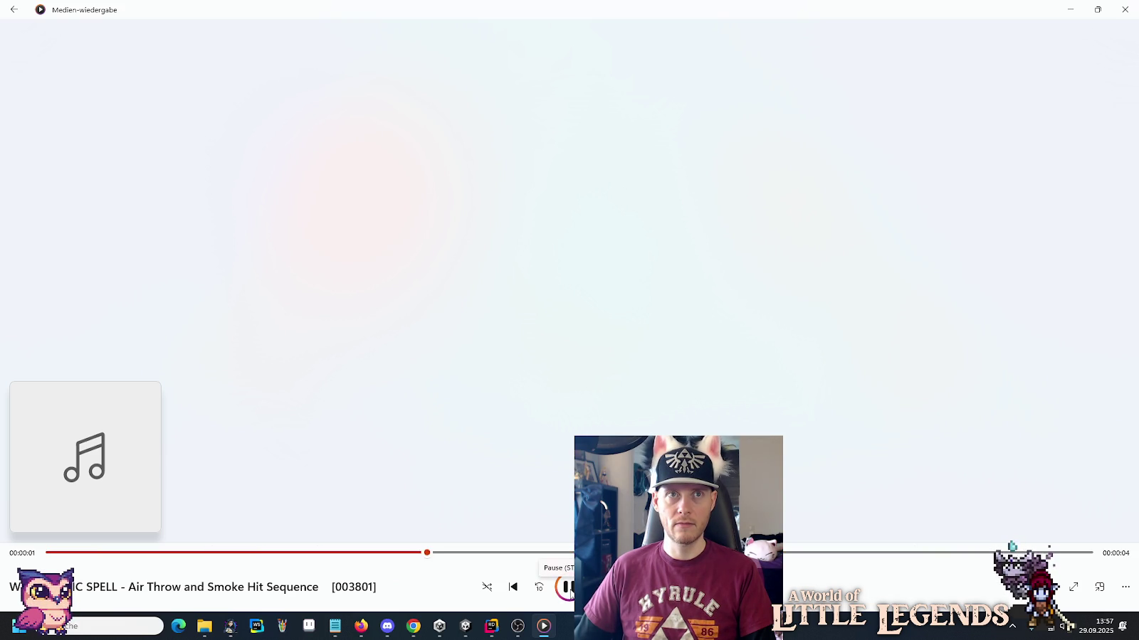
key(alt+Tab)
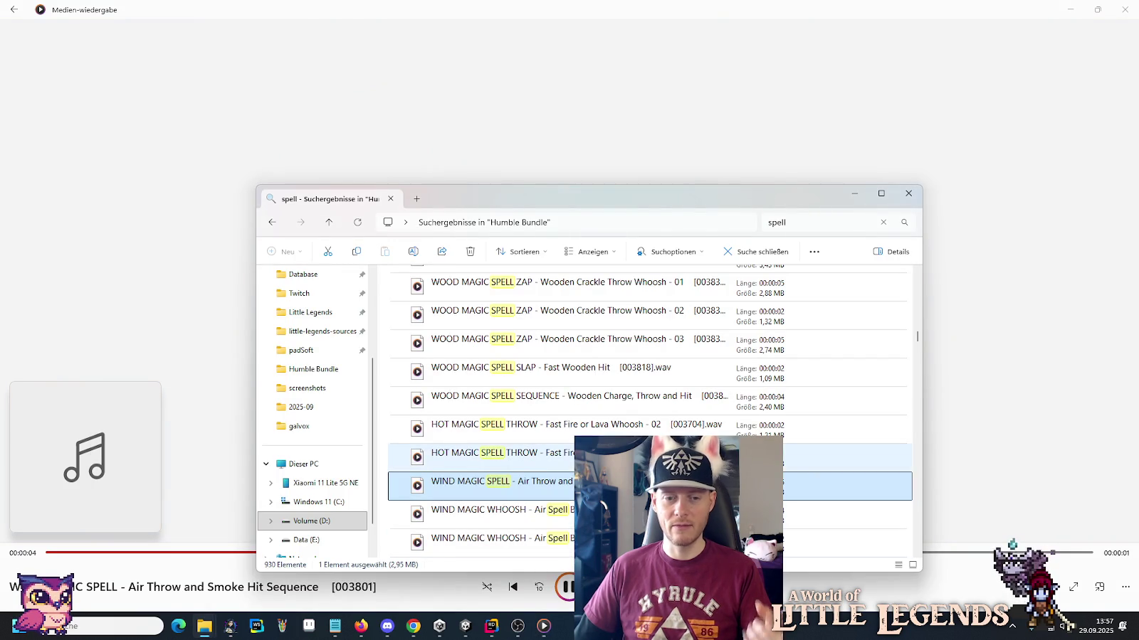
Play the Wind Magic Whoosh Beam Whirl with Voice Whispers - 03 clip.
scroll(640, 456, down, 1)
scroll(600, 347, down, 1)
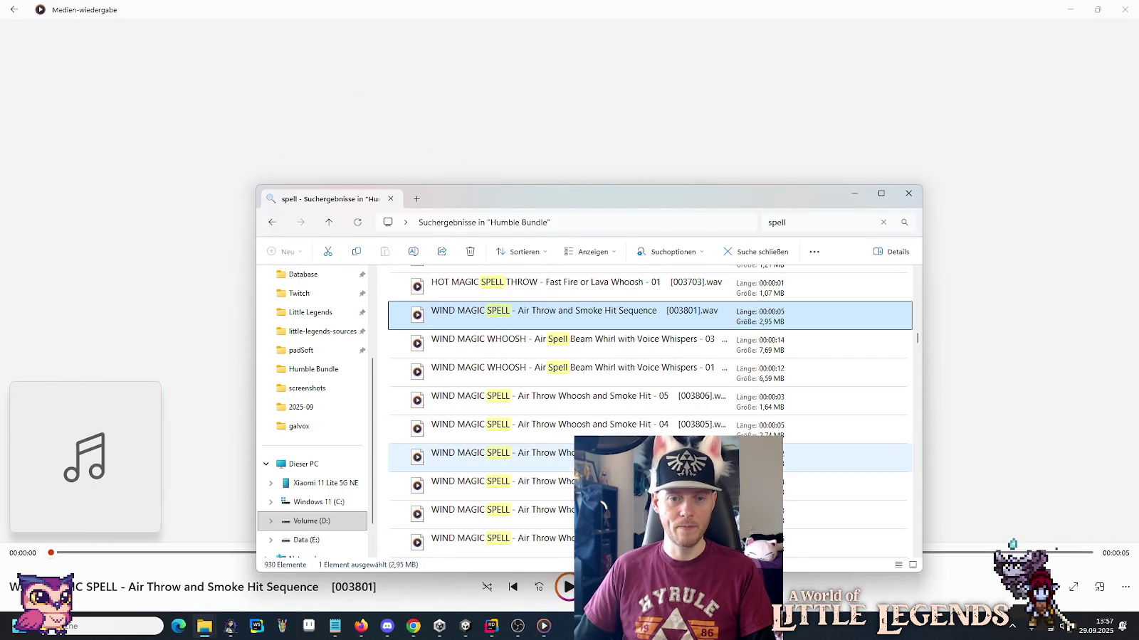
double_click(599, 348)
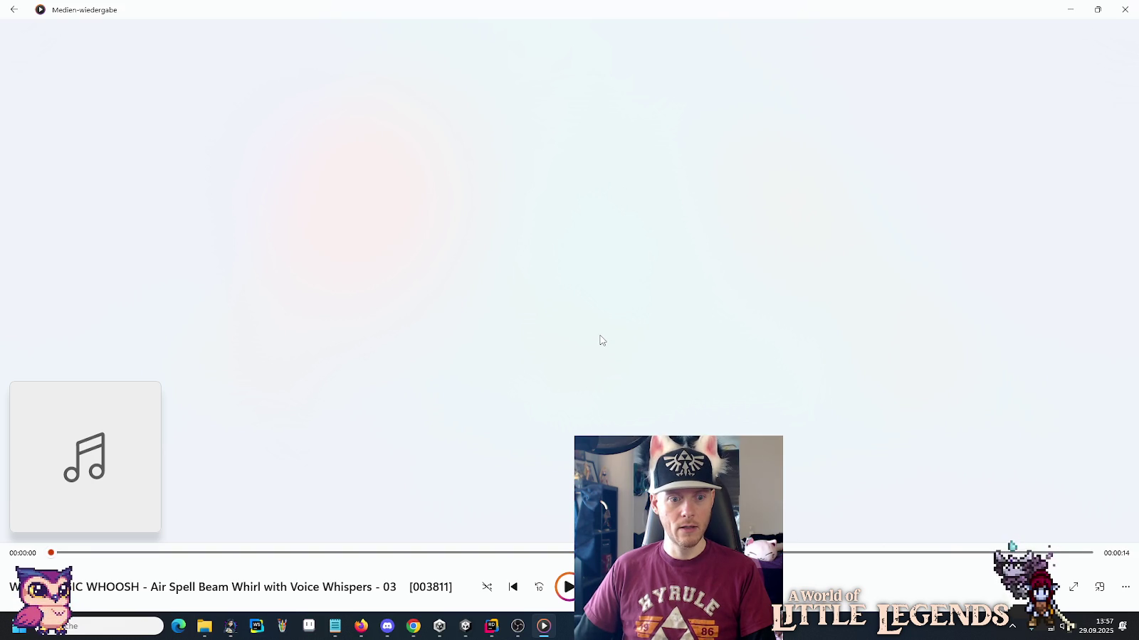
key(alt+Tab)
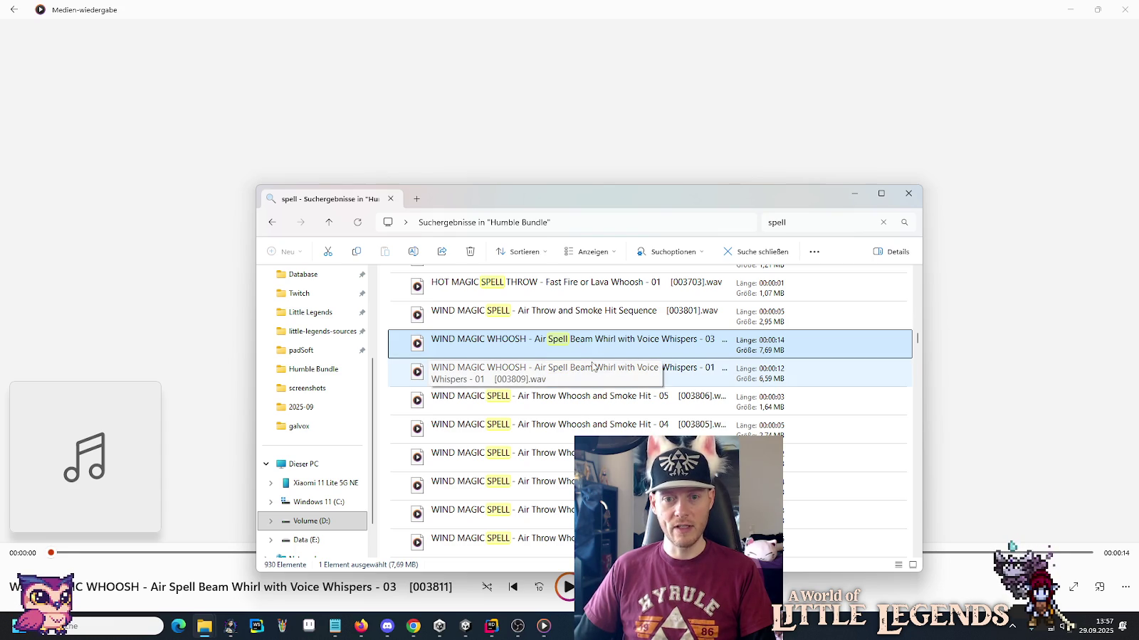
Compare the Whispers - 01 clip, then replay Whispers - 03 and pause it.
double_click(592, 367)
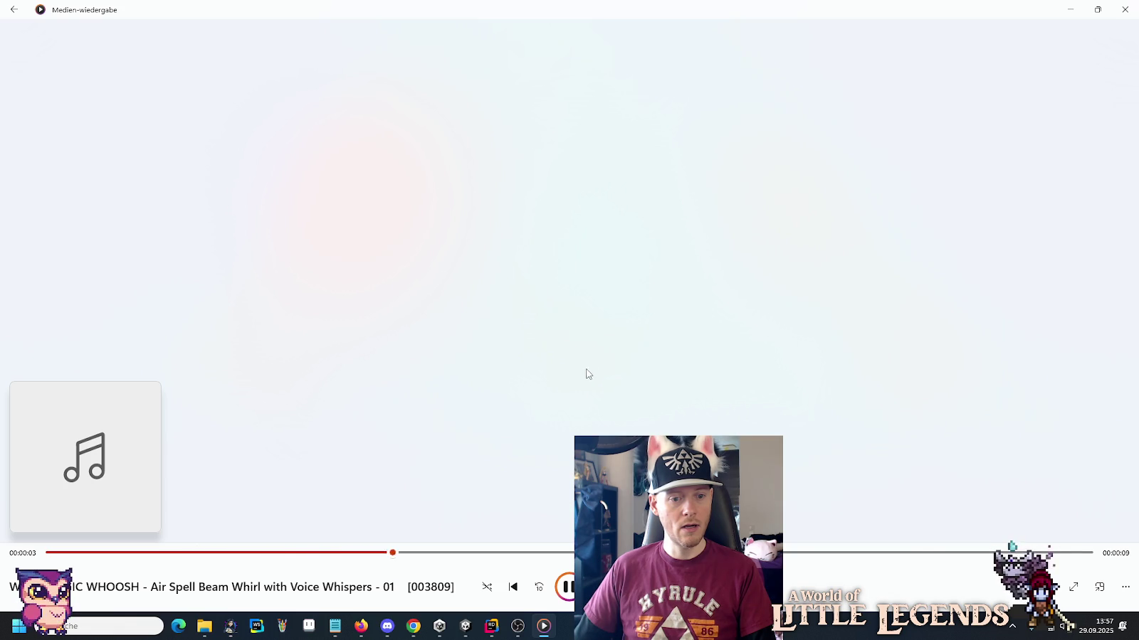
key(alt+Tab)
click(549, 347)
double_click(549, 346)
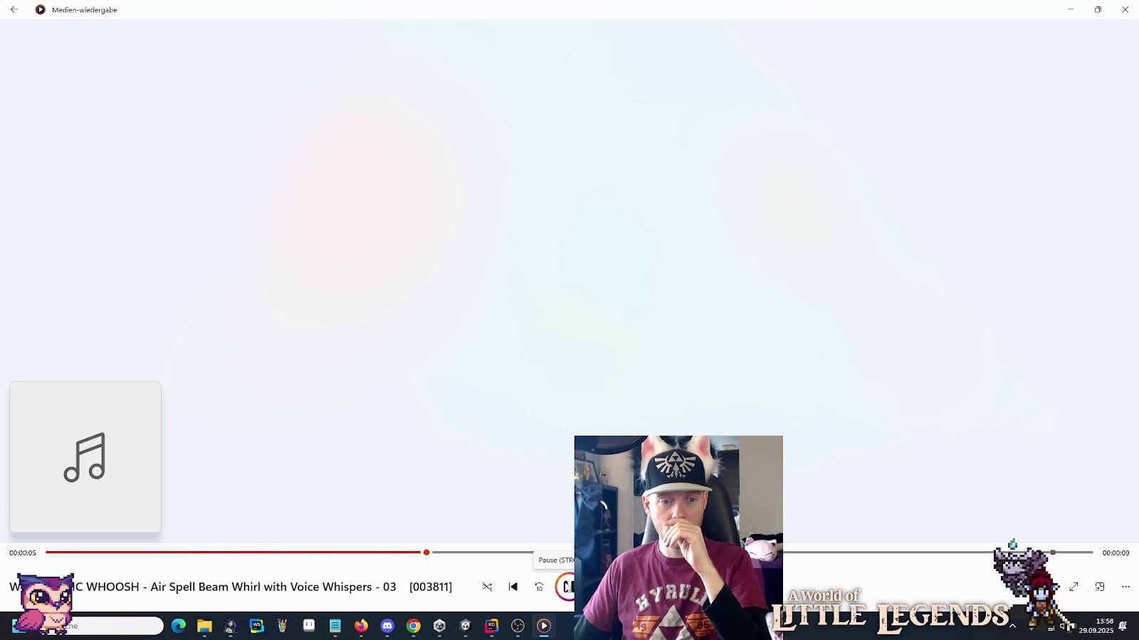
click(566, 587)
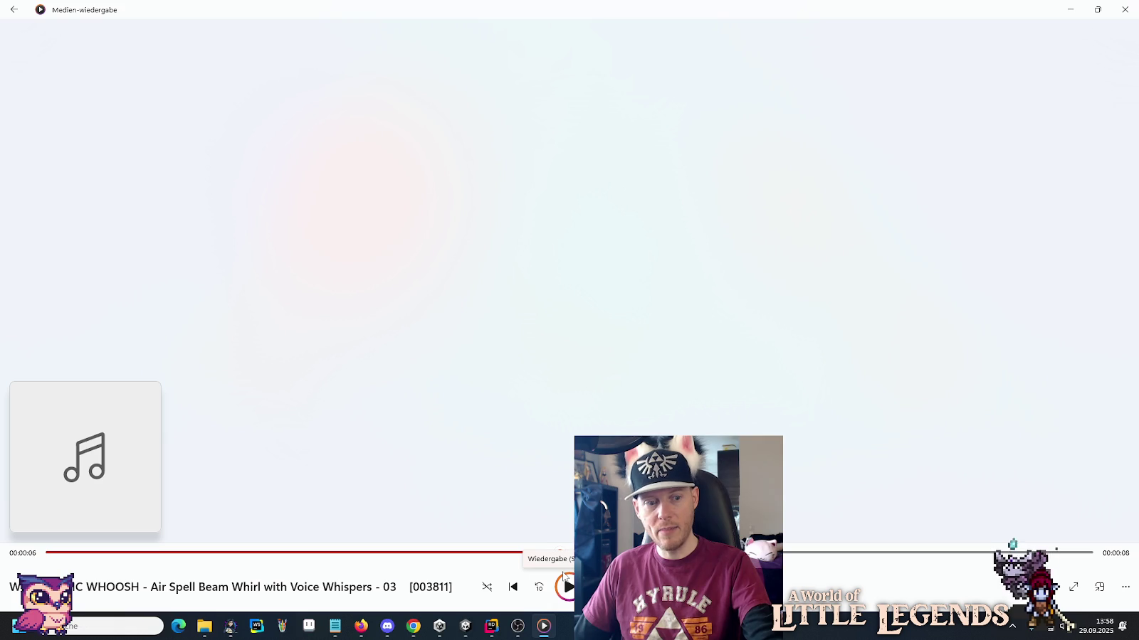
key(alt+Tab)
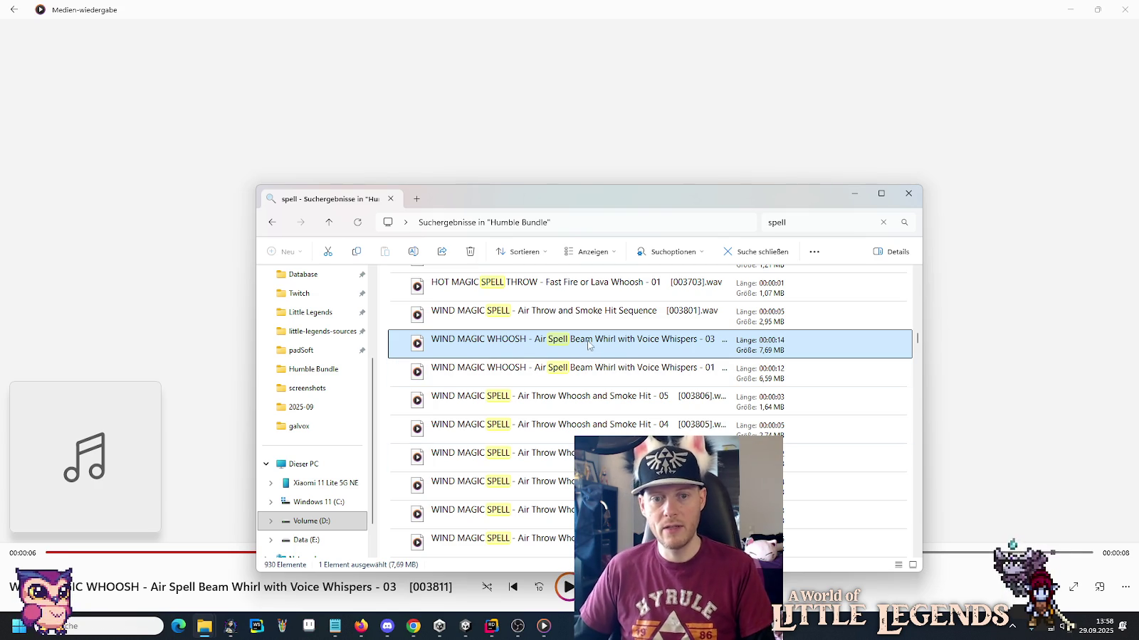
Copy the Whispers - 03 whoosh file and create a Galvox folder inside actor.
right_click(588, 347)
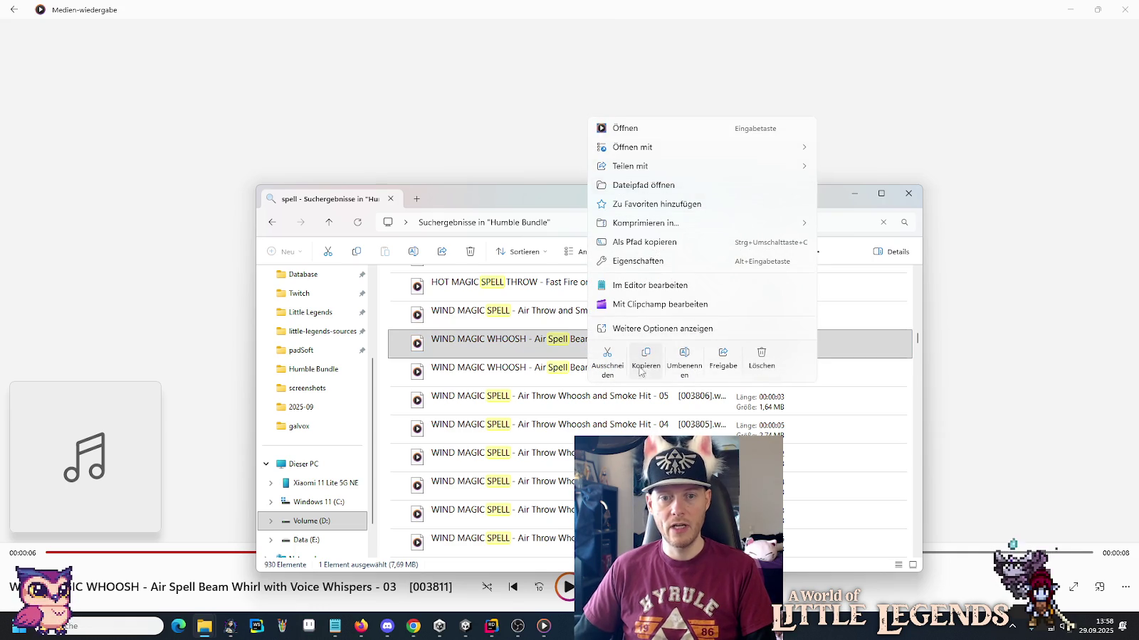
click(638, 371)
mouse_move(201, 626)
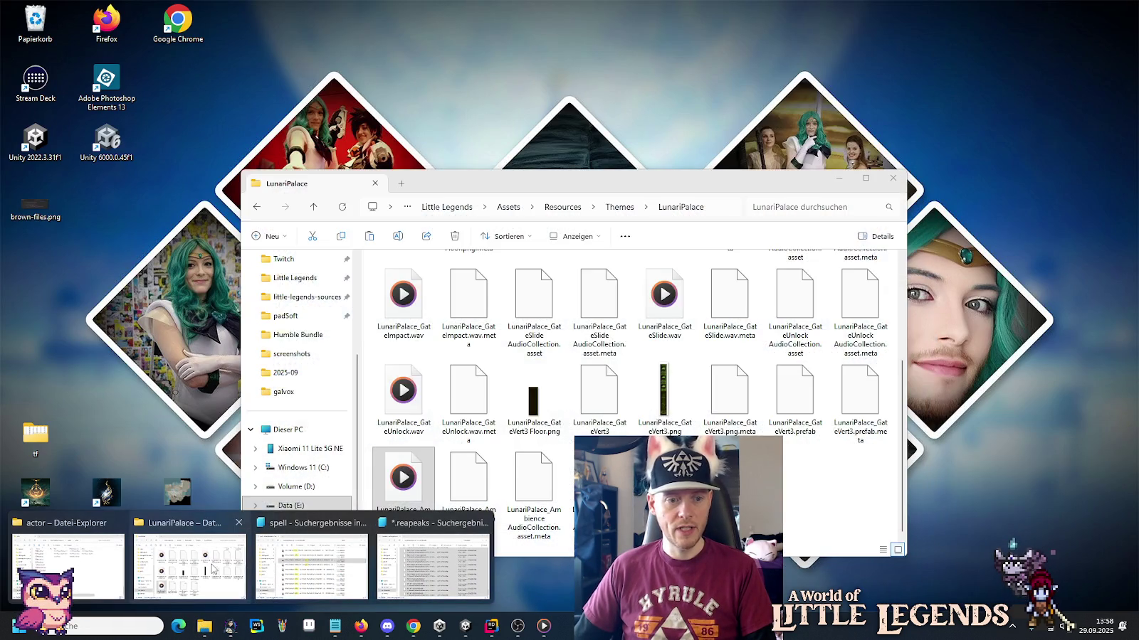
click(67, 566)
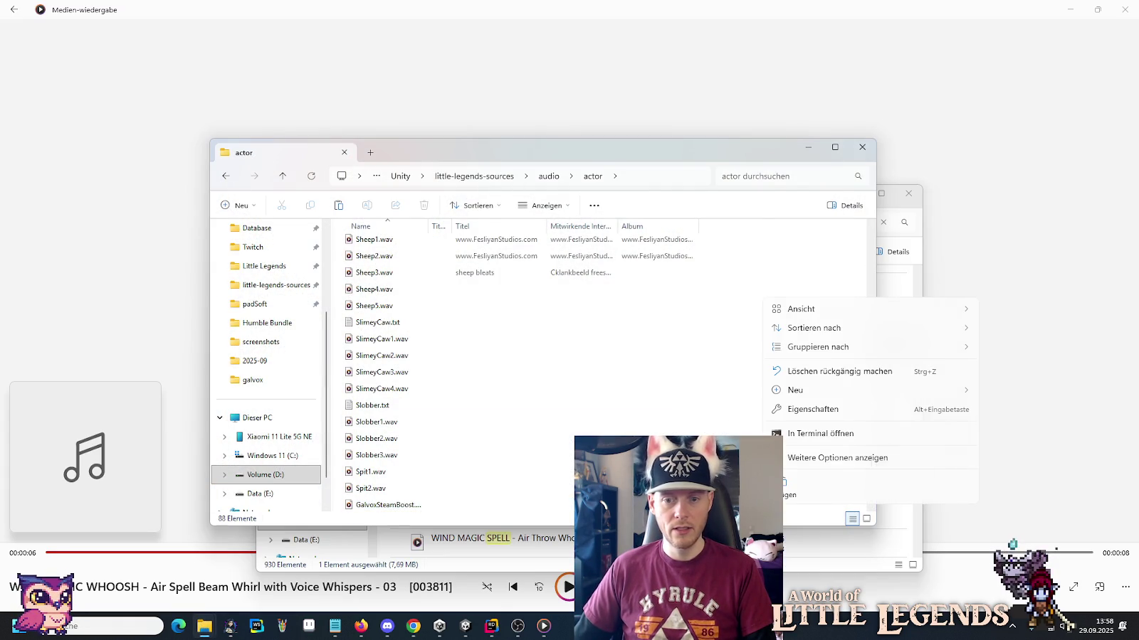
mouse_move(815, 392)
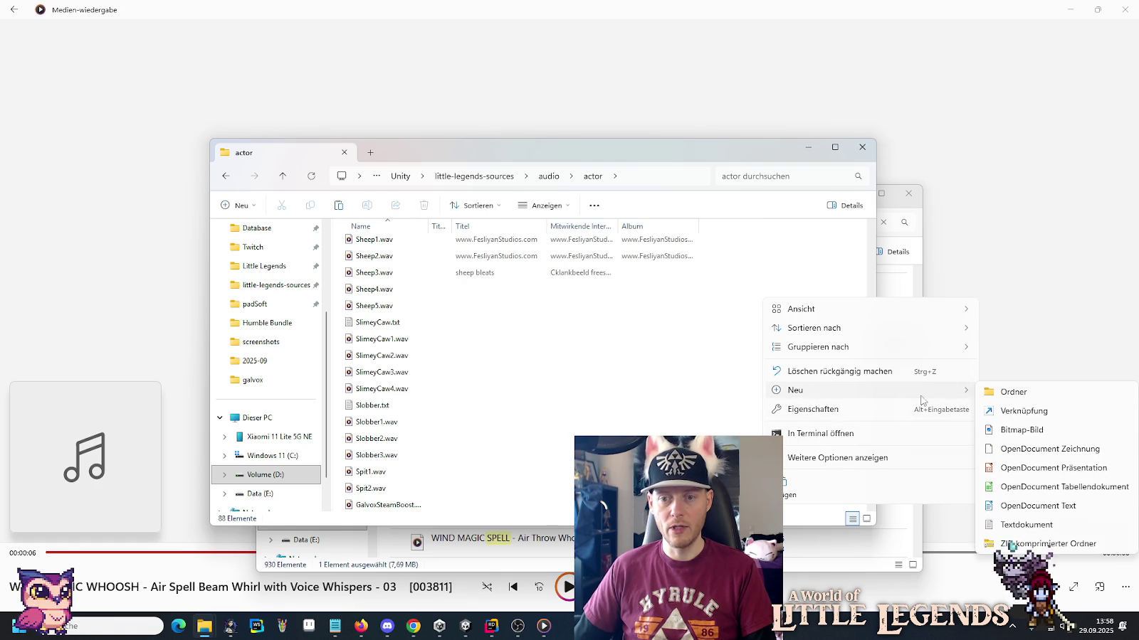
click(1013, 392)
text(Galvox)
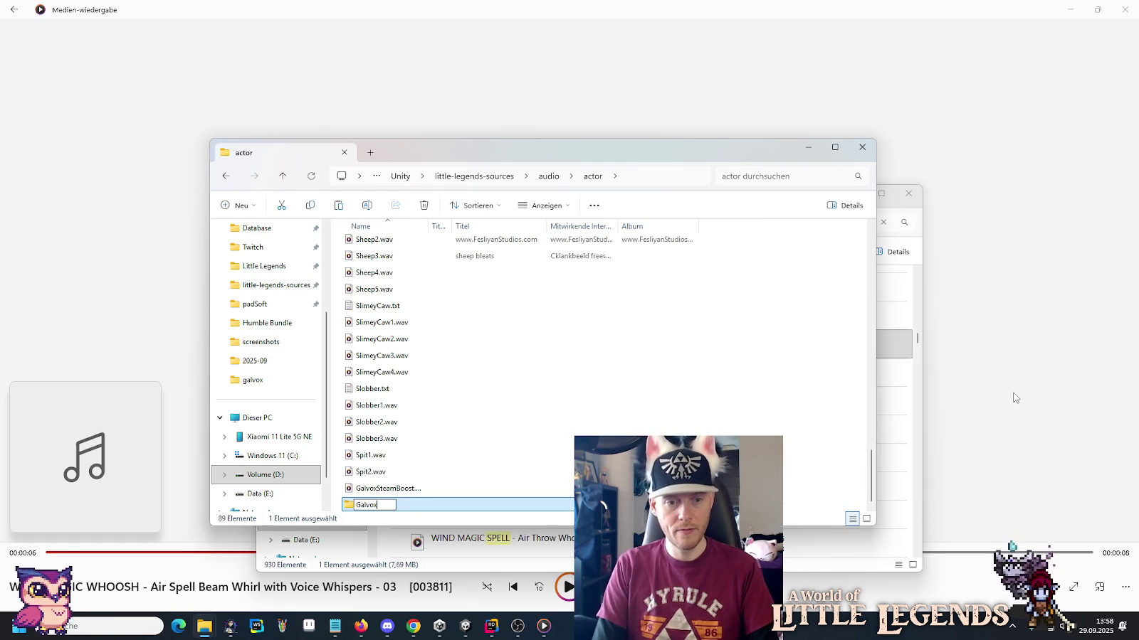
key(Return)
Move GalvoxSteamBoost into the Galvox folder and open it.
drag(395, 488, 366, 507)
double_click(366, 504)
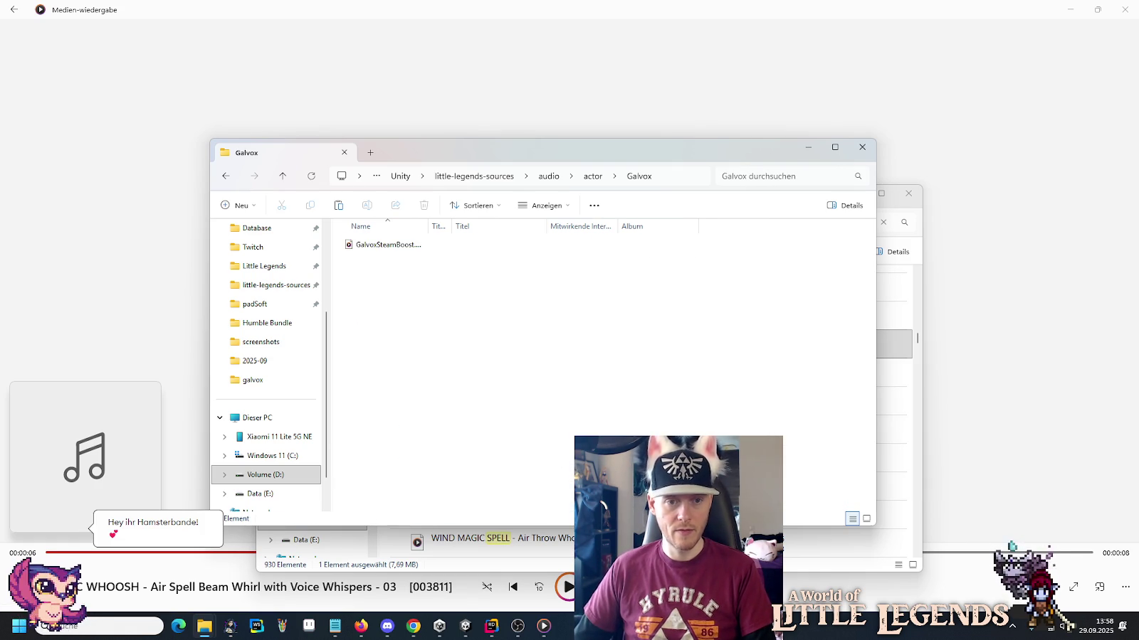
click(898, 349)
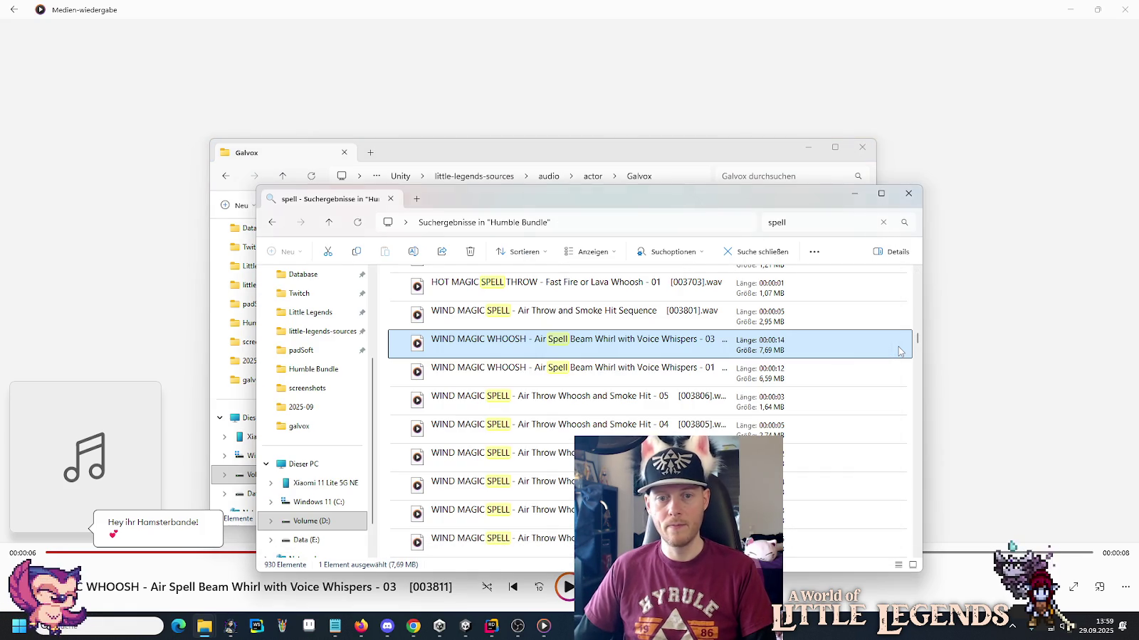
Play the Air Throw Whoosh and Smoke Hit clips 05, 04, 03 and 02.
double_click(548, 397)
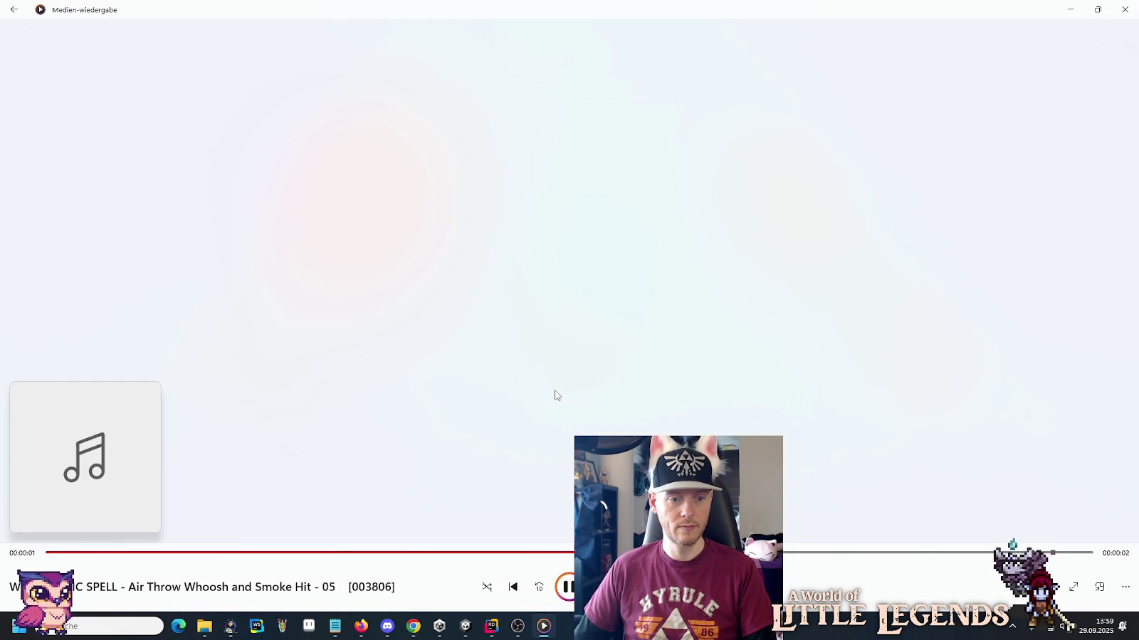
key(alt+Tab)
double_click(539, 434)
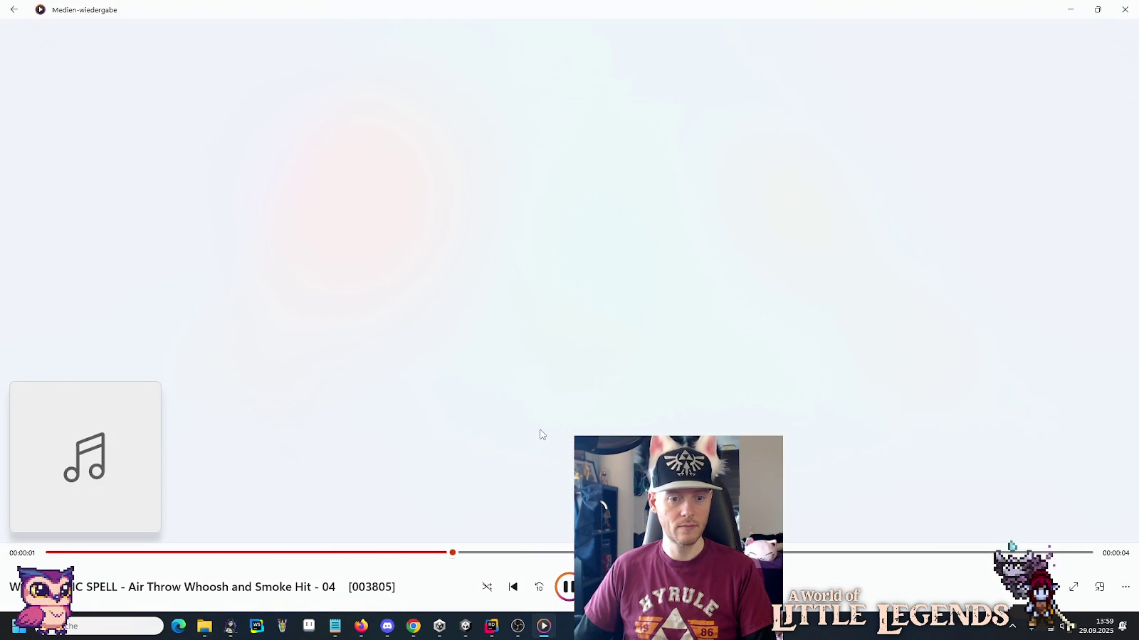
key(alt+Tab)
double_click(561, 460)
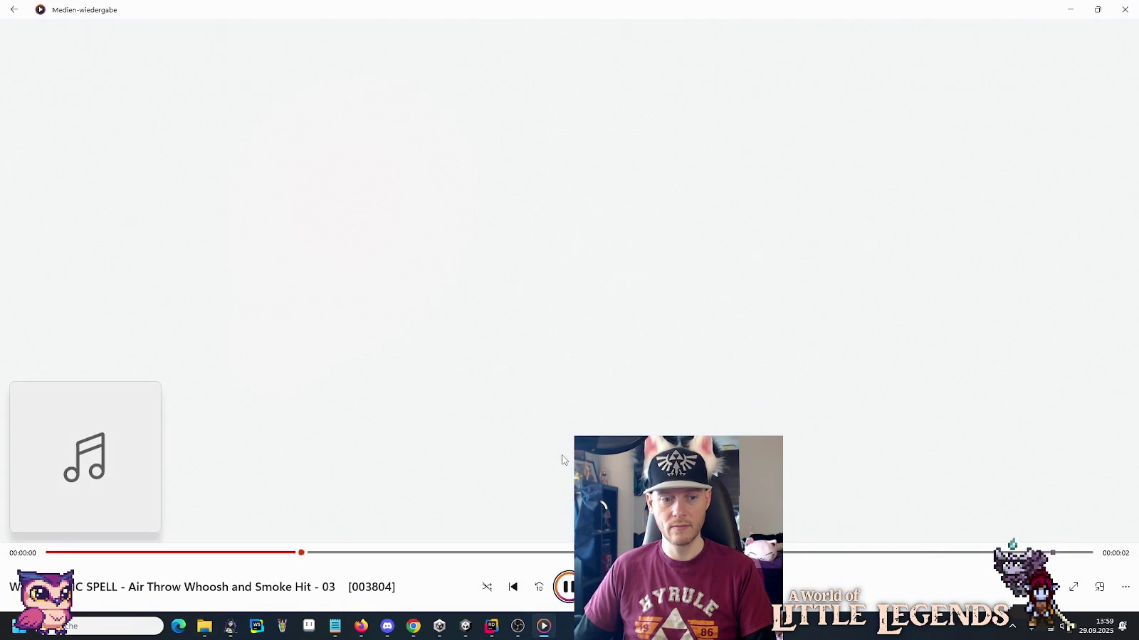
key(alt+Tab)
double_click(557, 486)
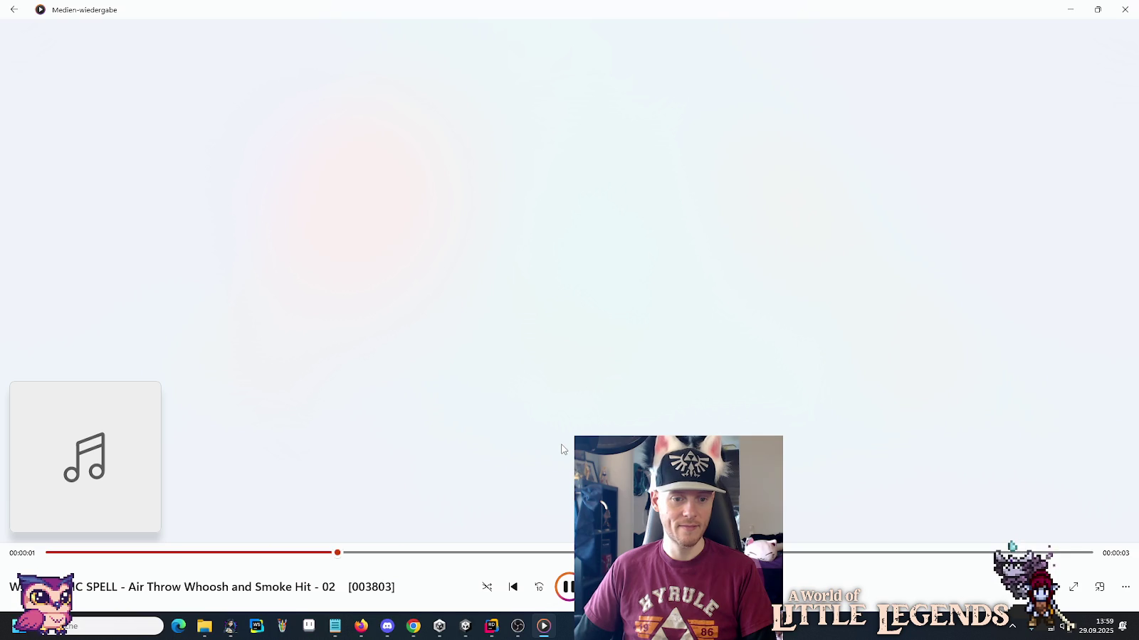
key(alt+Tab)
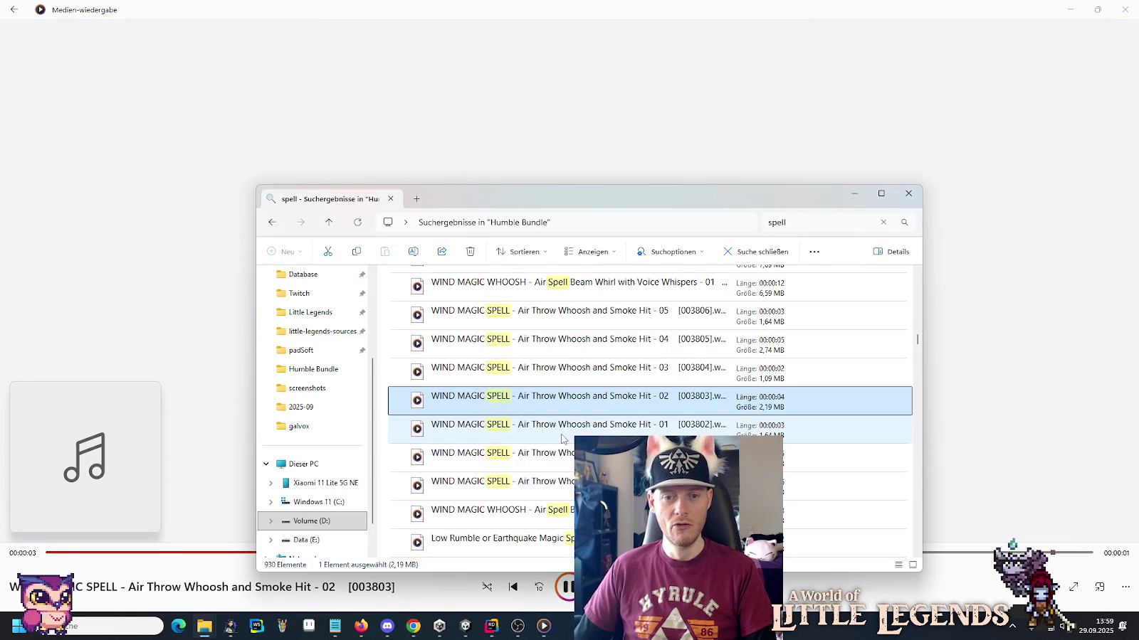
Preview both Air Throw Smoke Hit - 01 clips, then the Beam Whirl with Voice Whispers - 02.
double_click(570, 427)
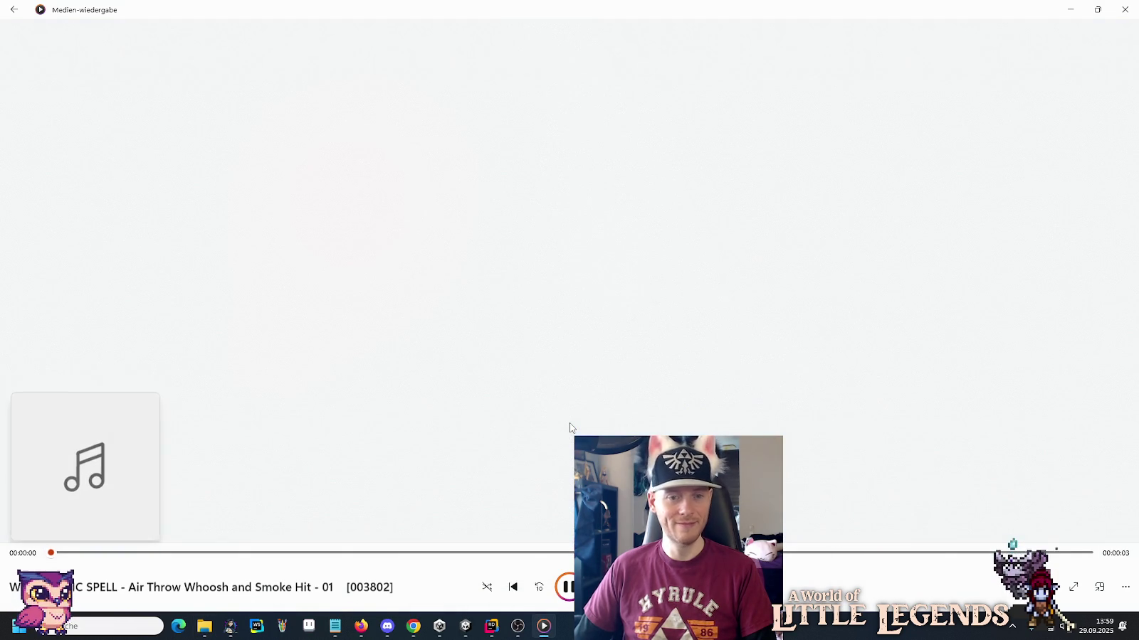
key(alt+Tab)
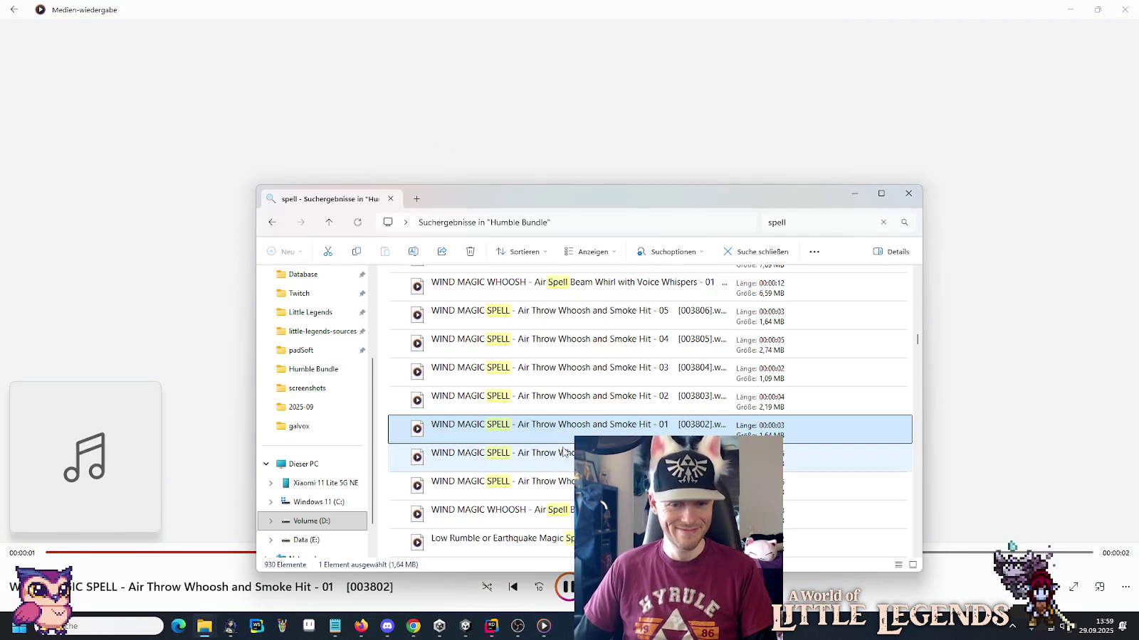
key(alt+Tab)
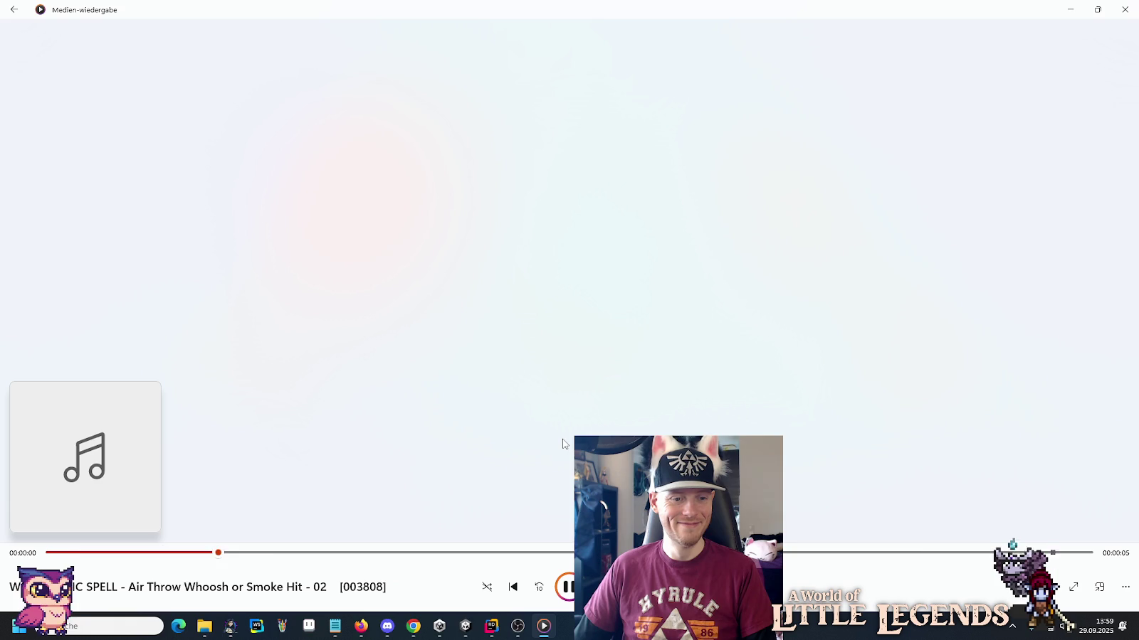
key(alt+Tab)
key(Down)
key(Return)
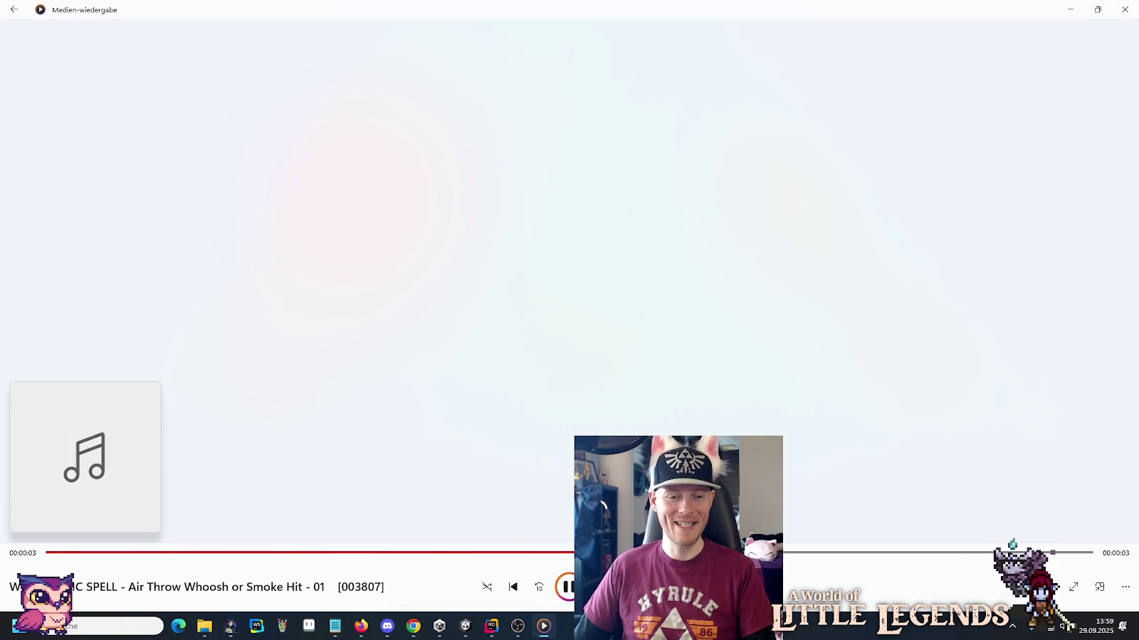
key(alt+Tab)
scroll(559, 428, down, 2)
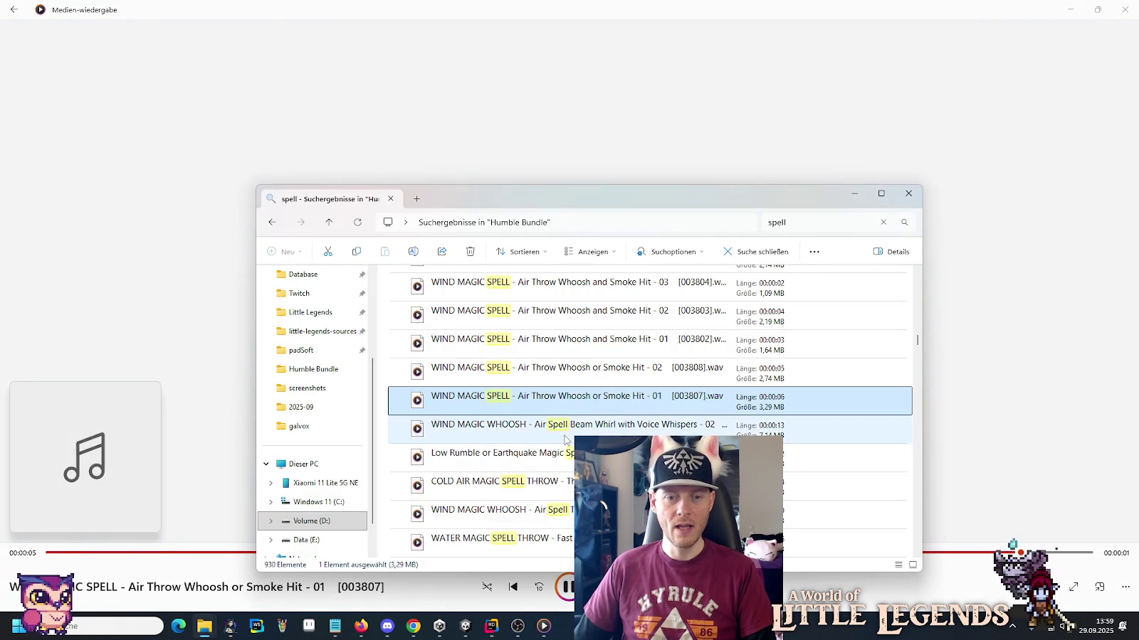
key(alt+Tab)
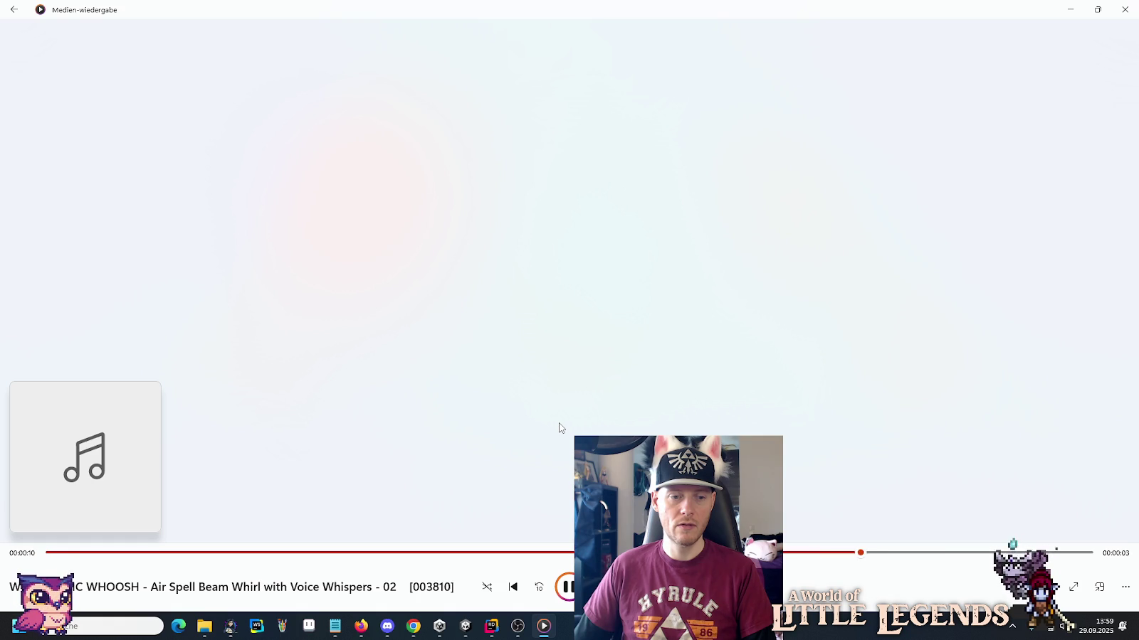
key(alt+Tab)
key(alt+Tab)
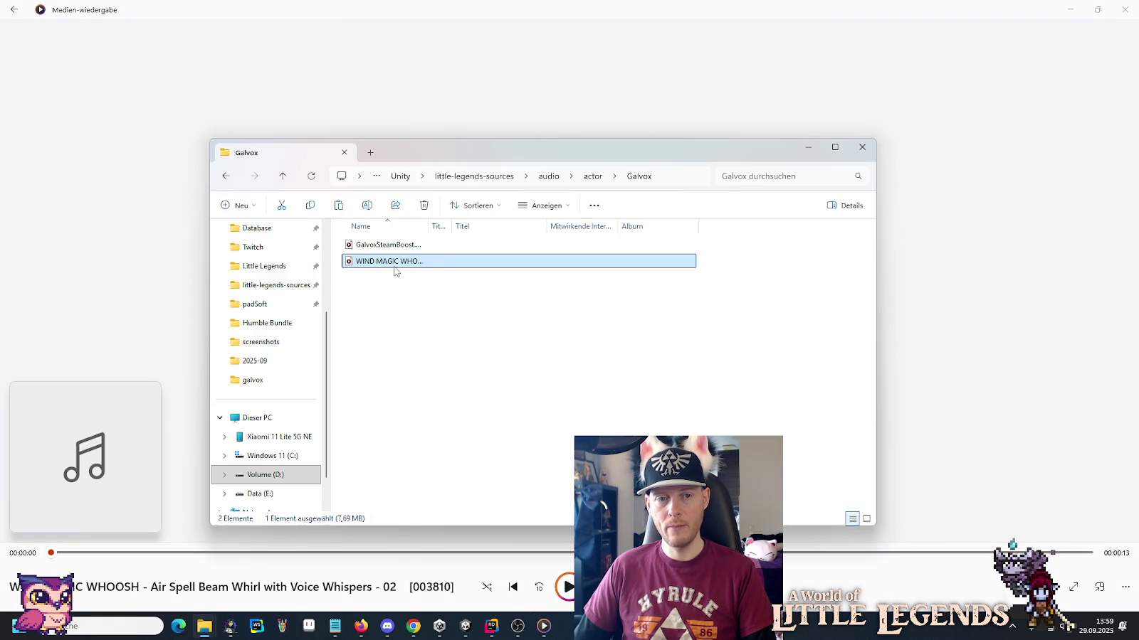
Replay the Beam Whirl with Voice Whispers - 03 clip and pause it.
double_click(395, 267)
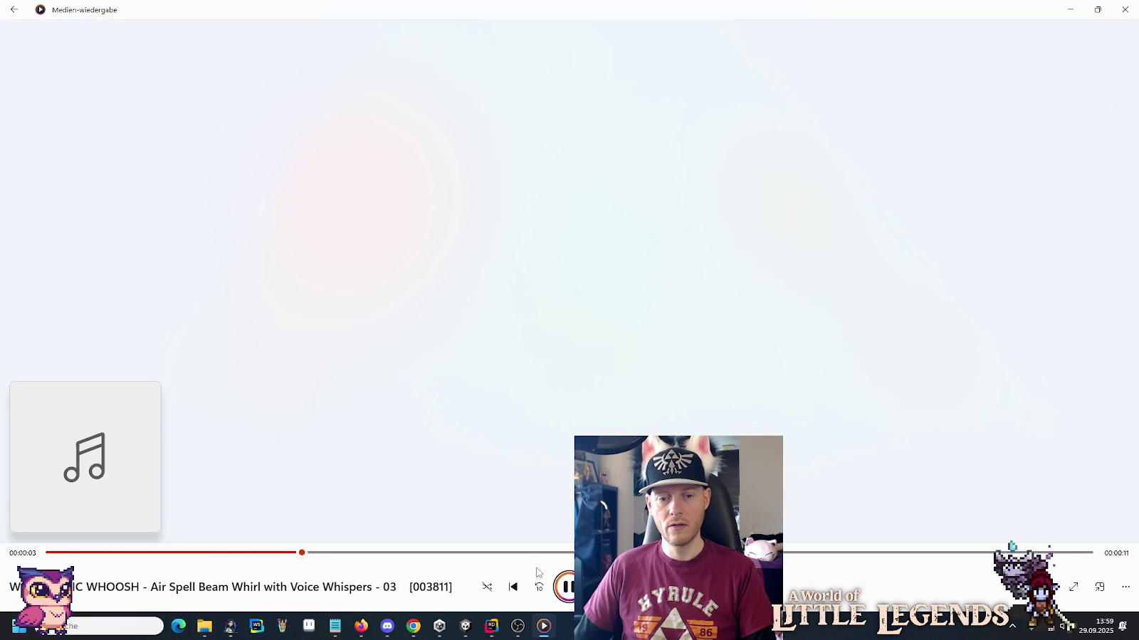
click(568, 590)
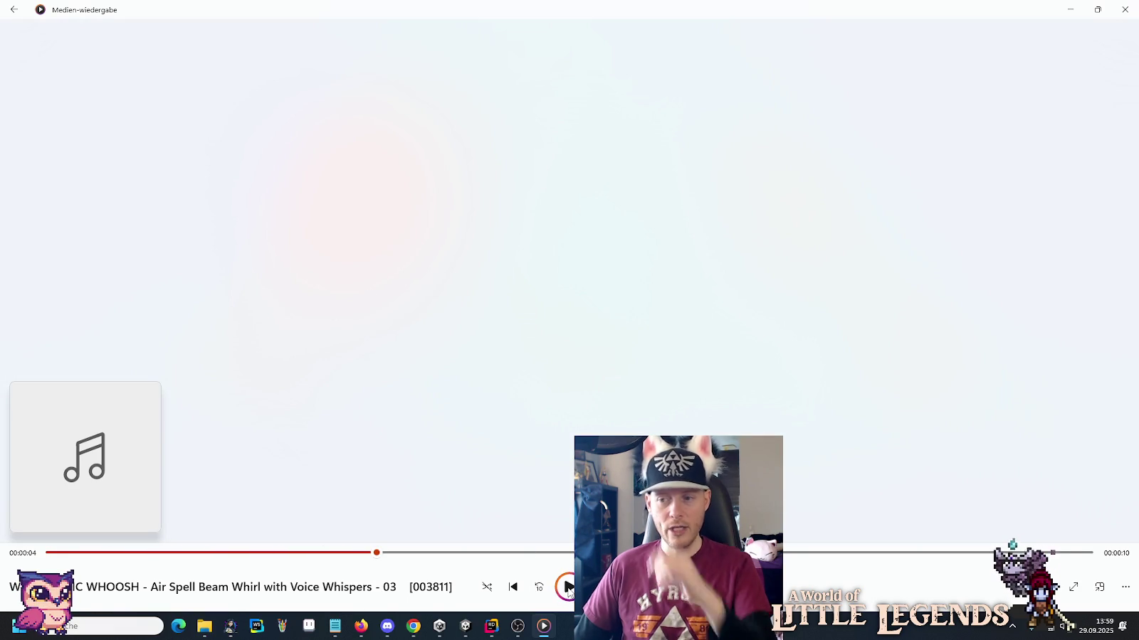
key(alt+Tab)
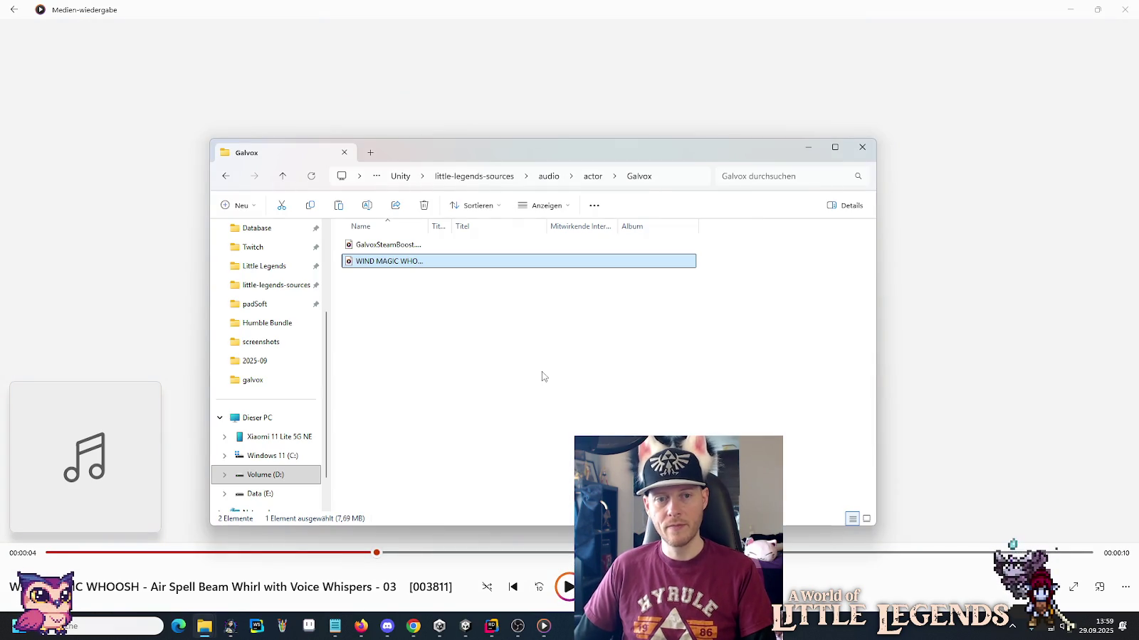
key(alt+Tab)
key(alt+Tab)
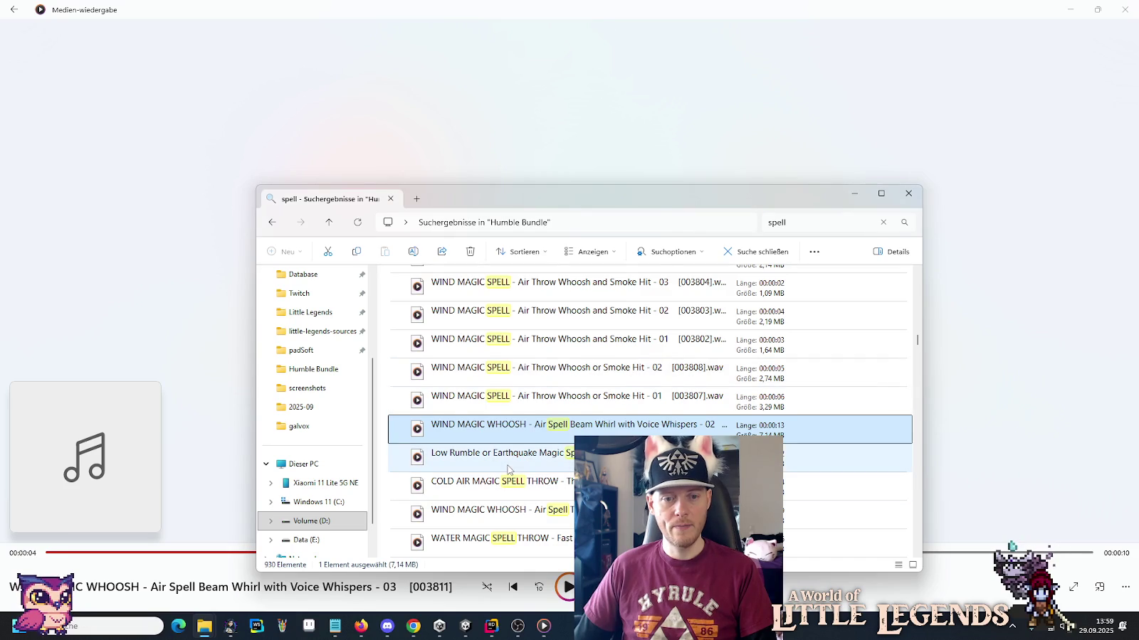
Audition the Low Rumble Earthquake Transition, COLD AIR MAGIC SPELL THROW and another WIND MAGIC WHOOSH.
double_click(509, 459)
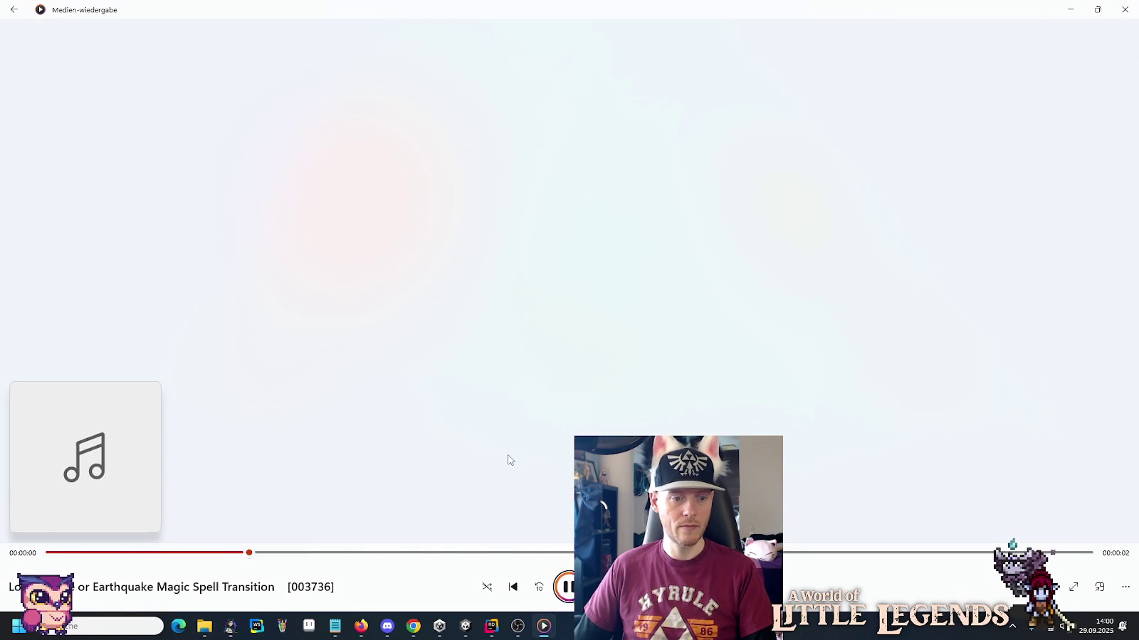
key(alt+Tab)
double_click(518, 482)
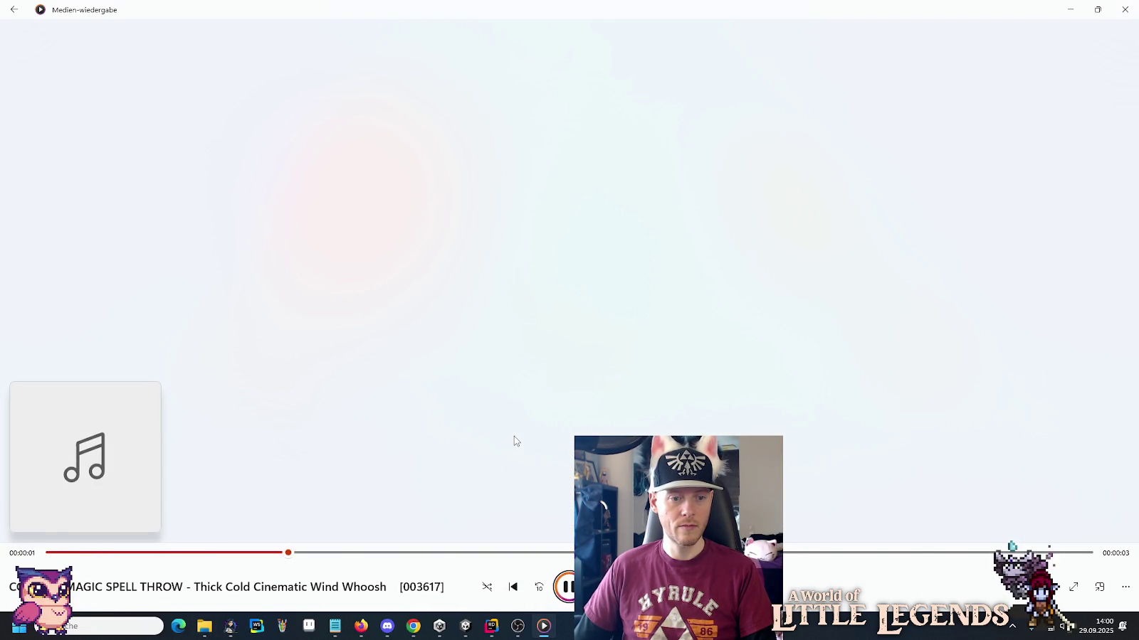
key(alt+Tab)
scroll(517, 345, down, 3)
double_click(517, 345)
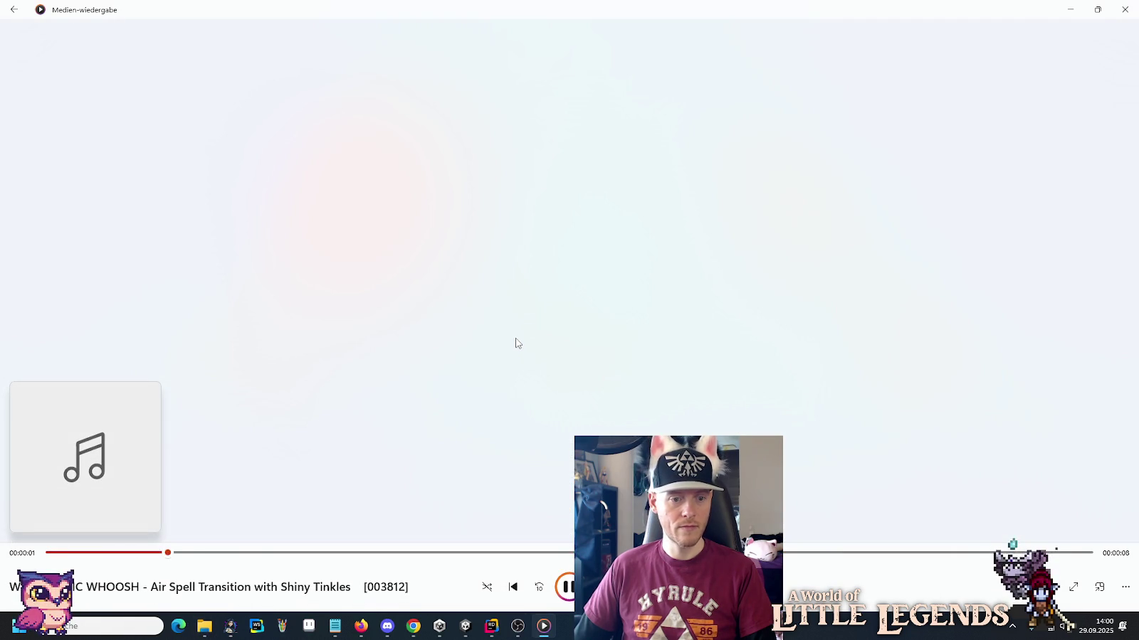
key(alt+Tab)
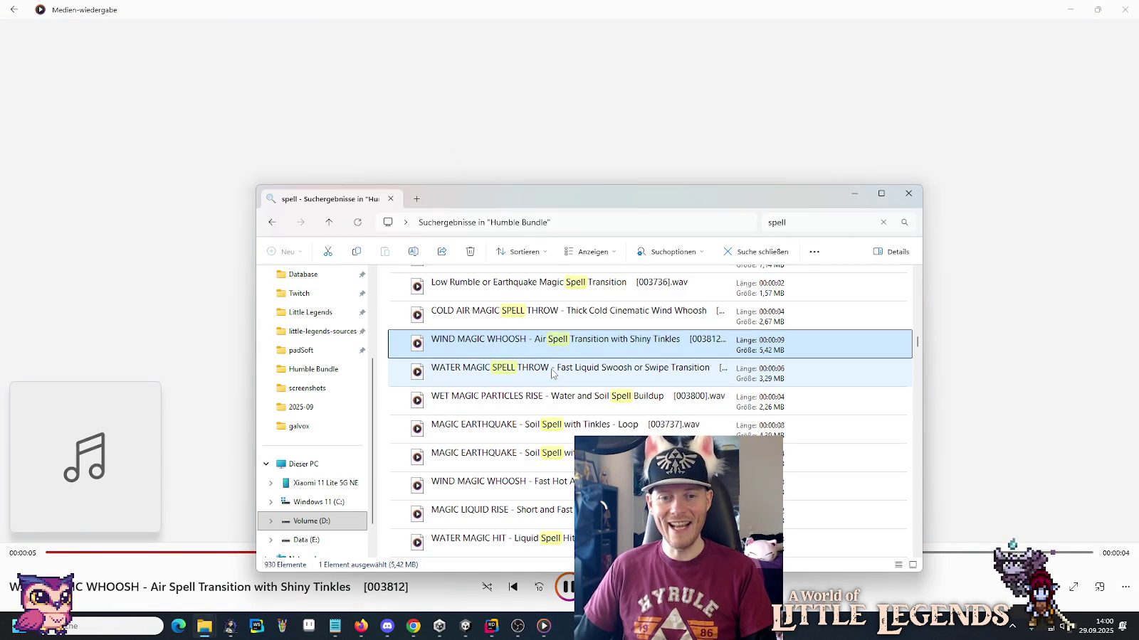
Play WATER MAGIC SPELL THROW, WET MAGIC PARTICLES RISE and the MAGIC EARTHQUAKE soil loop.
double_click(552, 372)
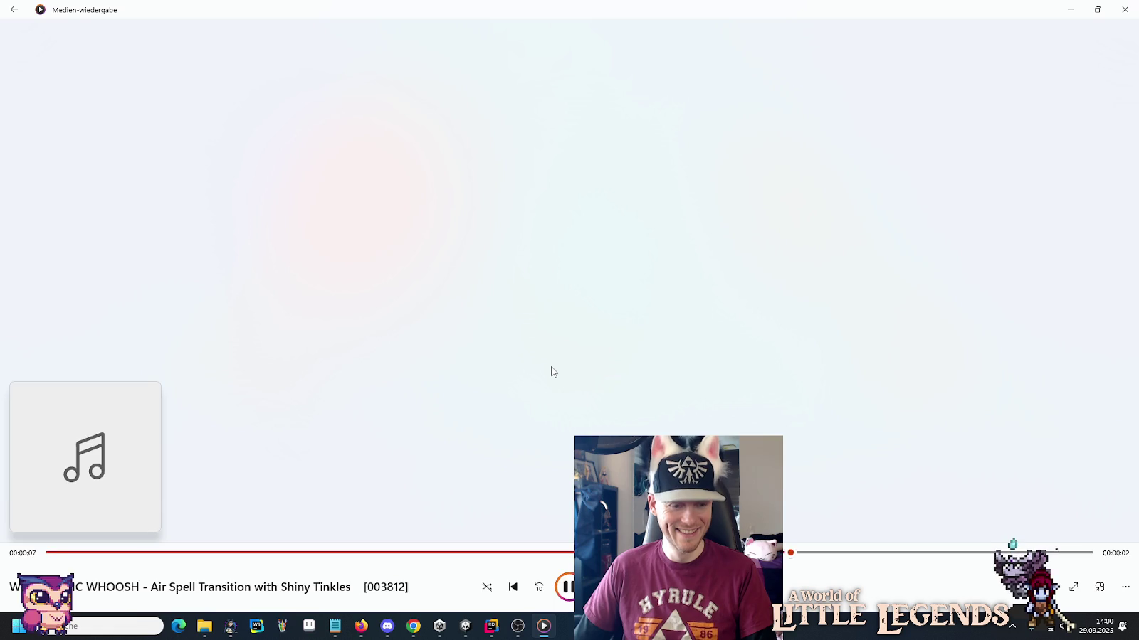
key(alt+Tab)
double_click(566, 393)
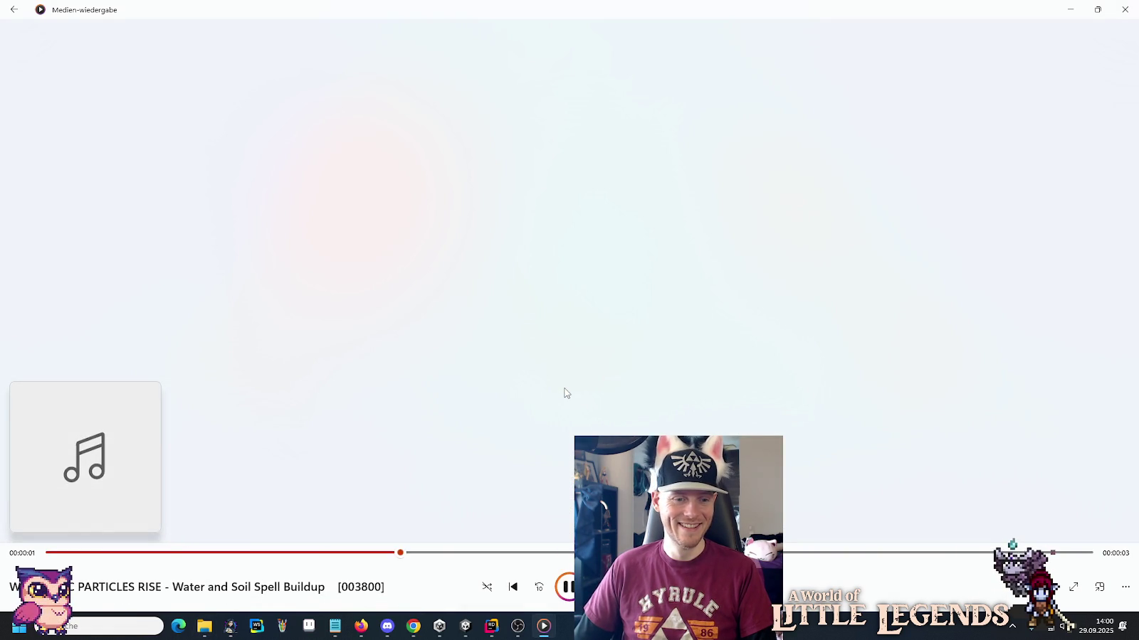
key(alt+Tab)
double_click(565, 432)
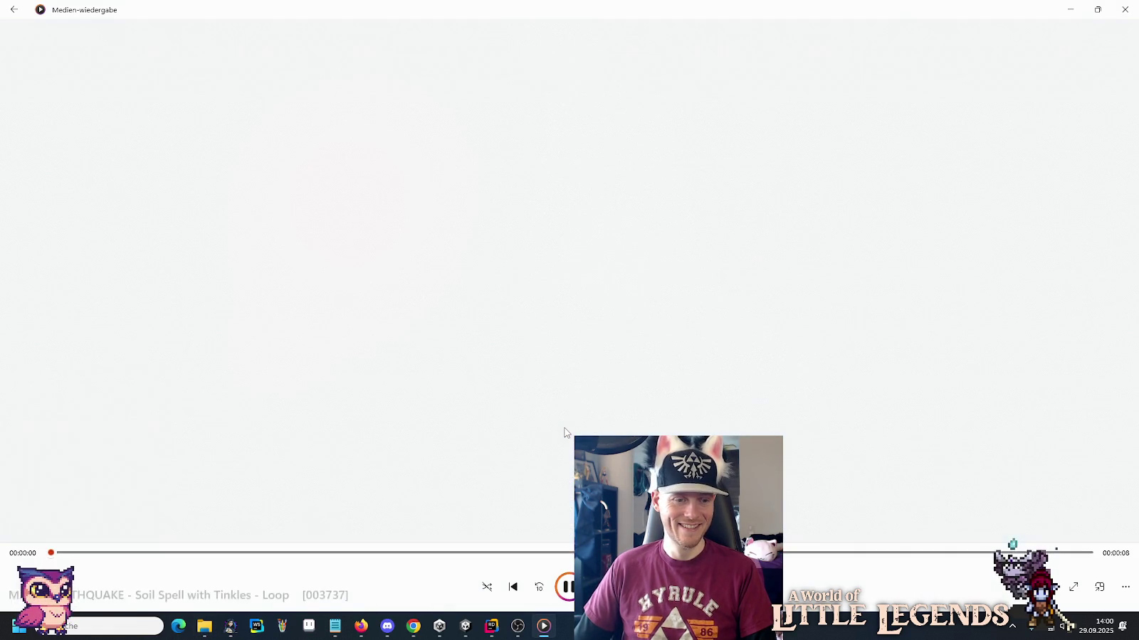
key(alt+Tab)
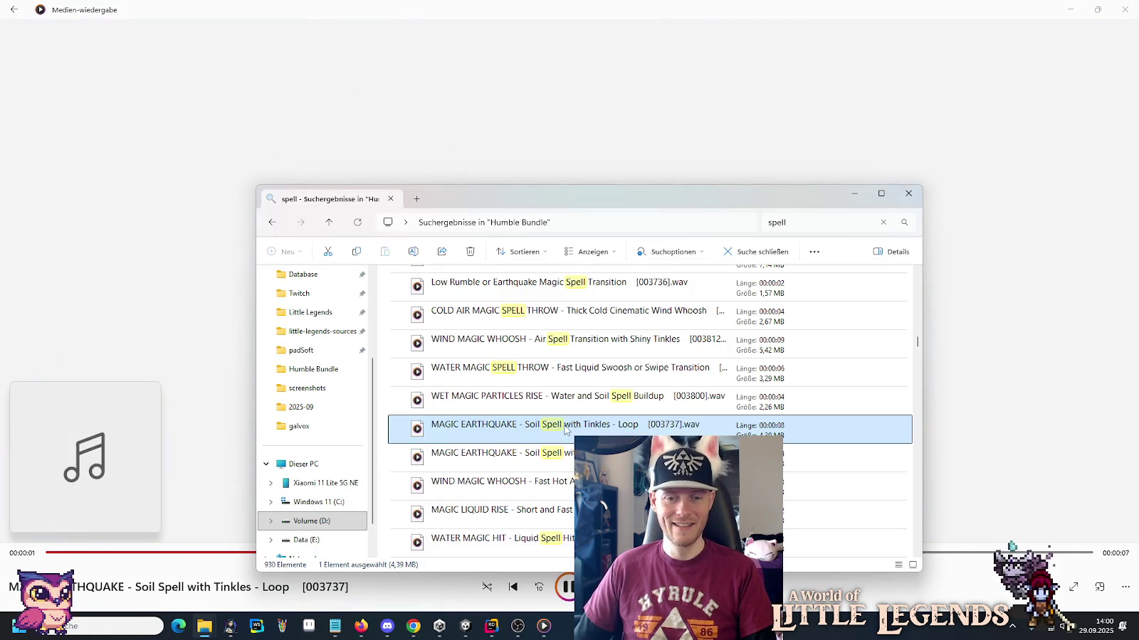
scroll(565, 432, down, 2)
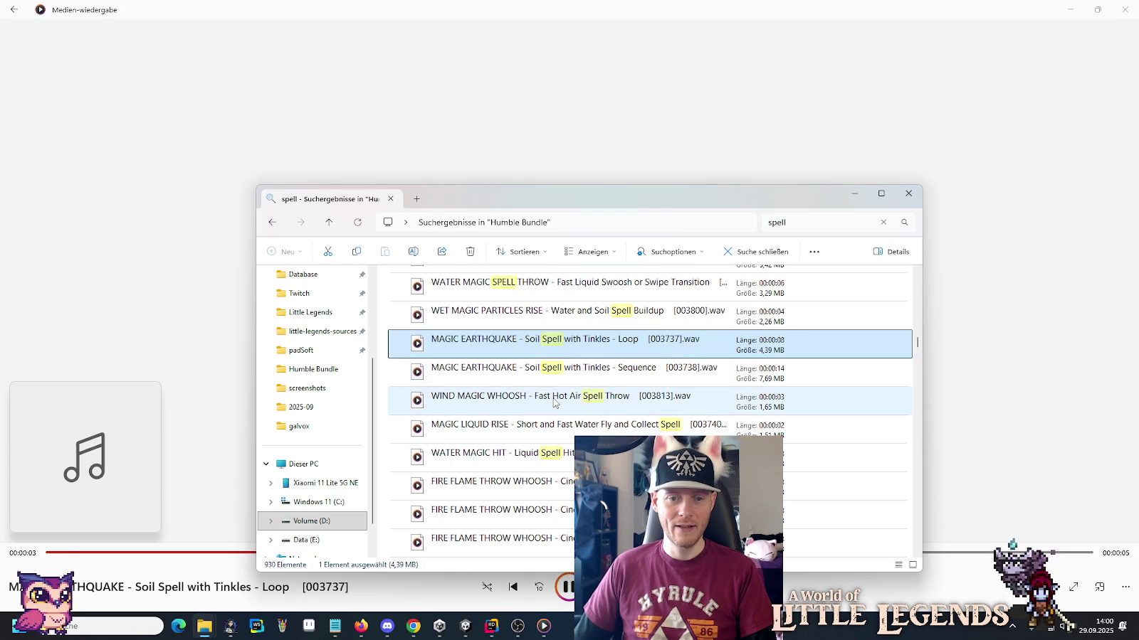
Play the fast hot air Wind Magic Whoosh, Magic Liquid Rise and Water Magic Hit clips.
double_click(555, 402)
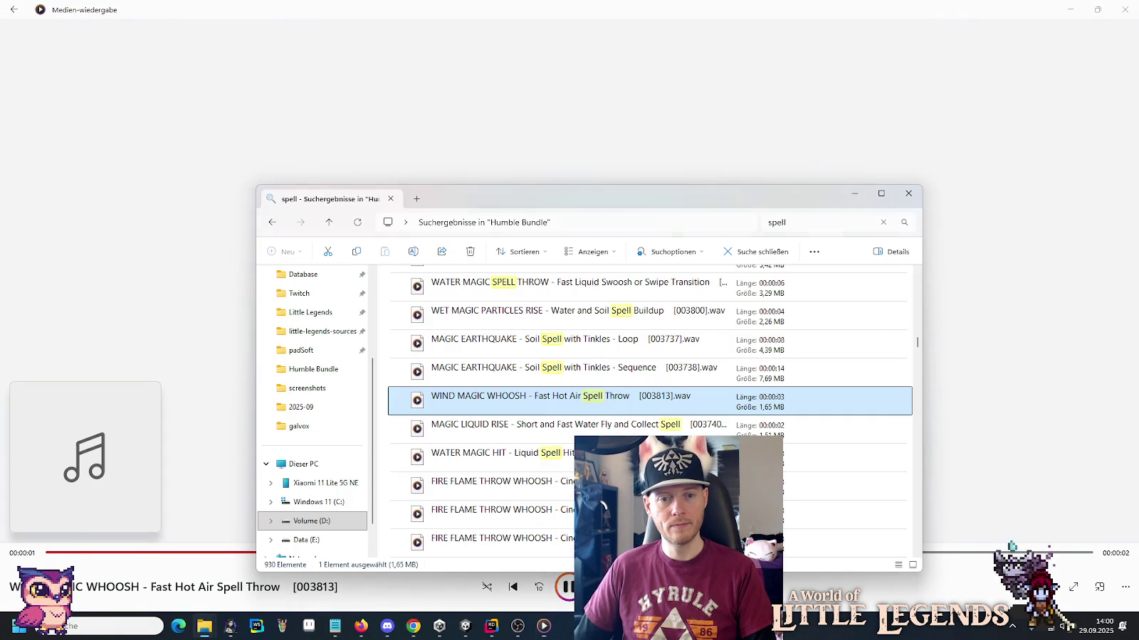
key(alt+Tab)
double_click(556, 429)
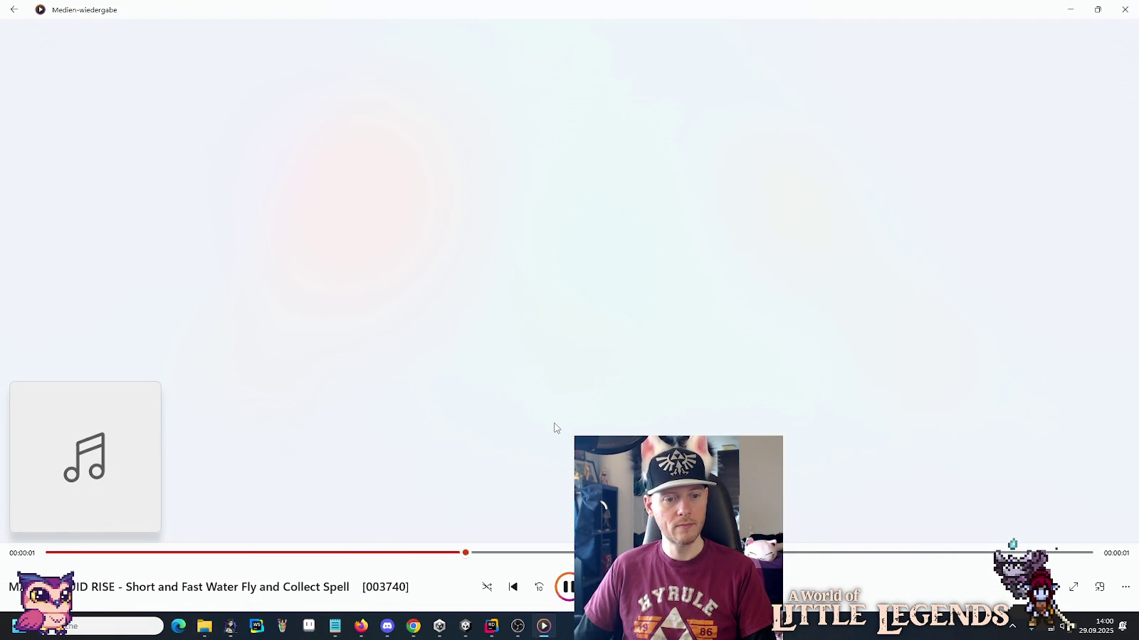
key(alt+Tab)
click(555, 458)
double_click(555, 458)
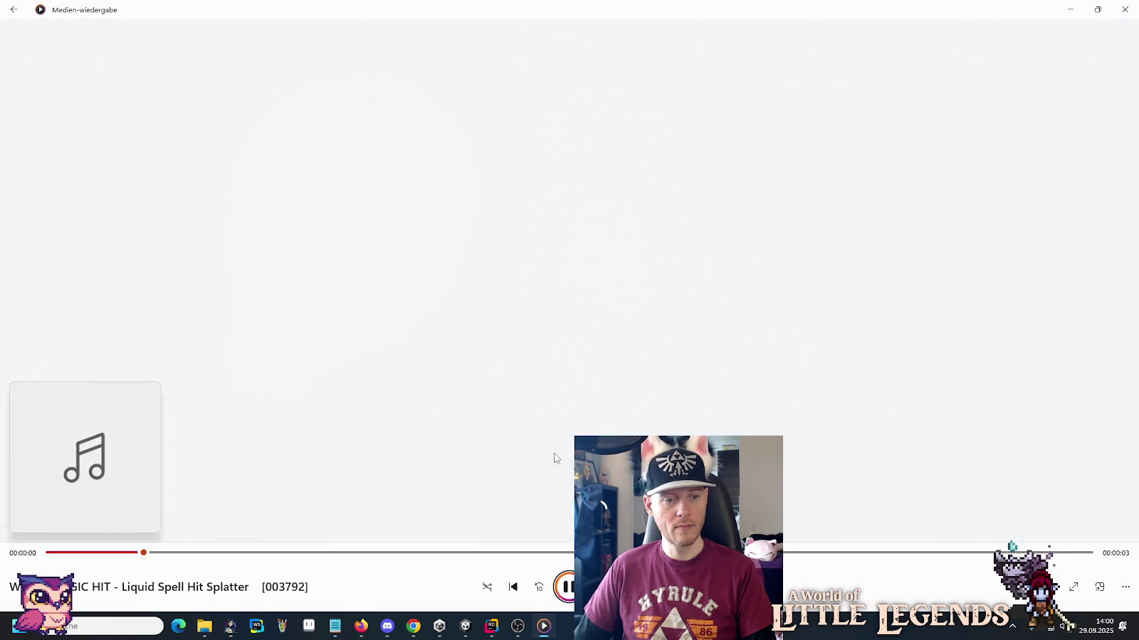
Preview the Fire Flame Throw Whoosh, Fire Zap Fly By and Fire Zap Swoosh 04 sounds.
key(alt+Tab)
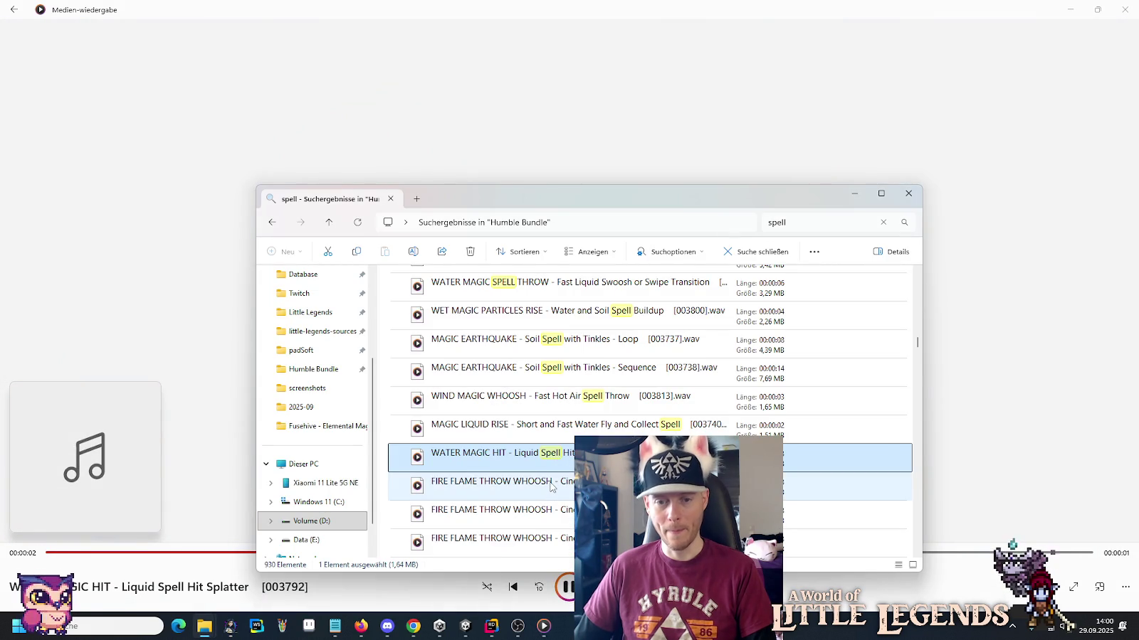
double_click(551, 487)
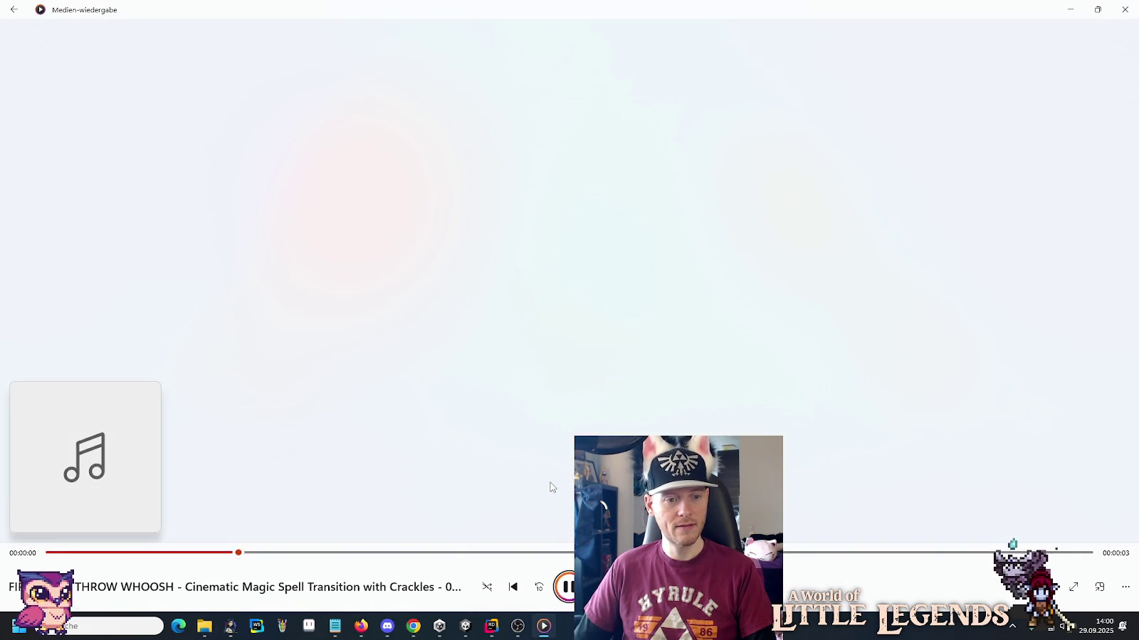
key(alt+Tab)
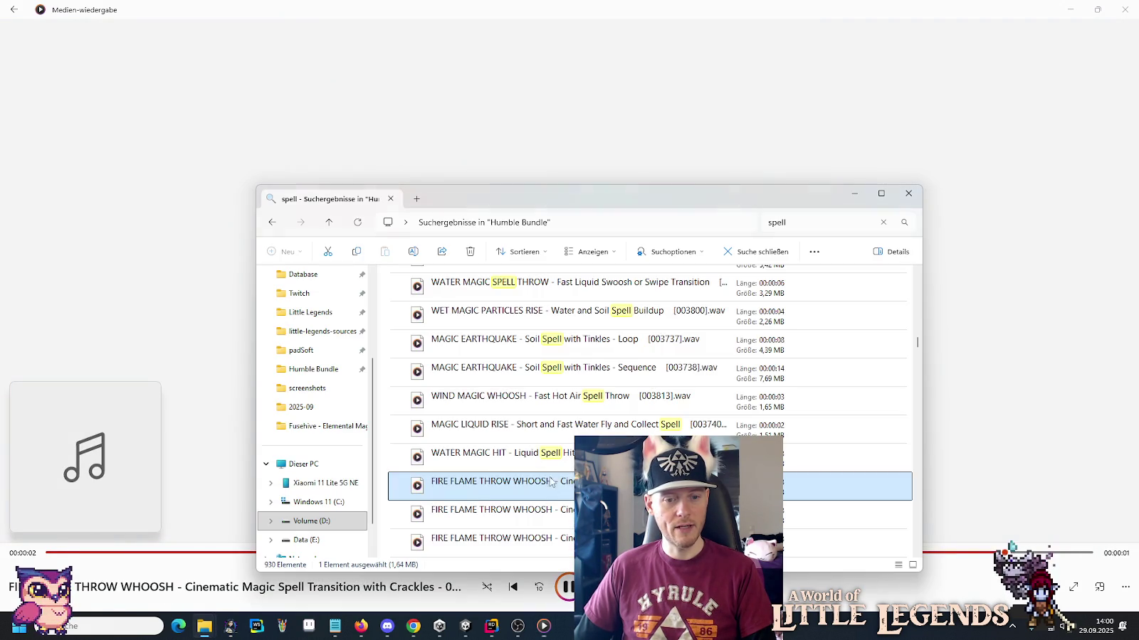
scroll(552, 487, down, 2)
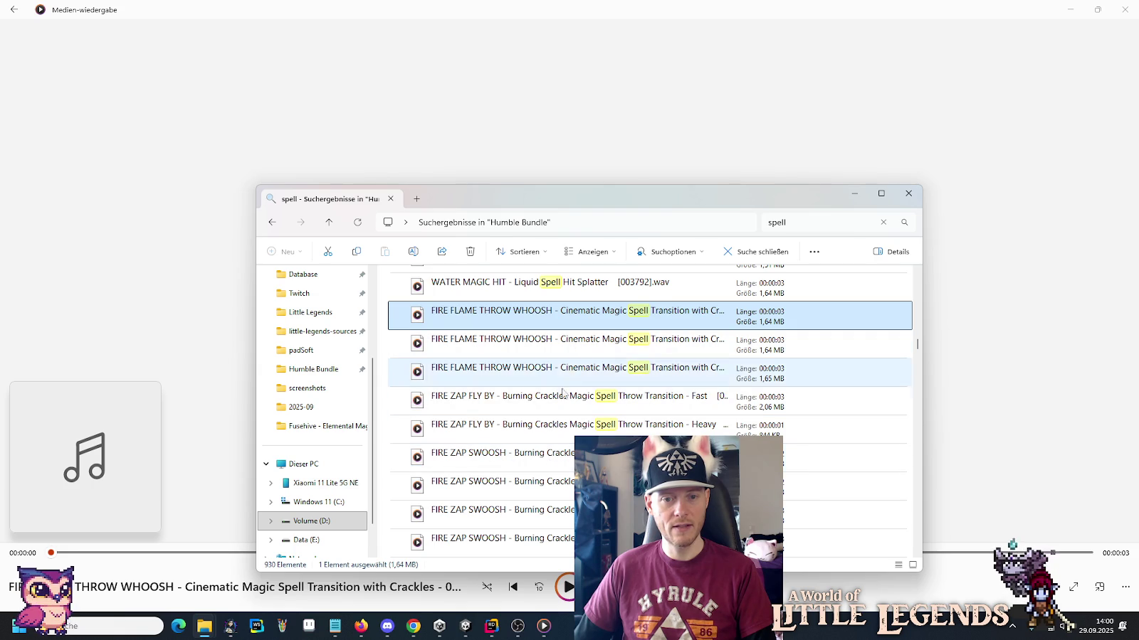
double_click(562, 404)
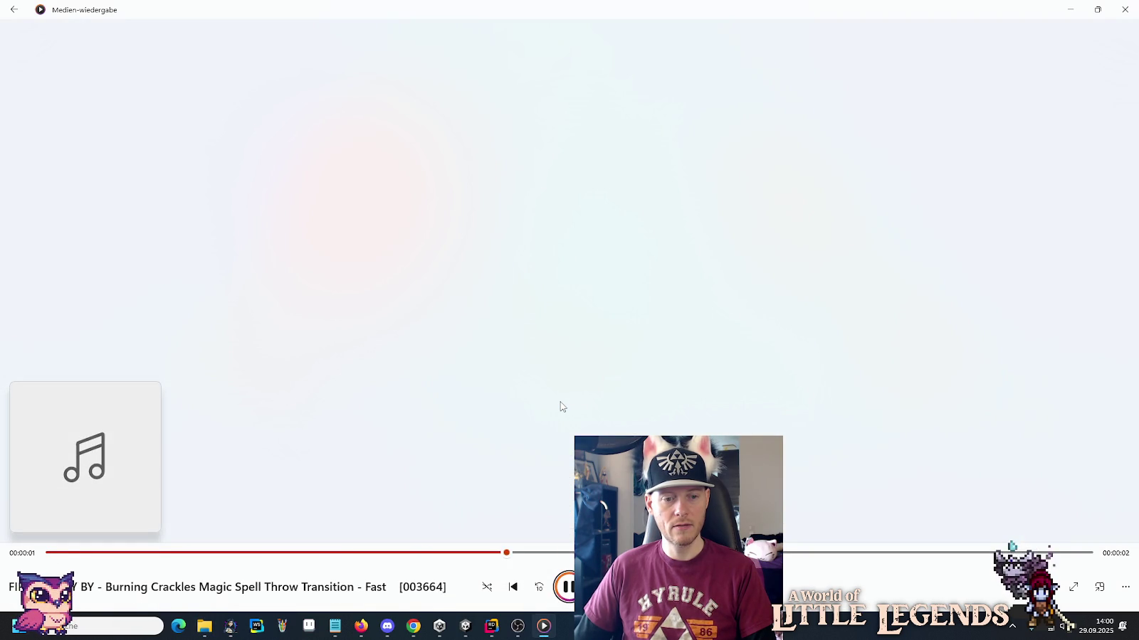
key(alt+Tab)
double_click(567, 456)
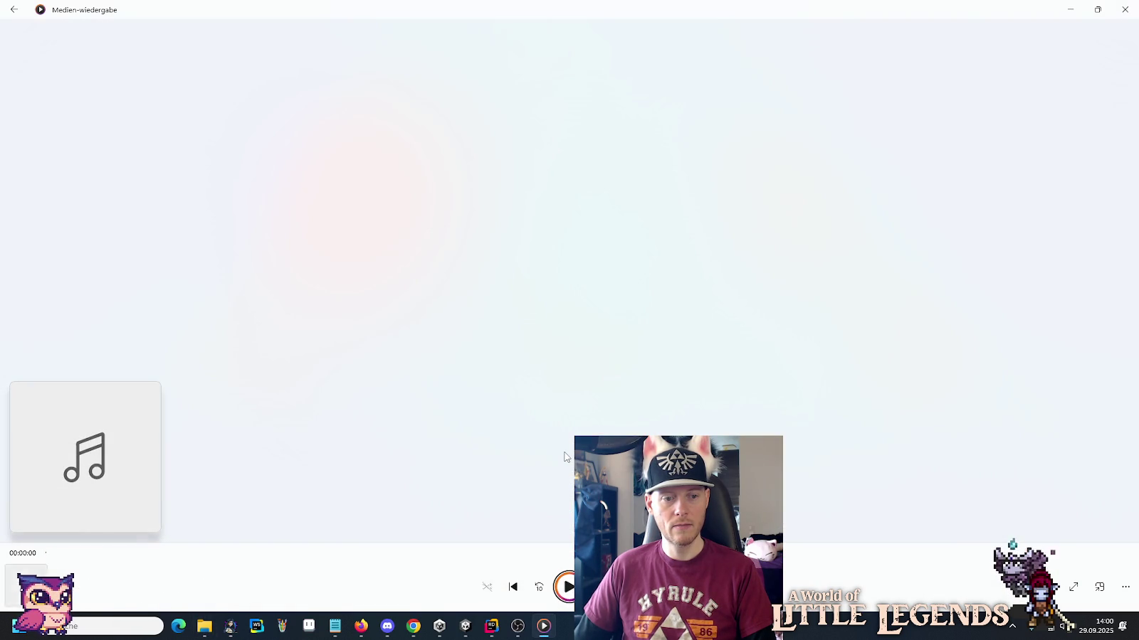
Play Fire Zap Swoosh 01, then the Huge Air Cloud Whoosh clip.
key(alt+Tab)
scroll(566, 457, down, 1)
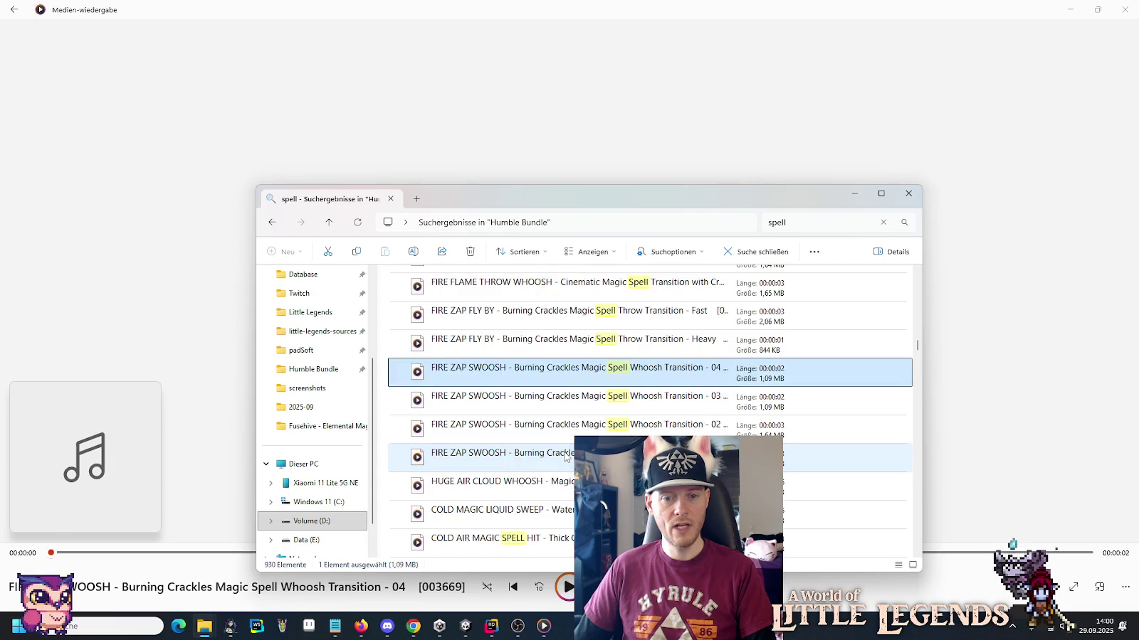
double_click(567, 457)
key(alt+Tab)
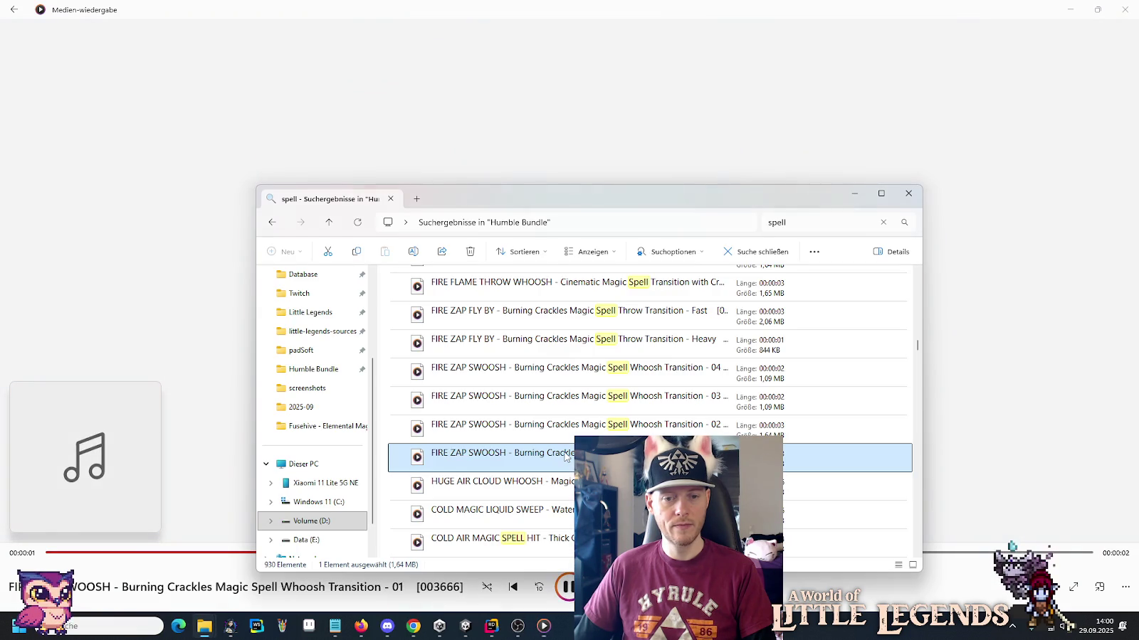
double_click(566, 480)
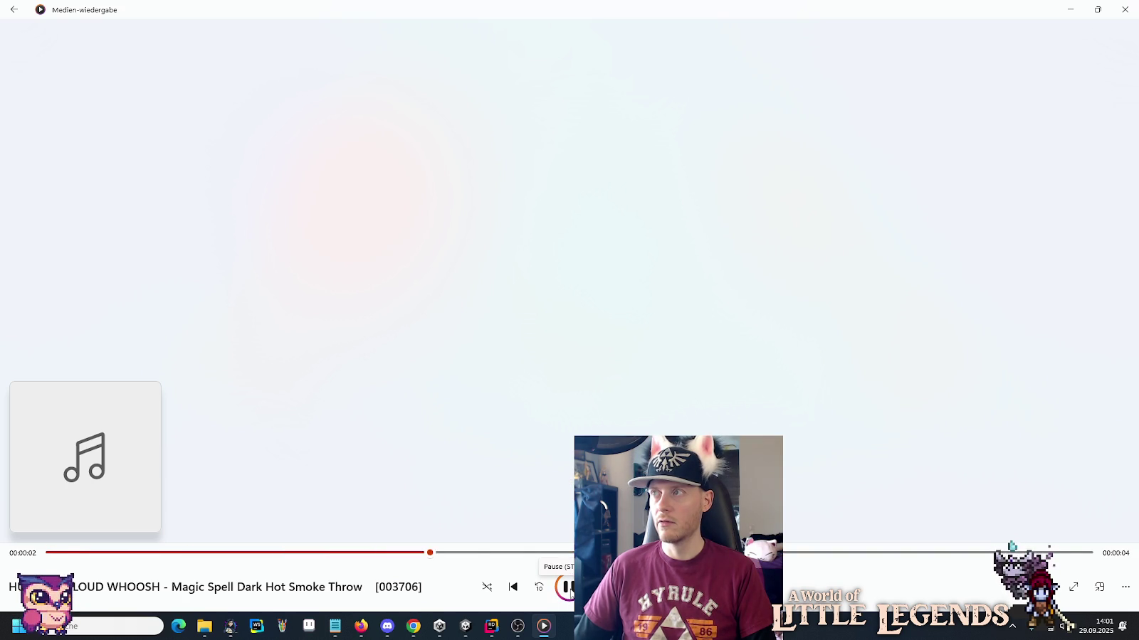
click(491, 626)
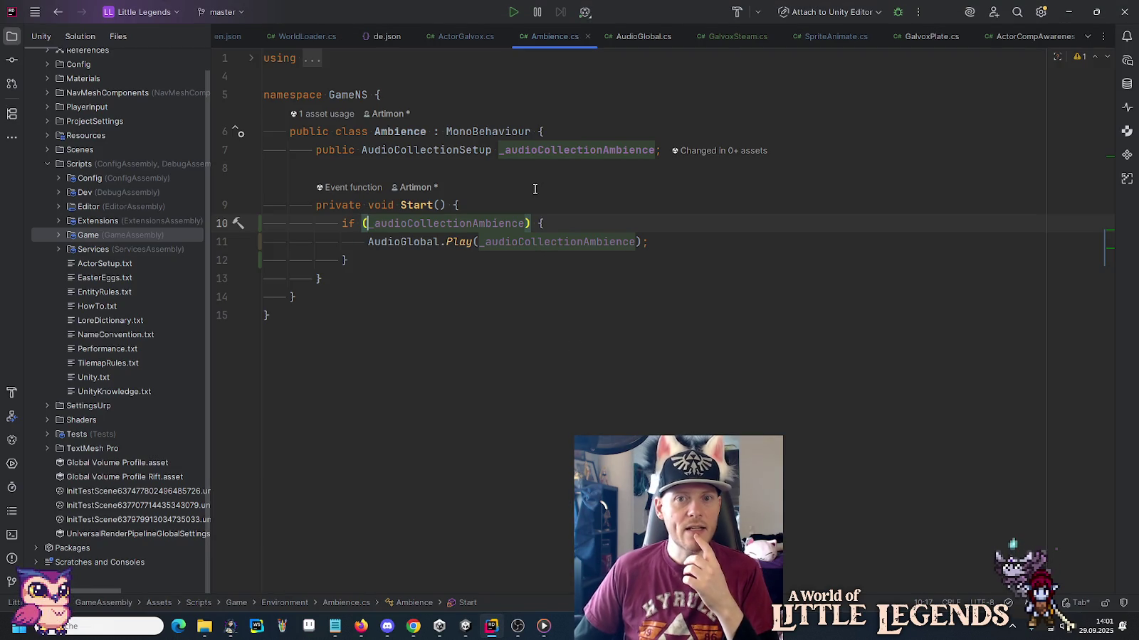
click(722, 34)
scroll(546, 352, up, 3)
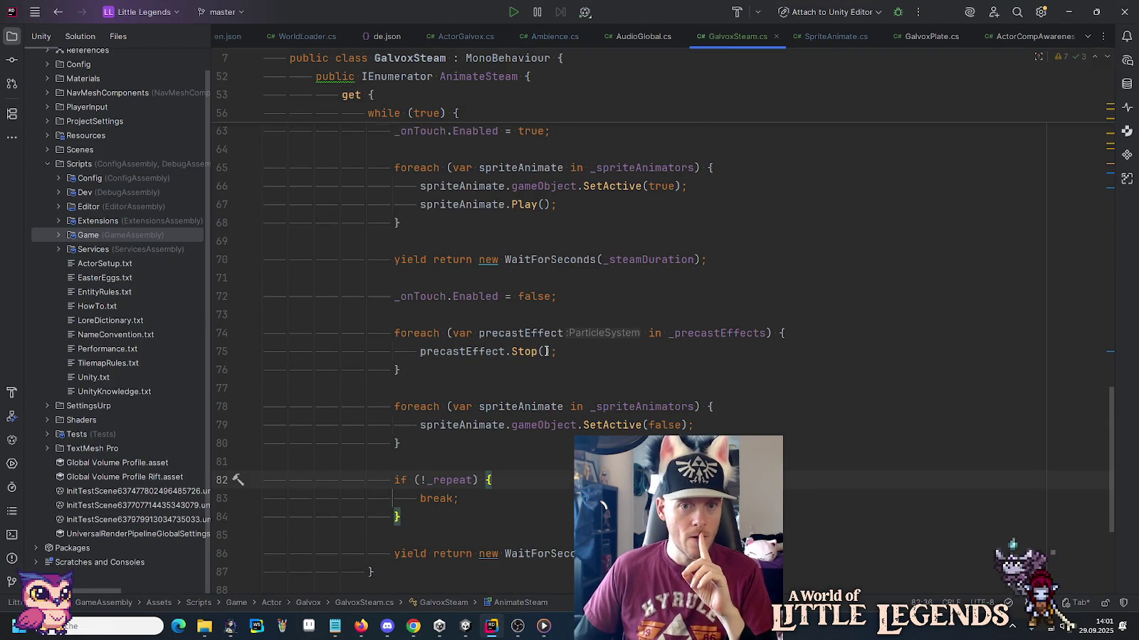
scroll(641, 284, up, 6)
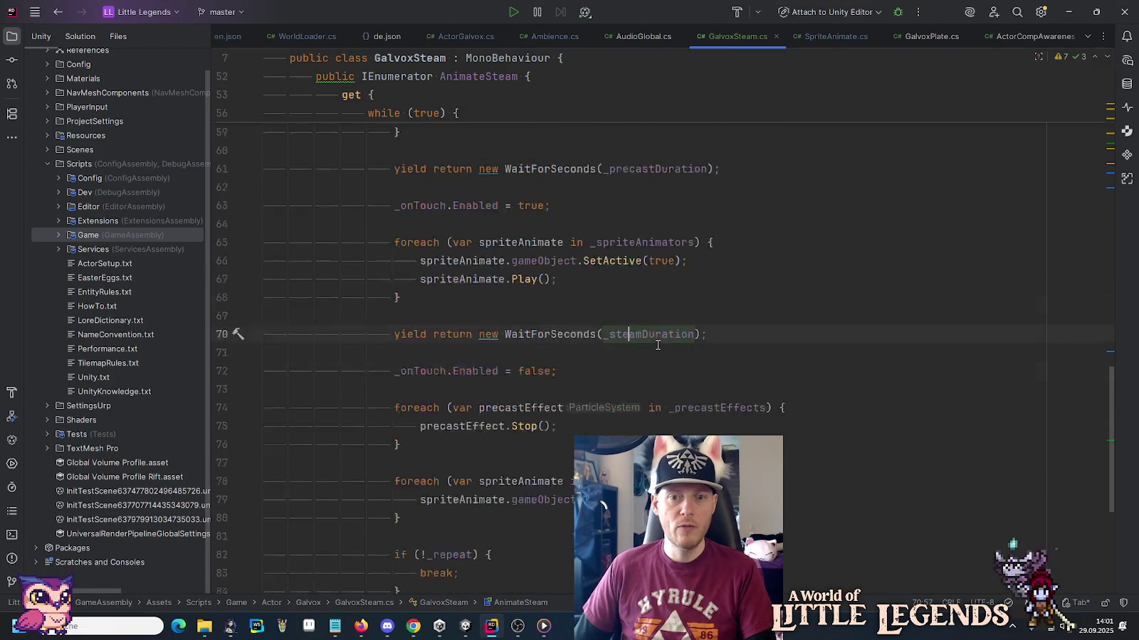
scroll(658, 345, up, 12)
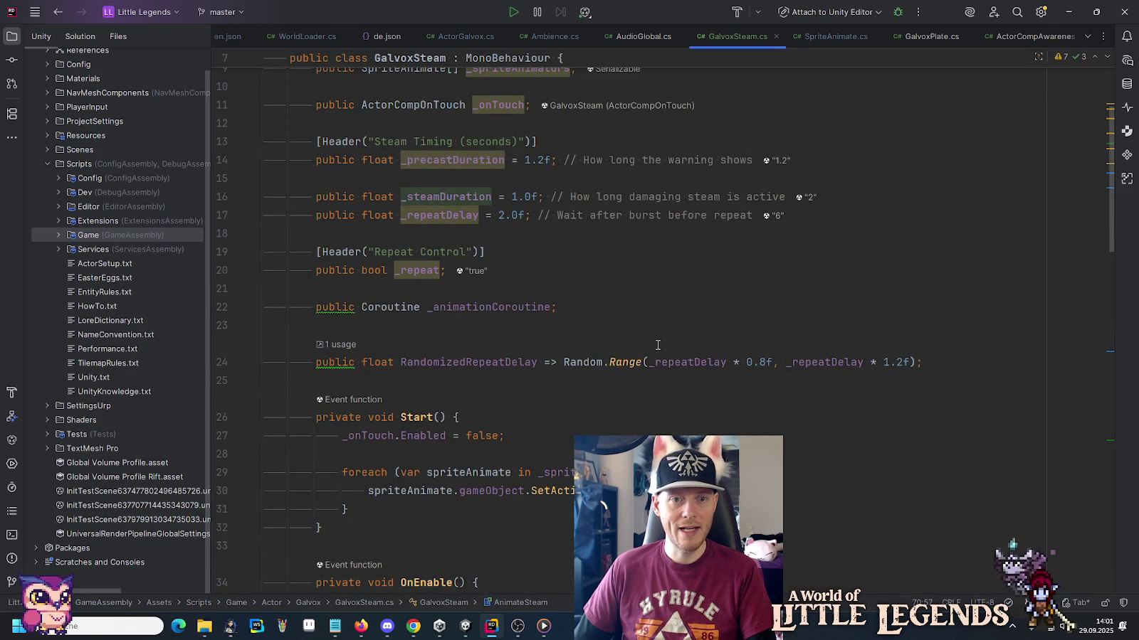
key(alt+Tab)
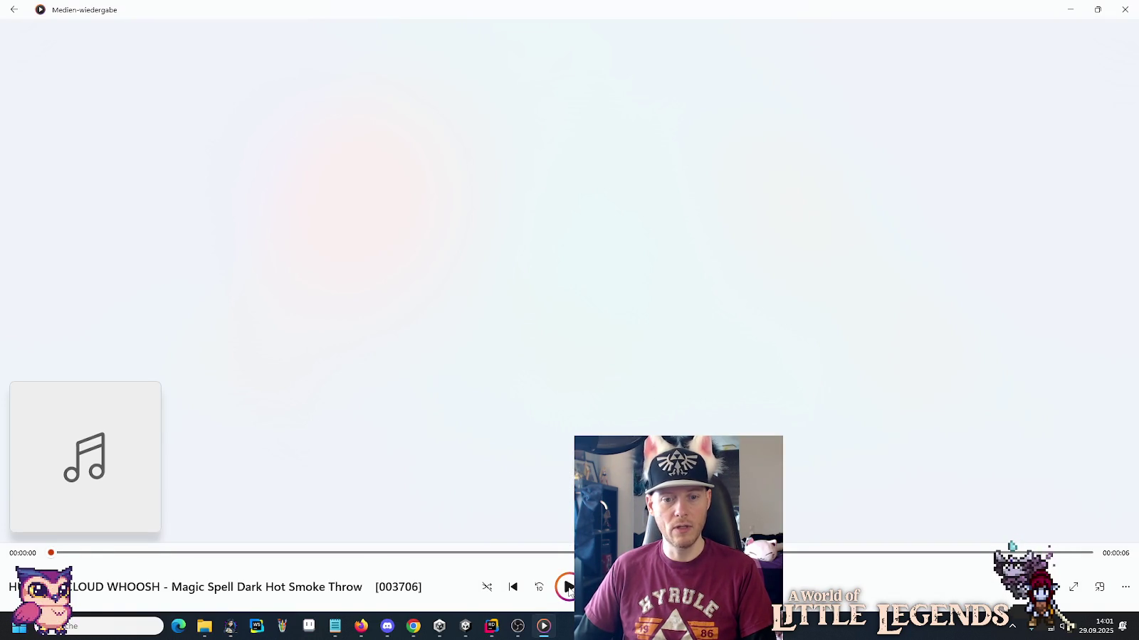
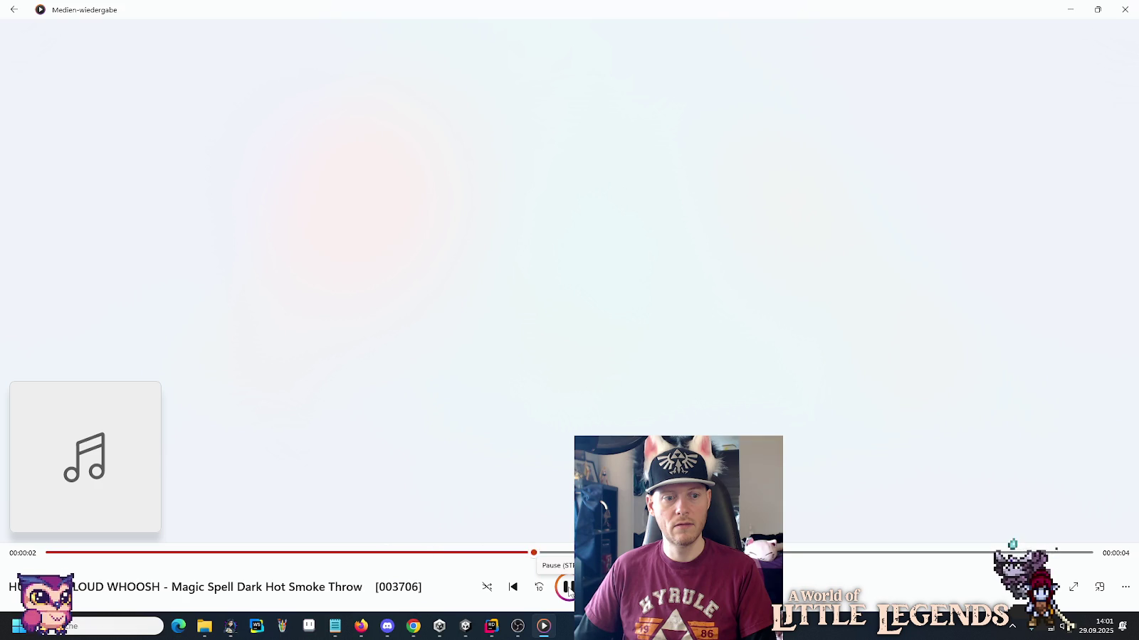
Play the COLD MAGIC LIQUID SWEEP sound from the spell search results.
key(alt+Tab)
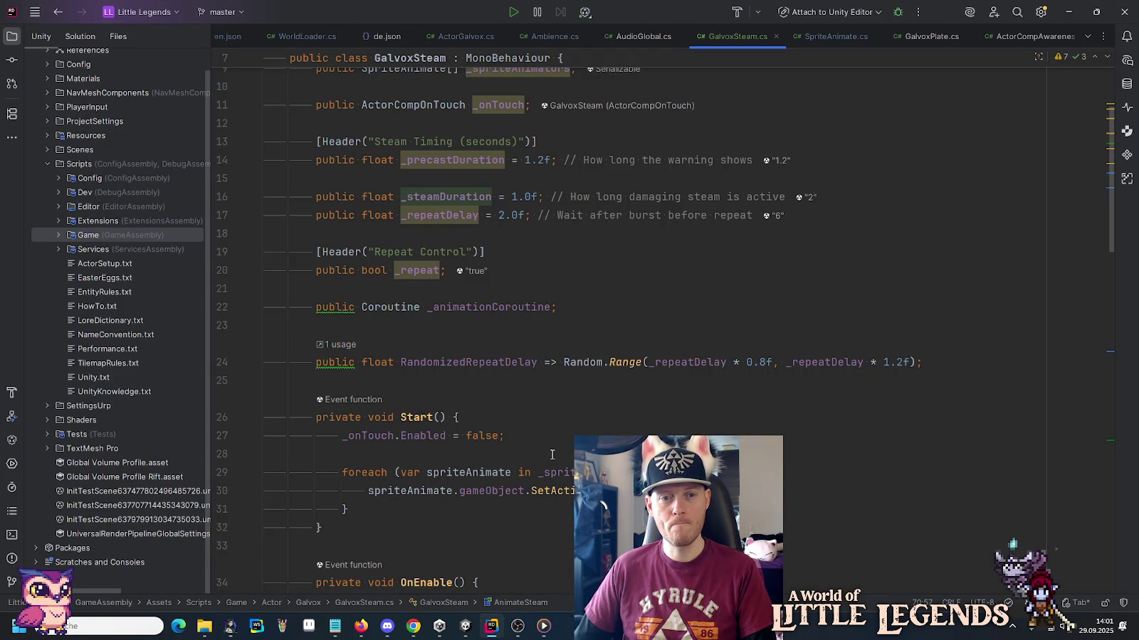
key(alt+Tab)
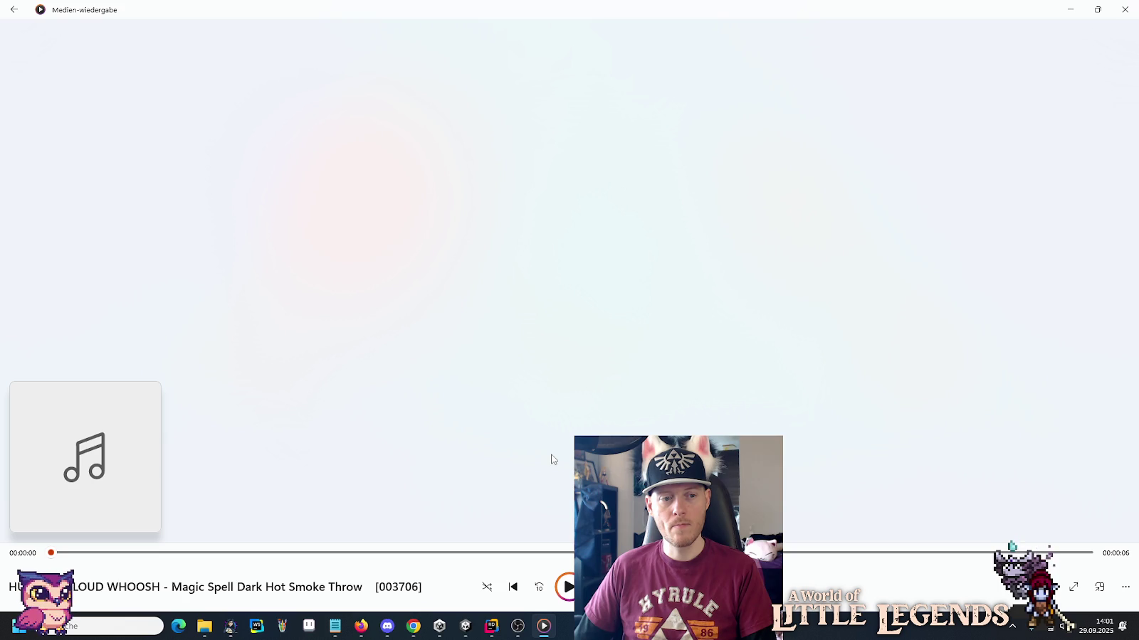
key(alt+Tab)
scroll(552, 436, down, 1)
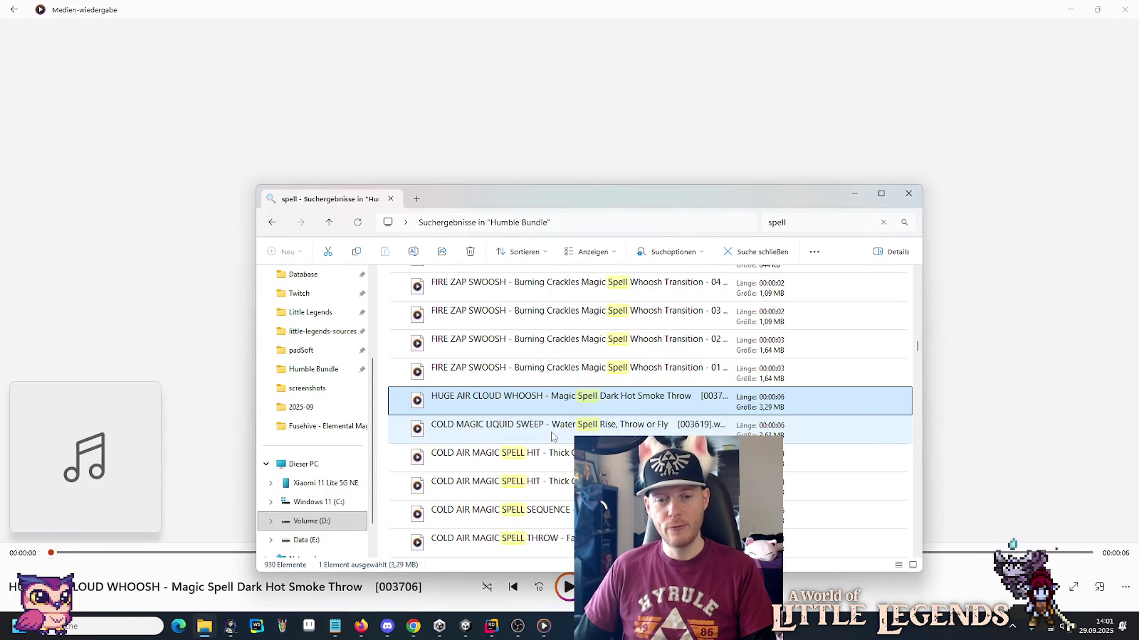
double_click(552, 424)
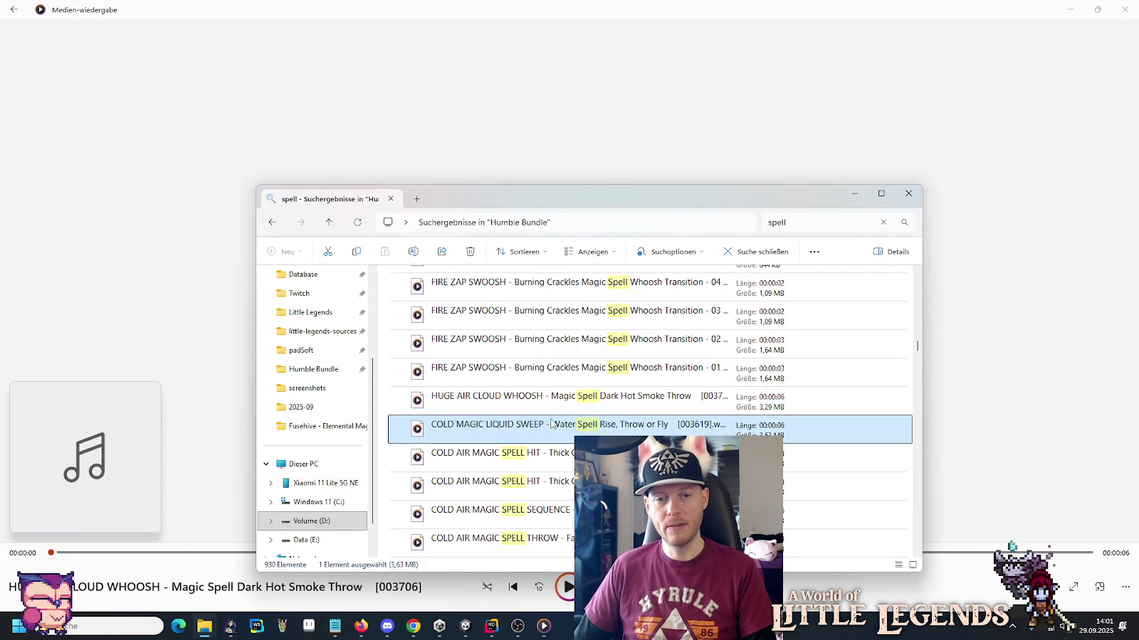
Play COLD AIR MAGIC SPELL HIT - 01, then go back to the Unity editor.
key(alt+Tab)
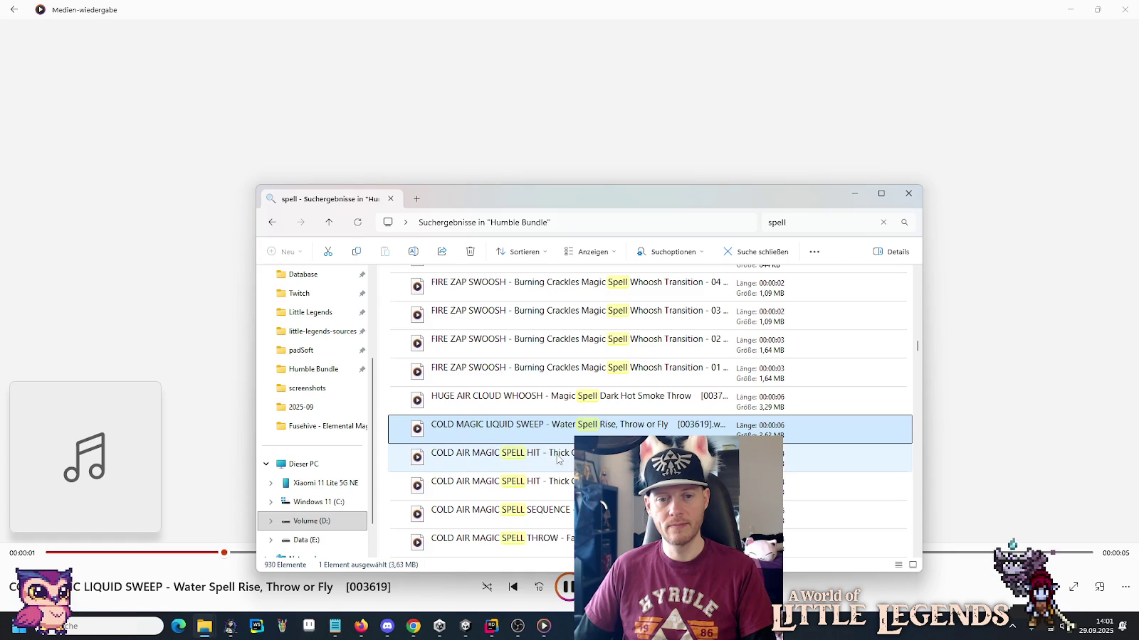
click(558, 459)
double_click(559, 461)
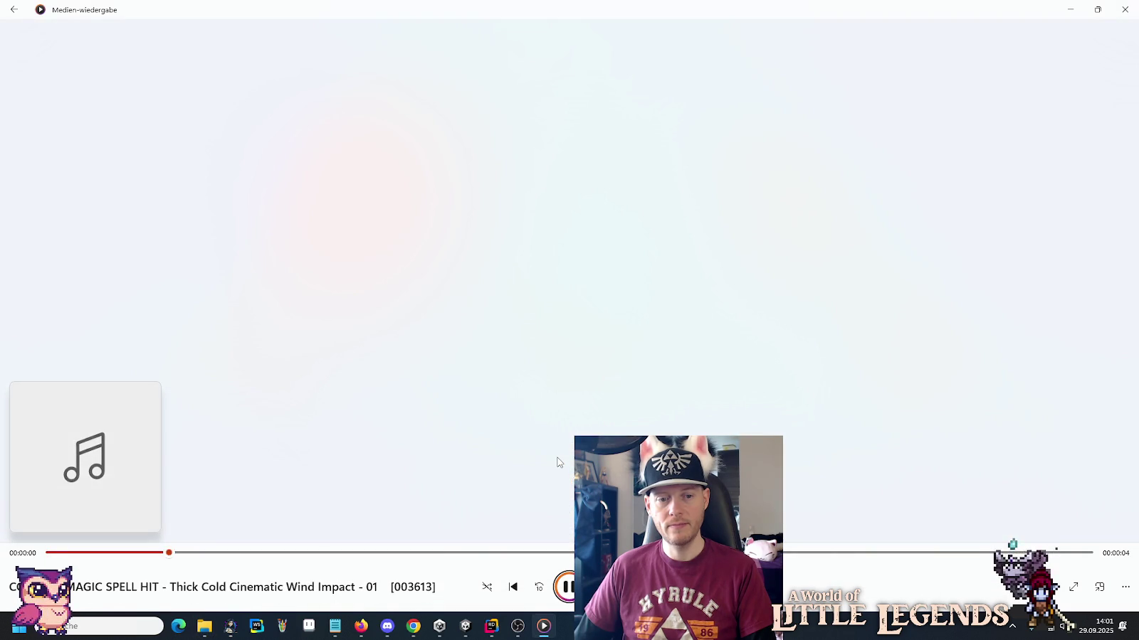
click(465, 626)
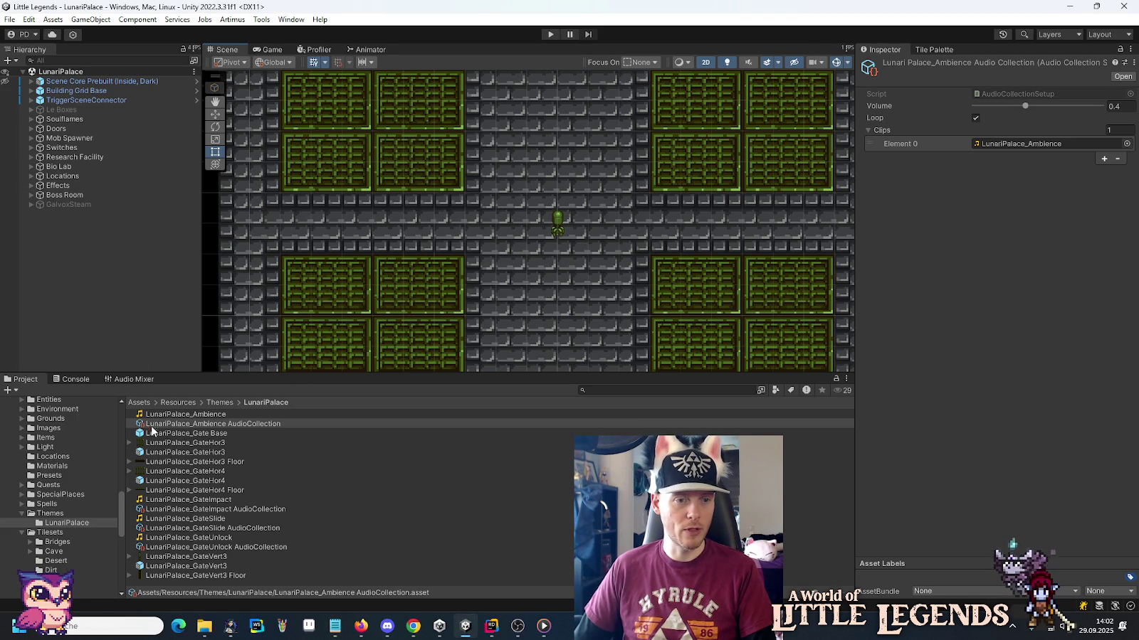
Browse to Resources > Actors > Galvox and open the GalvoxSteam prefab.
scroll(72, 499, up, 10)
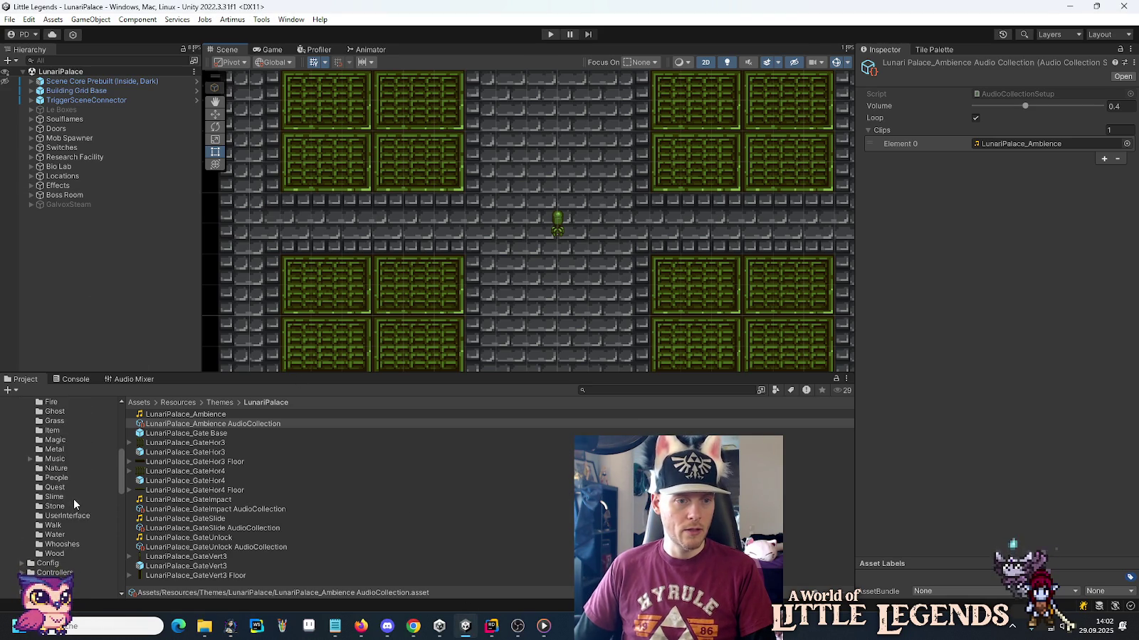
scroll(72, 499, up, 5)
scroll(73, 499, down, 5)
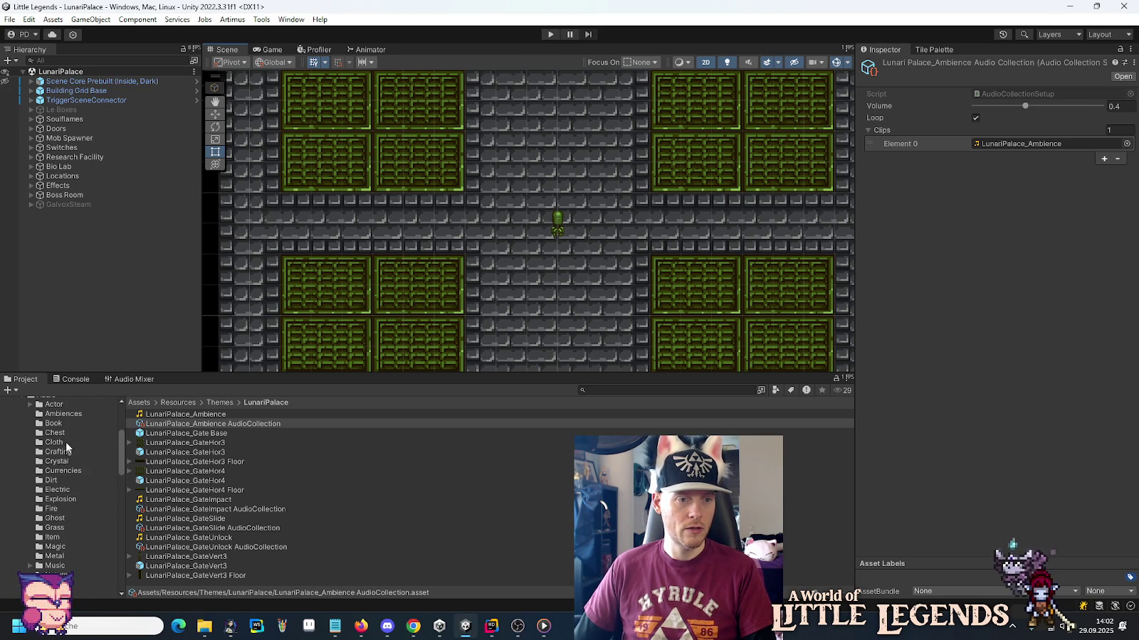
scroll(66, 437, up, 2)
click(20, 429)
click(46, 402)
click(22, 411)
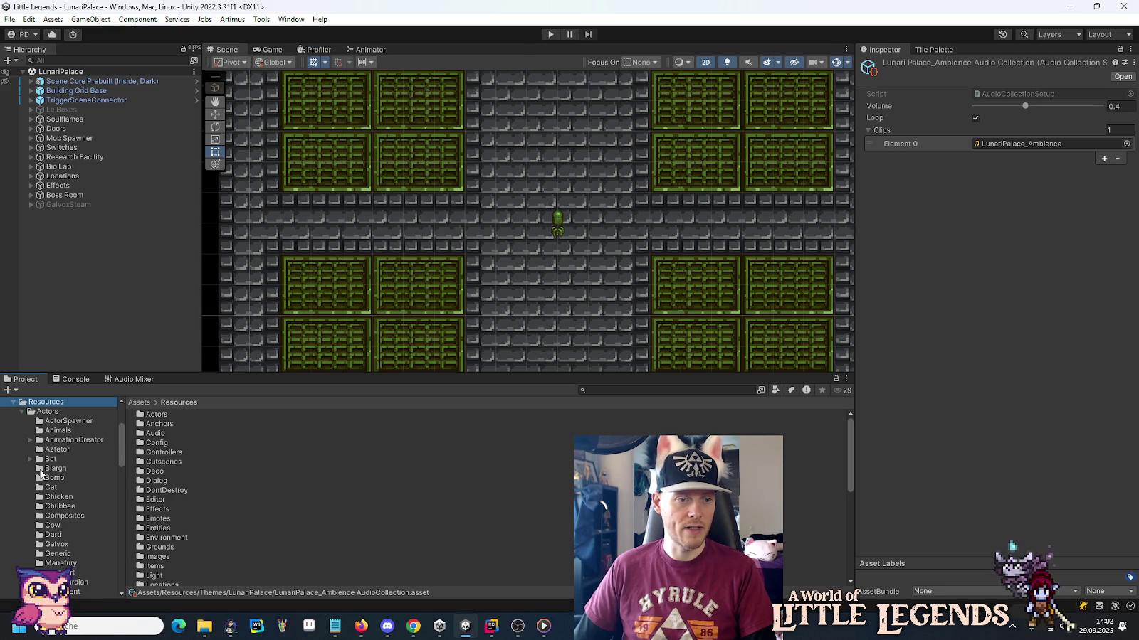
click(54, 544)
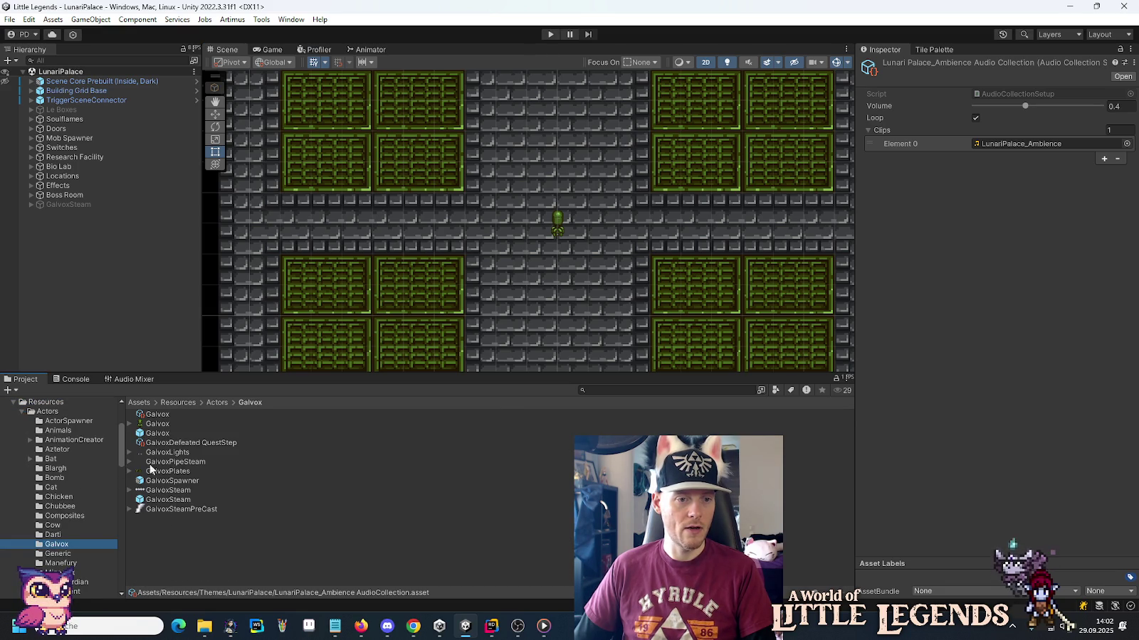
double_click(148, 501)
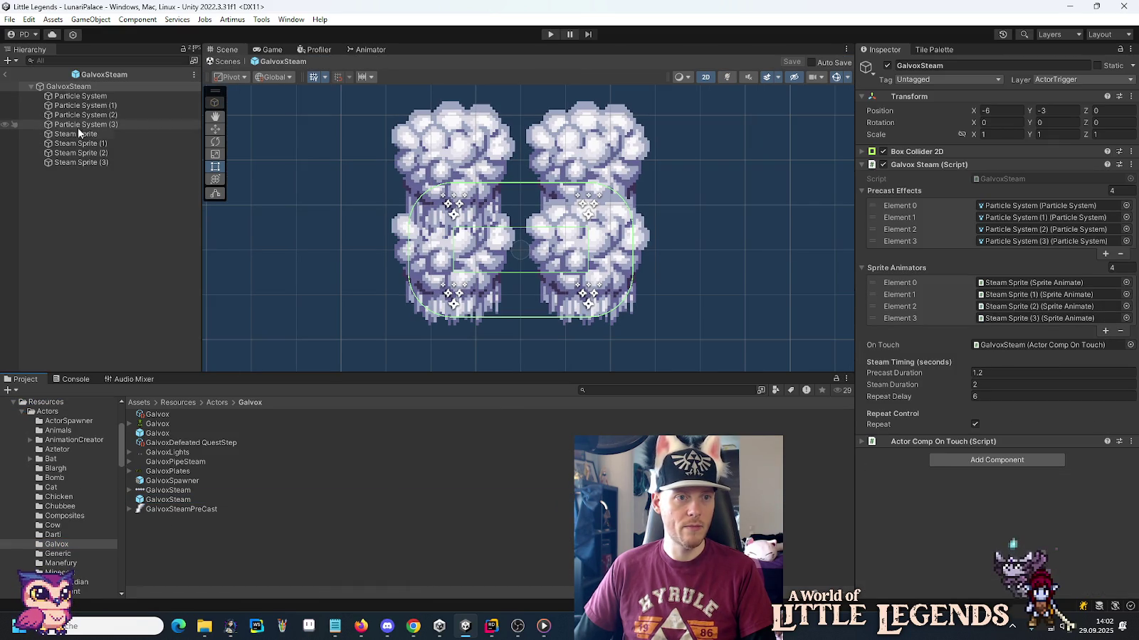
Inspect the Steam Sprite child and GalvoxSteam root, then view GalvoxSteam.cs in Rider.
click(75, 133)
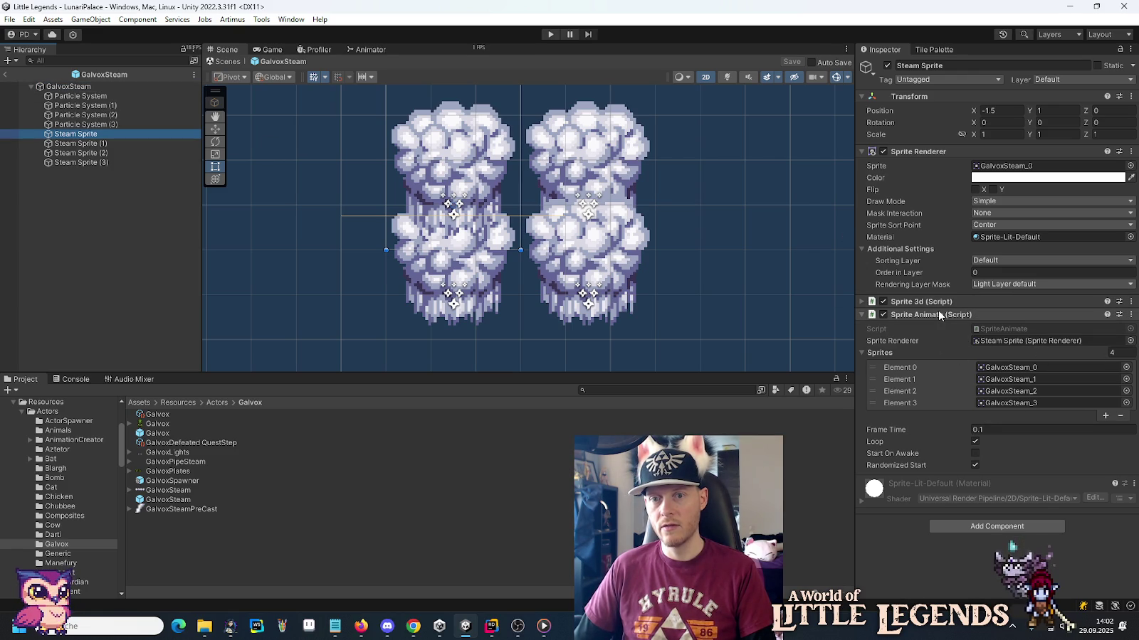
click(86, 86)
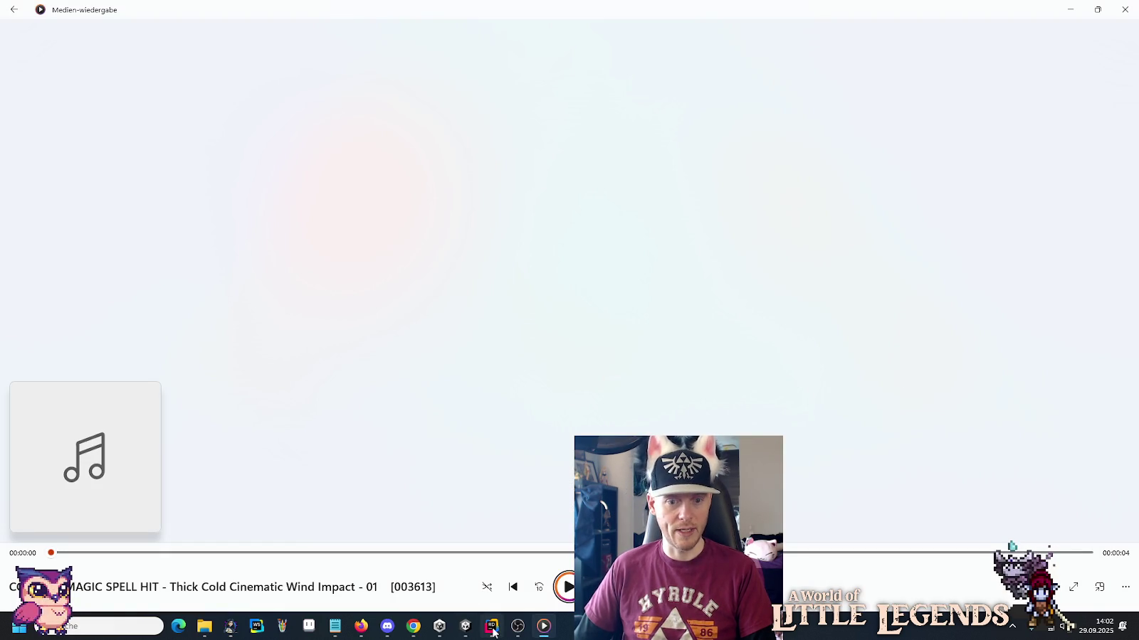
click(492, 627)
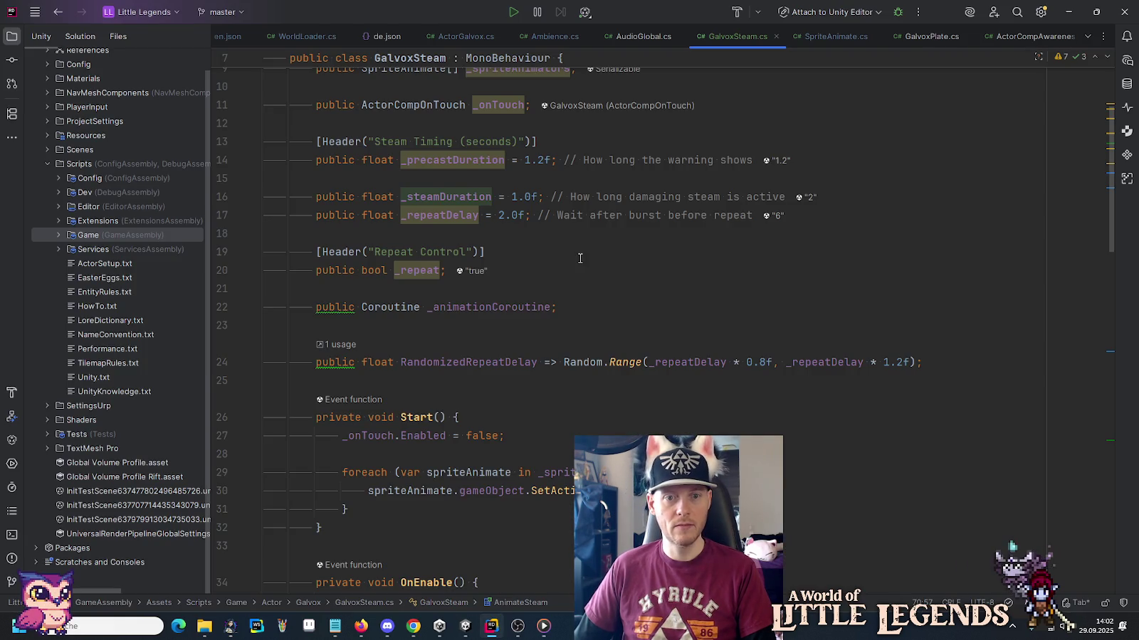
Change line 16's steam duration to 2f and line 17's repeat delay to 6f.
double_click(516, 197)
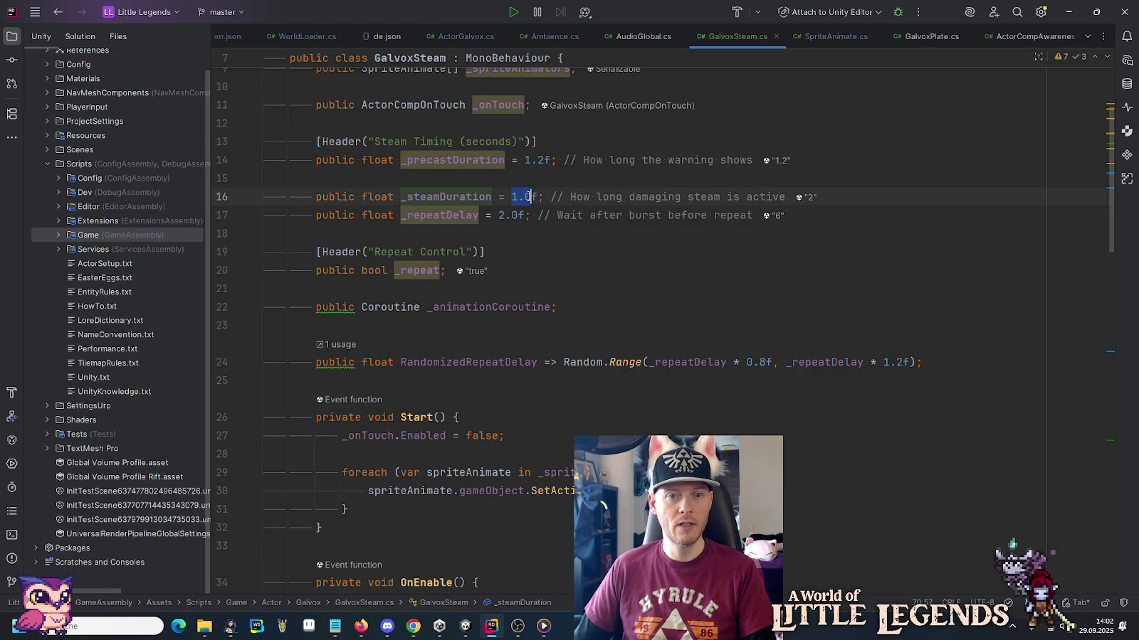
text(2)
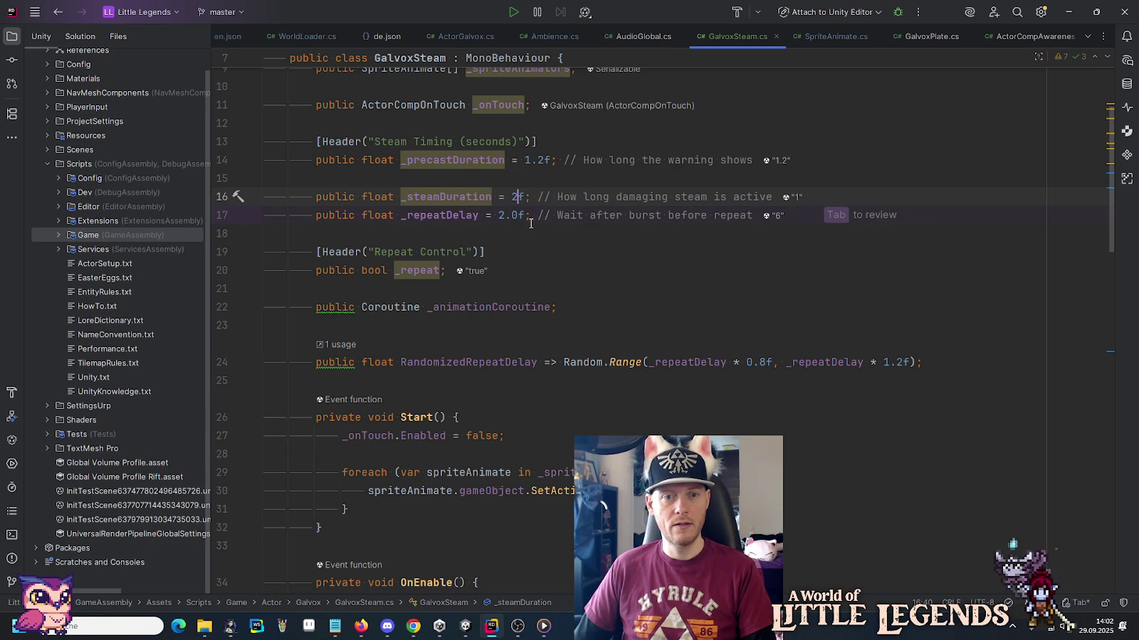
key(alt+Tab)
key(alt+Tab)
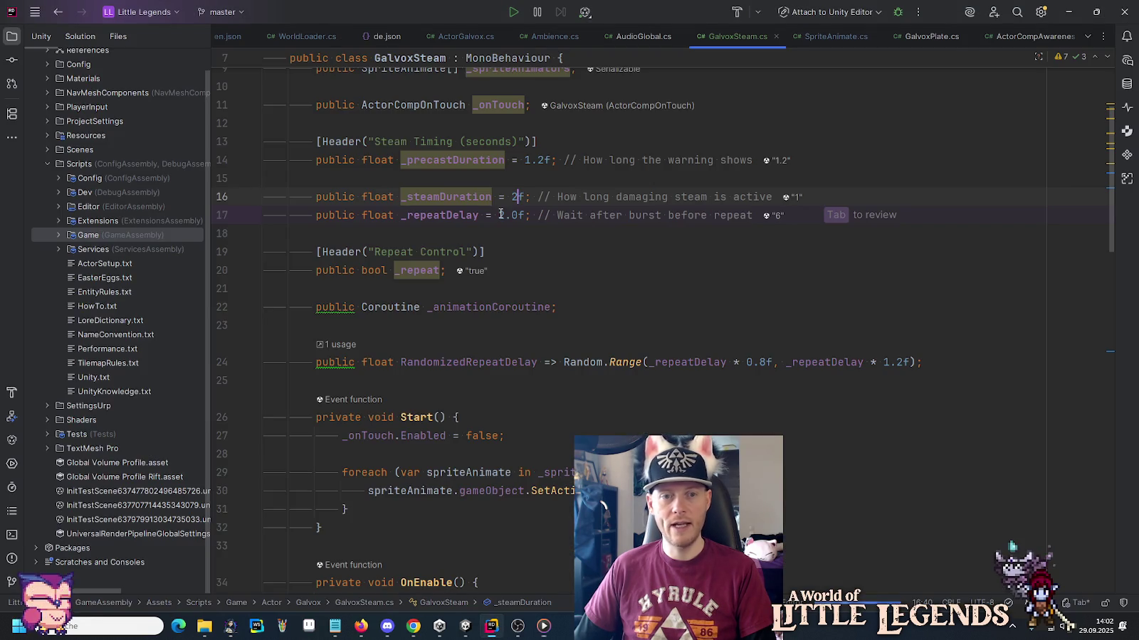
double_click(505, 213)
text(6)
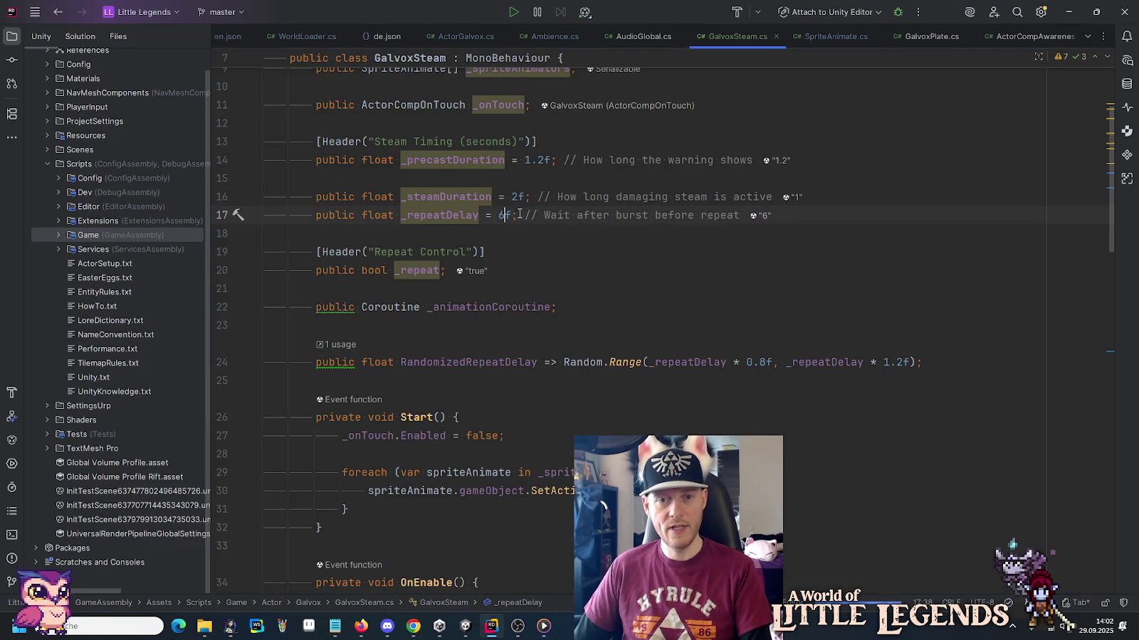
click(553, 157)
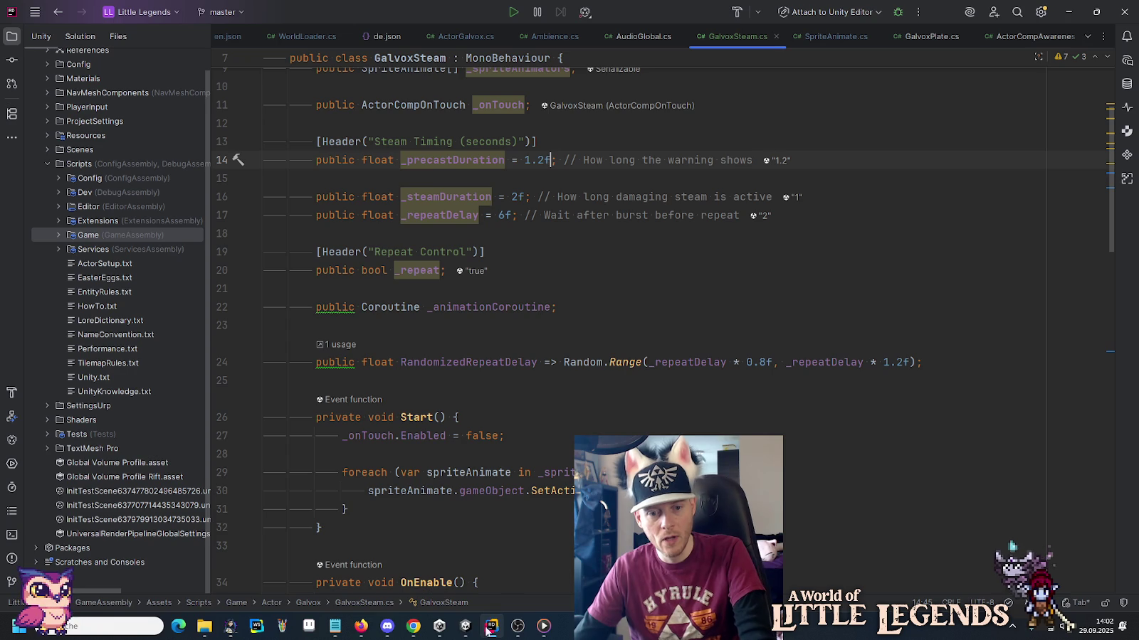
mouse_move(490, 626)
click(426, 584)
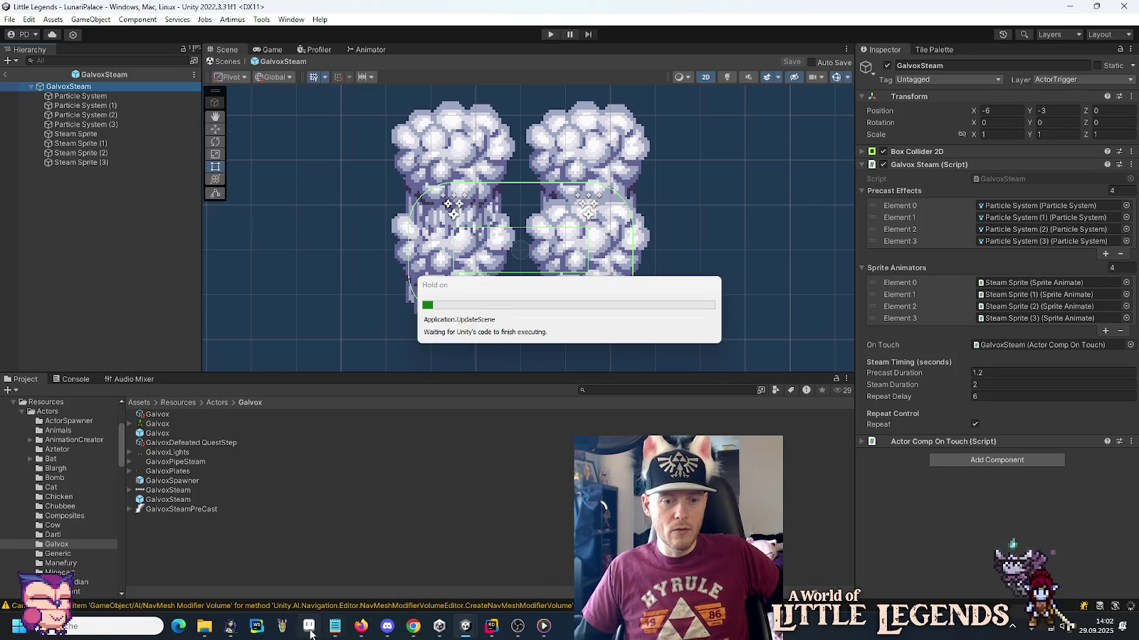
Play the cold-air spell sounds: SPELL HIT - 02, SPELL SEQUENCE, SPELL THROW and SPELL CHARGE.
mouse_move(208, 626)
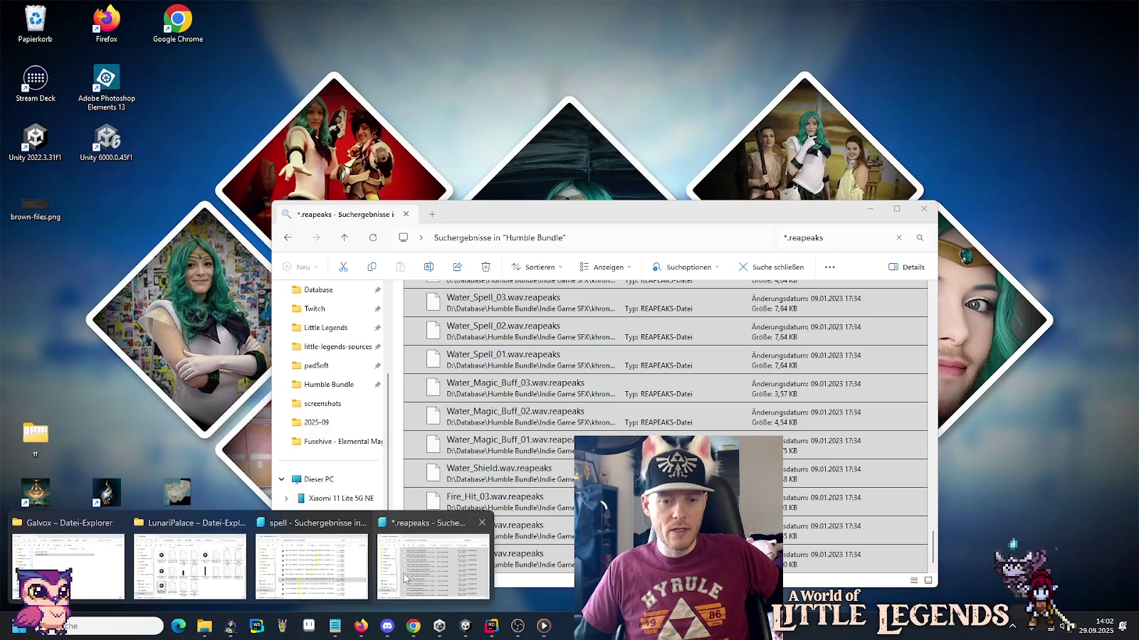
click(356, 572)
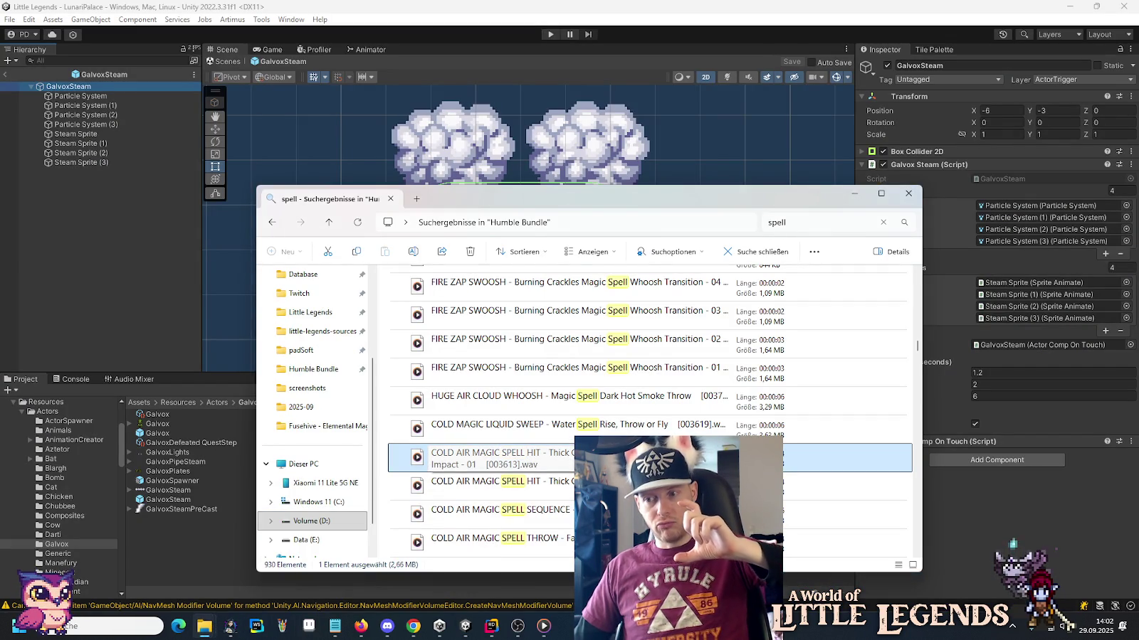
key(Down)
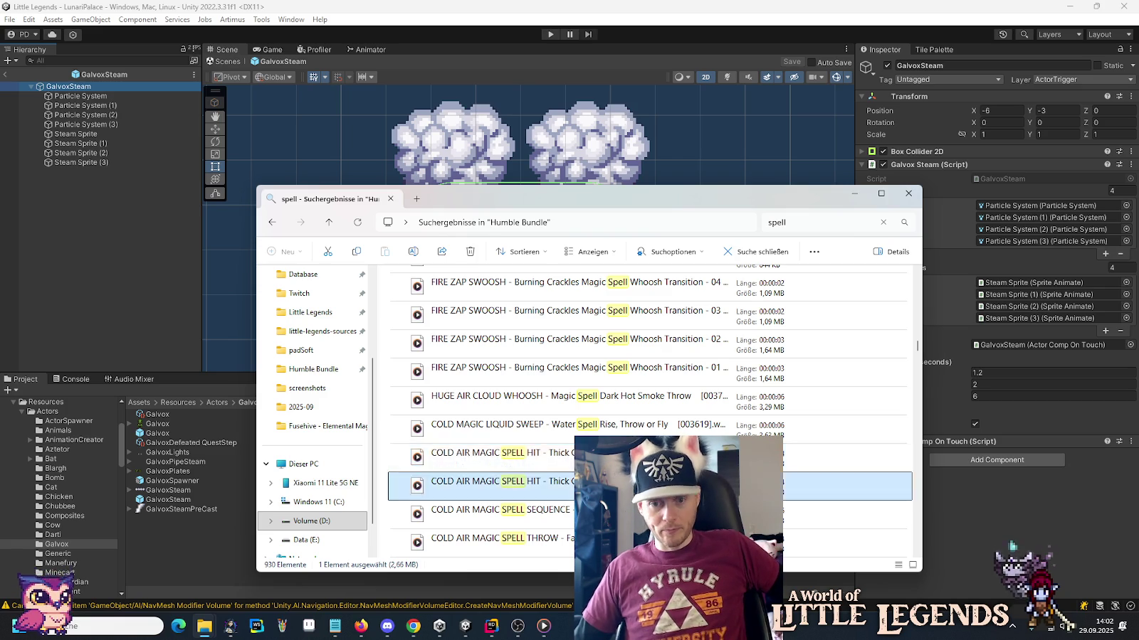
key(Return)
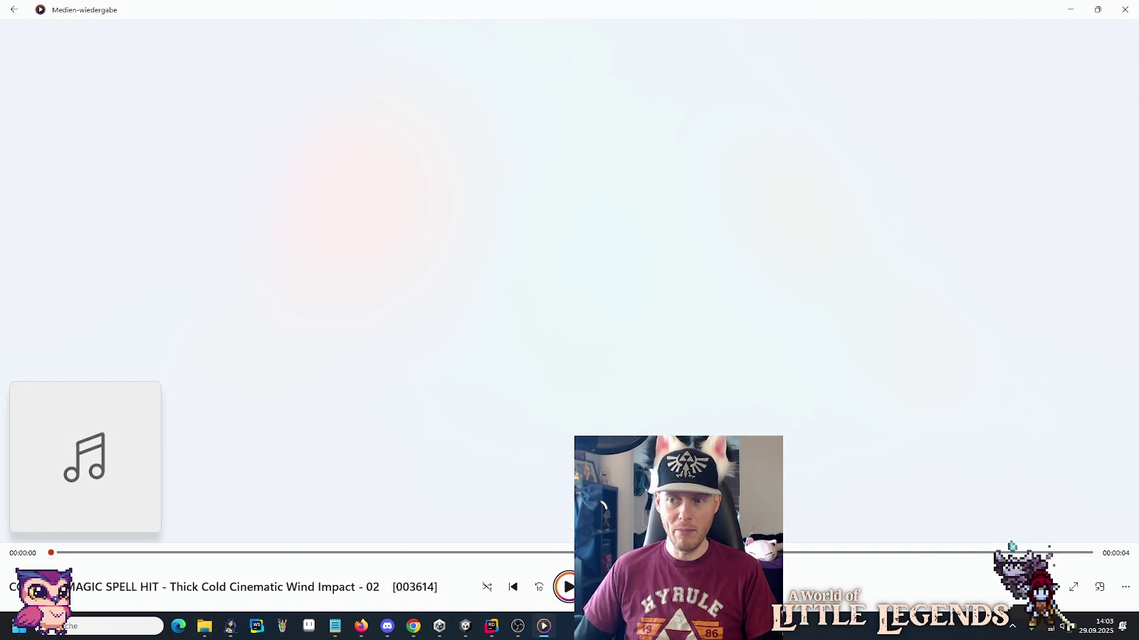
key(alt+Tab)
scroll(559, 361, down, 2)
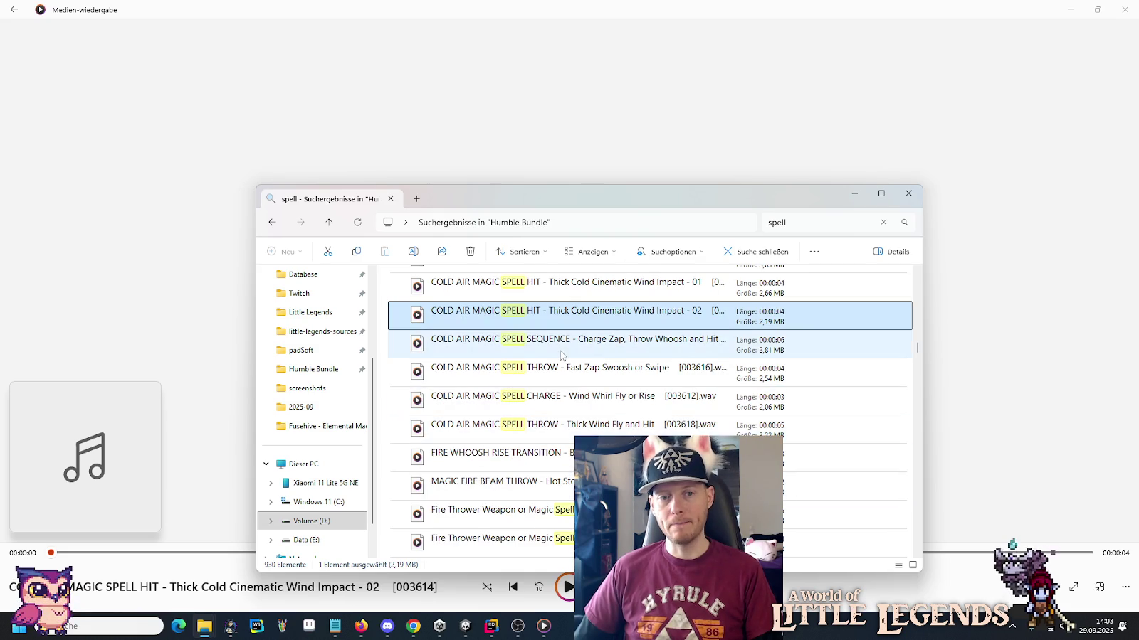
double_click(560, 346)
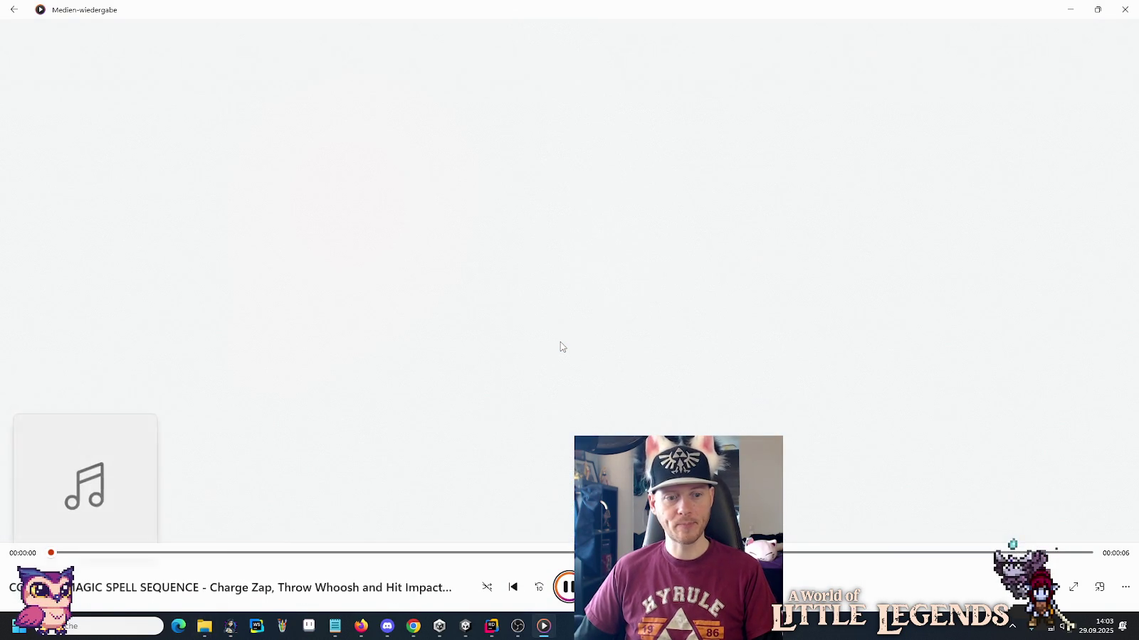
key(alt+Tab)
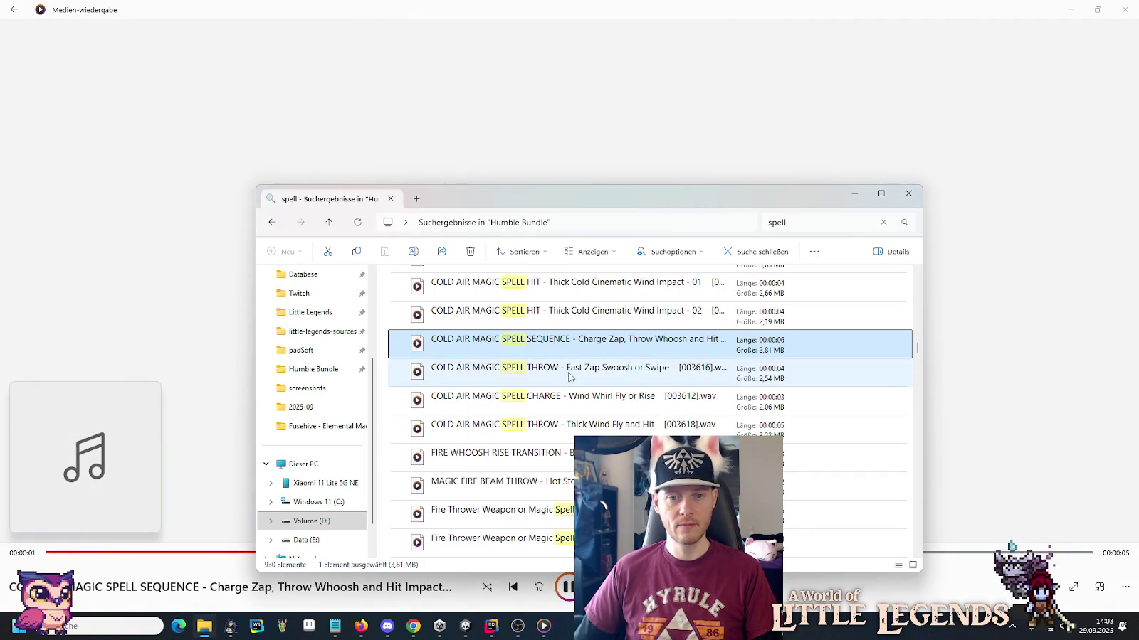
double_click(566, 362)
key(alt+Tab)
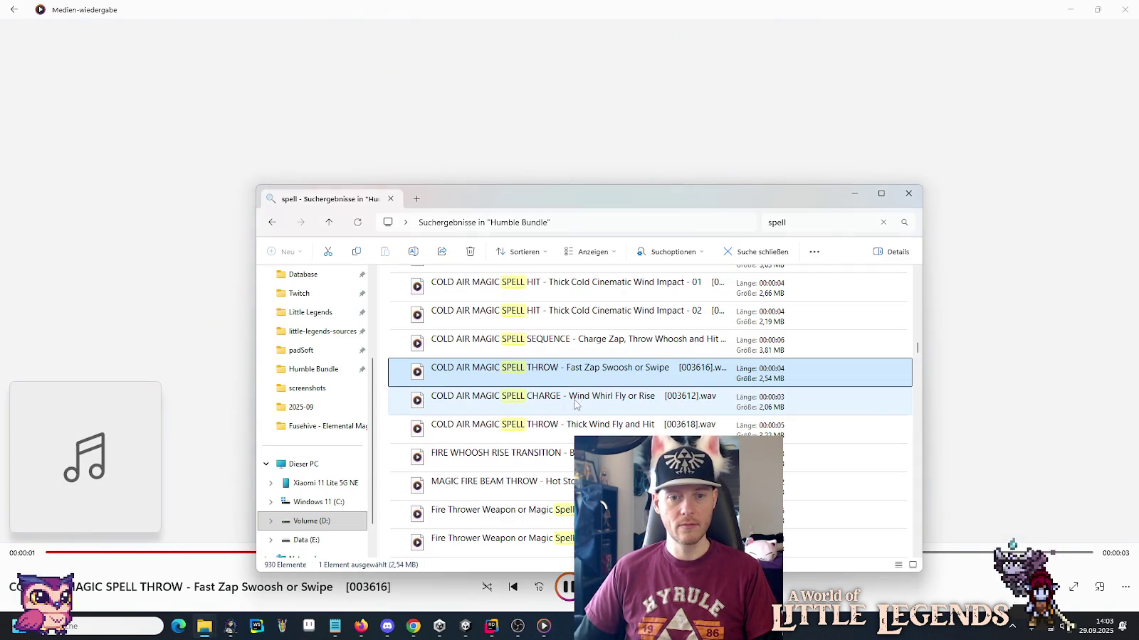
double_click(577, 404)
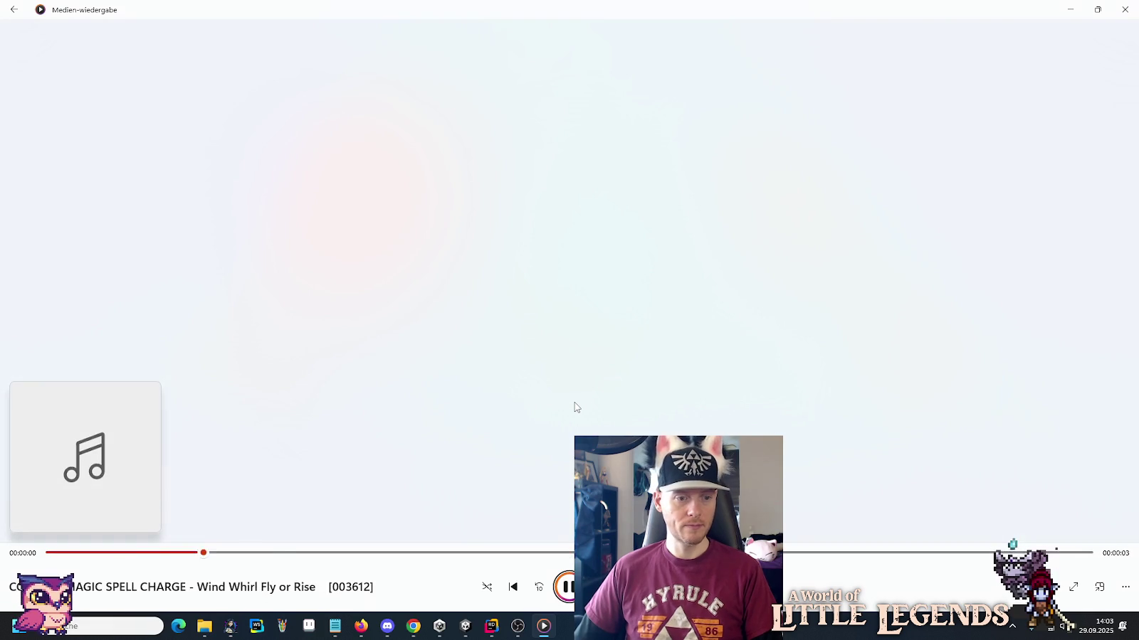
Play Thick Wind Fly and Hit, FIRE WHOOSH RISE TRANSITION, MAGIC FIRE BEAM THROW and Fireball Fly Beam Loop.
key(alt+Tab)
double_click(575, 427)
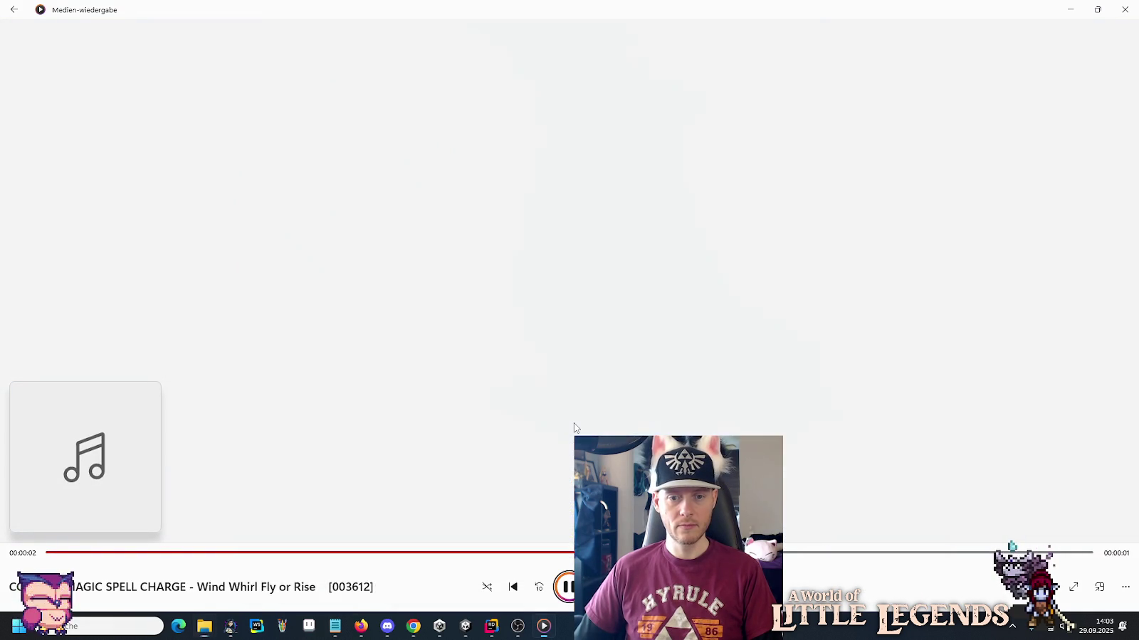
key(alt+Tab)
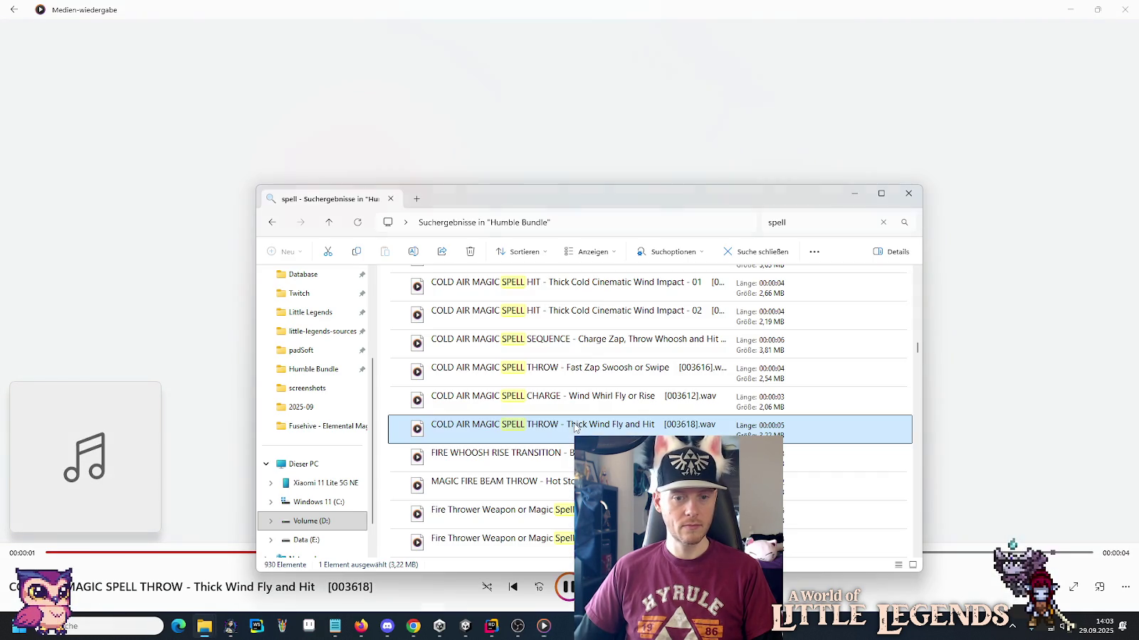
double_click(569, 464)
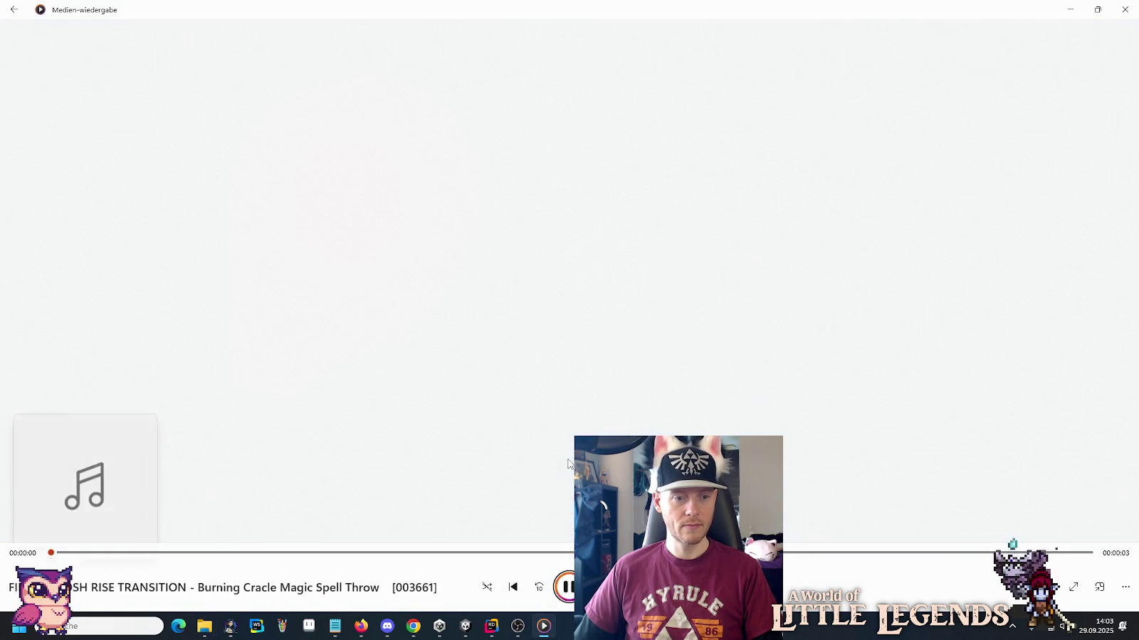
key(alt+Tab)
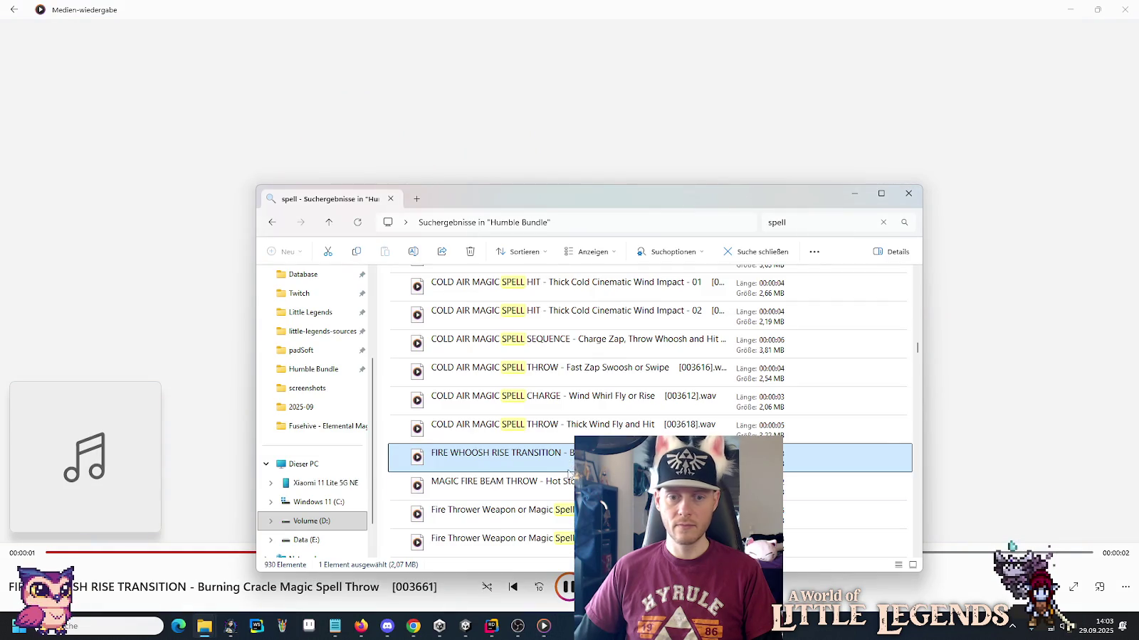
double_click(570, 484)
key(alt+Tab)
scroll(573, 399, down, 1)
key(alt+Tab)
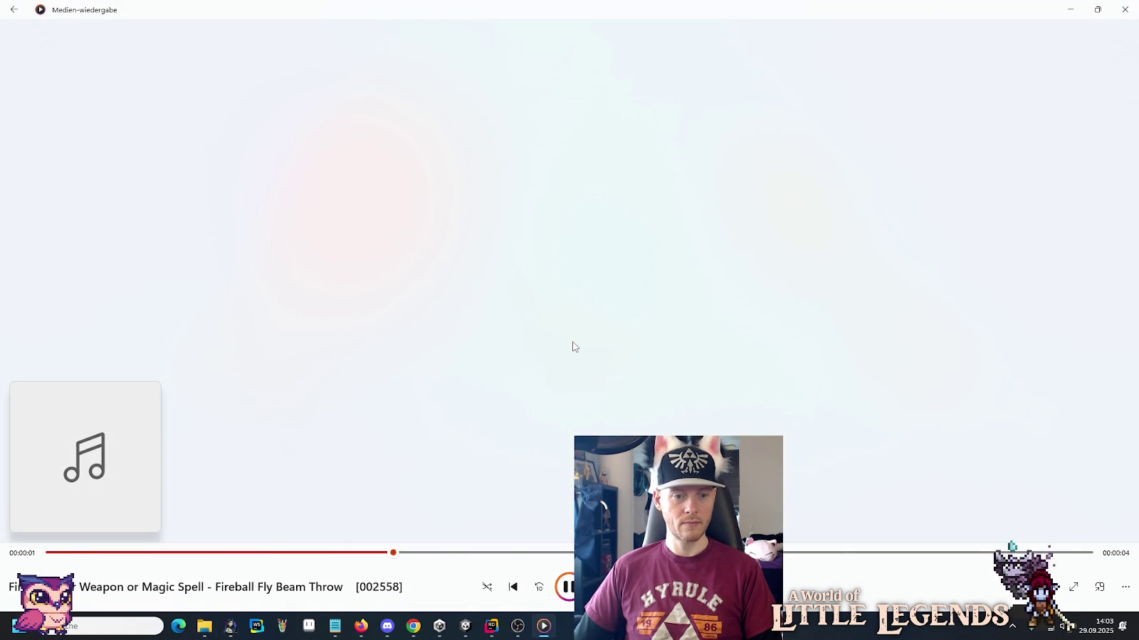
key(alt+Tab)
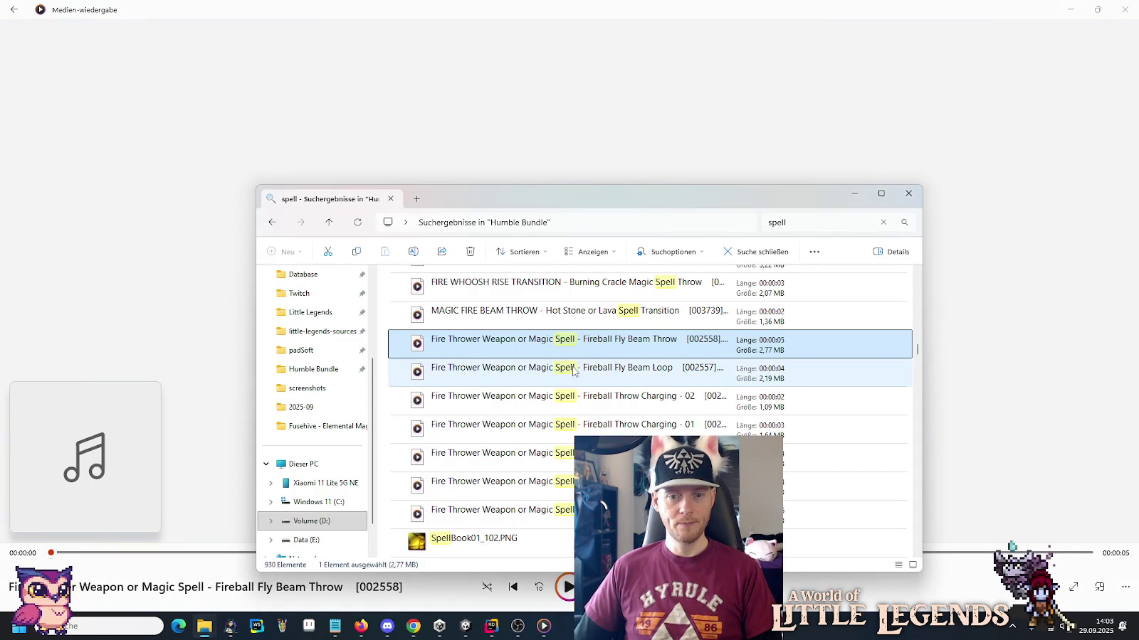
double_click(573, 371)
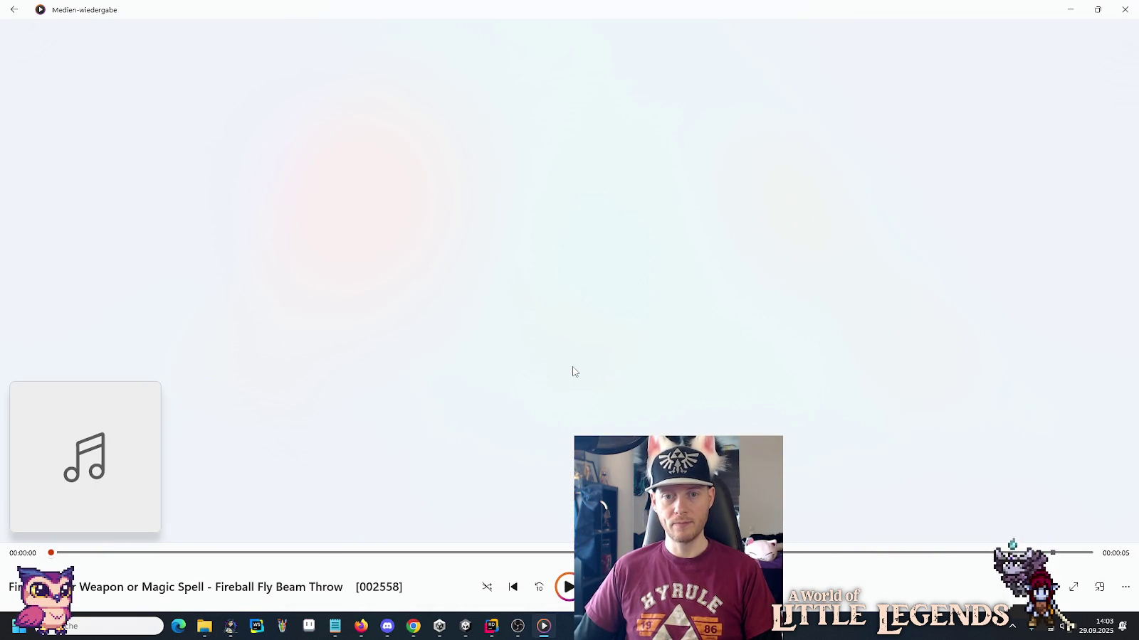
key(alt+Tab)
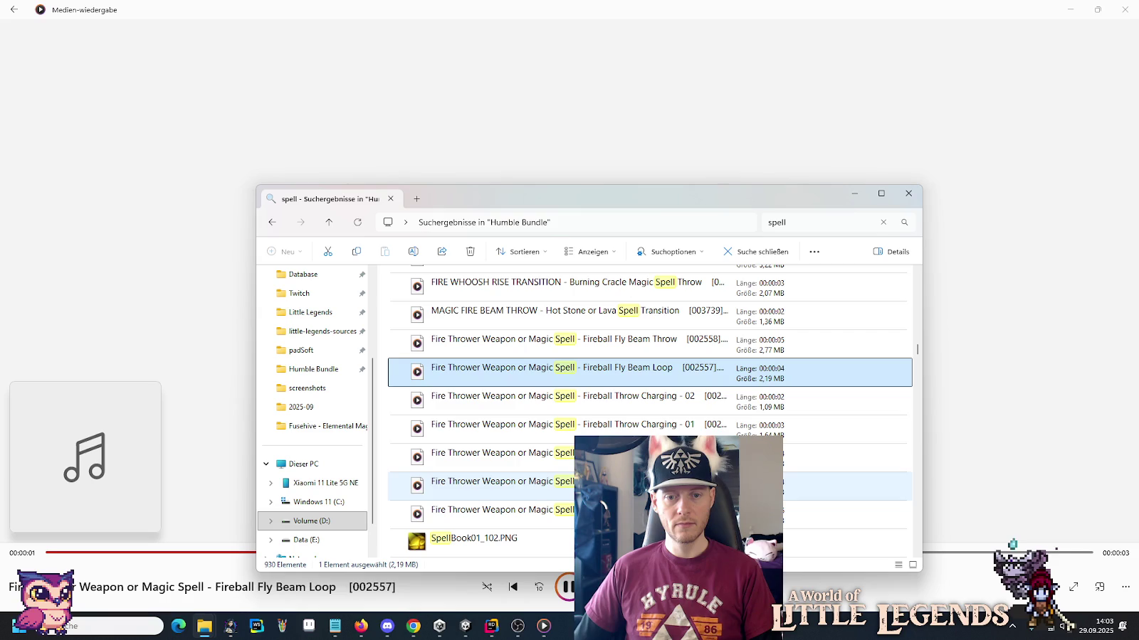
scroll(602, 425, down, 8)
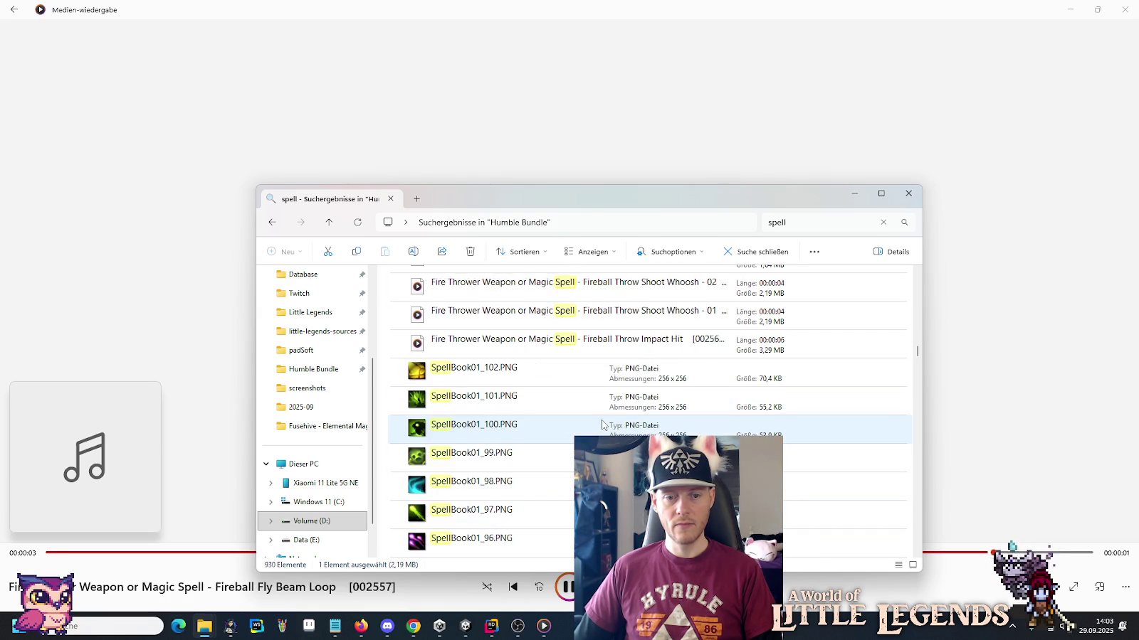
Preview Run Throwing Spell_001.png full screen in Photos, then close it.
scroll(602, 425, down, 15)
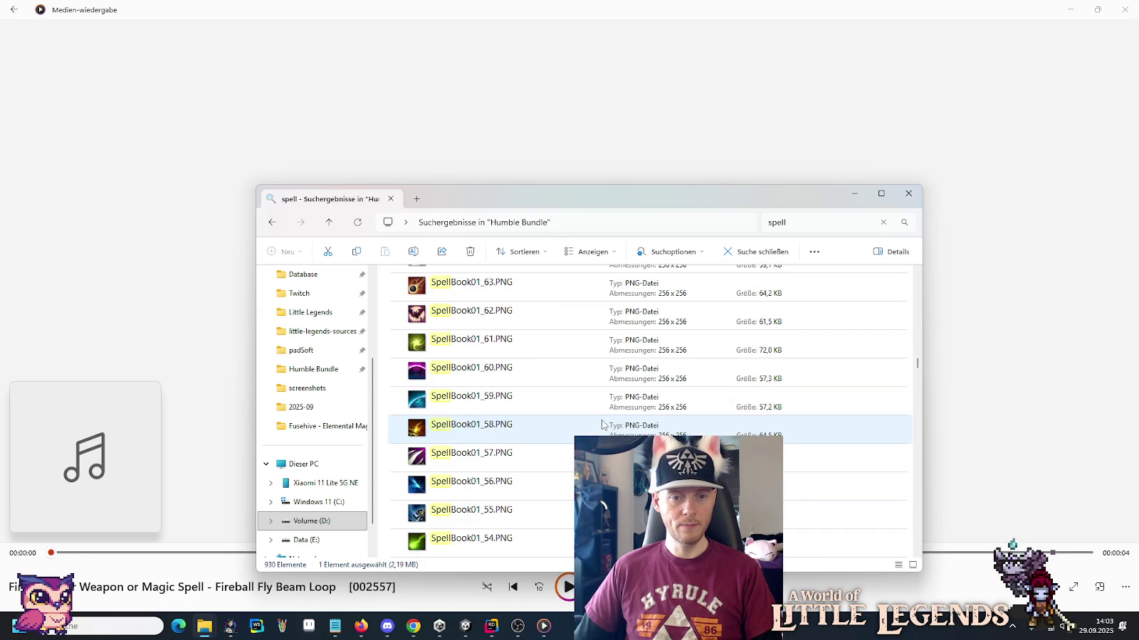
scroll(602, 424, down, 13)
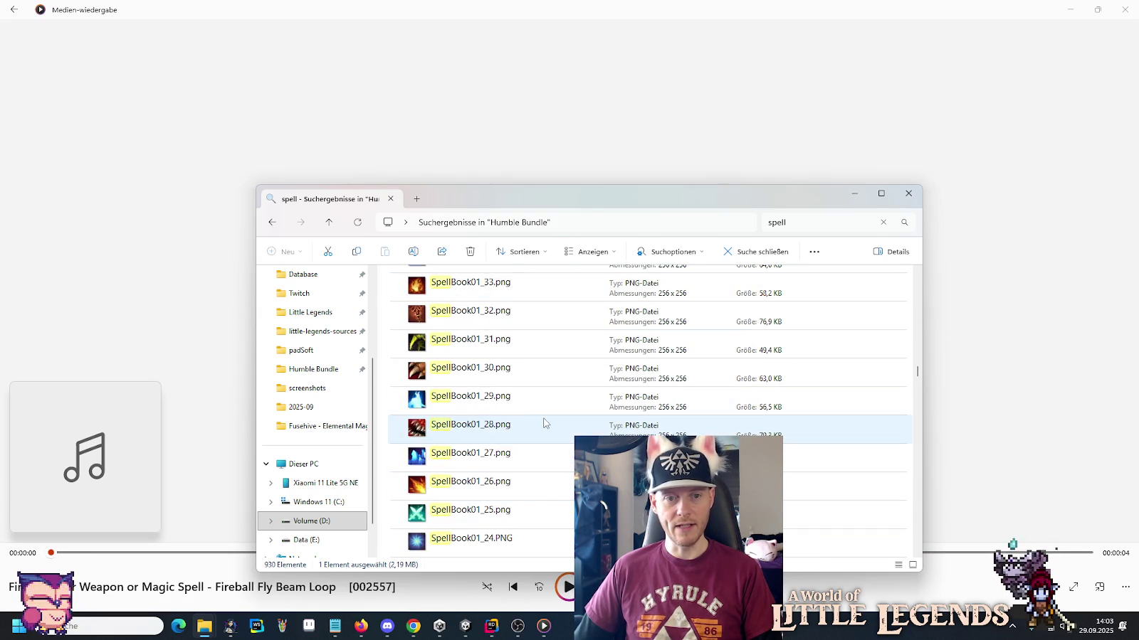
scroll(544, 424, down, 7)
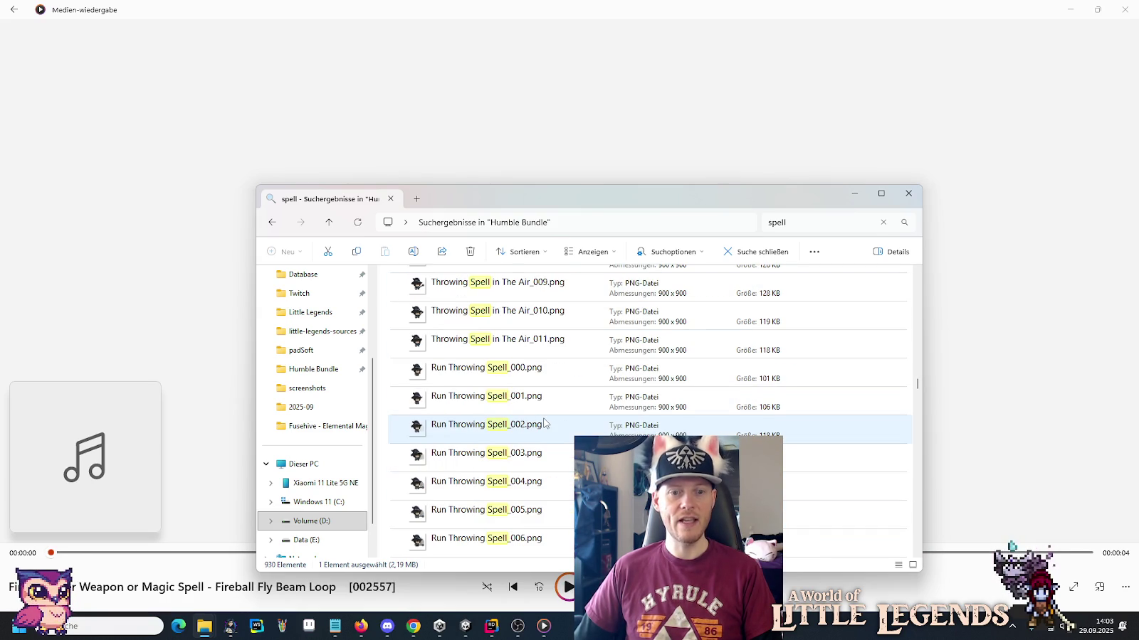
click(512, 395)
double_click(512, 396)
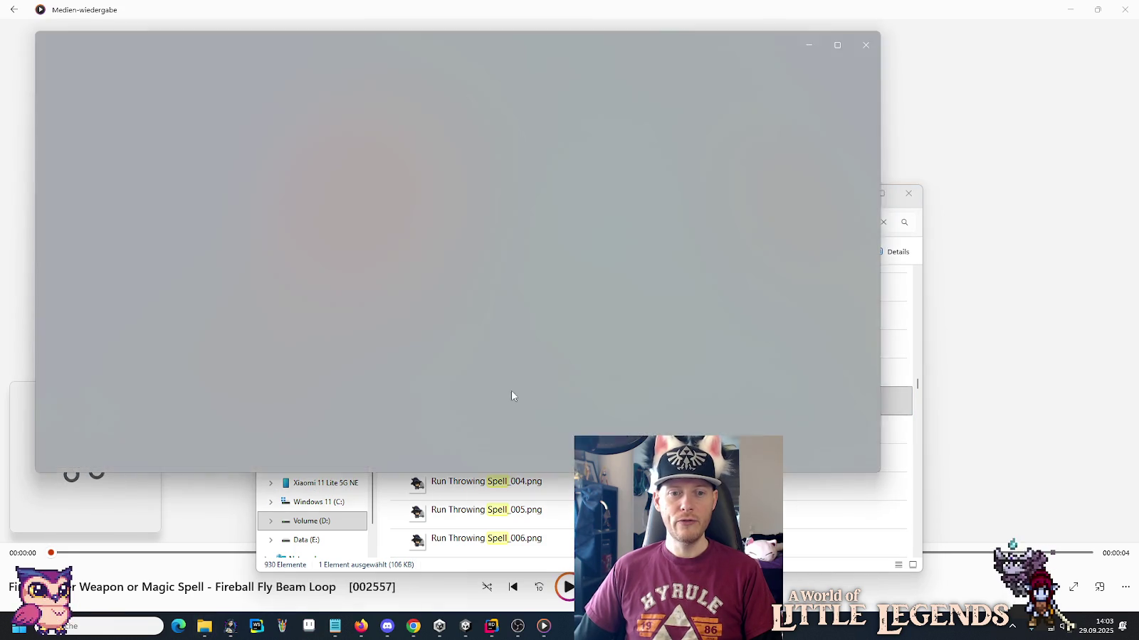
click(838, 47)
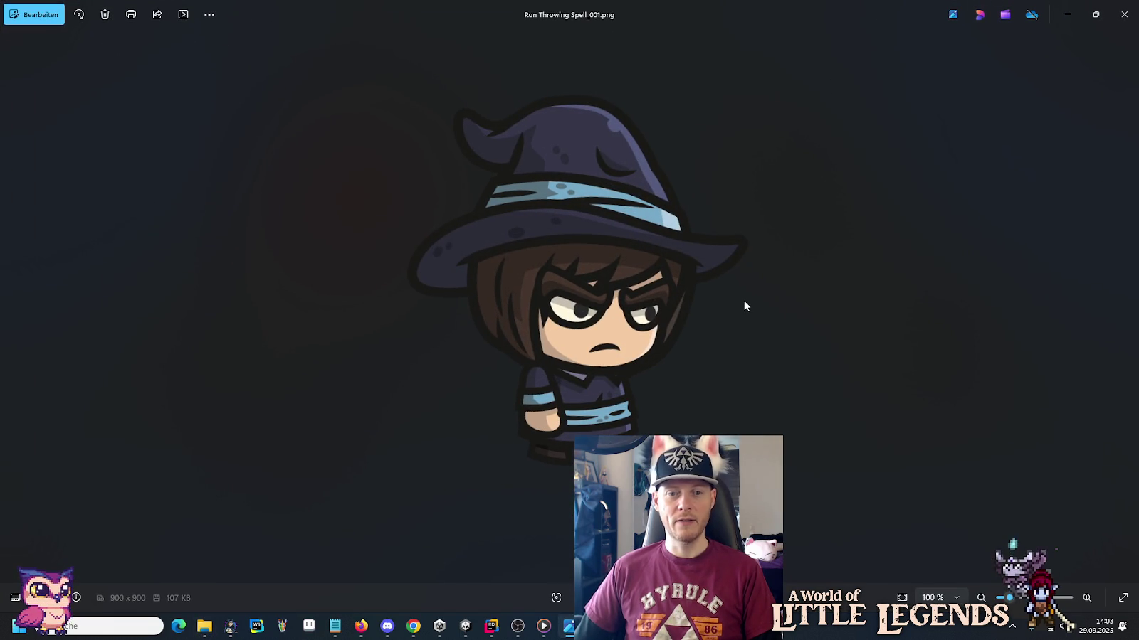
click(1123, 14)
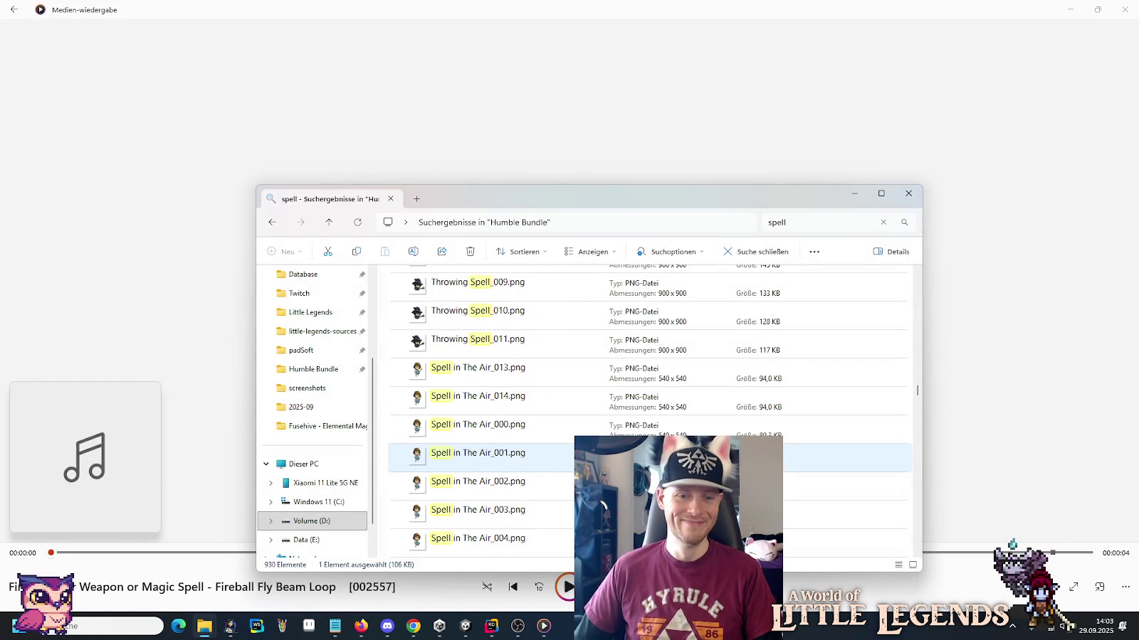
Preview Spell in The Air_003.png in Photos, then close it.
double_click(484, 427)
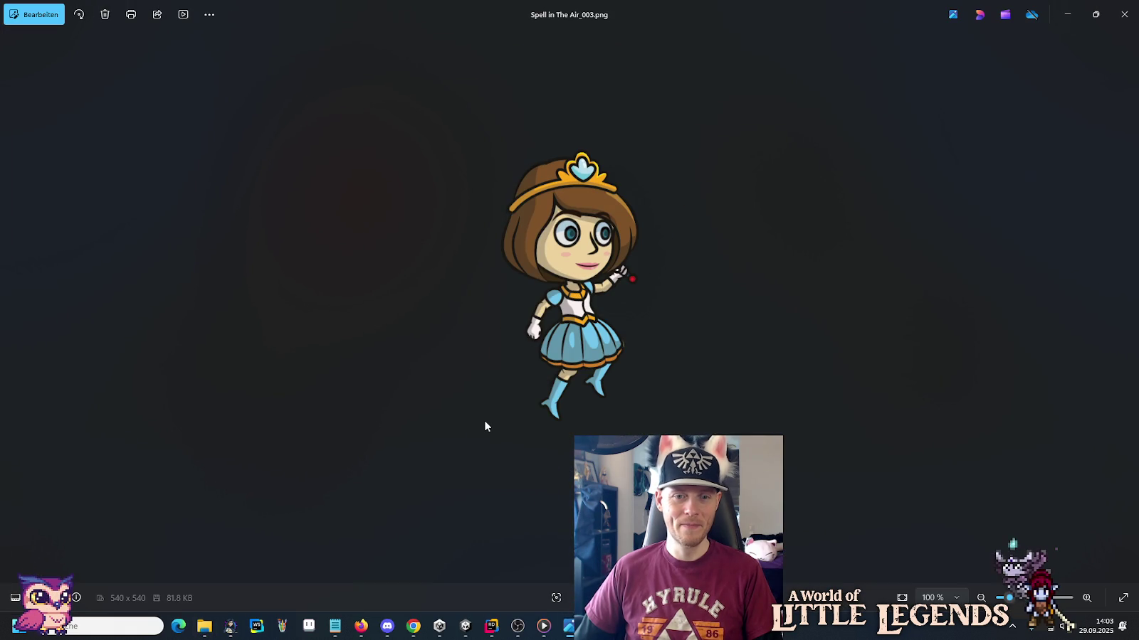
click(1123, 15)
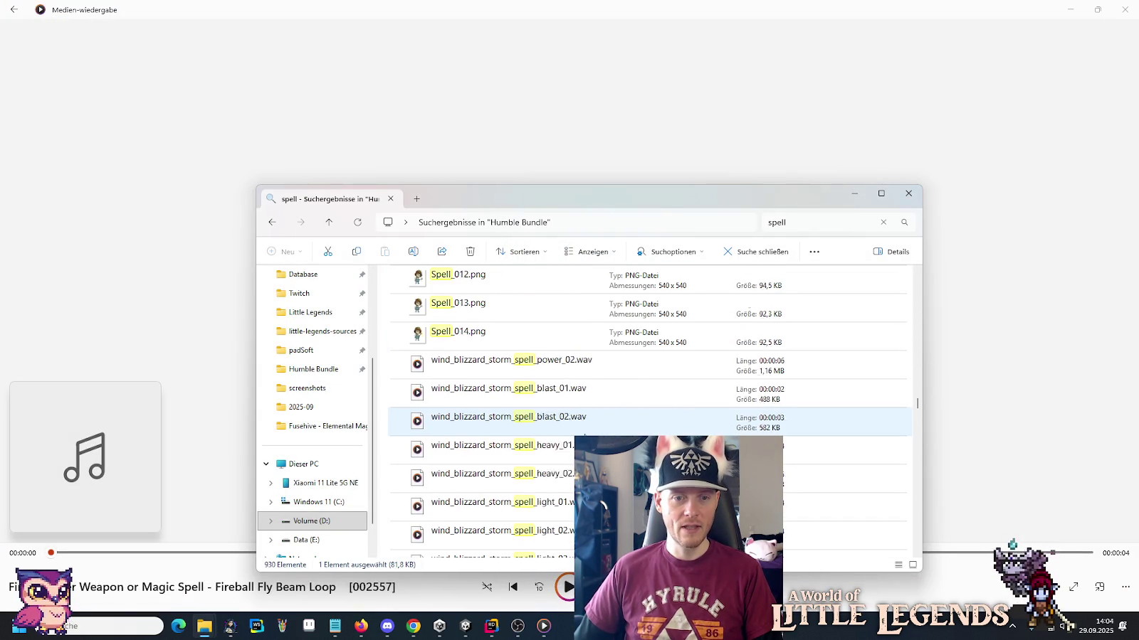
scroll(583, 427, down, 5)
scroll(583, 419, up, 2)
Play wind_blizzard_storm_spell power_02, blast_01, blast_02, heavy_01 and heavy_02.
click(512, 363)
double_click(512, 363)
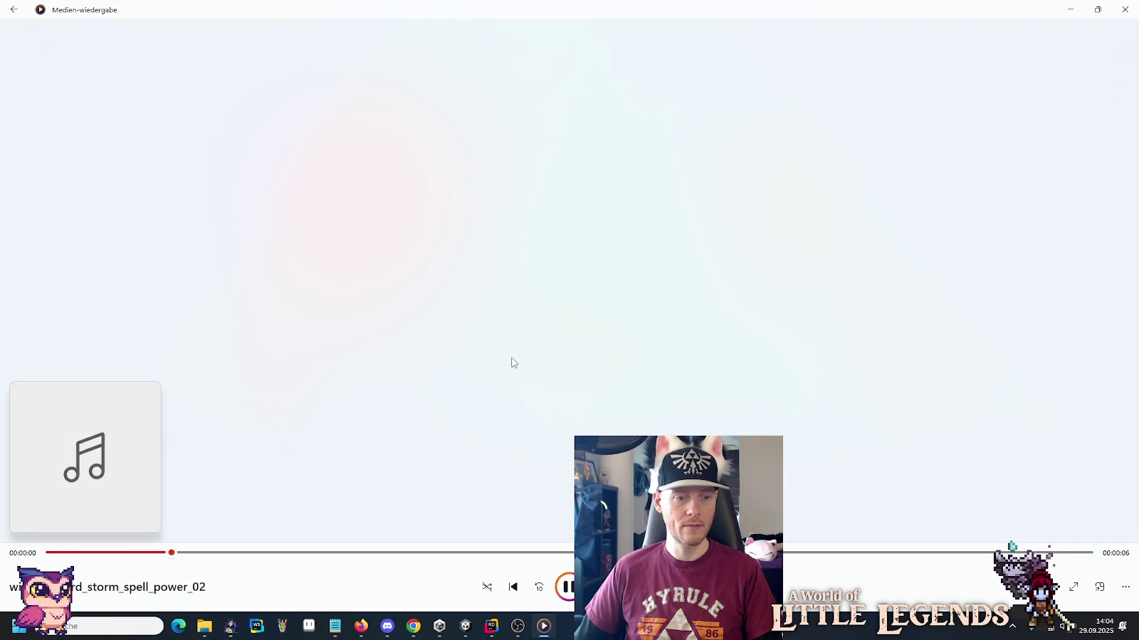
key(alt+Tab)
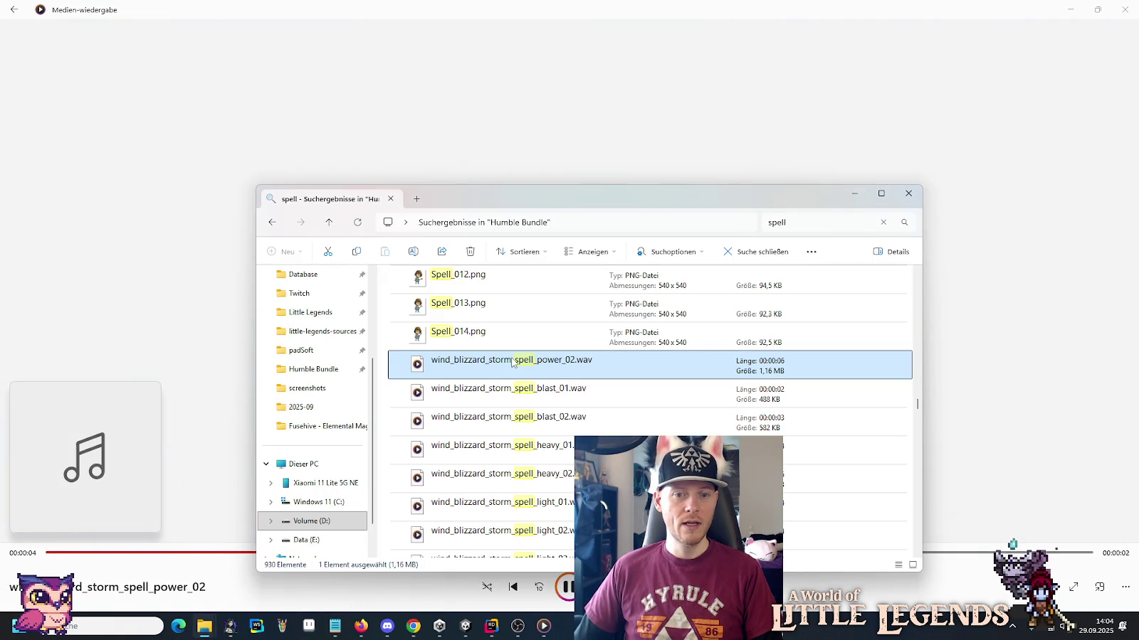
double_click(509, 388)
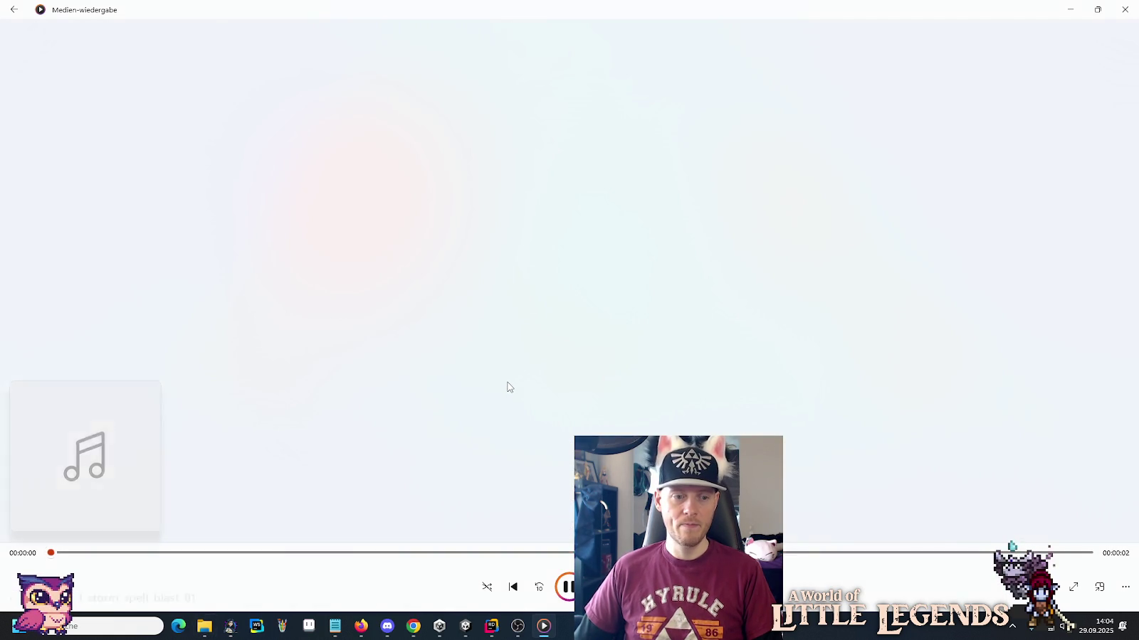
key(alt+Tab)
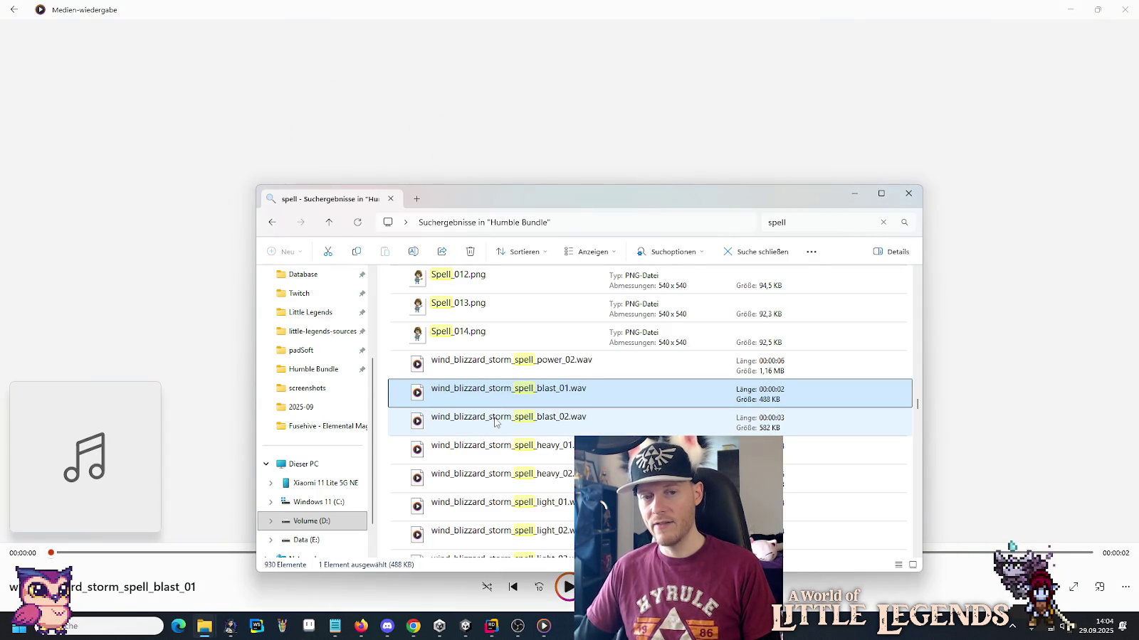
double_click(495, 422)
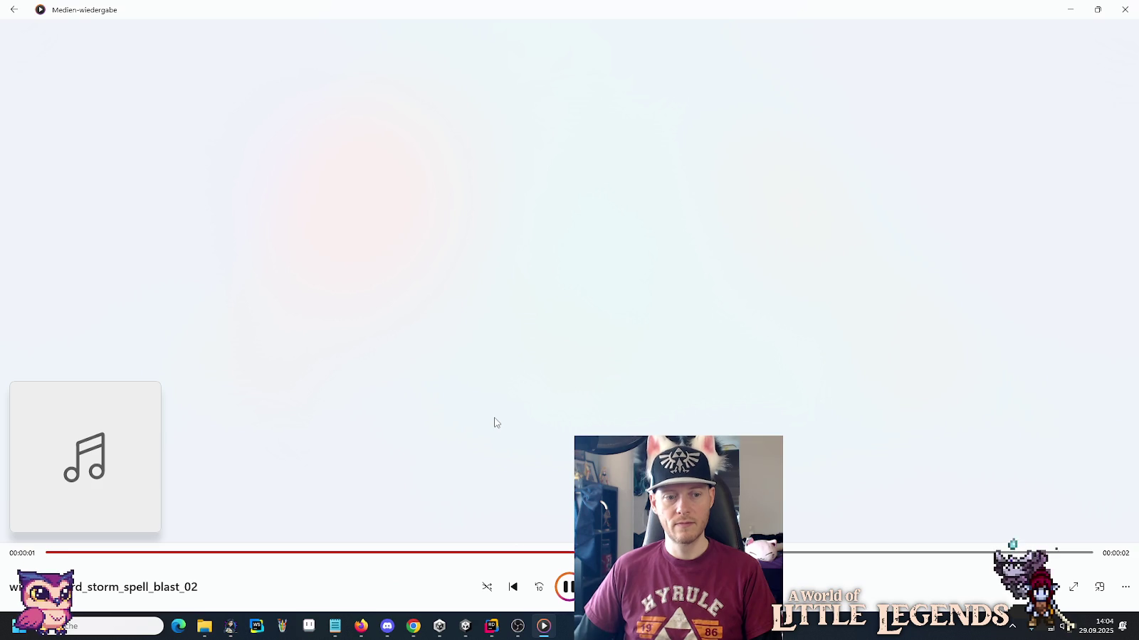
key(alt+Tab)
double_click(490, 450)
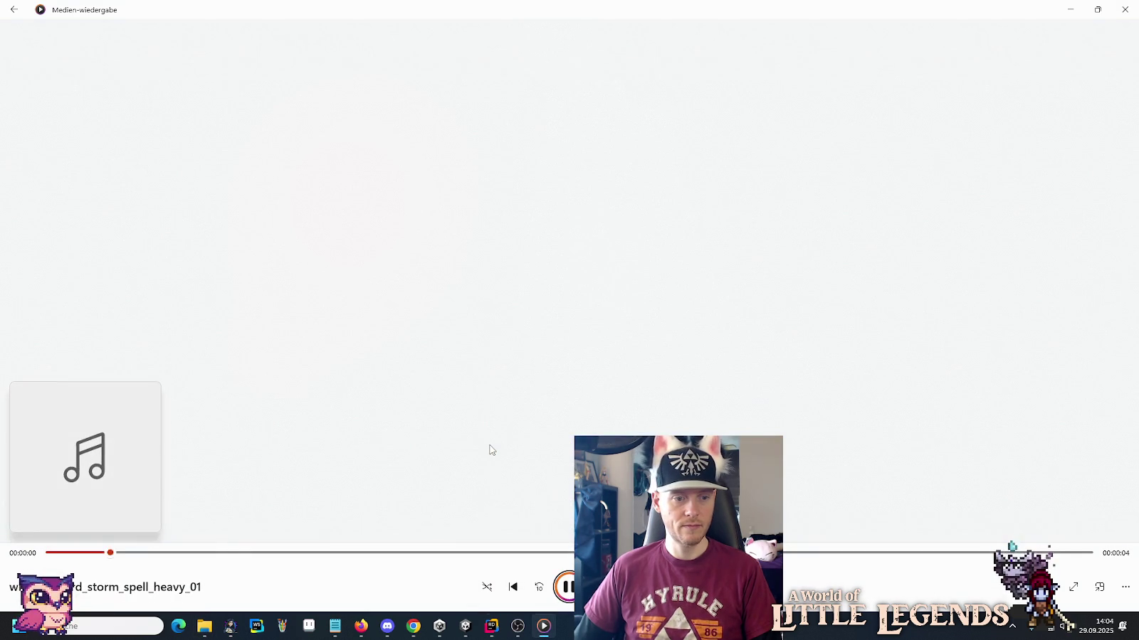
key(alt+Tab)
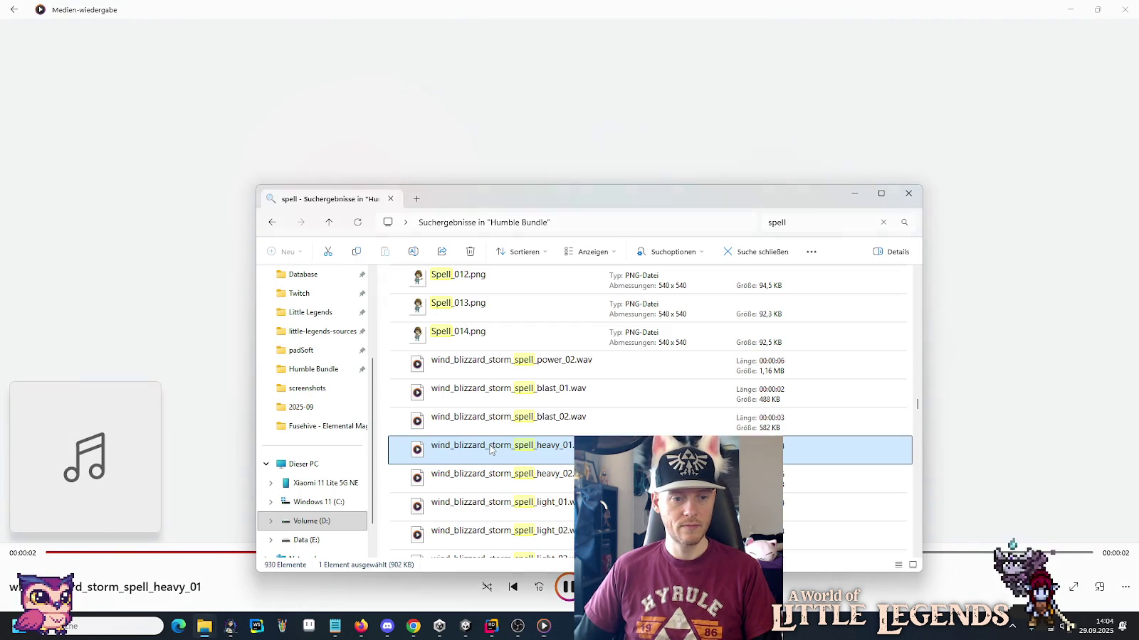
double_click(488, 473)
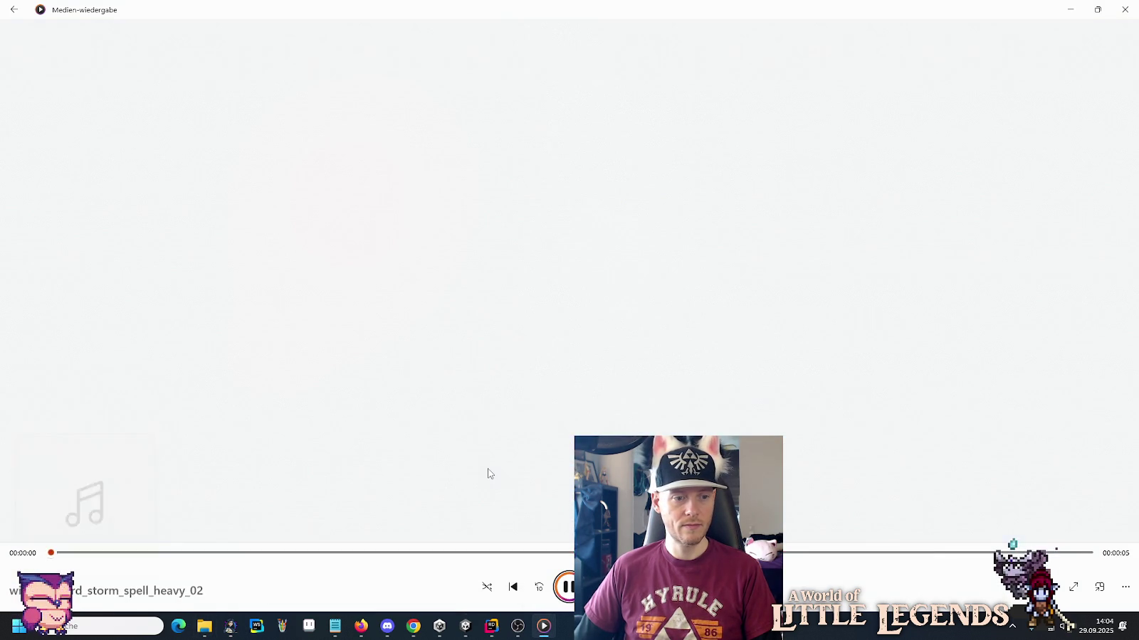
key(alt+Tab)
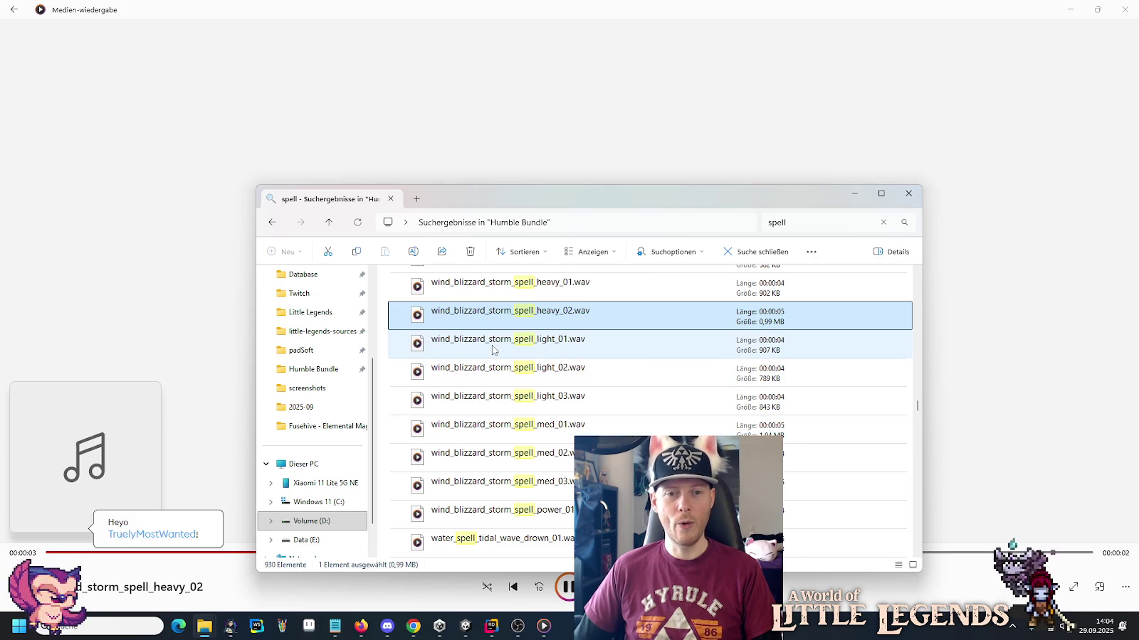
Play wind_blizzard_storm_spell light_01, light_02 and light_03.
double_click(492, 345)
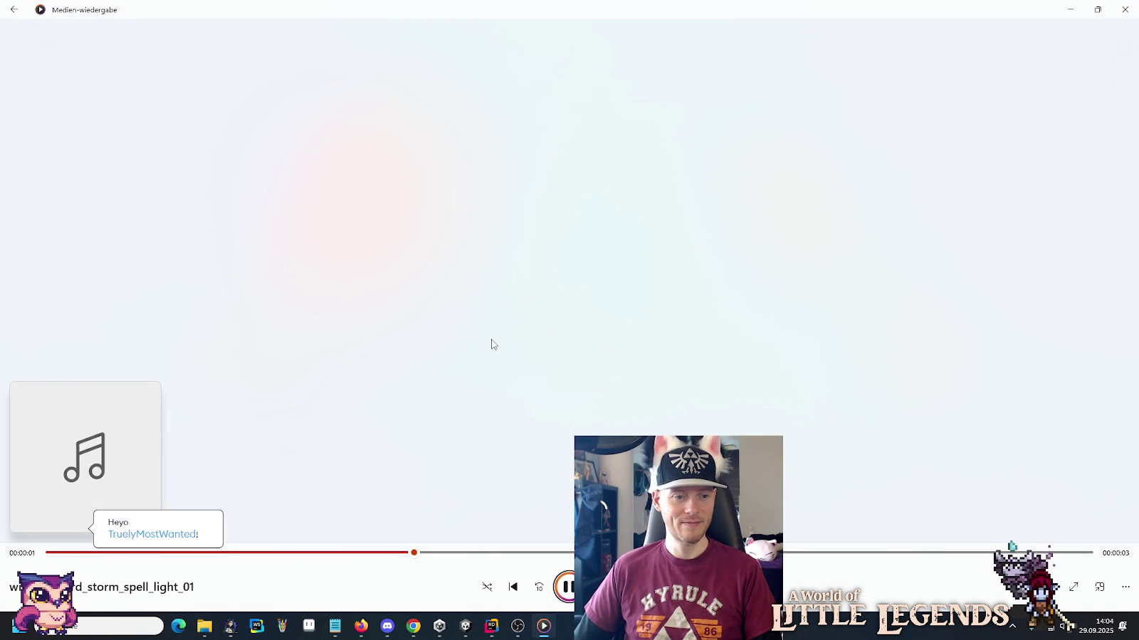
key(alt+Tab)
double_click(489, 371)
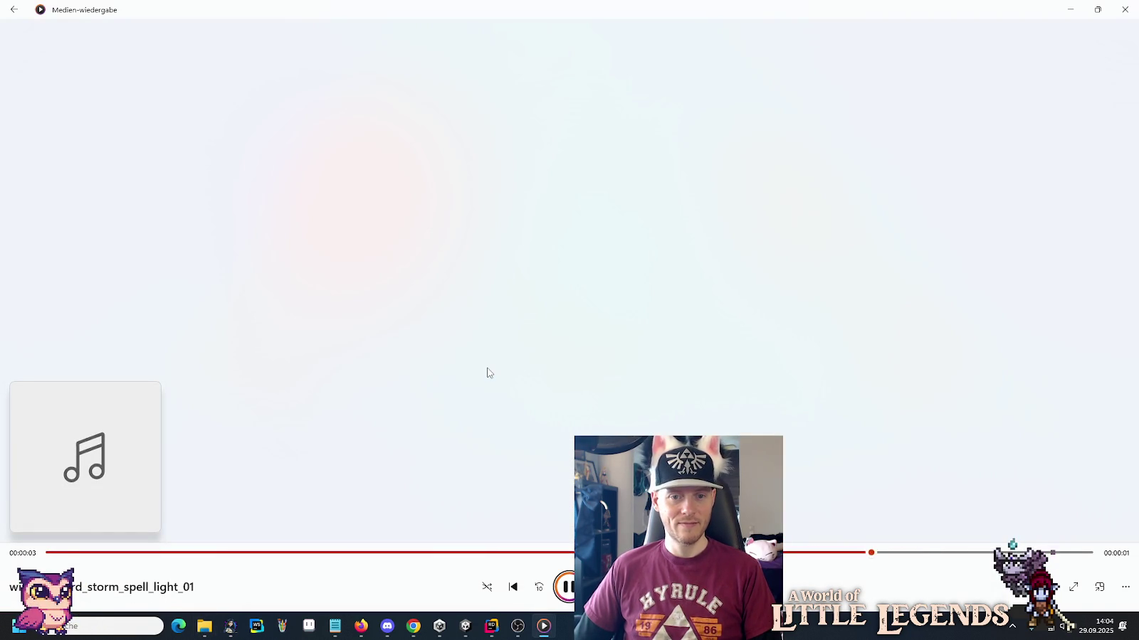
key(alt+Tab)
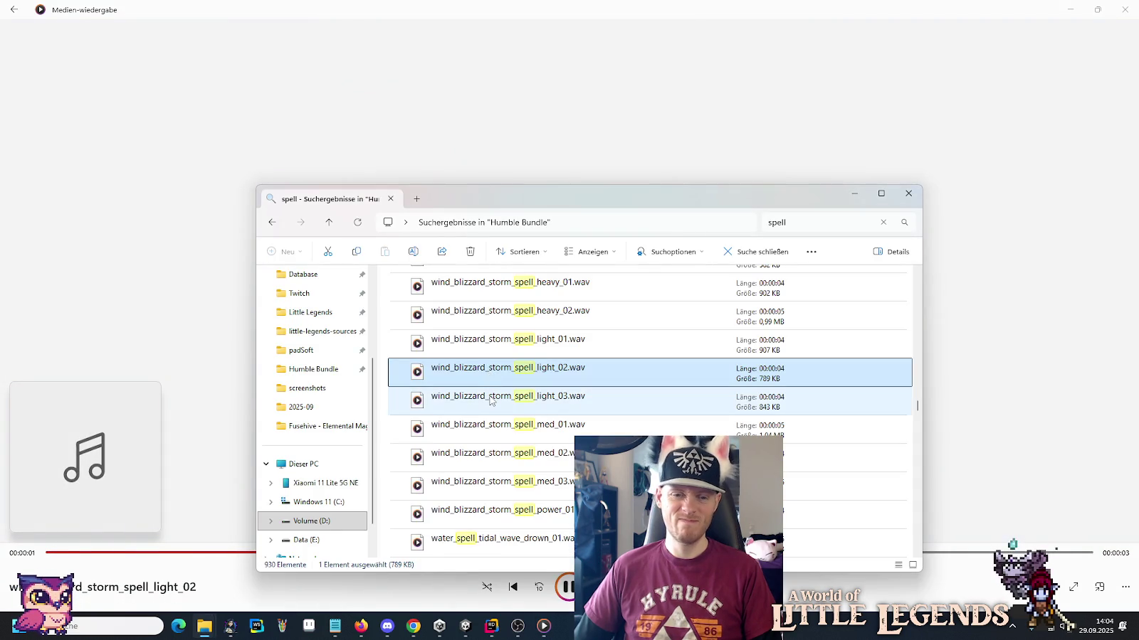
double_click(489, 400)
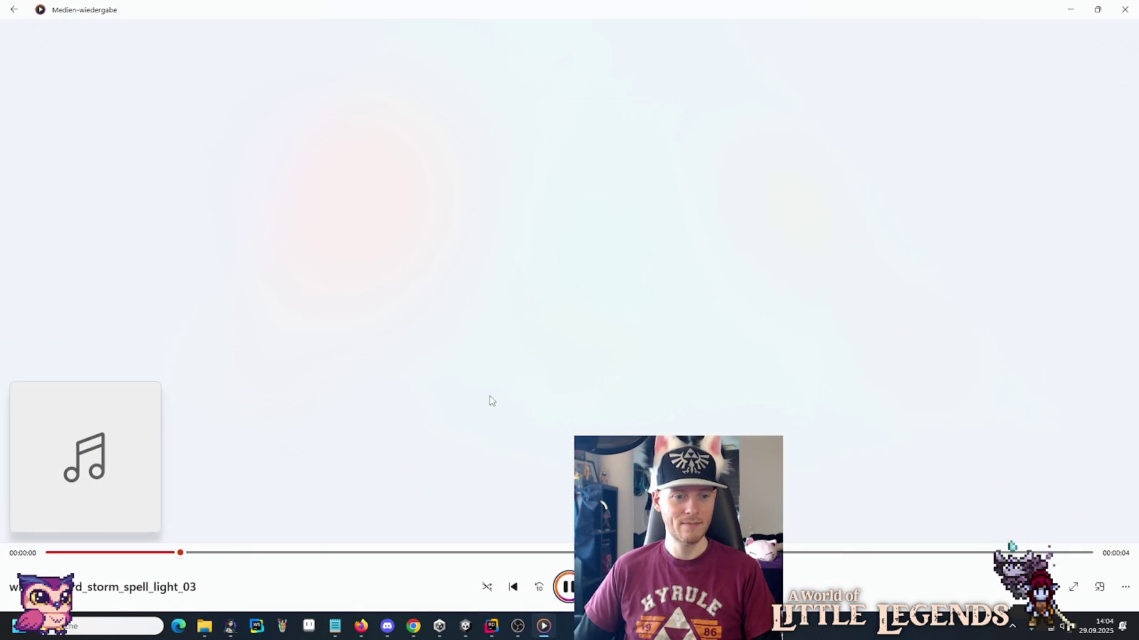
key(alt+Tab)
Play wind_blizzard_storm_spell med_01, med_02 and med_03.
double_click(496, 433)
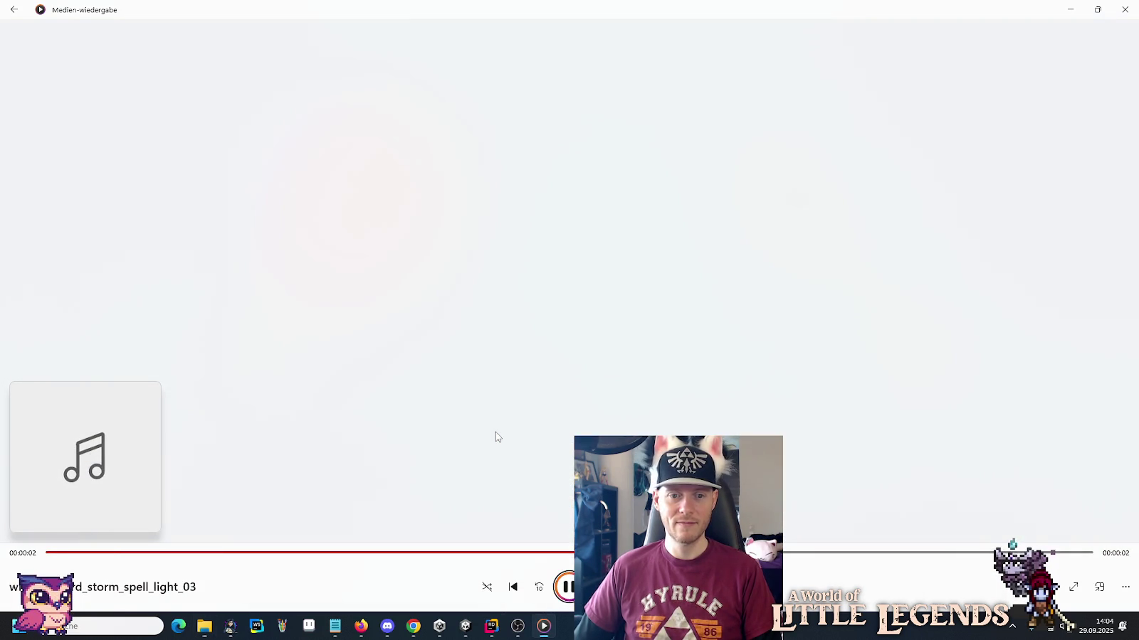
key(alt+Tab)
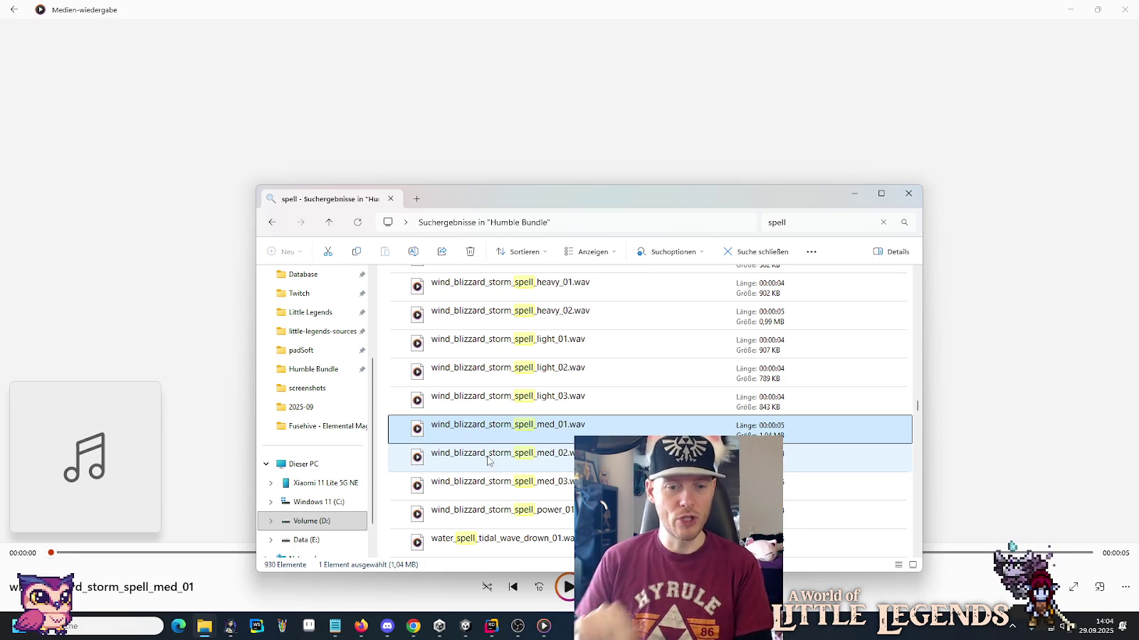
double_click(488, 461)
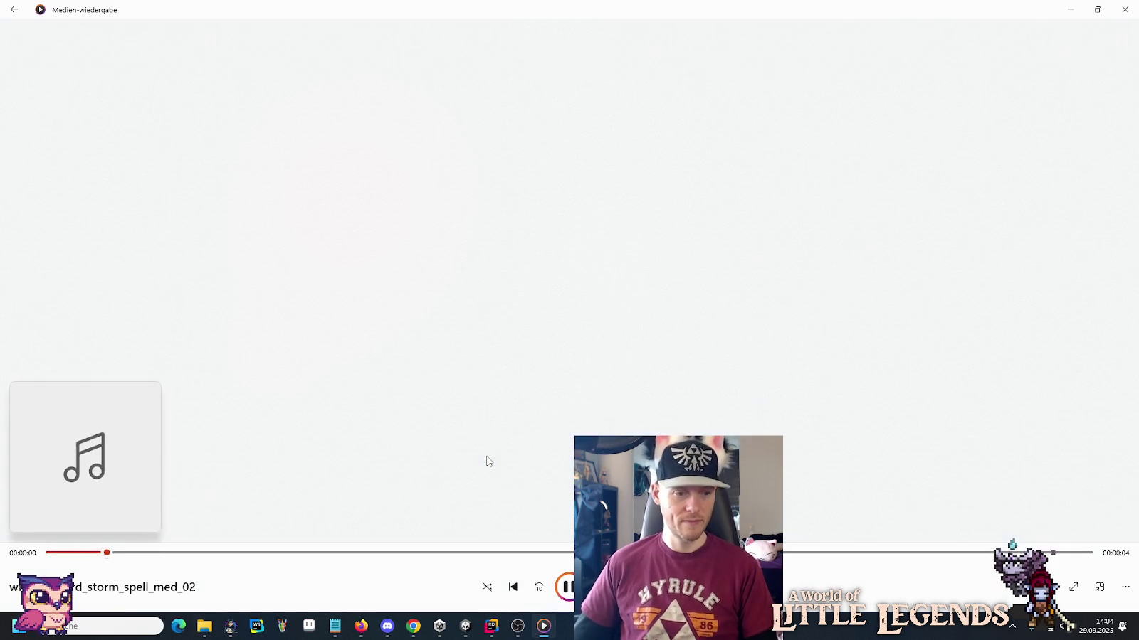
key(alt+Tab)
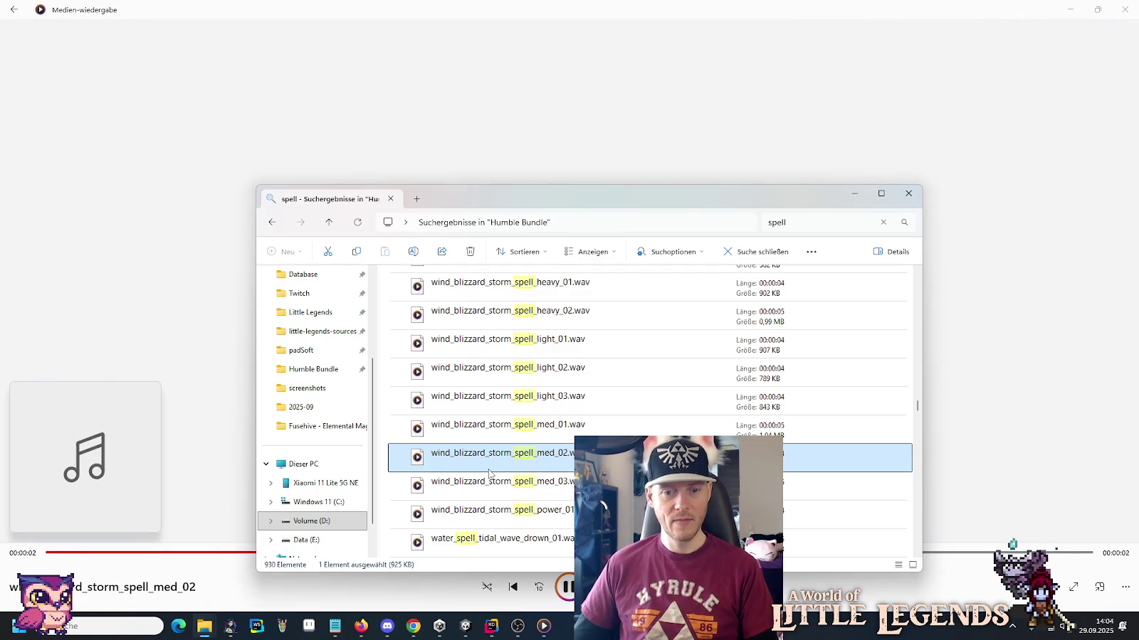
double_click(485, 491)
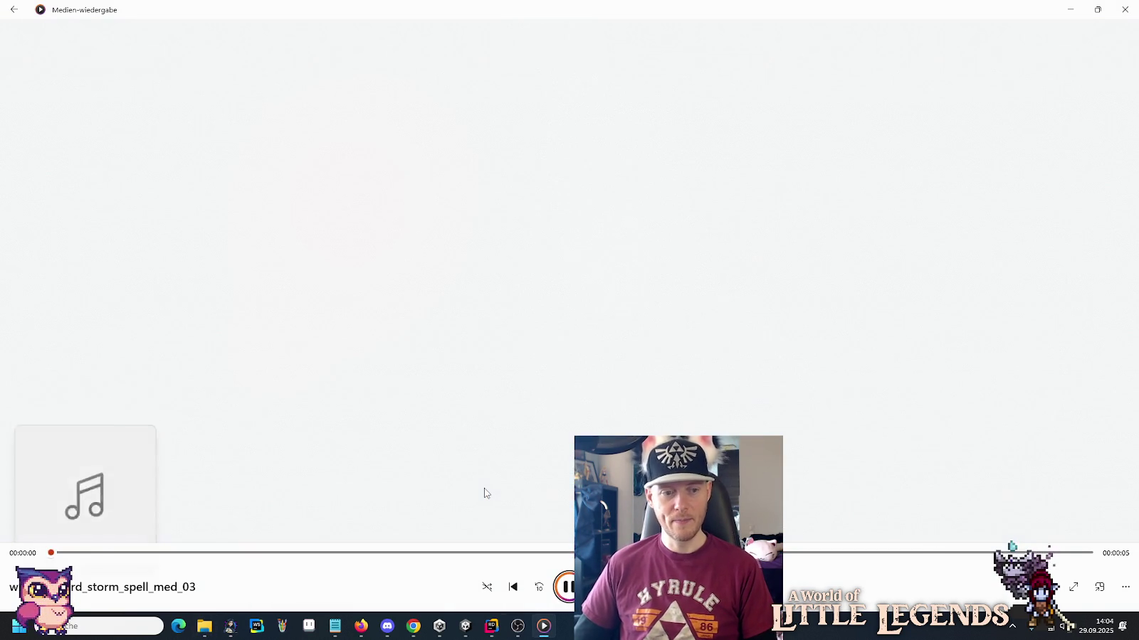
key(alt+Tab)
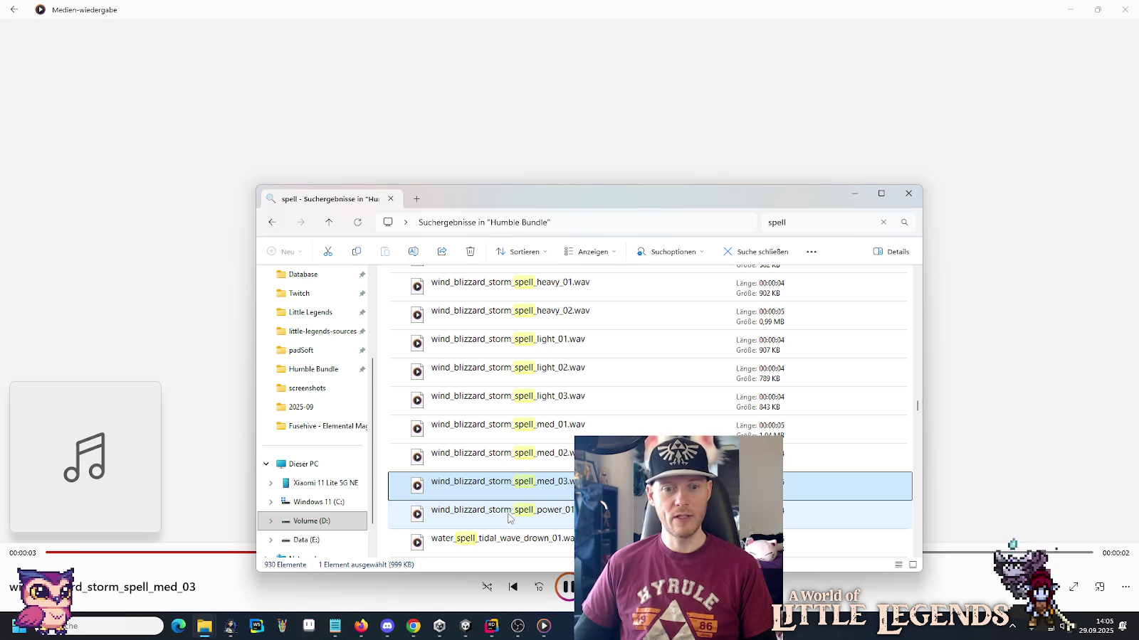
Play wind_blizzard_storm_spell_power_01 and water_spell_tidal_wave_drown_01.
double_click(509, 514)
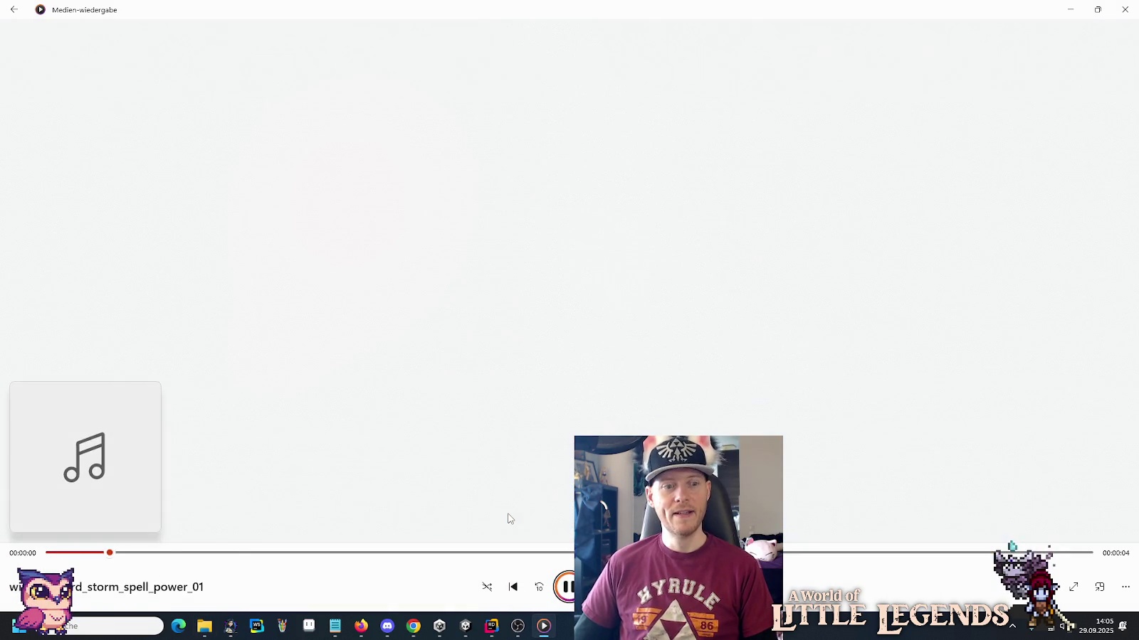
key(alt+Tab)
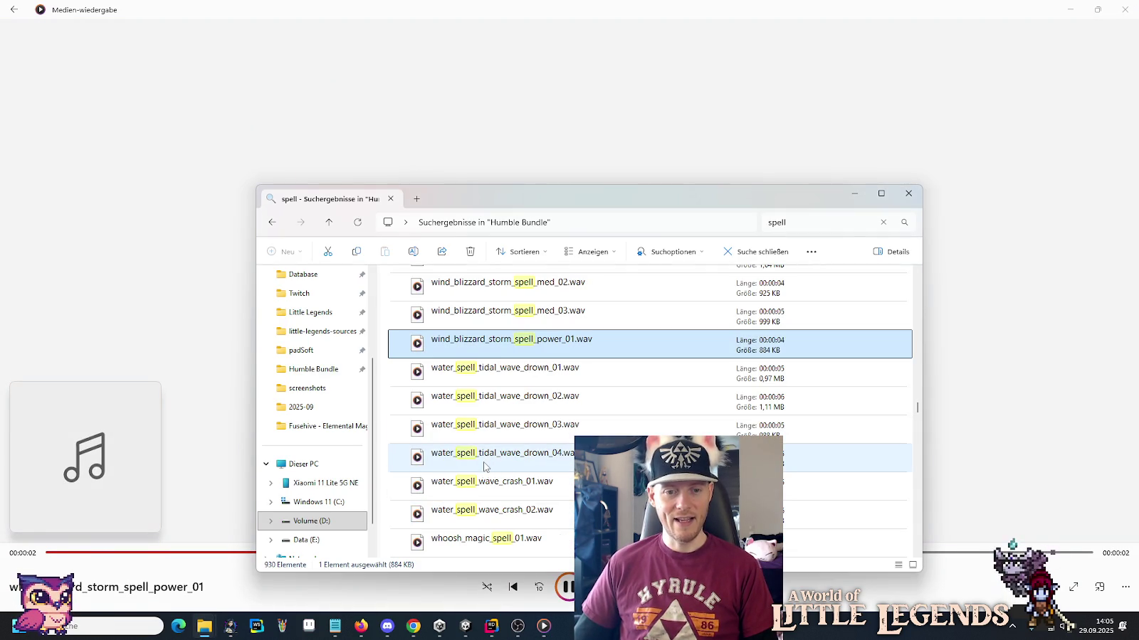
double_click(499, 375)
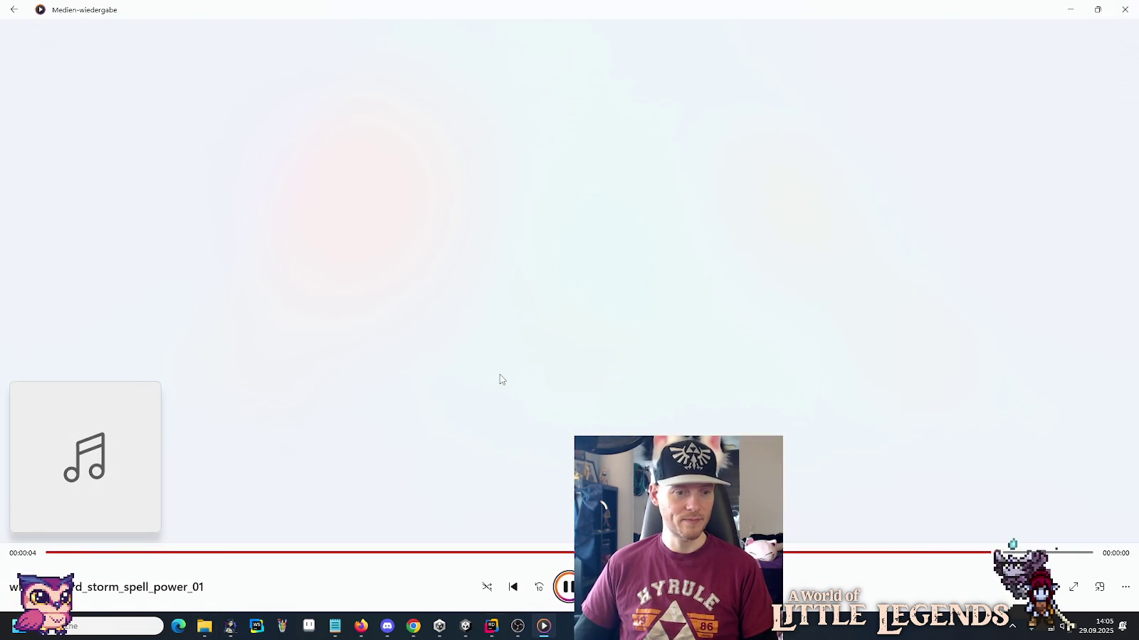
key(alt+Tab)
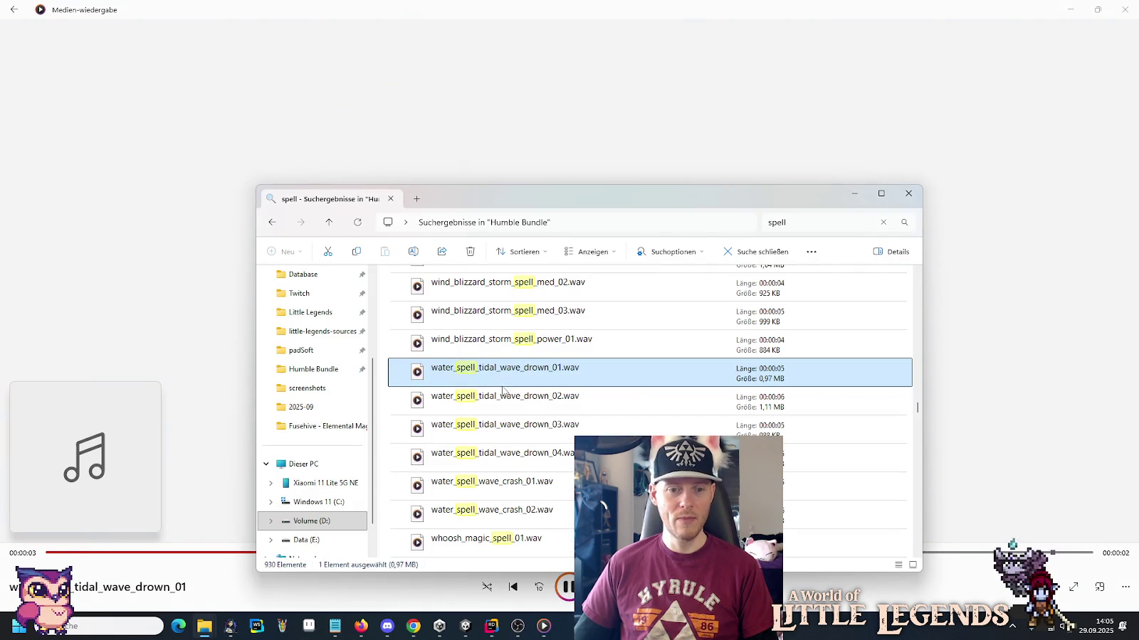
scroll(502, 390, down, 2)
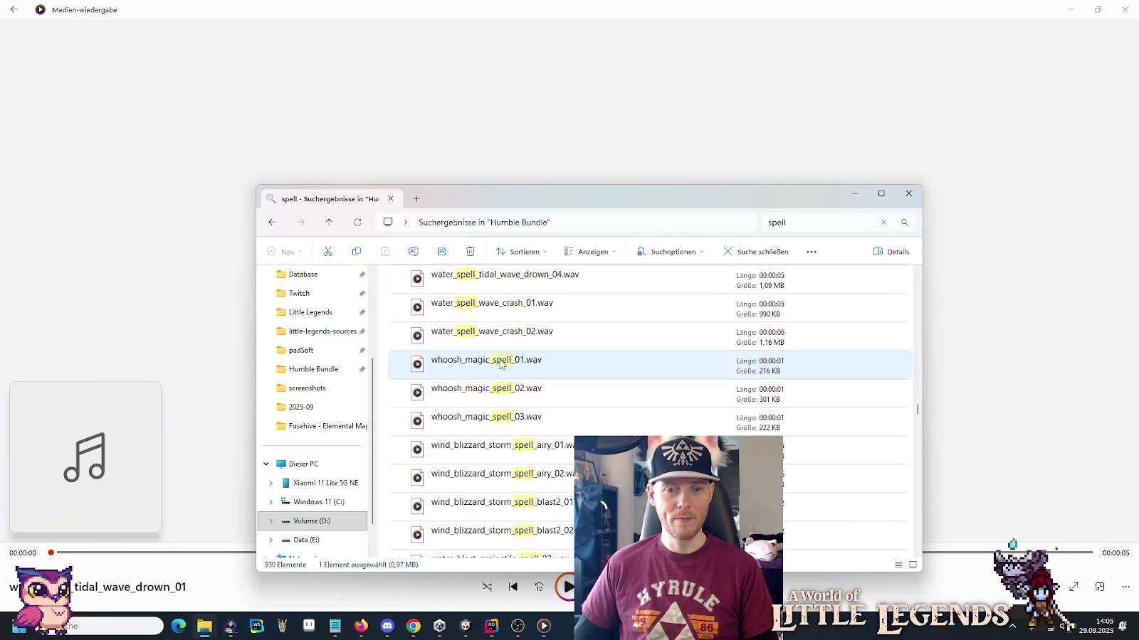
Play whoosh_magic_spell_01, 02 and 03.
double_click(500, 364)
key(alt+Tab)
double_click(499, 388)
key(alt+Tab)
double_click(497, 416)
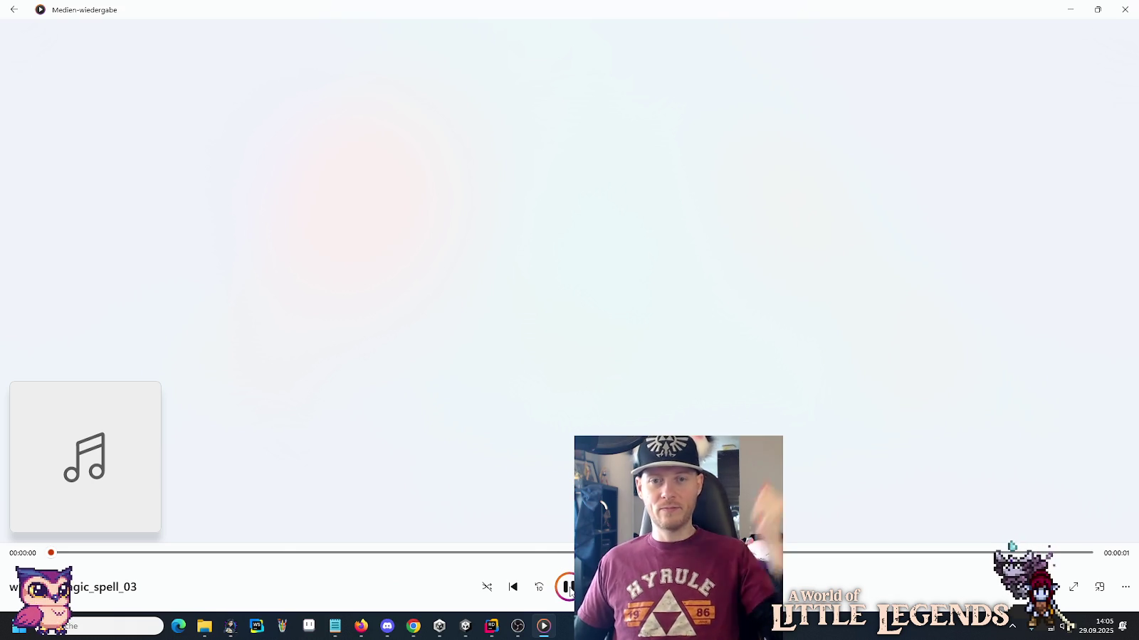
key(alt+Tab)
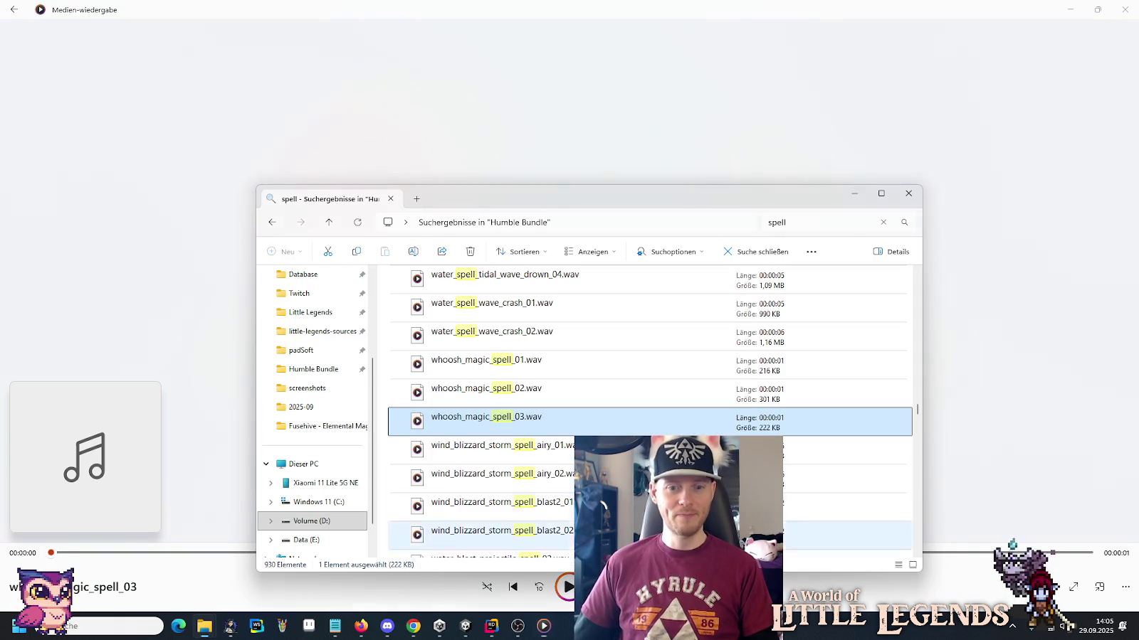
Play wind_blizzard_storm_spell airy_01, blast2_01 and blast2_02.
double_click(537, 447)
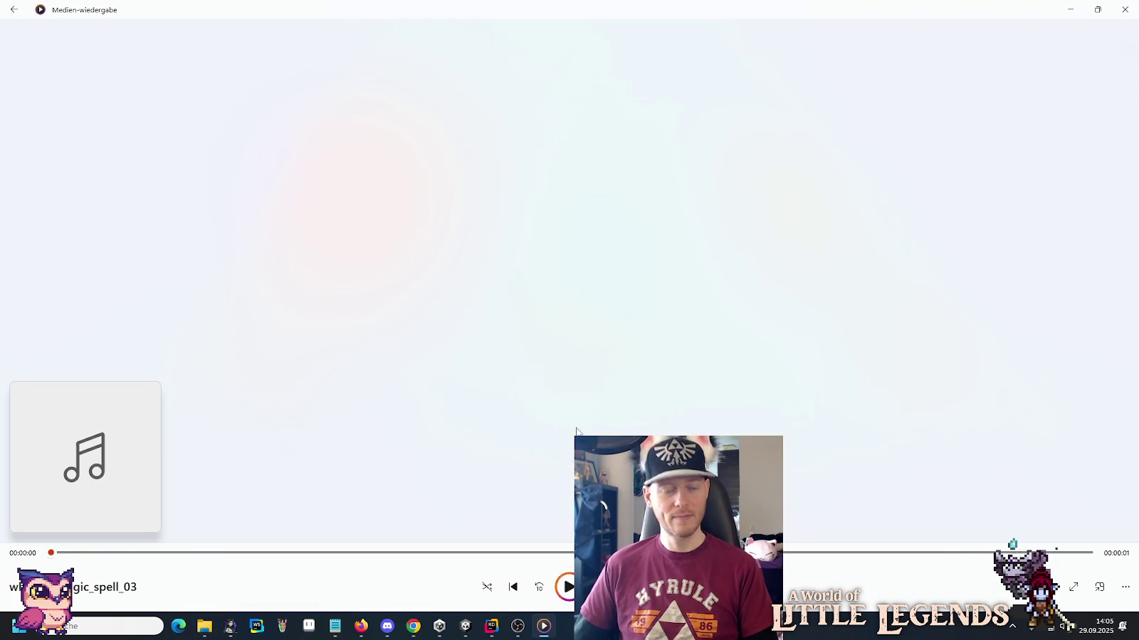
key(alt+Tab)
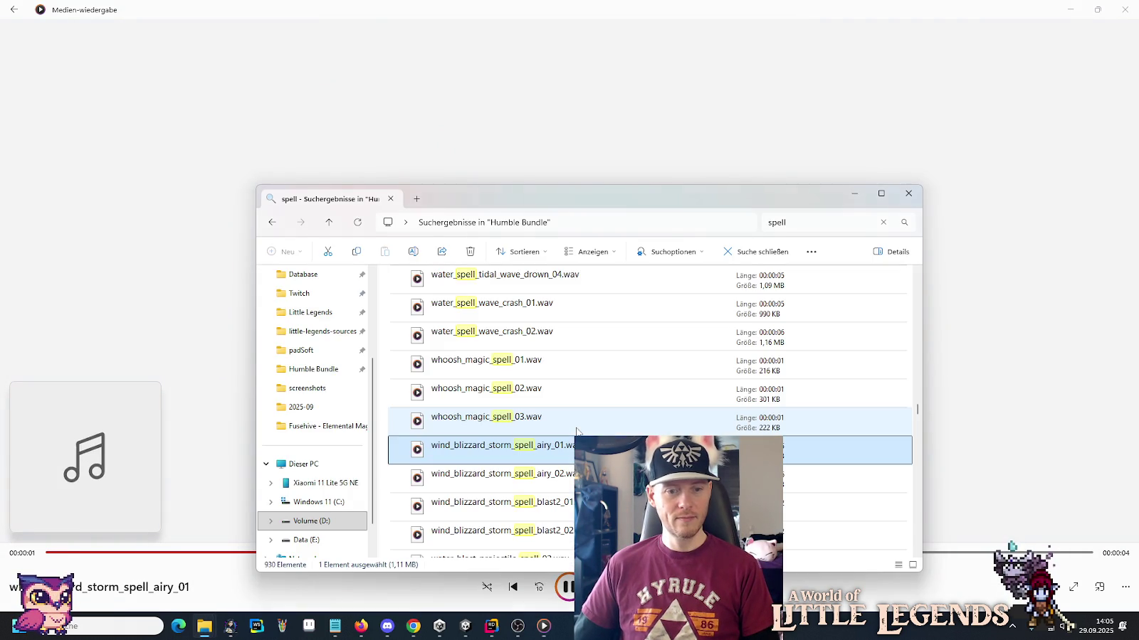
scroll(577, 431, down, 1)
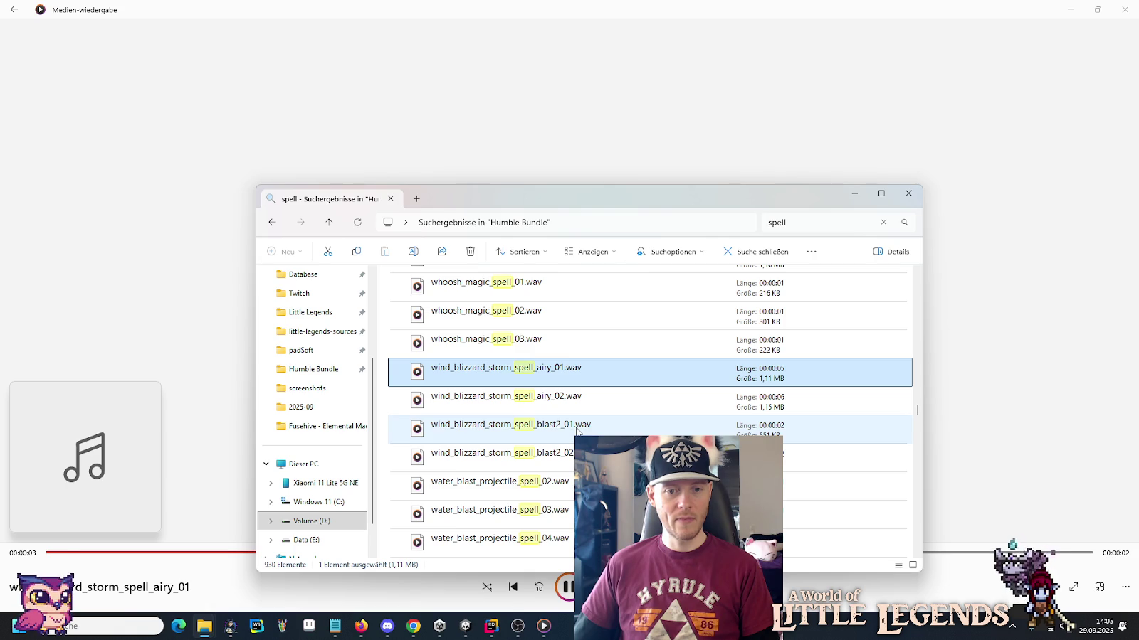
double_click(577, 427)
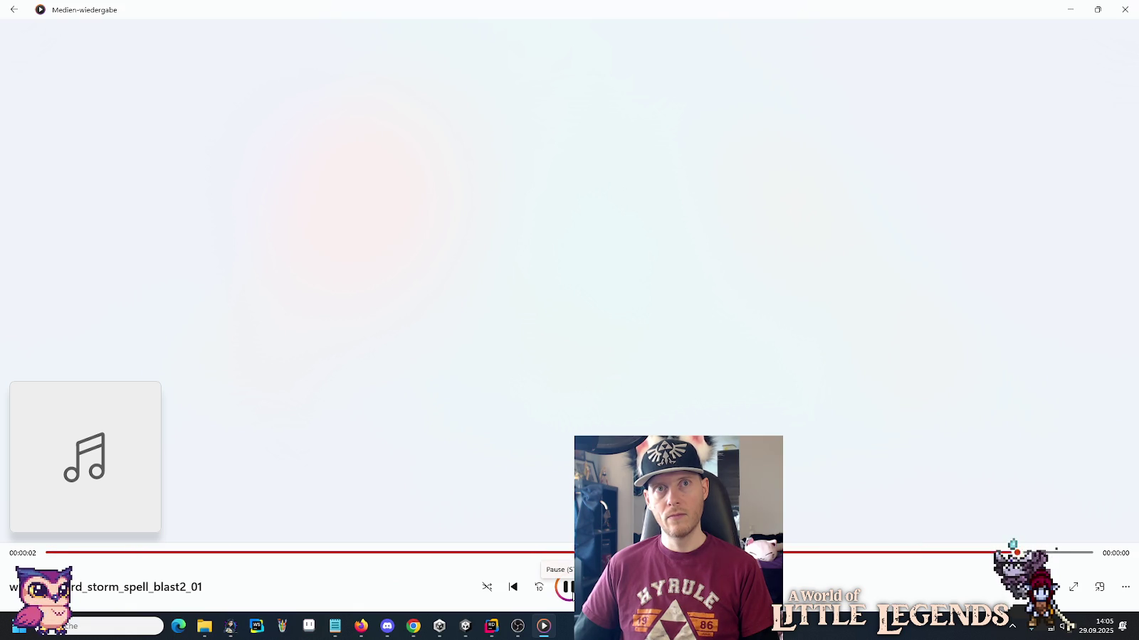
key(alt+Tab)
double_click(529, 454)
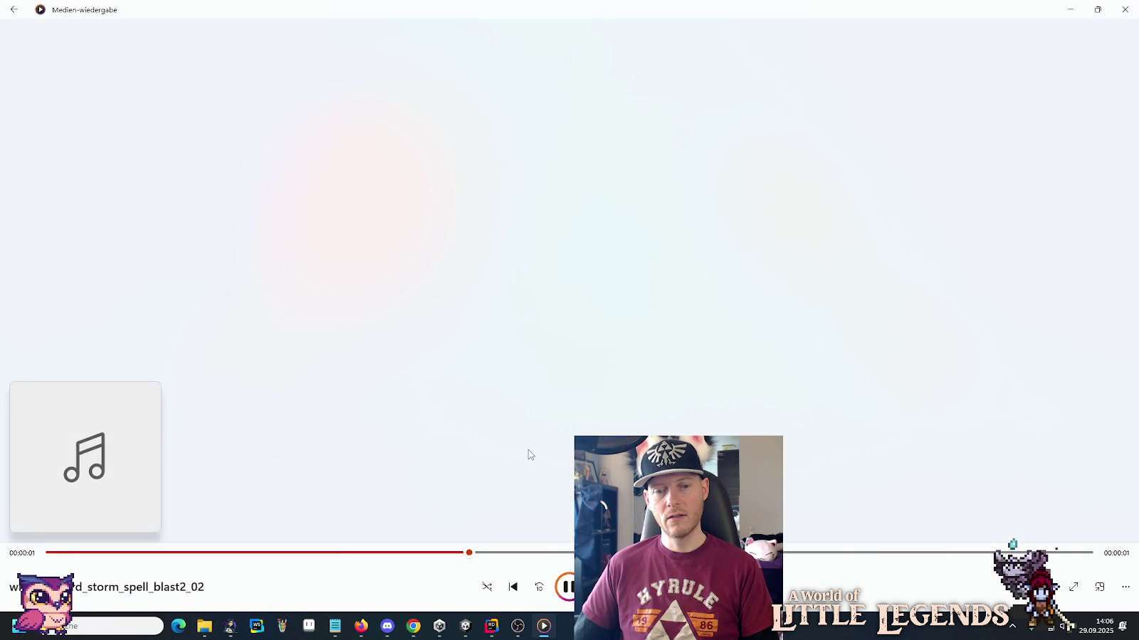
key(alt+Tab)
Select both blast2 sounds, browse LunariPalace to Resources > Actors > Galvox, then return to Unity.
ctrl+click(519, 431)
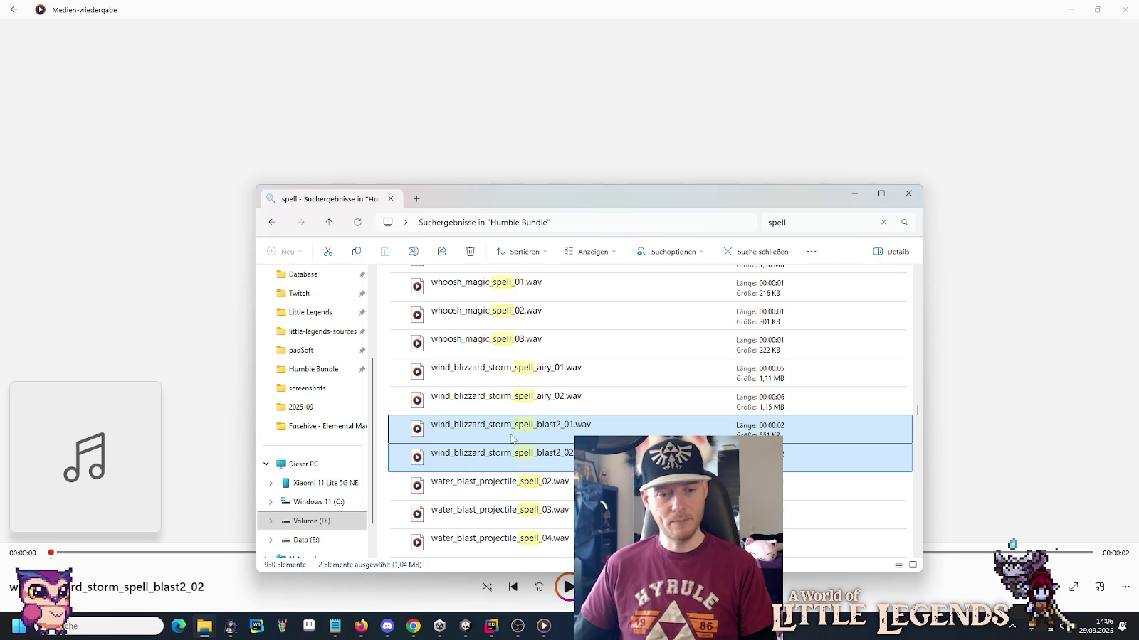
mouse_move(206, 627)
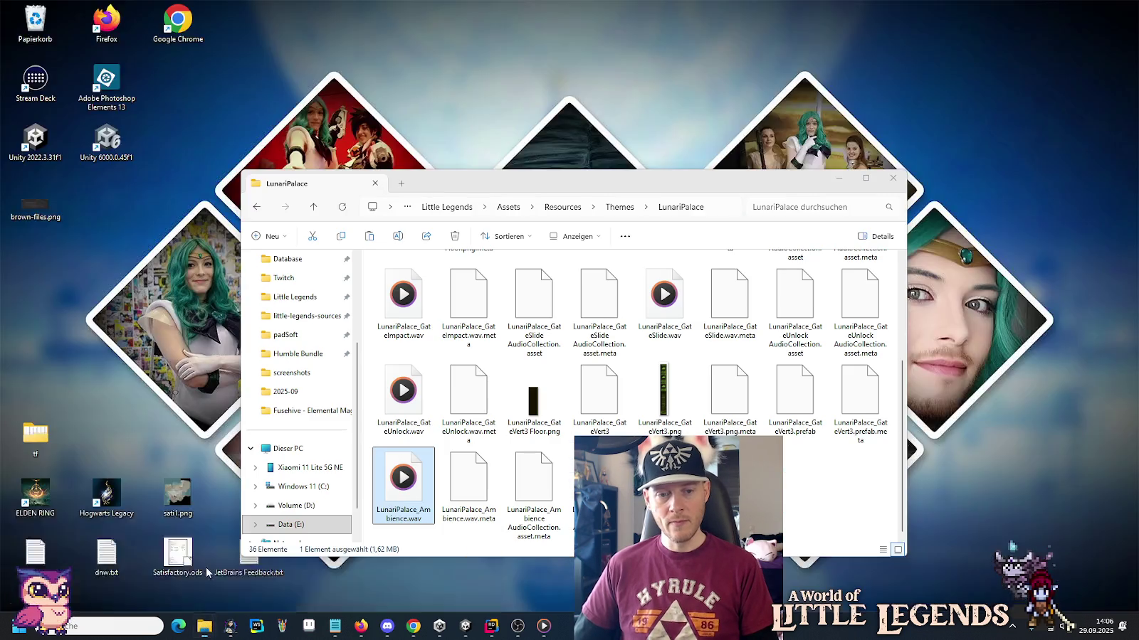
click(208, 569)
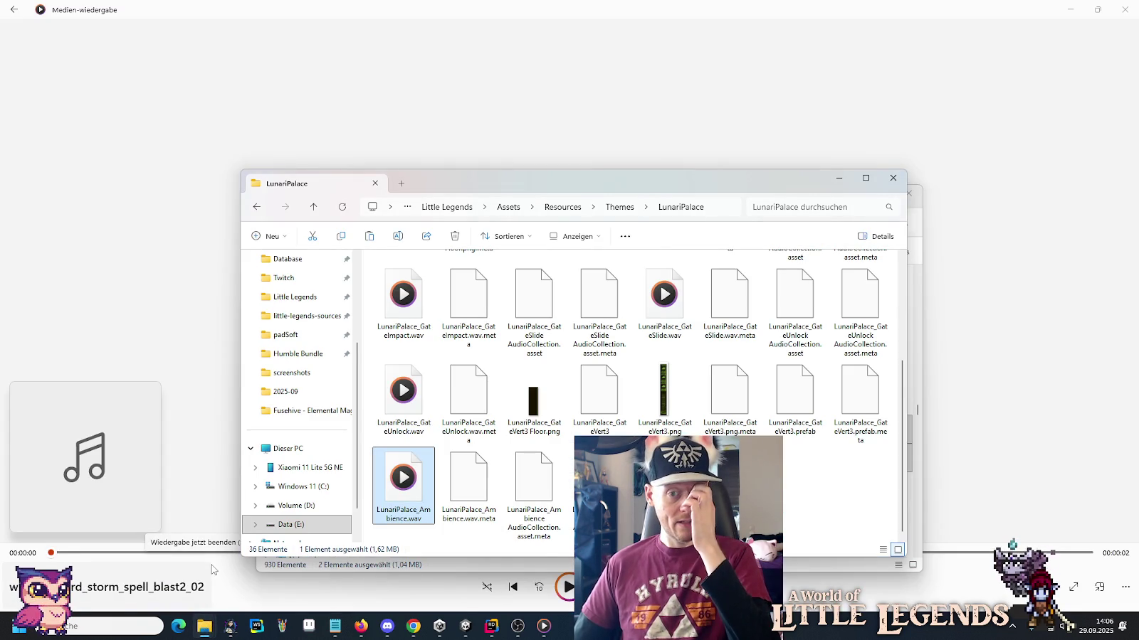
click(557, 216)
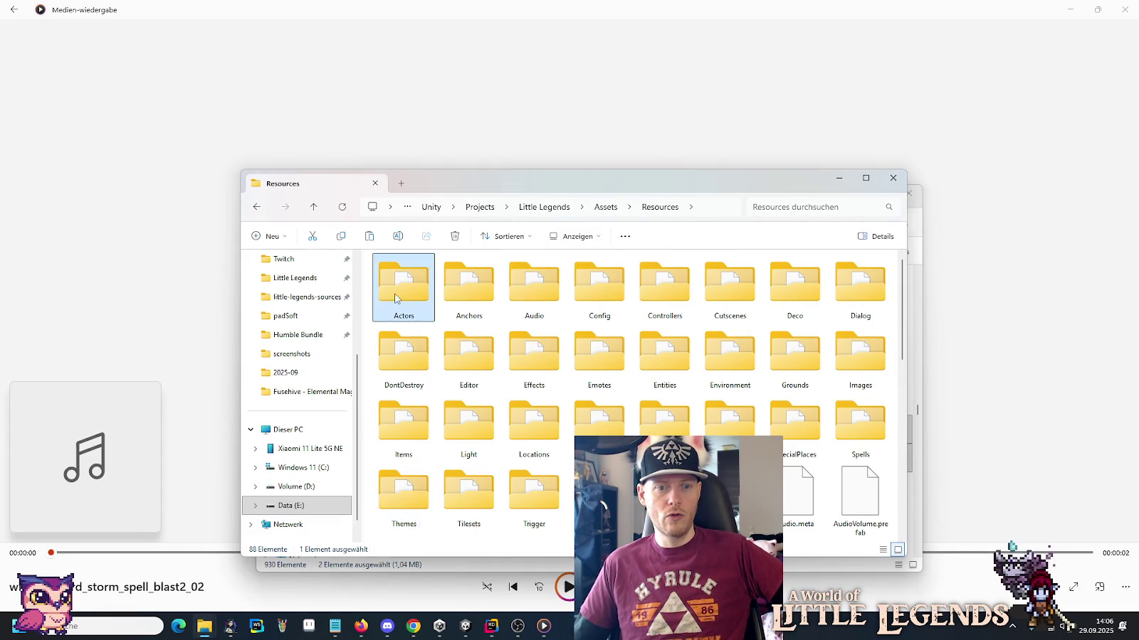
double_click(400, 299)
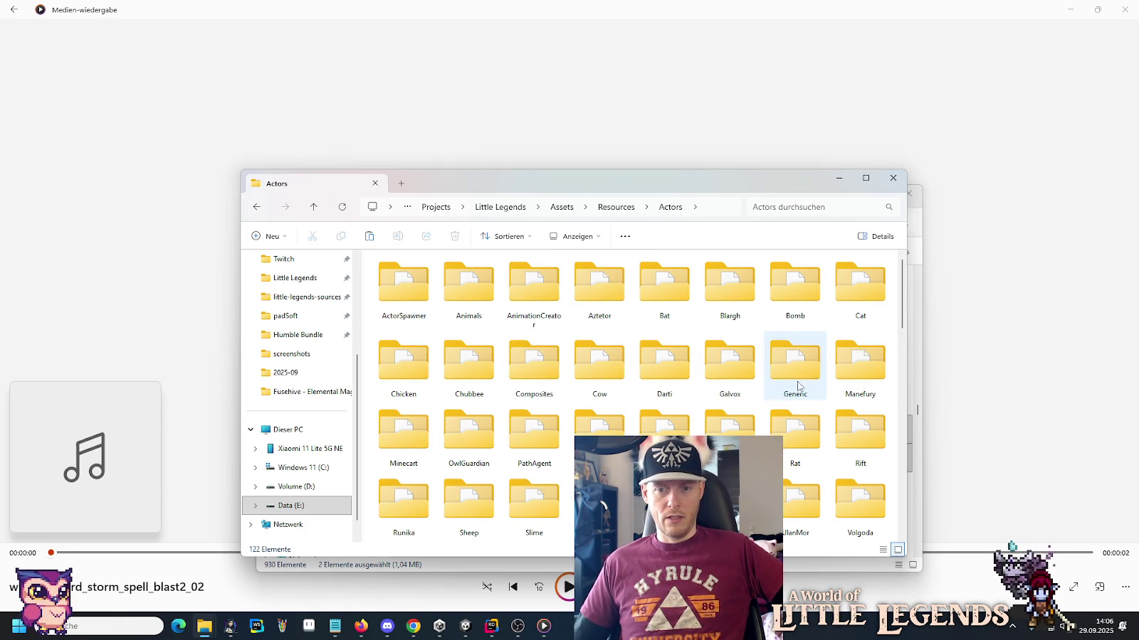
double_click(747, 376)
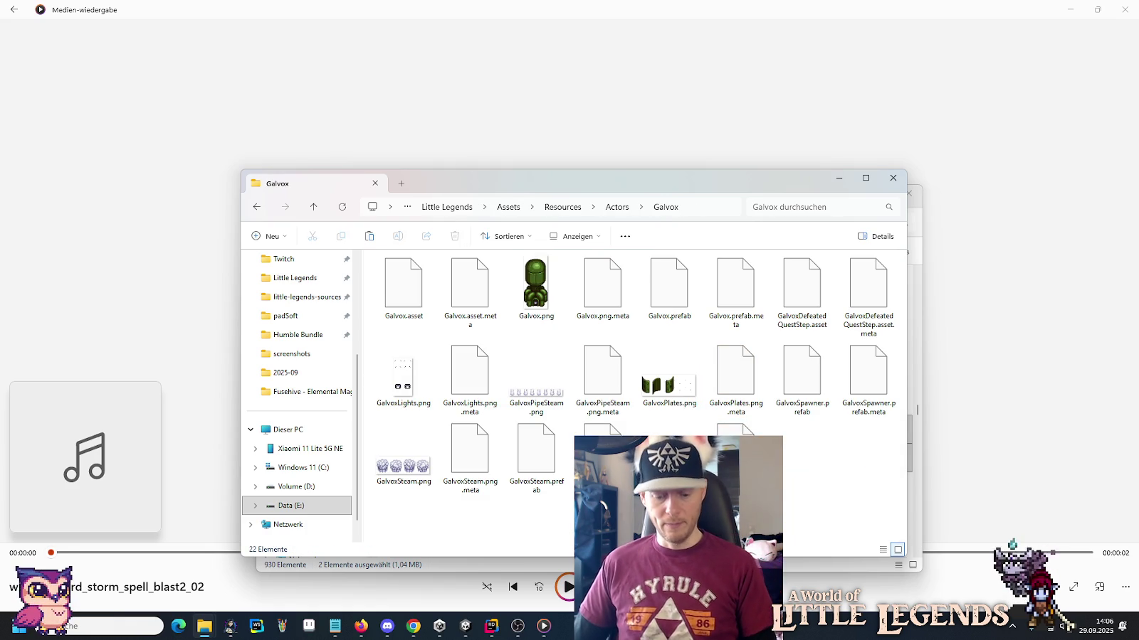
click(464, 626)
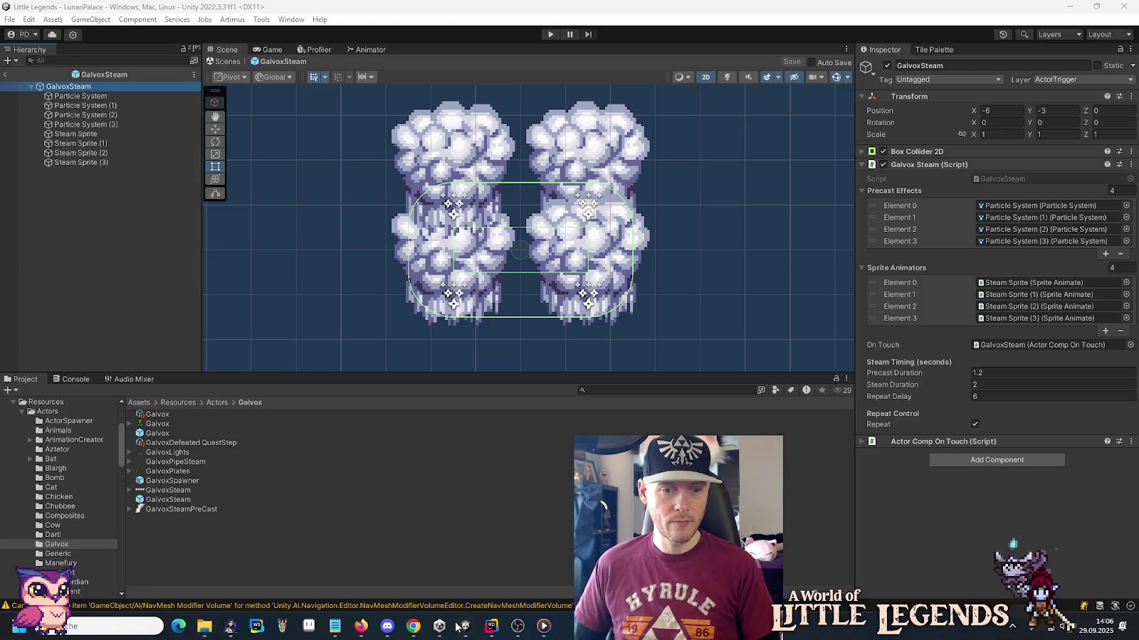
Create a Little Legends Audio Collection named GalvoxSteamRelease holding blast2_01 and blast2_02 clips.
right_click(205, 559)
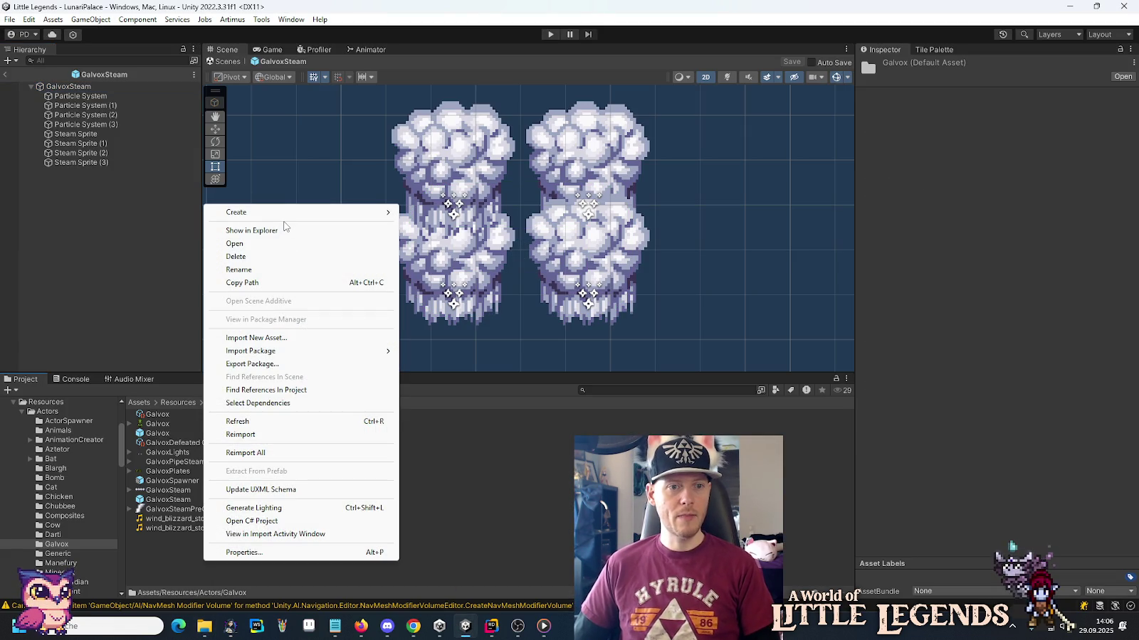
mouse_move(284, 214)
mouse_move(494, 32)
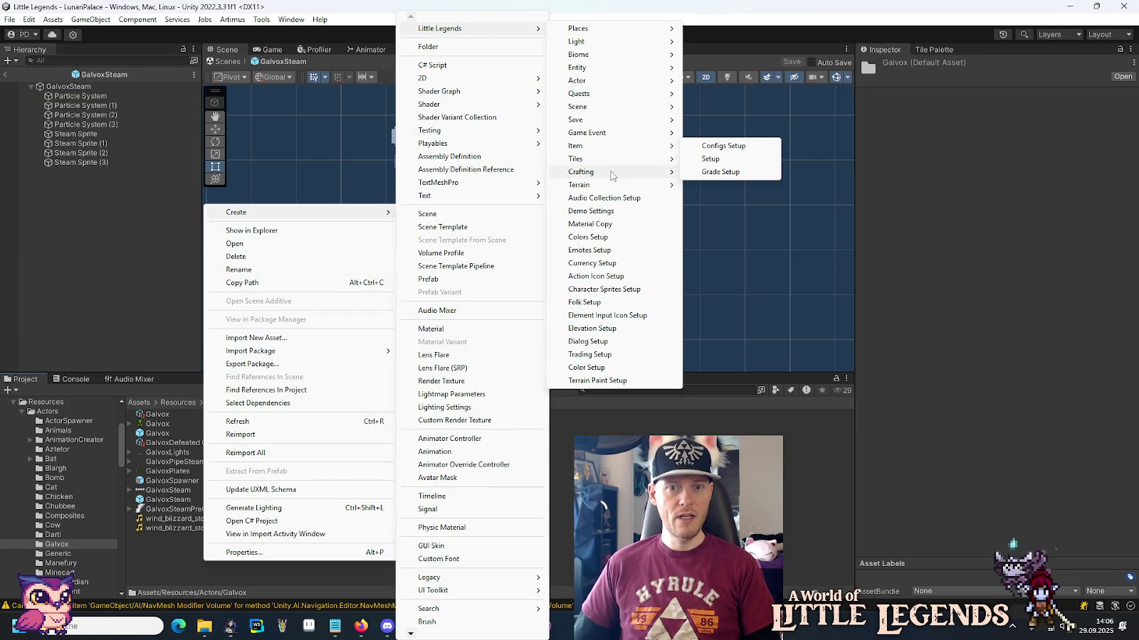
mouse_move(613, 189)
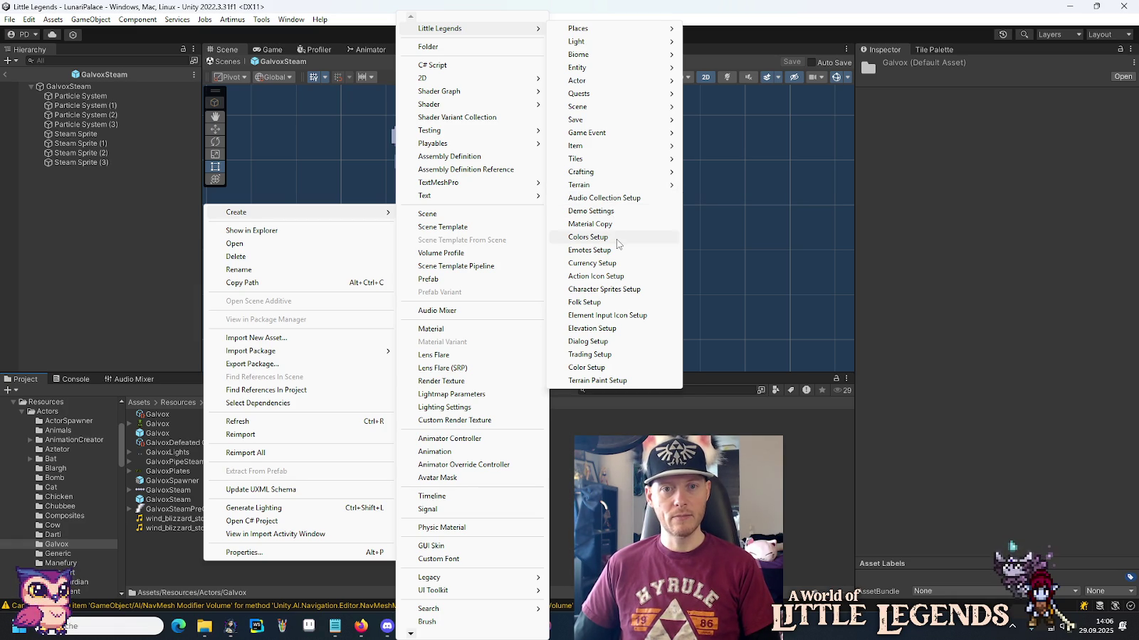
click(623, 199)
text(GalvoxSteamReleaseAudioCollection)
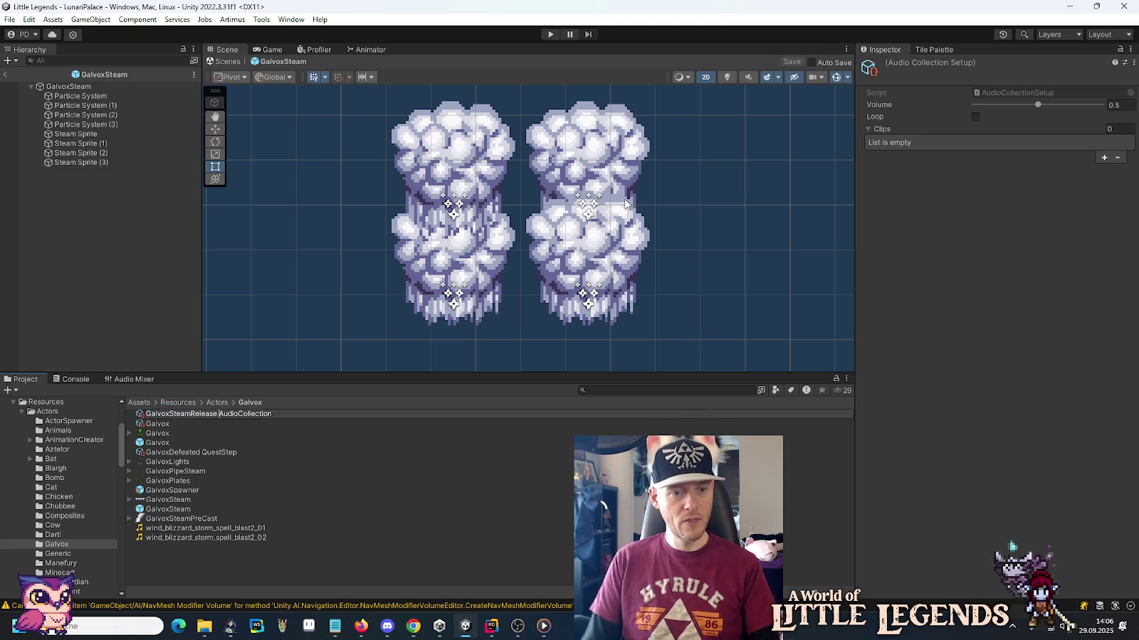
key(Return)
drag(876, 215, 882, 131)
drag(860, 187, 897, 128)
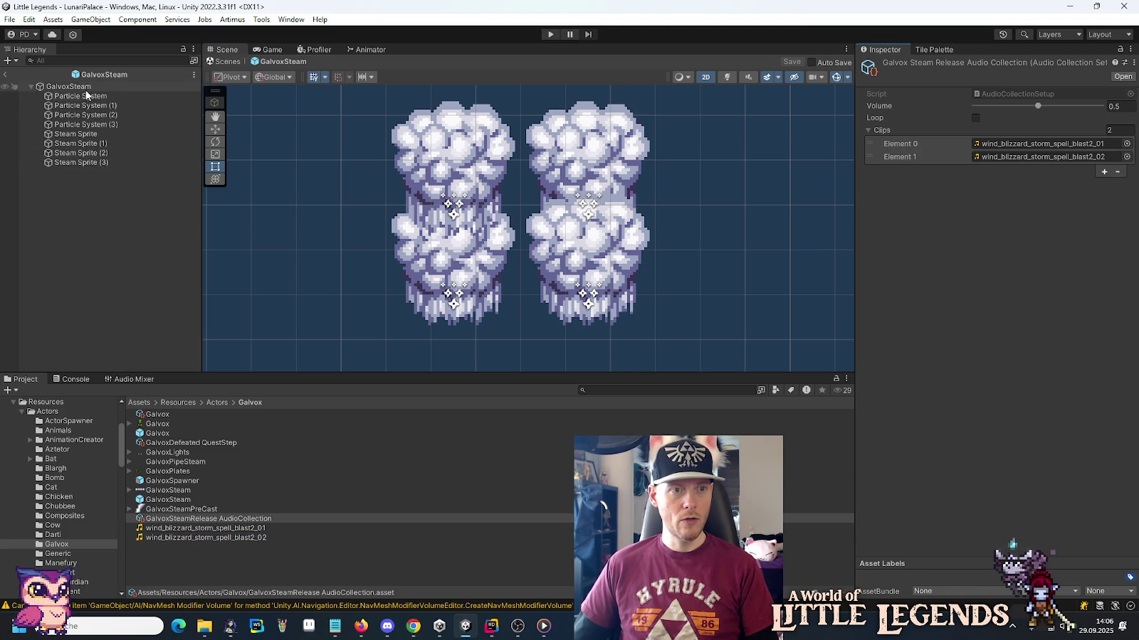
Add an Audio Source to GalvoxSteam and move it above the Galvox Steam script.
click(69, 86)
click(1011, 459)
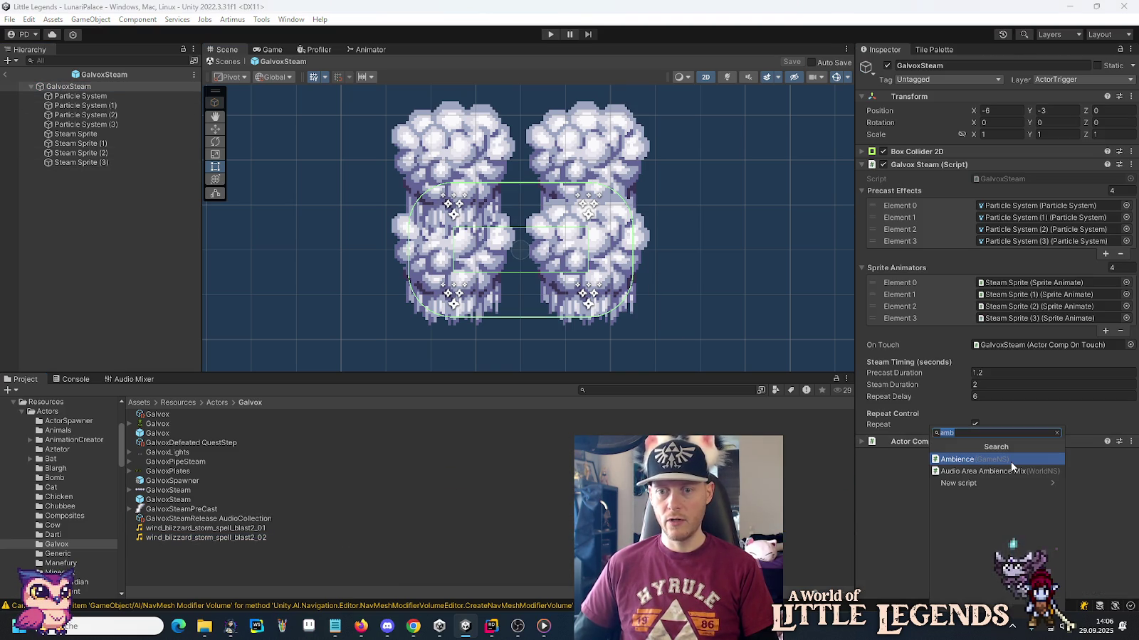
text(audi)
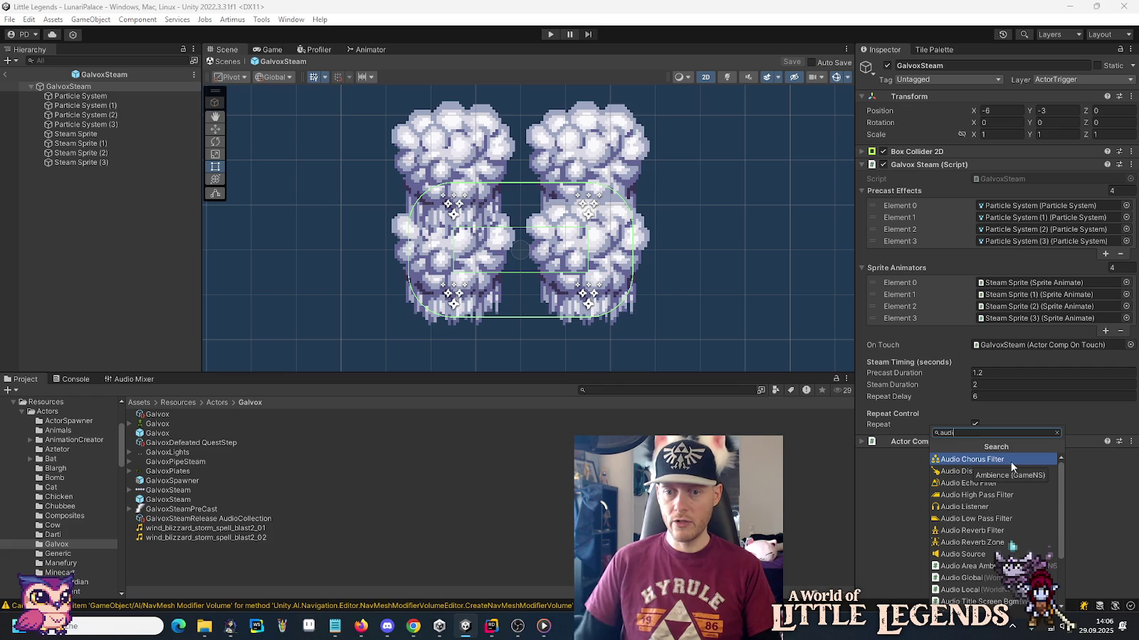
click(975, 561)
mouse_move(916, 454)
mouse_down()
mouse_move(938, 147)
mouse_move(928, 160)
mouse_move(928, 396)
mouse_move(926, 384)
mouse_up()
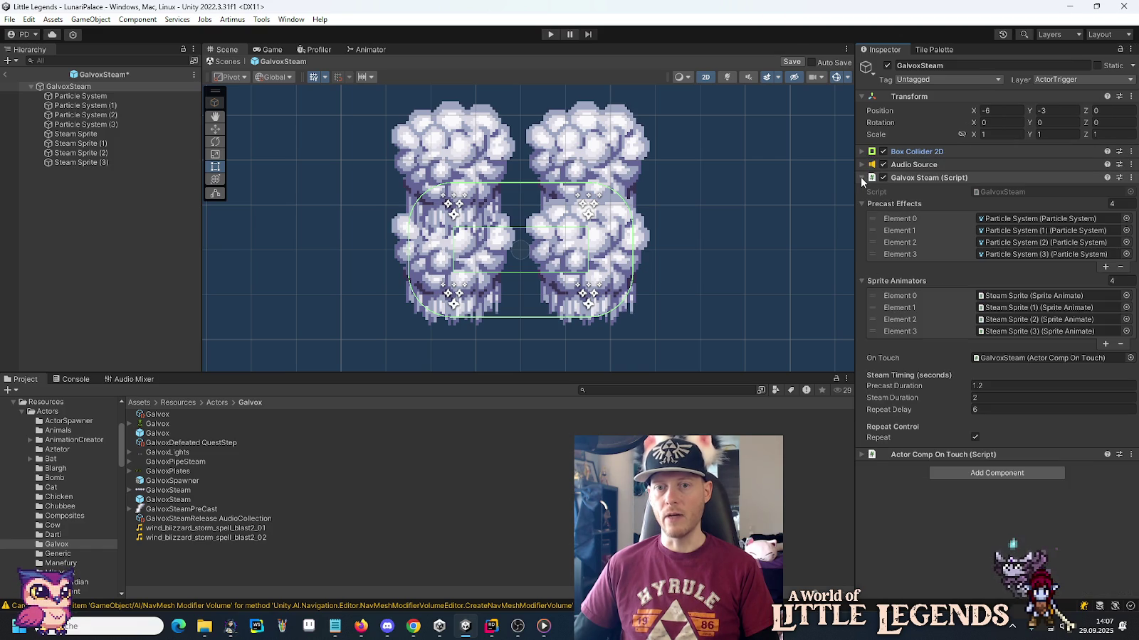
click(860, 176)
click(861, 176)
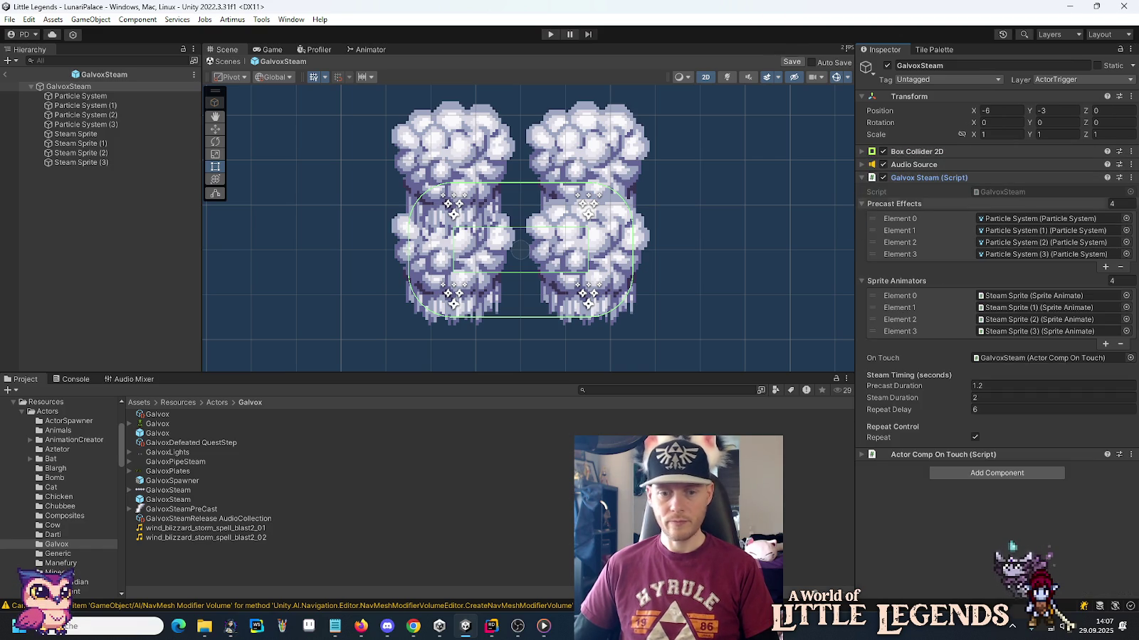
In GalvoxSteam.cs, put the cursor at the end of line 9.
click(491, 626)
scroll(609, 235, up, 3)
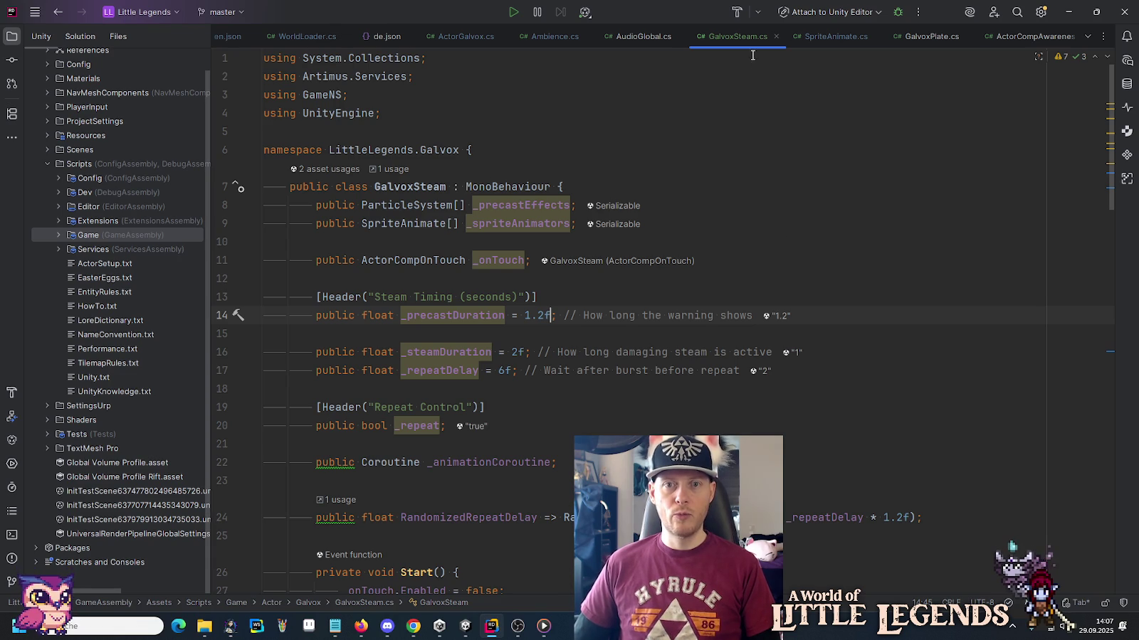
click(836, 227)
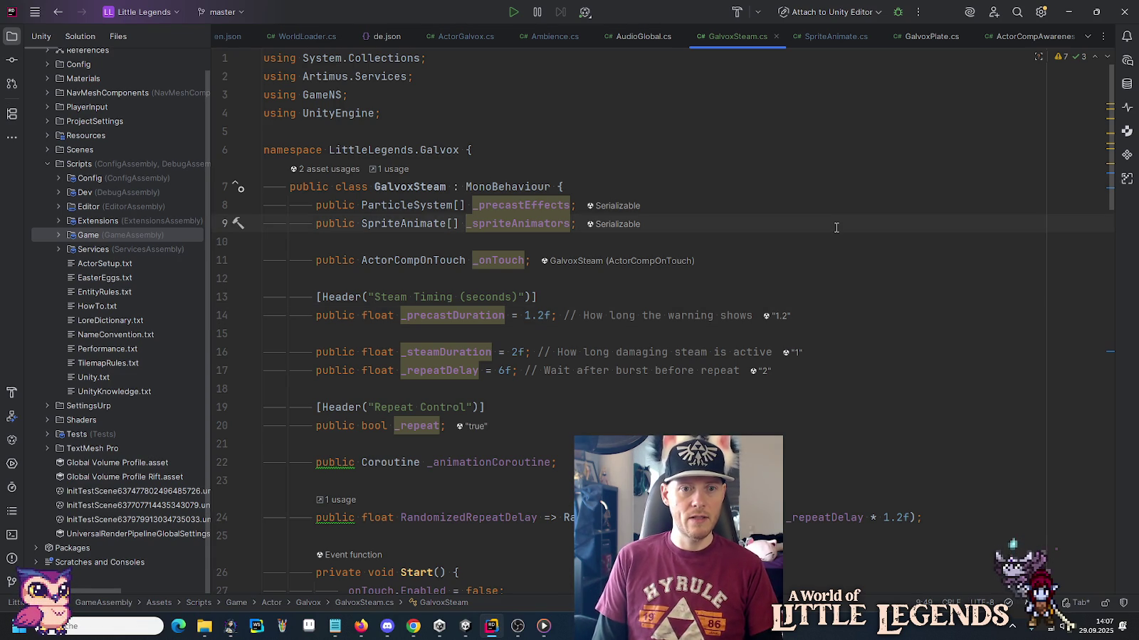
Declare a 'public AudioSource _audioSource;' field at the top of the GalvoxSteam class.
key(Up)
key(Up)
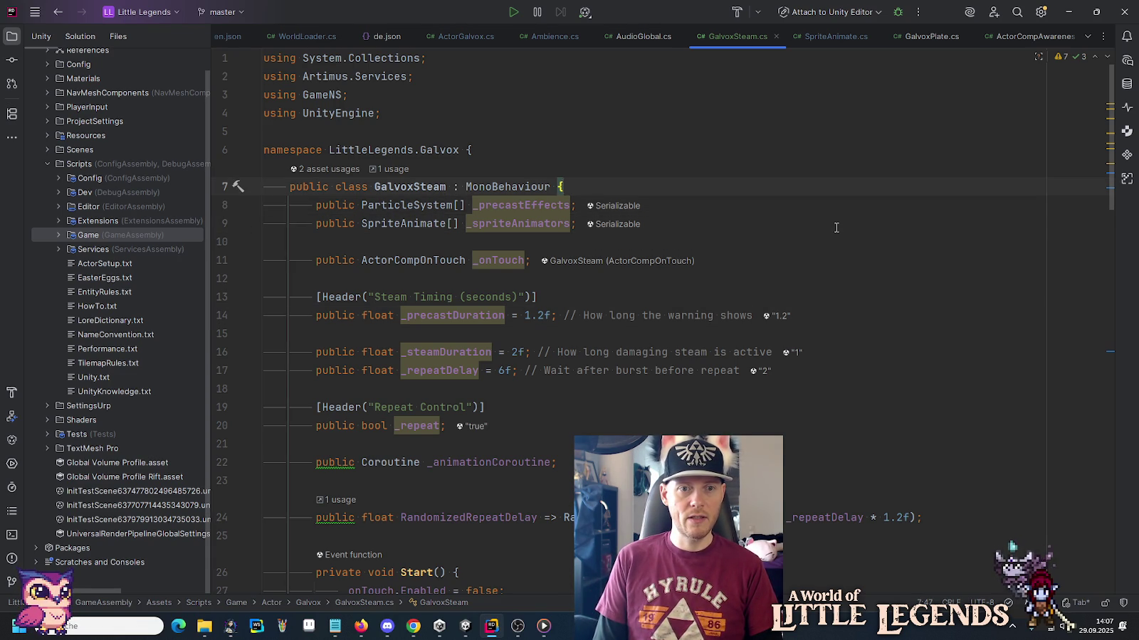
key(Return)
key(Return)
key(Up)
text(public AS)
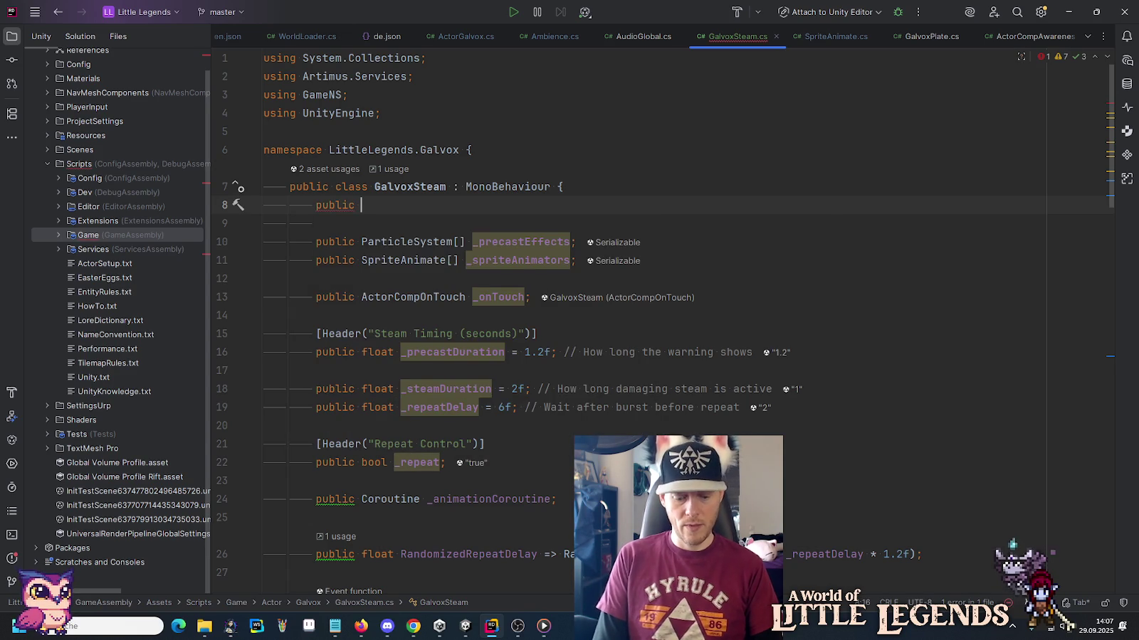
key(BackSpace)
text(ud)
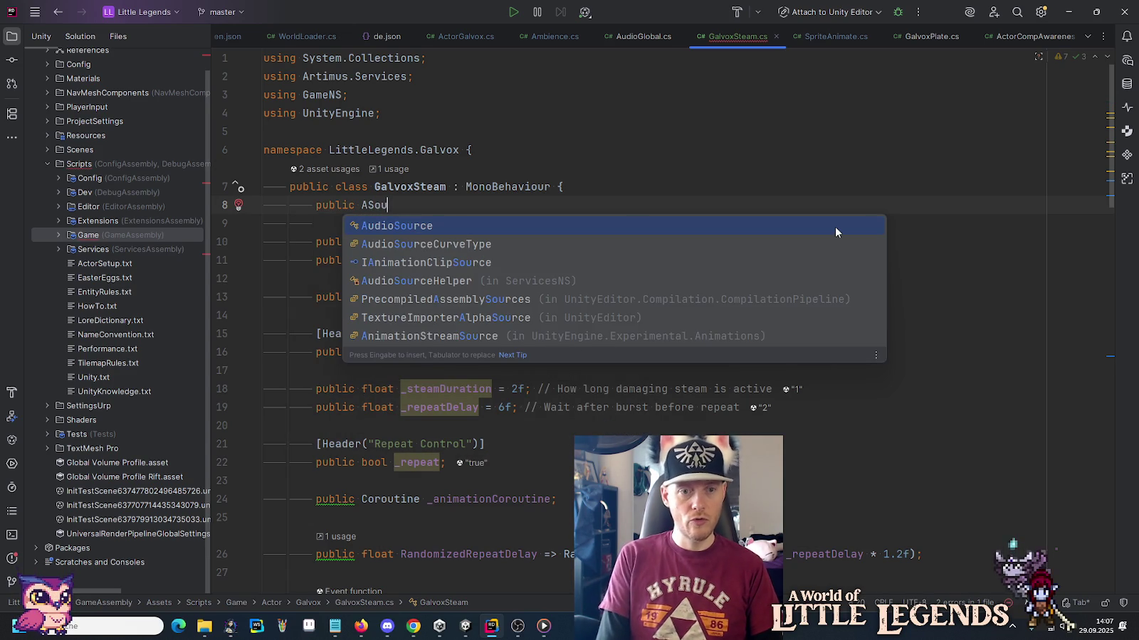
key(Return)
key(Return)
text(;)
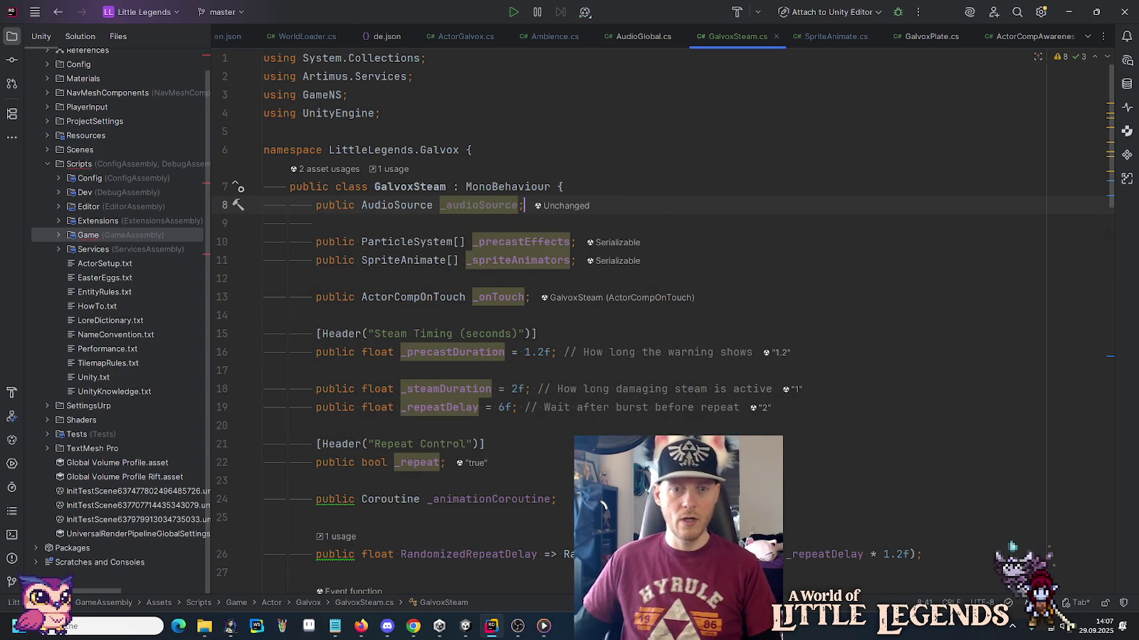
Add a 'public AudioCollectionSetup _streamReleaseAudioCollection;' field below it.
key(Return)
text(public A)
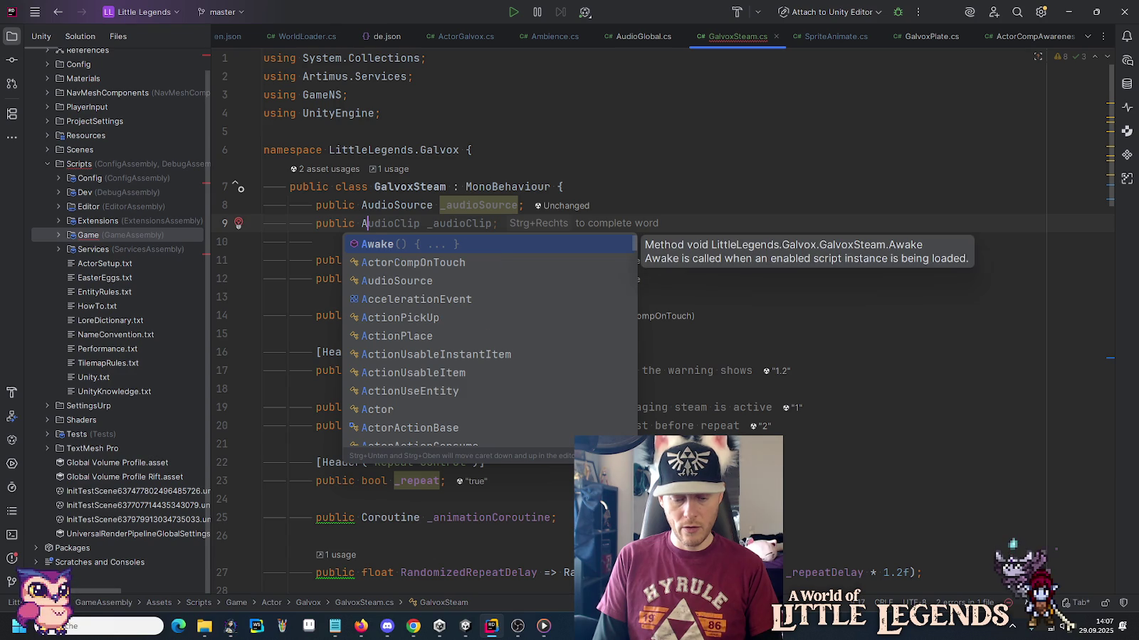
text(CSetu)
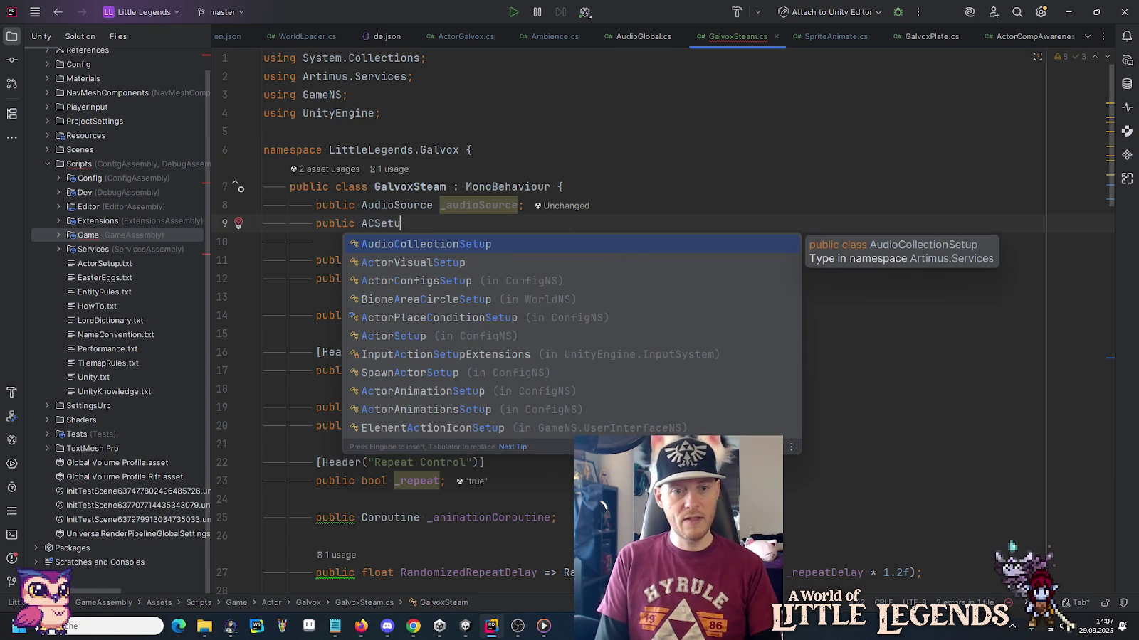
key(Return)
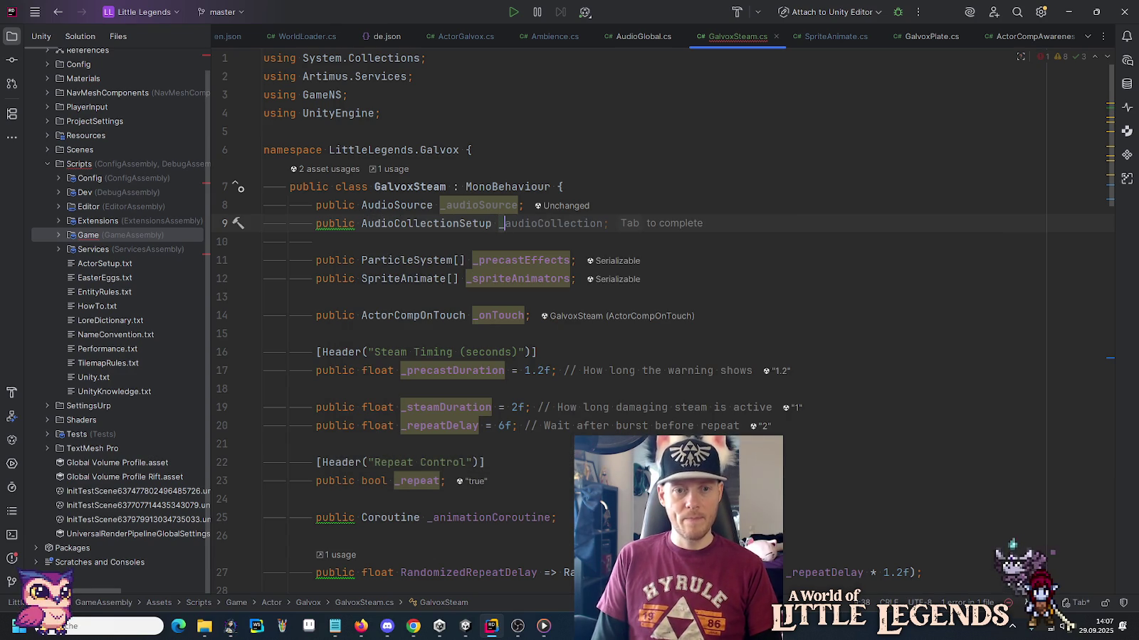
text(_stream)
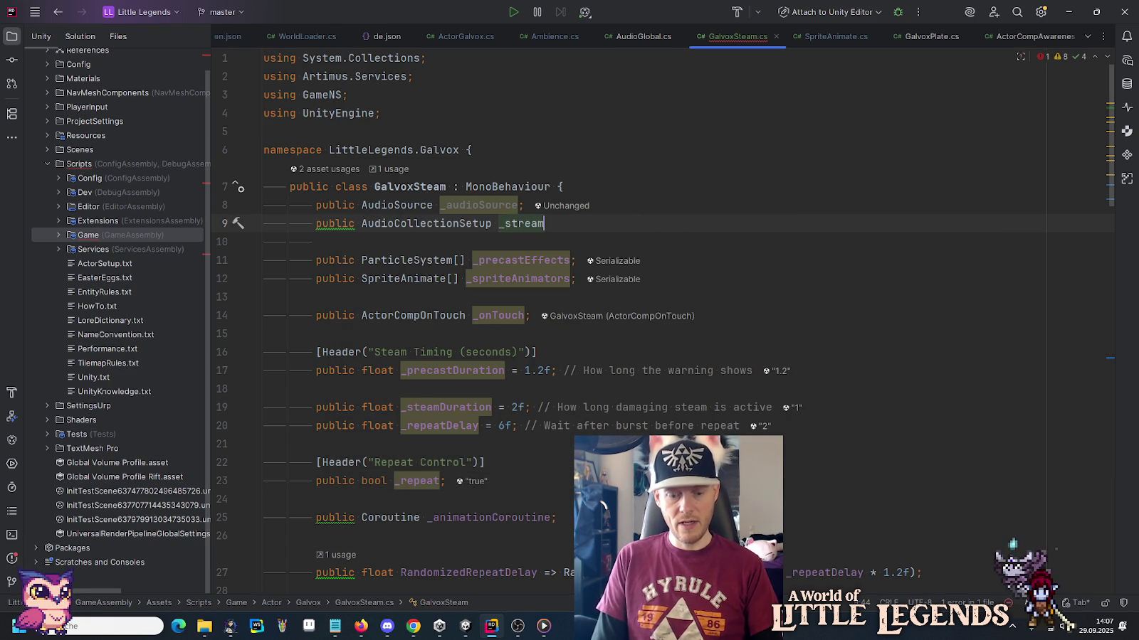
text(ReleaseAudioColl)
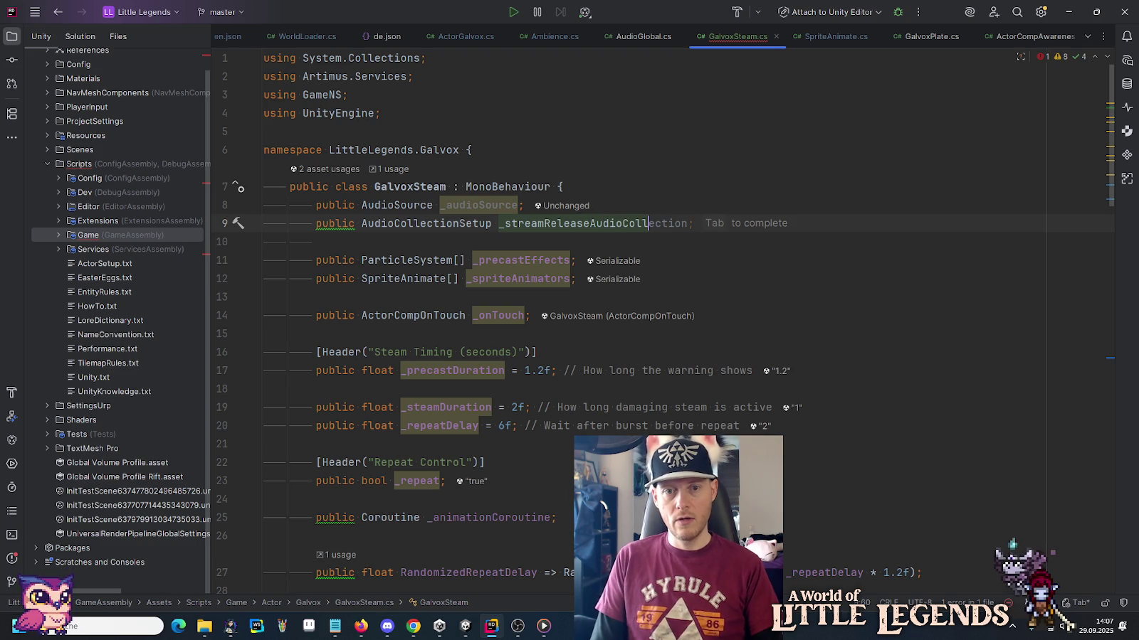
key(Tab)
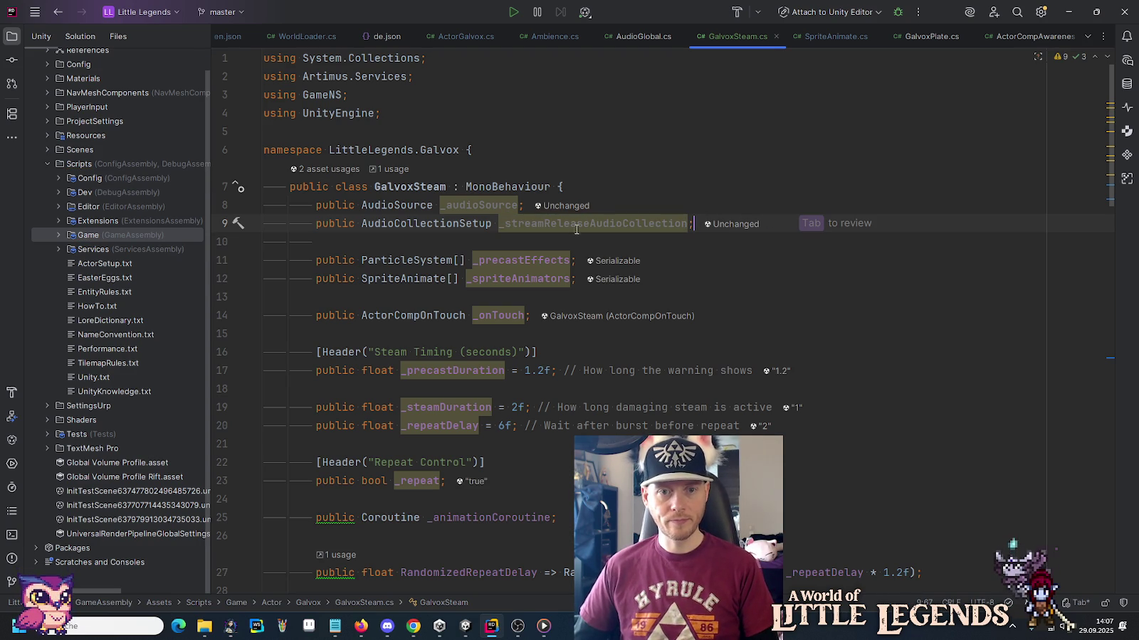
key(Tab)
scroll(512, 222, down, 7)
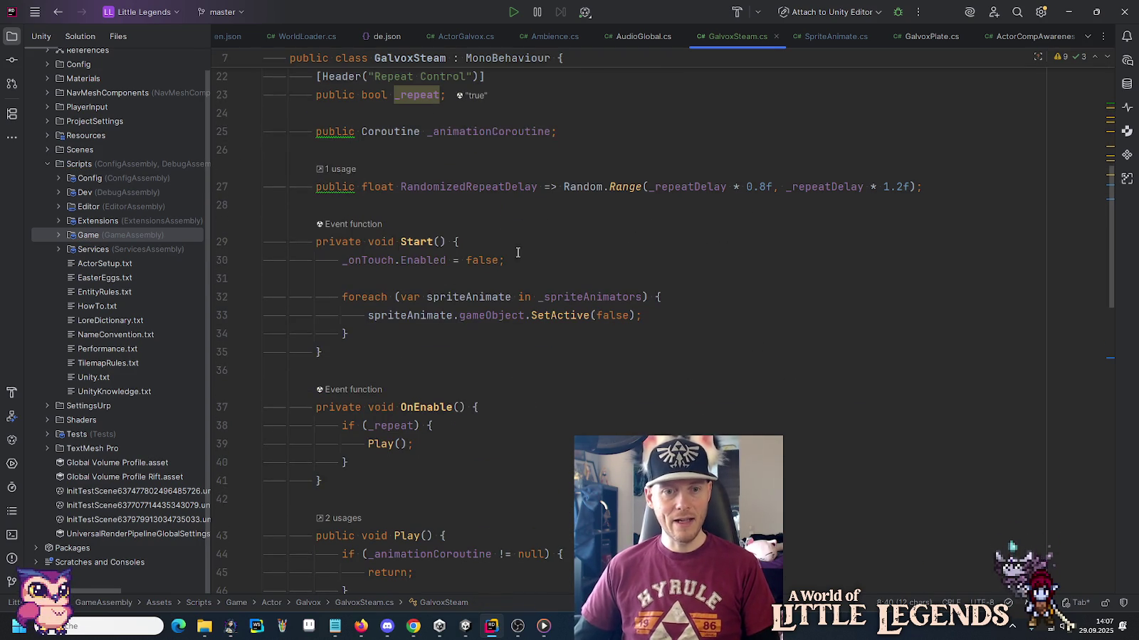
Call AudioSourceHelper.InitializeSfxDefault(_audioSource) at the start of the Start method.
click(582, 244)
key(Down)
key(Down)
key(Down)
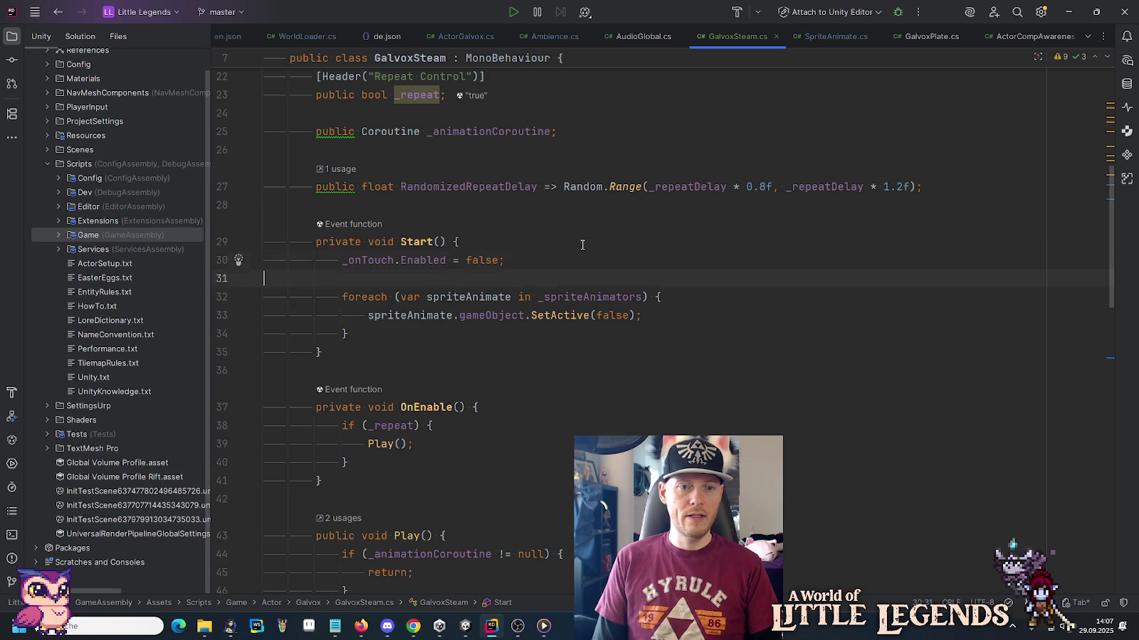
key(Up)
key(Up)
key(Up)
key(Up)
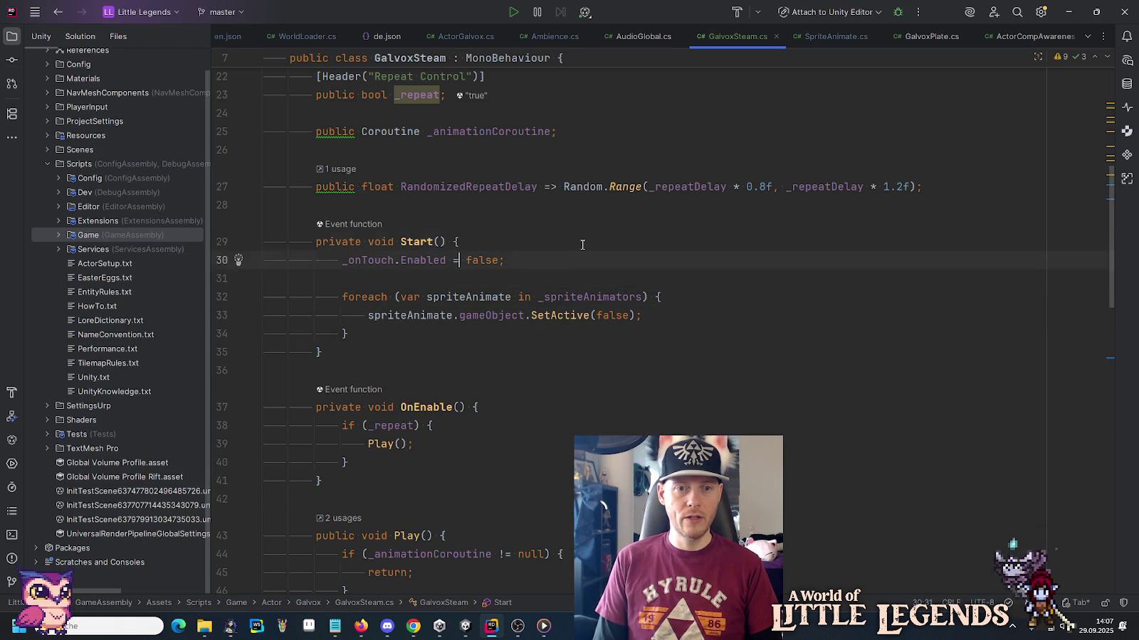
key(ctrl+alt+Return)
key(ctrl+alt+Return)
text(AudioS)
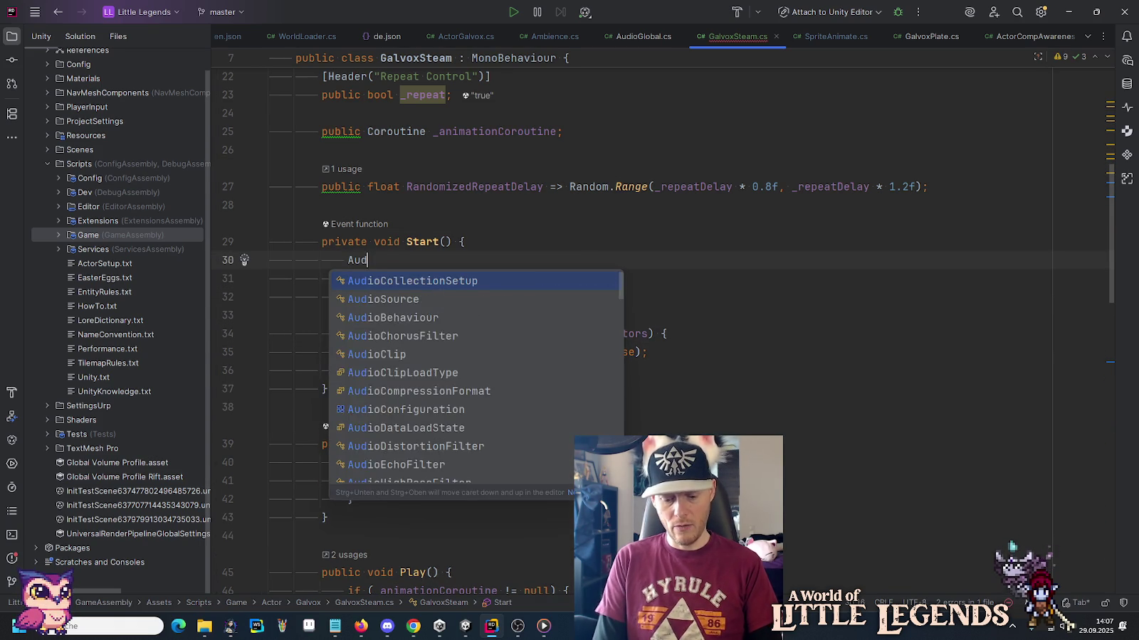
key(Return)
text(.)
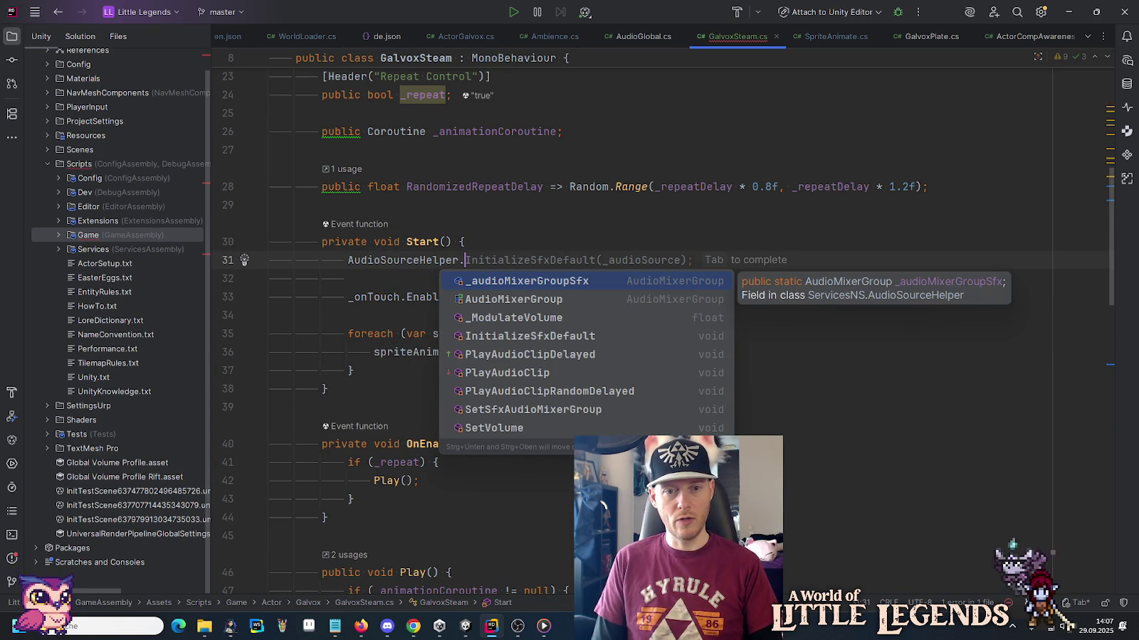
key(Tab)
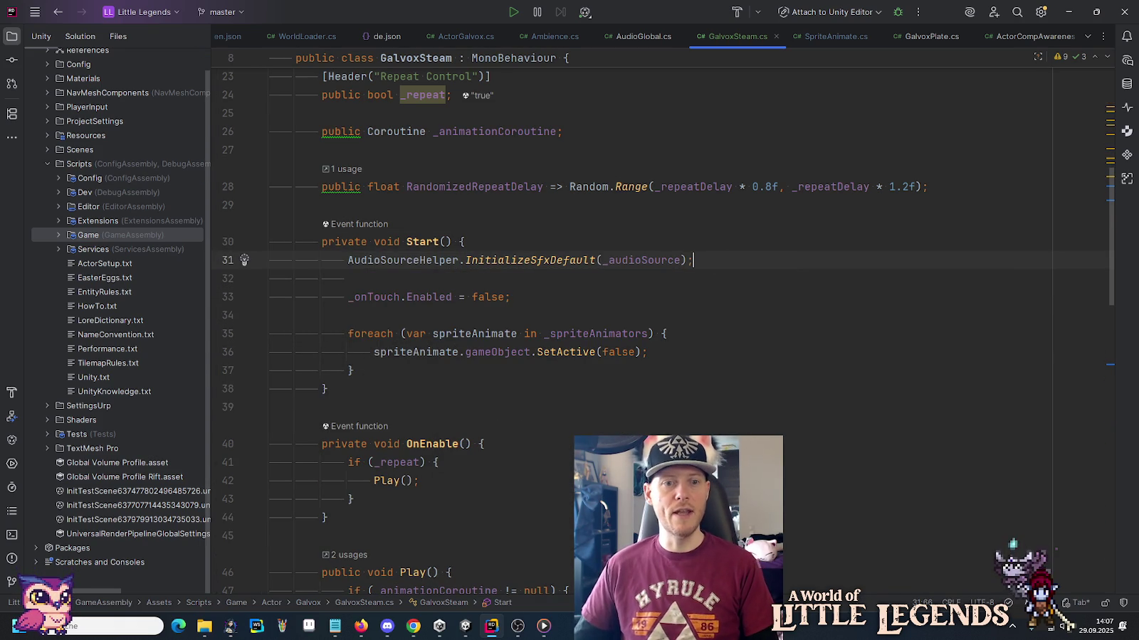
Add '_streamReleaseAudioCollection.Play();' after the _onTouch.Enabled = true line in the coroutine.
scroll(538, 213, up, 6)
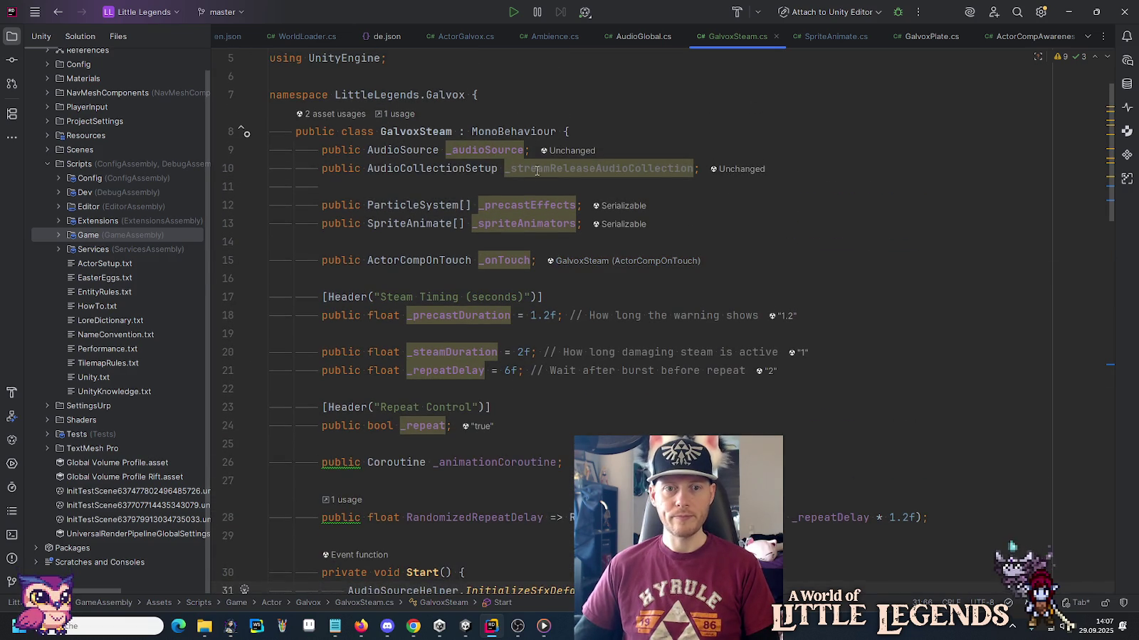
double_click(538, 168)
scroll(587, 377, down, 15)
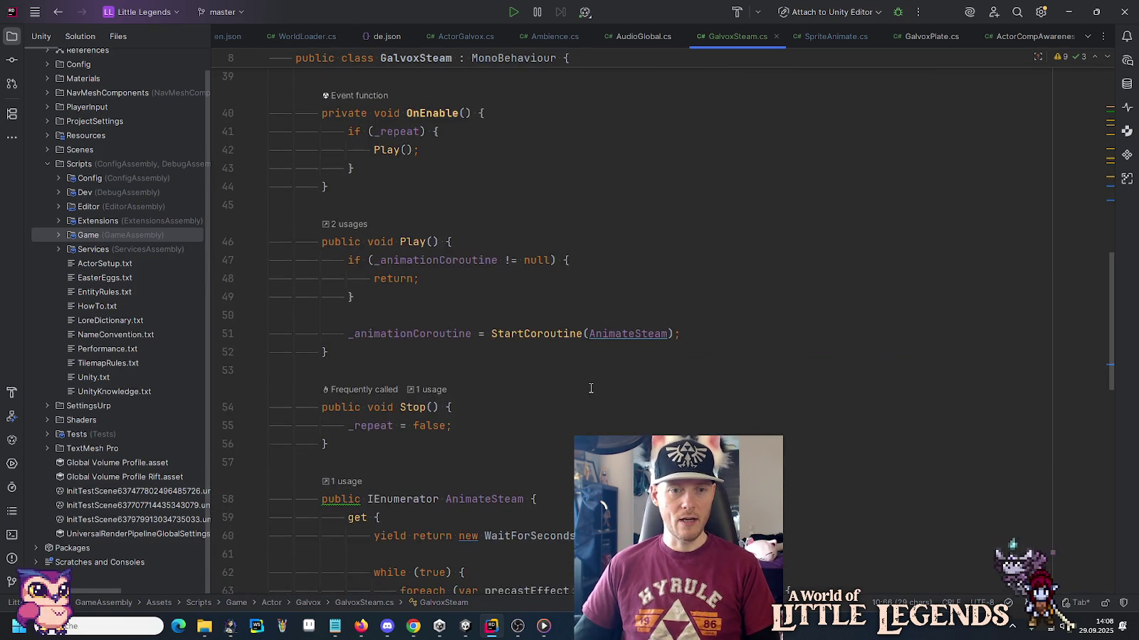
scroll(591, 388, down, 3)
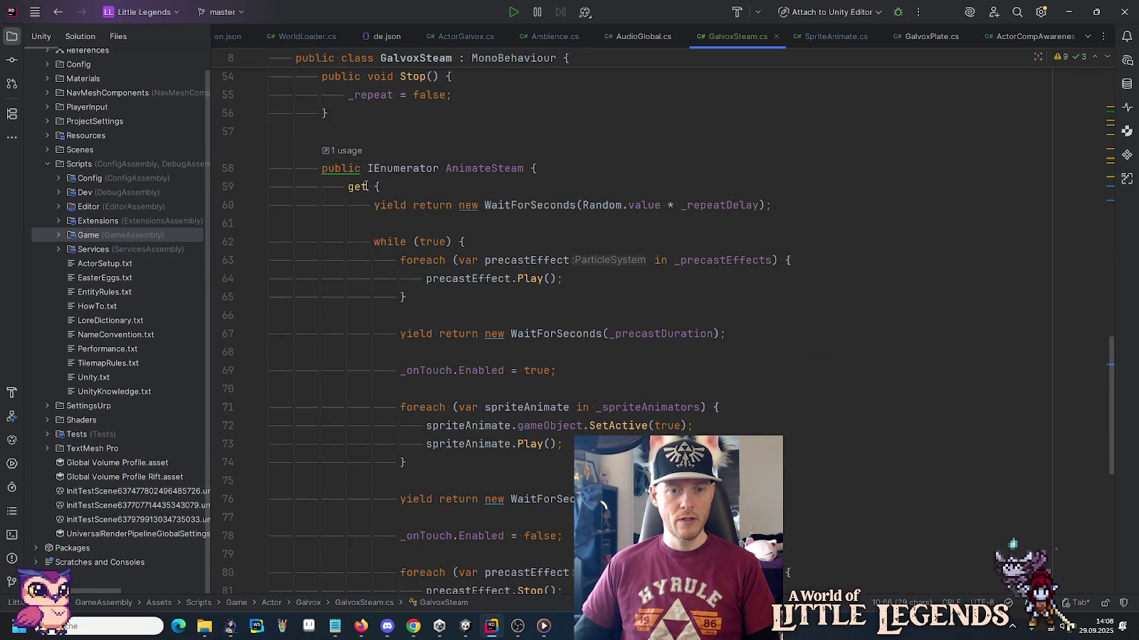
scroll(550, 334, down, 3)
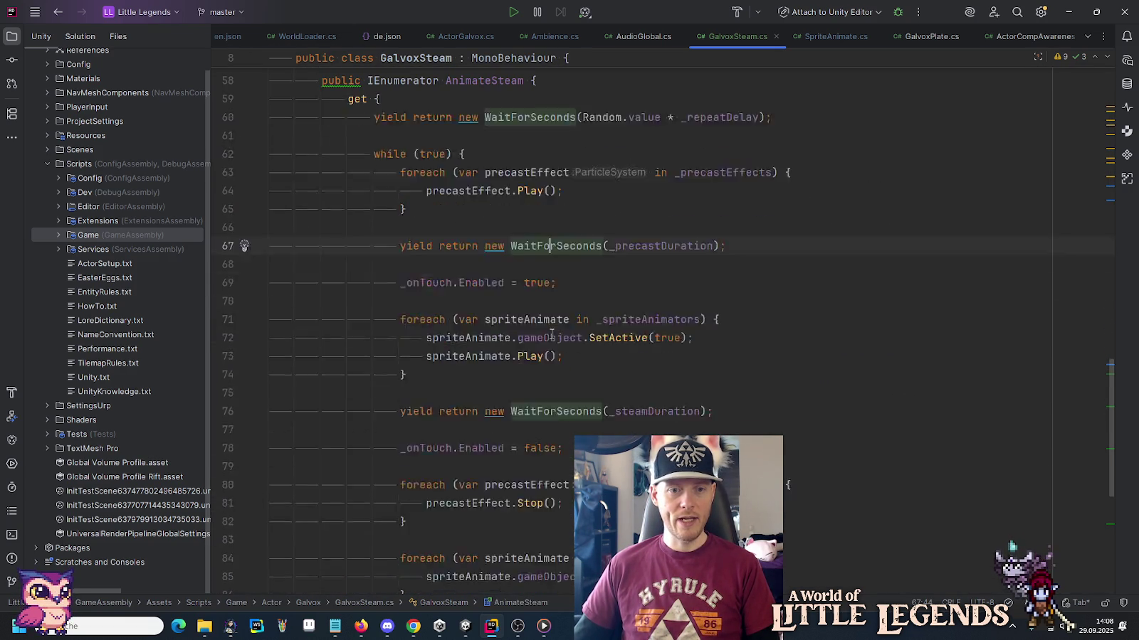
click(557, 186)
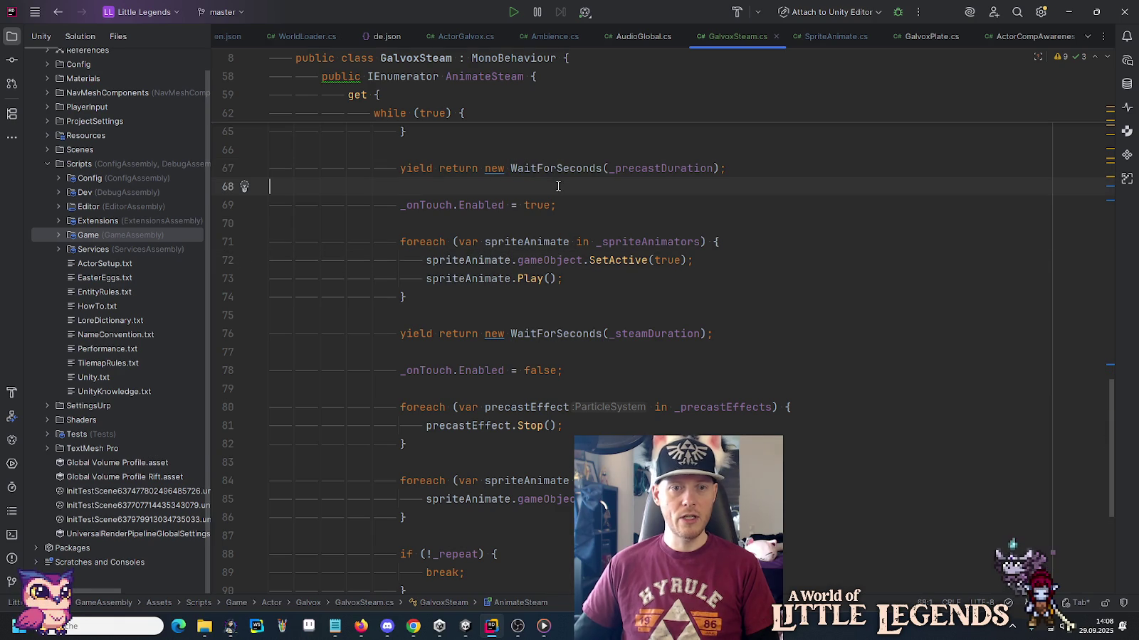
key(Down)
key(End)
key(Return)
text(_streamReleaseAudioCollection.)
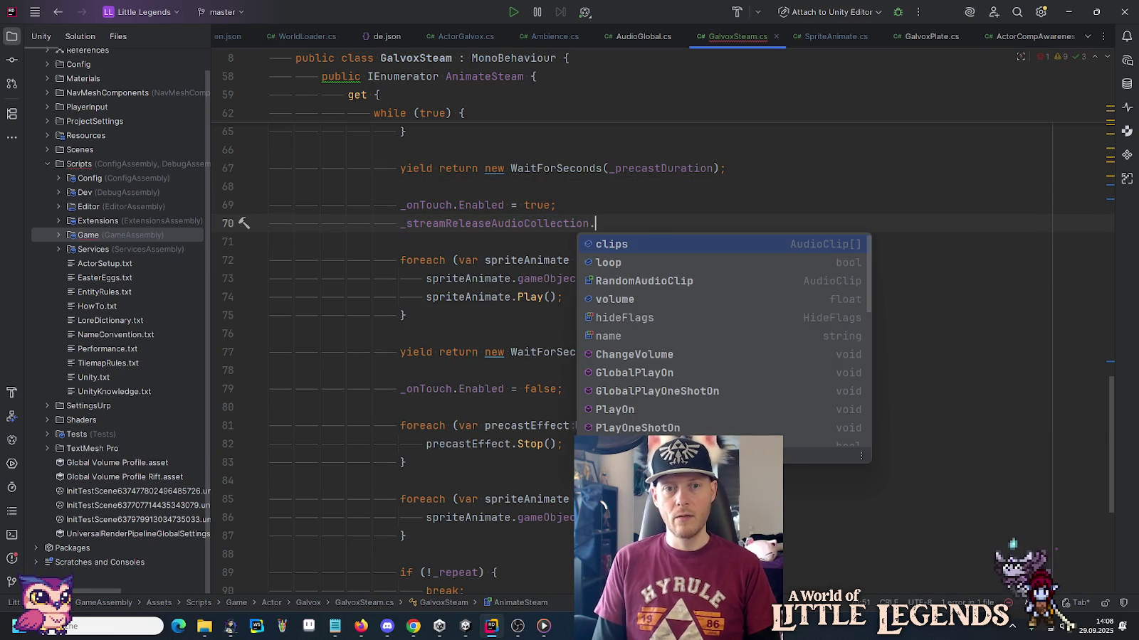
text(Play();)
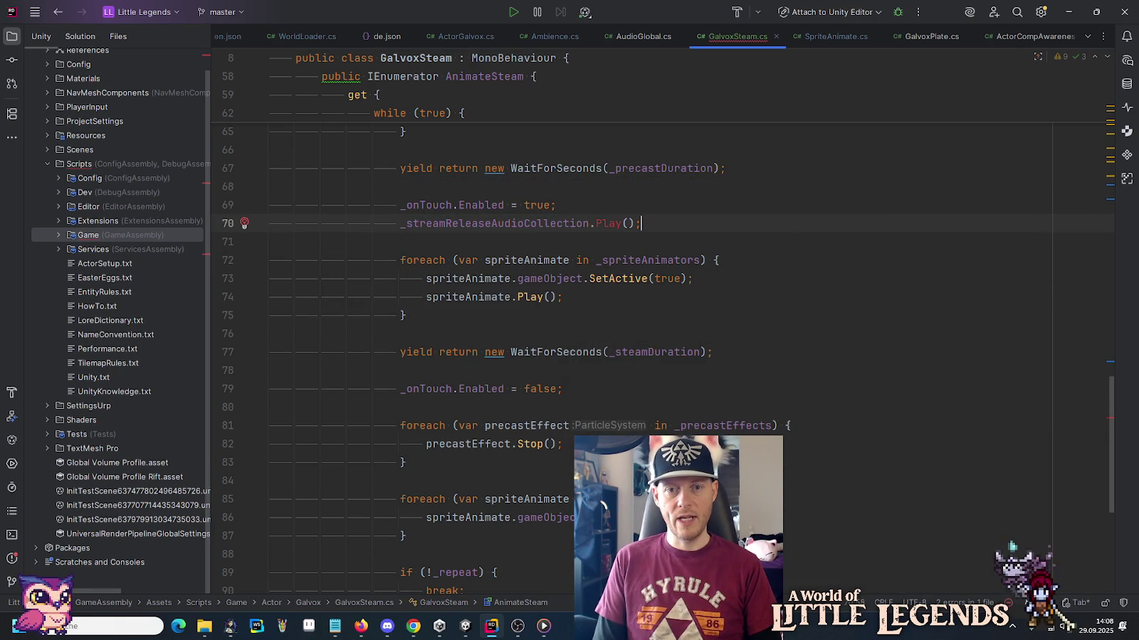
Change the call to PlayOn(_audioSource), accepting _audioSource from code completion.
key(ctrl+space)
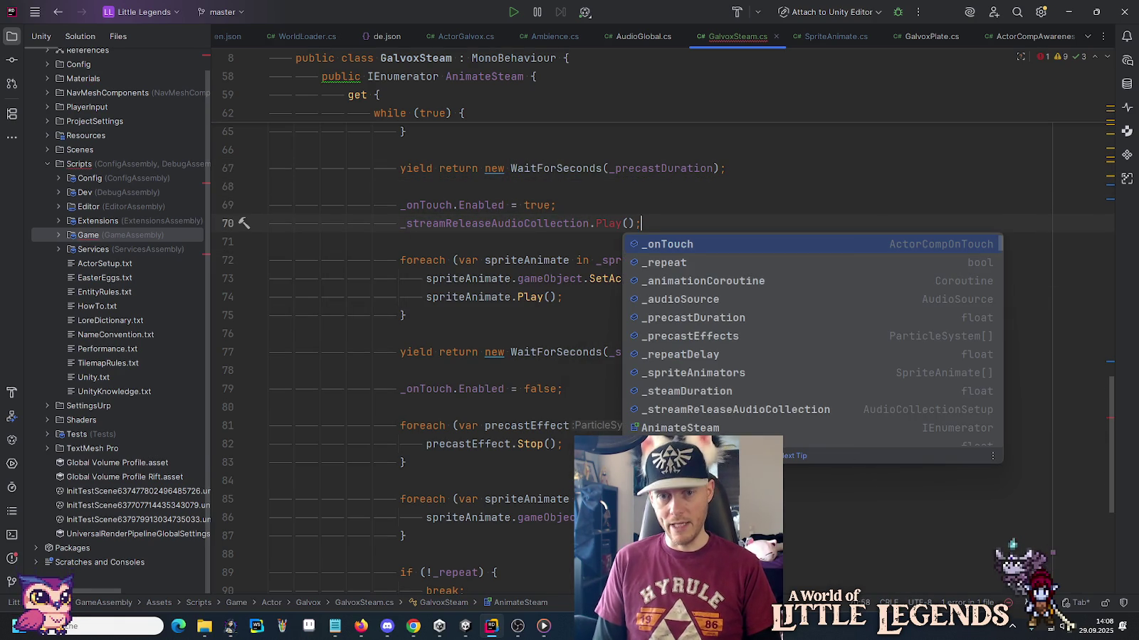
key(Escape)
key(Left)
key(Left)
key(Left)
text(On)
key(Return)
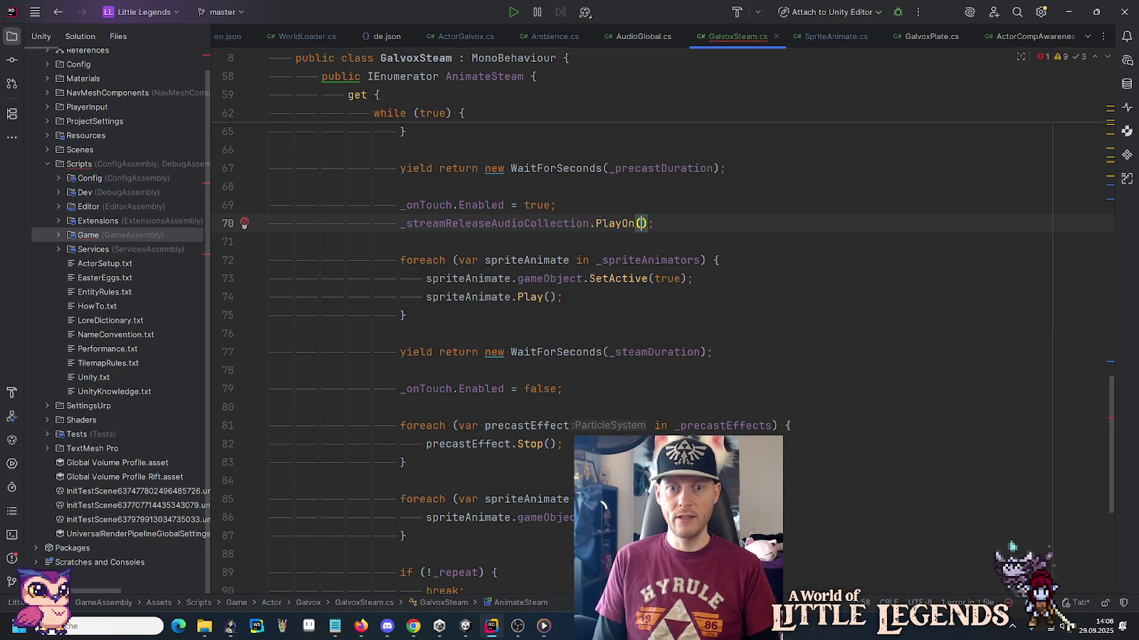
key(ctrl+space)
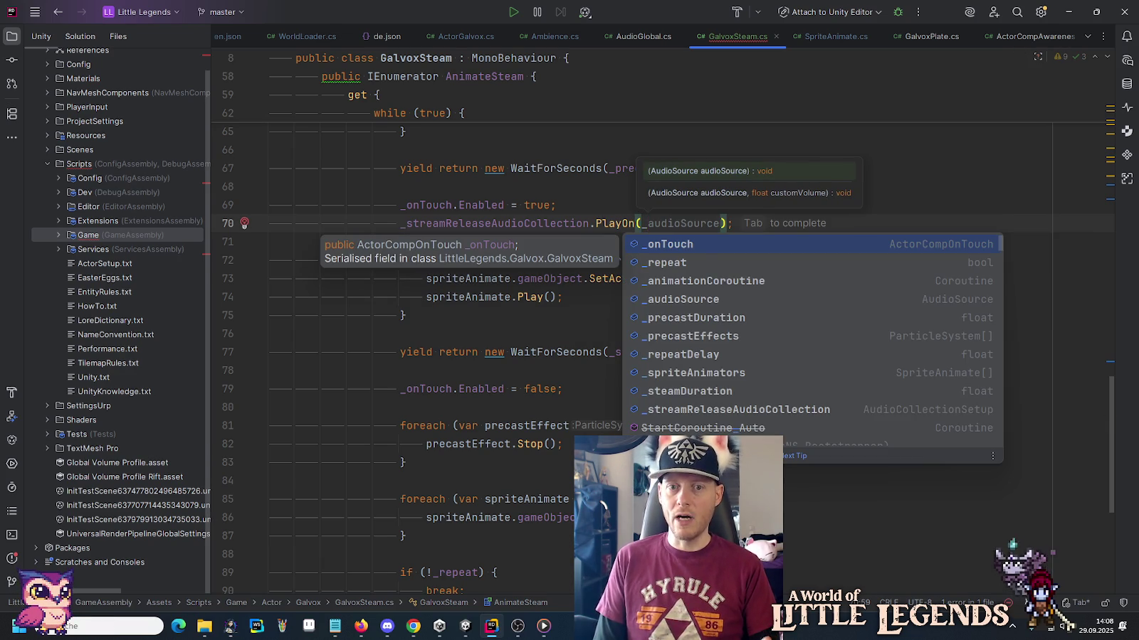
key(Tab)
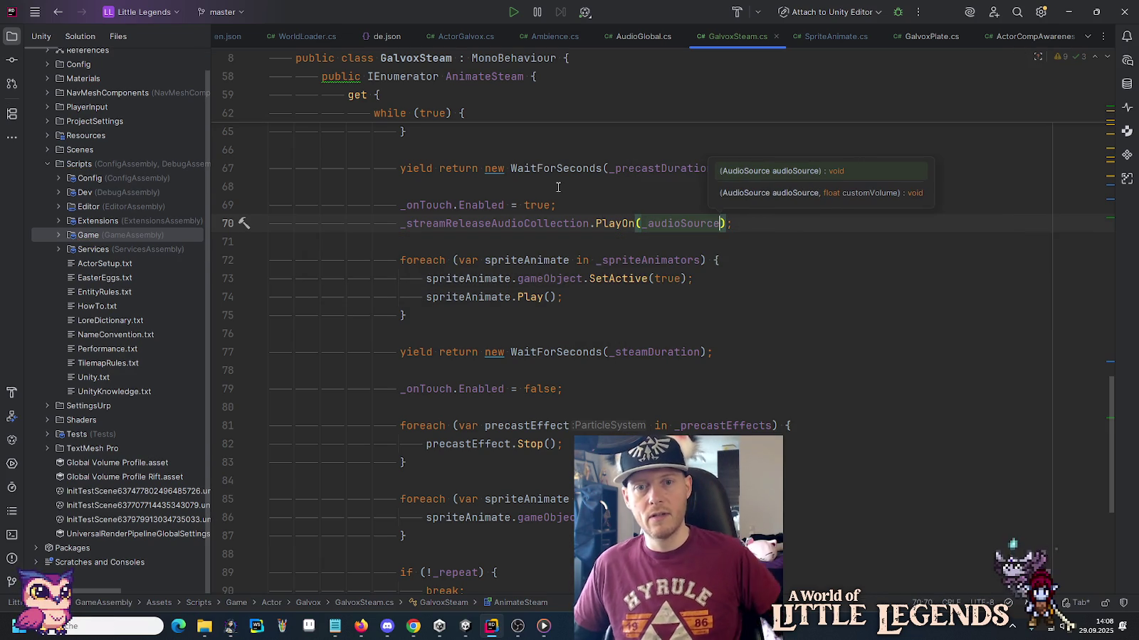
click(559, 204)
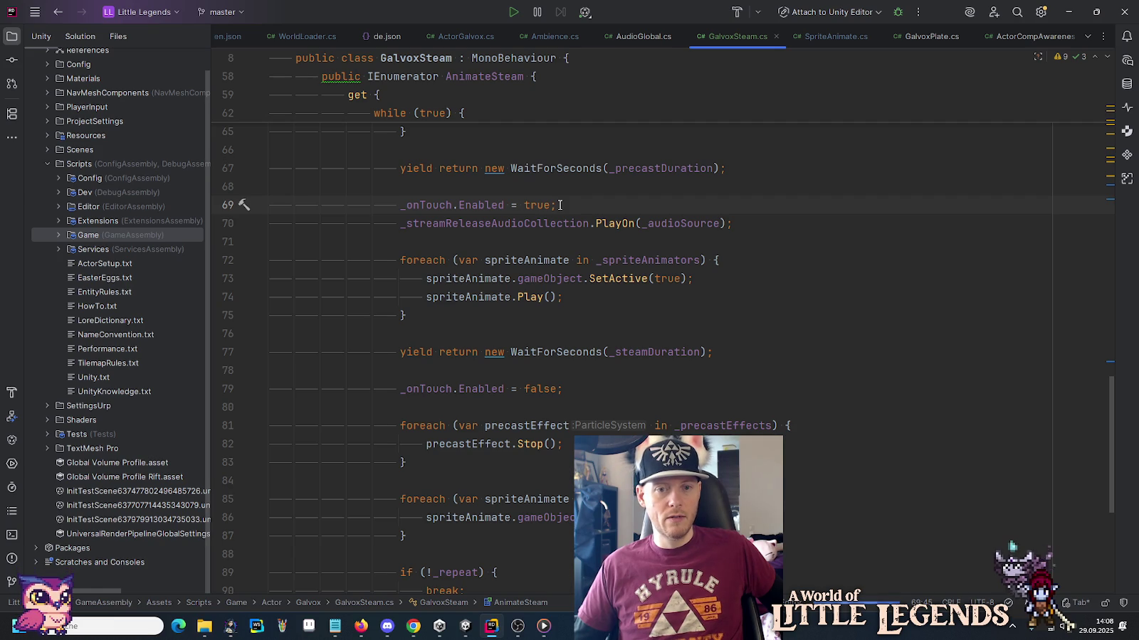
click(335, 626)
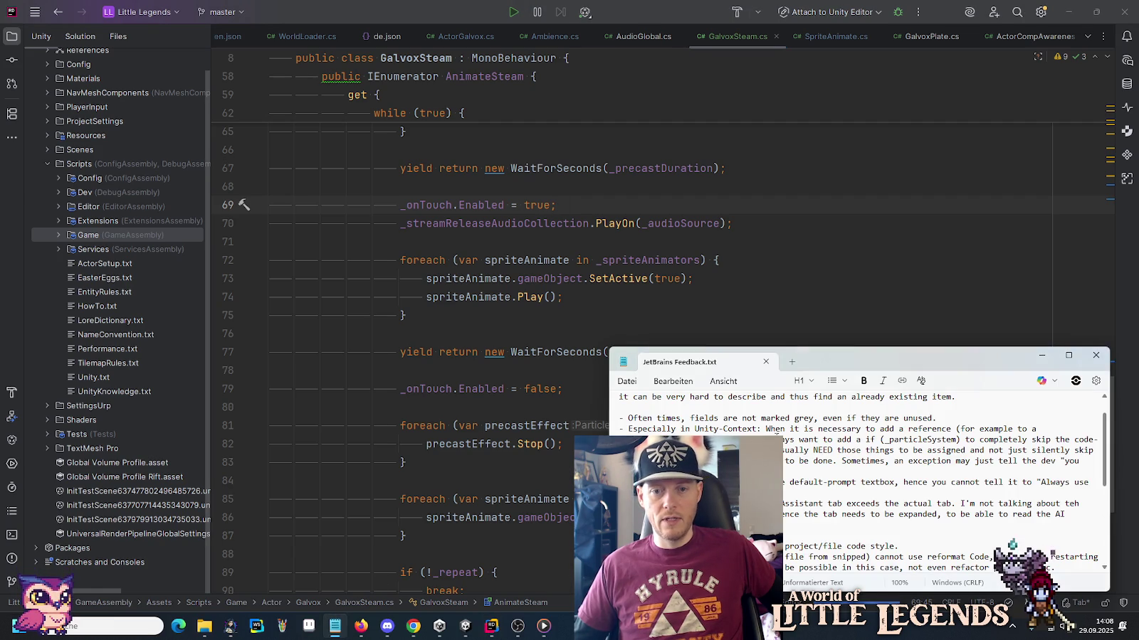
Add a line to JetBrains Feedback.txt noting auto-completion pops up and confirms on Tab.
scroll(948, 411, up, 1)
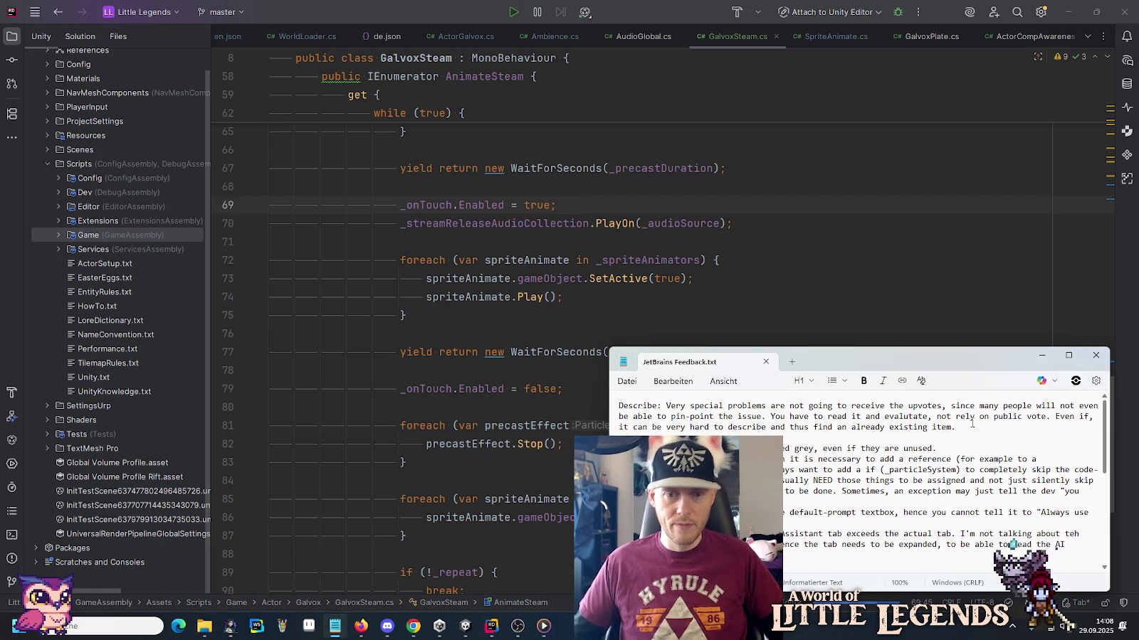
scroll(704, 430, down, 4)
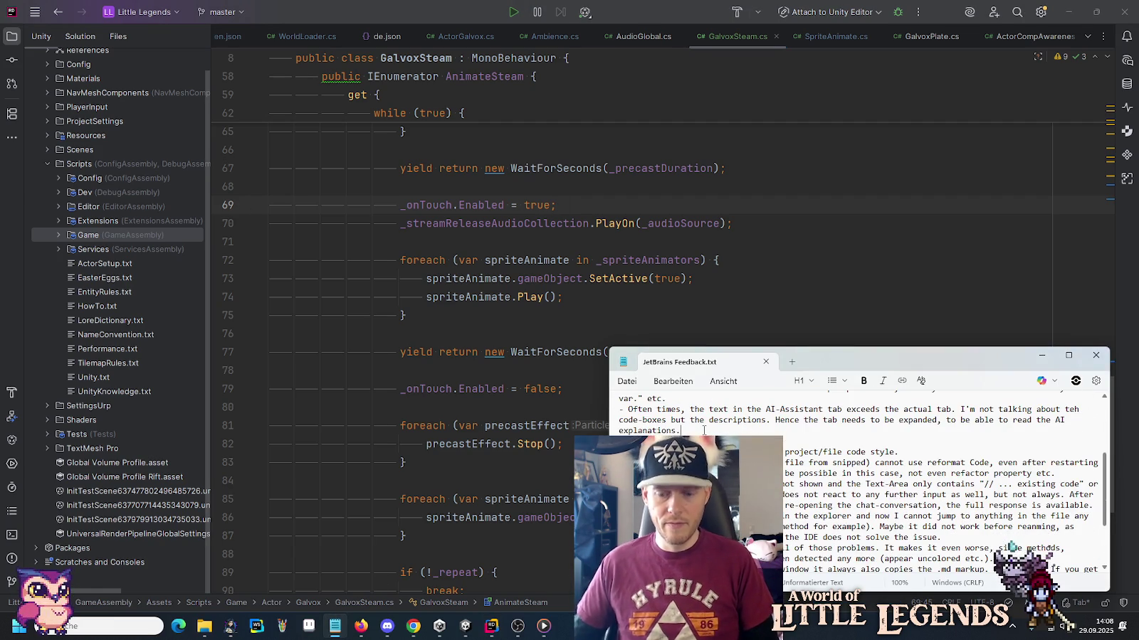
key(Return)
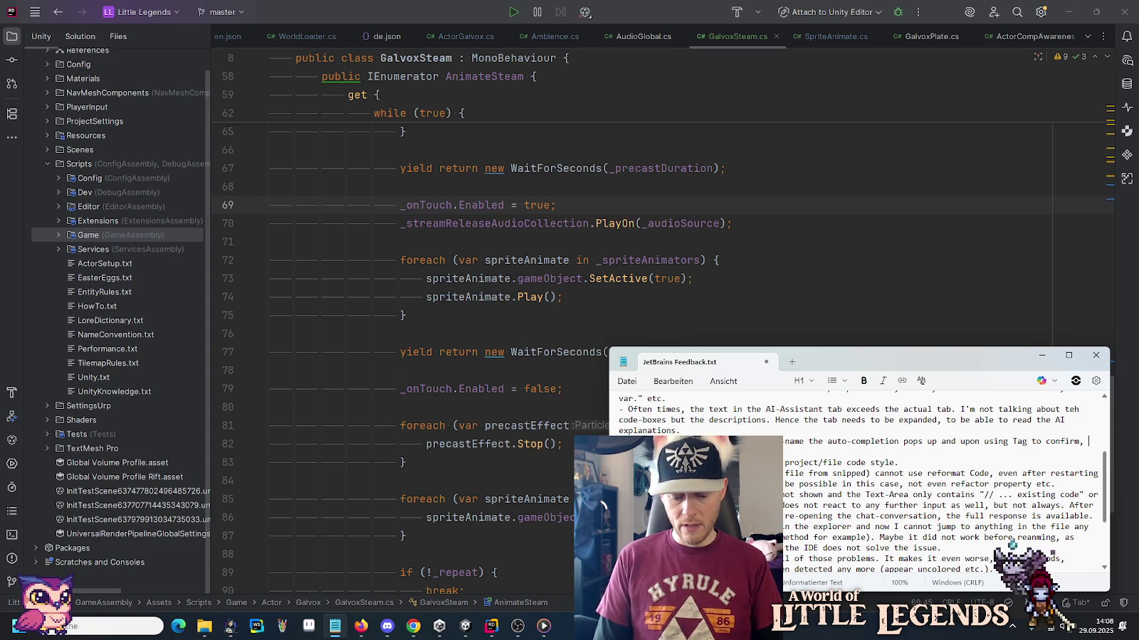
key(Return)
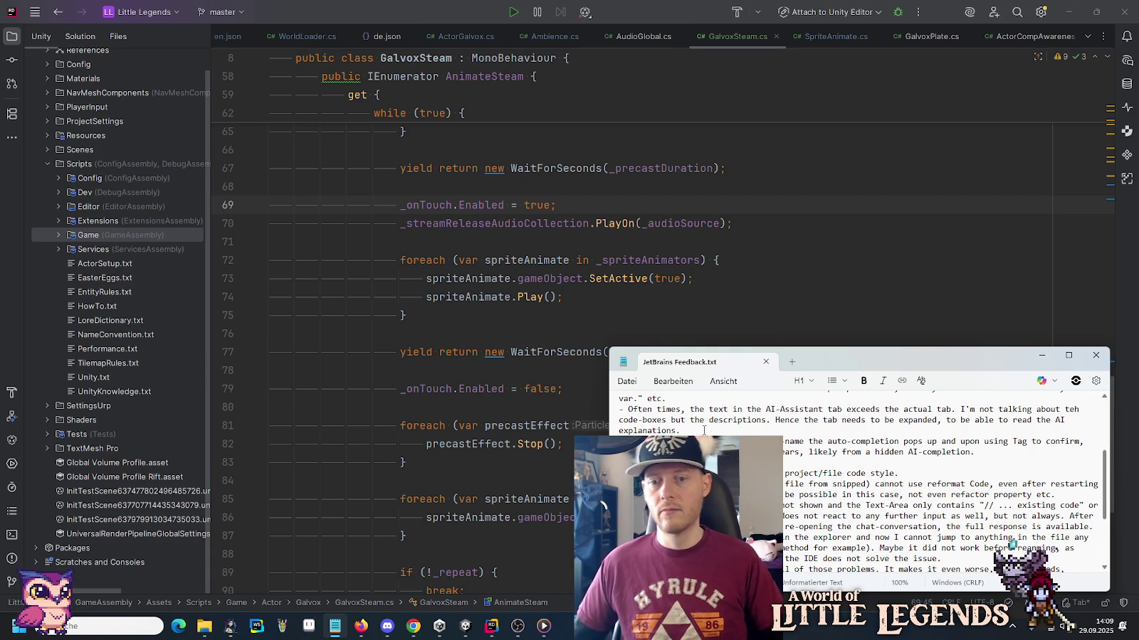
Play-test in Unity by loading the first saved game, then stop play mode.
click(687, 257)
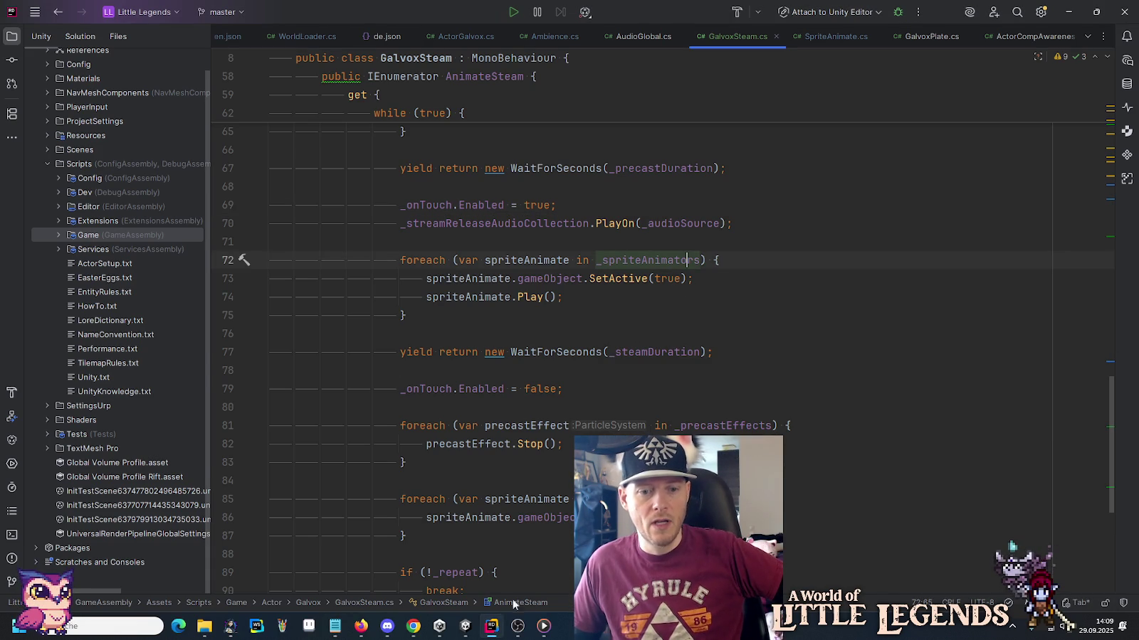
key(alt+Tab)
click(549, 35)
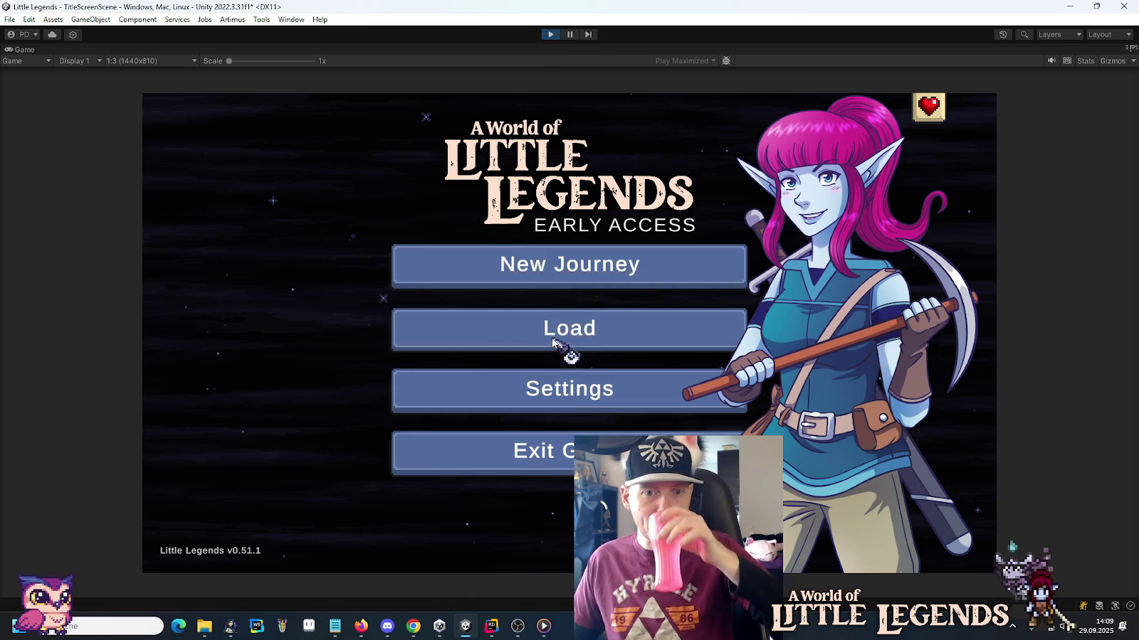
click(526, 330)
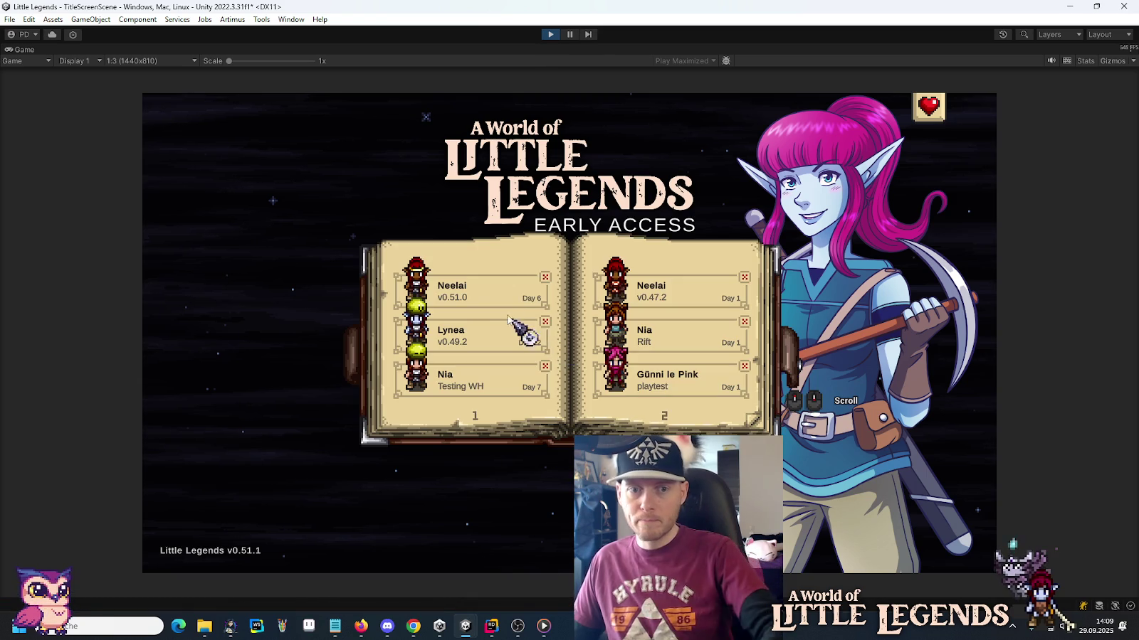
click(498, 295)
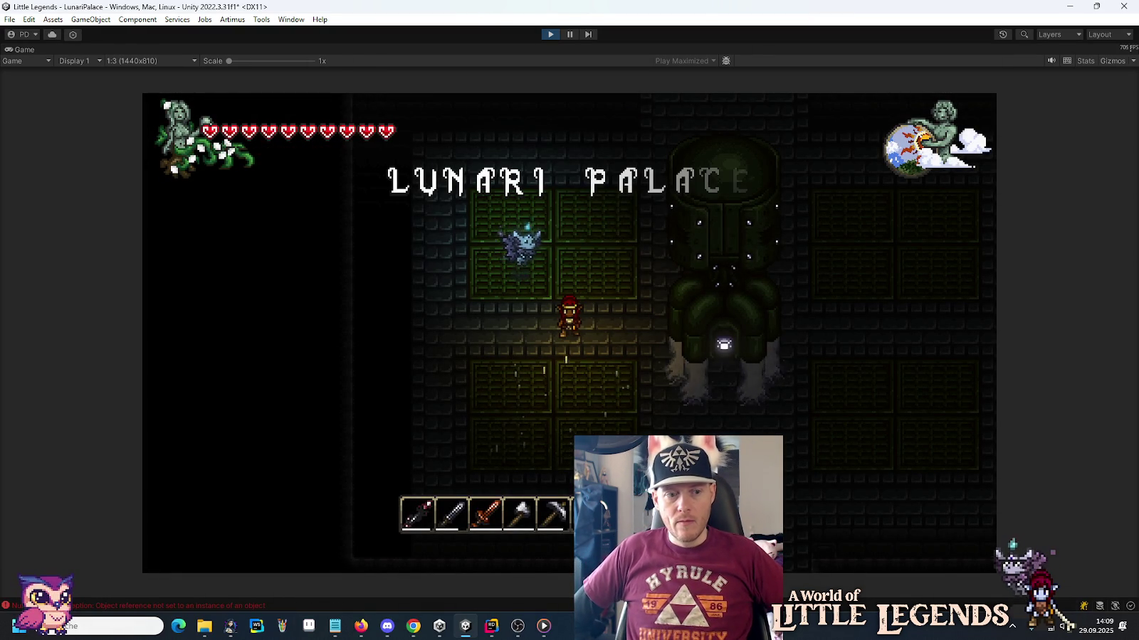
key(ctrl+p)
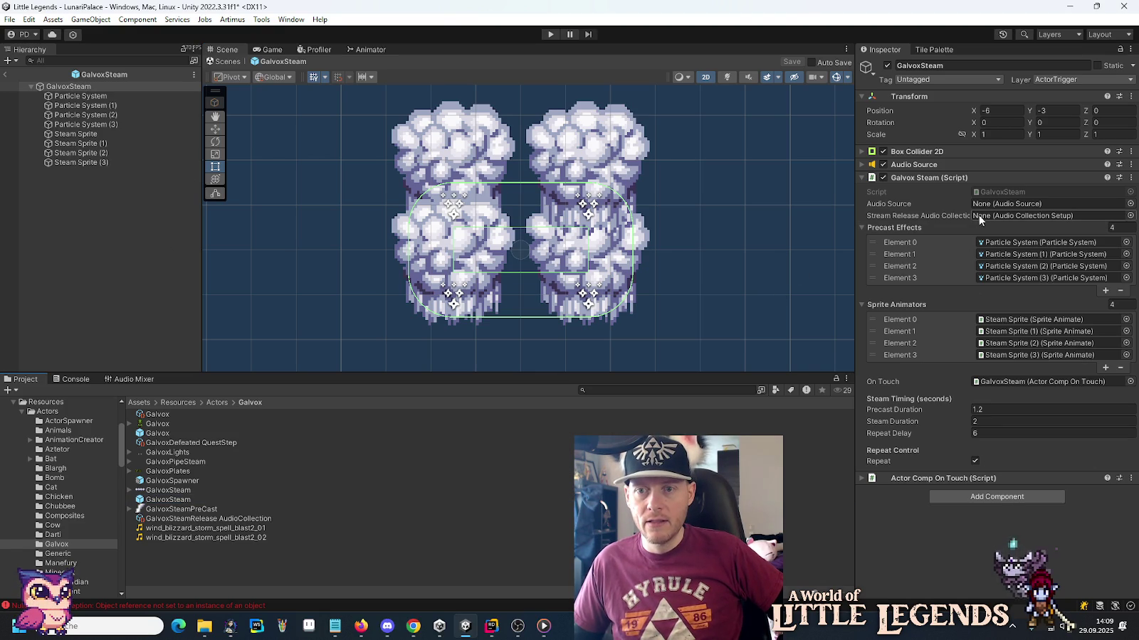
Assign the prefab's Audio Source and GalvoxSteamRelease AudioCollection, save, and test-load the first save.
drag(912, 164, 1025, 205)
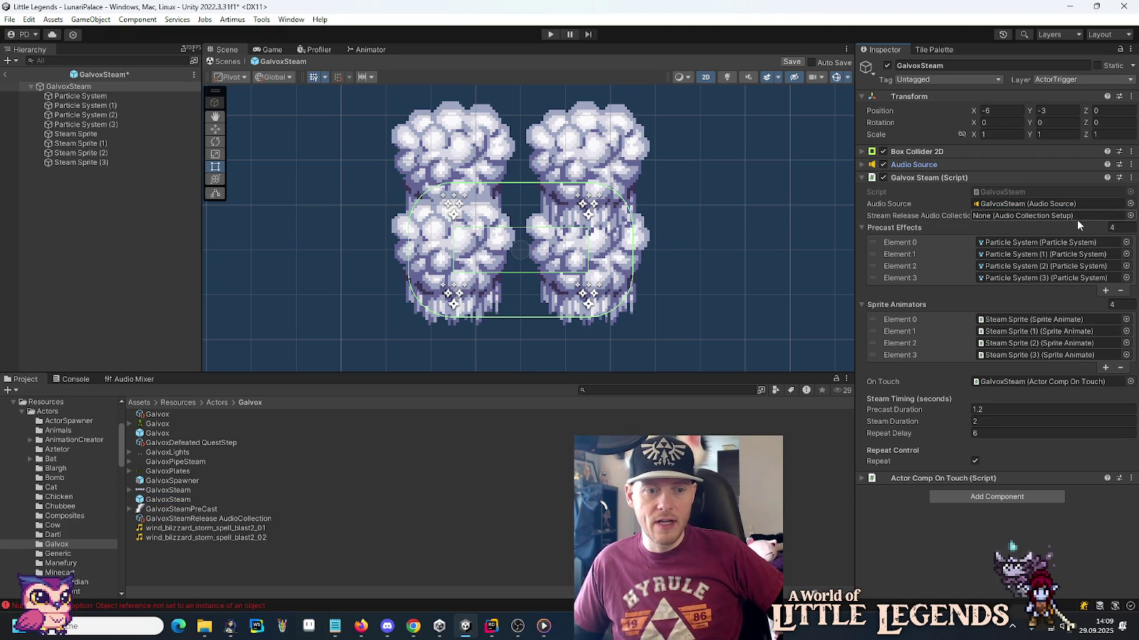
mouse_move(212, 524)
mouse_down()
mouse_move(1007, 256)
mouse_move(1045, 214)
mouse_up()
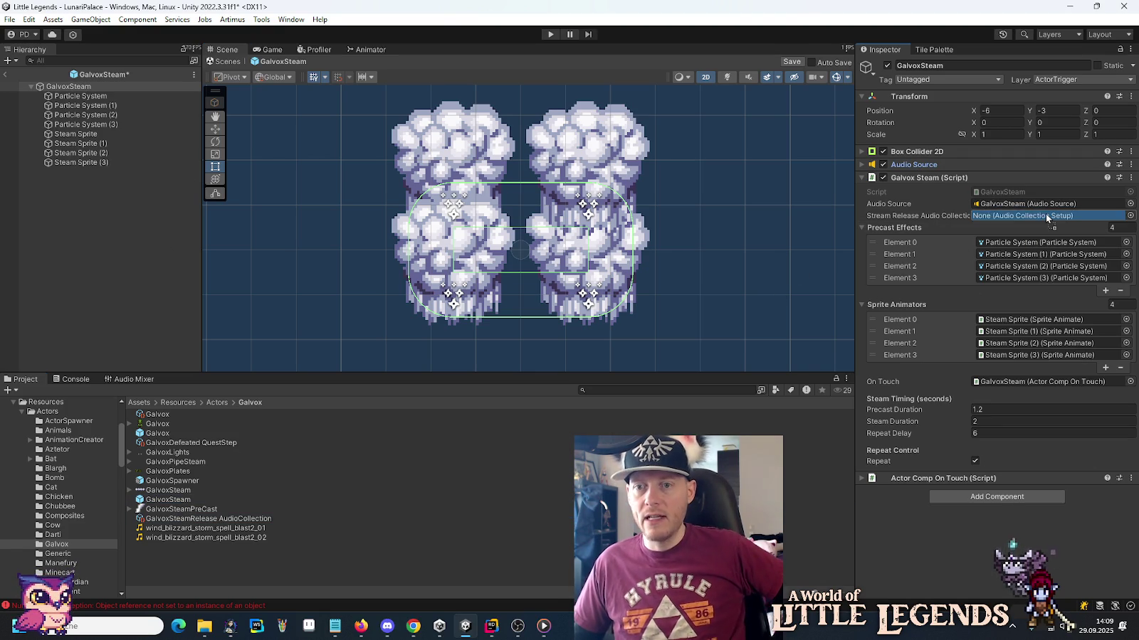
key(ctrl+s)
click(549, 34)
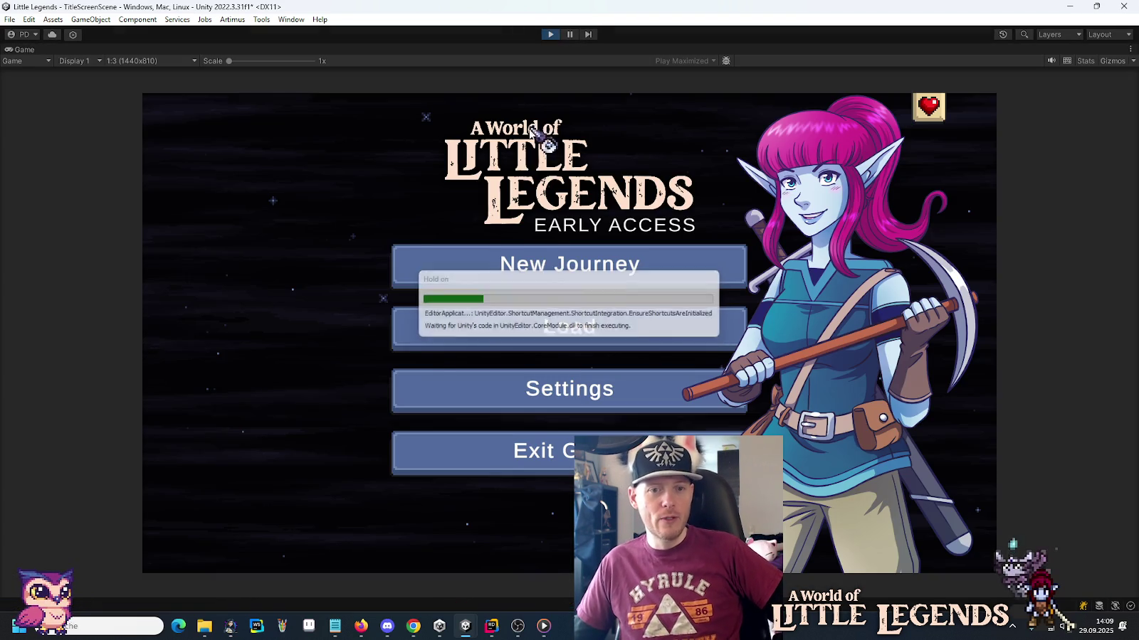
click(543, 325)
click(470, 295)
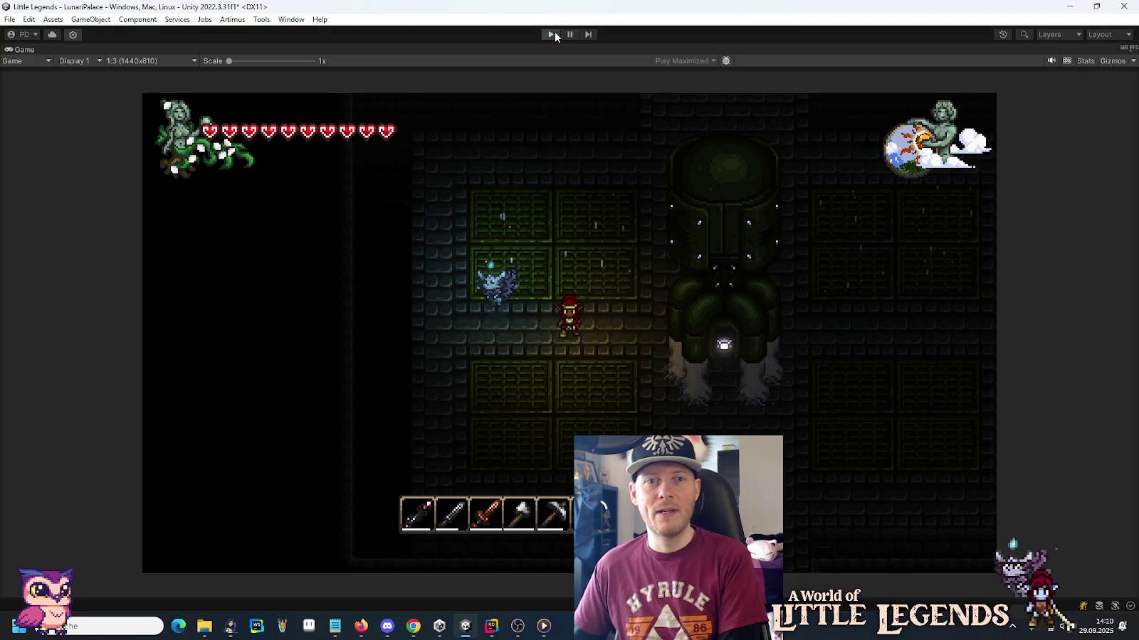
click(553, 34)
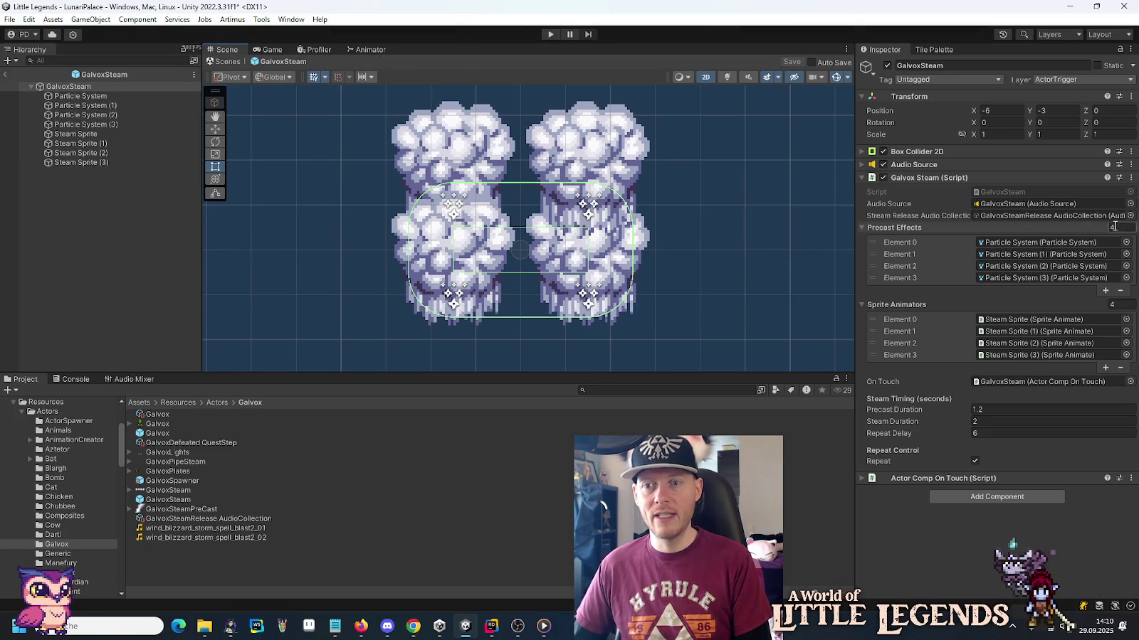
Switch Stream Release Audio Collection to SteamRelease AudioCollection via the object picker search 'tea'.
click(1130, 217)
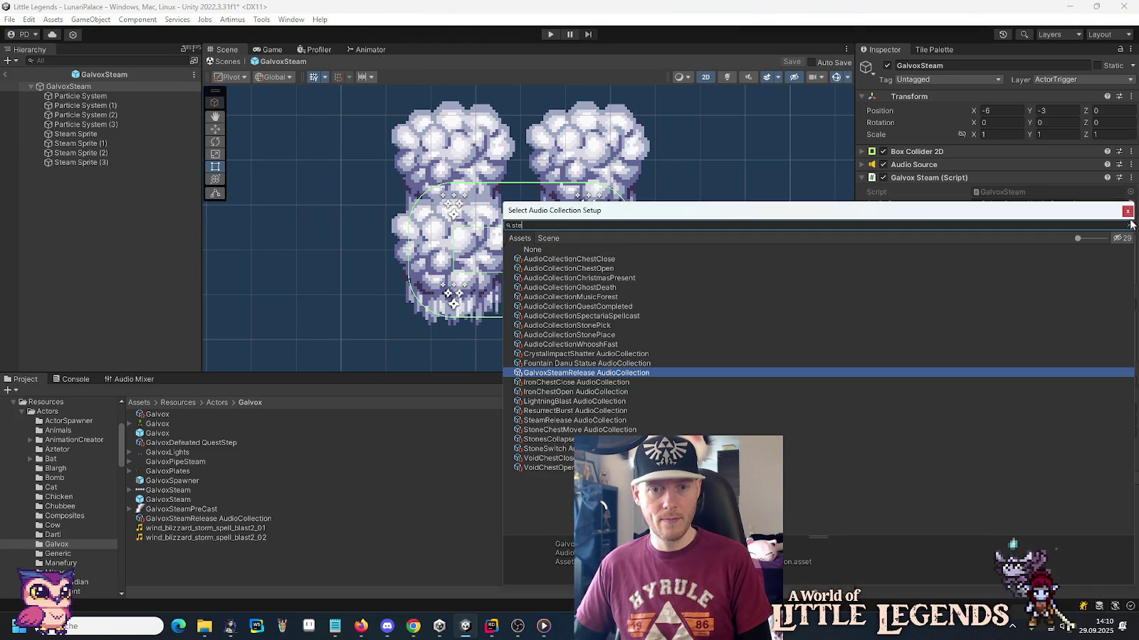
text(tea)
double_click(558, 269)
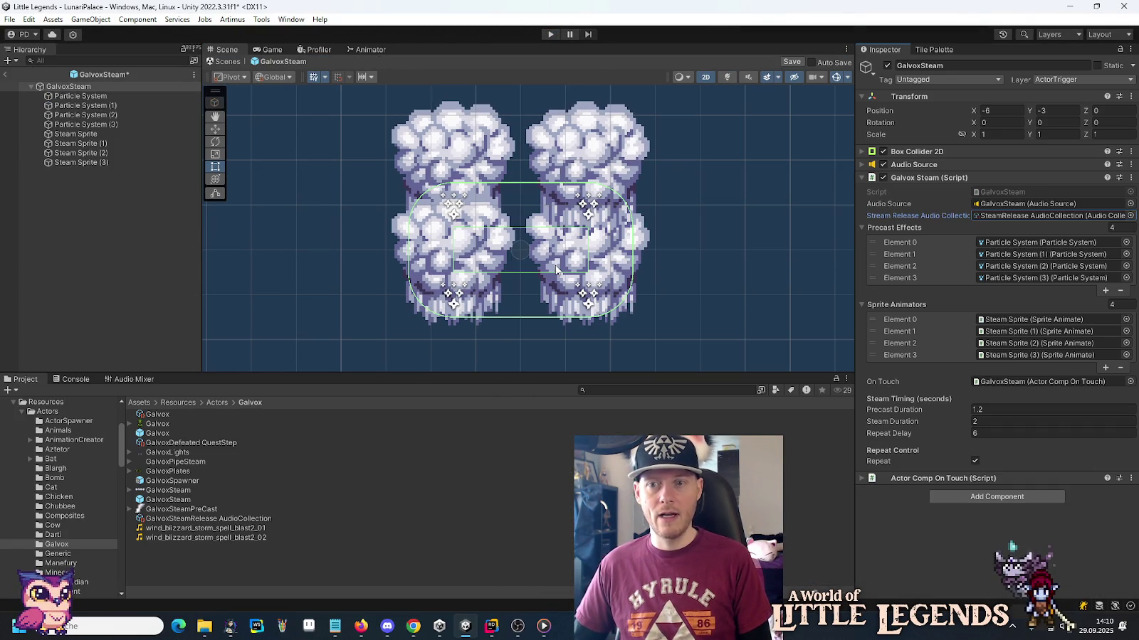
click(548, 35)
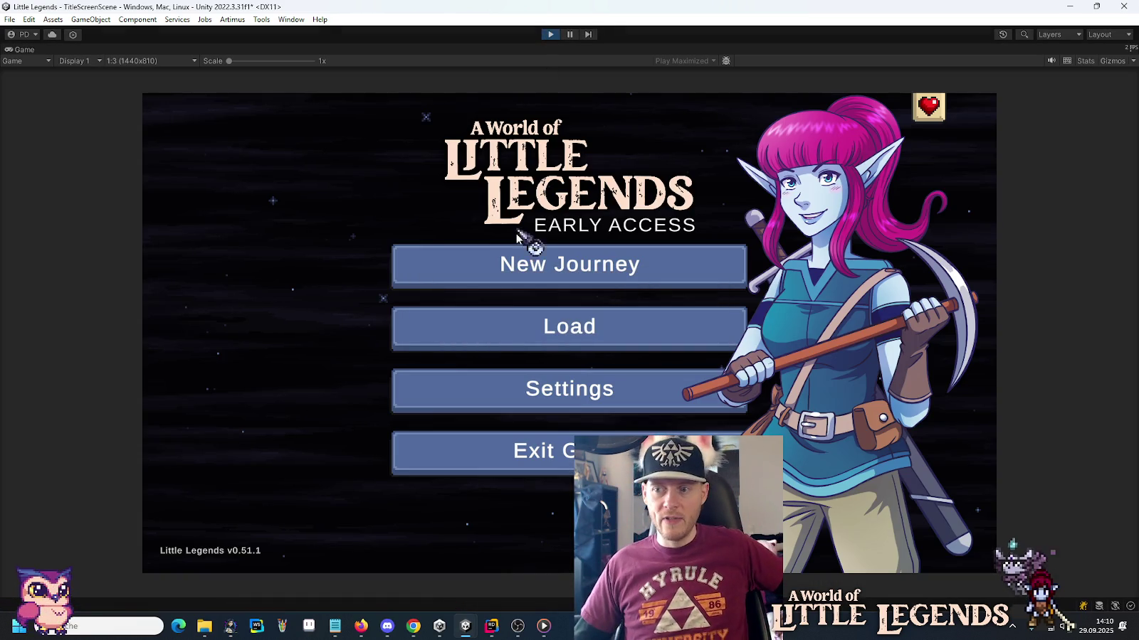
Load the first save into Lunari Palace, watch the steam trap fire, then stop play mode.
click(483, 342)
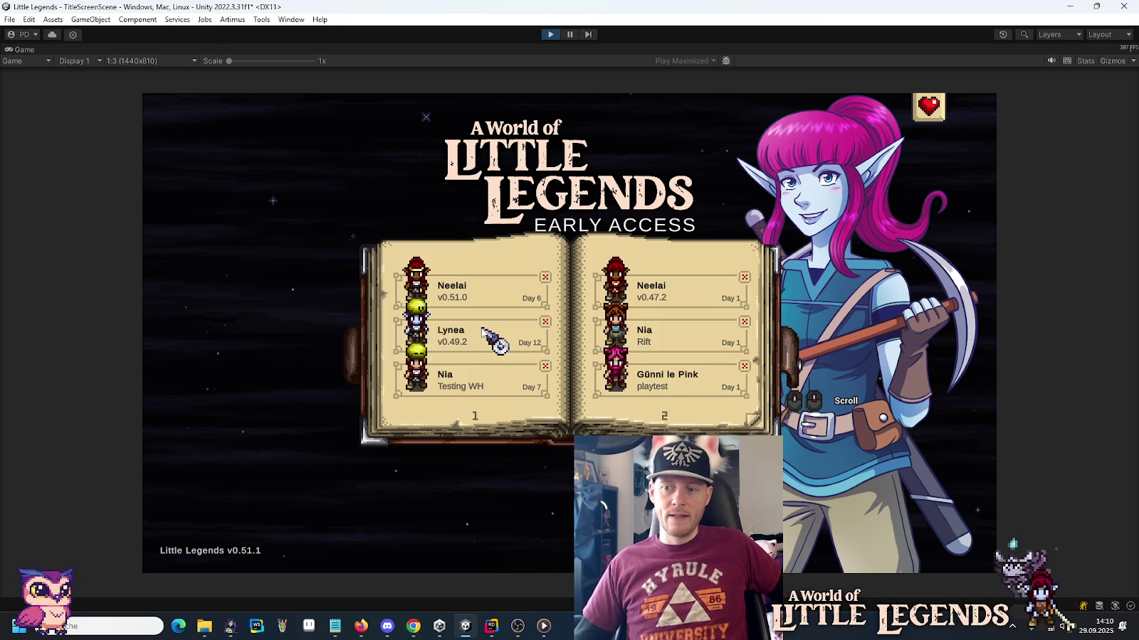
click(474, 291)
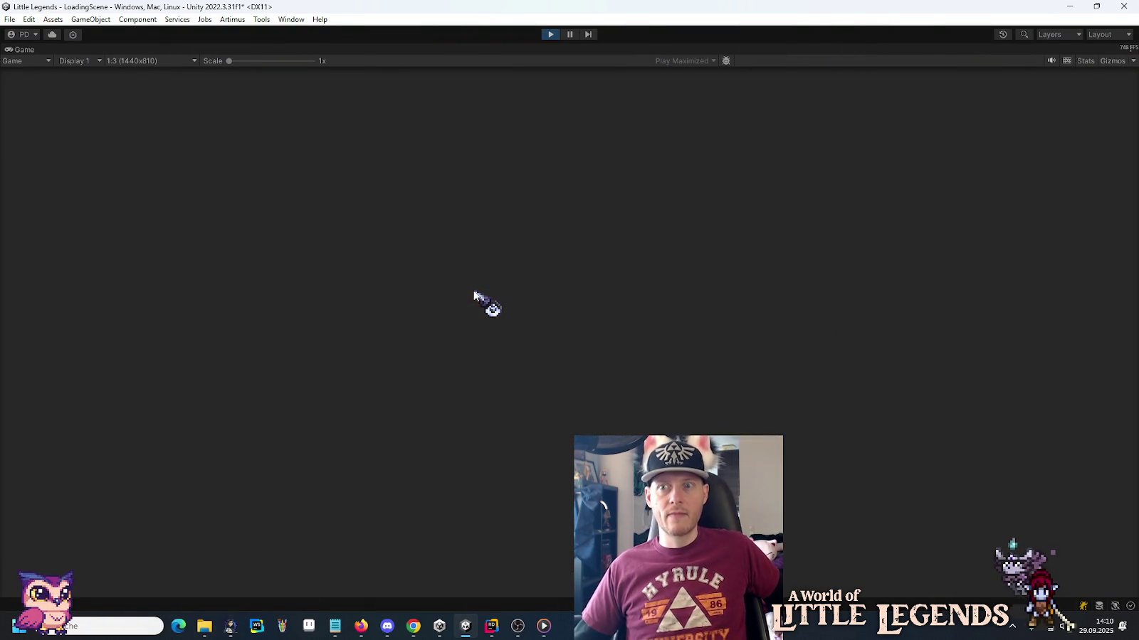
click(555, 478)
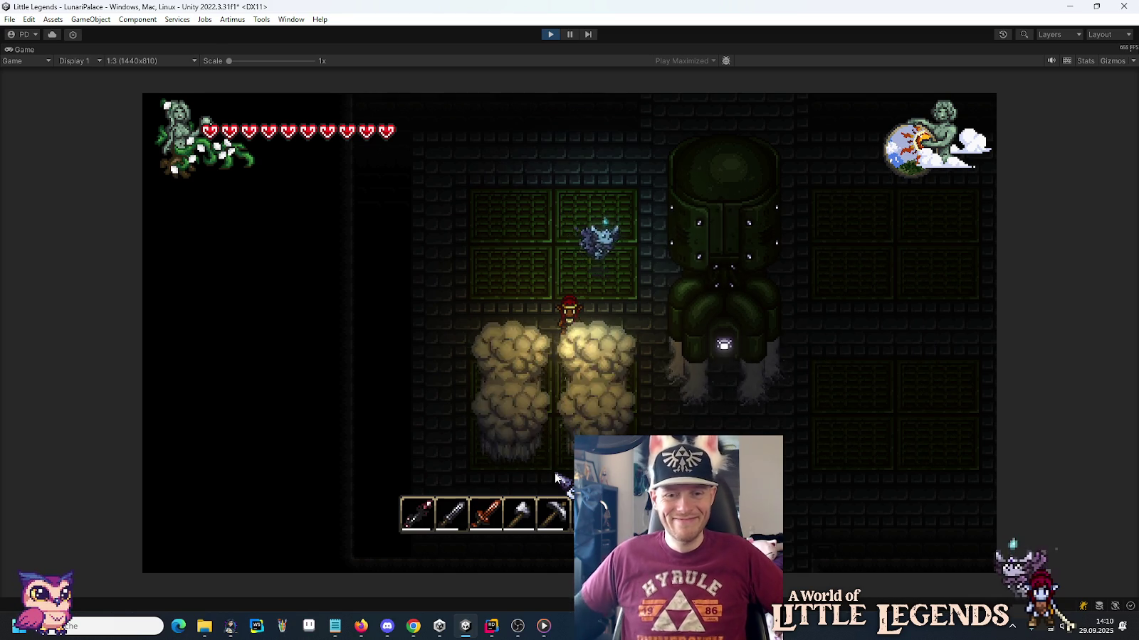
click(550, 34)
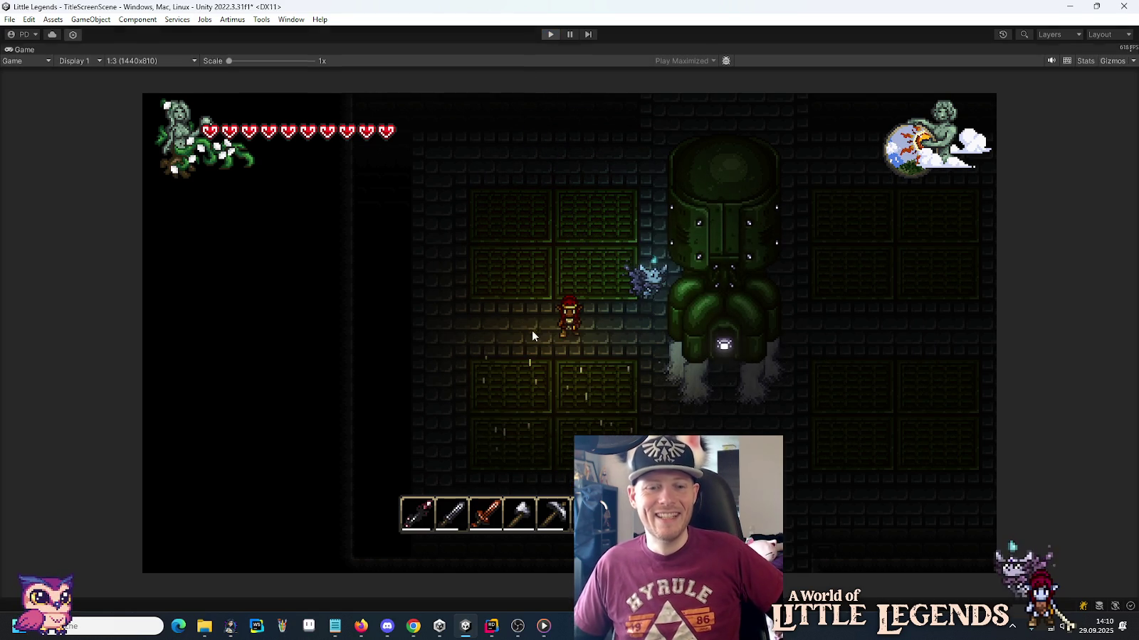
Play water_blast_projectile_spell_02.wav from the 'spell' Explorer search results.
click(488, 633)
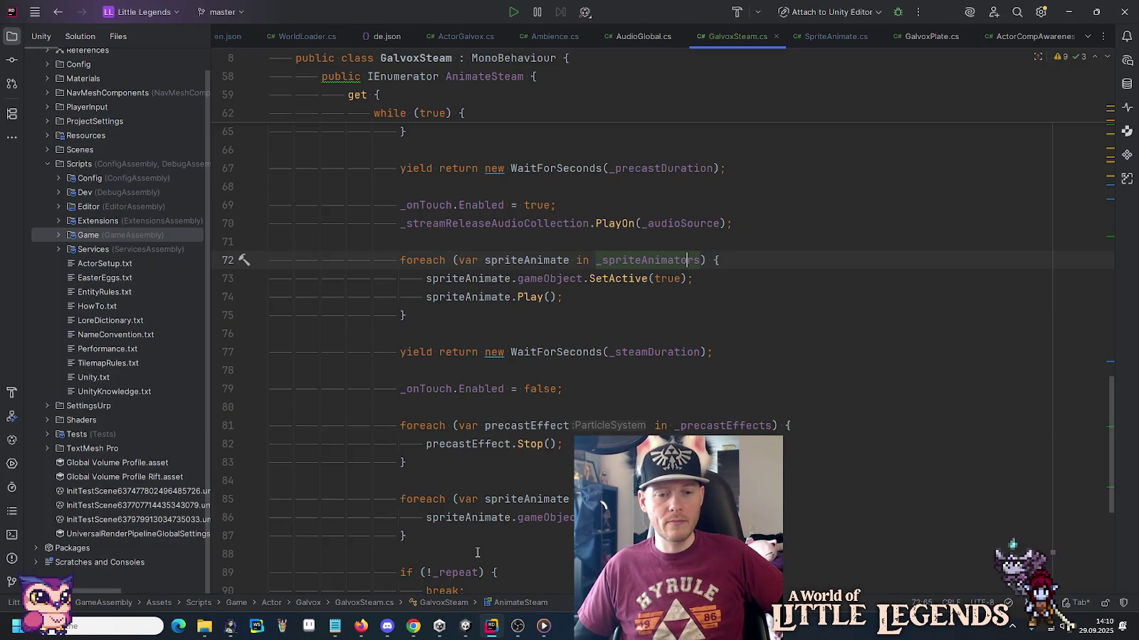
mouse_move(204, 626)
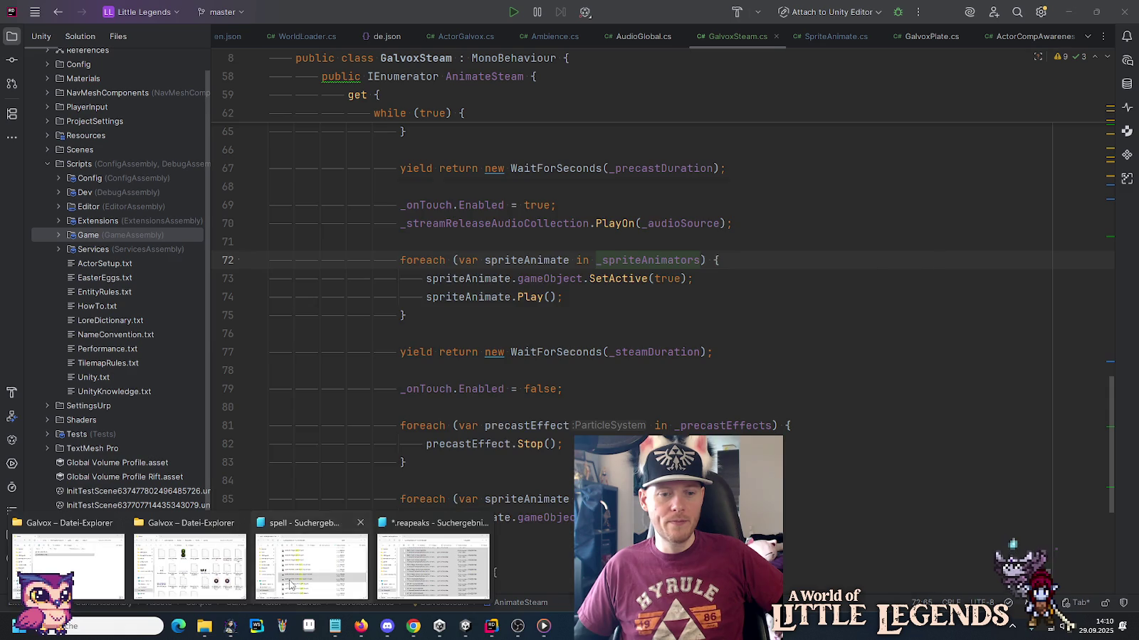
click(313, 562)
double_click(486, 481)
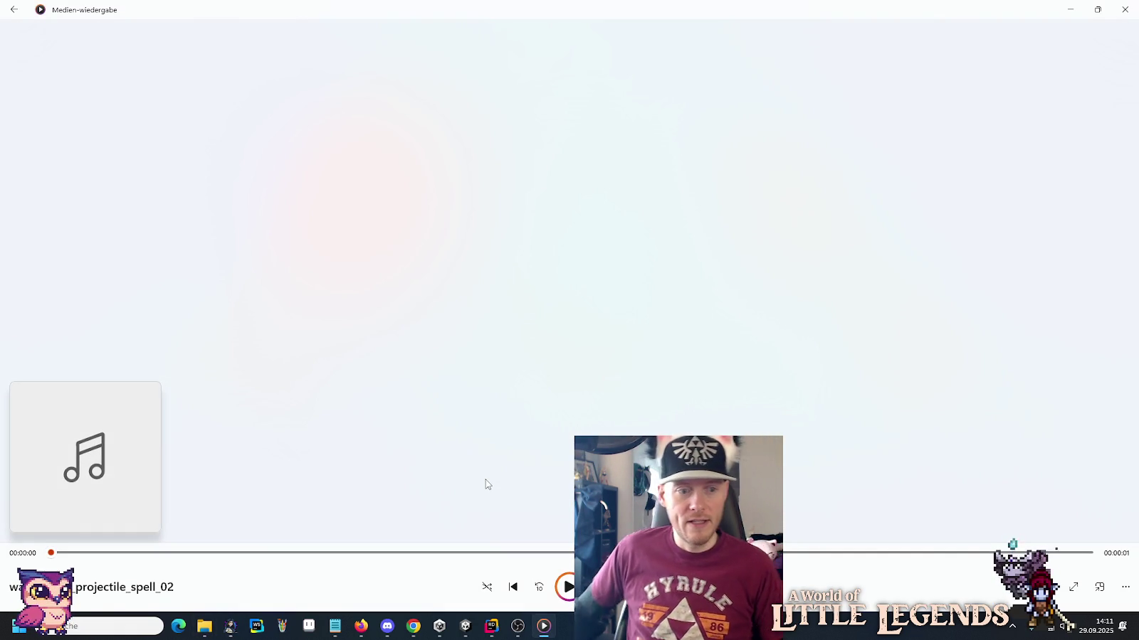
Audition water_bubble_spell_heal_01, water_spell_impact_hit_01 and time_warp_reverse_spell_cast_05 from the search results.
key(alt+Tab)
scroll(512, 449, down, 1)
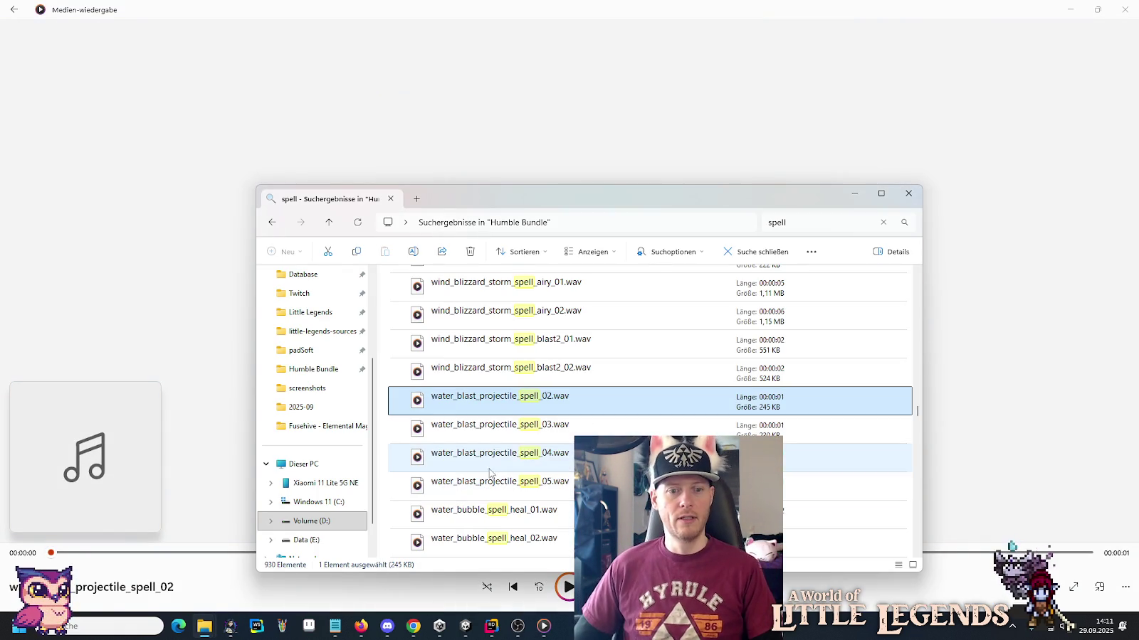
scroll(519, 435, down, 1)
double_click(523, 428)
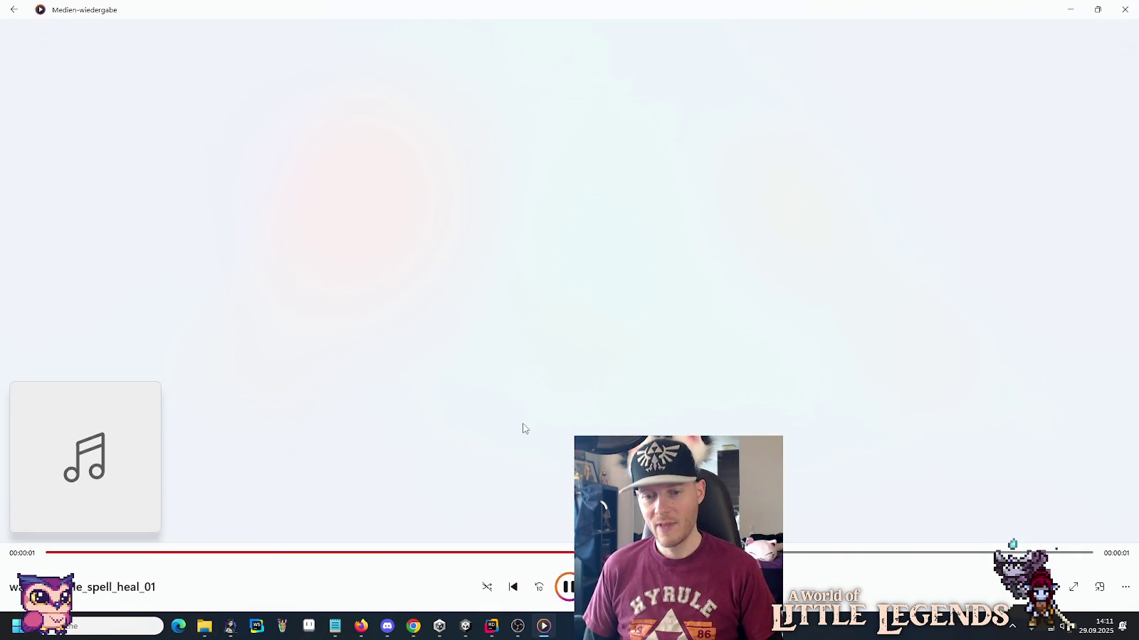
key(alt+Tab)
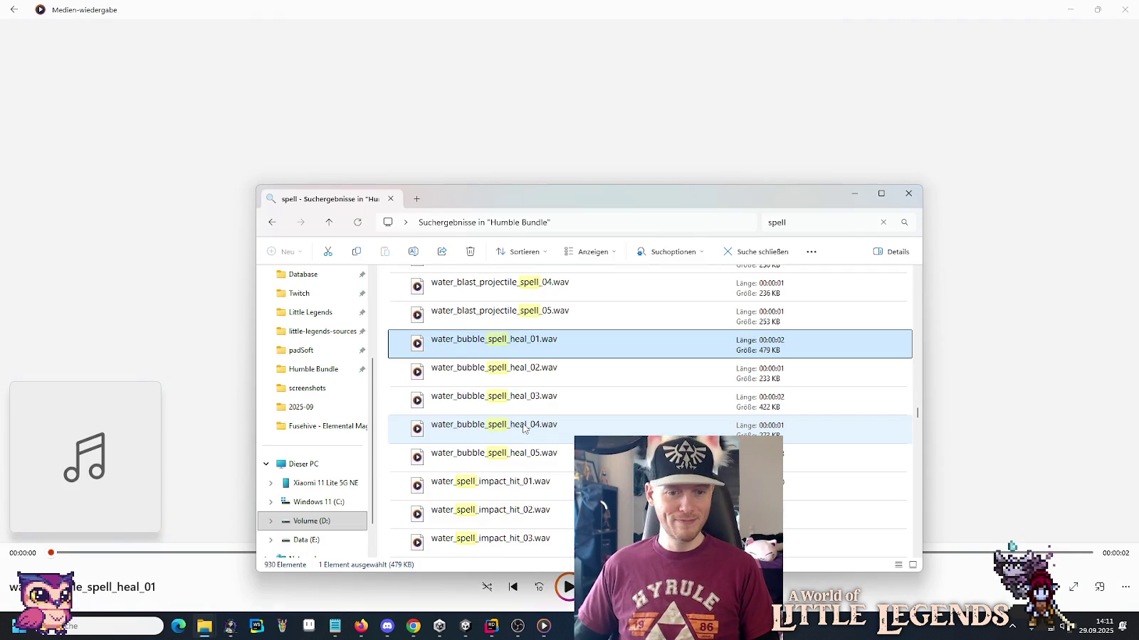
double_click(514, 478)
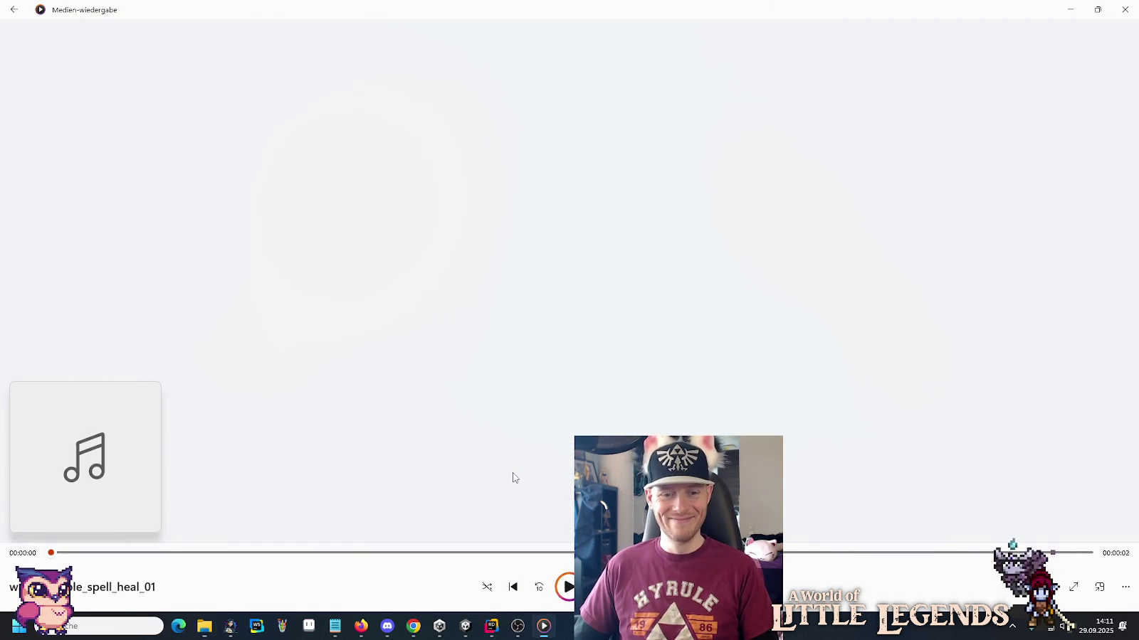
key(alt+Tab)
scroll(514, 478, down, 2)
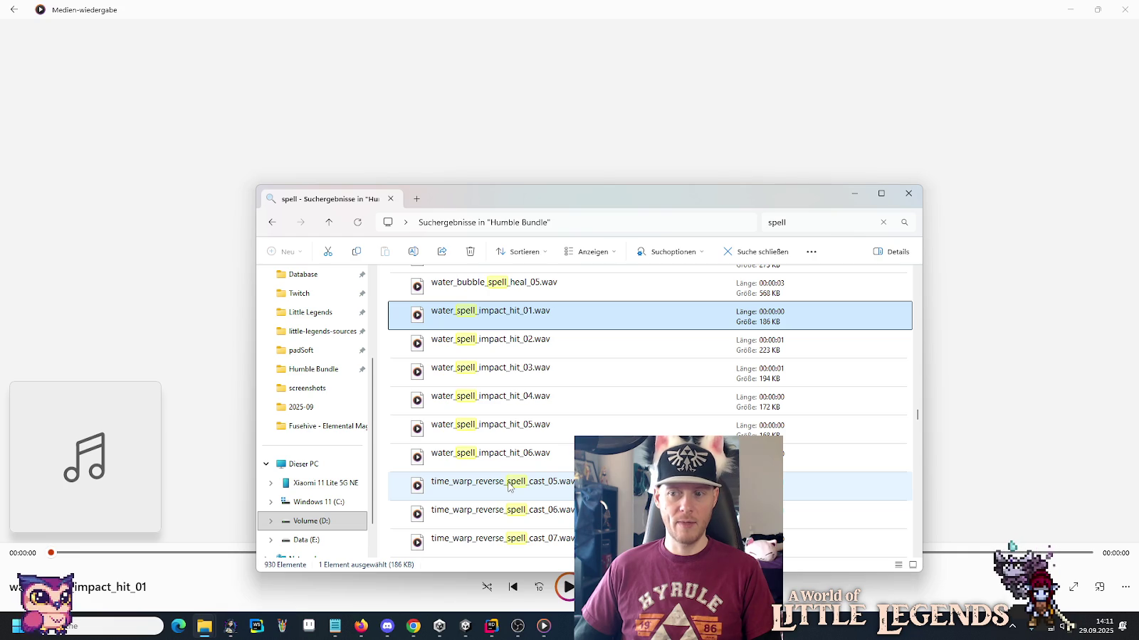
double_click(508, 486)
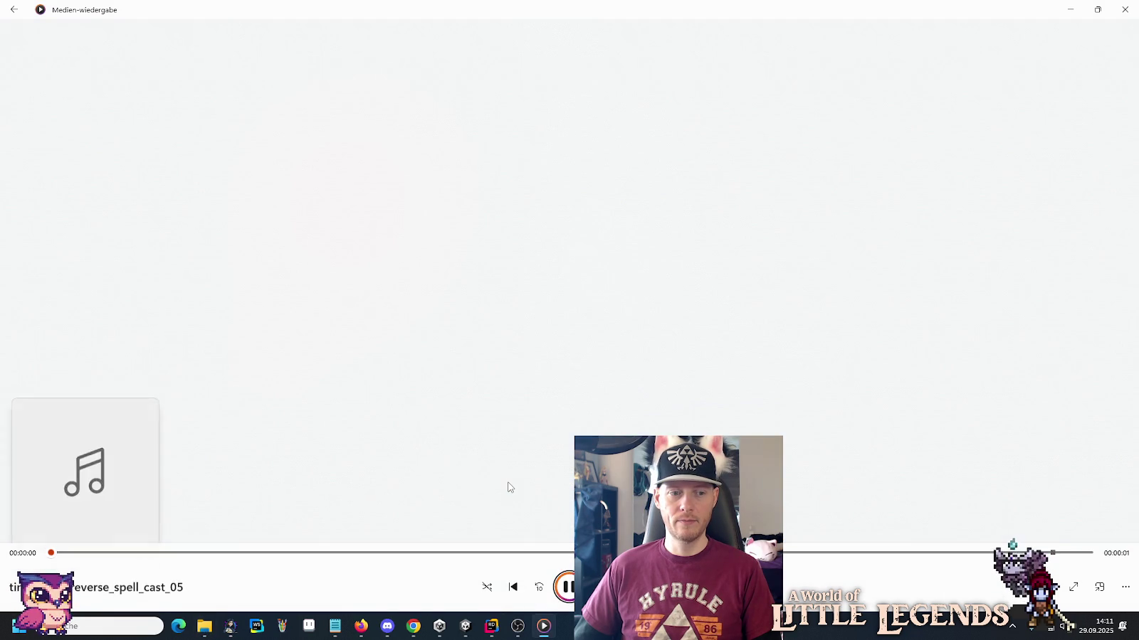
Audition time_warp_reverse_spell_cast 05, 06 and 08 from the spell search results.
key(alt+Tab)
scroll(508, 487, down, 3)
double_click(521, 431)
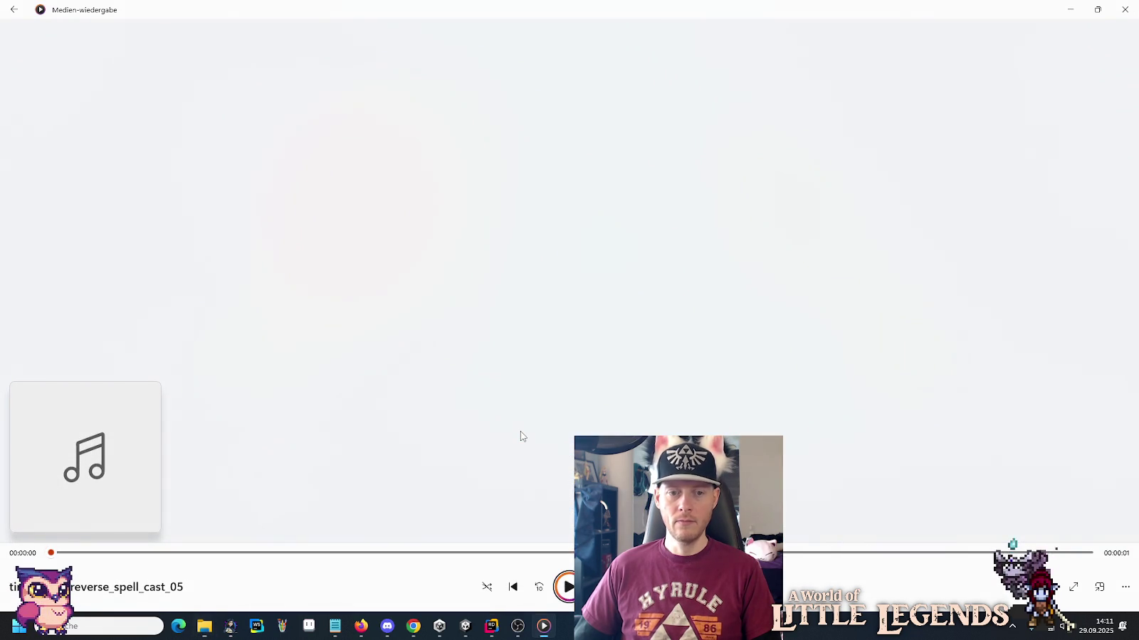
key(alt+Tab)
double_click(513, 452)
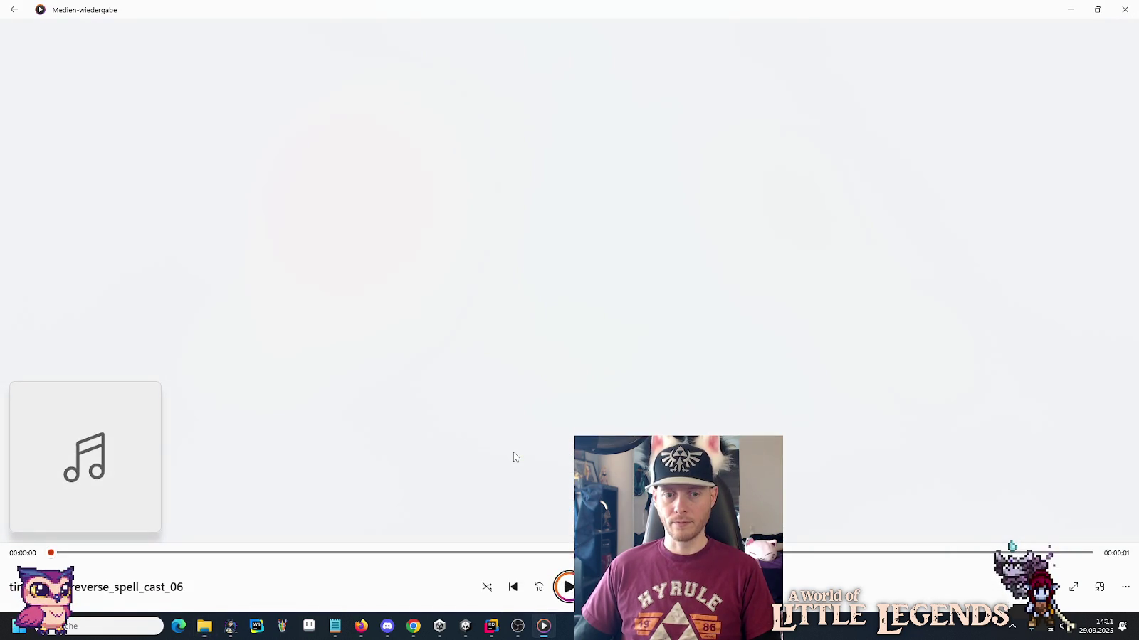
key(alt+Tab)
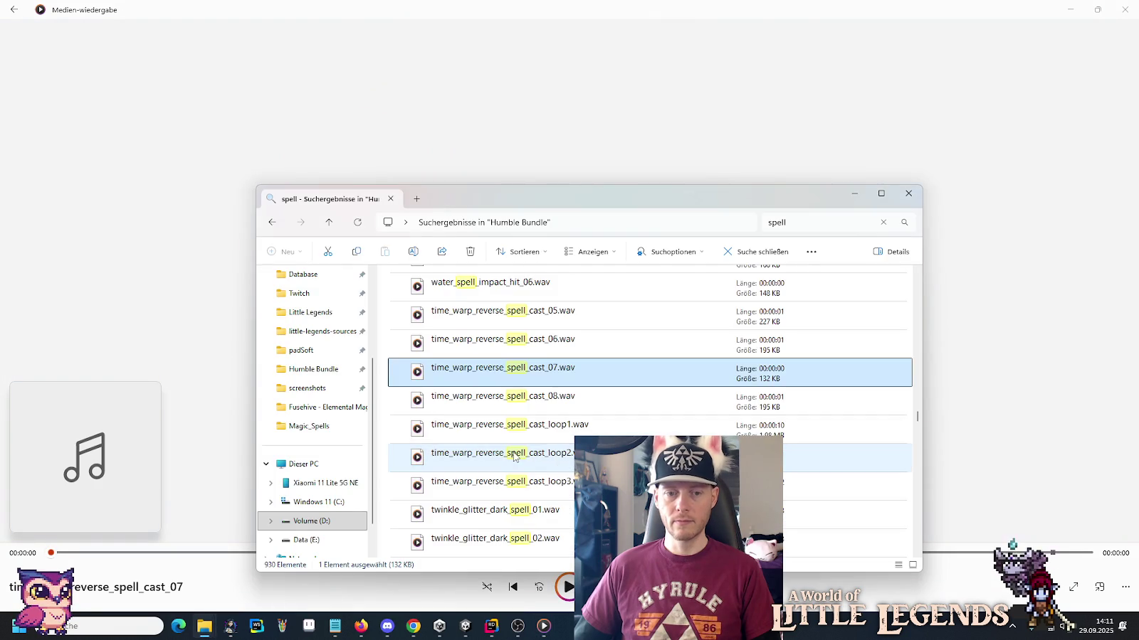
click(517, 402)
double_click(517, 406)
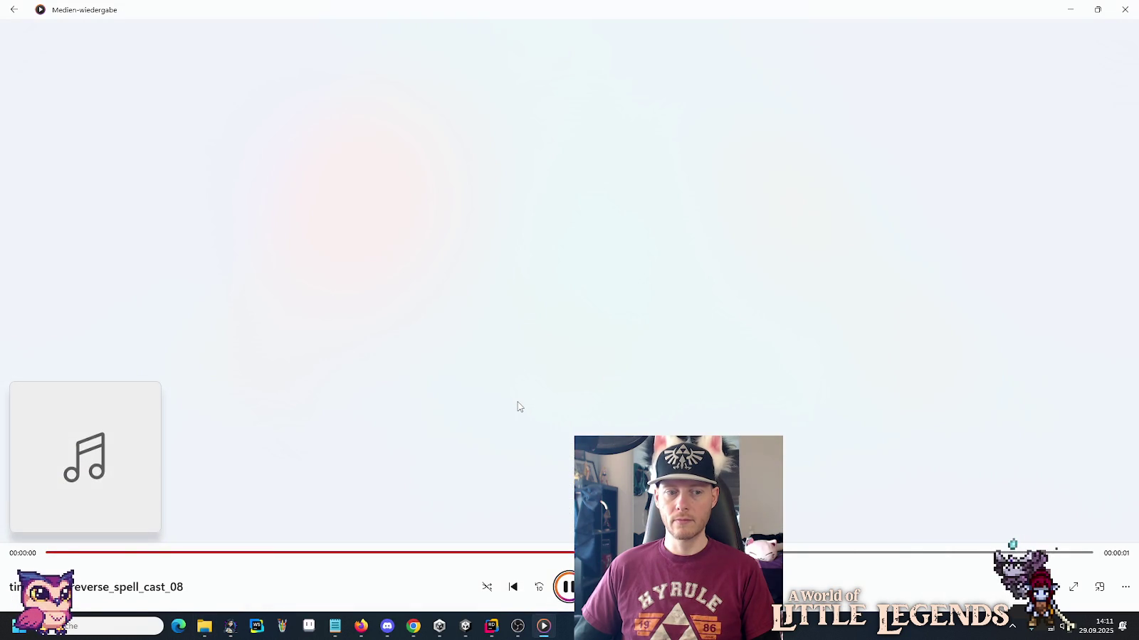
Play time_warp_reverse_spell_cast_loop1–3, twinkle_glitter_dark_spell_01 and vanish_spell_flash_potion_01.
key(alt+Tab)
double_click(523, 442)
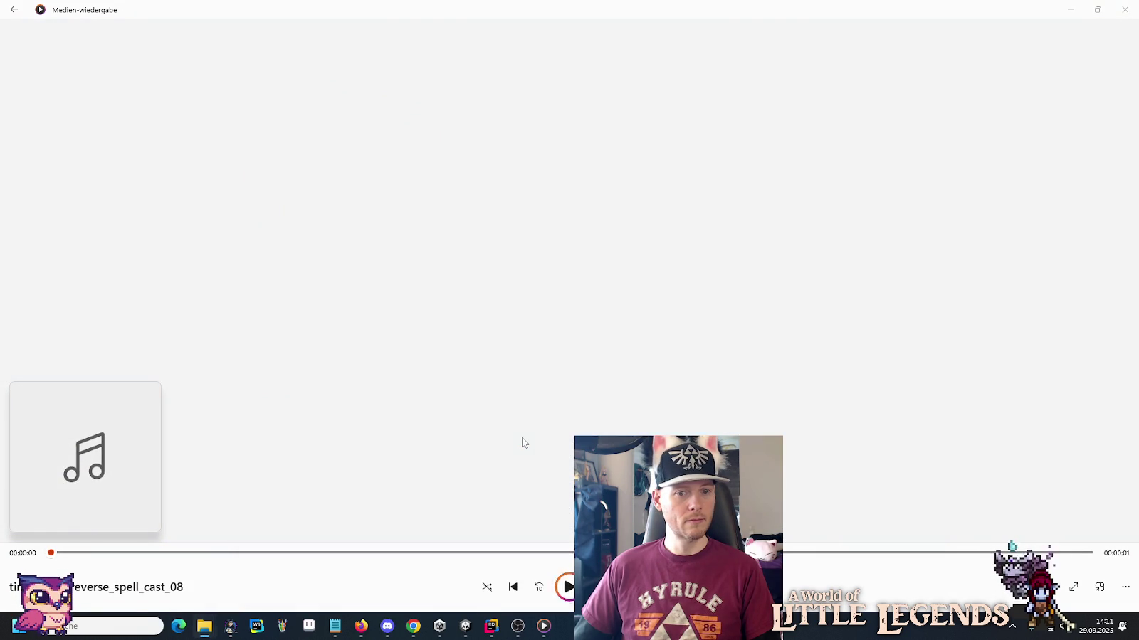
key(alt+Tab)
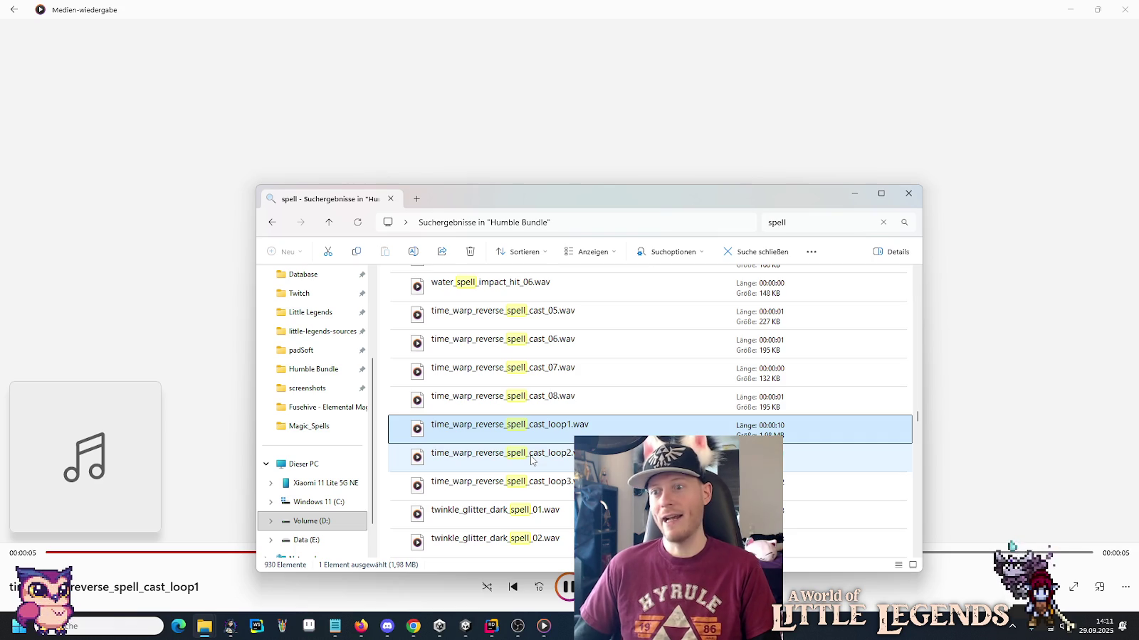
double_click(531, 461)
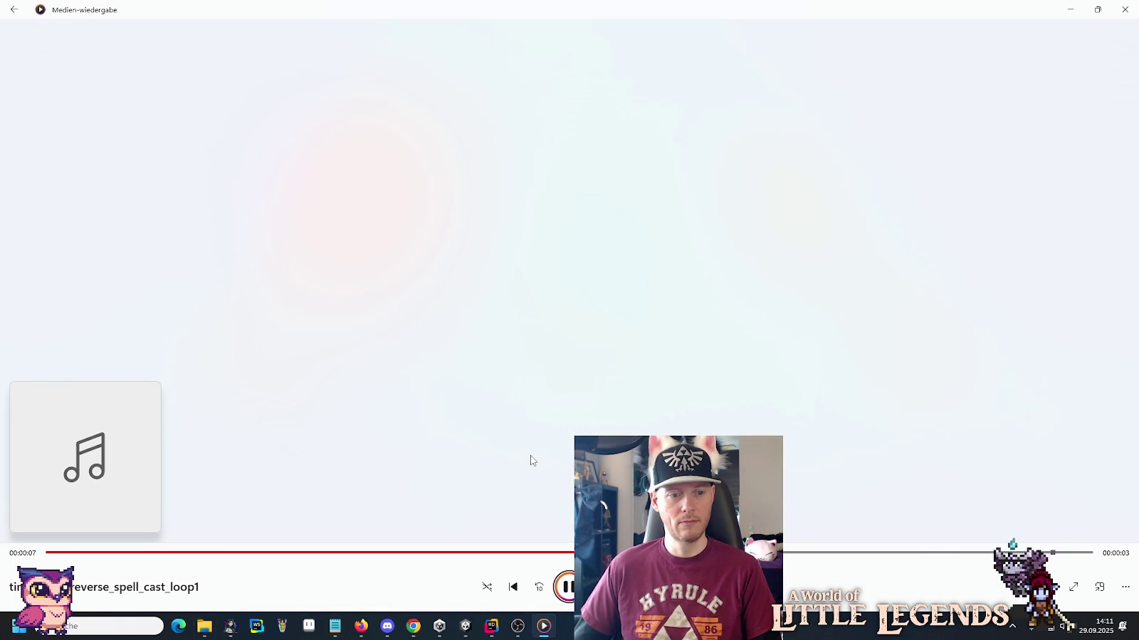
key(alt+Tab)
double_click(534, 478)
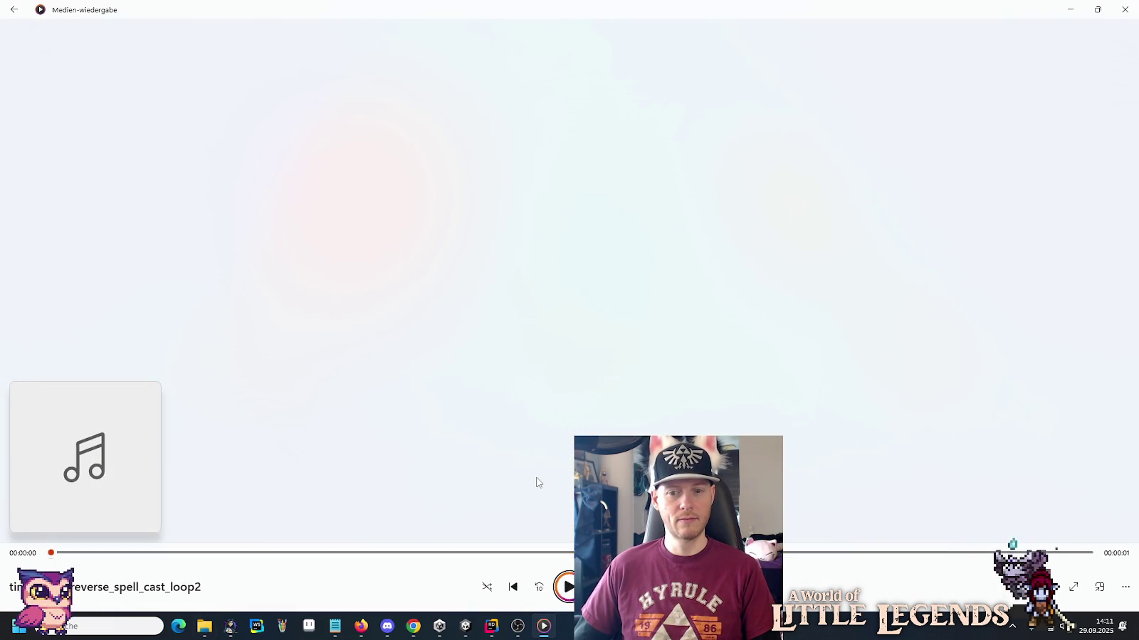
key(alt+Tab)
double_click(533, 511)
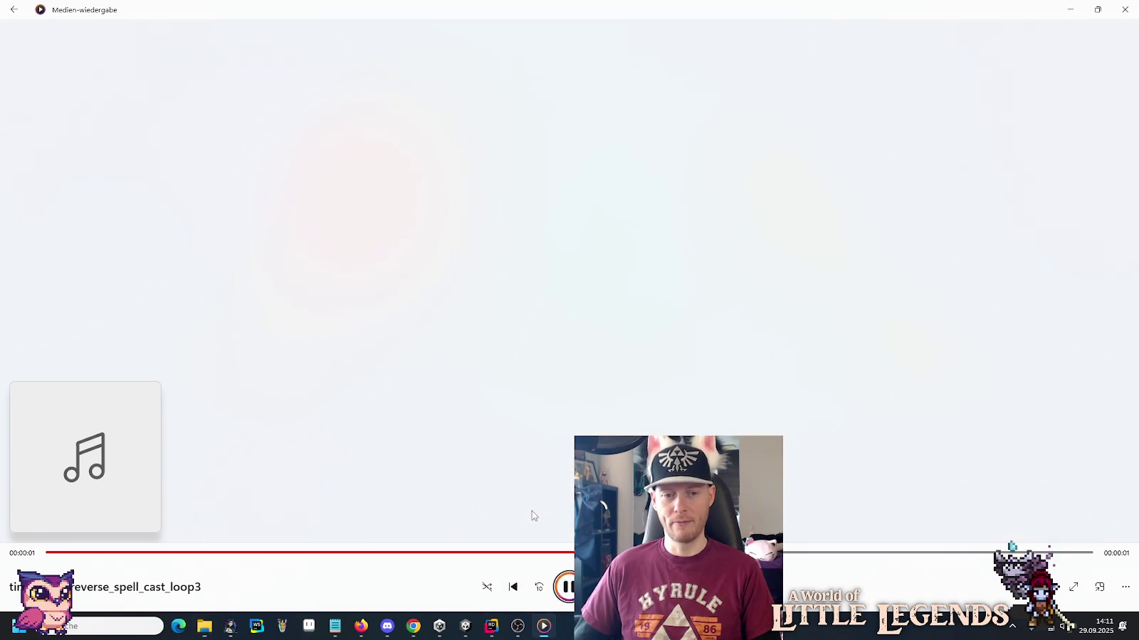
key(alt+Tab)
scroll(544, 441, down, 2)
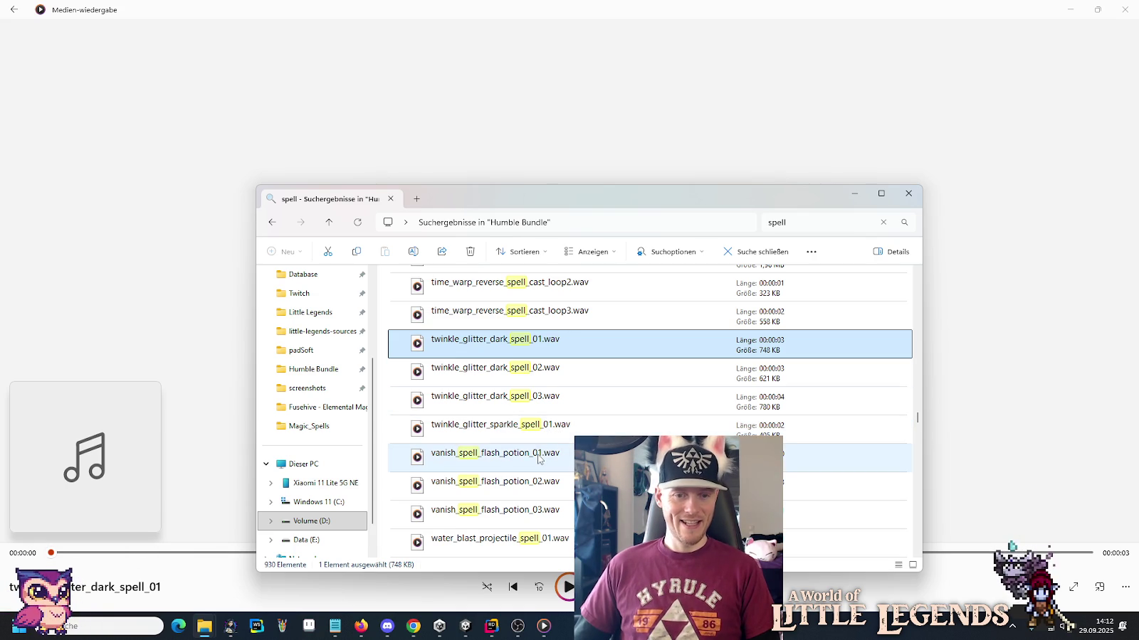
double_click(538, 459)
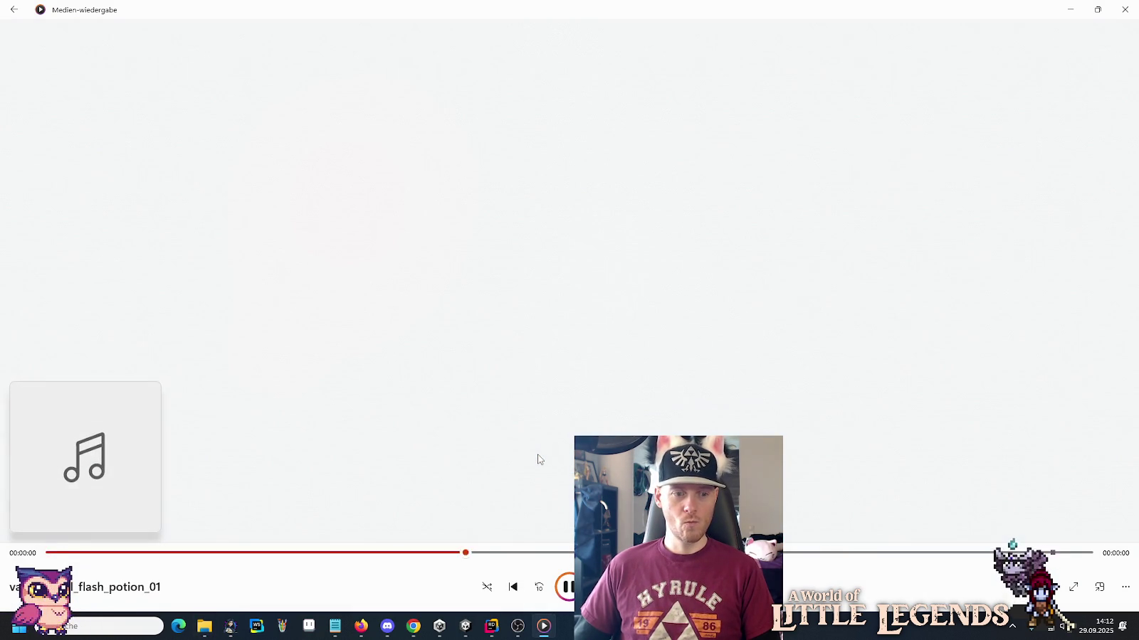
Play vanish_spell_flash_potion_02 and 03, then scroll down to the spell_harness_magic files.
key(alt+Tab)
double_click(520, 482)
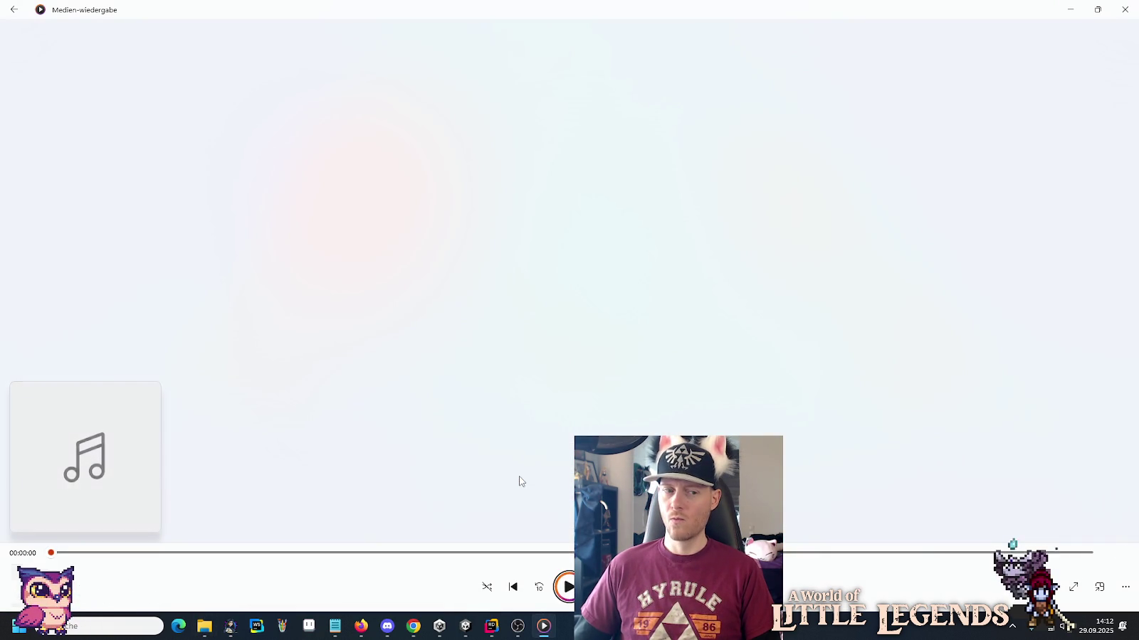
key(alt+Tab)
scroll(518, 427, down, 1)
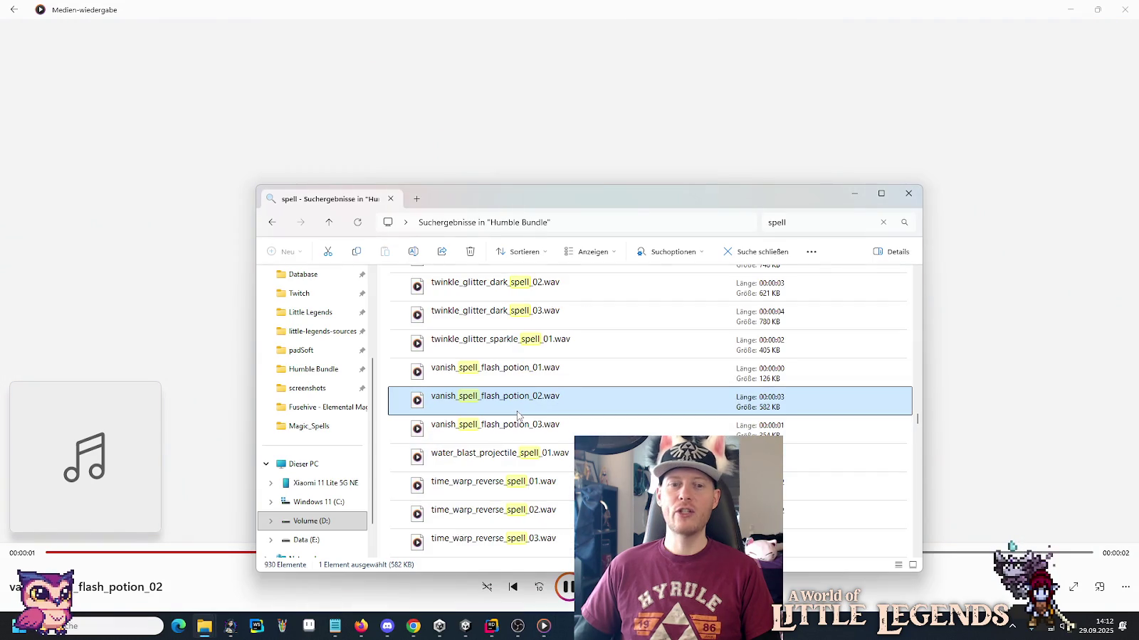
scroll(514, 417, down, 1)
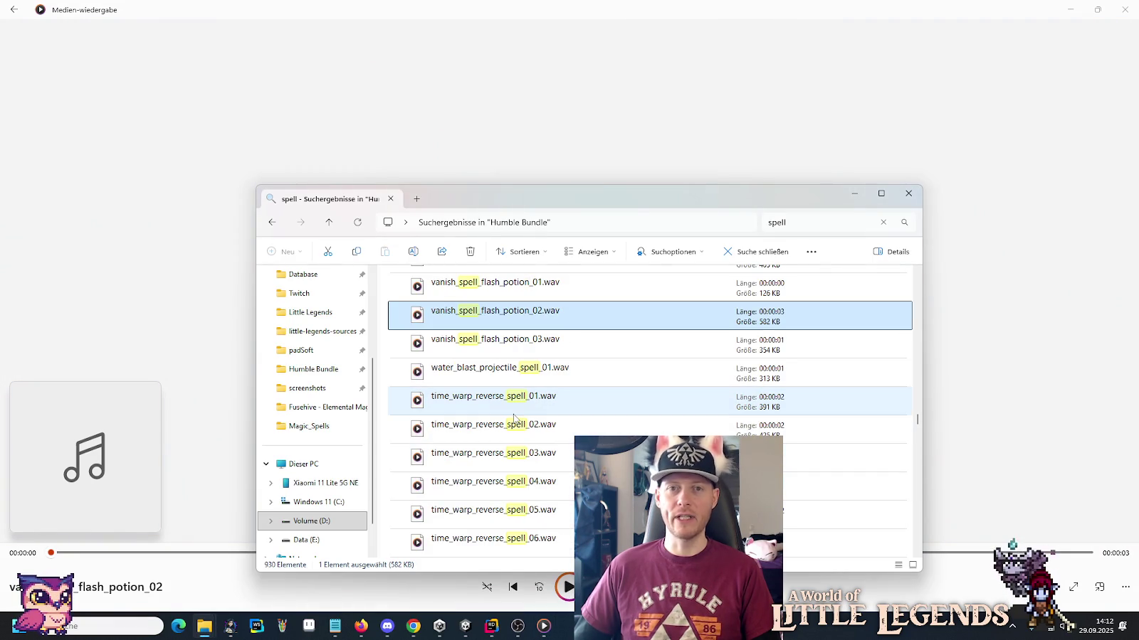
double_click(533, 346)
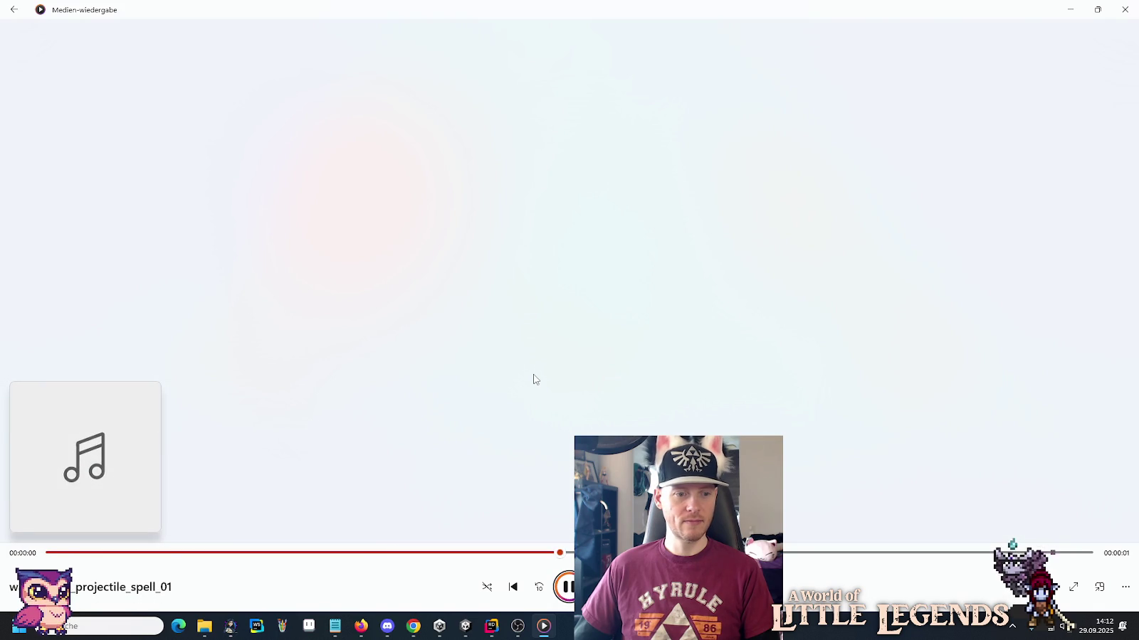
key(alt+Tab)
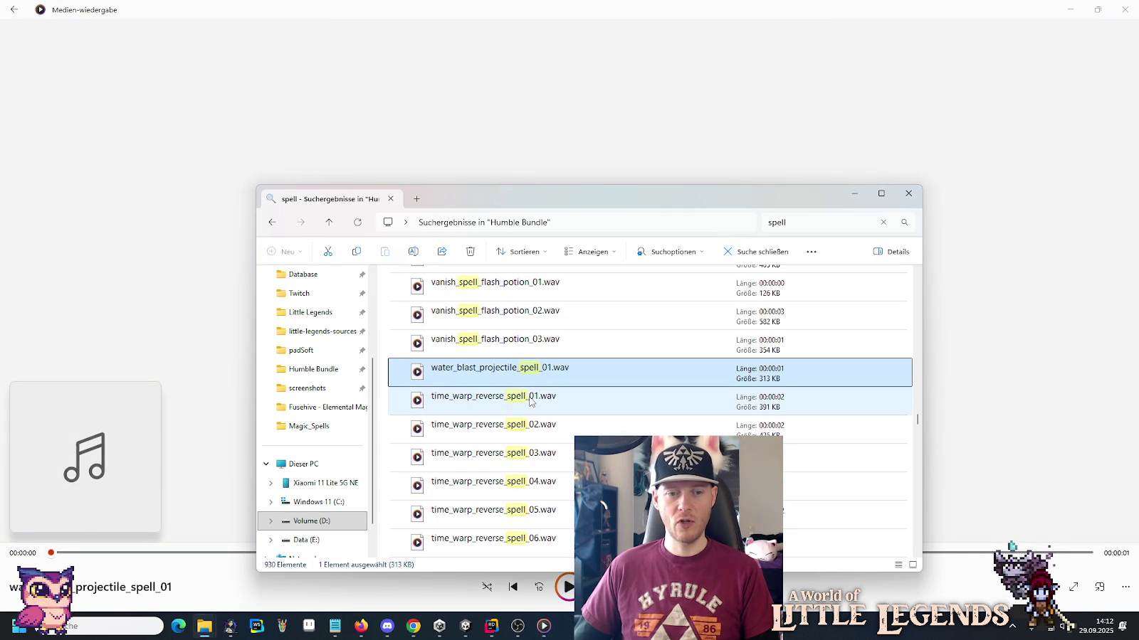
scroll(529, 402, down, 3)
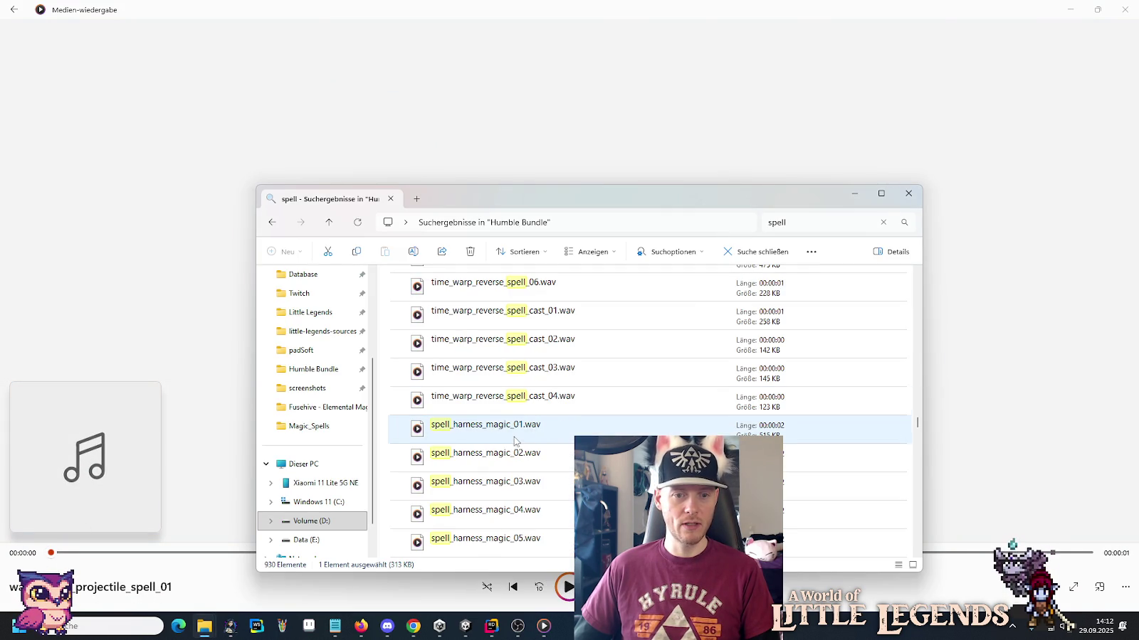
Audition spell_harness_magic_01 through 05 from the spell search results.
double_click(514, 432)
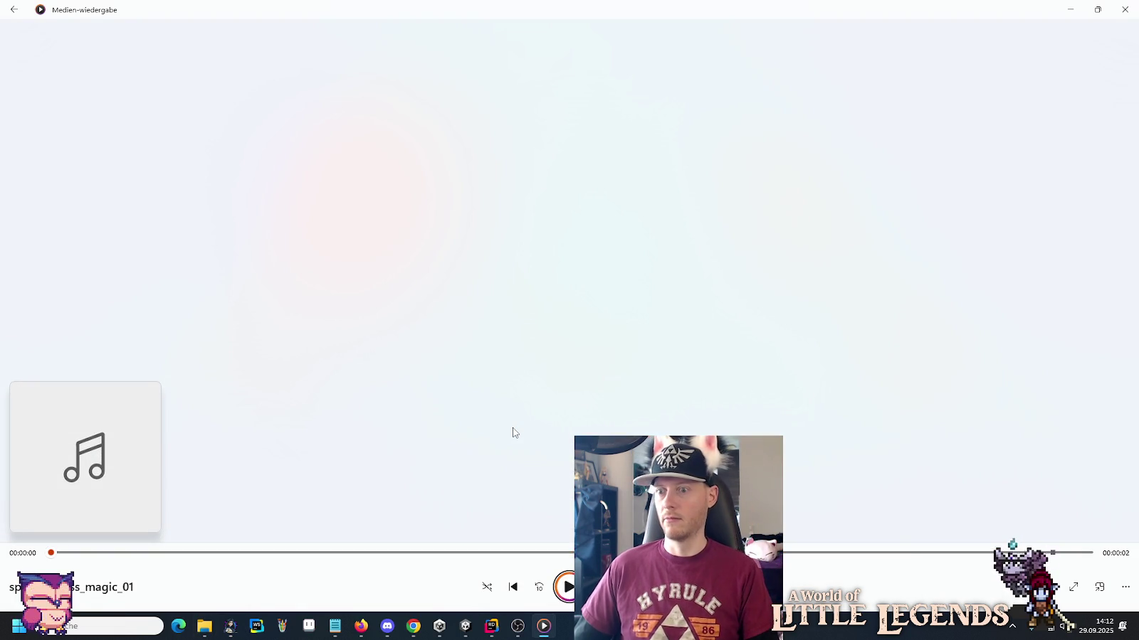
key(alt+Tab)
double_click(519, 452)
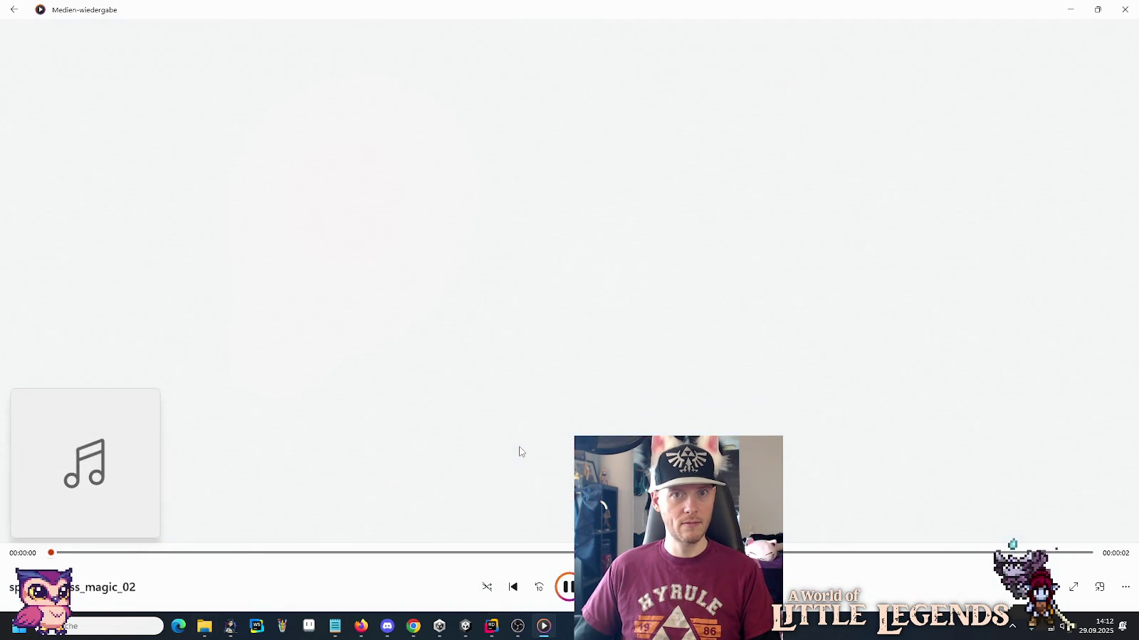
key(alt+Tab)
click(524, 399)
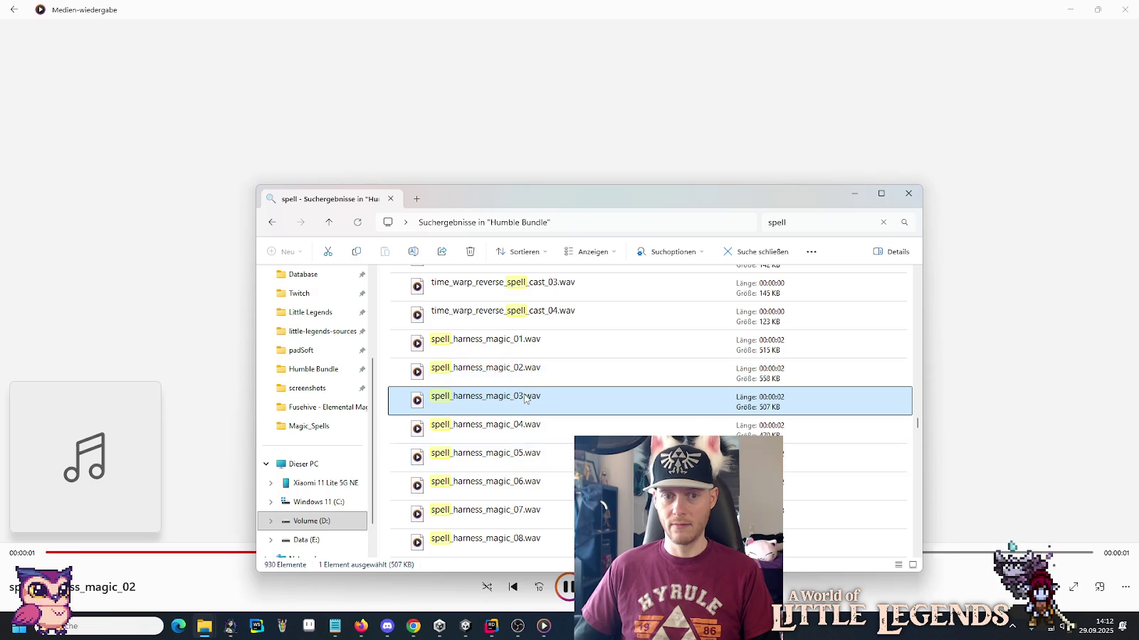
double_click(525, 398)
key(alt+Tab)
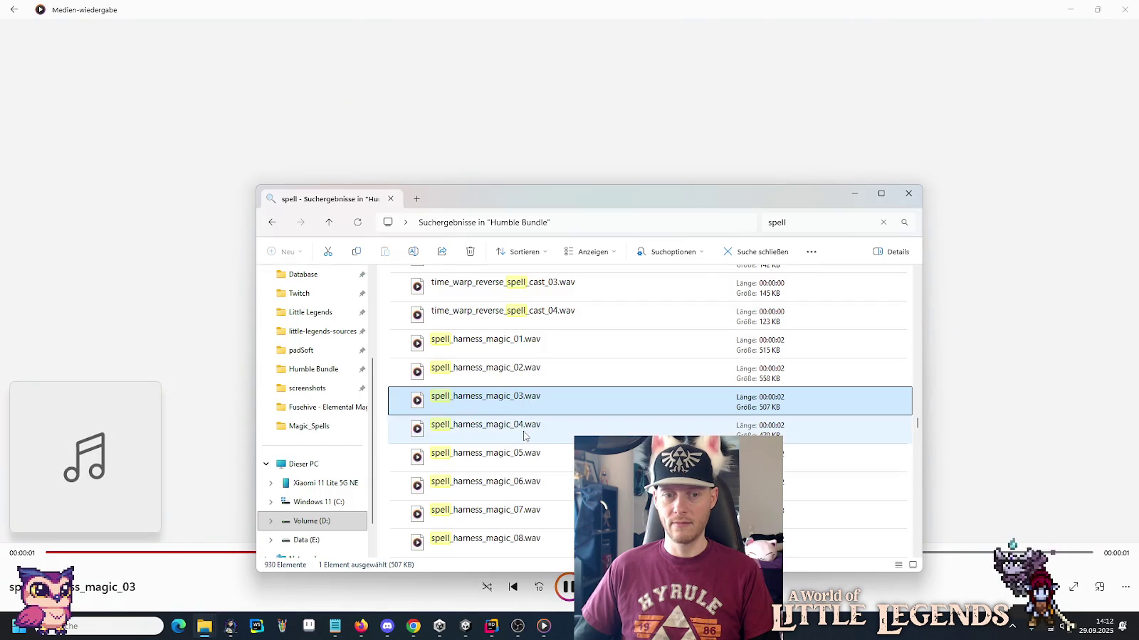
double_click(524, 434)
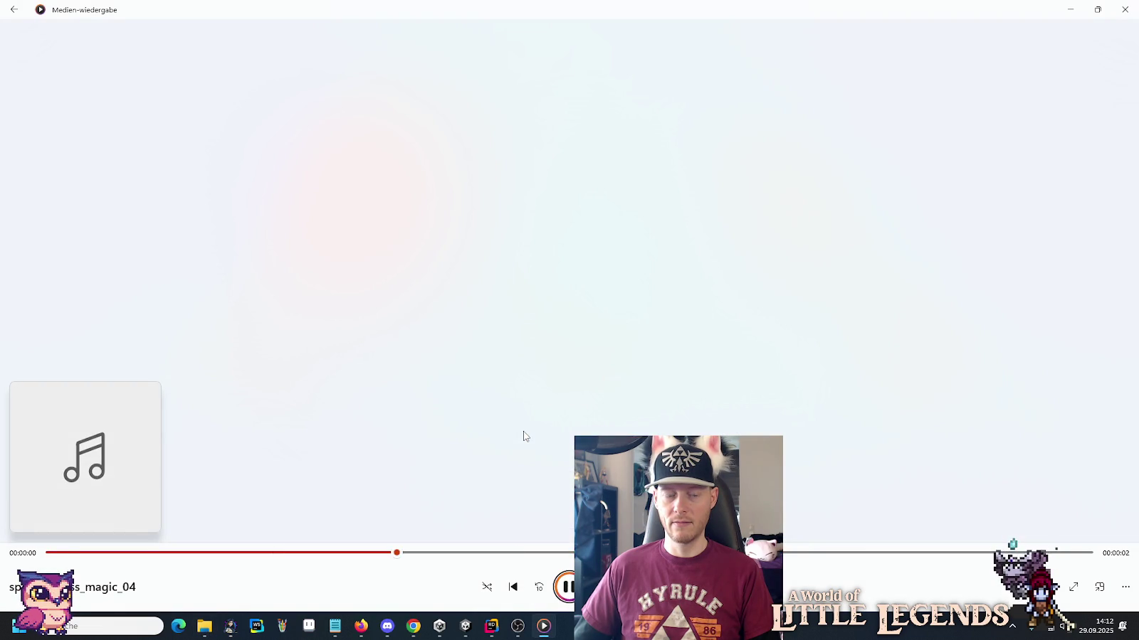
key(alt+Tab)
double_click(519, 387)
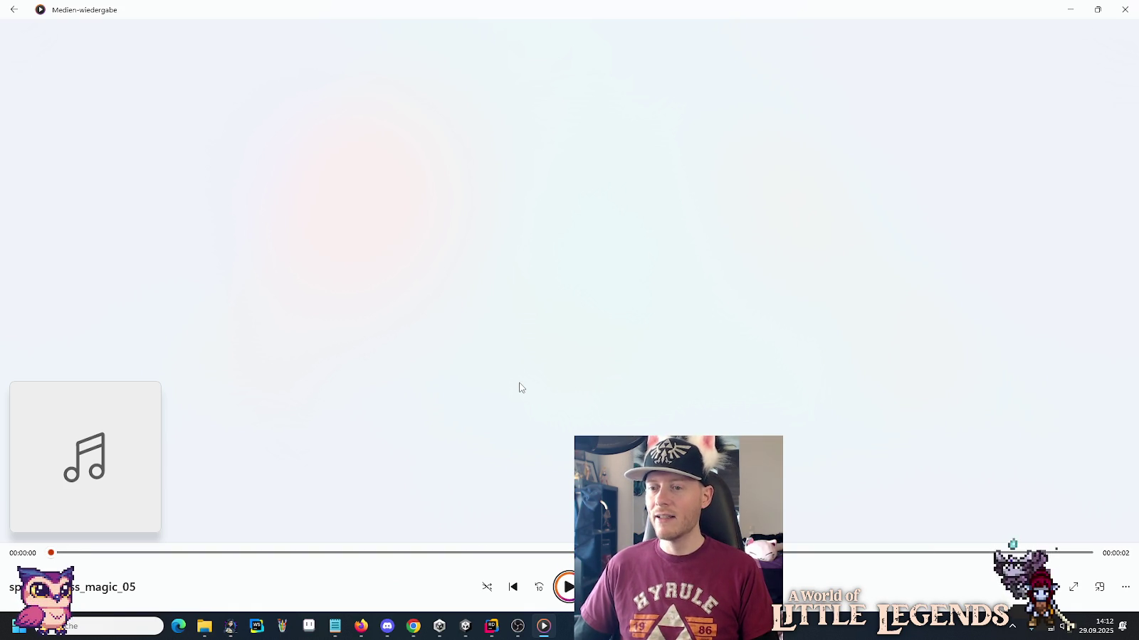
Play spell_harness_magic_06, 07, 08, spell_recharge_poweup_01, then time_warp_healing_spell_loop1.
key(alt+Tab)
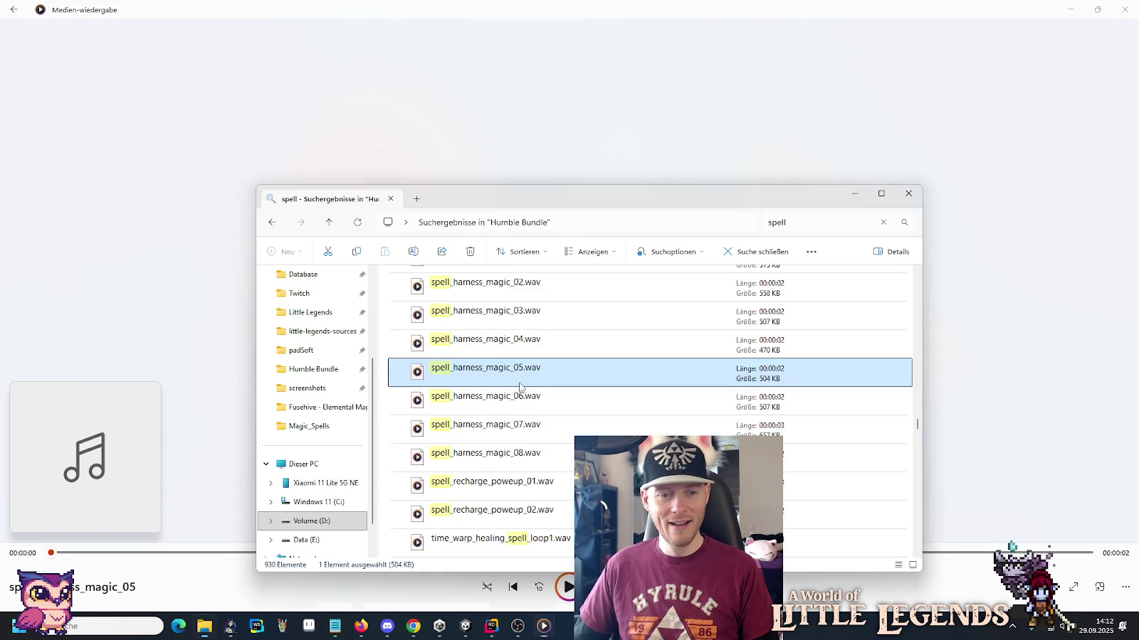
key(alt+Tab)
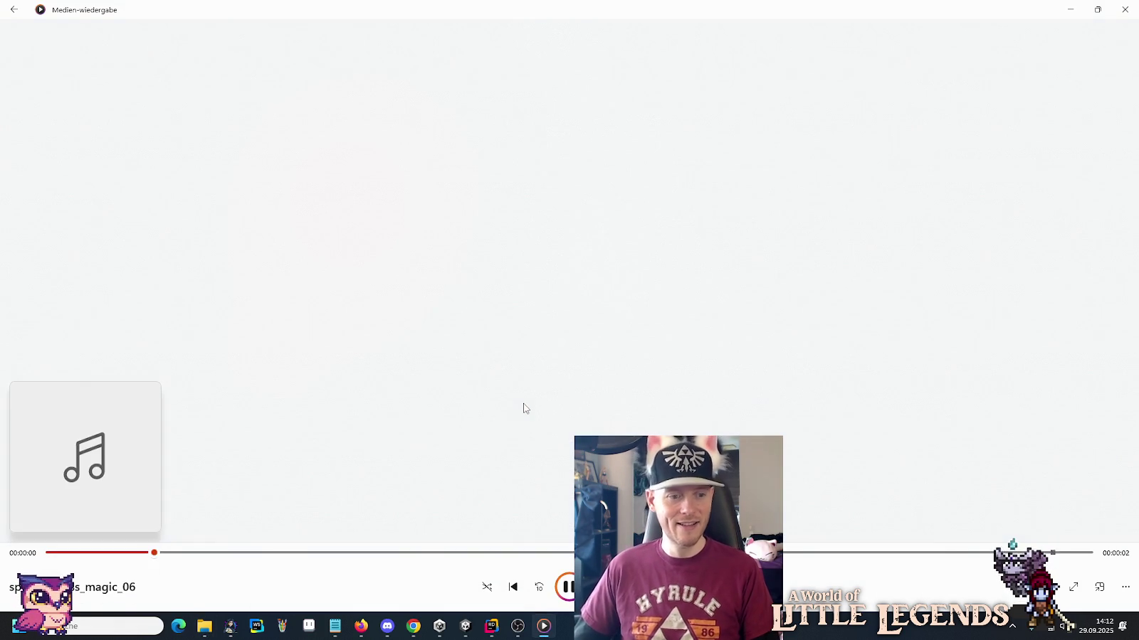
key(alt+Tab)
key(alt+Tab)
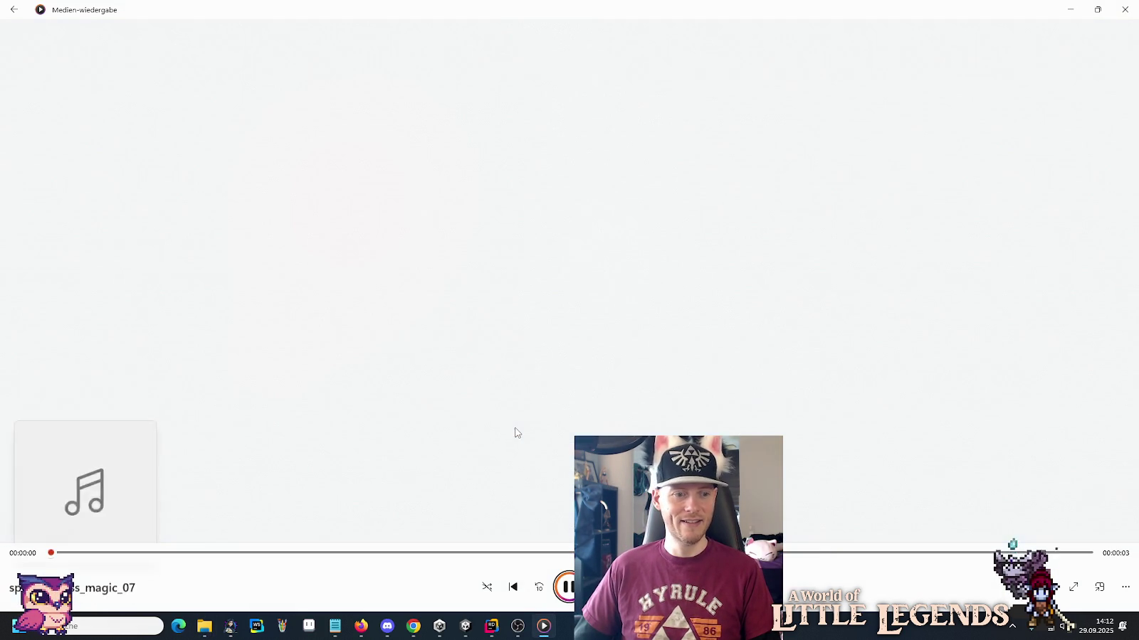
key(alt+Tab)
key(alt+Tab)
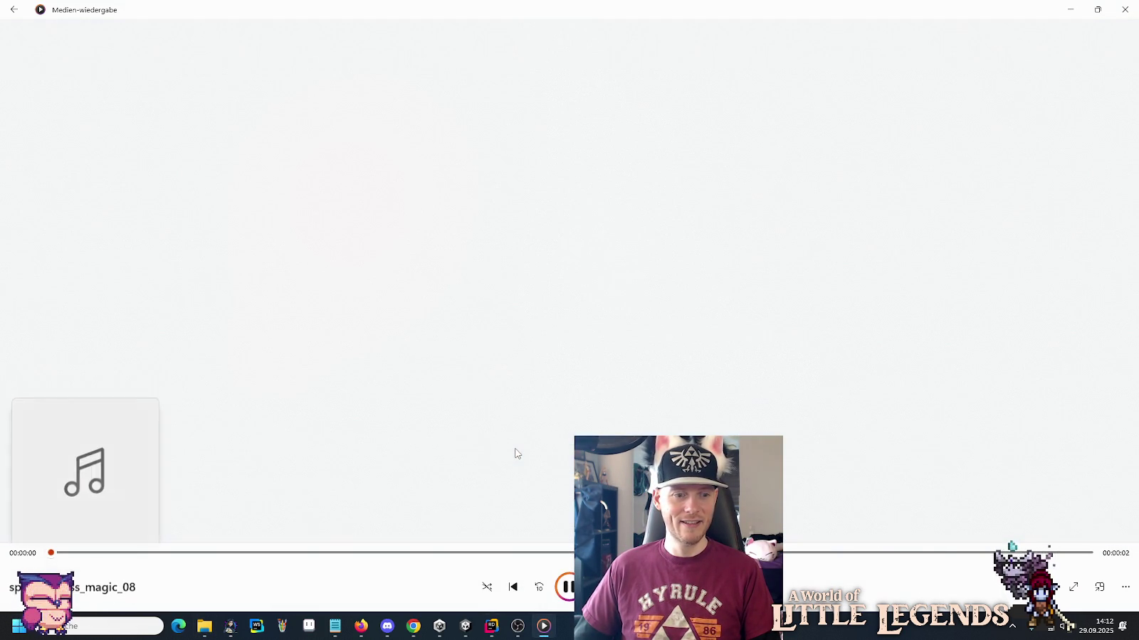
key(alt+Tab)
key(alt+Tab)
key(alt+Tab)
key(Down)
key(Return)
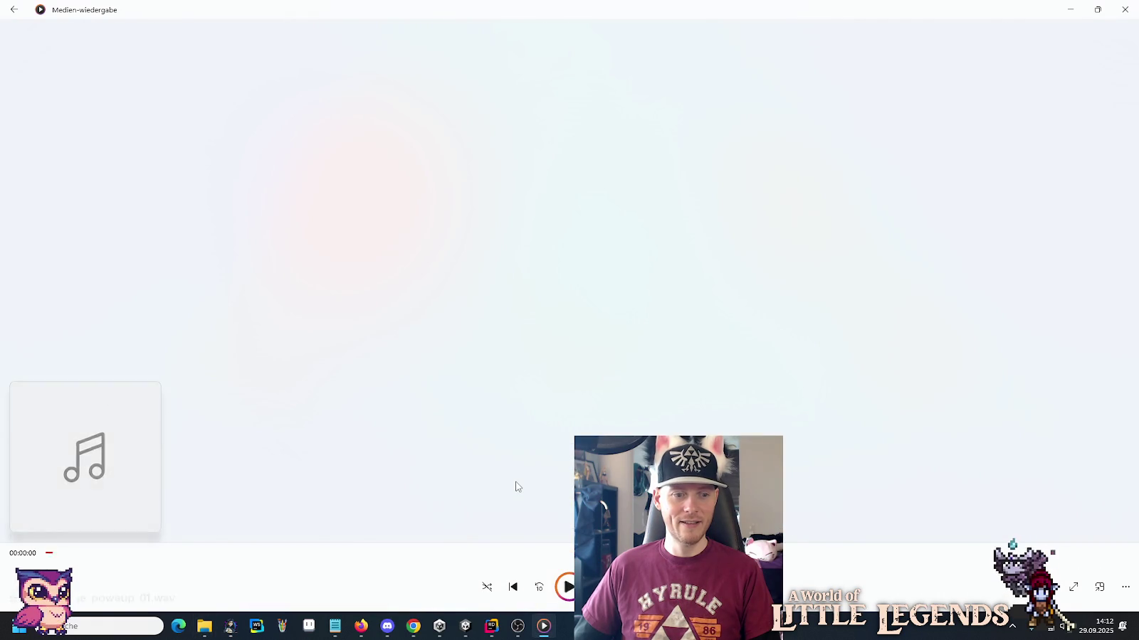
key(alt+Tab)
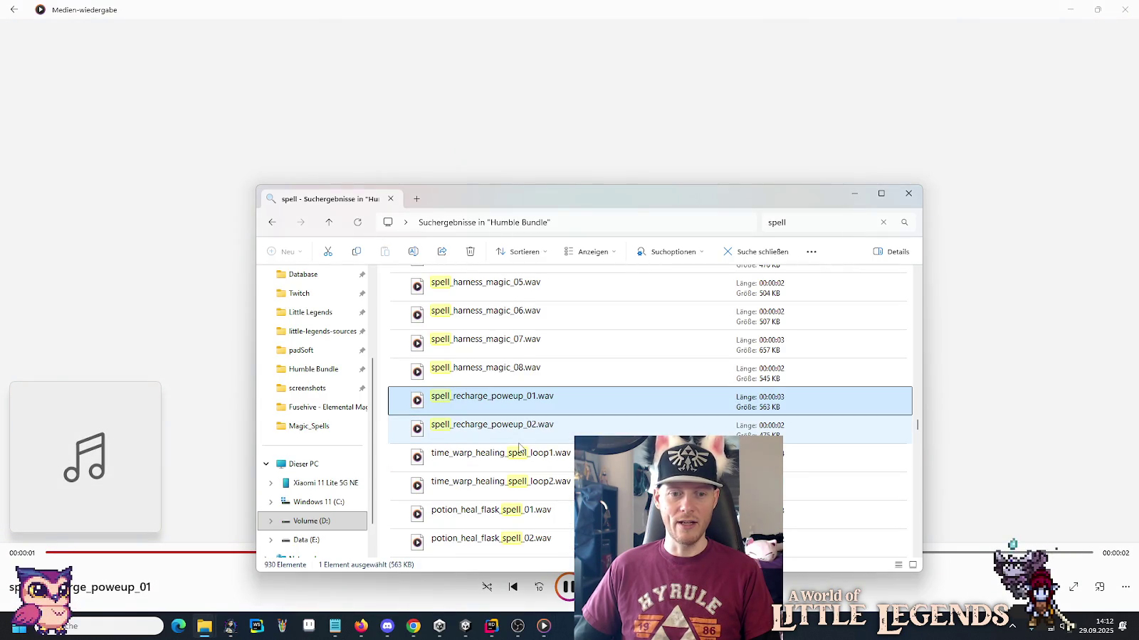
double_click(520, 469)
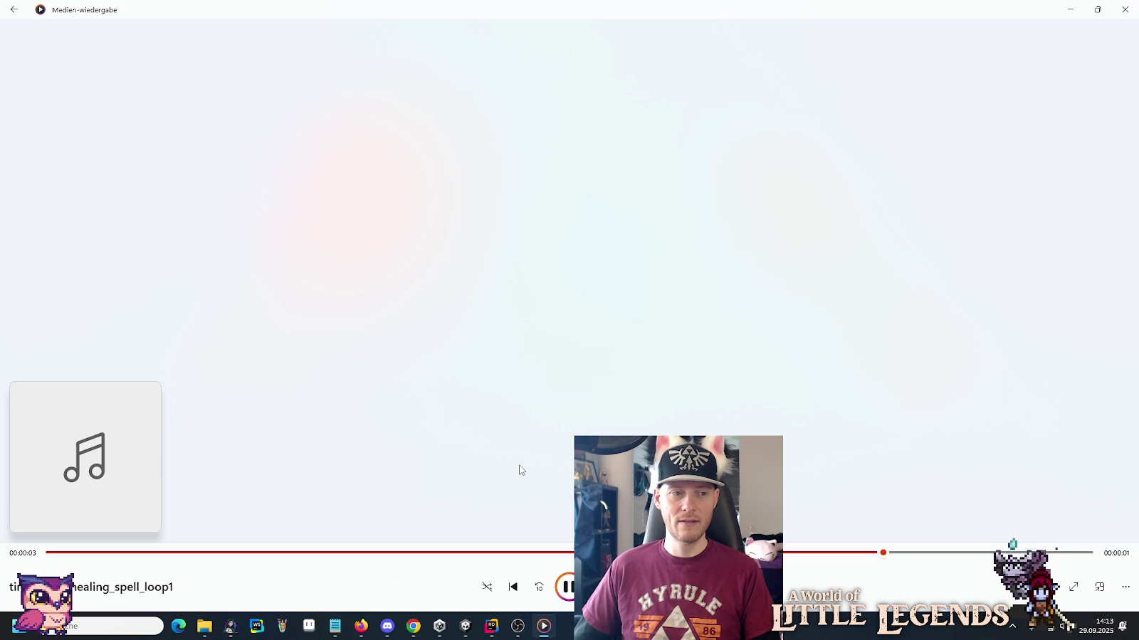
Play potion_heal_flask_spell_01 and nature_spell_bush_tree_whip_01, 02 and 03 in Media Player.
key(alt+Tab)
double_click(523, 514)
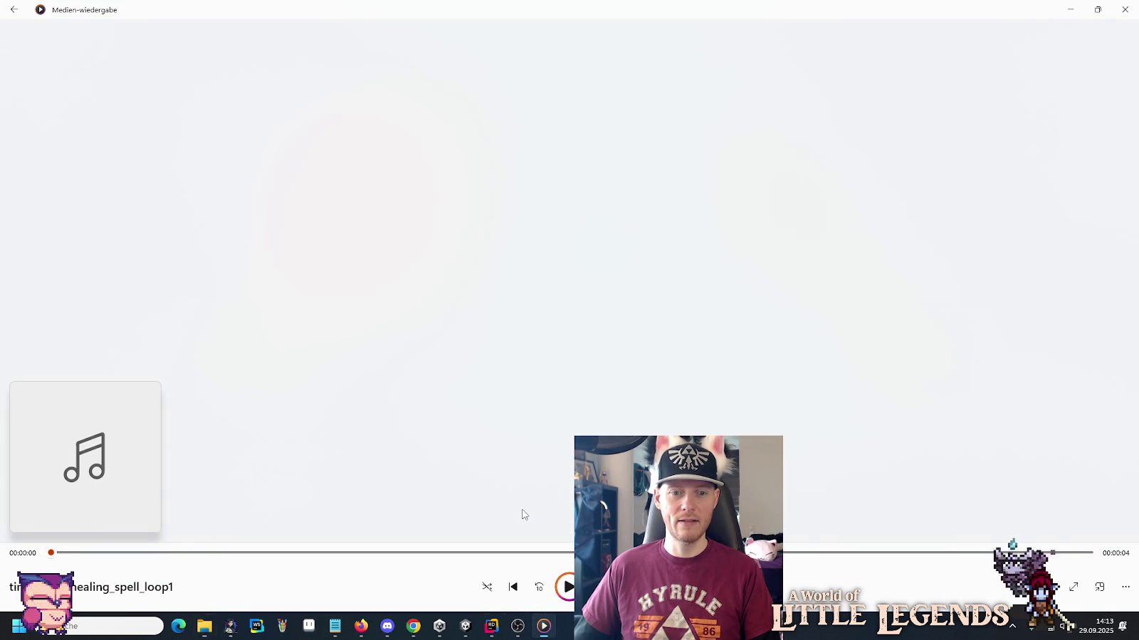
key(alt+Tab)
scroll(527, 481, down, 2)
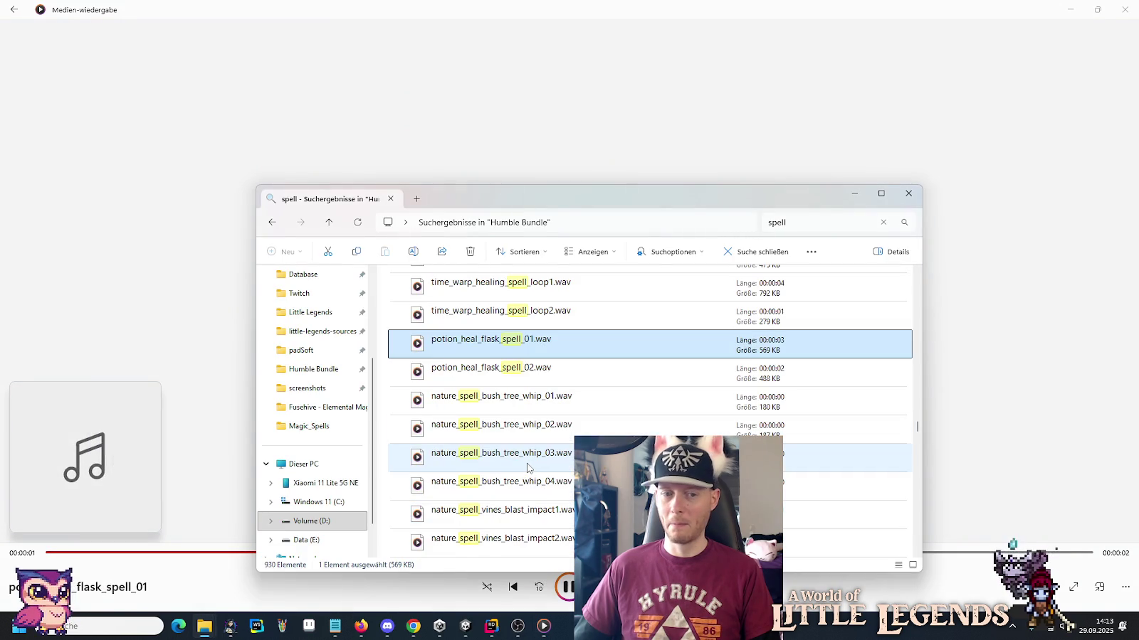
double_click(528, 411)
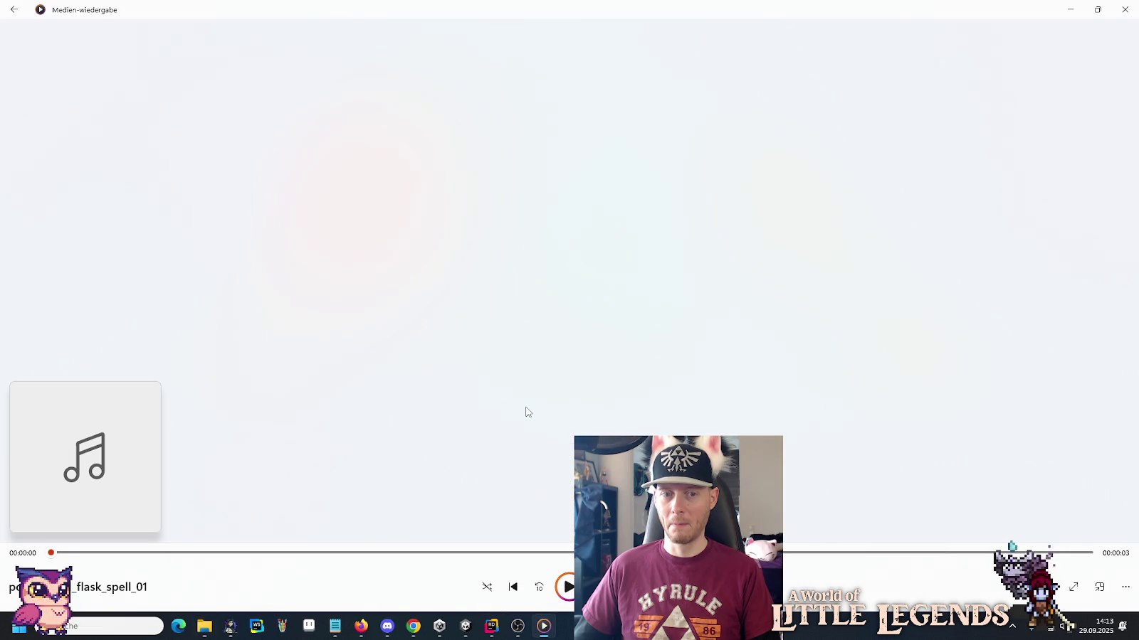
key(alt+Tab)
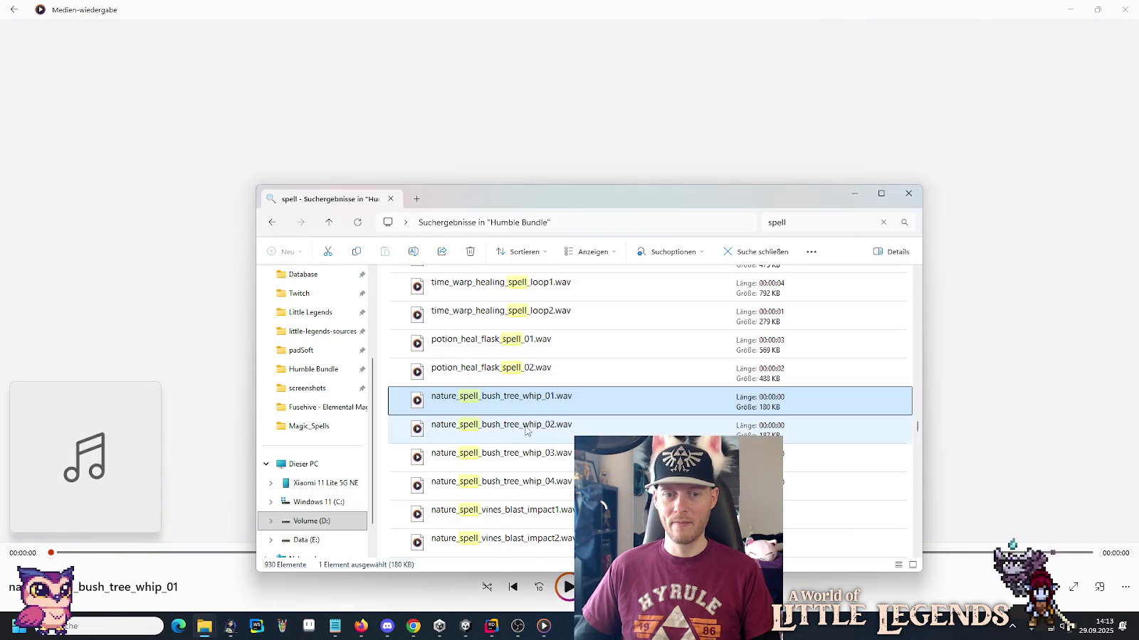
double_click(527, 430)
key(alt+Tab)
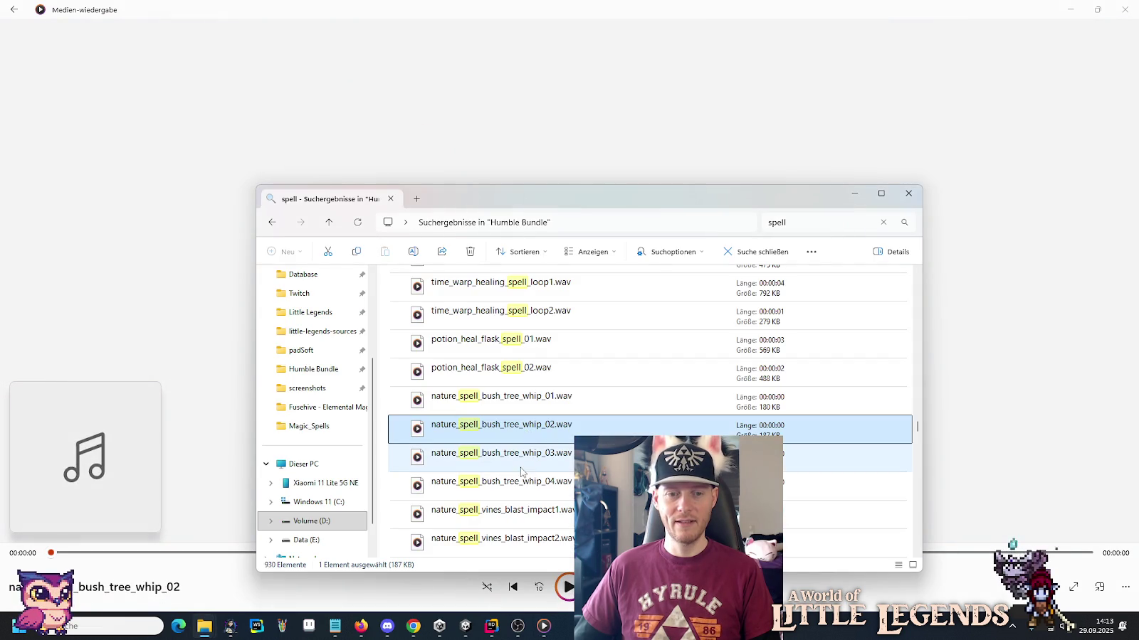
double_click(522, 460)
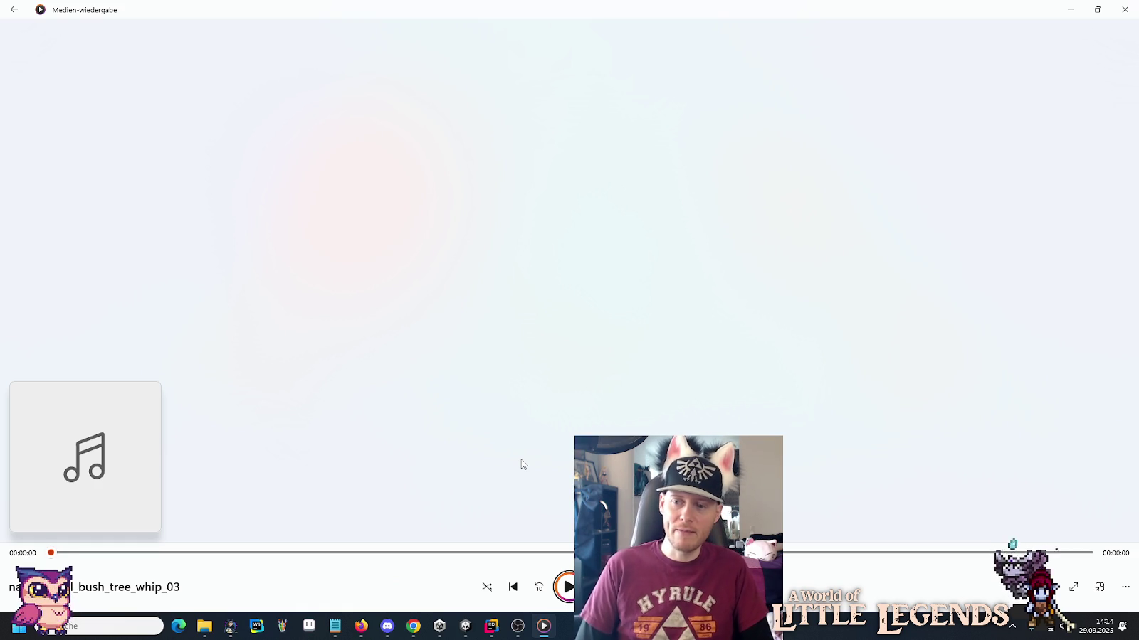
Bring Notepad to the front and start a new blank tab.
click(336, 627)
click(796, 364)
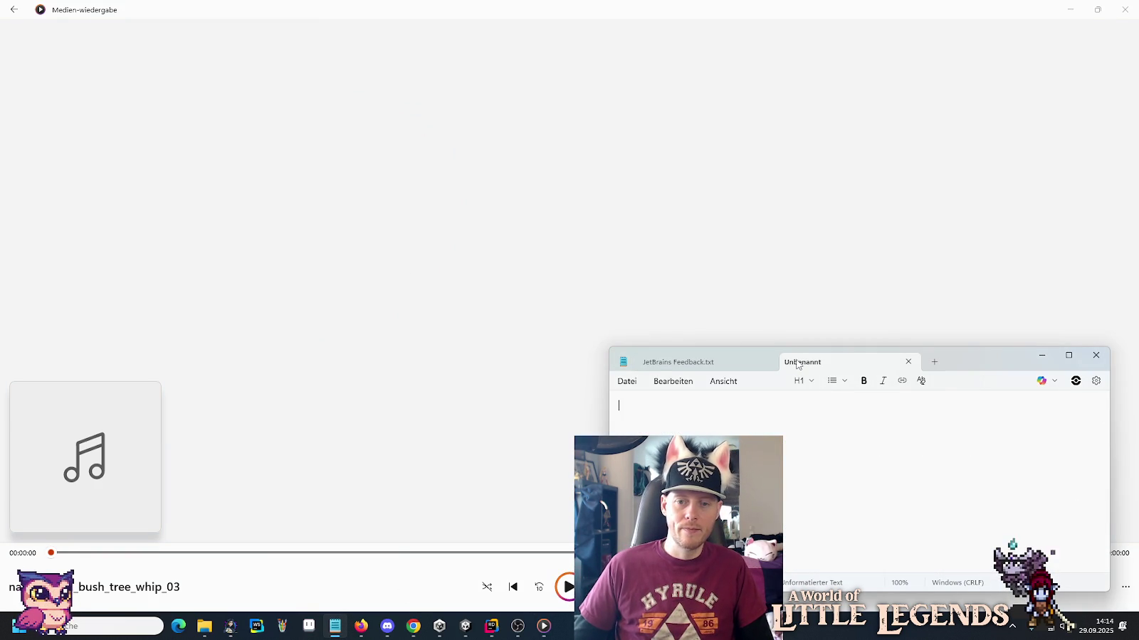
Write 'herbstmessen' in the new Notepad tab, then return to the 'spell' search results.
text(herbstm)
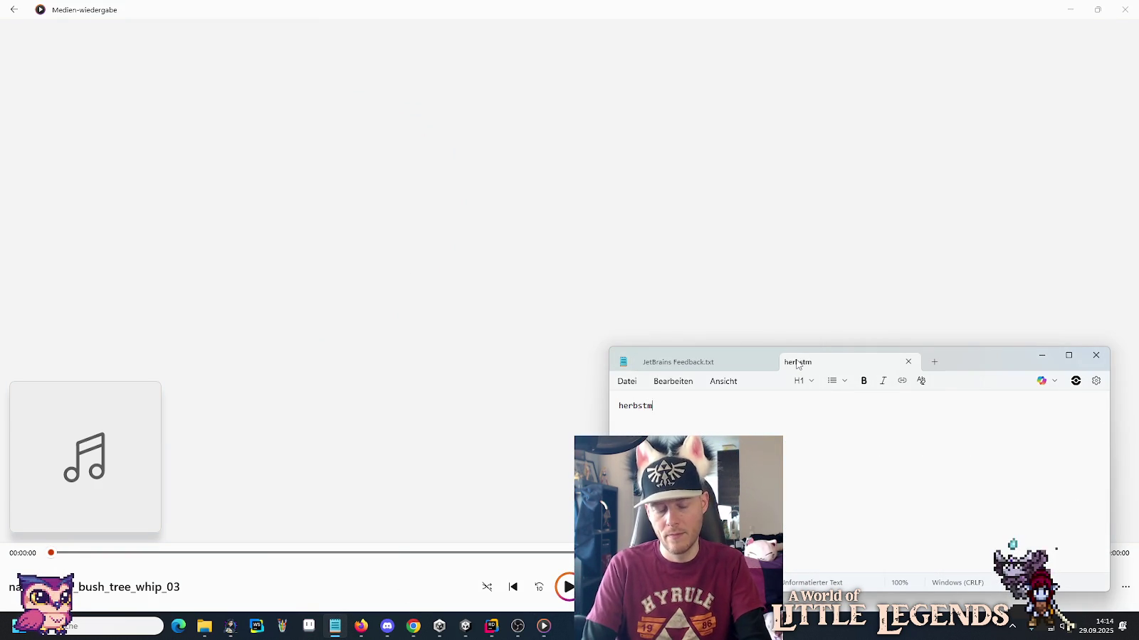
text(essen)
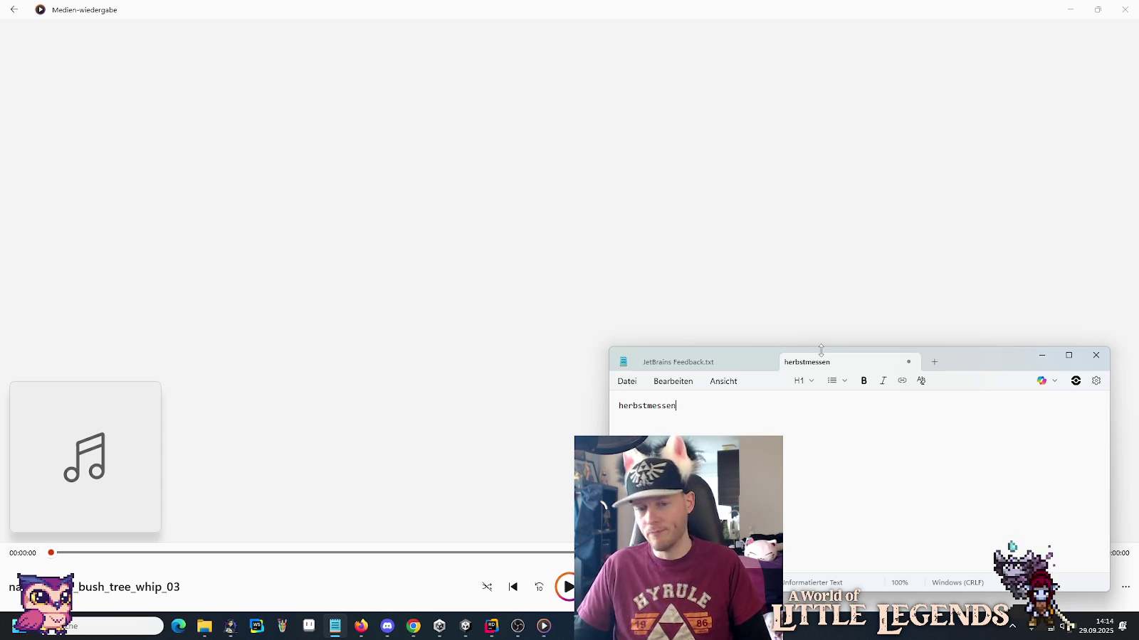
click(212, 632)
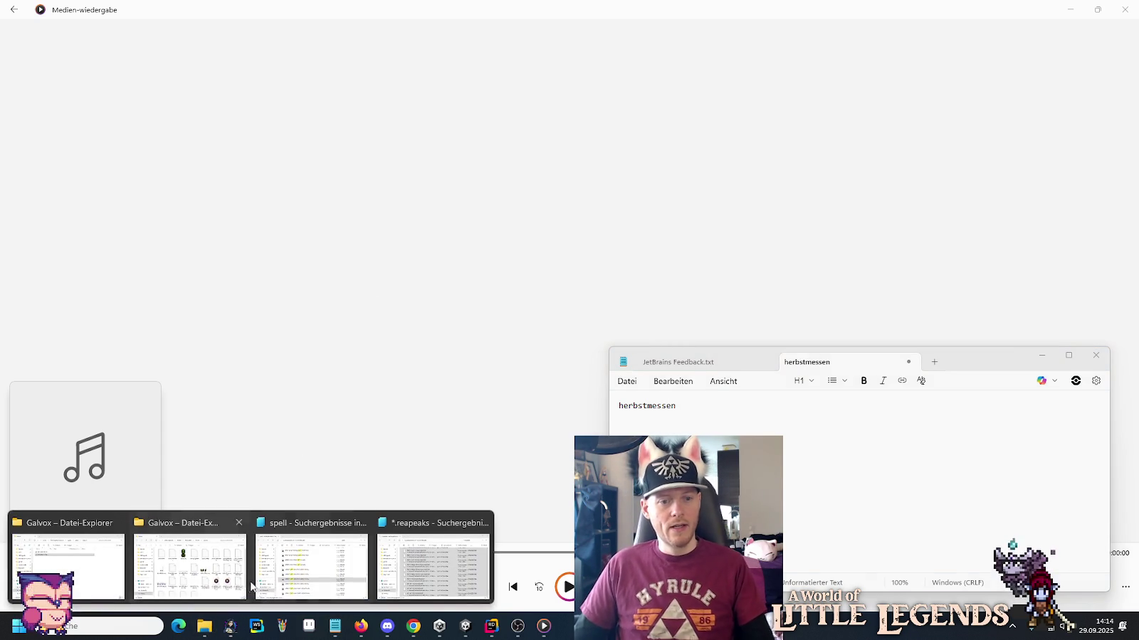
click(312, 569)
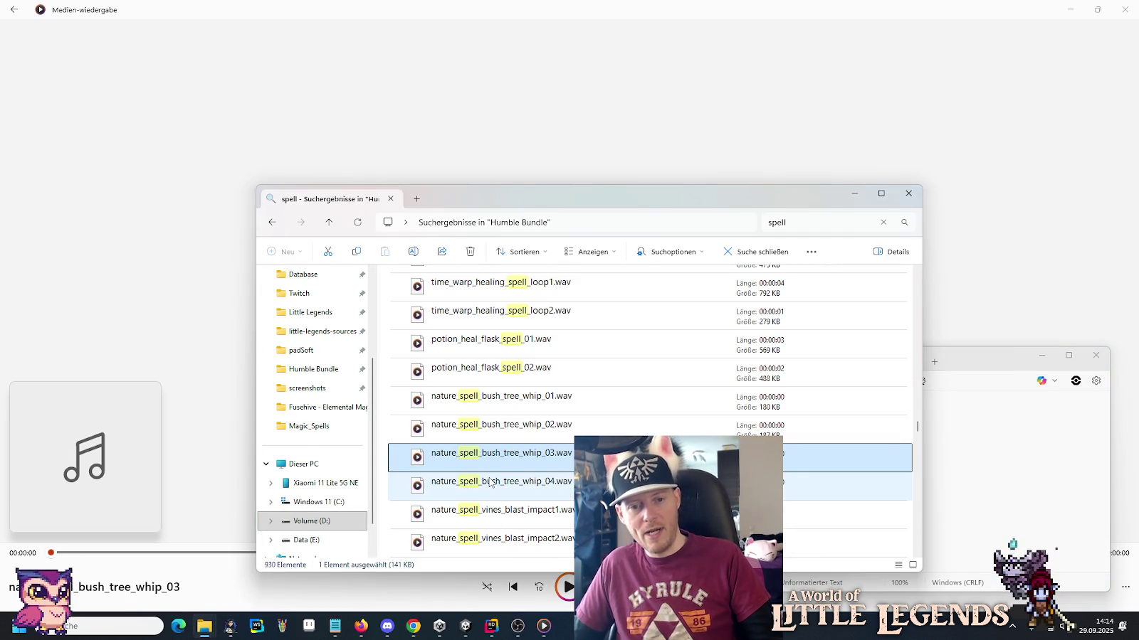
Play nature_spell_vines_blast_impact1, vines_storm_01 and vines_storm_02.
double_click(507, 509)
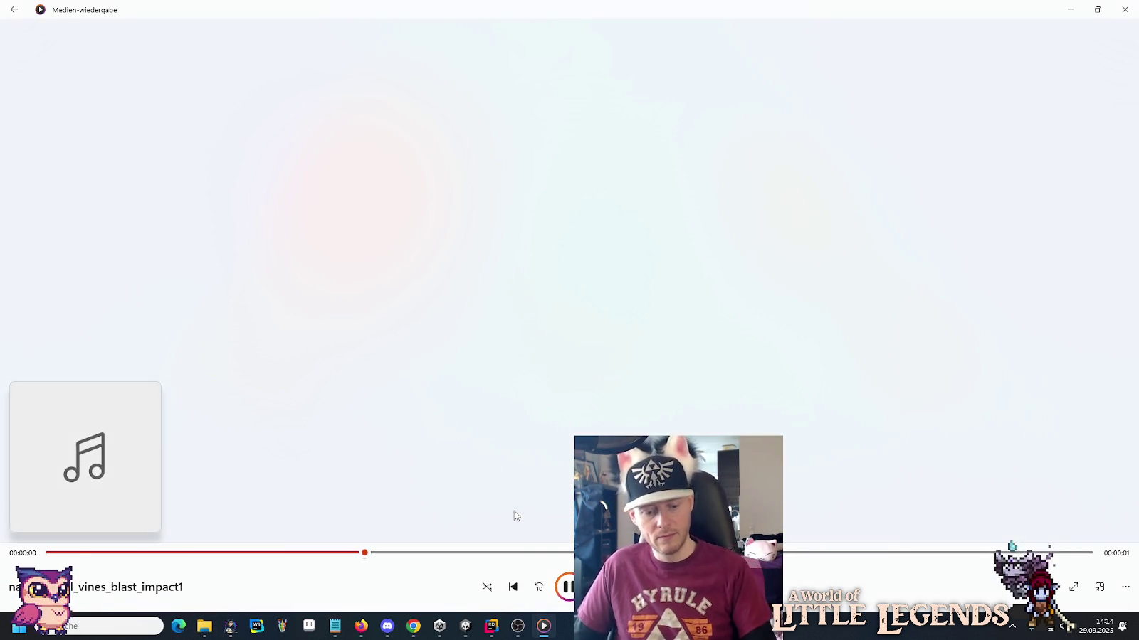
key(alt+Tab)
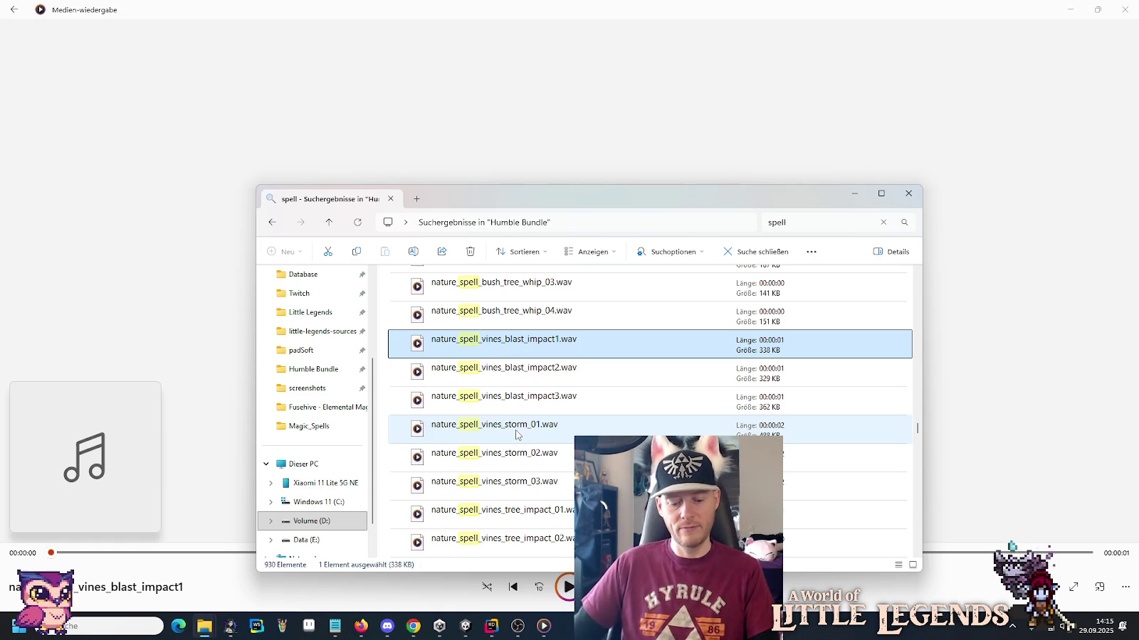
double_click(516, 432)
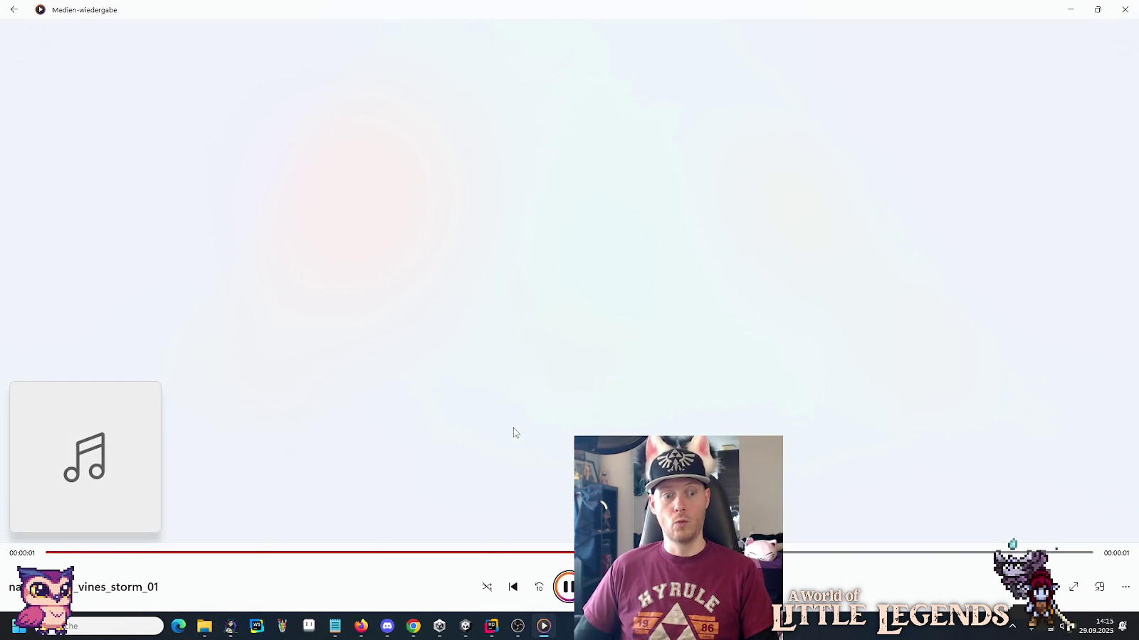
key(alt+Tab)
double_click(509, 463)
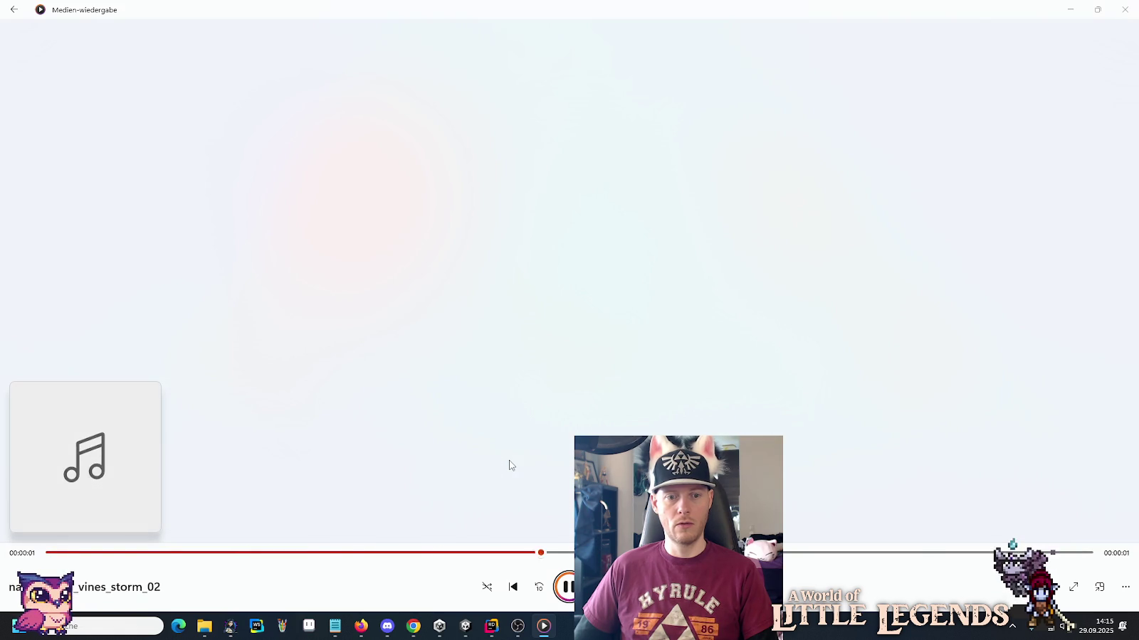
key(alt+Tab)
Play nature_spell_vines_whoosh_01, whoosh_02 and magic_spell_book_page_flips_13.
scroll(506, 396, down, 2)
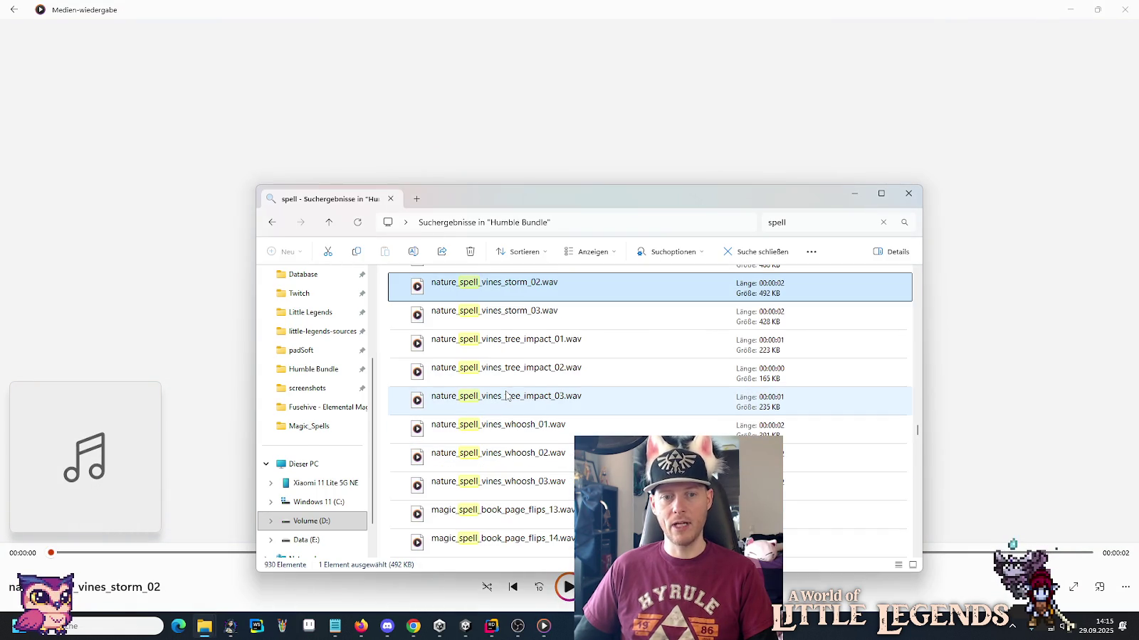
double_click(516, 425)
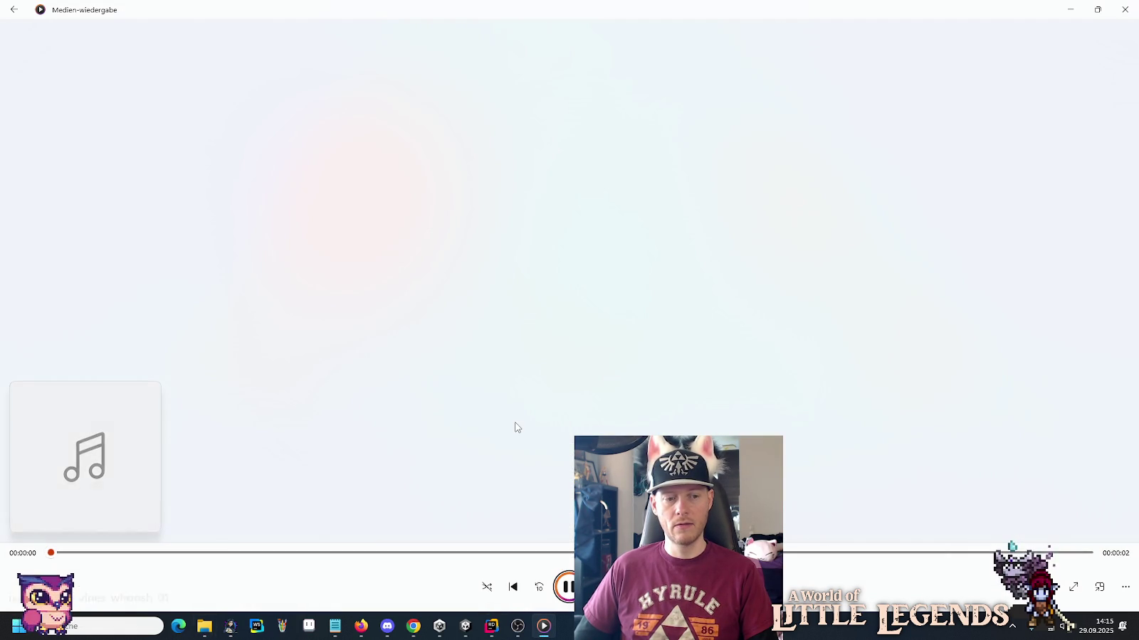
key(alt+Tab)
double_click(514, 456)
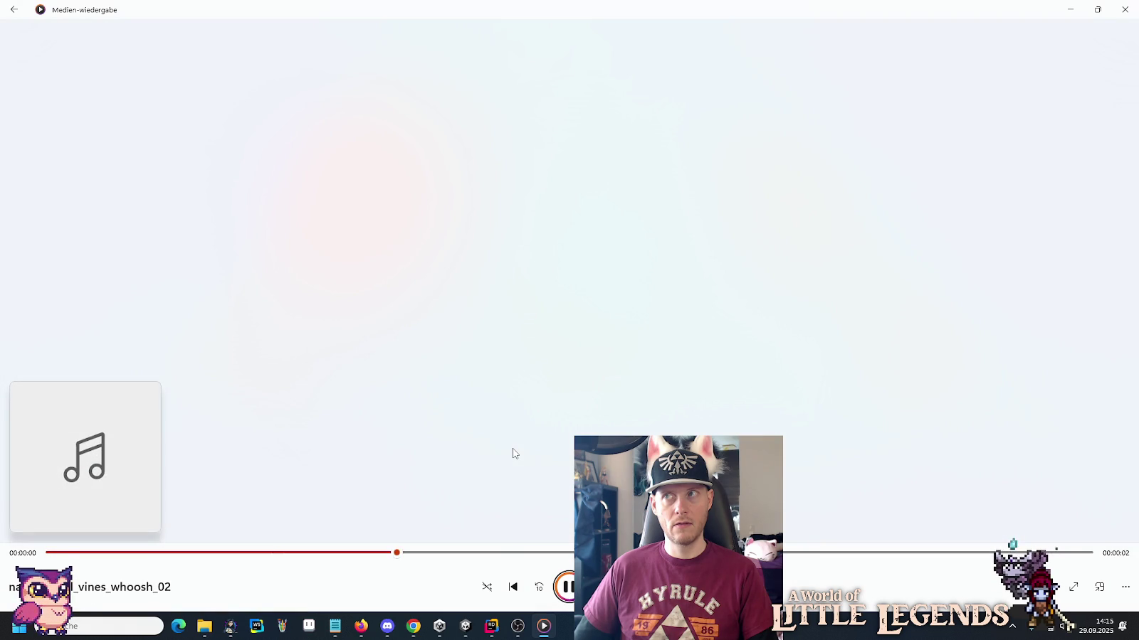
key(alt+Tab)
scroll(514, 453, down, 1)
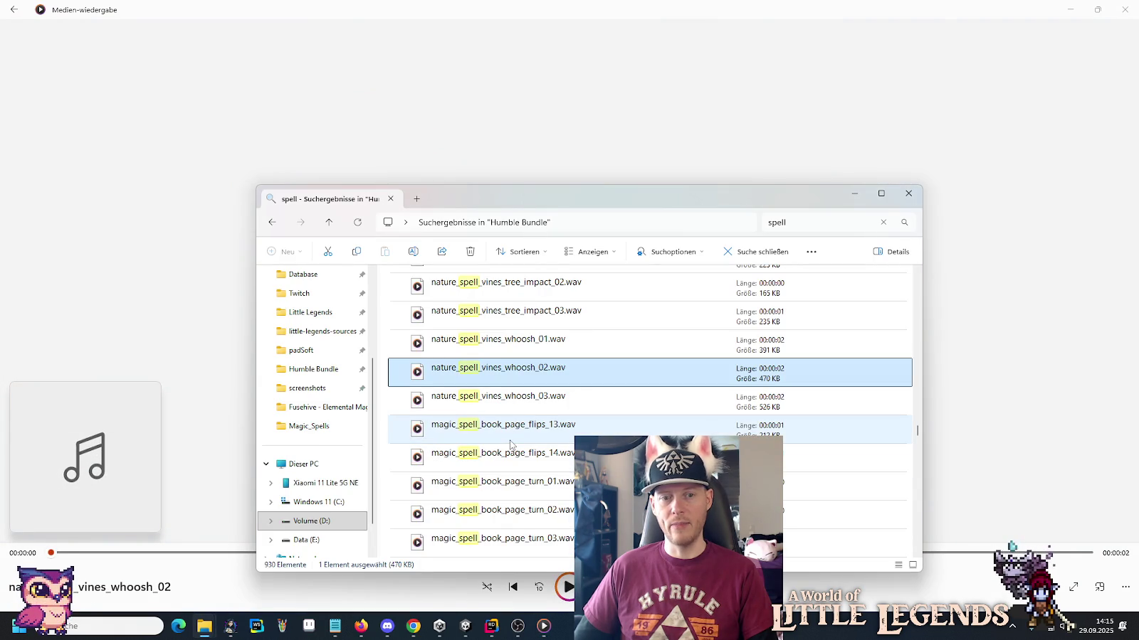
double_click(510, 442)
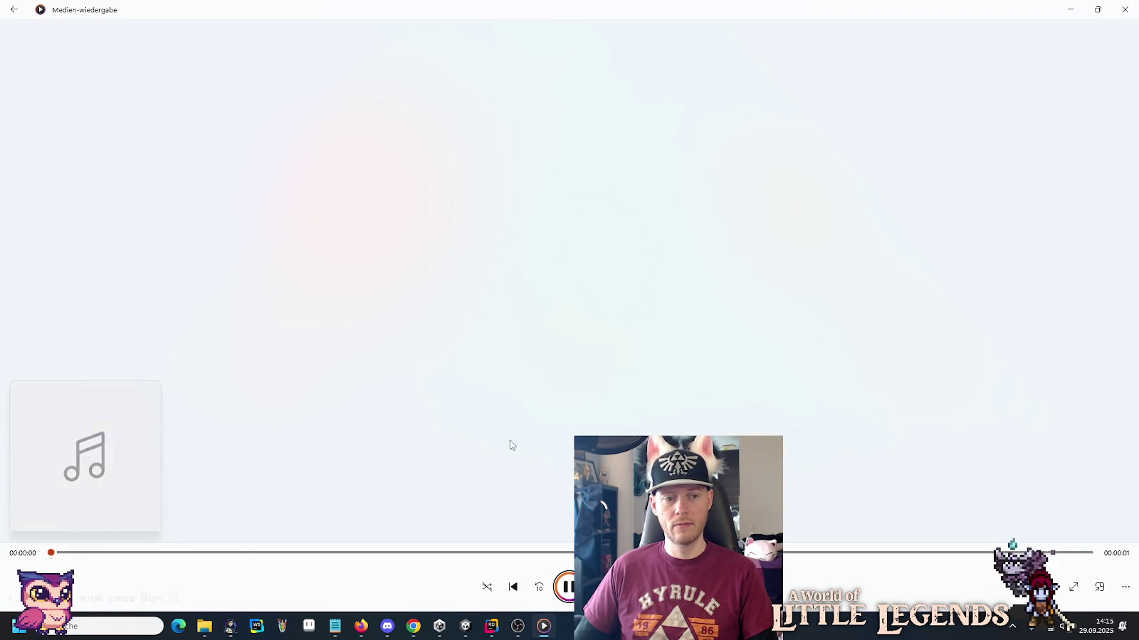
Play magic_spell_book_page_turn_02 and magic_shine_light_spell_04.
key(alt+Tab)
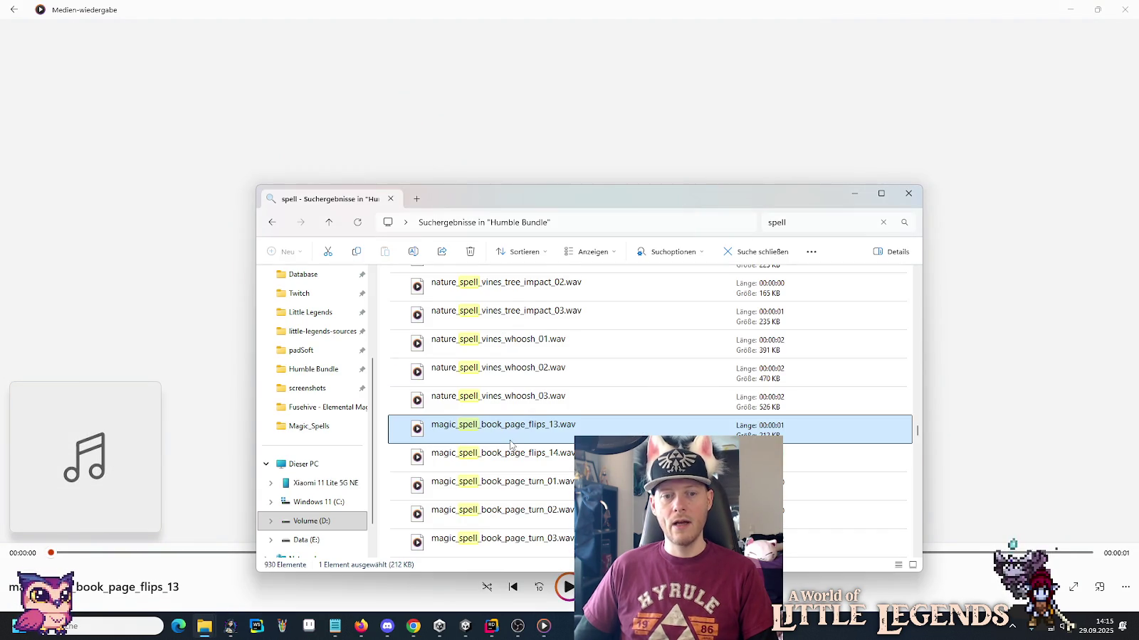
scroll(510, 445, down, 1)
key(alt+Tab)
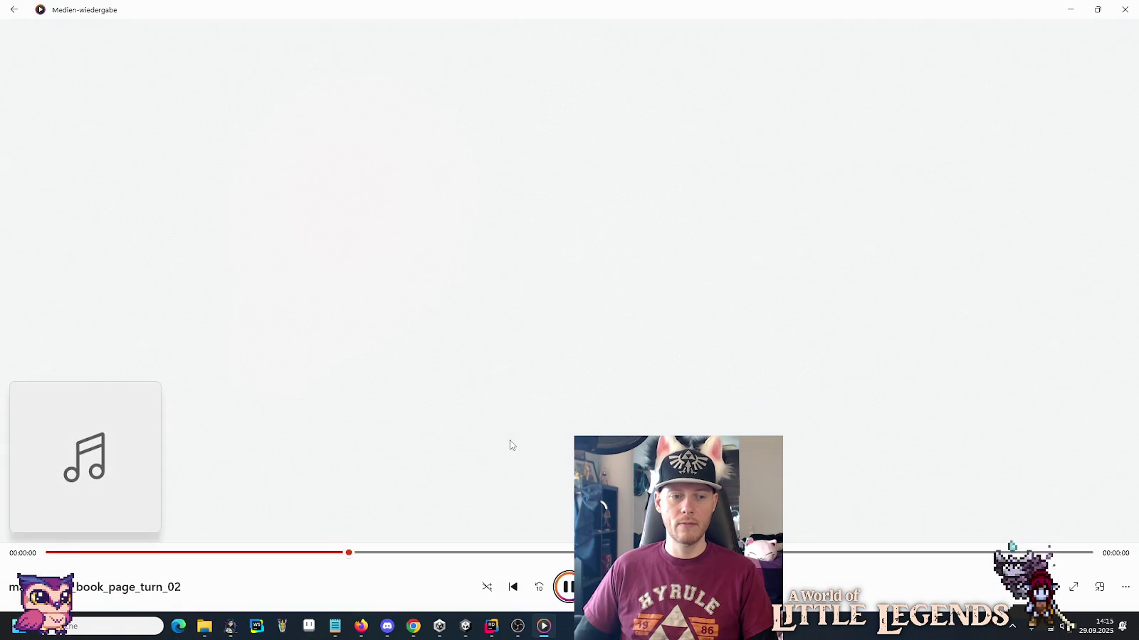
key(alt+Tab)
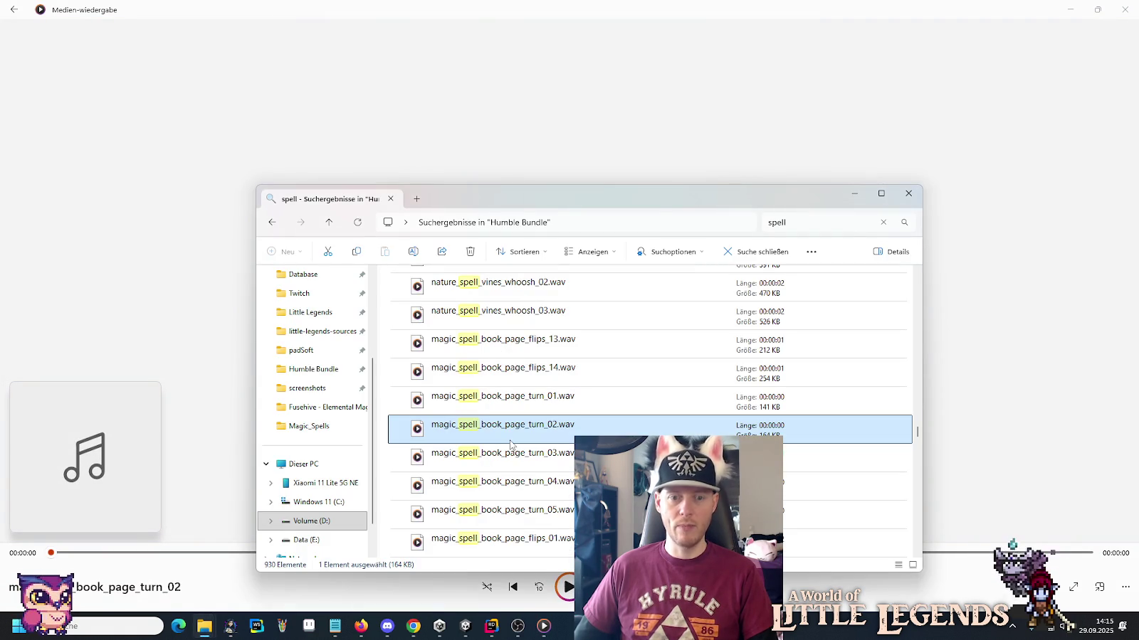
scroll(509, 445, down, 3)
scroll(510, 446, down, 2)
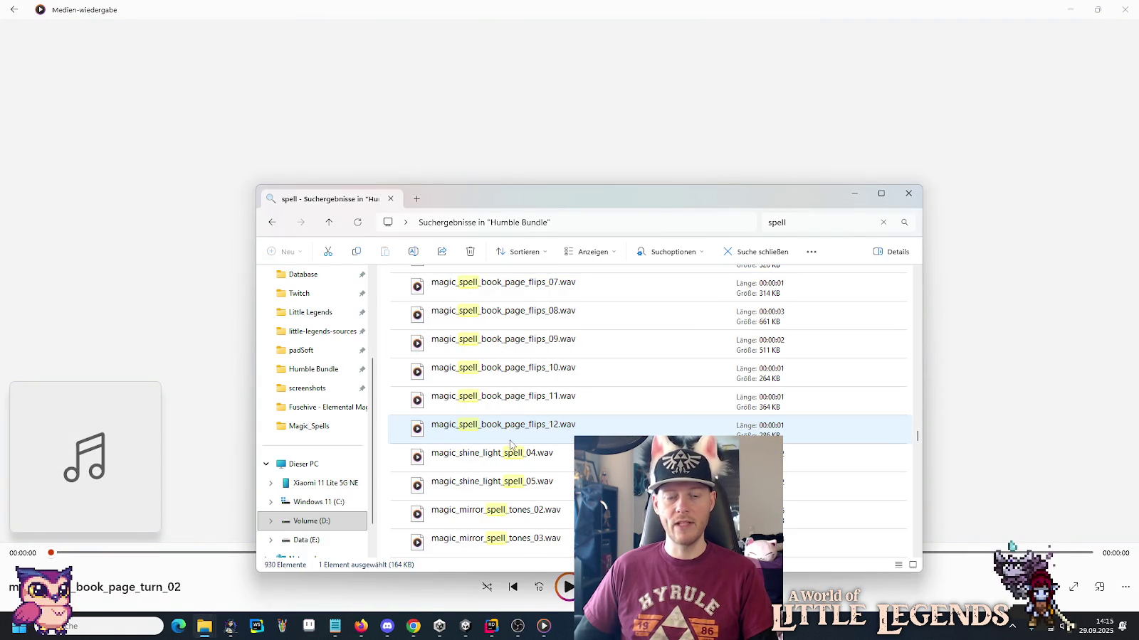
double_click(512, 456)
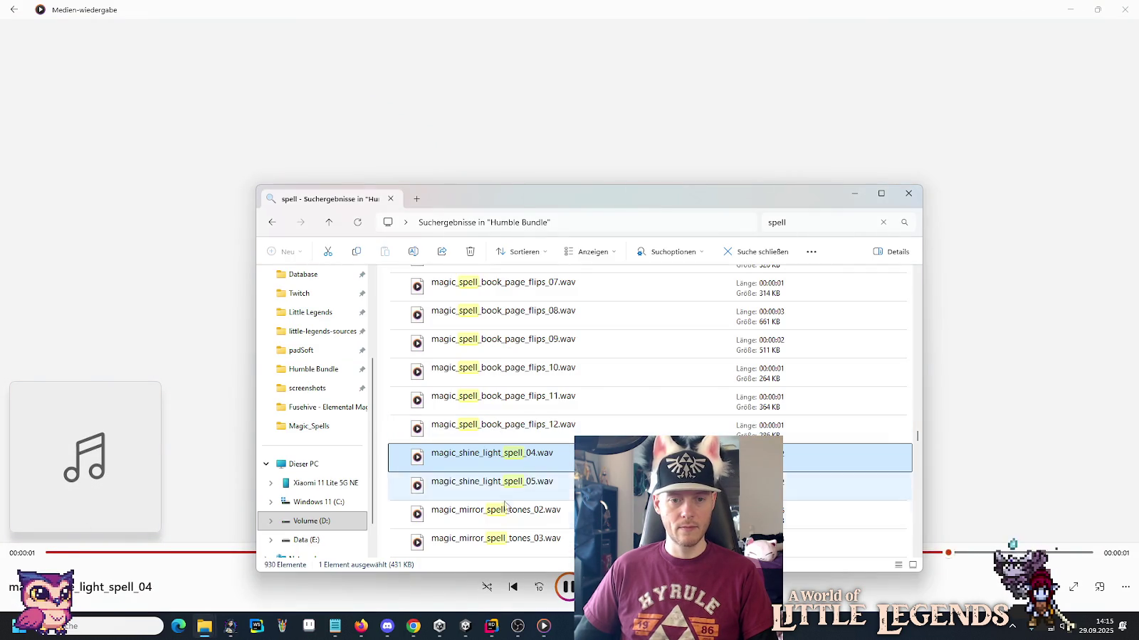
Play magic_mirror_spell_tones_02, magic_shine_light_spell_01 and ice_spell_impact_shatter_01.
double_click(506, 509)
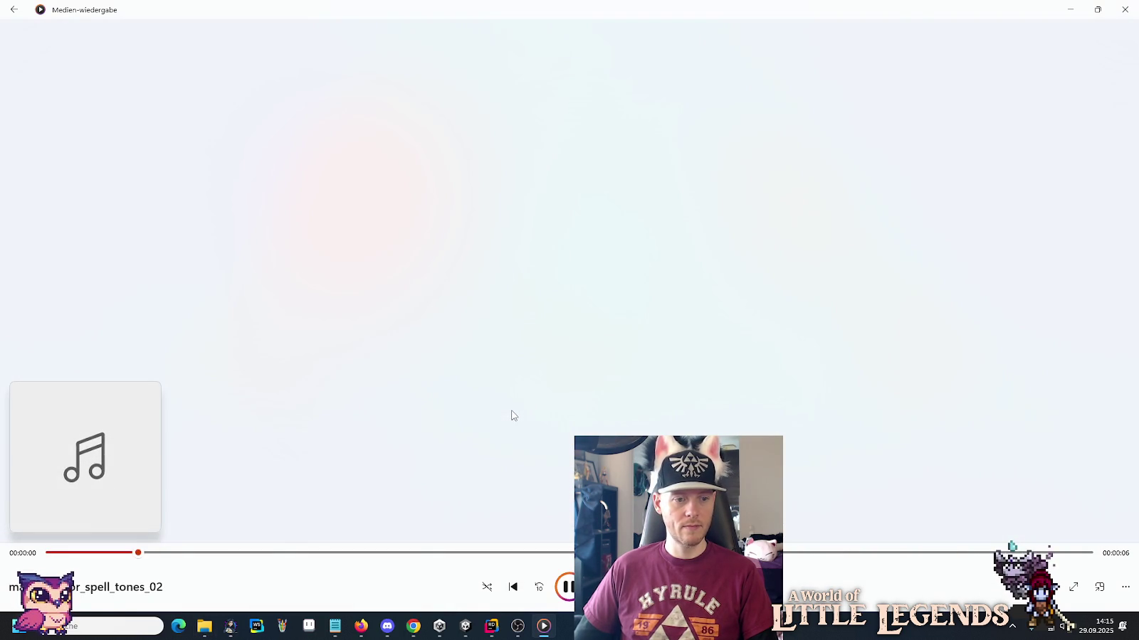
key(alt+Tab)
scroll(511, 406, down, 2)
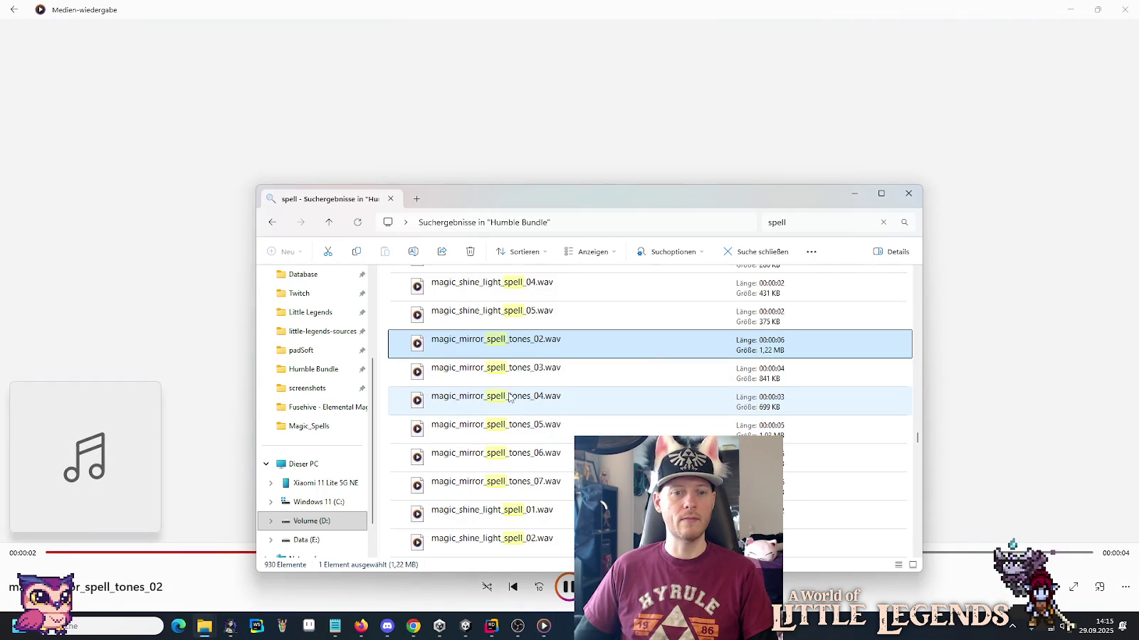
double_click(511, 509)
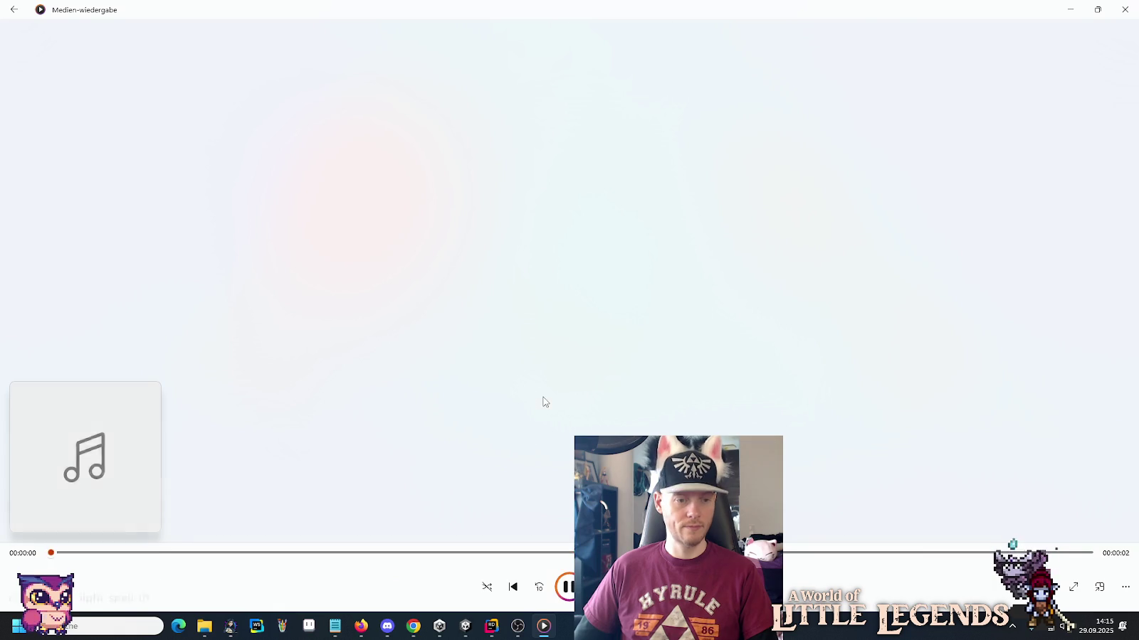
key(alt+Tab)
scroll(544, 403, down, 1)
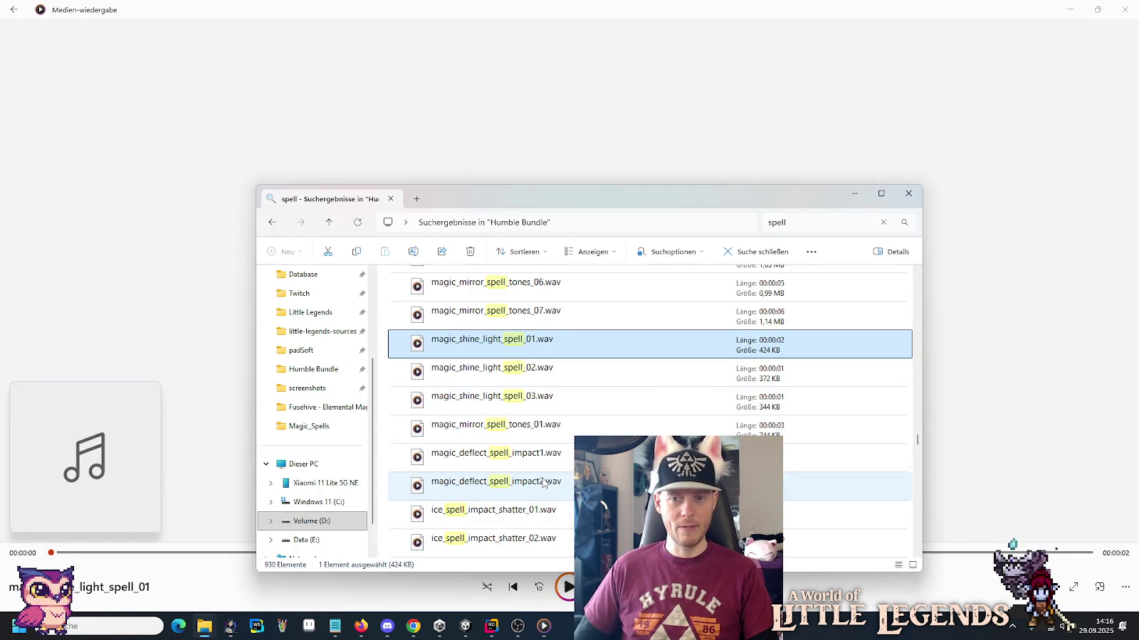
double_click(511, 514)
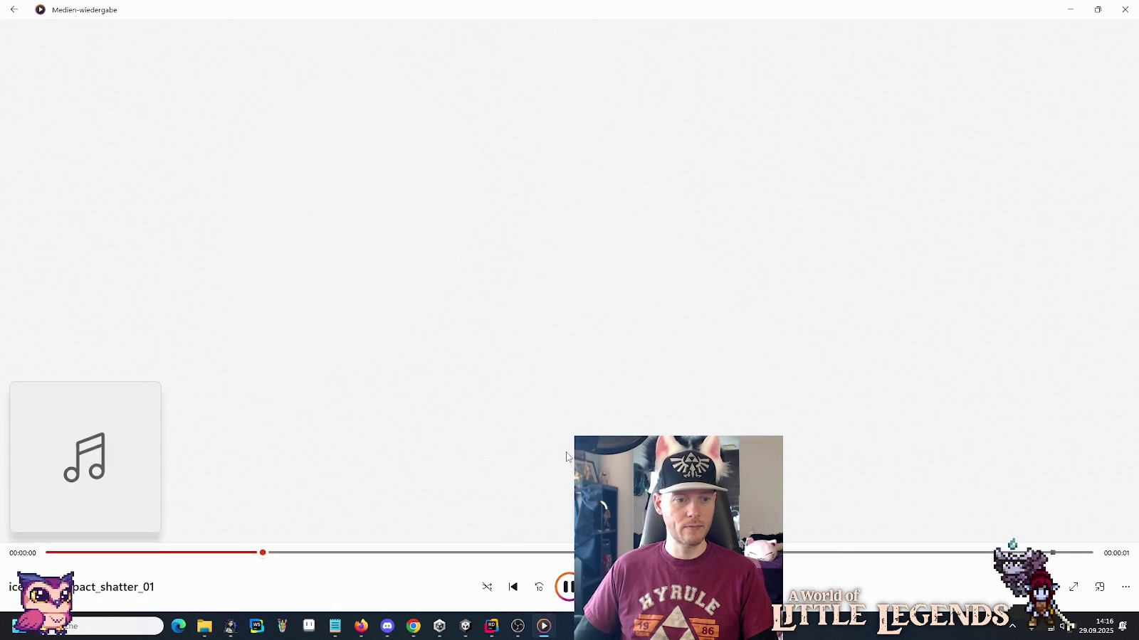
Play ice_spell_impact_shatter_05 and light_in_dark_spell_01.
key(alt+Tab)
scroll(567, 457, down, 4)
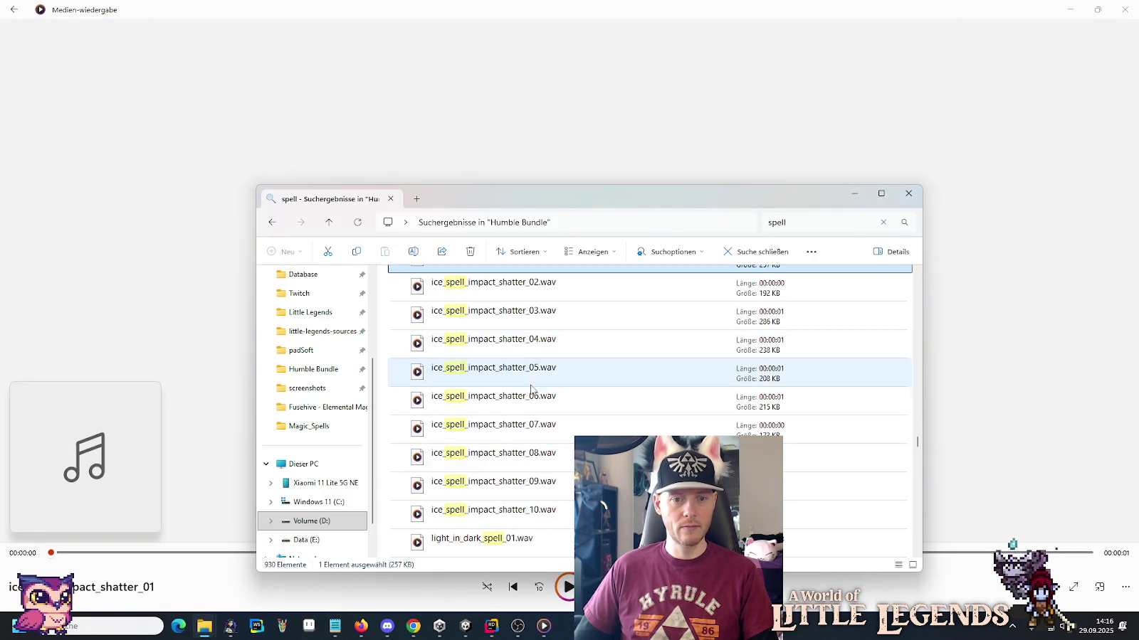
double_click(528, 378)
key(alt+Tab)
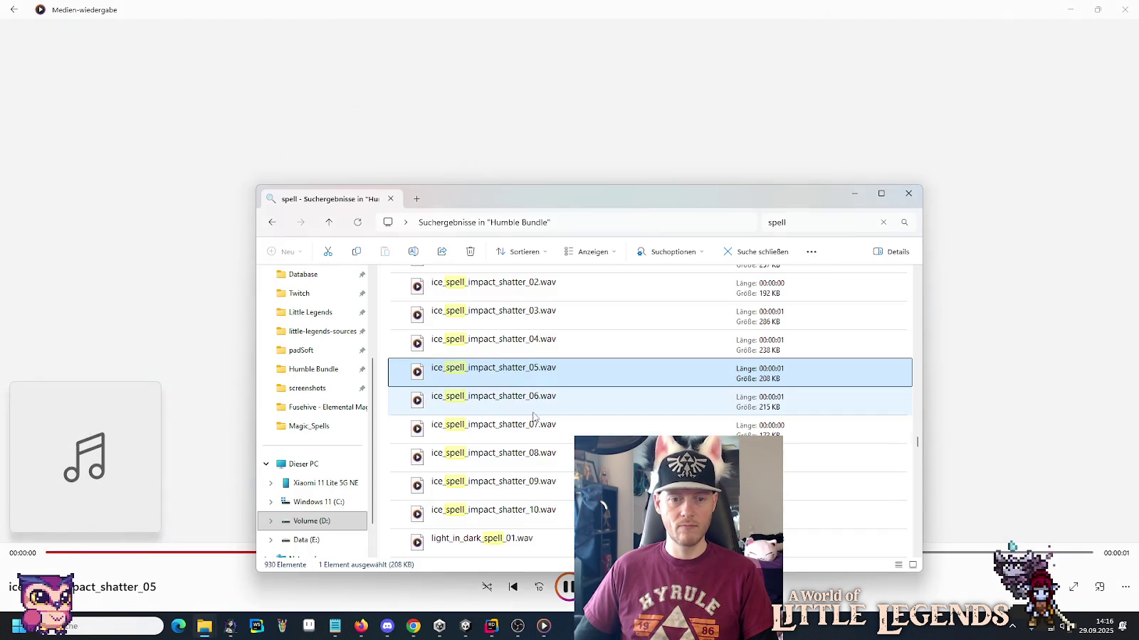
scroll(530, 349, down, 1)
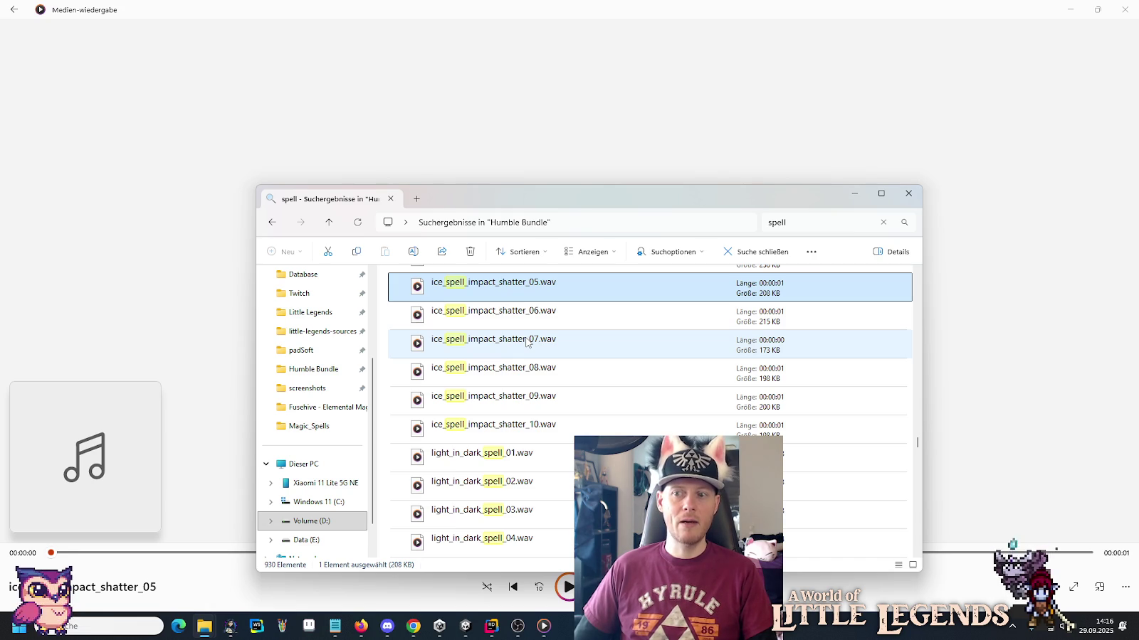
double_click(511, 455)
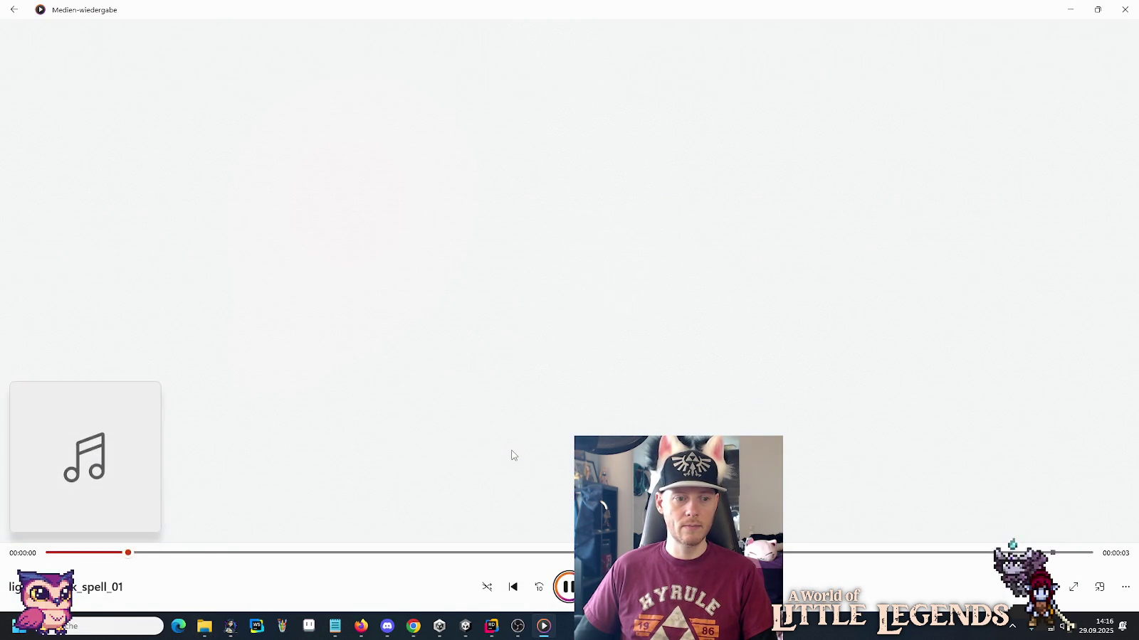
Play light_in_dark_spell_05, ice_spell_freeze_ground_02 and ice_spell_impact_hit_shard_01.
scroll(511, 455, down, 1)
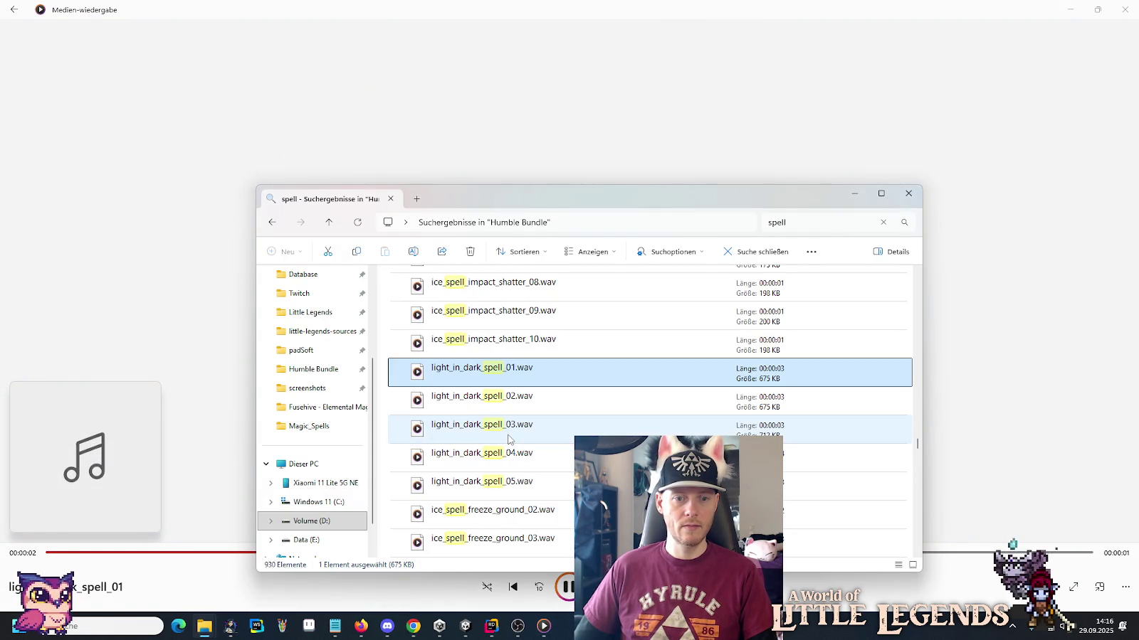
scroll(509, 440, down, 1)
double_click(504, 403)
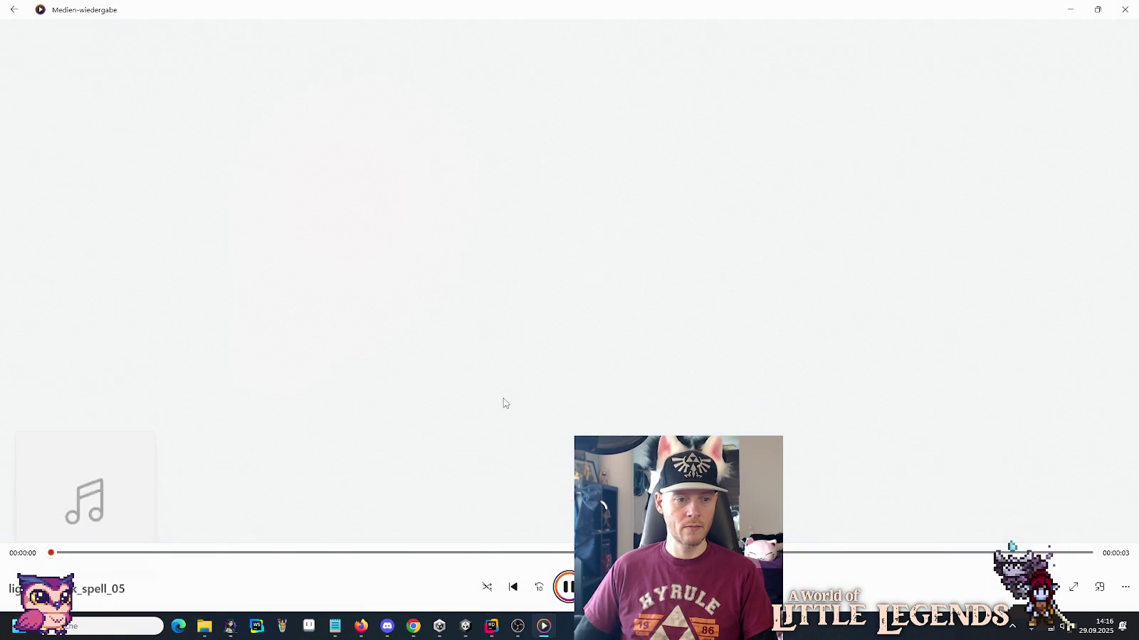
double_click(504, 428)
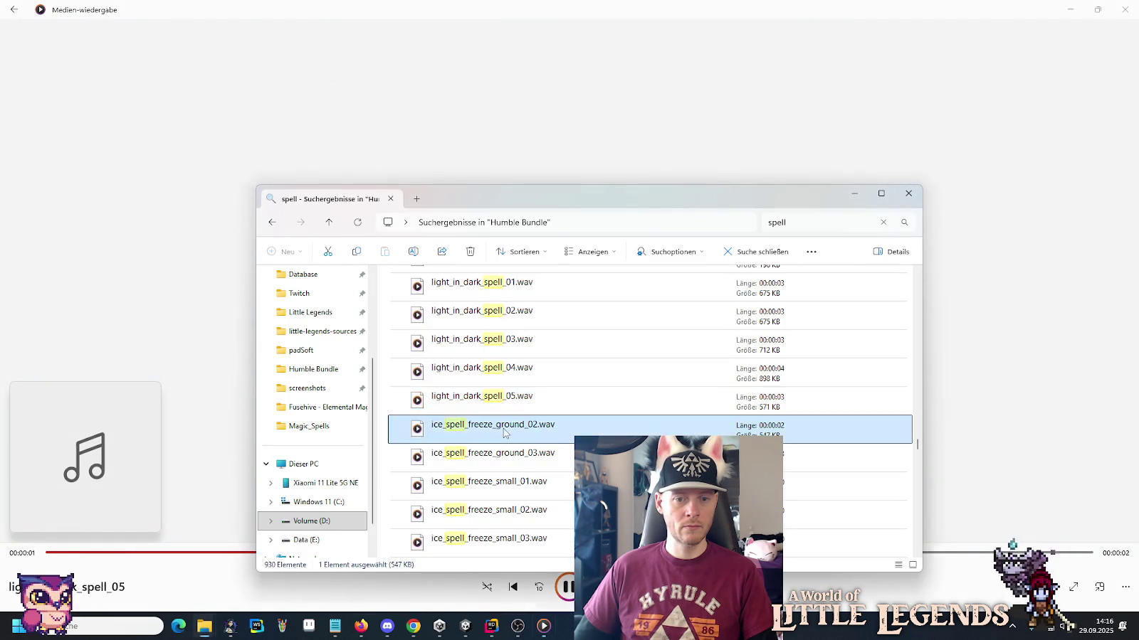
scroll(504, 427, down, 1)
scroll(504, 428, down, 1)
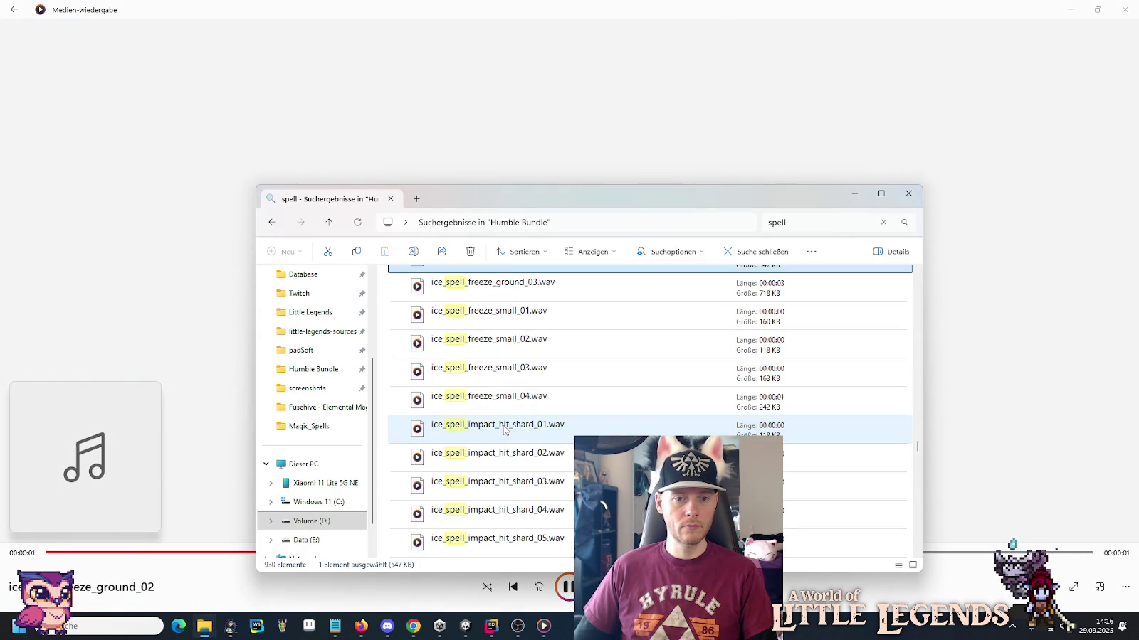
double_click(503, 425)
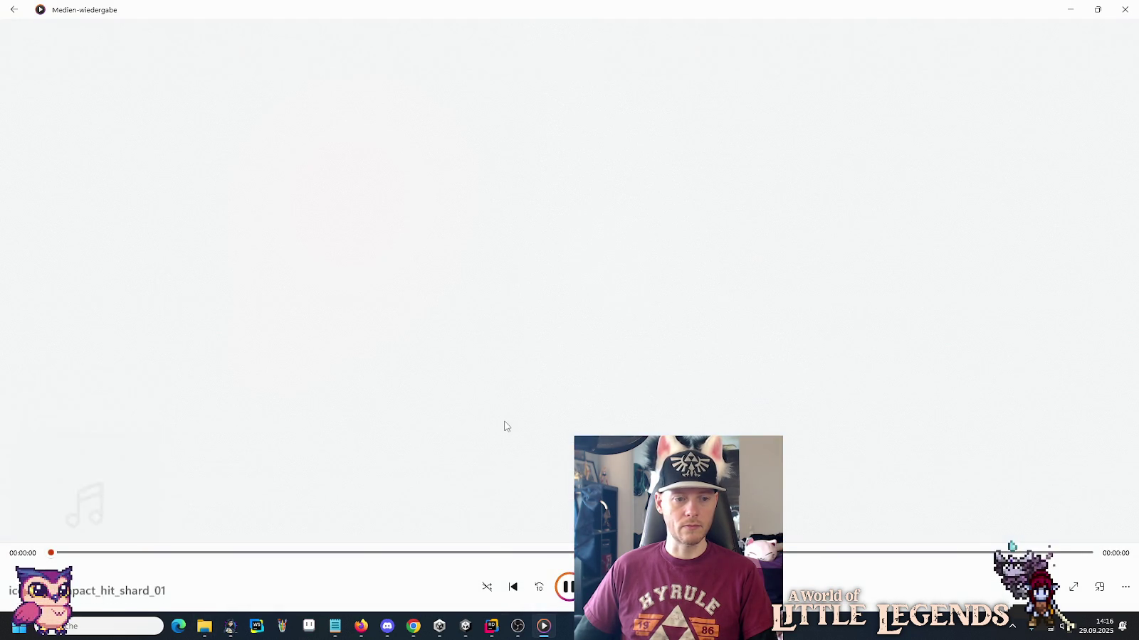
Play healing_magic_spell_02, ice_blast_projectile_spell_01 and fear_confuse_horror_spell_01.
scroll(508, 446, down, 3)
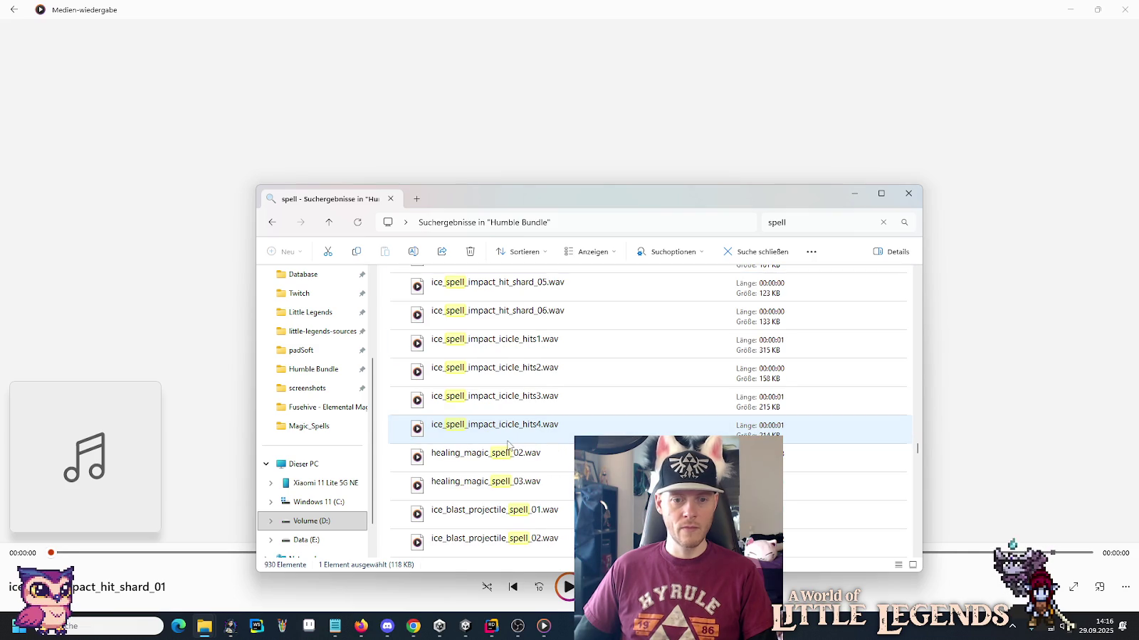
click(504, 459)
double_click(504, 460)
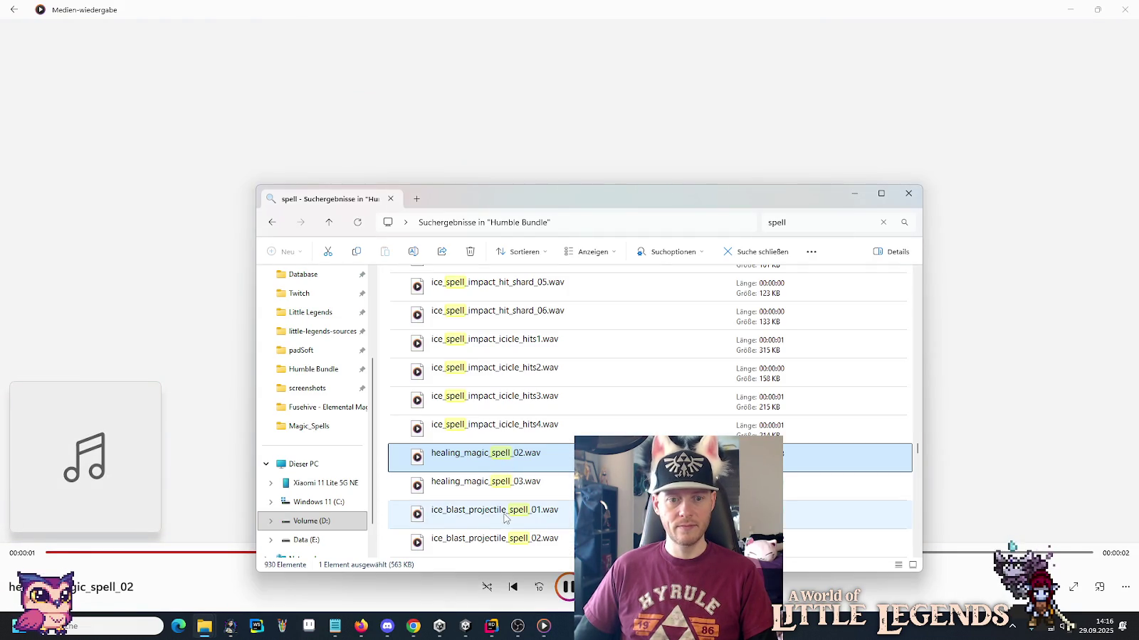
double_click(503, 516)
scroll(503, 429, down, 2)
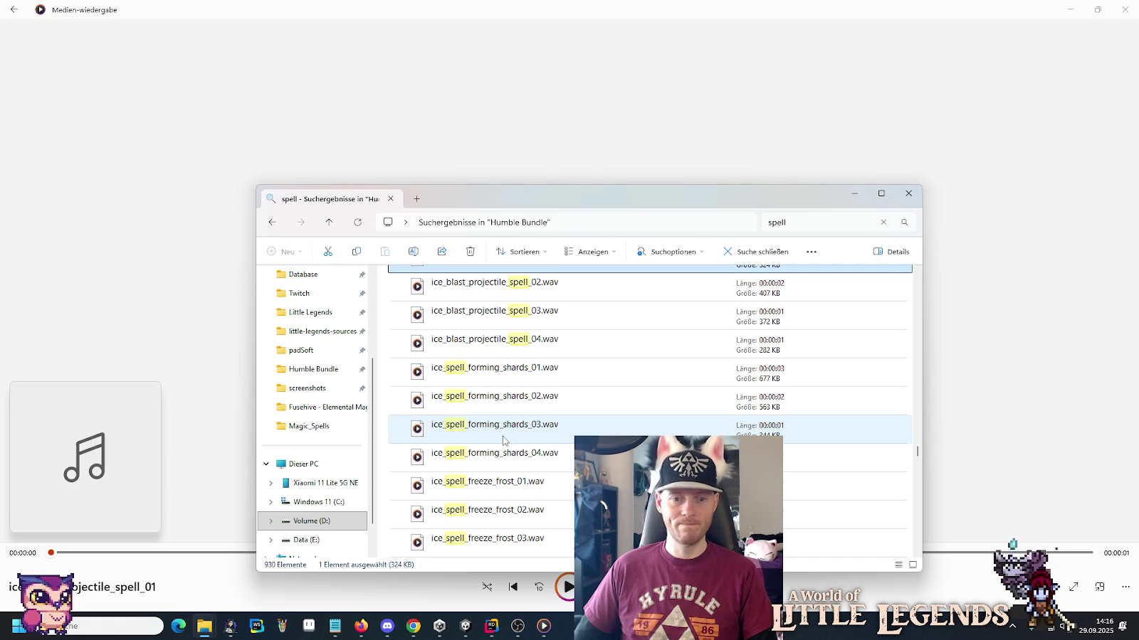
scroll(503, 439, down, 3)
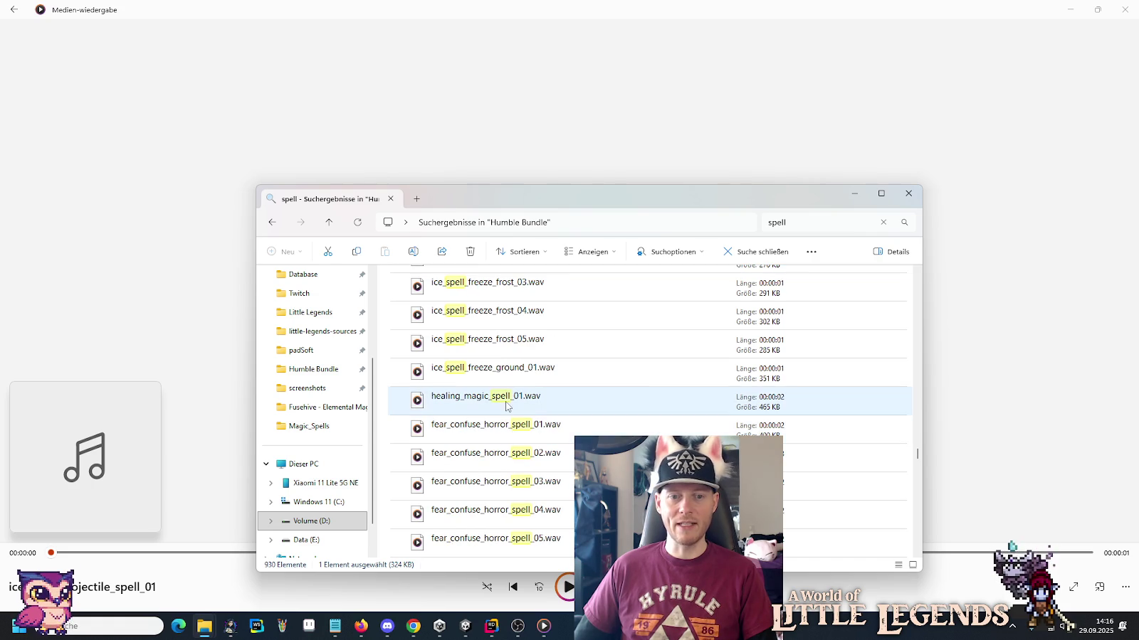
double_click(508, 436)
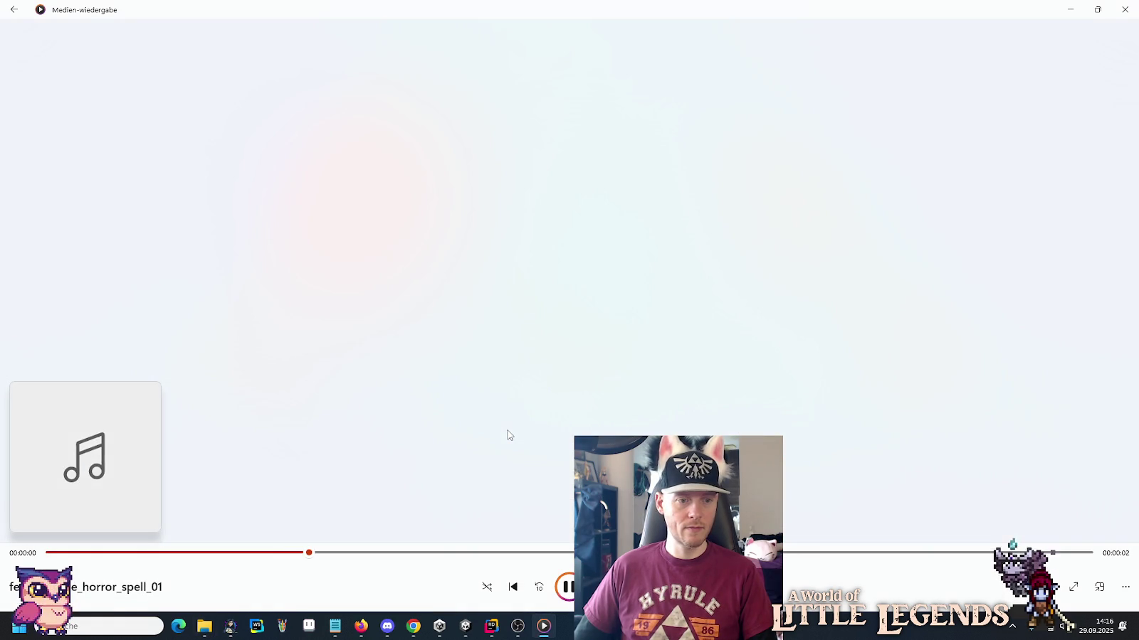
Play fireball_blast_projectile_spell_01 and fireball_blast_projectile_spell_03.
key(alt+Tab)
scroll(508, 435, down, 2)
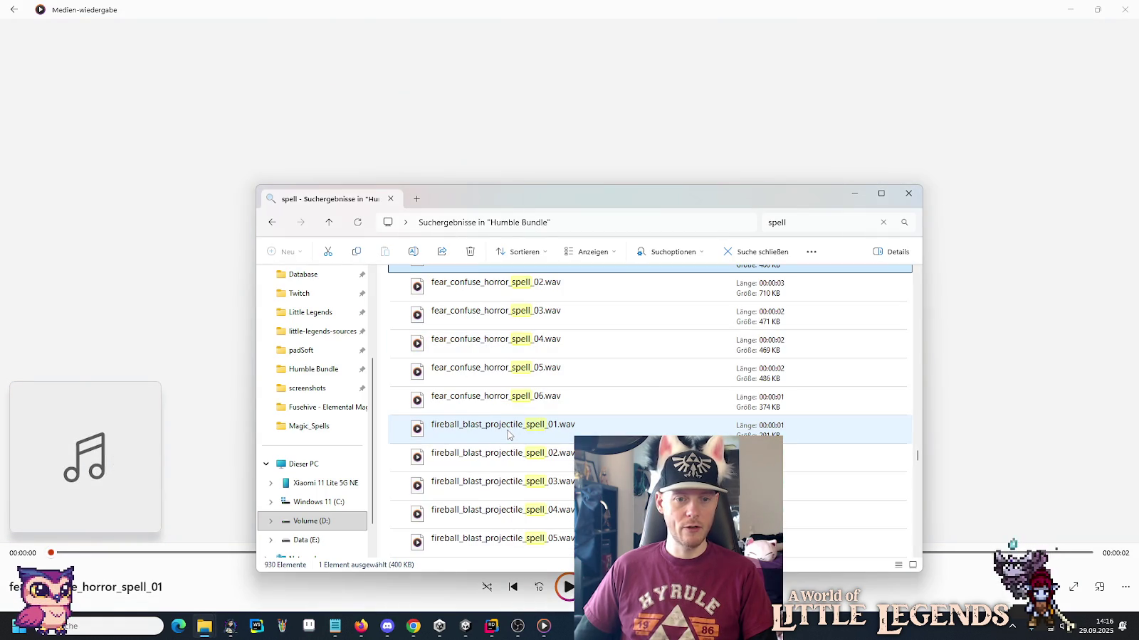
double_click(508, 436)
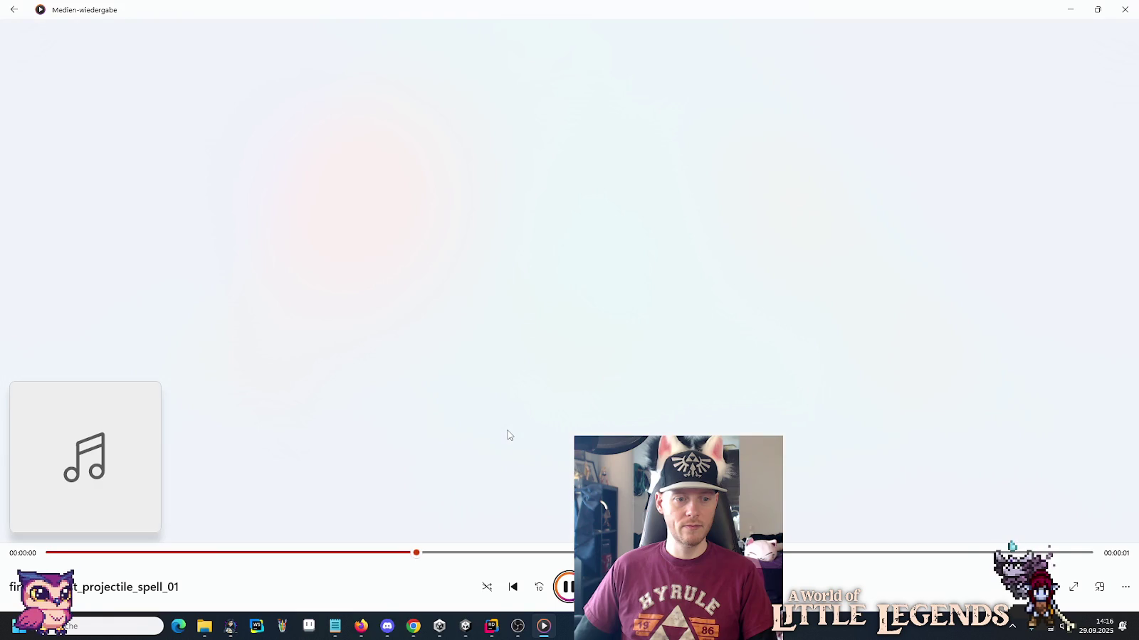
key(alt+Tab)
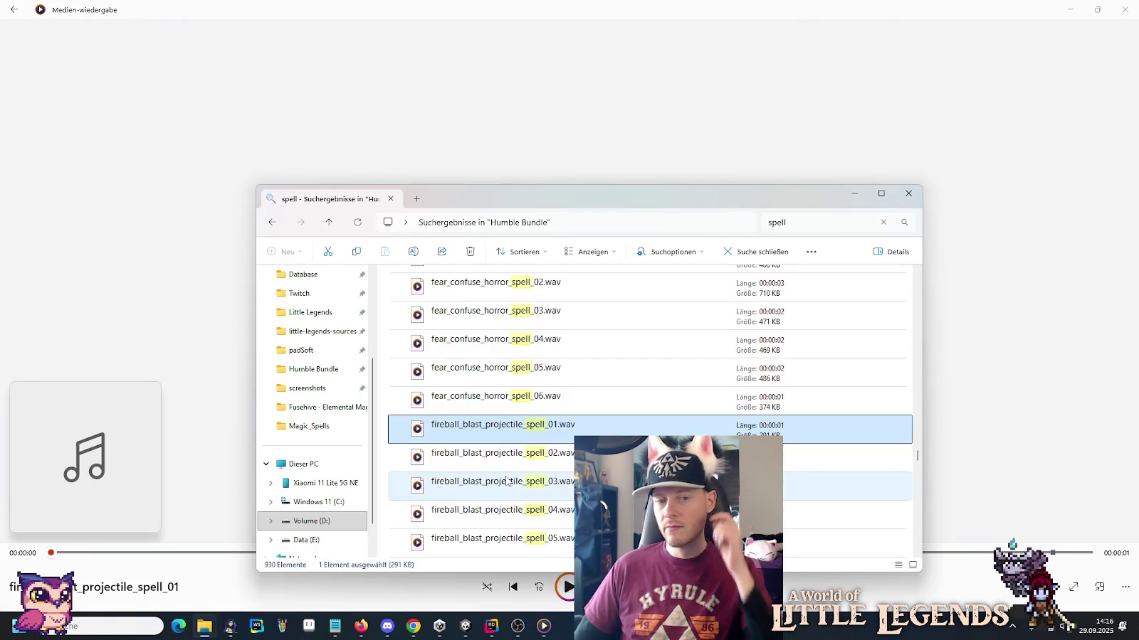
click(507, 481)
double_click(506, 481)
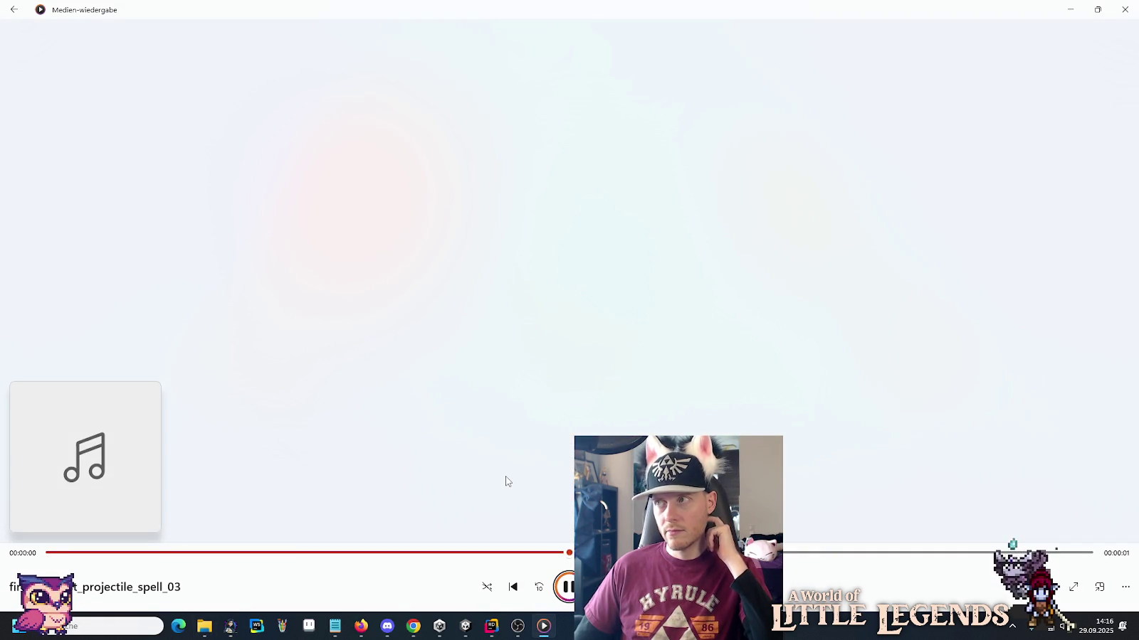
Play fireball_blast_projectile_spell_04 and energy_force_spell_loop_01, then return to the results.
key(alt+Tab)
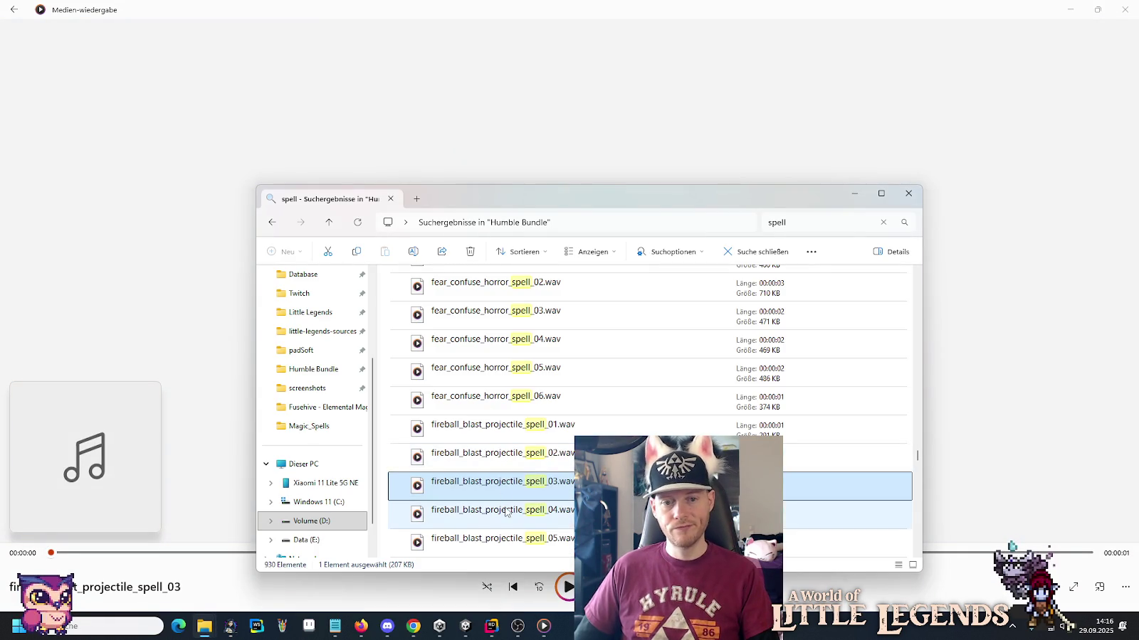
click(506, 514)
double_click(505, 514)
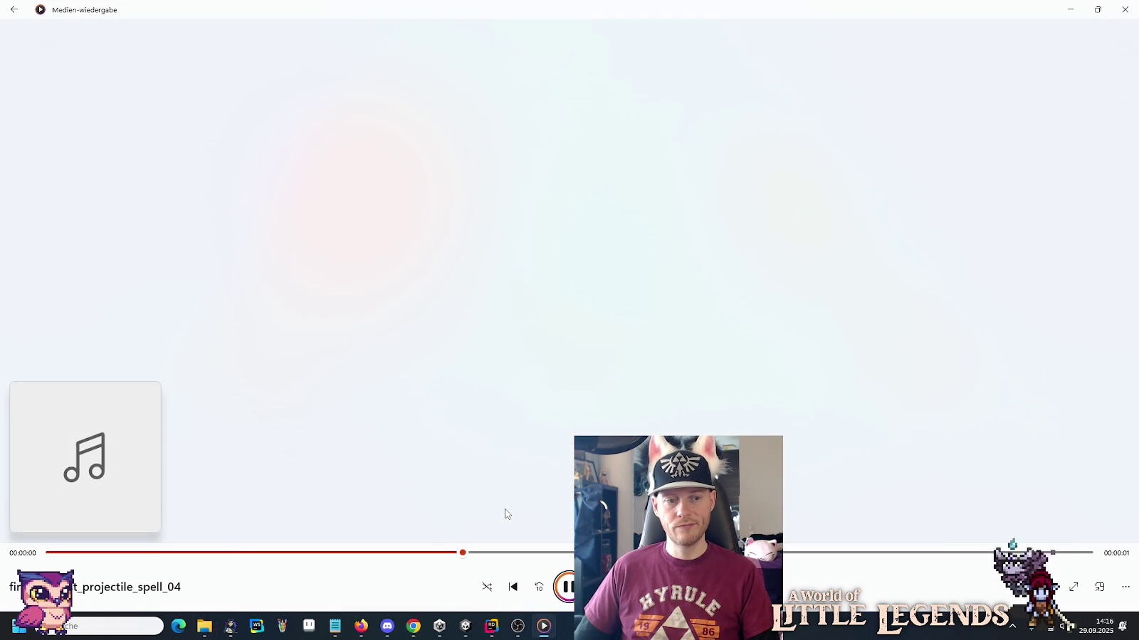
key(alt+Tab)
scroll(506, 456, down, 1)
scroll(506, 455, down, 2)
scroll(502, 435, up, 1)
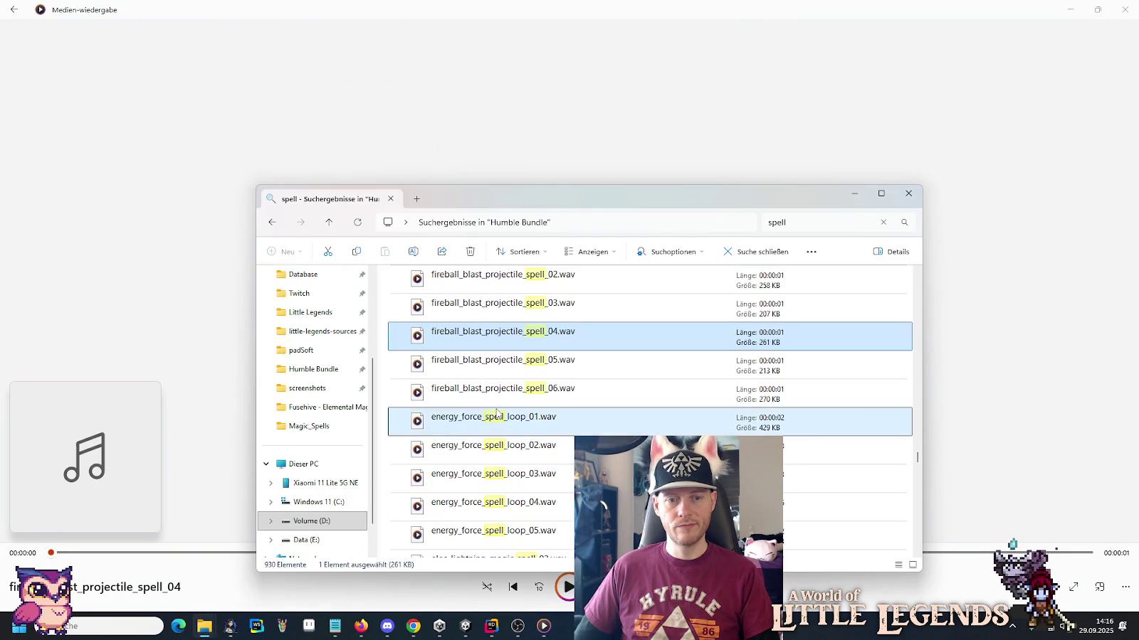
double_click(497, 414)
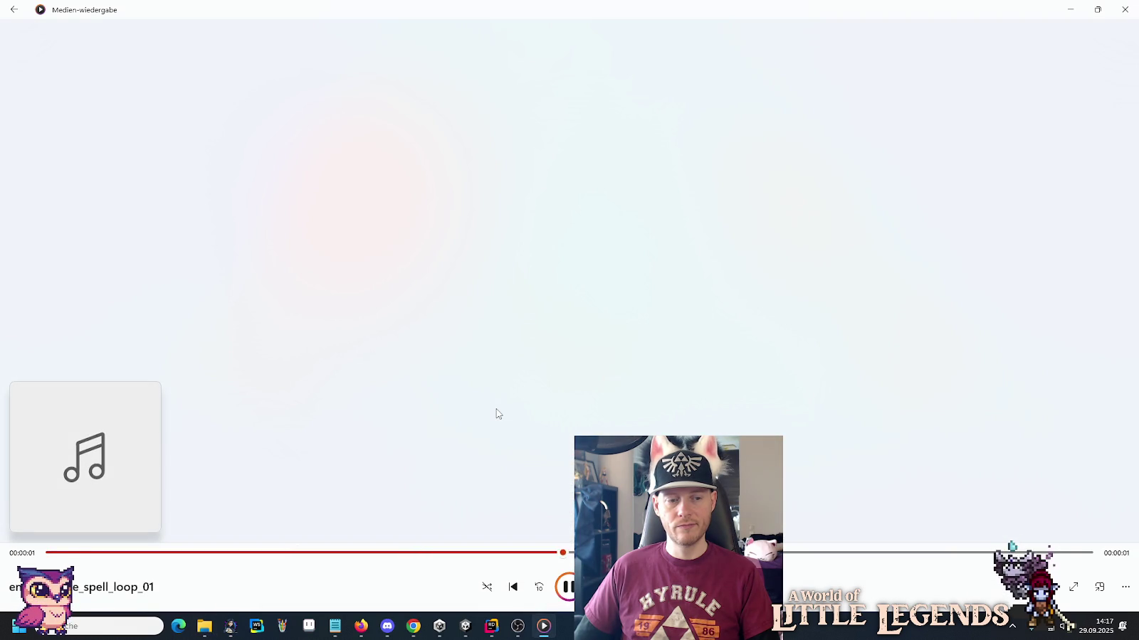
key(alt+Tab)
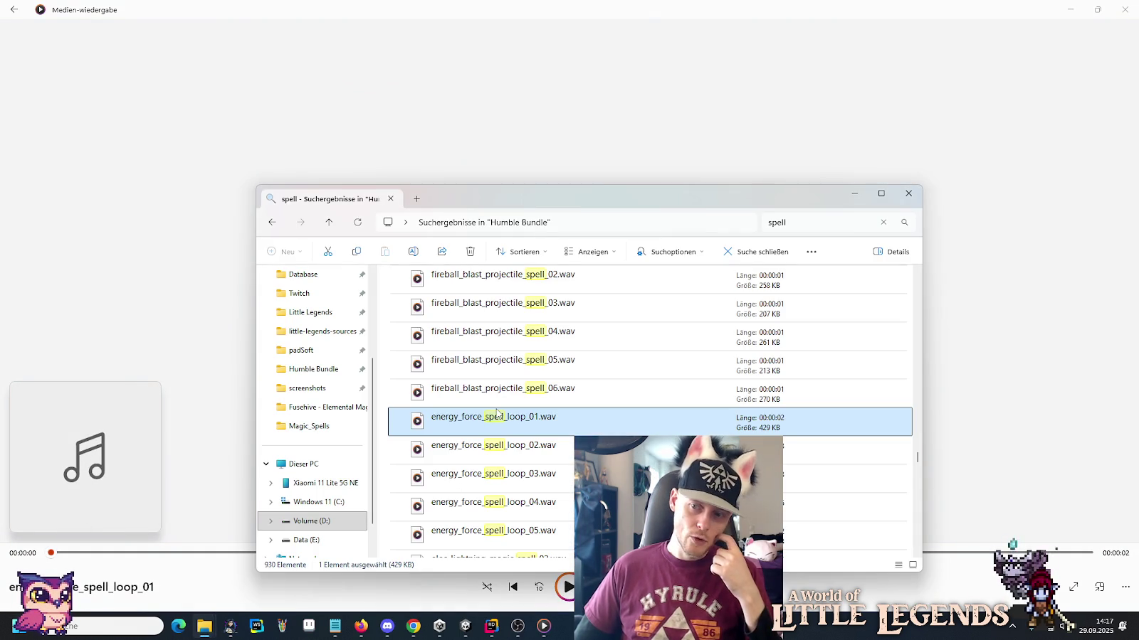
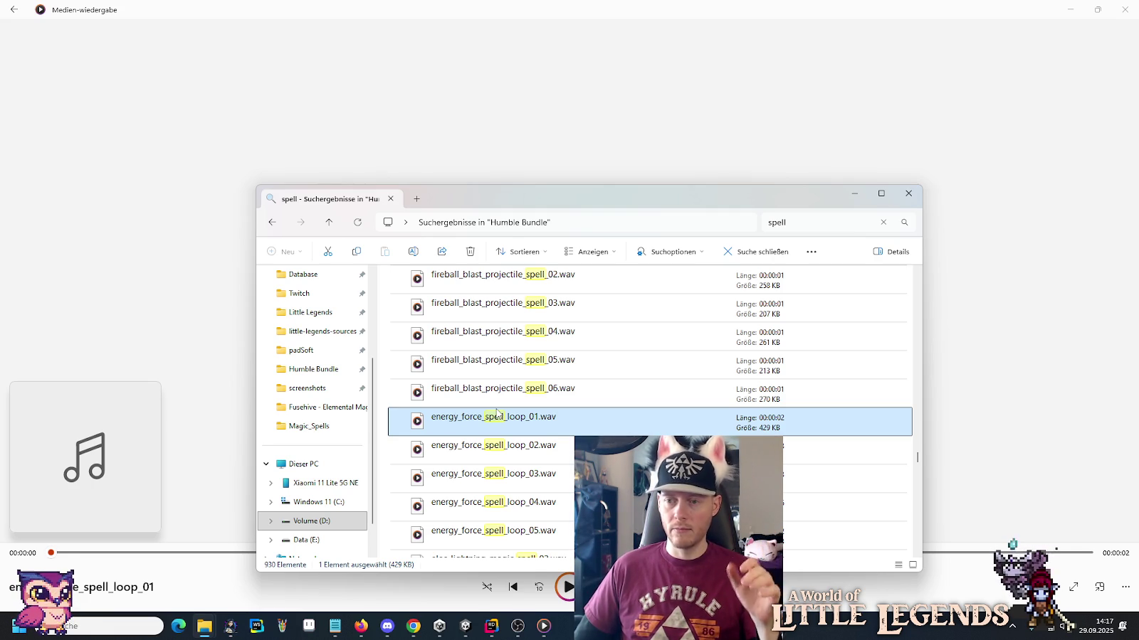
Play energy_force_spell_loop_04 from the spell search results.
scroll(497, 412, down, 1)
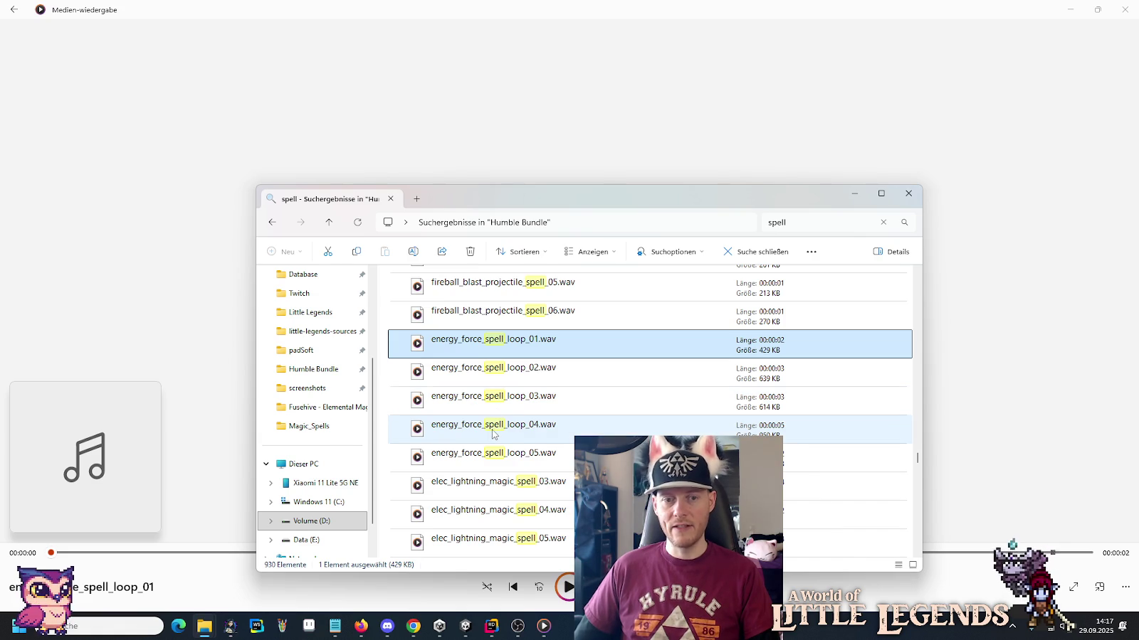
double_click(492, 425)
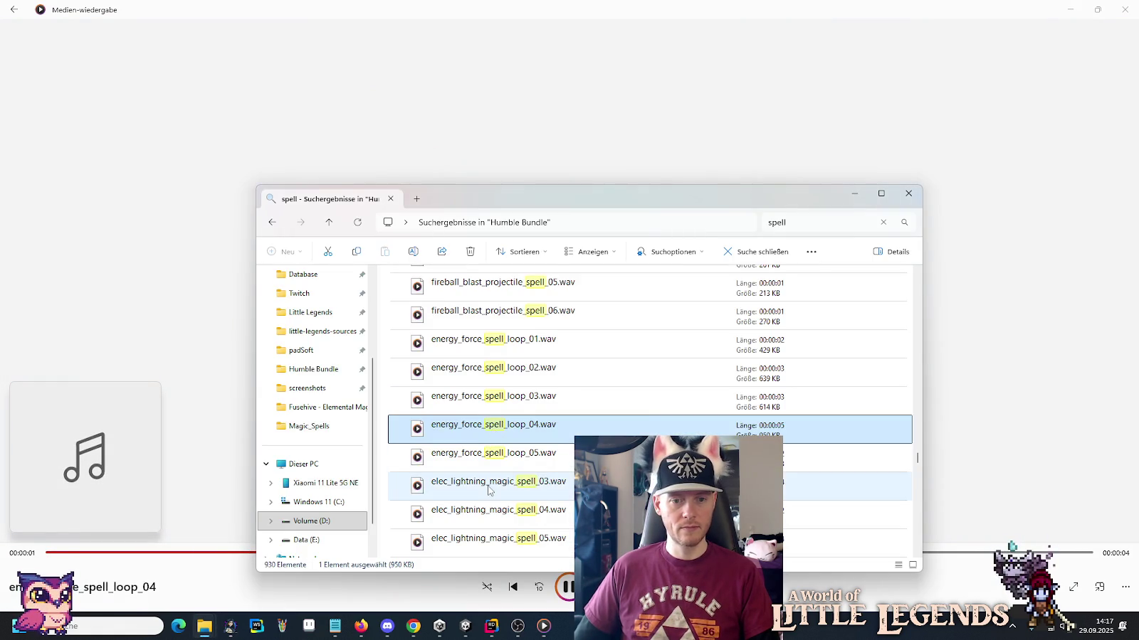
key(alt+Tab)
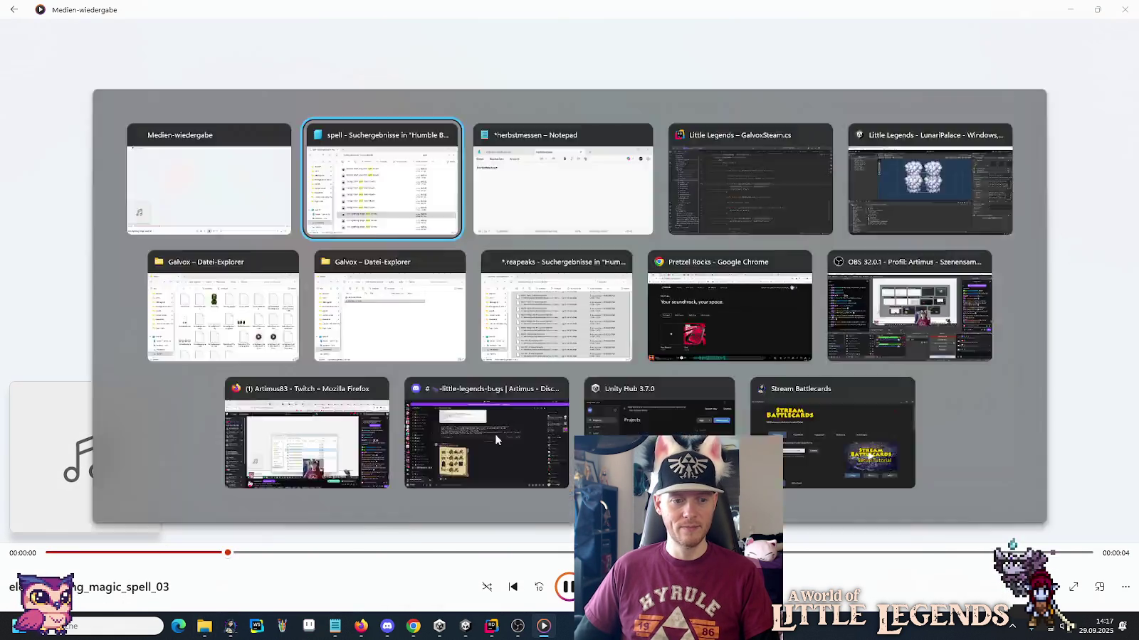
Play retro_magic_spell_cast_08, then scroll down to the MAGIC_SPELL files.
scroll(496, 439, down, 5)
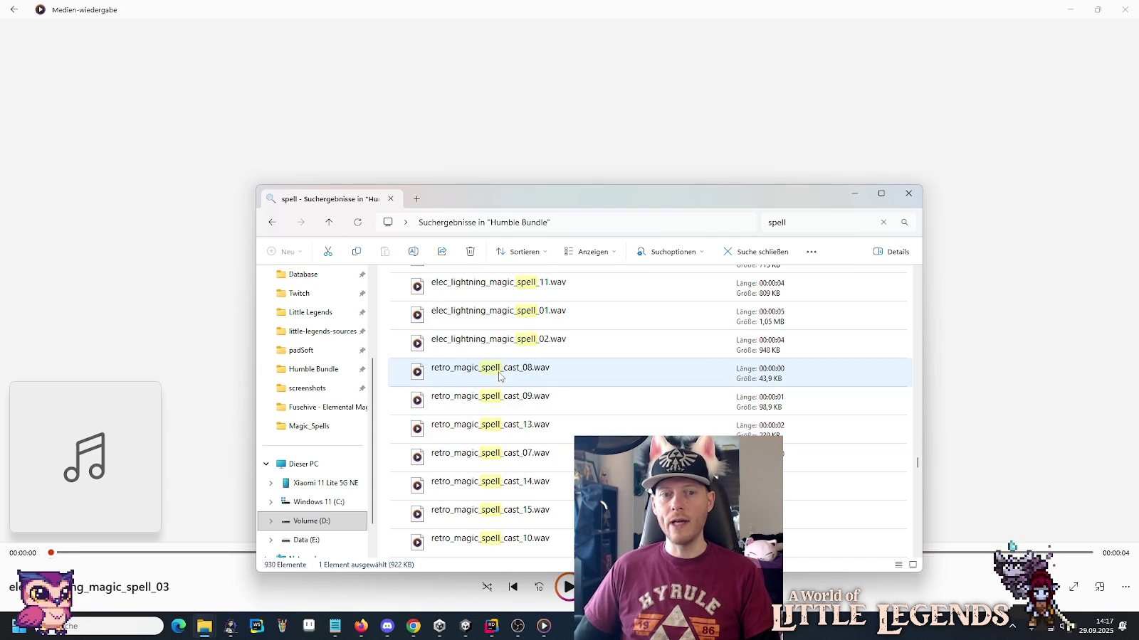
double_click(499, 376)
key(alt+Tab)
scroll(499, 377, down, 1)
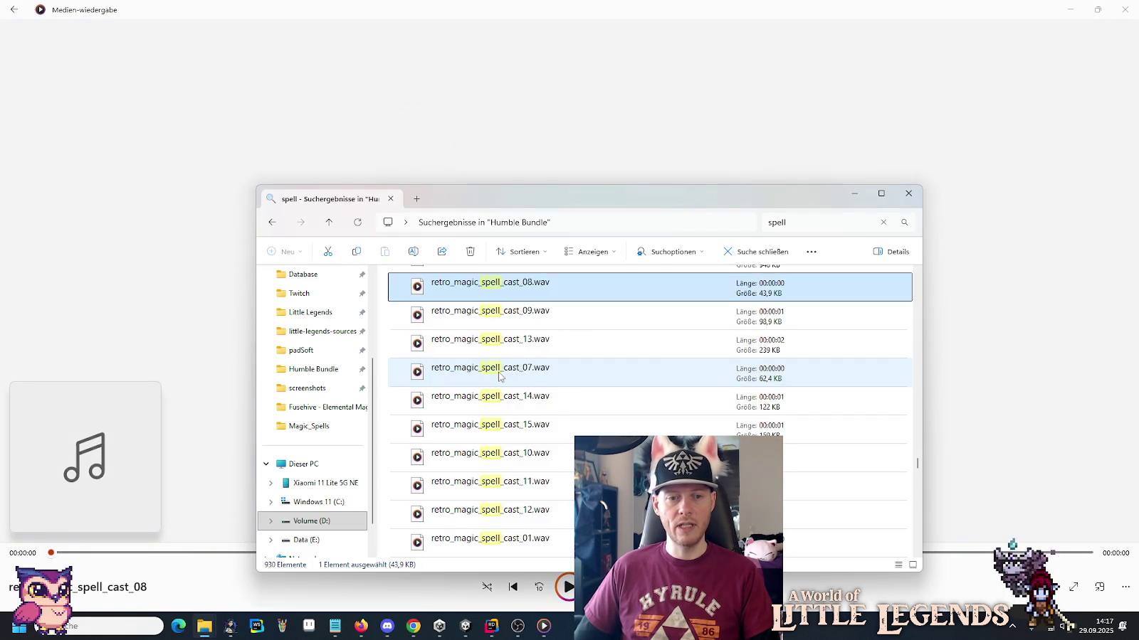
scroll(499, 376, down, 5)
scroll(498, 377, down, 2)
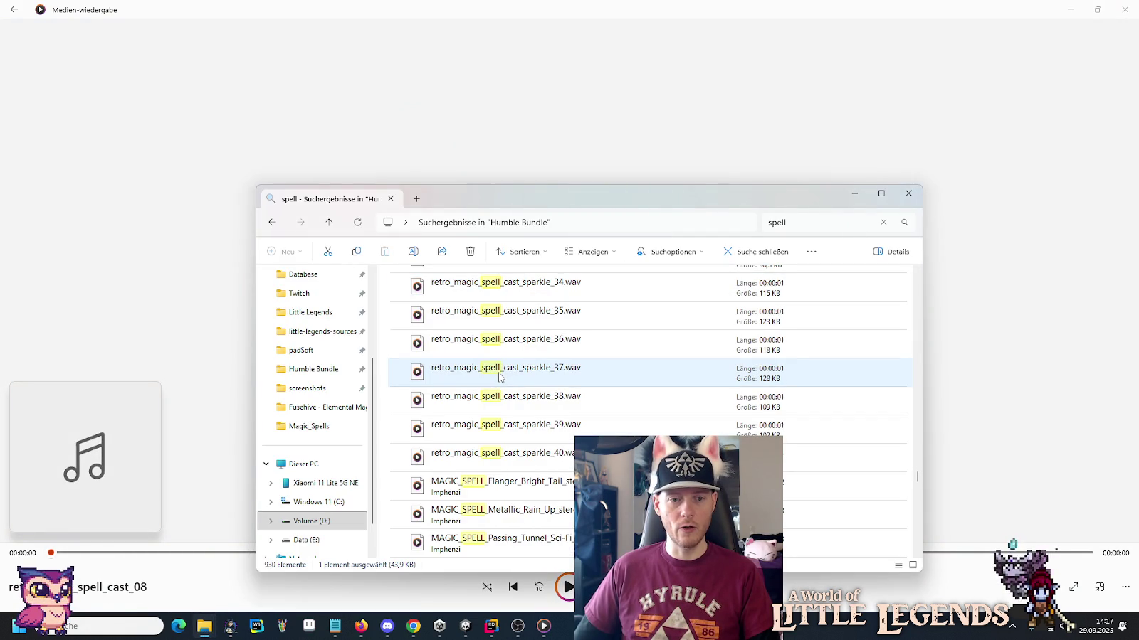
Play Flanger_Bright_Tail, Metallic_Rain_Up and Passing_Tunnel_Sci-Fi_Fast_Rapid_Echo MAGIC_SPELL sounds.
double_click(540, 406)
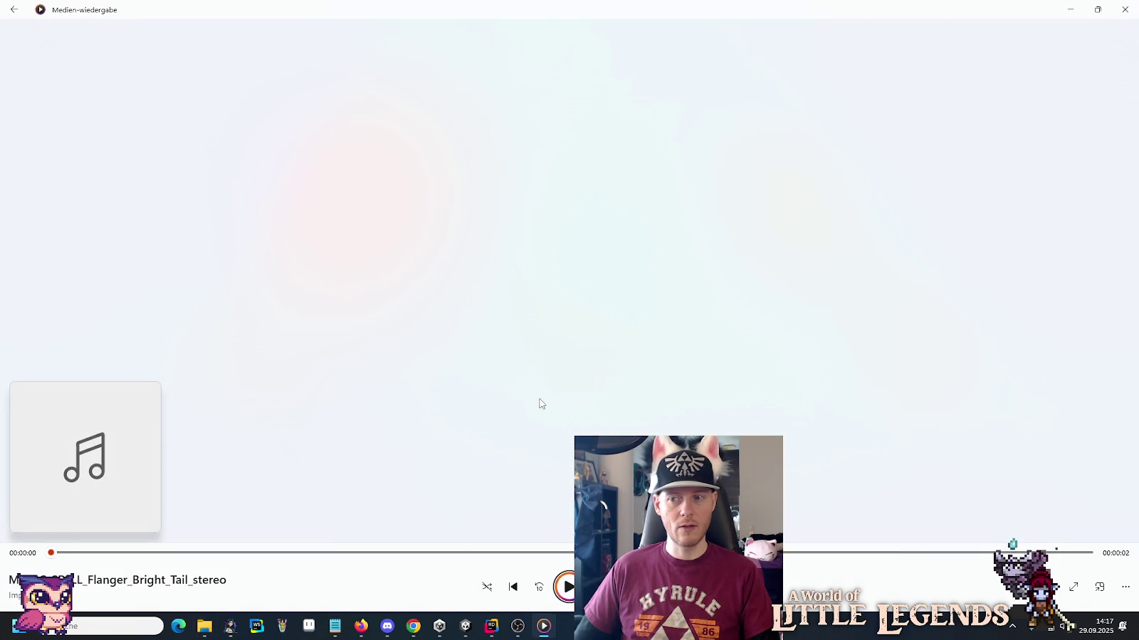
key(alt+Tab)
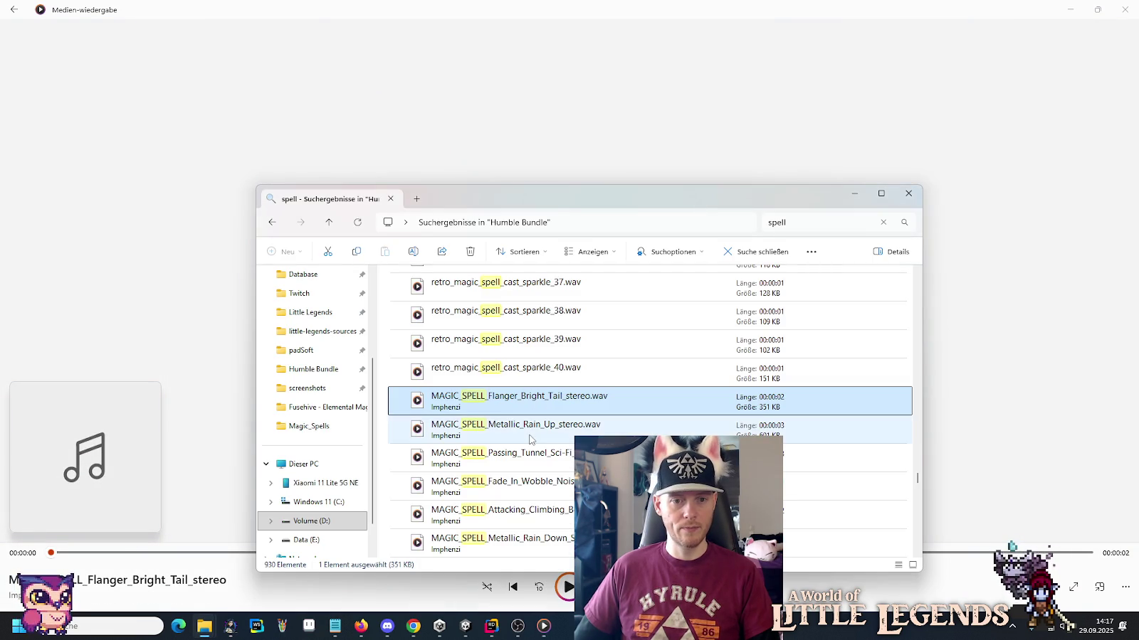
double_click(532, 425)
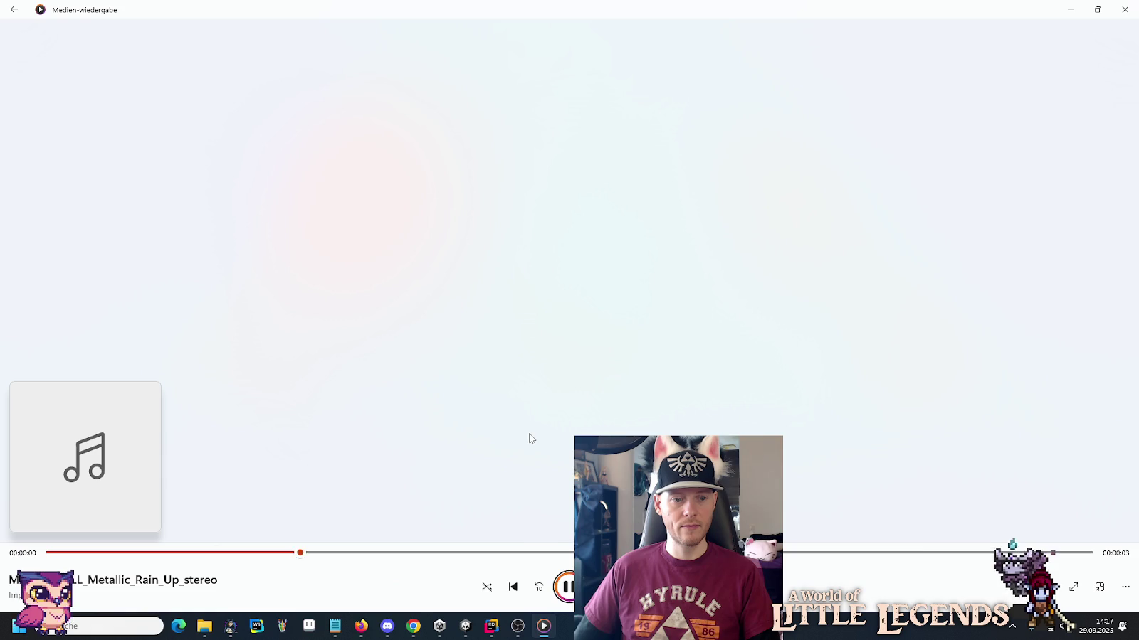
key(alt+Tab)
double_click(537, 457)
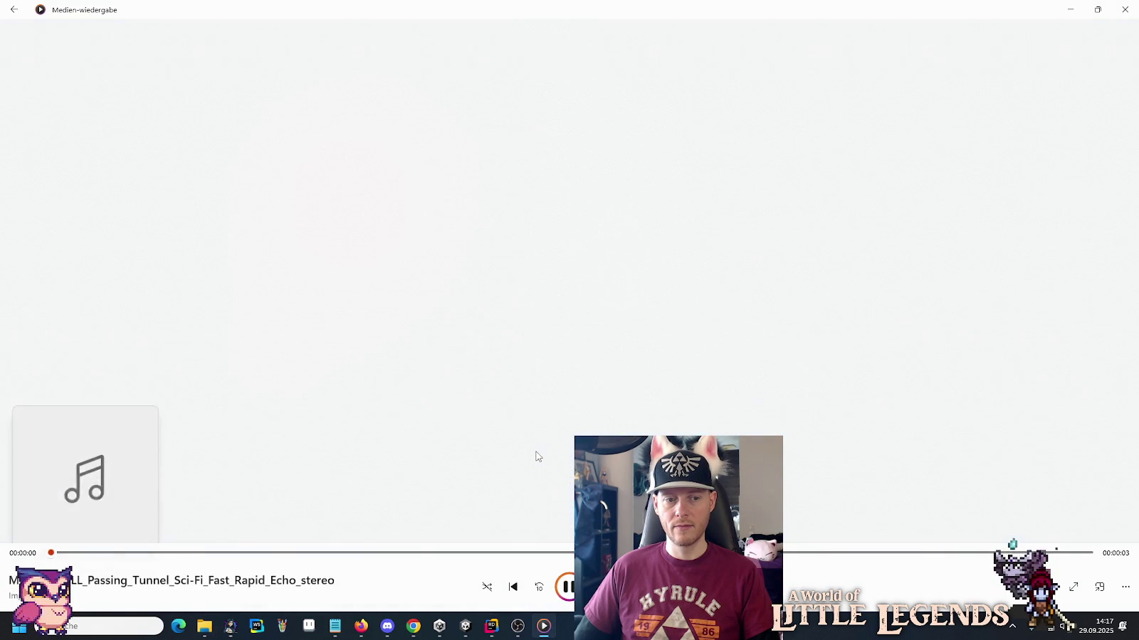
key(alt+Tab)
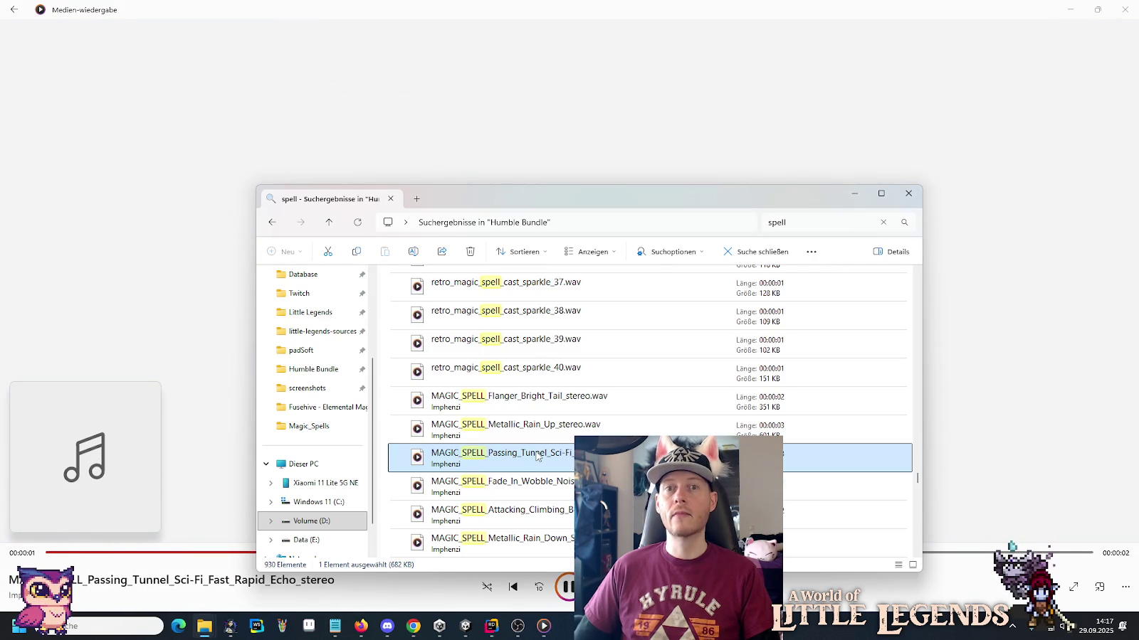
Play Fade_In_Wobble_Noise_Fade_Out_Subtle, Attacking_Climbing_Bells and Metallic_Rain_Down_Subtle sounds.
scroll(537, 457, down, 1)
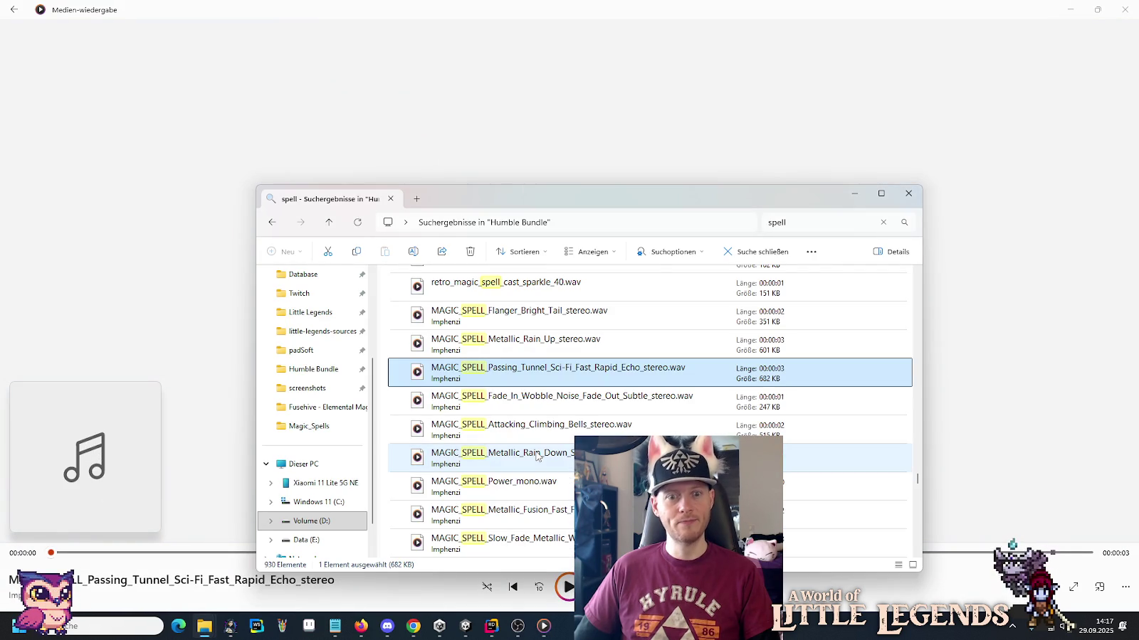
double_click(527, 403)
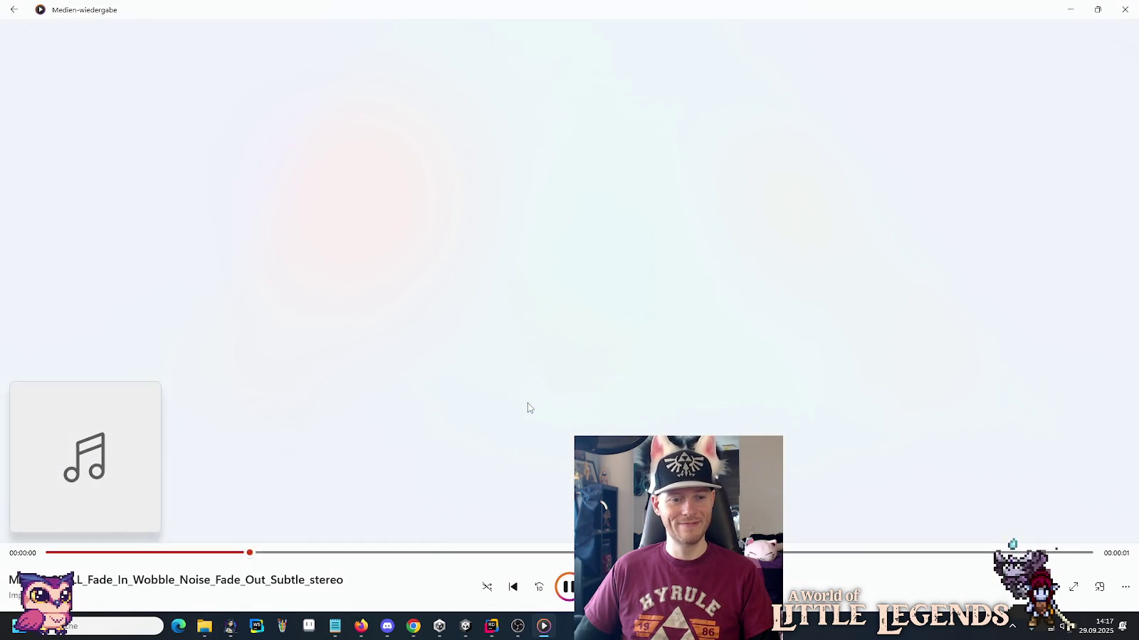
key(alt+Tab)
key(alt+Tab)
key(alt+Tab)
key(Down)
key(Return)
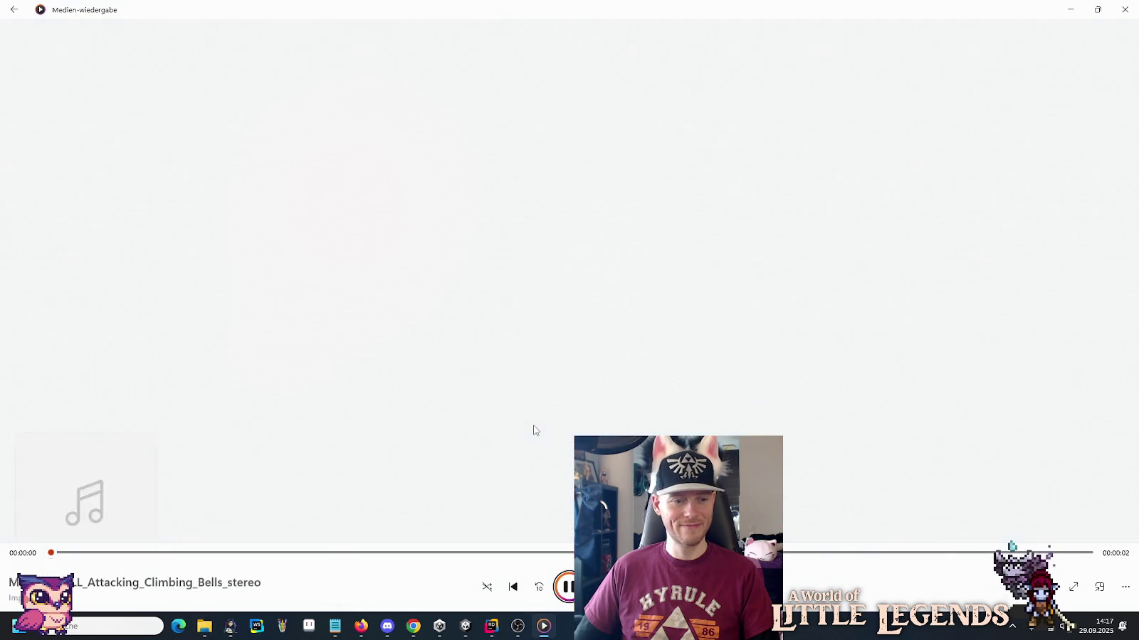
key(alt+Tab)
double_click(539, 461)
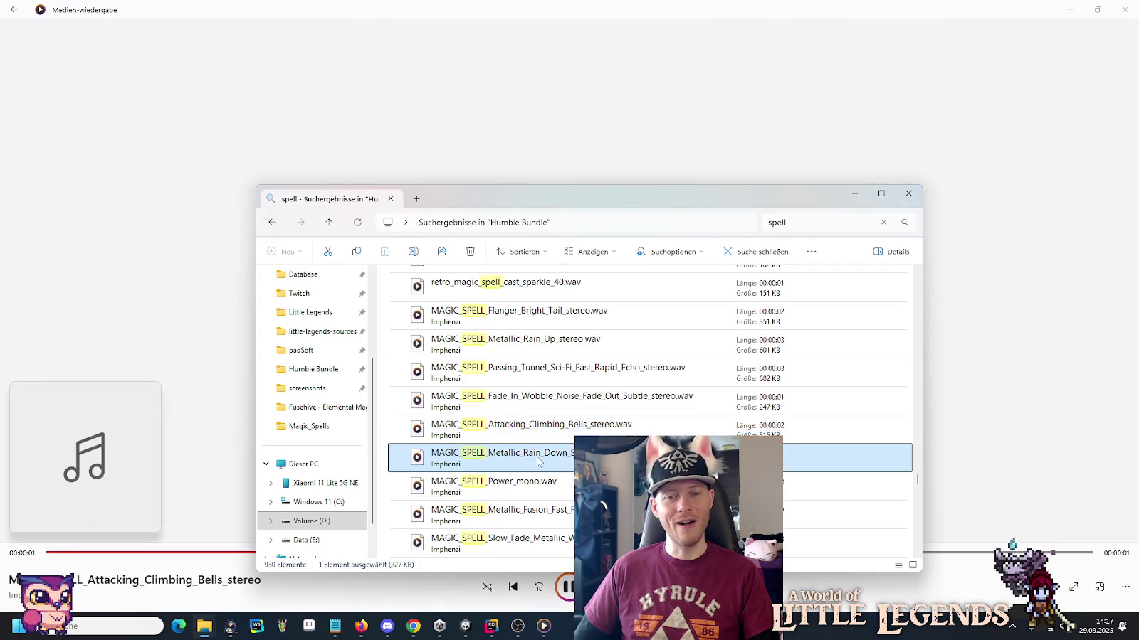
key(alt+Tab)
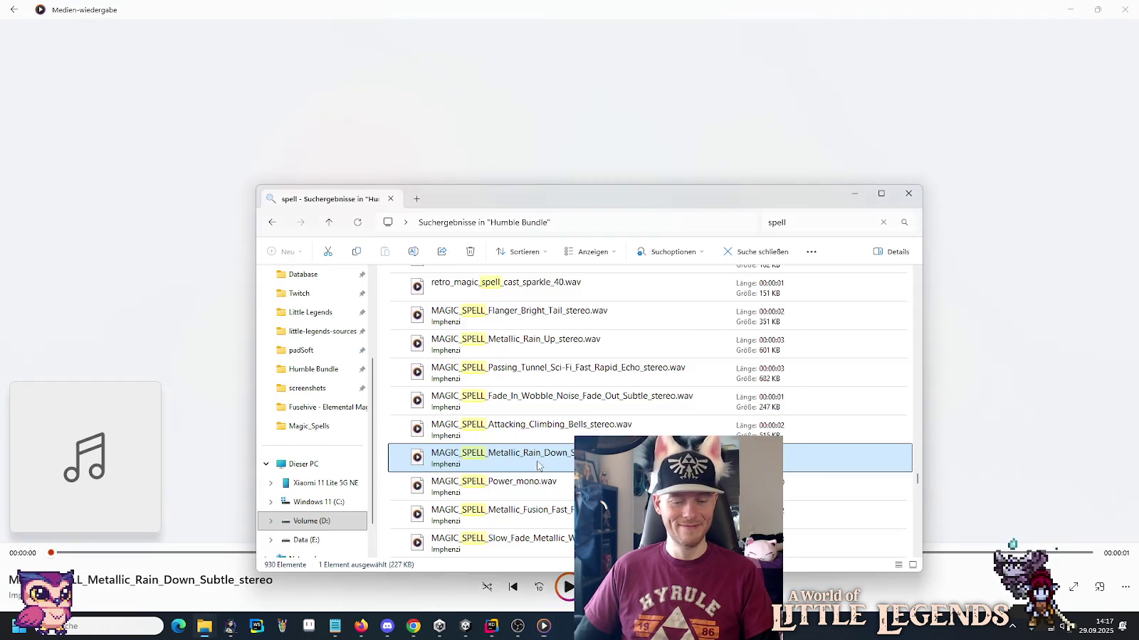
Play the Power_mono and Metallic_Fusion_Fast_Fade_In_Out sounds.
click(536, 479)
double_click(537, 485)
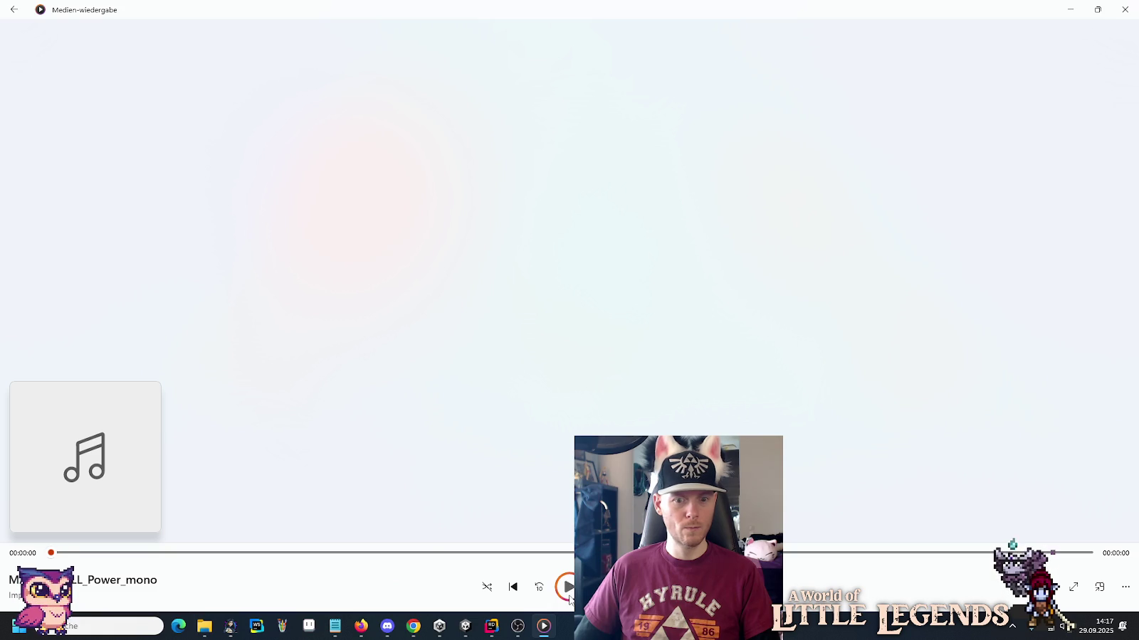
key(alt+Tab)
scroll(548, 429, down, 1)
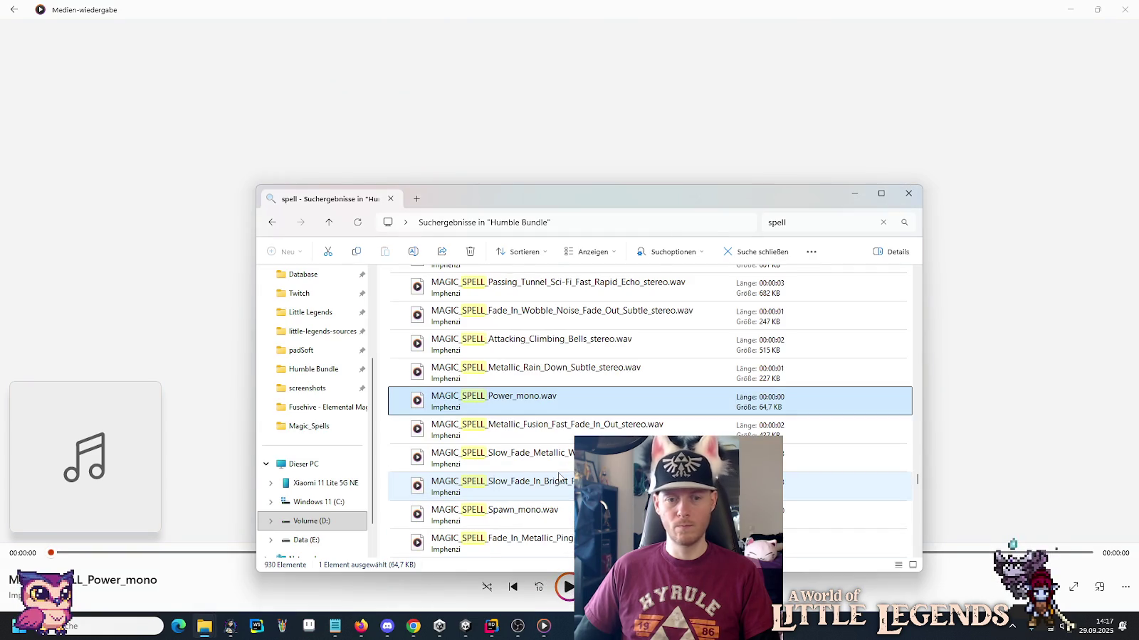
double_click(548, 427)
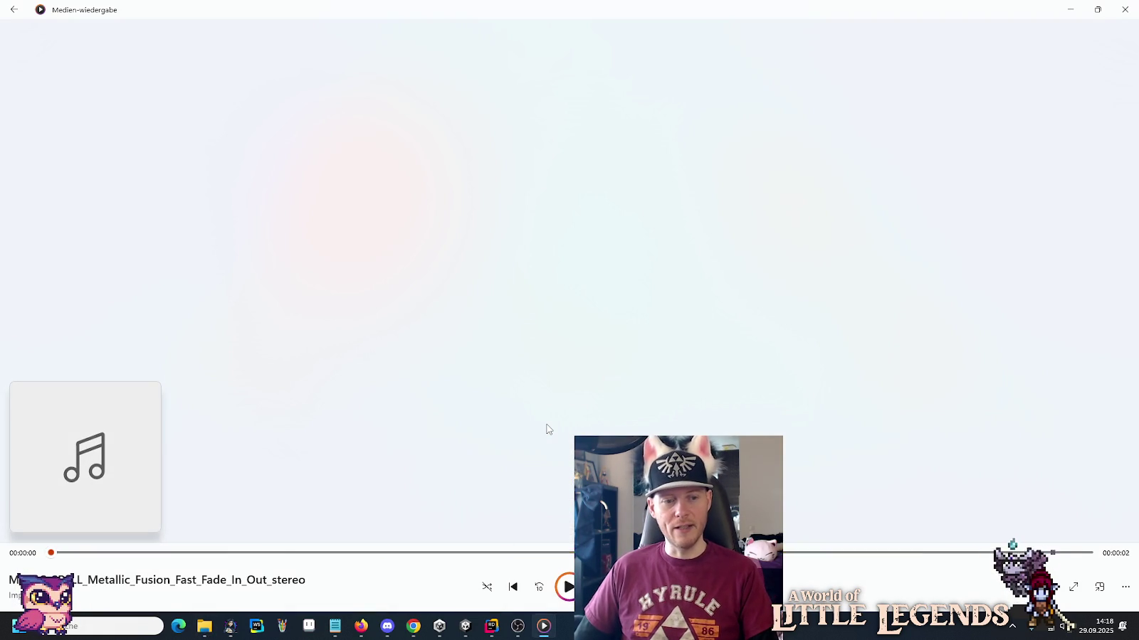
key(alt+Tab)
Play Slow_Fade_Metallic_Wobble_Echo and Slow_Fade_In_Bright_Pad sounds.
double_click(548, 454)
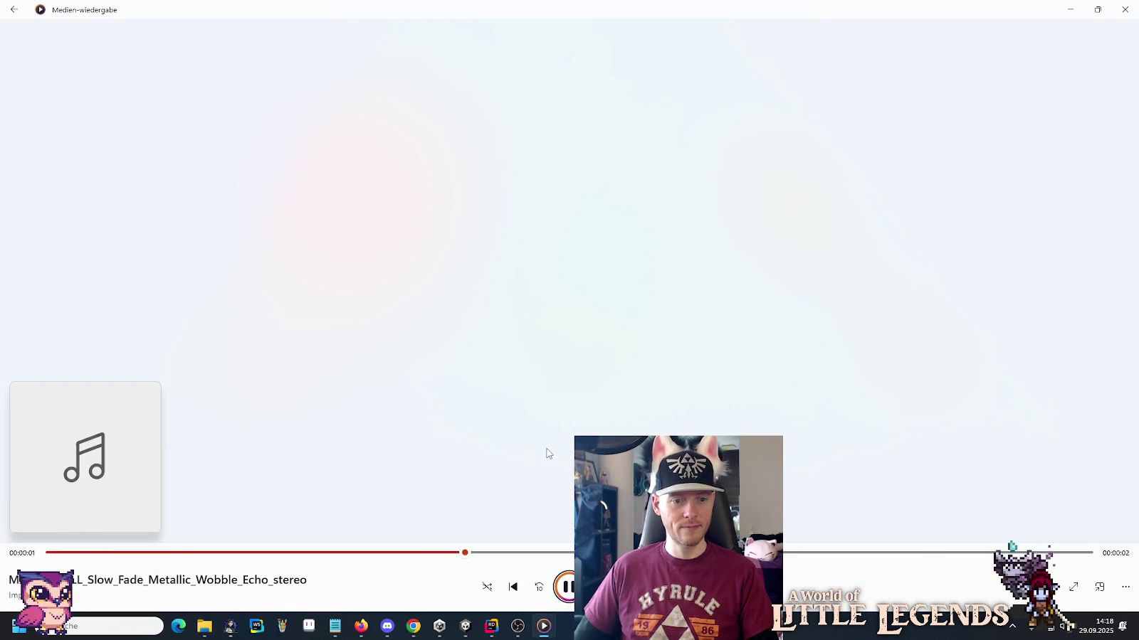
key(alt+Tab)
double_click(560, 485)
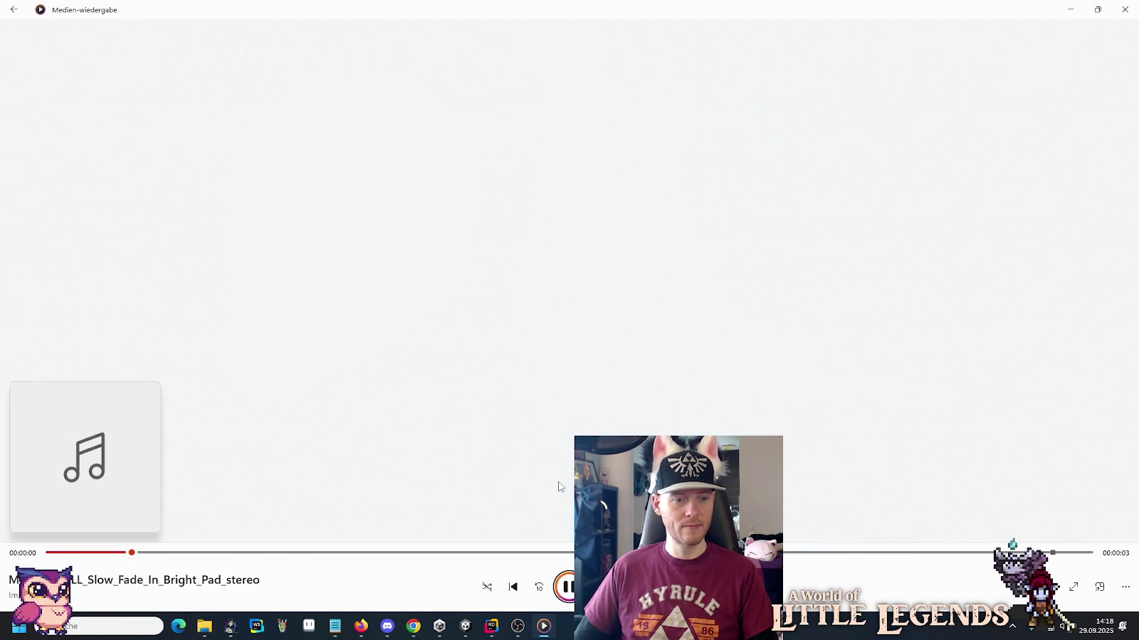
key(alt+Tab)
scroll(555, 477, down, 1)
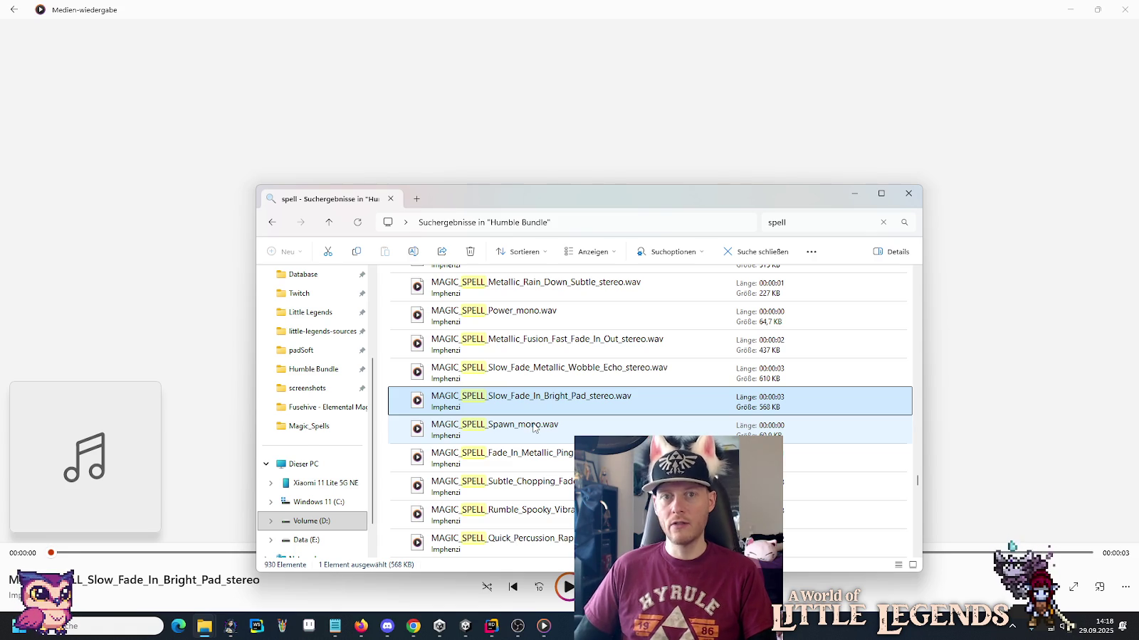
Play Spawn_mono, Fade_In_Metallic_Pingpong_Fade_Subtle and Subtle_Chopping_Fade_In_Echo_Out sounds.
double_click(533, 427)
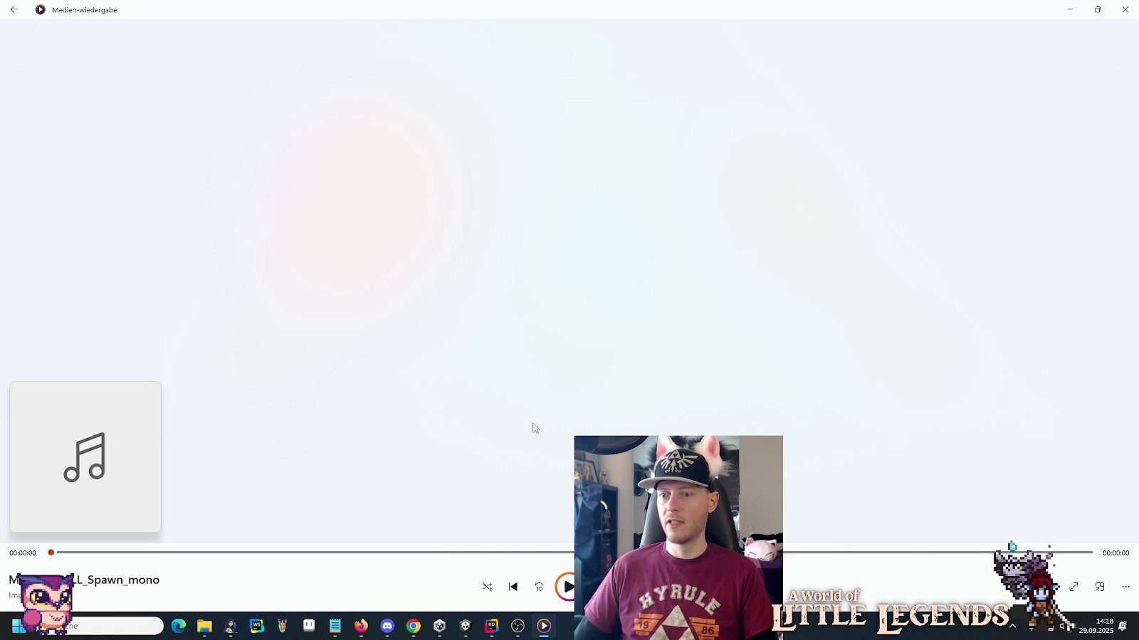
key(alt+Tab)
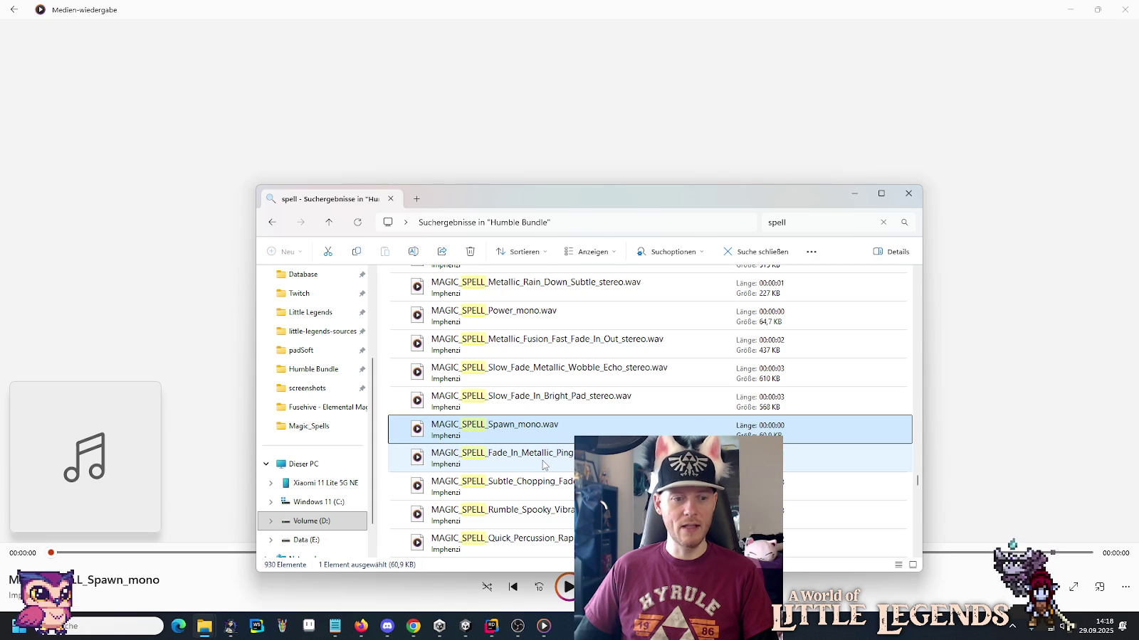
double_click(543, 465)
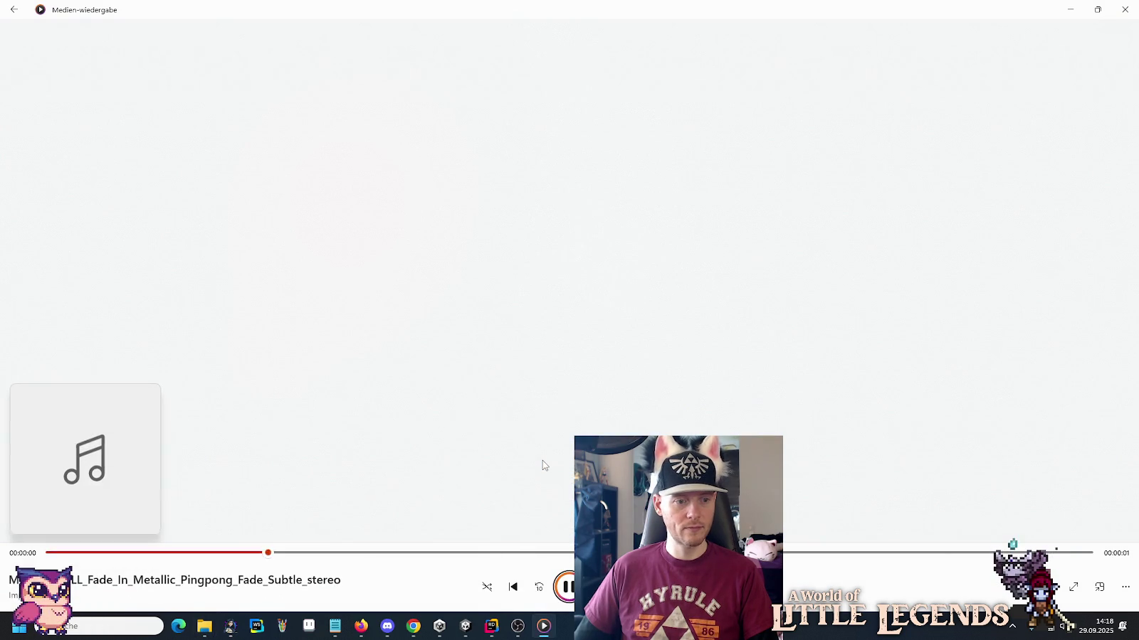
key(alt+Tab)
double_click(549, 474)
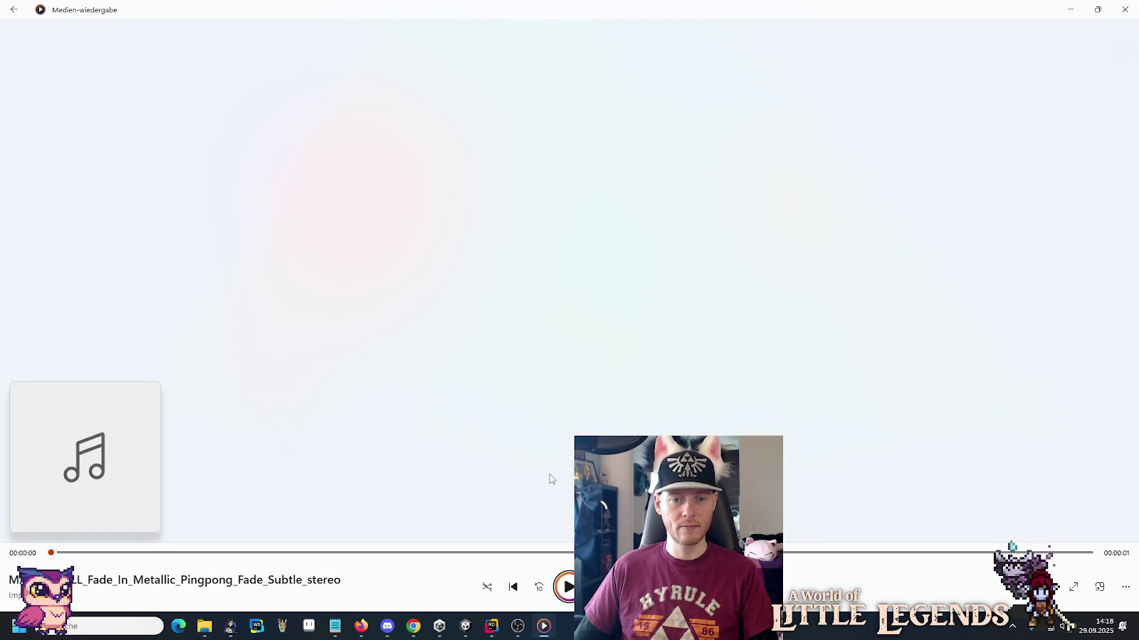
key(alt+Tab)
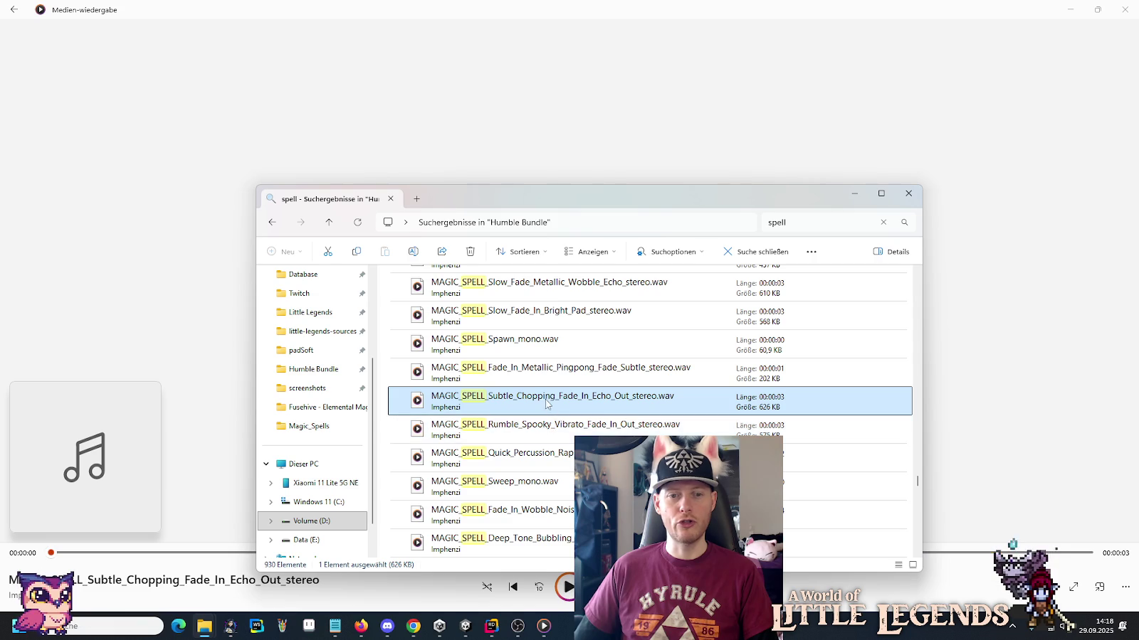
Play Rumble_Spooky_Vibrato, Quick Percussion, Sweep_mono and Fade_In_Wobble_Noise_Fade_Out sounds.
double_click(545, 427)
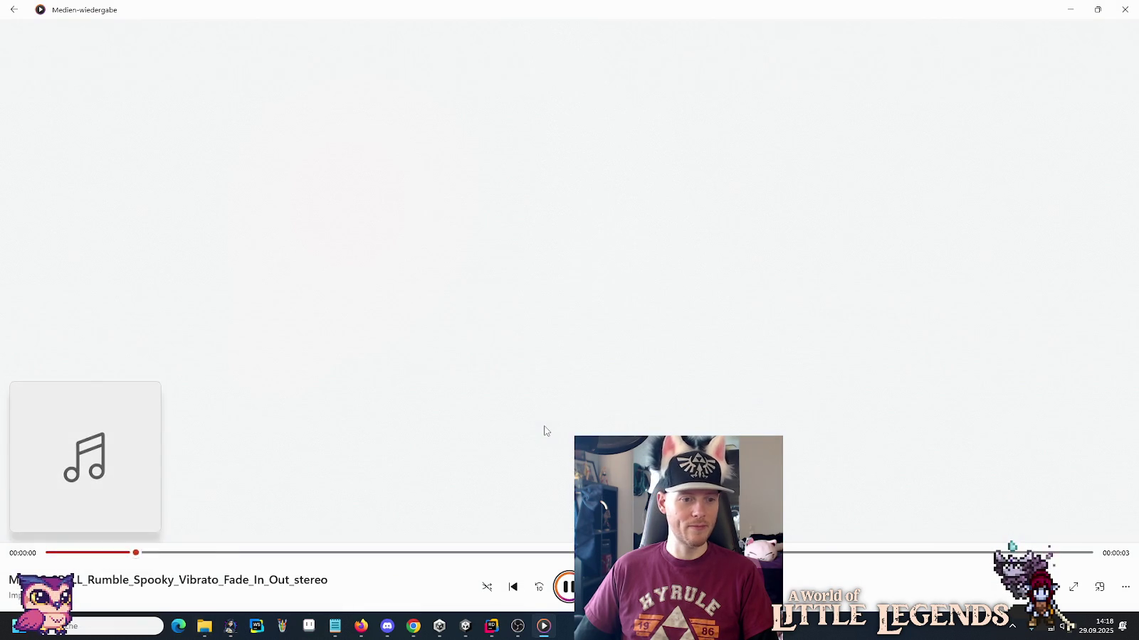
key(alt+Tab)
double_click(549, 458)
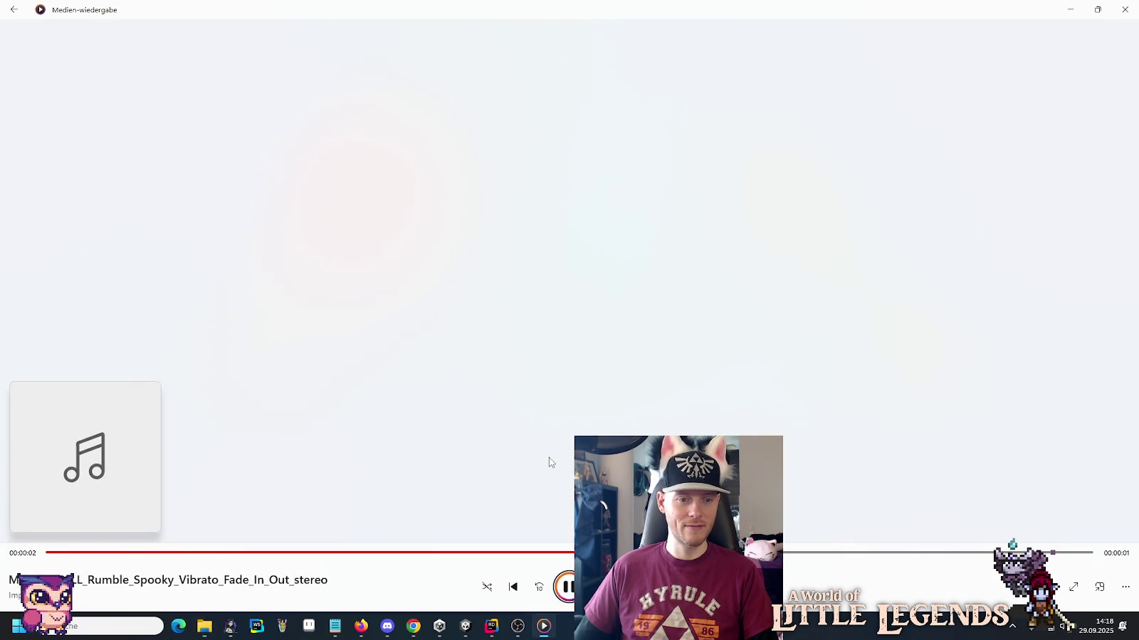
key(alt+Tab)
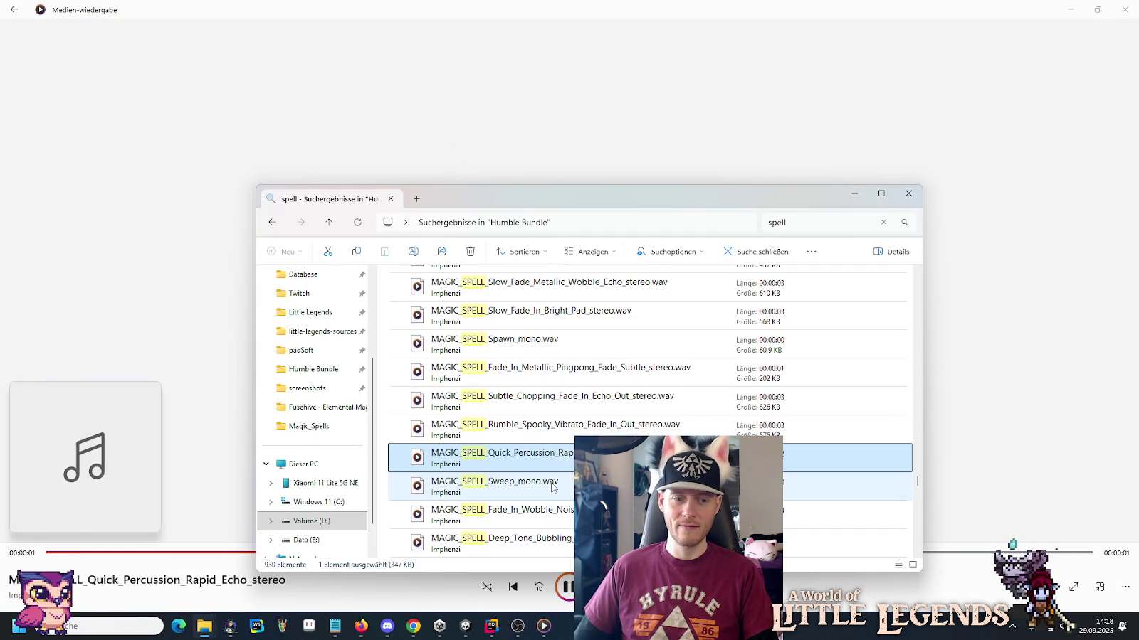
double_click(552, 488)
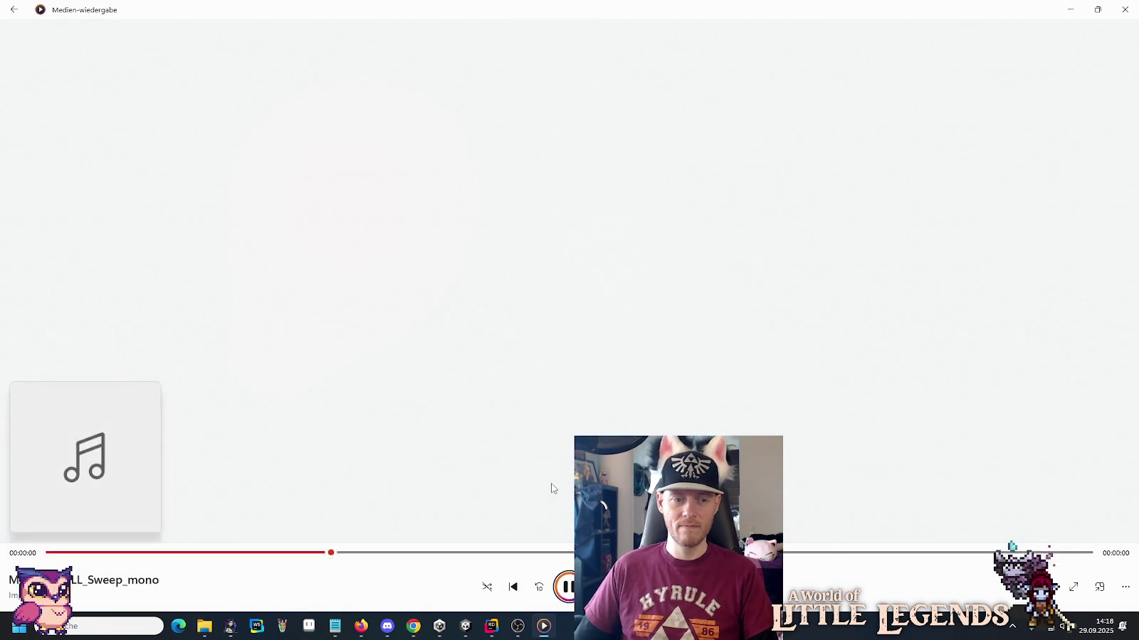
key(alt+Tab)
double_click(554, 508)
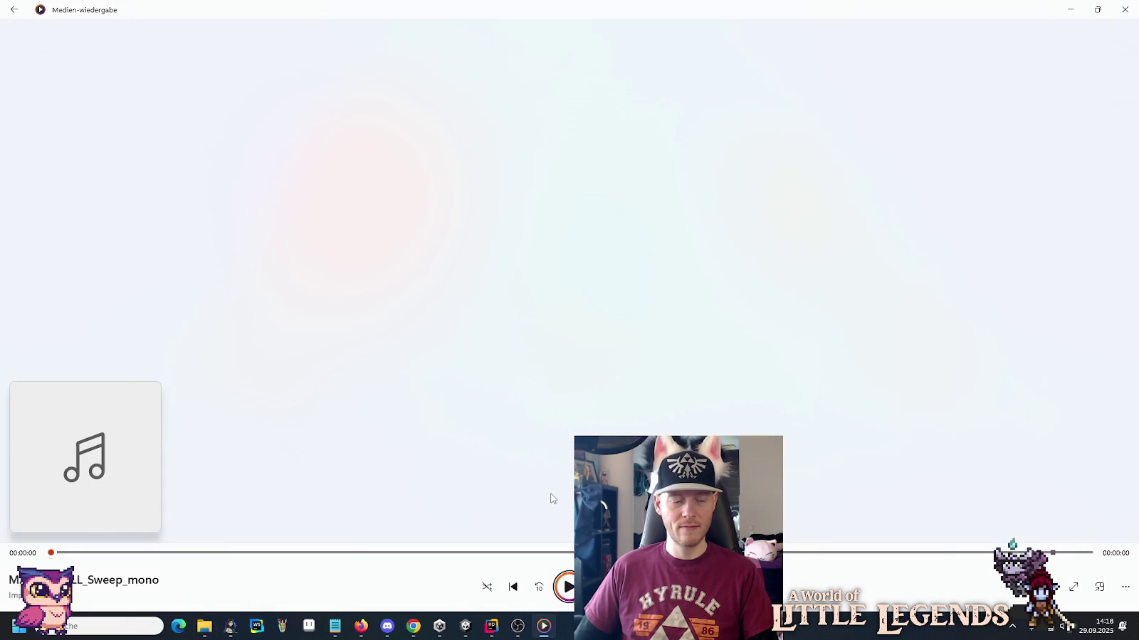
key(alt+Tab)
Play Deep_Tone_Bubbling_Zaps, Quick_Deep_Fast_Attack, Passing_Tunnel_Rapid_Echo and Morphing_Synth_Harp_Scales sounds.
scroll(537, 399, down, 2)
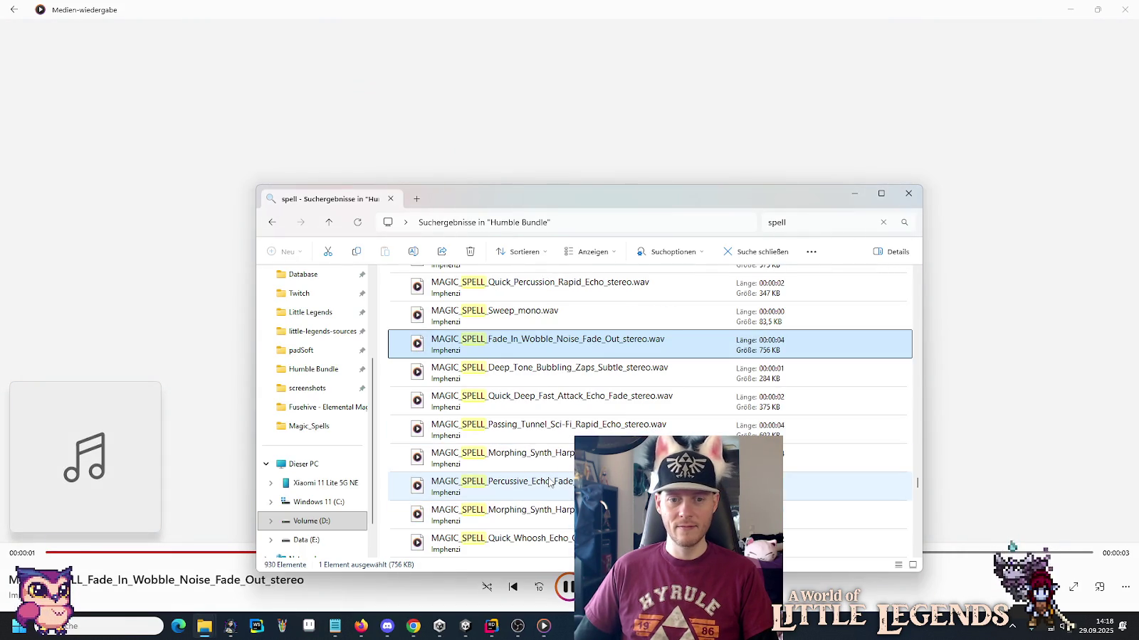
double_click(535, 375)
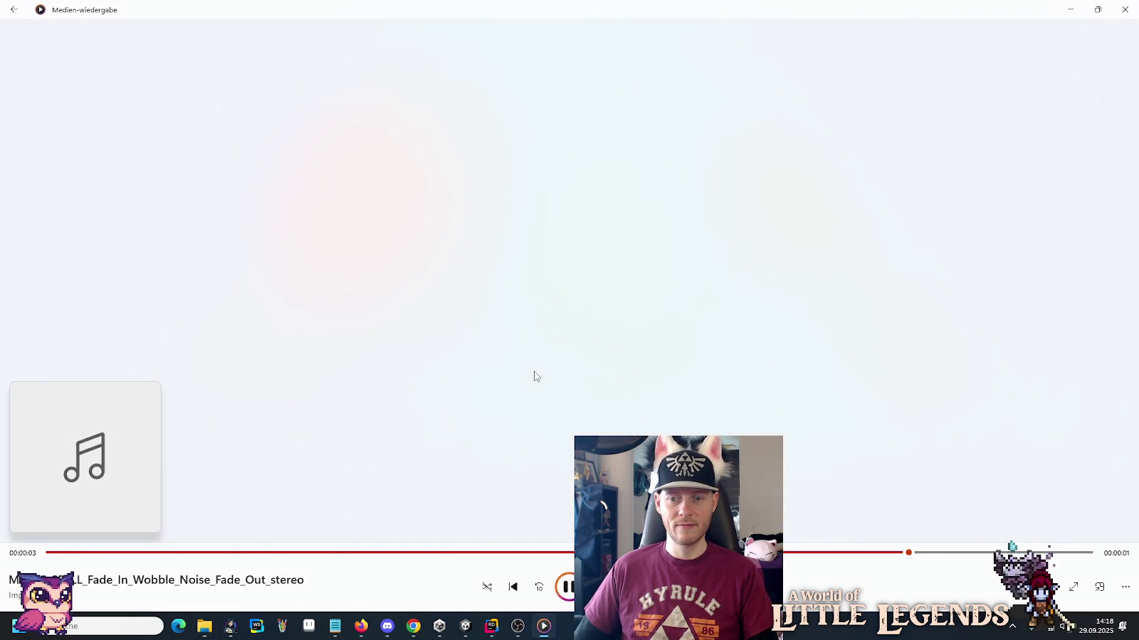
key(alt+Tab)
double_click(545, 400)
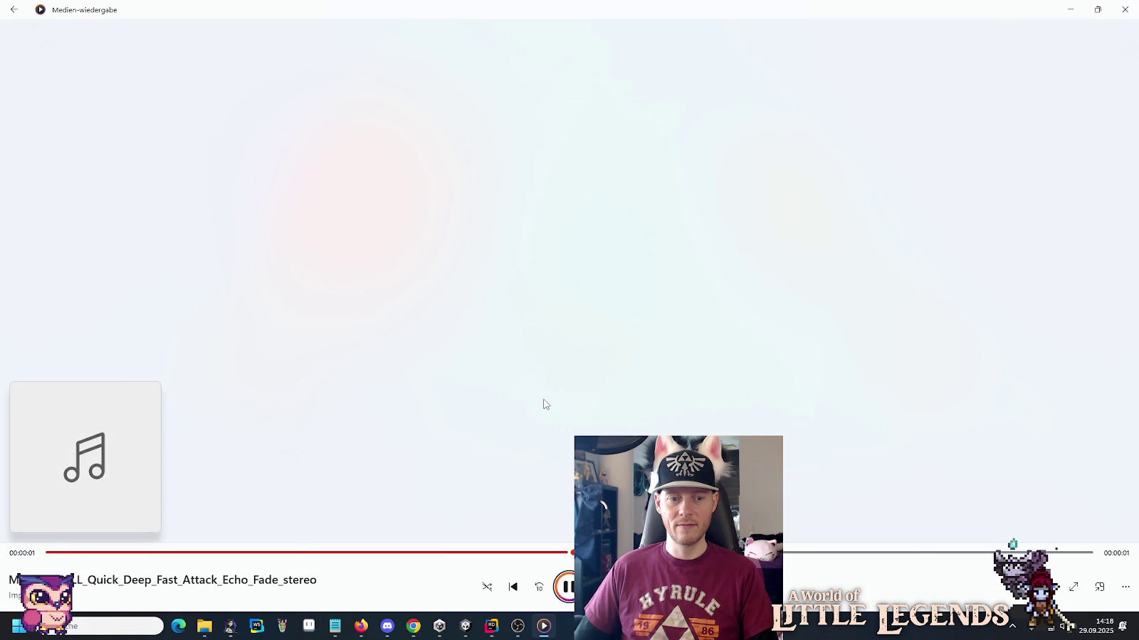
key(alt+Tab)
double_click(544, 427)
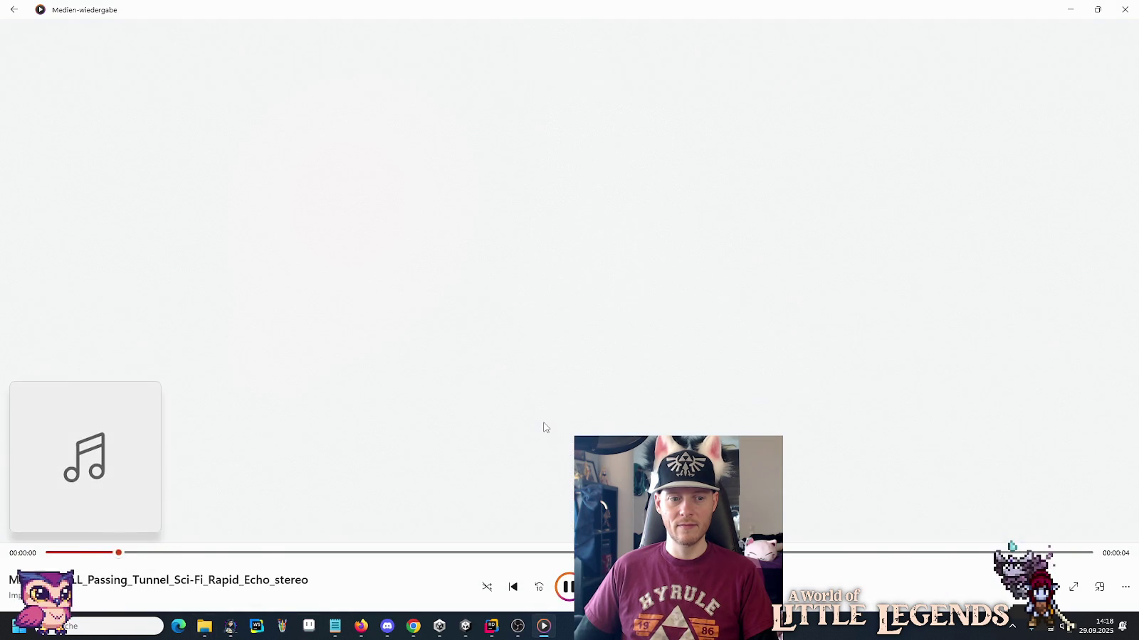
key(alt+Tab)
double_click(548, 461)
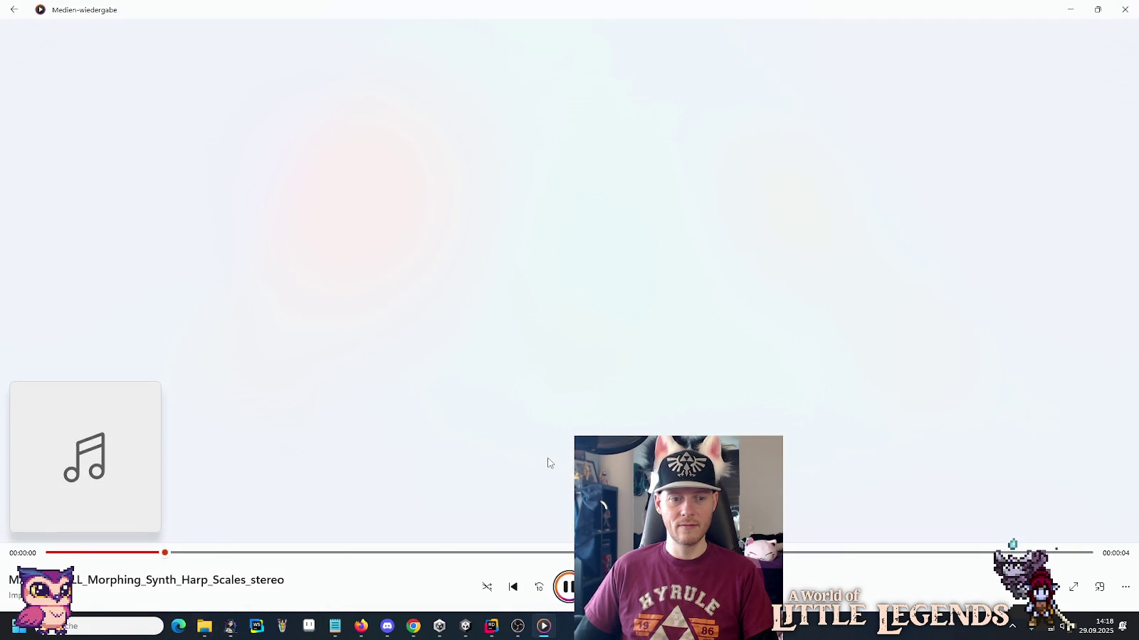
key(alt+Tab)
Play Percussive_Echo_Fade_Out, Harp_Scales_Subtle, Quick_Whoosh_Echo_Out and Passing_Tunnel_Rapid_Echo_Subtle sounds.
scroll(545, 441, down, 1)
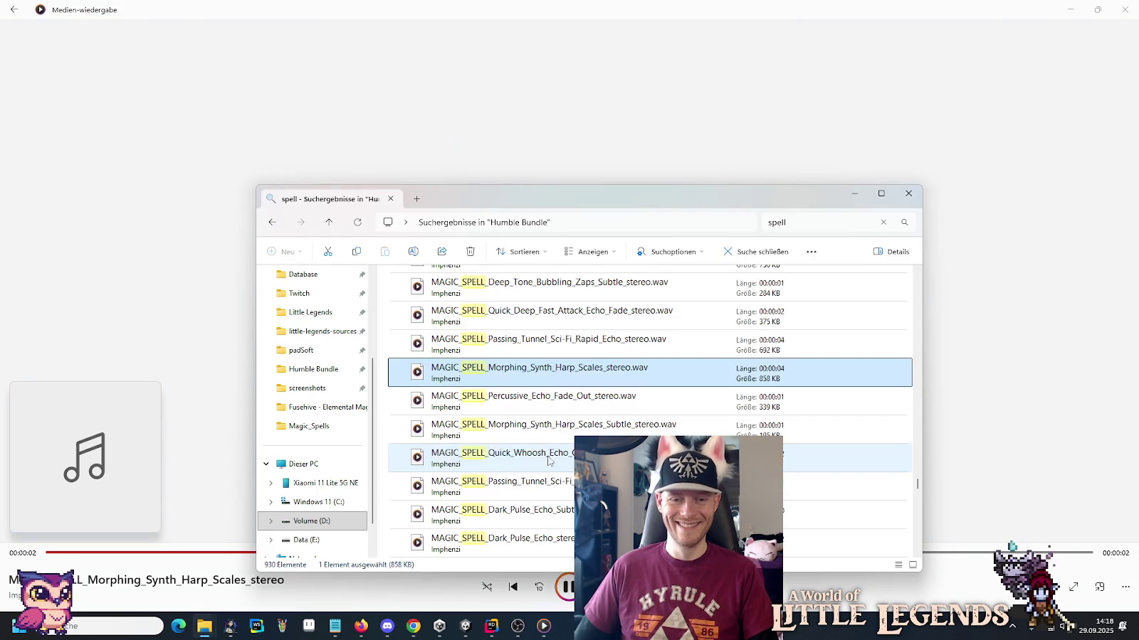
double_click(542, 413)
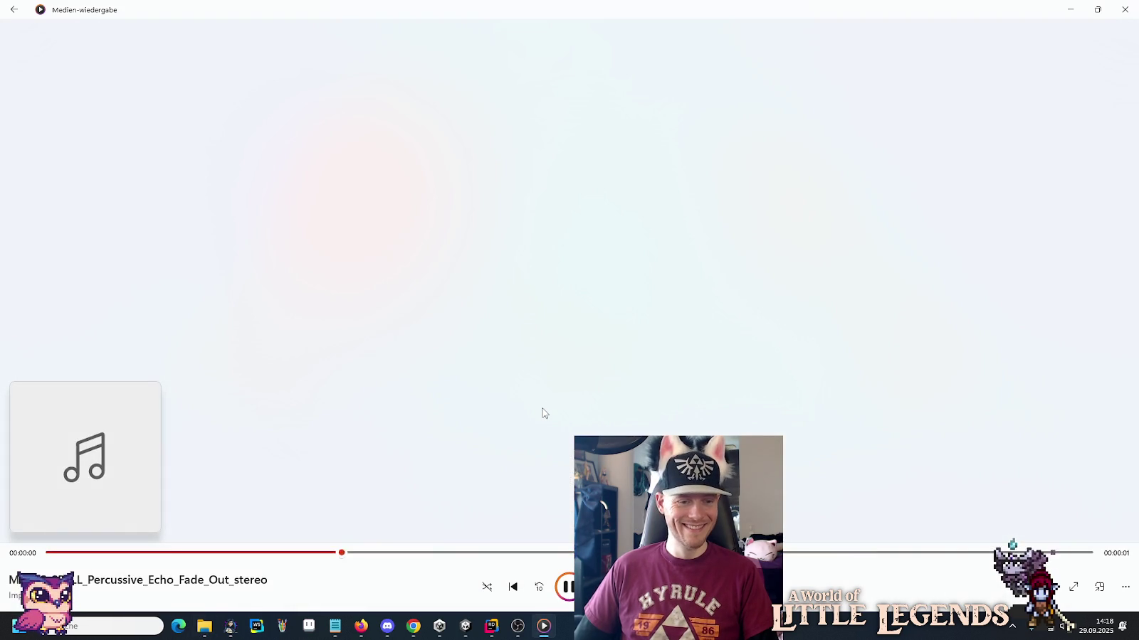
key(alt+Tab)
double_click(554, 434)
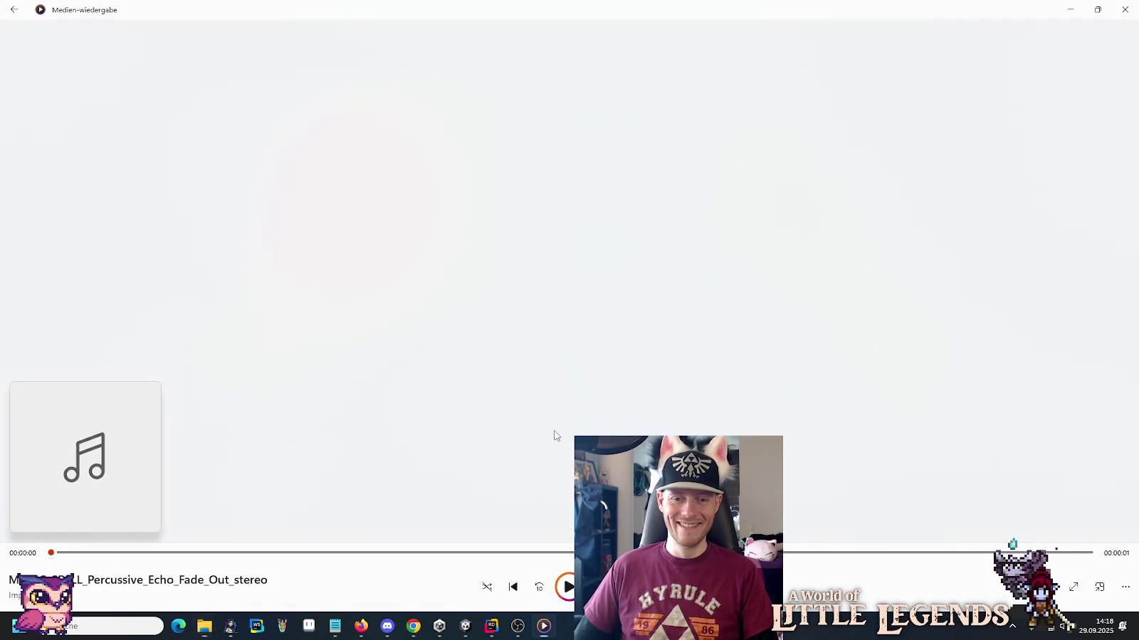
key(alt+Tab)
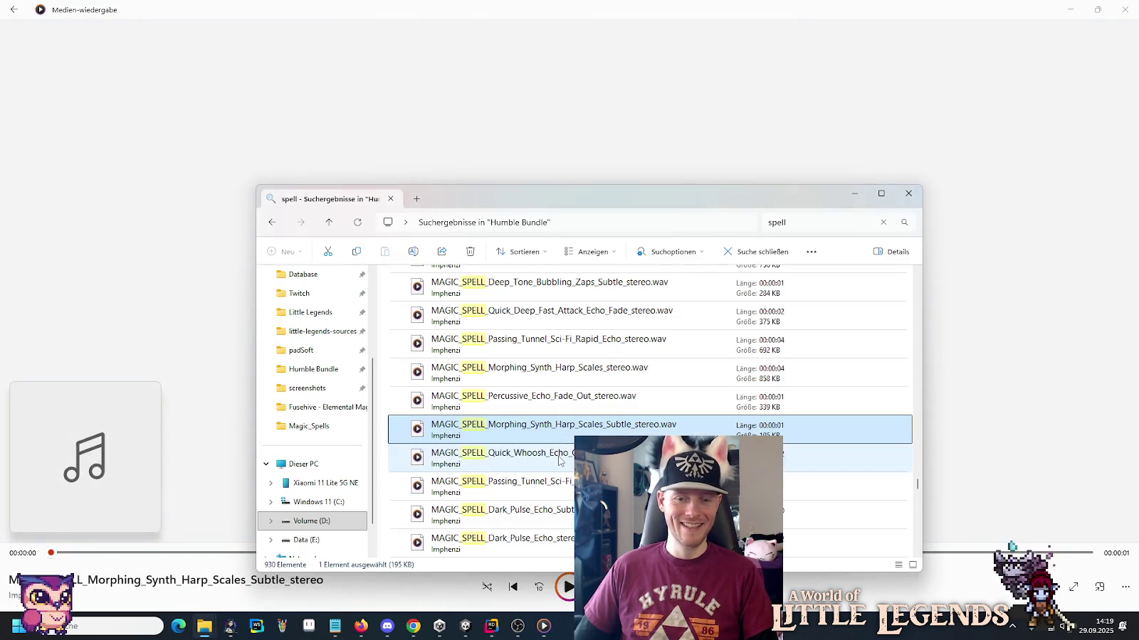
double_click(558, 461)
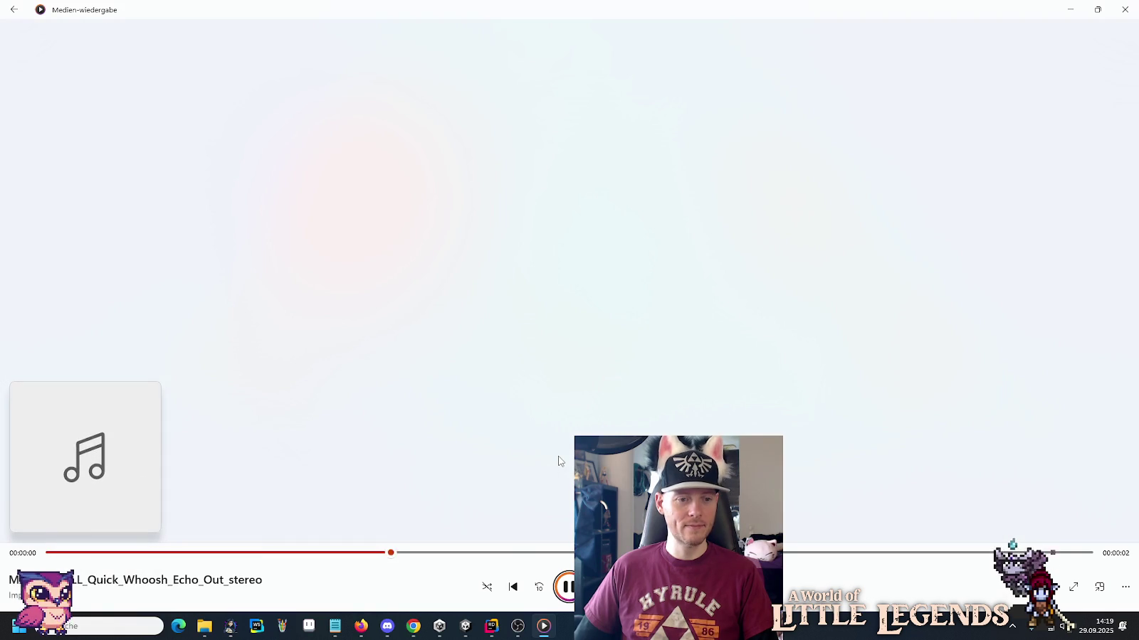
key(alt+Tab)
double_click(560, 477)
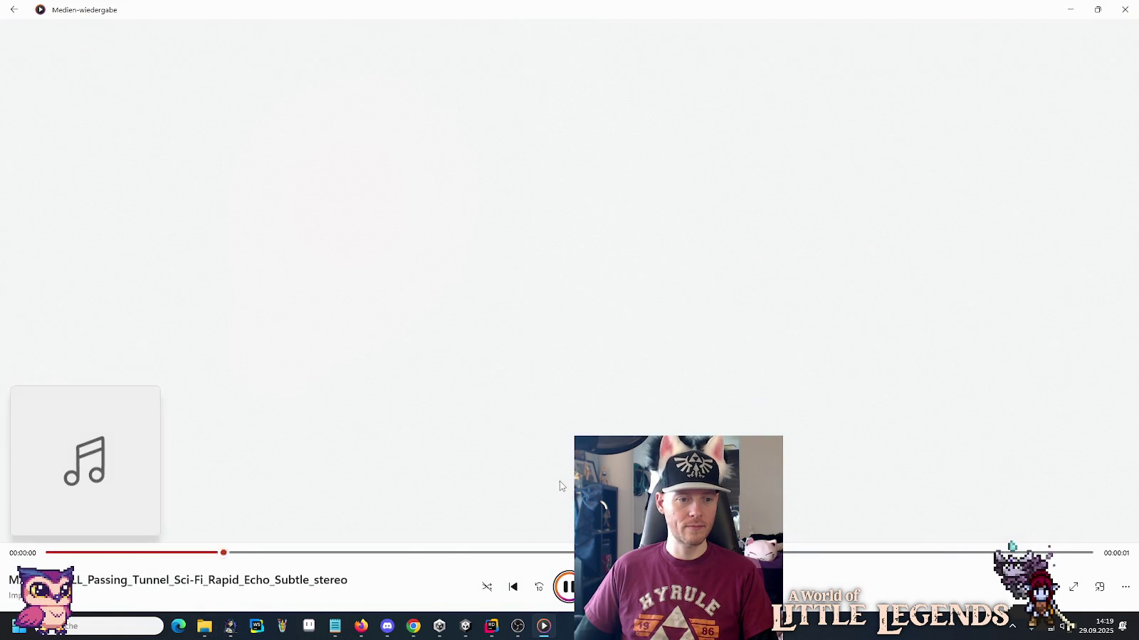
key(alt+Tab)
Play Dark_Pulse_Echo_Subtle, Dark_Pulse_Echo, Bright_Sci-Fi_Subtle, Stutter_Out and Flame_01_mono sounds.
scroll(559, 484, down, 2)
double_click(562, 346)
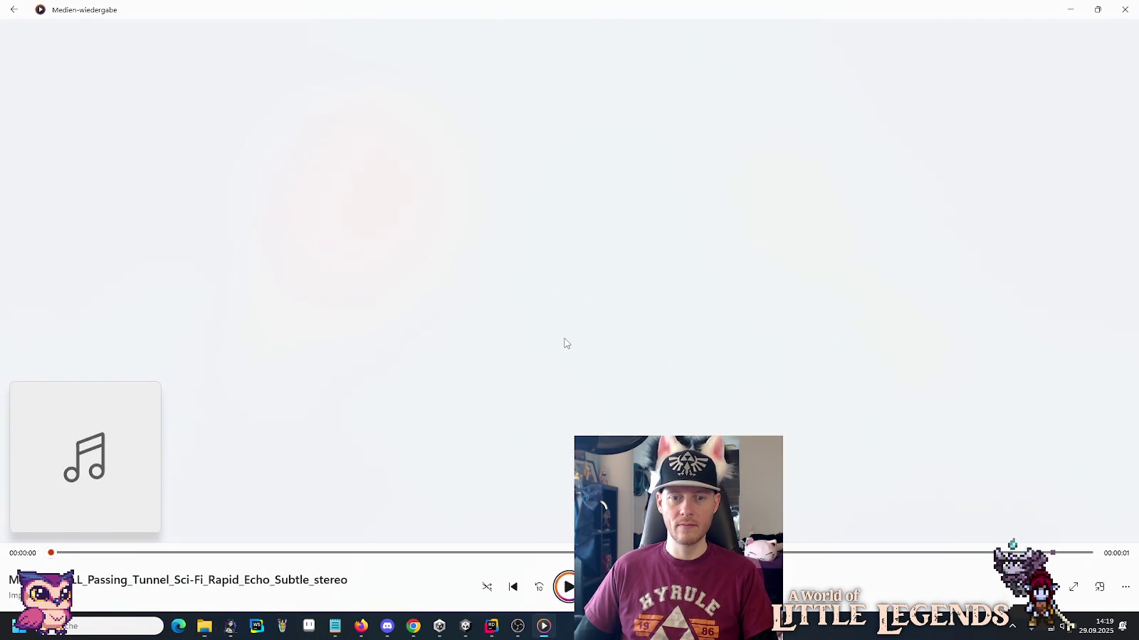
key(alt+Tab)
double_click(560, 371)
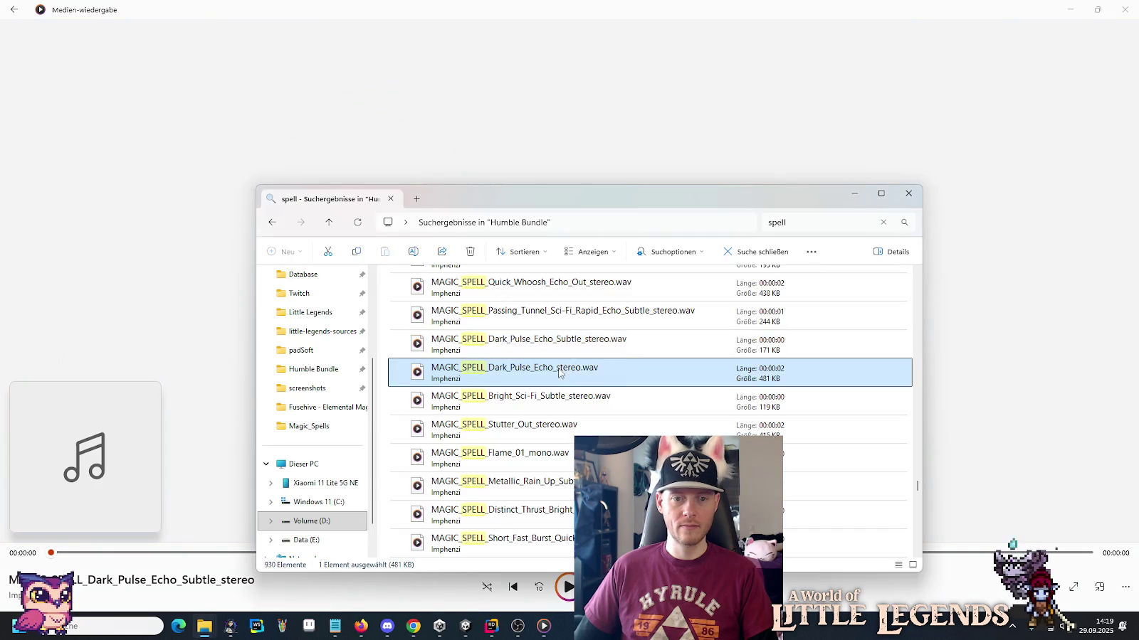
double_click(562, 401)
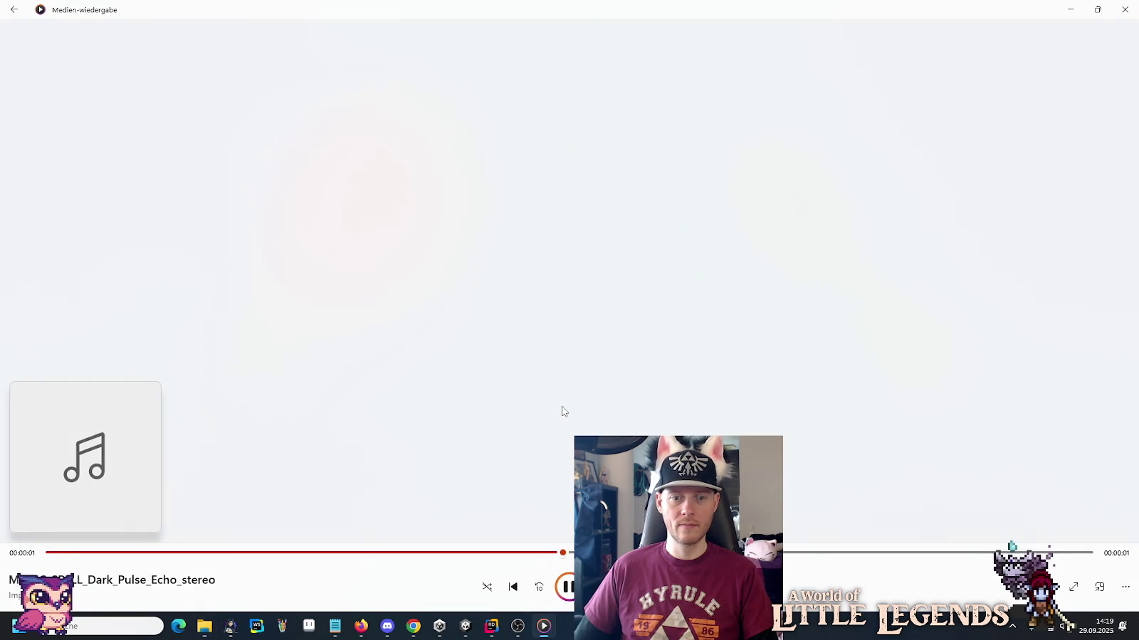
double_click(561, 428)
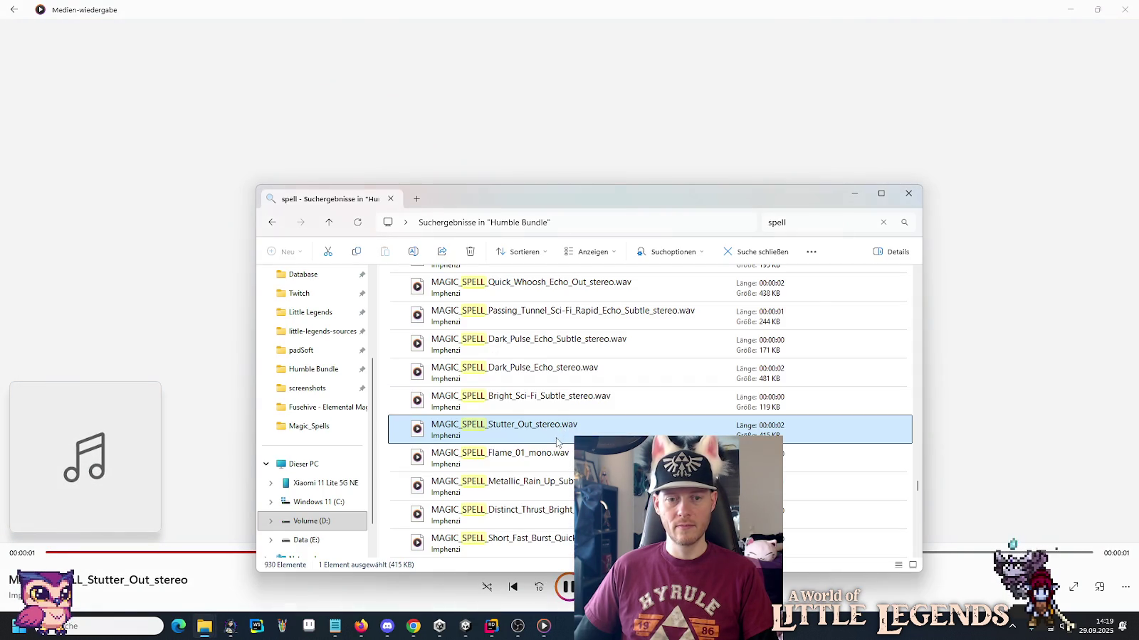
double_click(537, 459)
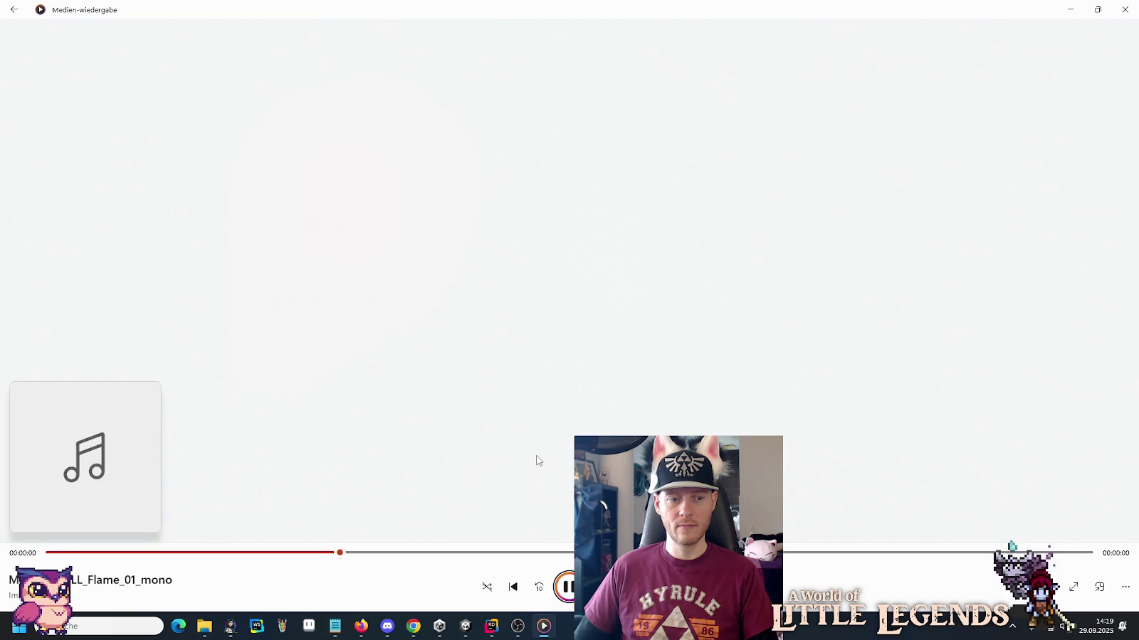
key(alt+Tab)
Play Metallic_Rain_Up_Subtle, Short_Fast_Burst_Quick_Fade and Distinct_Thrust_Bright_Pad_Subtle sounds.
scroll(552, 441, down, 1)
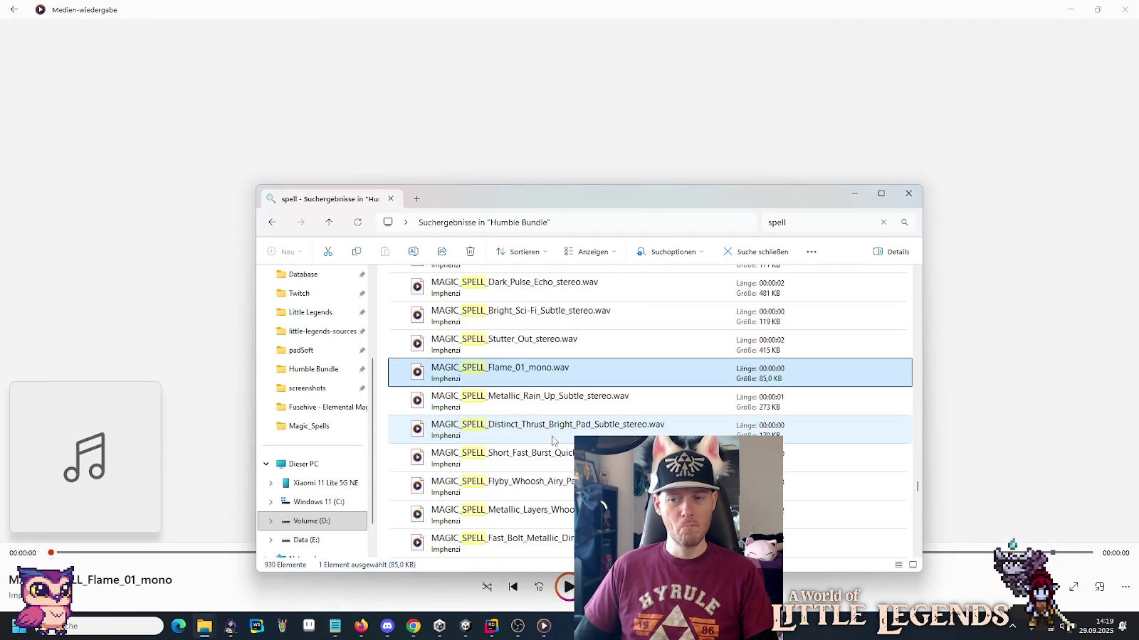
double_click(544, 400)
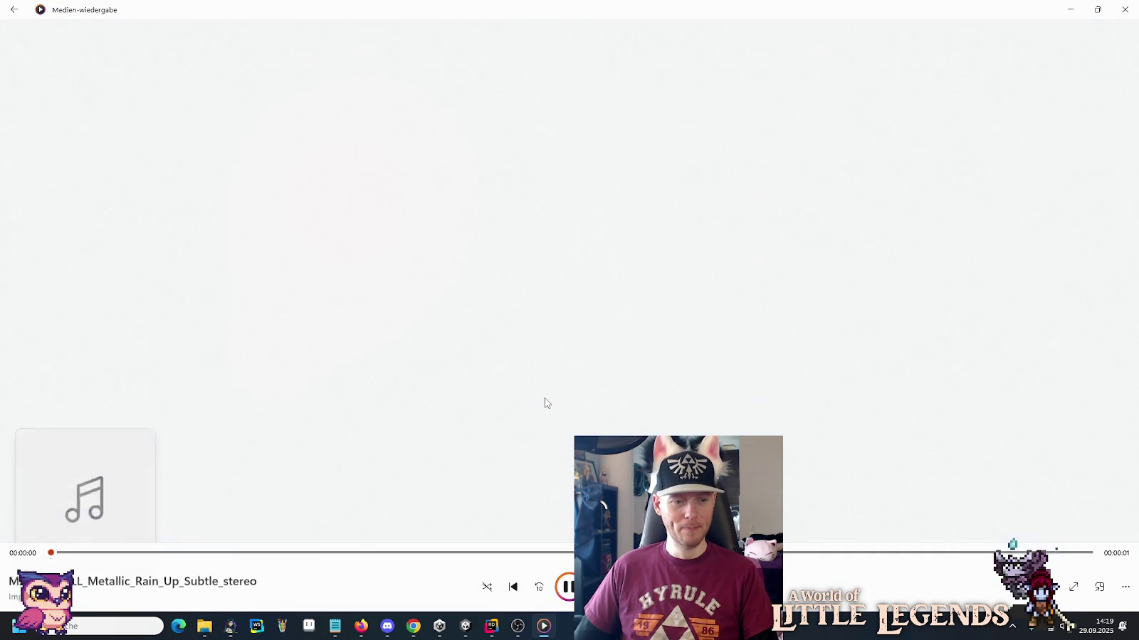
key(alt+Tab)
key(alt+Tab)
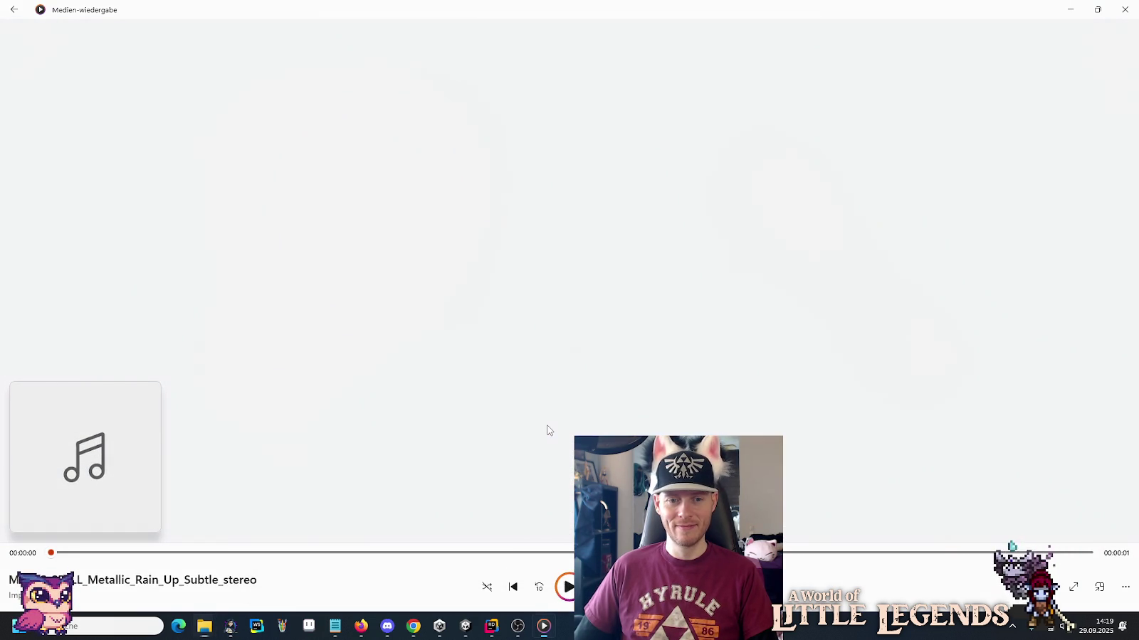
key(alt+Tab)
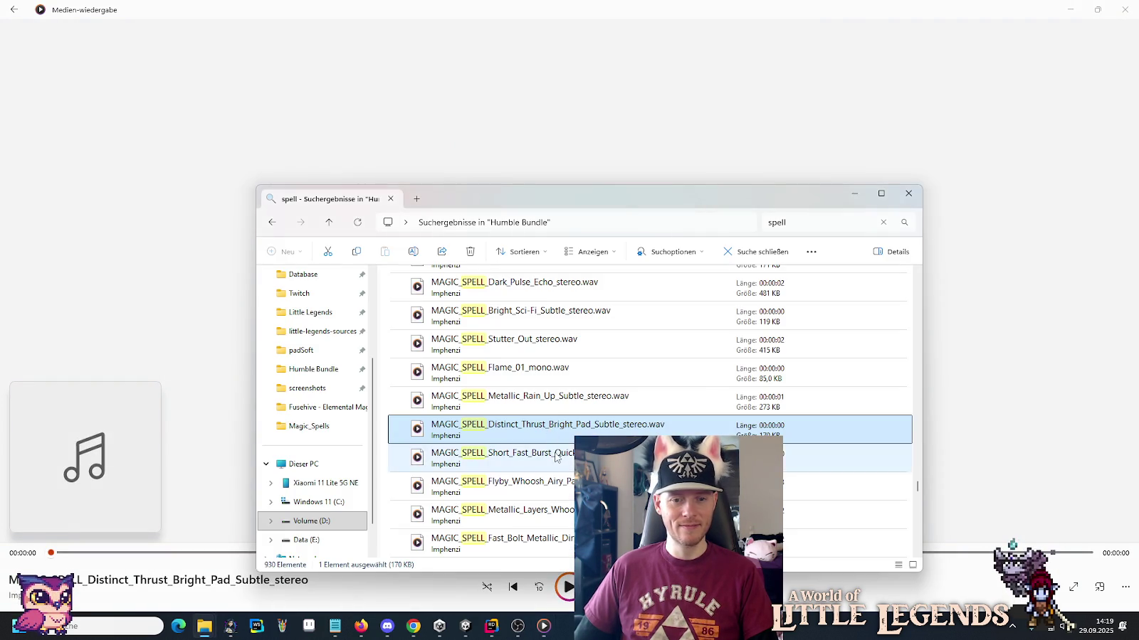
key(alt+Tab)
key(alt+Tab)
key(Down)
key(Return)
key(alt+Tab)
Play Flyby_Whoosh_Airy_Pad, Metallic_Layers_Whoosh and Fast_Bolt_Metallic_Dirty_Tail sounds.
key(Down)
key(Return)
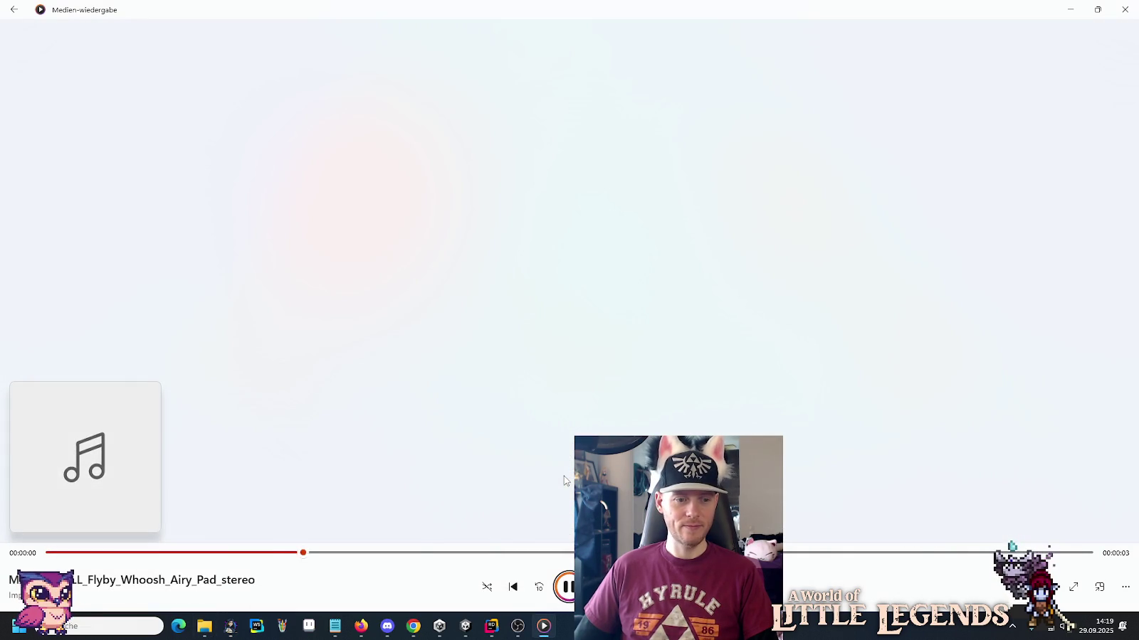
key(alt+Tab)
key(Down)
key(Return)
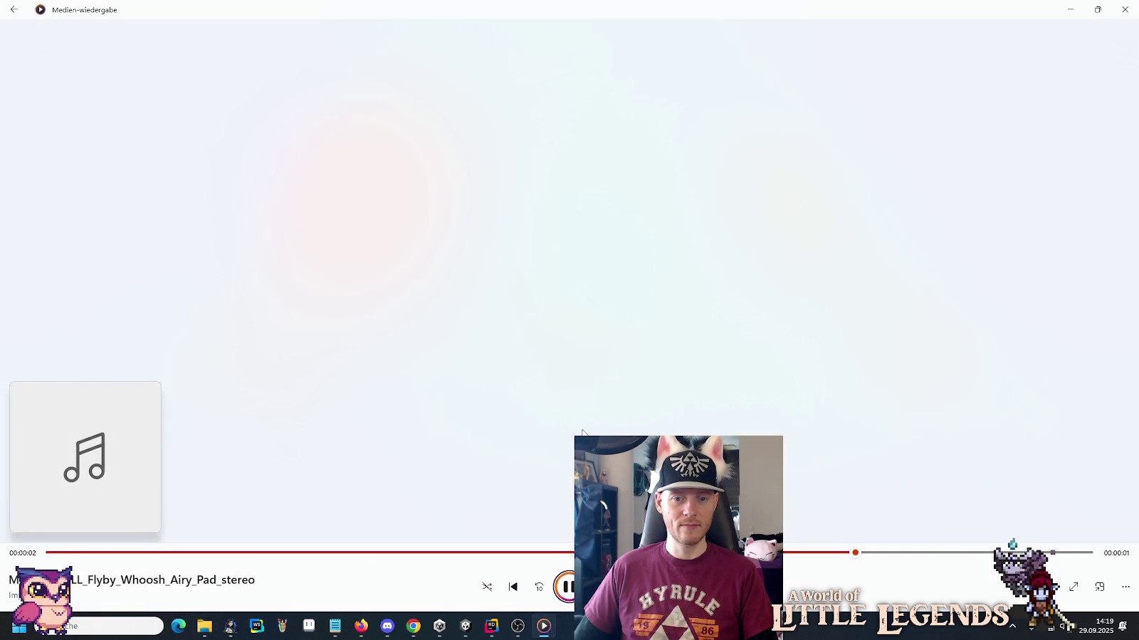
key(alt+Tab)
key(Down)
key(Return)
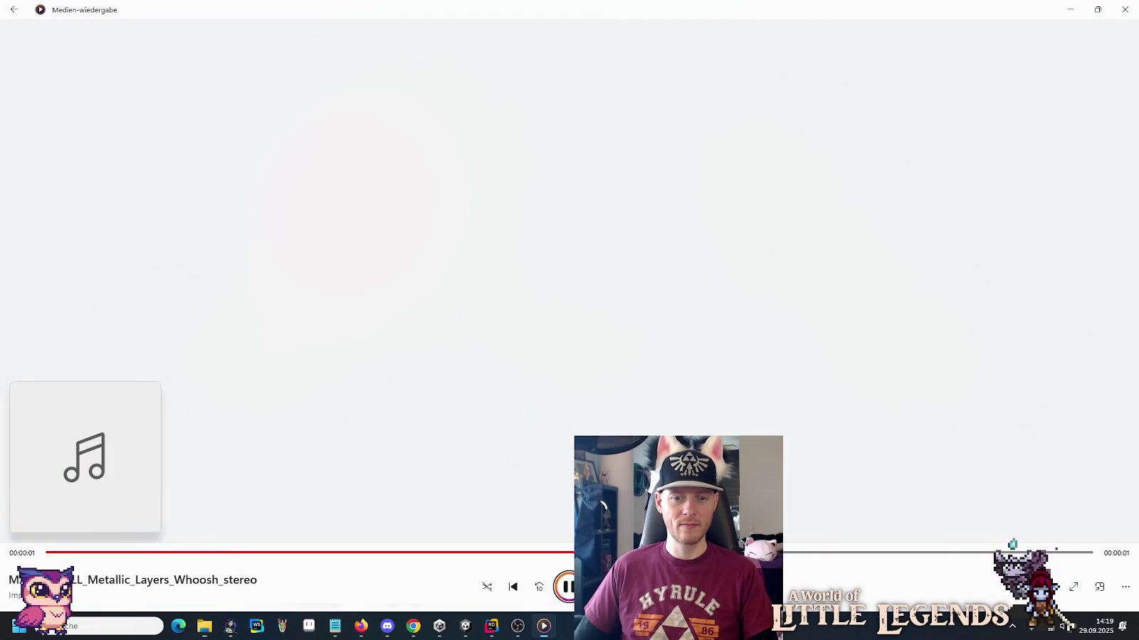
key(alt+Tab)
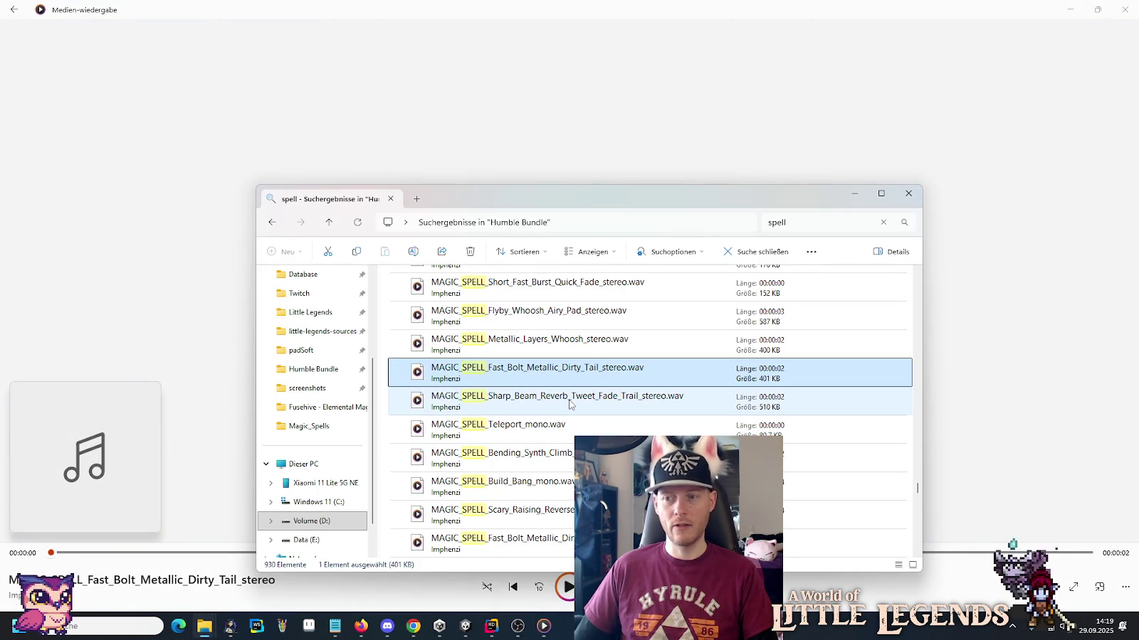
Play Sharp_Beam_Reverb_Tweet_Fade_Trail, Teleport_mono and the following bending synth climb sound.
key(Down)
key(Return)
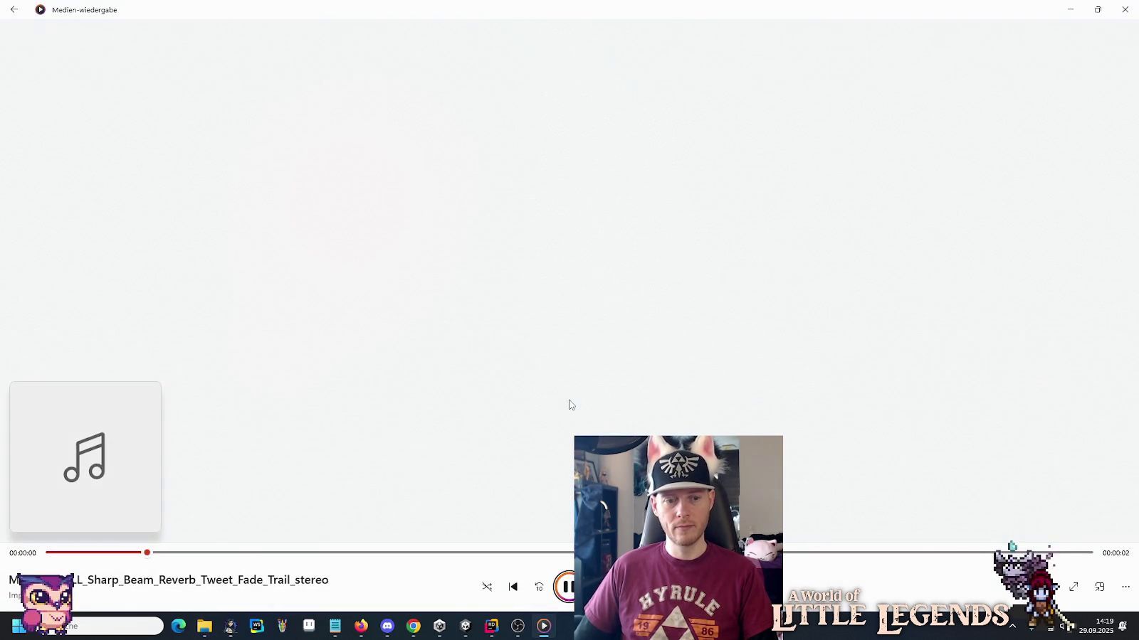
key(alt+Tab)
double_click(558, 427)
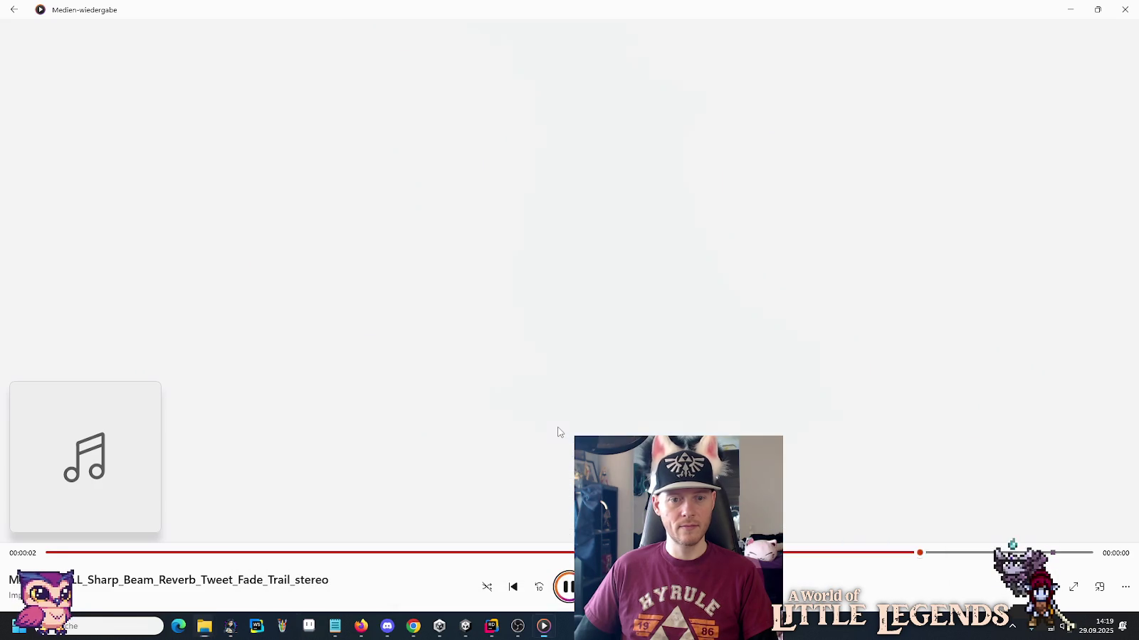
key(alt+Tab)
double_click(568, 452)
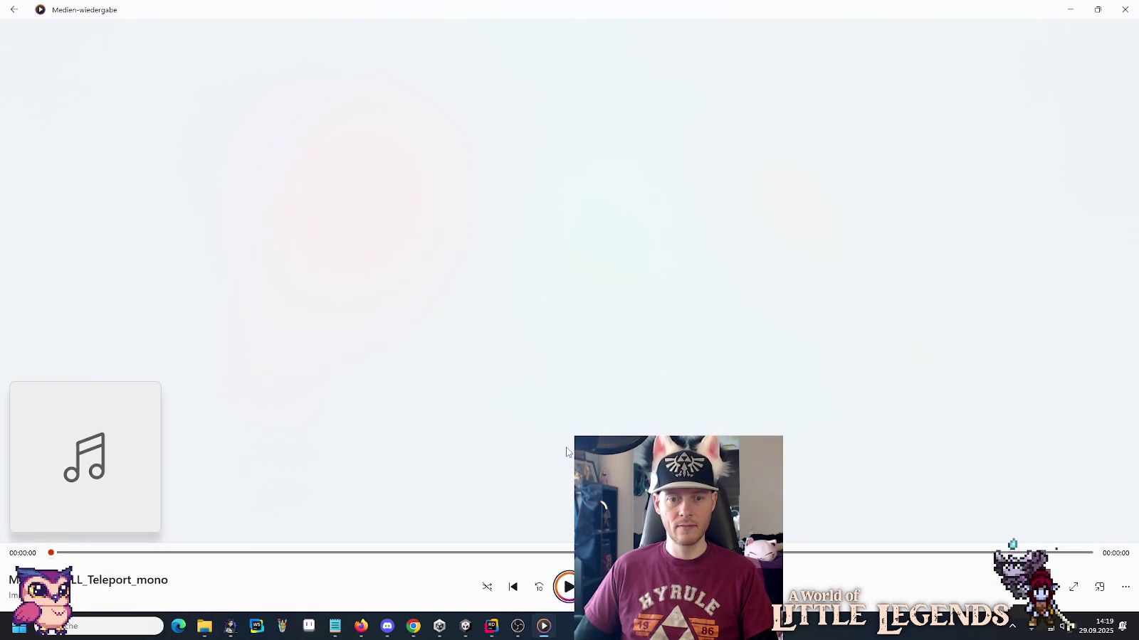
key(alt+Tab)
Play the Build_Bang_mono and Ghost_Metallic_Whoosh_Subtle_stereo sounds.
scroll(567, 453, down, 1)
double_click(563, 402)
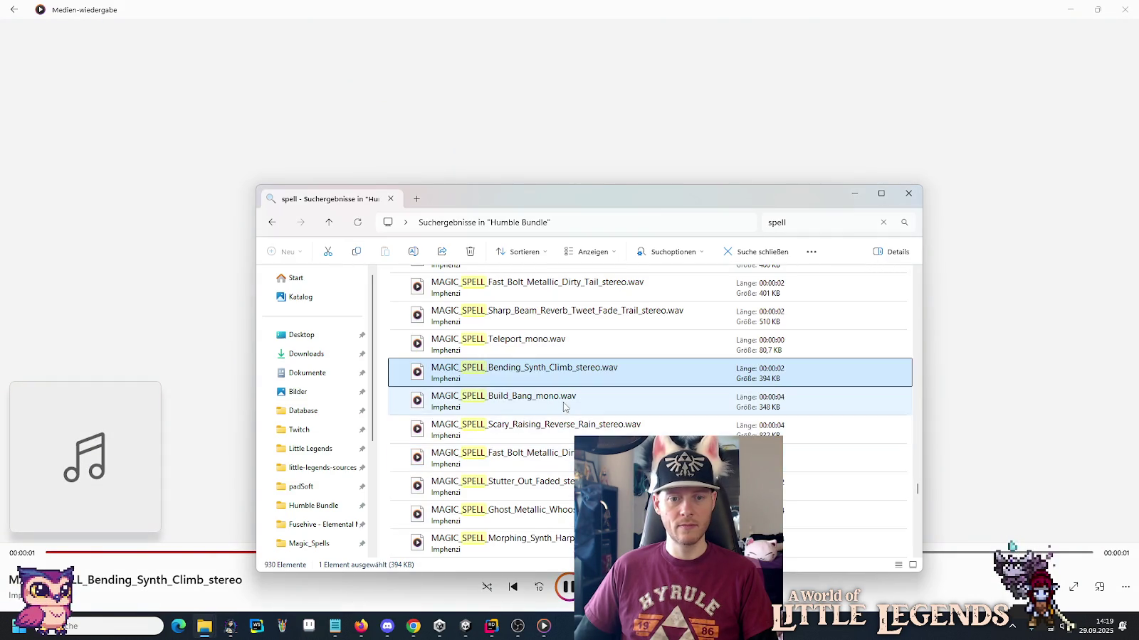
key(alt+Tab)
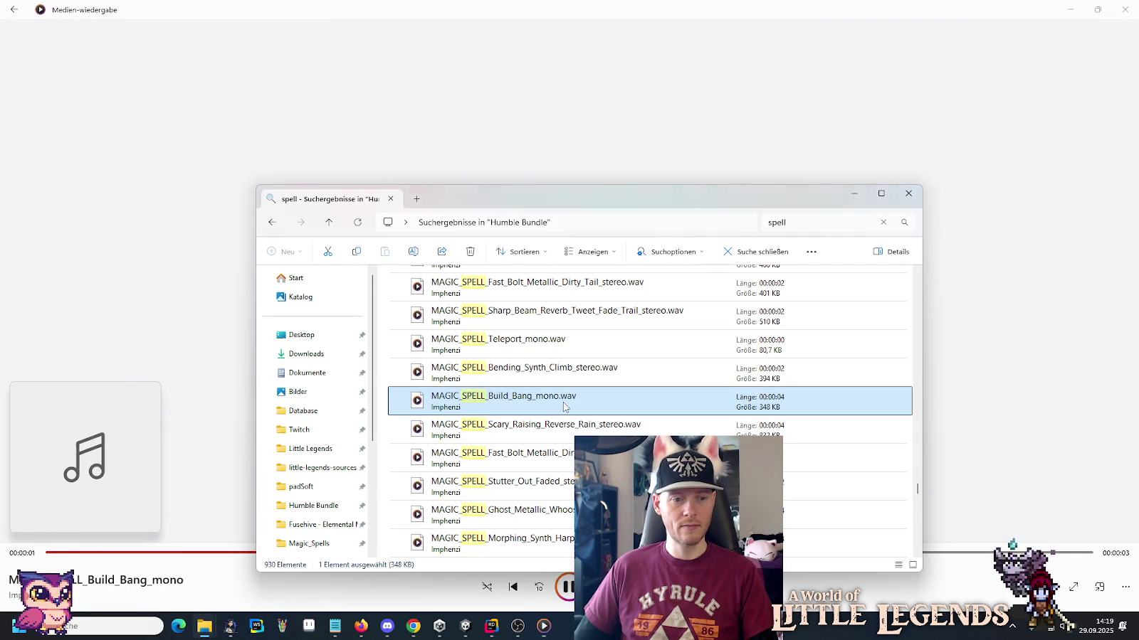
scroll(563, 402, down, 2)
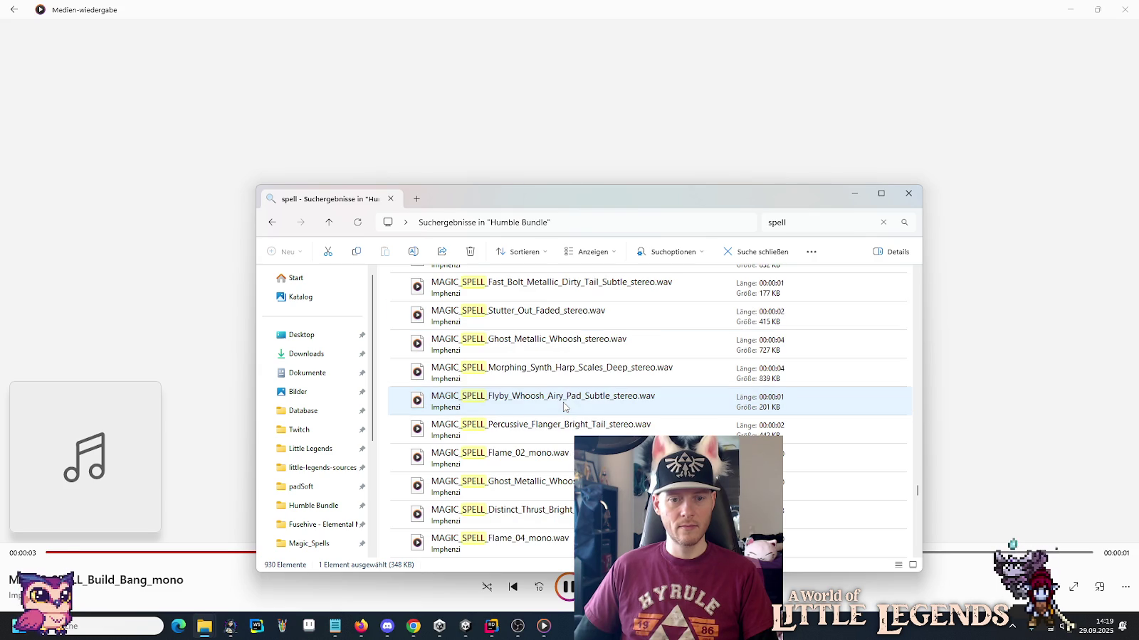
click(548, 482)
double_click(548, 483)
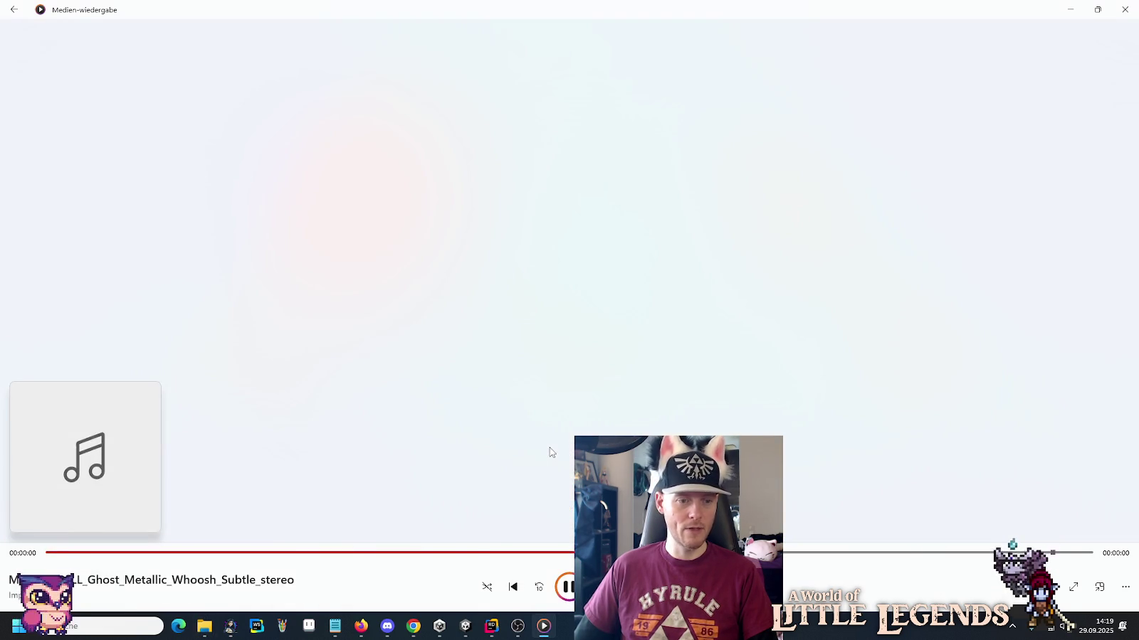
key(alt+Tab)
Play the Gather_Blast_mono and Bright_Sci-Fi_stereo sounds.
scroll(550, 452, down, 1)
scroll(550, 453, down, 1)
double_click(550, 452)
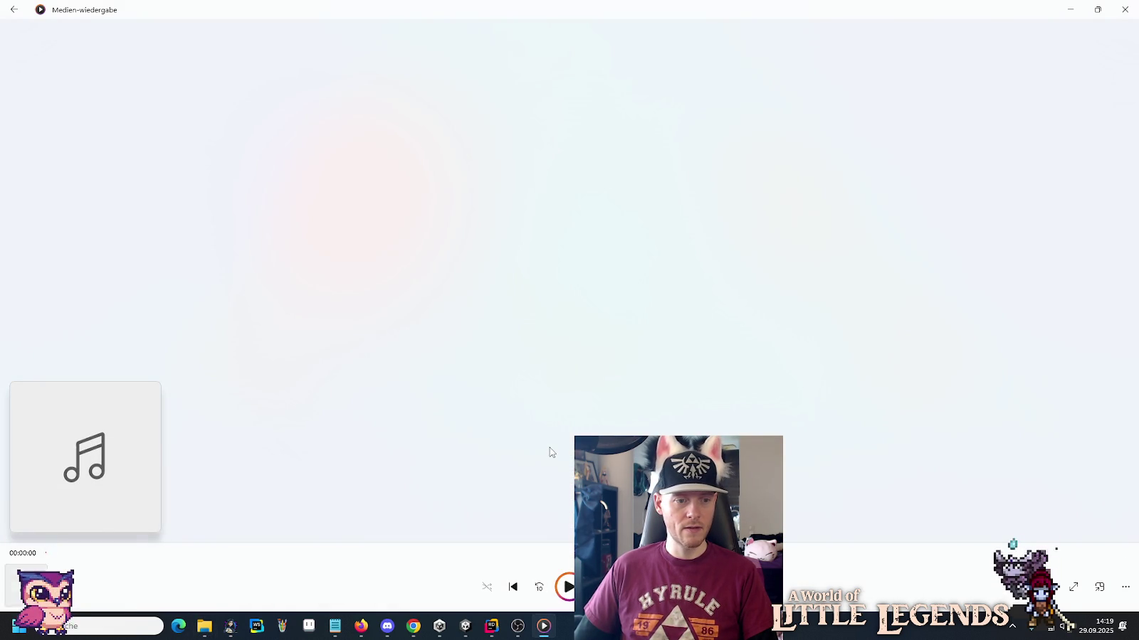
key(alt+Tab)
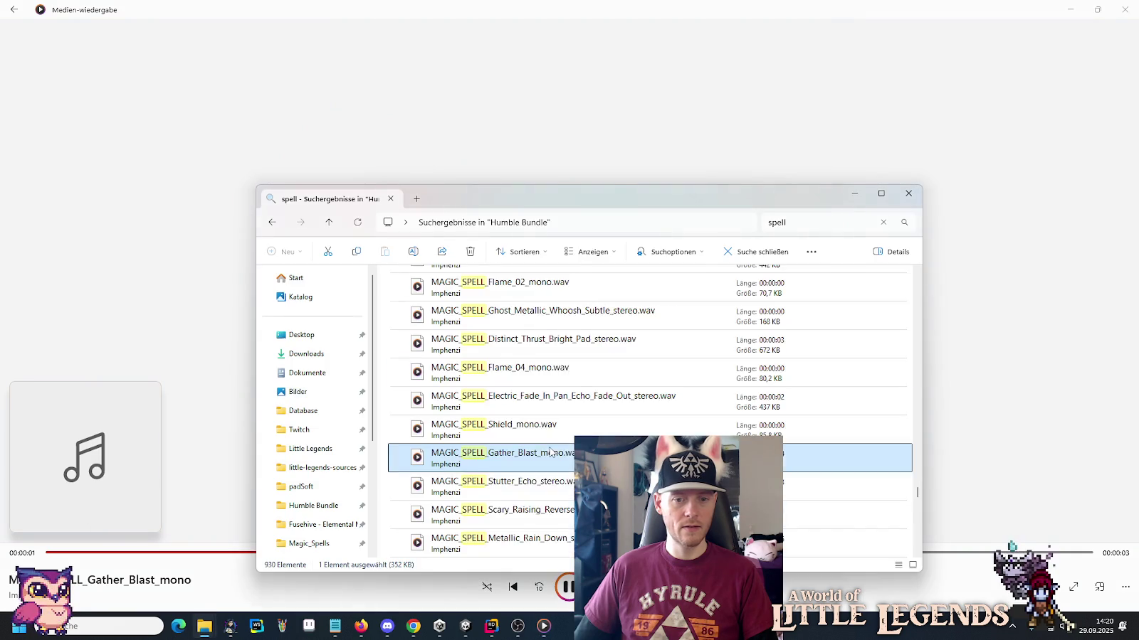
scroll(550, 453, down, 1)
double_click(550, 453)
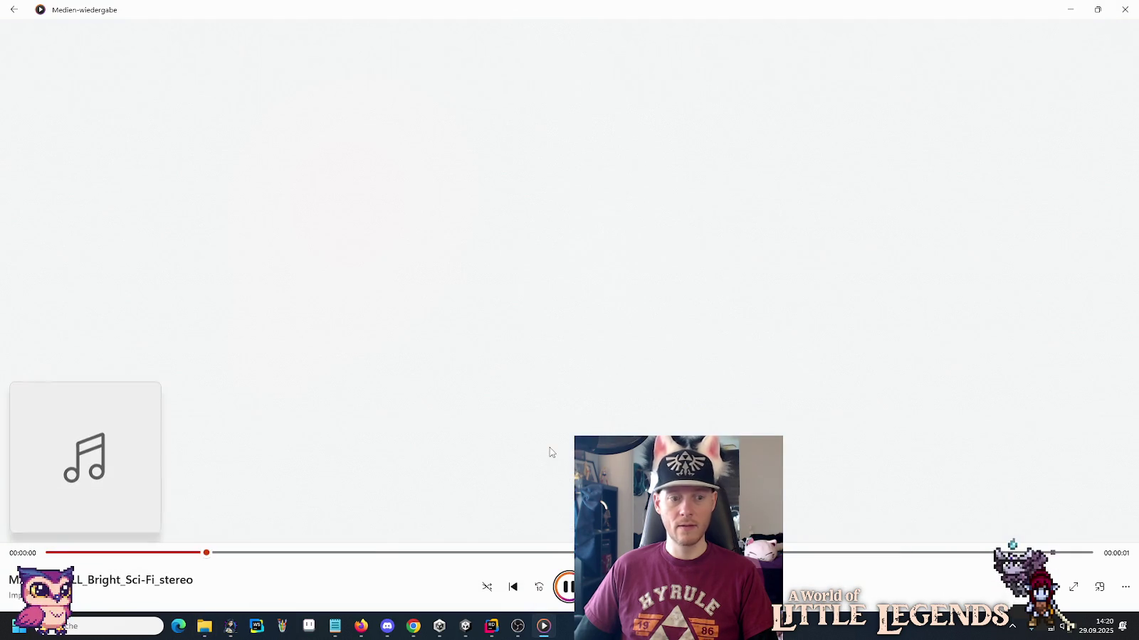
key(alt+Tab)
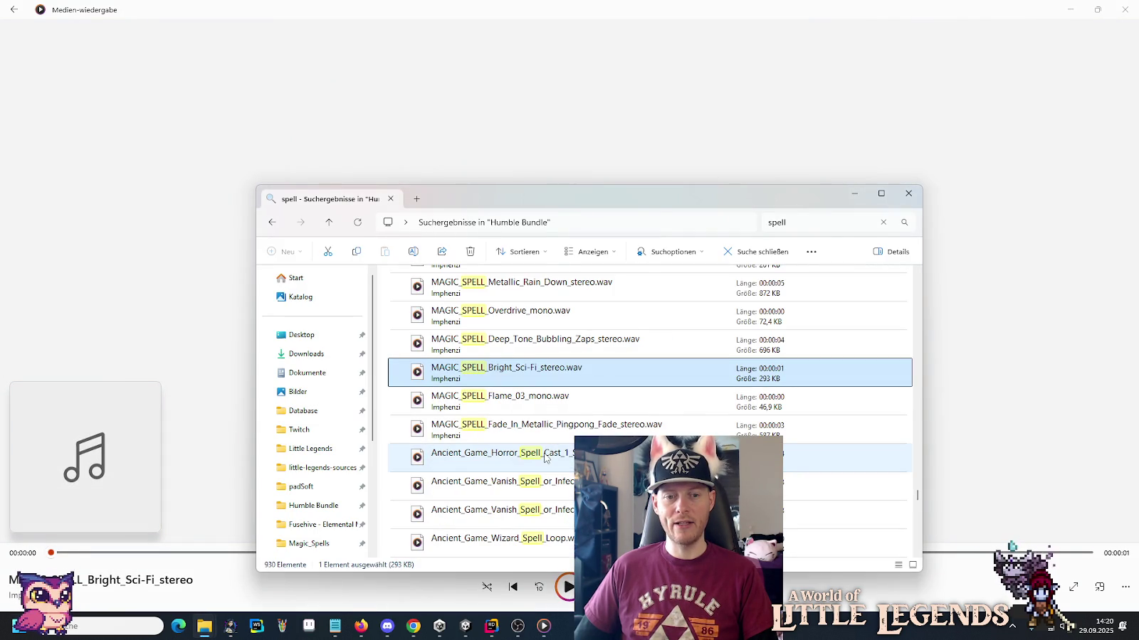
Play Ancient_Game Horror_Spell_Cast_1_Scary, Vanish_Spell_or_Infect and Vanish_Spell_or_Infect_2_Sparkle sounds.
double_click(545, 458)
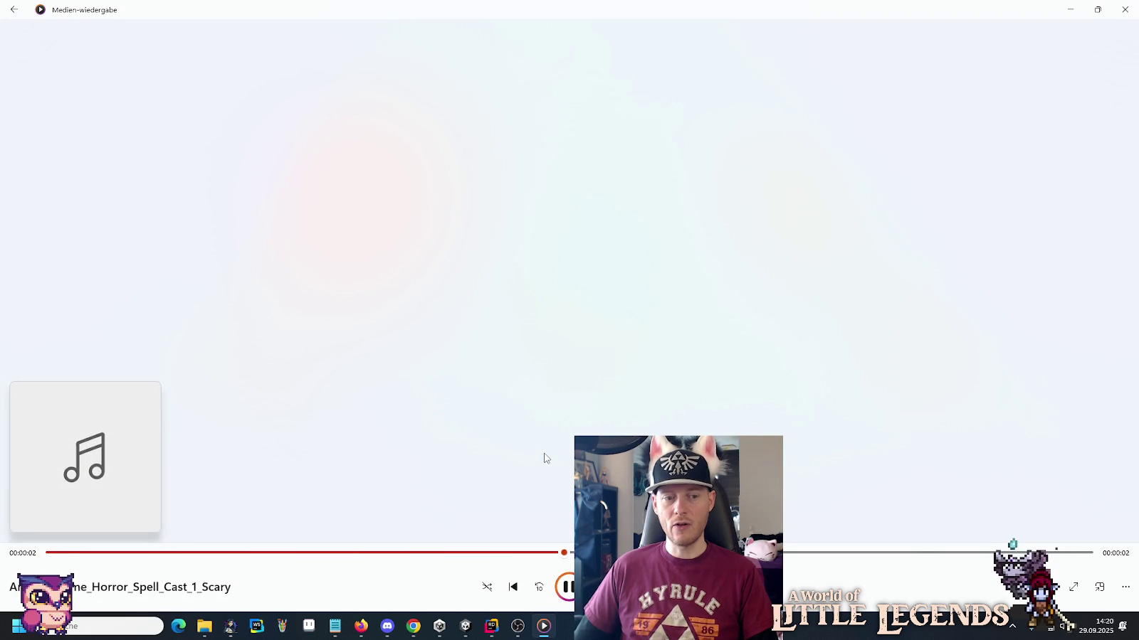
key(alt+Tab)
scroll(545, 458, down, 1)
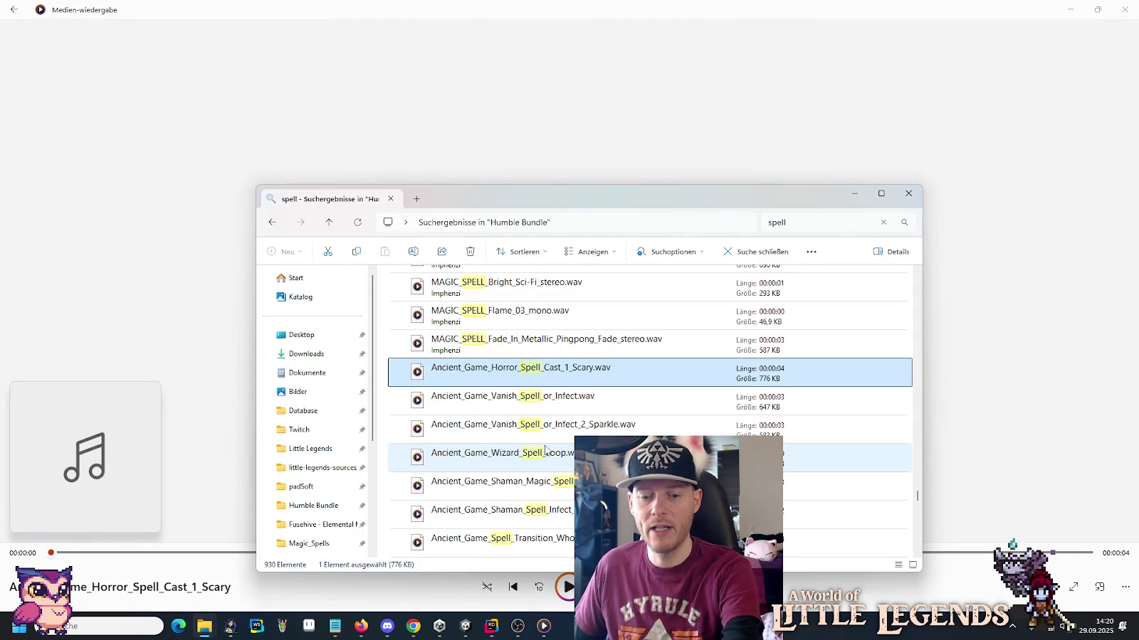
double_click(537, 397)
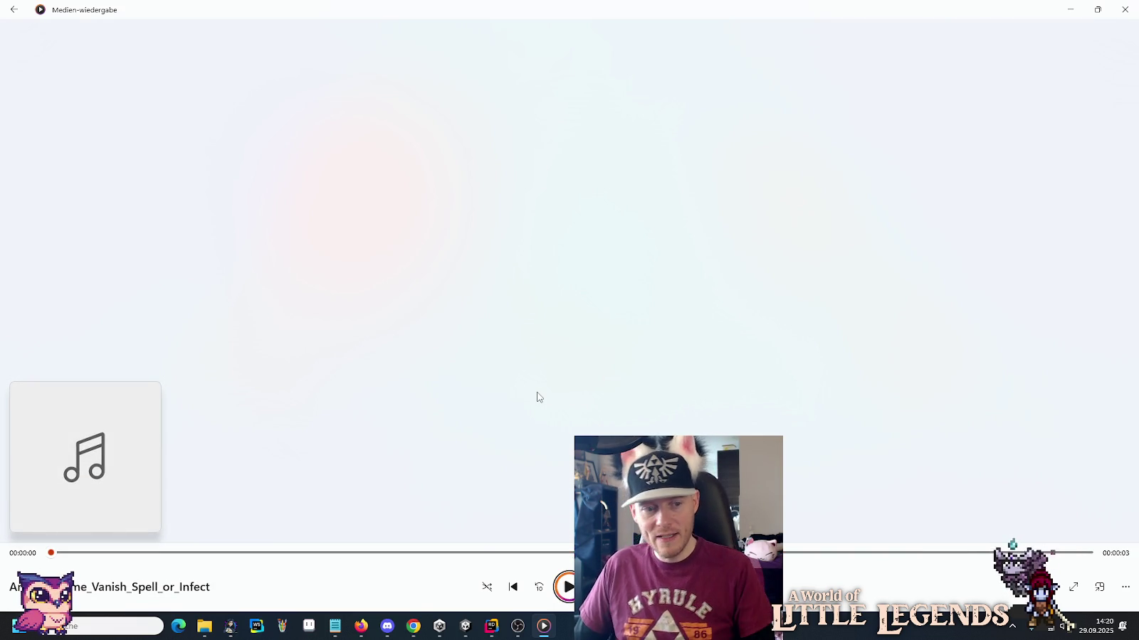
key(alt+Tab)
double_click(537, 427)
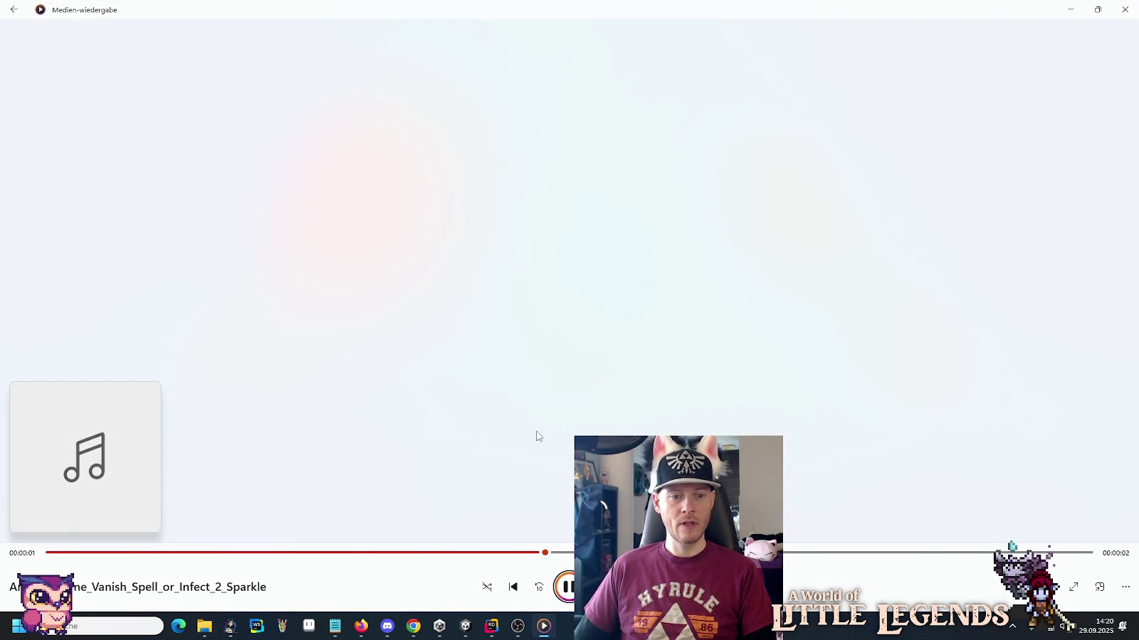
key(alt+Tab)
Play the Ancient_Game_Wizard_Spell_Loop sound.
double_click(535, 459)
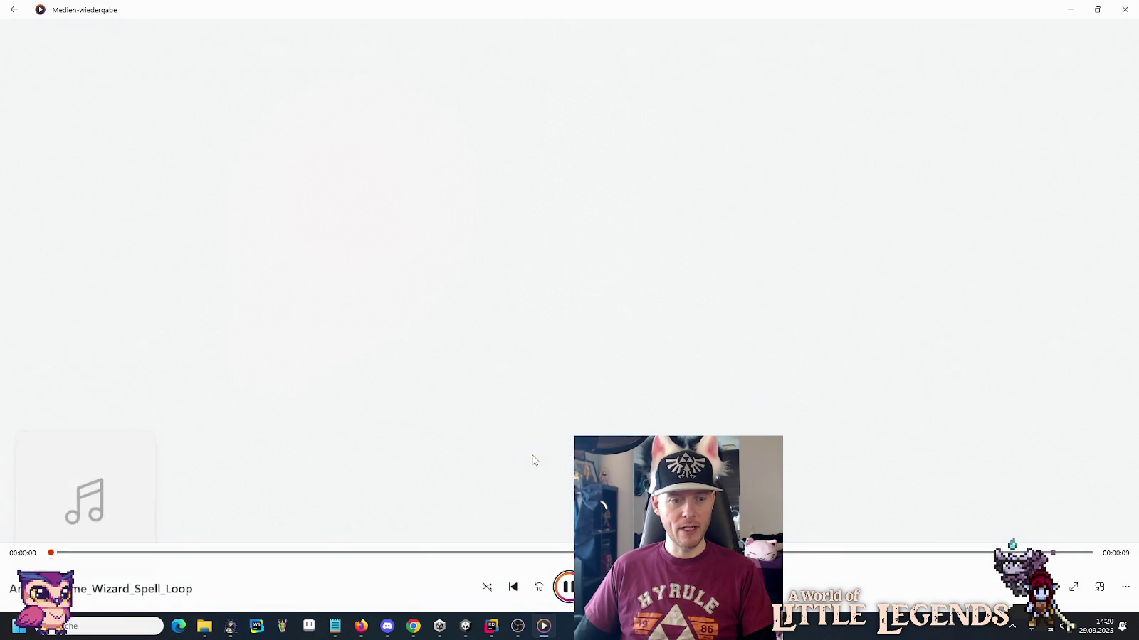
key(alt+Tab)
key(alt+Tab)
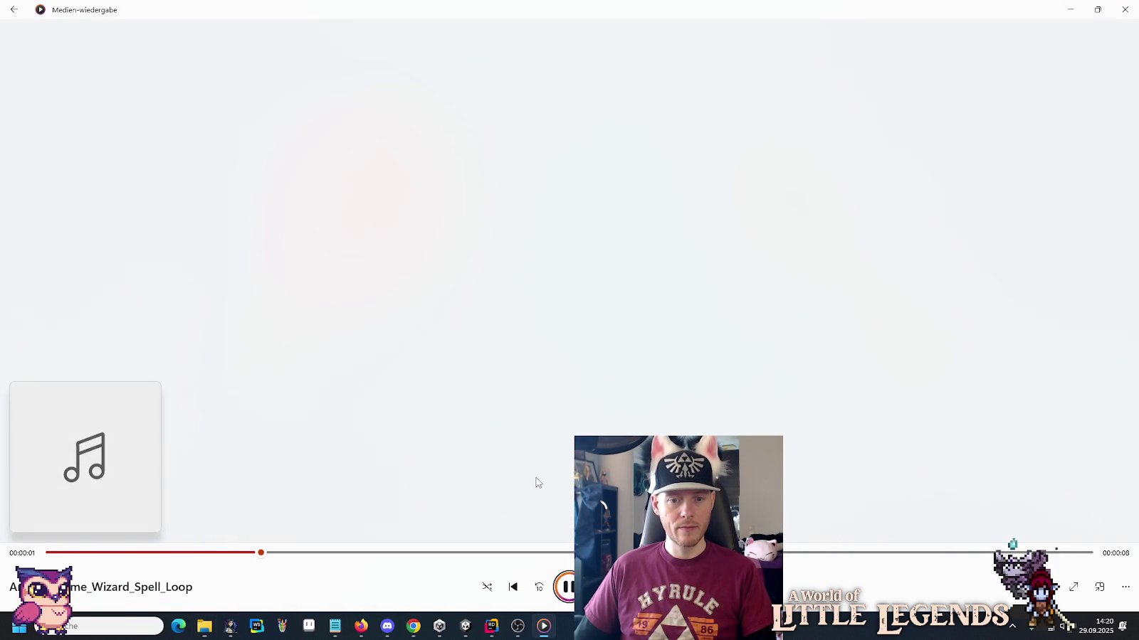
key(alt+Tab)
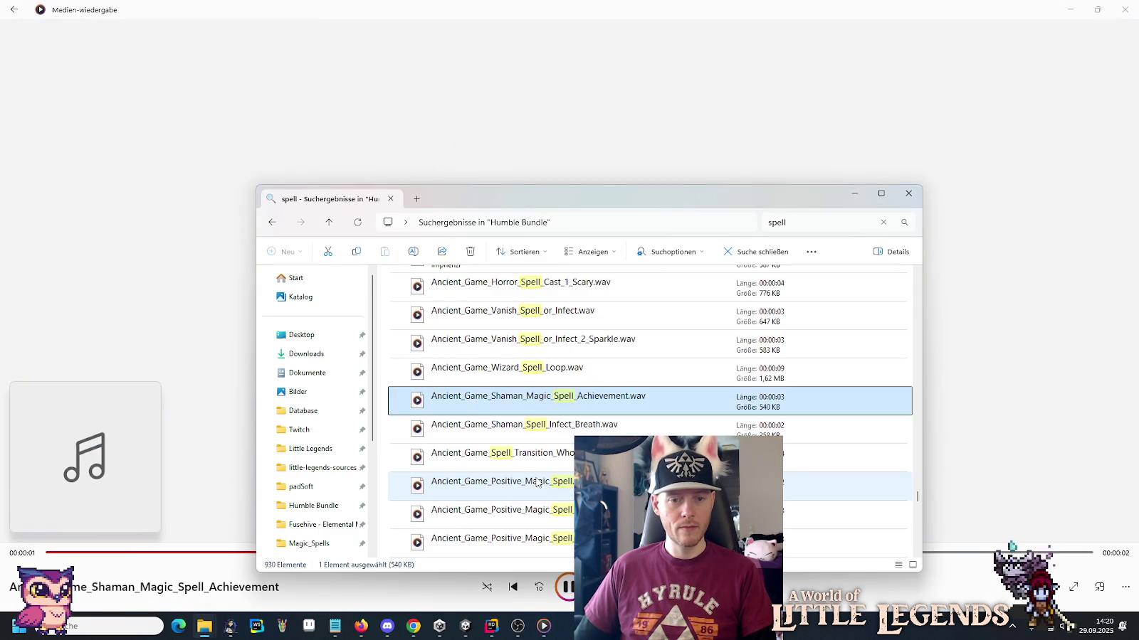
scroll(537, 483, down, 1)
key(alt+Tab)
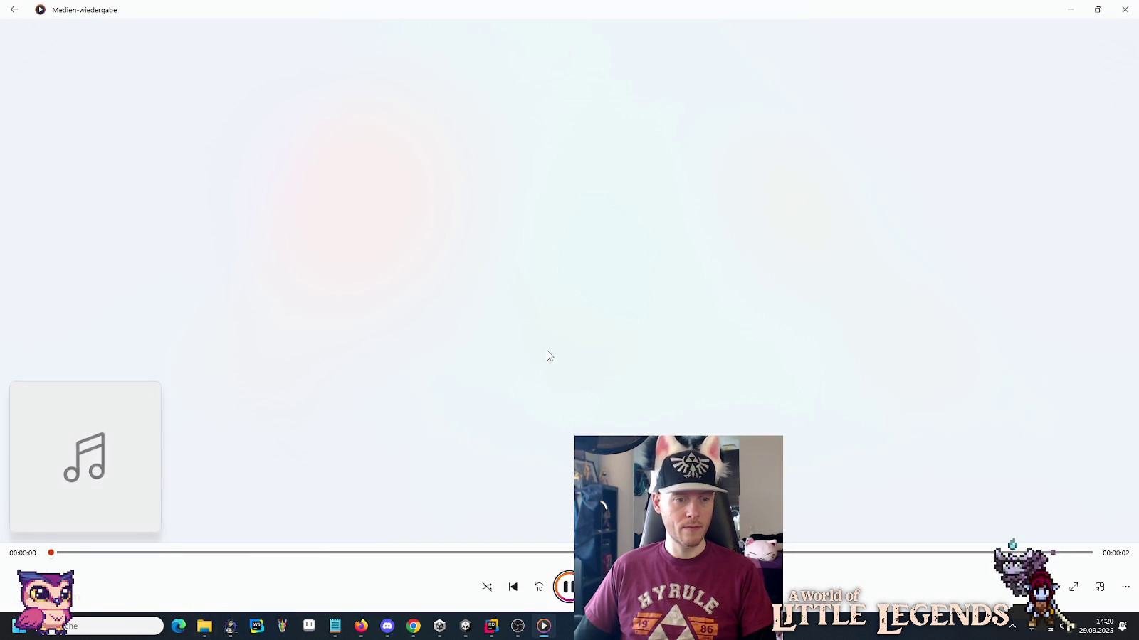
key(alt+Tab)
Play Spell_Transition_Whoosh, Positive_Magic_Spell and Powerful_Instant_Buff_Spell sounds.
double_click(549, 374)
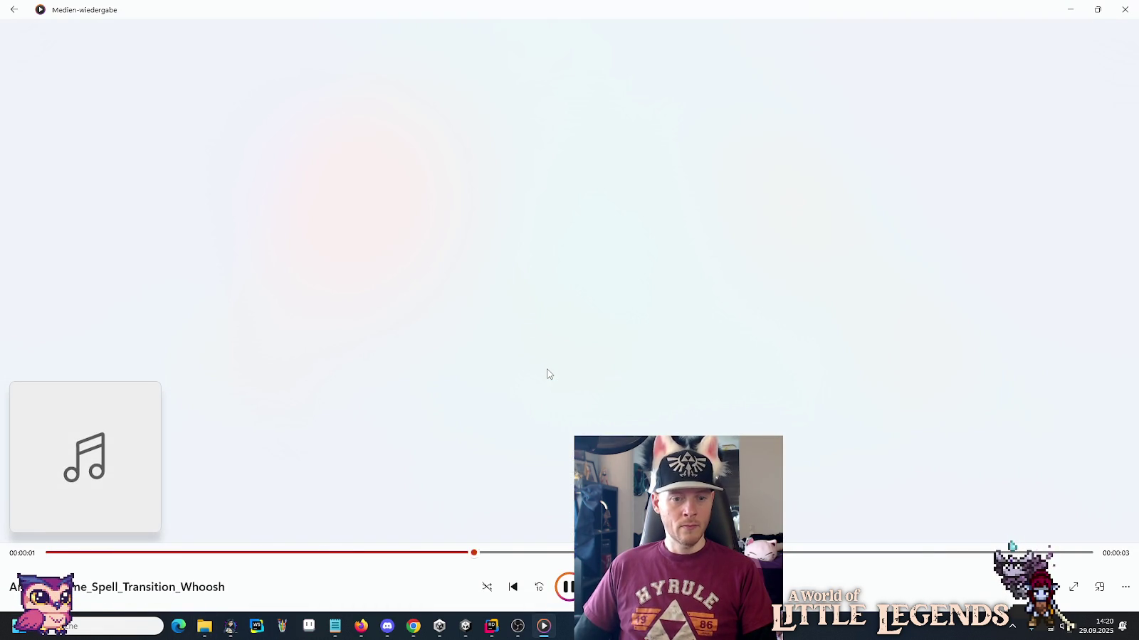
key(alt+Tab)
double_click(549, 402)
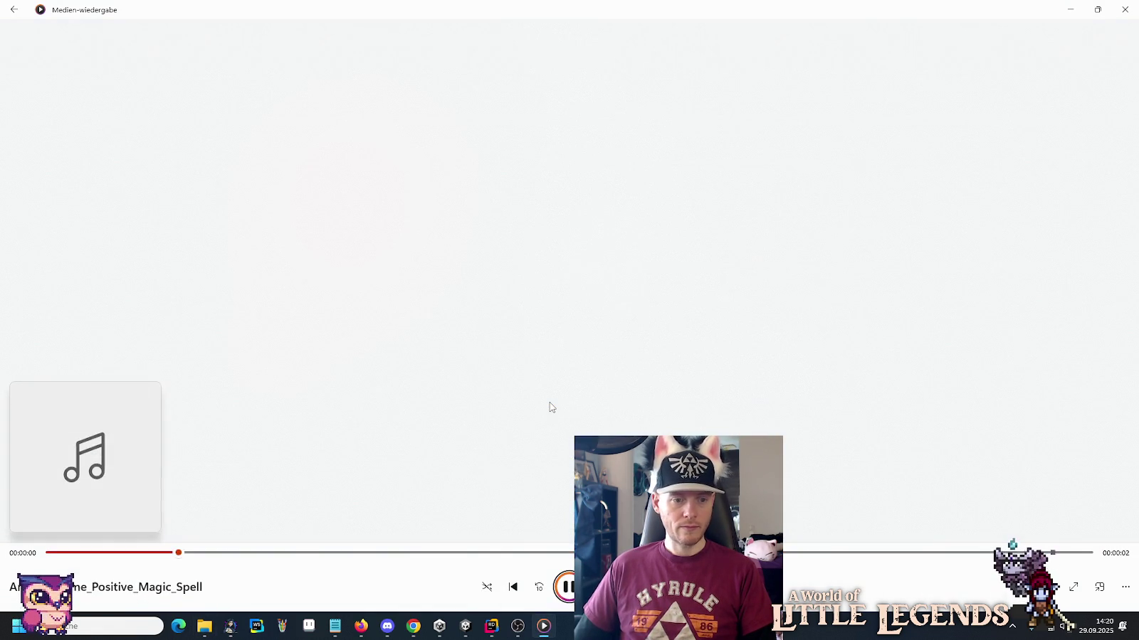
key(alt+Tab)
double_click(548, 487)
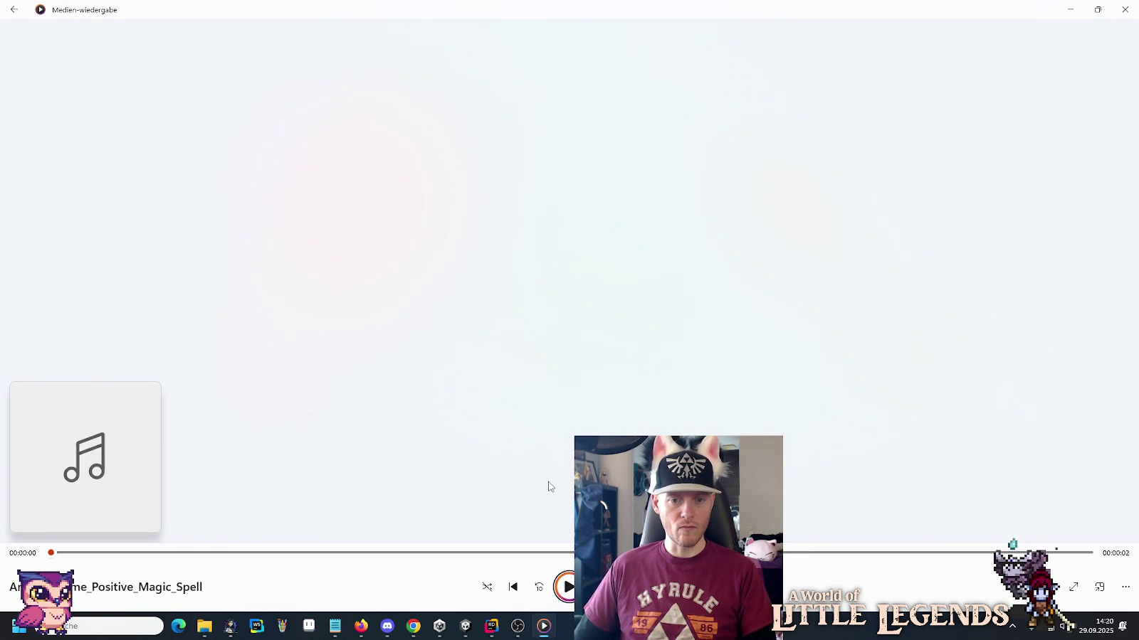
key(alt+Tab)
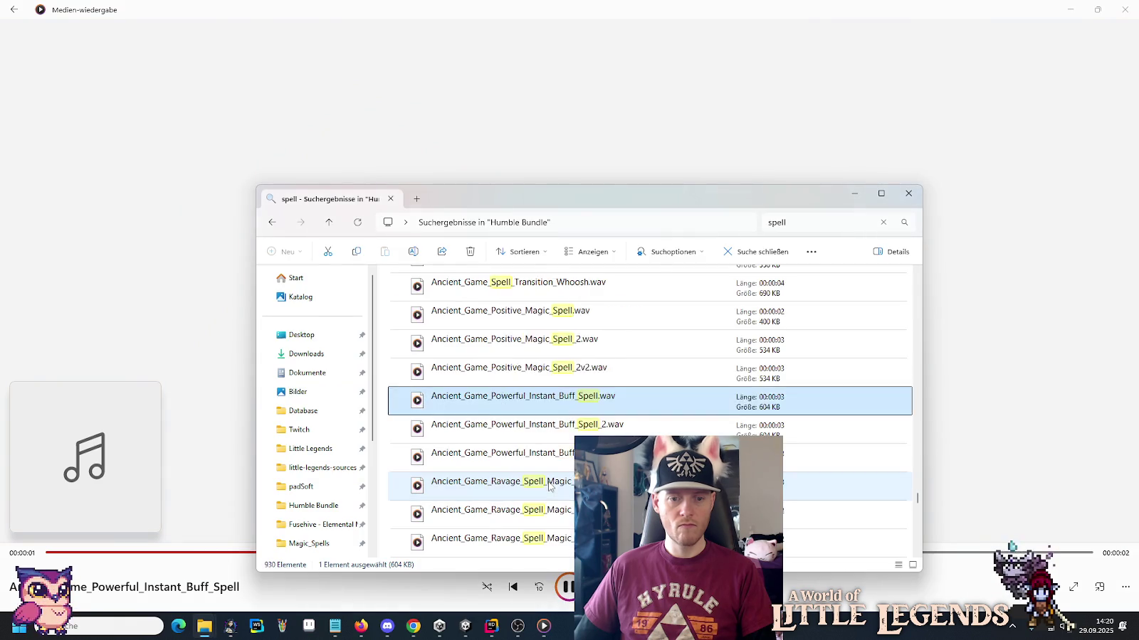
Play the Powerful_Instant_Buff_Spell, Magic_Whoosh_Spell_1 and Magic_Whoosh_Spell_2 sounds in Media Player.
scroll(552, 398, down, 1)
double_click(554, 382)
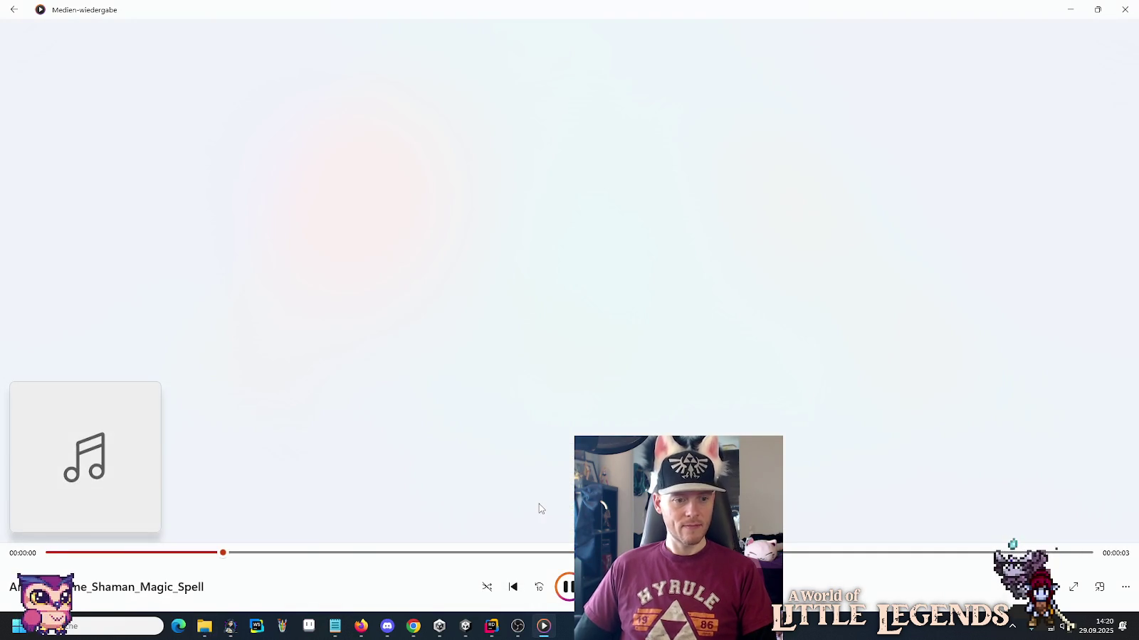
key(alt+Tab)
scroll(528, 465, down, 1)
double_click(522, 405)
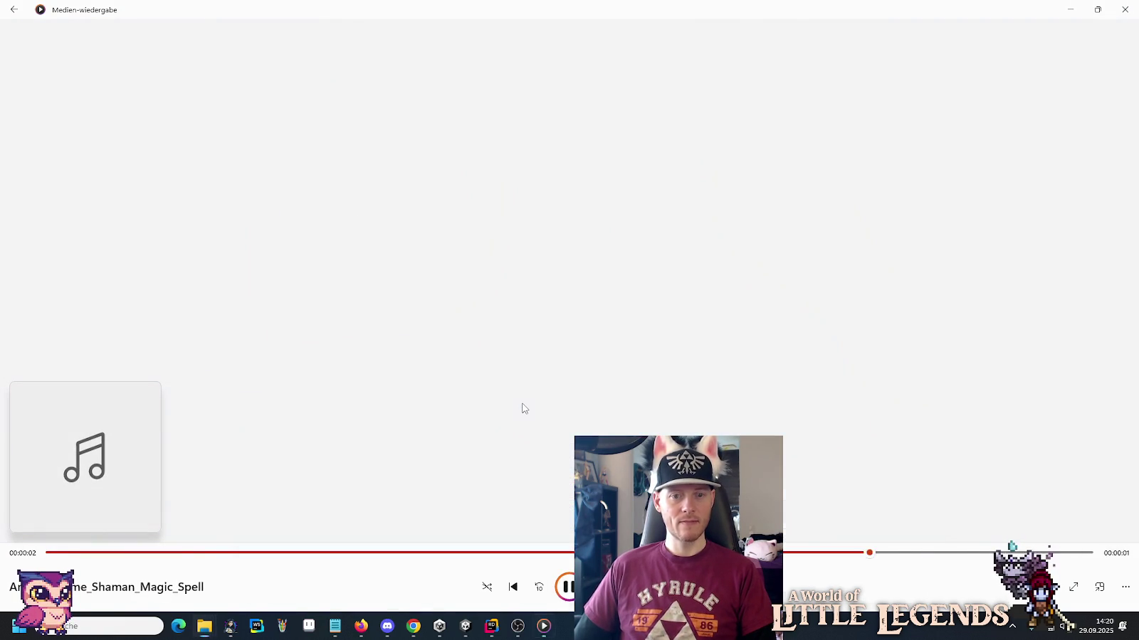
key(alt+Tab)
double_click(518, 439)
key(alt+Tab)
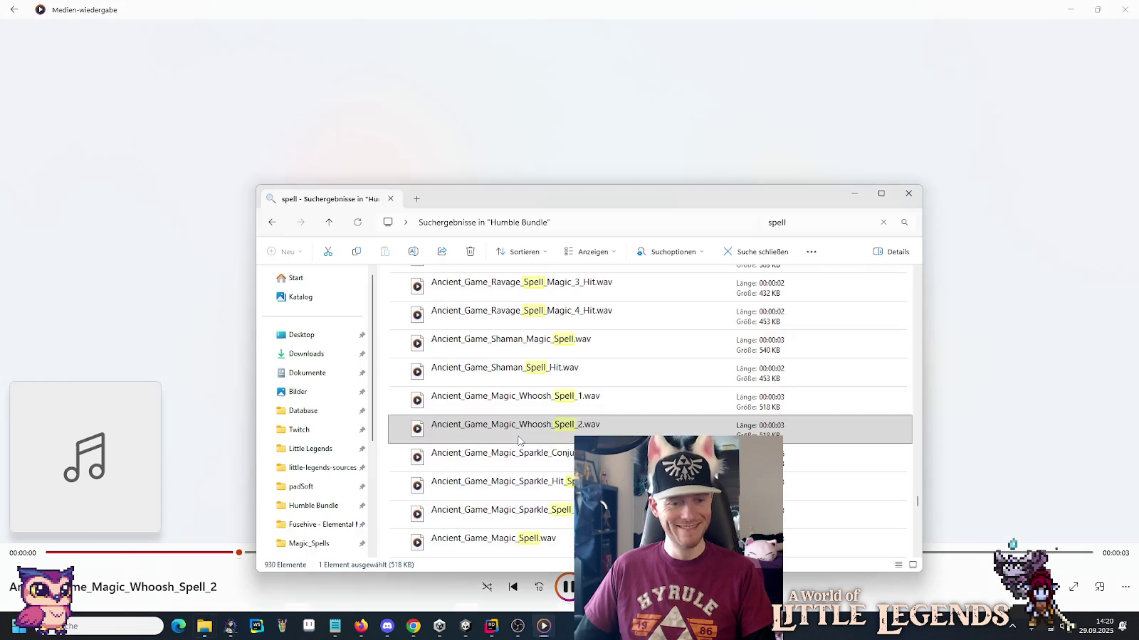
Audition the Magic_Sparkle_Conjure_Spell, Magic_Sparkle_Hit_Spell and Magic_Sparkle_Spell_Quick sounds.
double_click(521, 460)
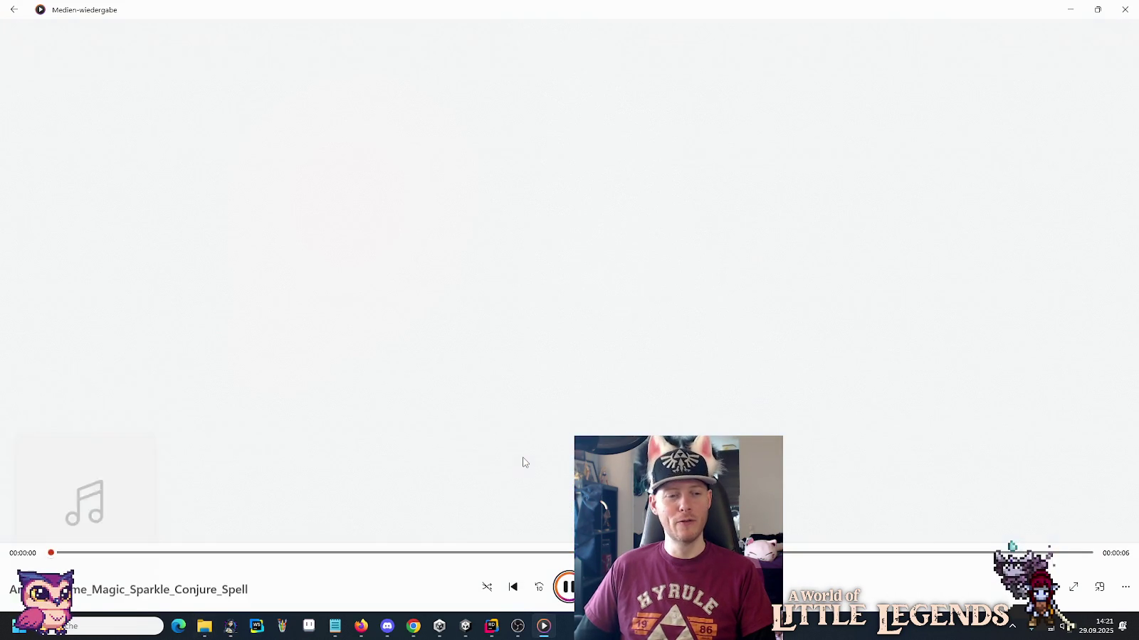
key(alt+Tab)
double_click(539, 481)
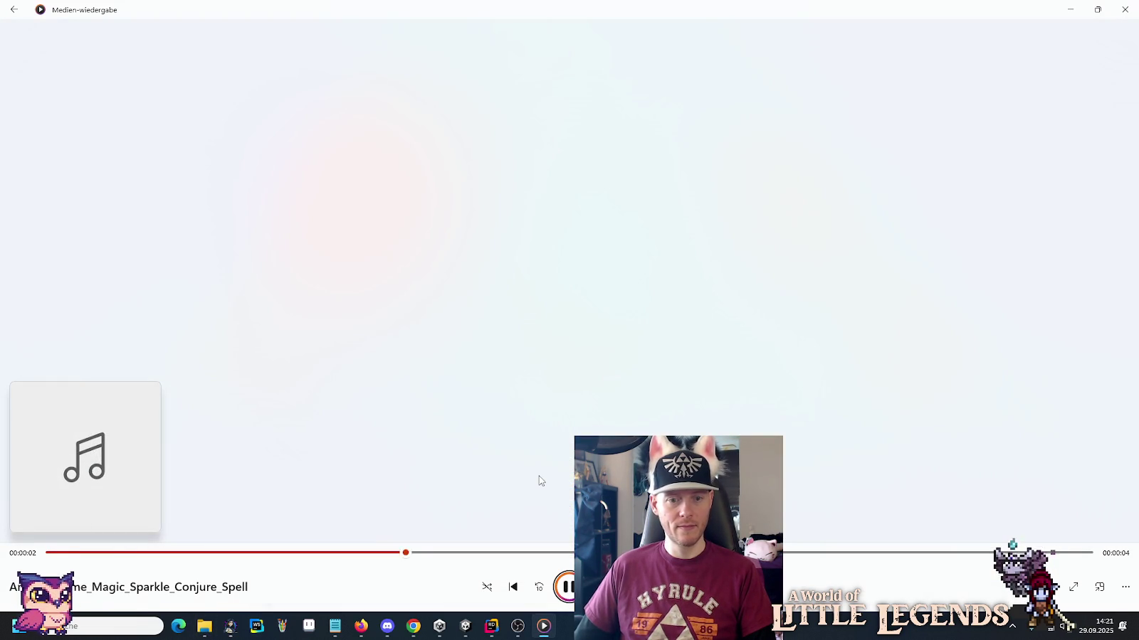
key(alt+Tab)
double_click(537, 429)
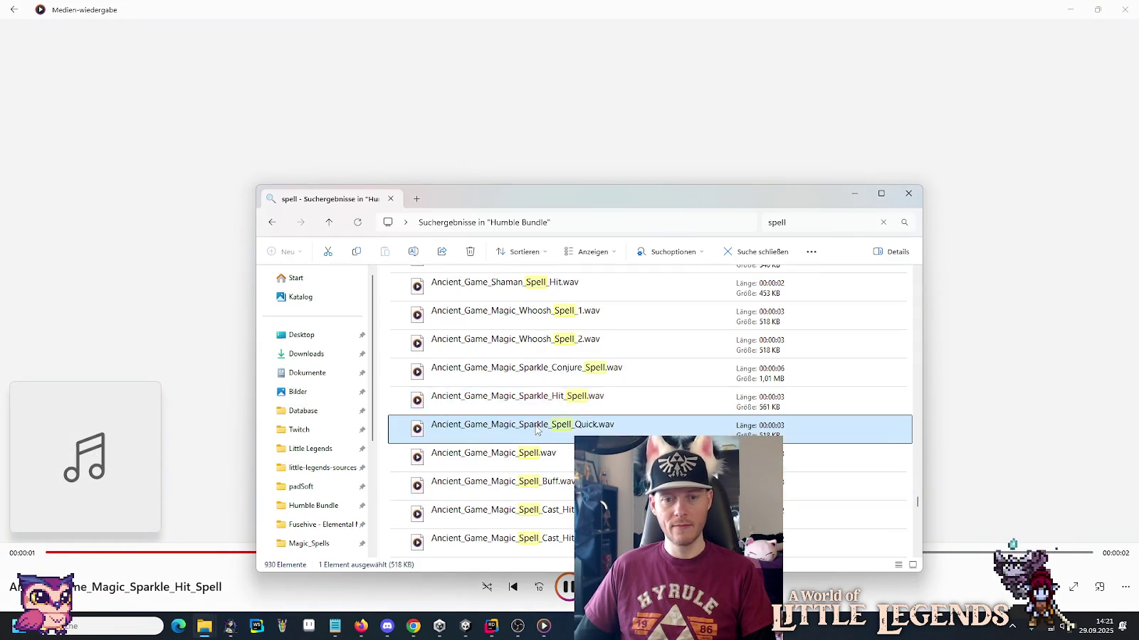
key(alt+Tab)
Audition the Ancient_Game_Magic_Spell, Magic_Spell_Buff and Magic_Spell_Cast_Hit_1 sounds.
double_click(524, 466)
key(alt+Tab)
double_click(520, 484)
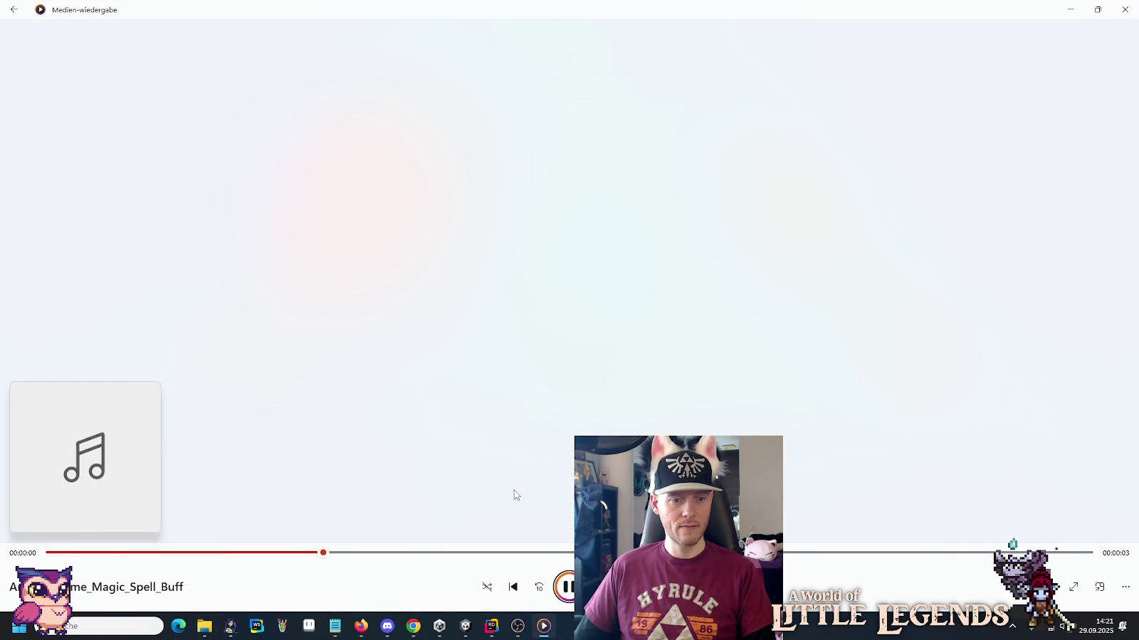
key(alt+Tab)
double_click(514, 506)
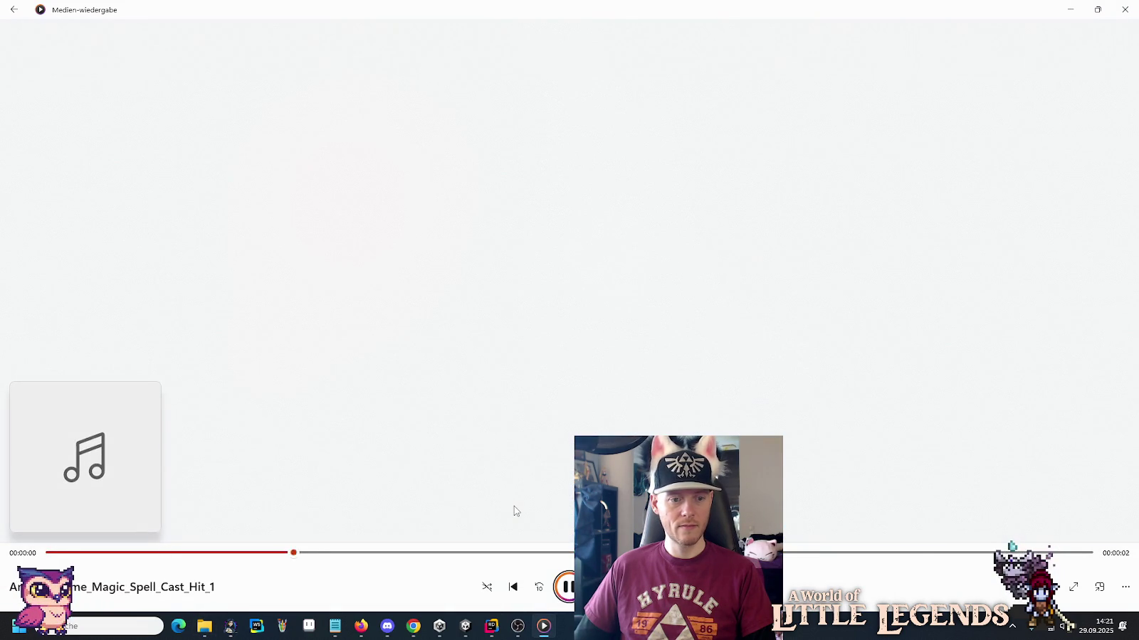
key(alt+Tab)
Play Magic_Spell_Whoosh_2_Metal, then Spell_Whoosh_5, ending back on the player.
scroll(537, 342, down, 5)
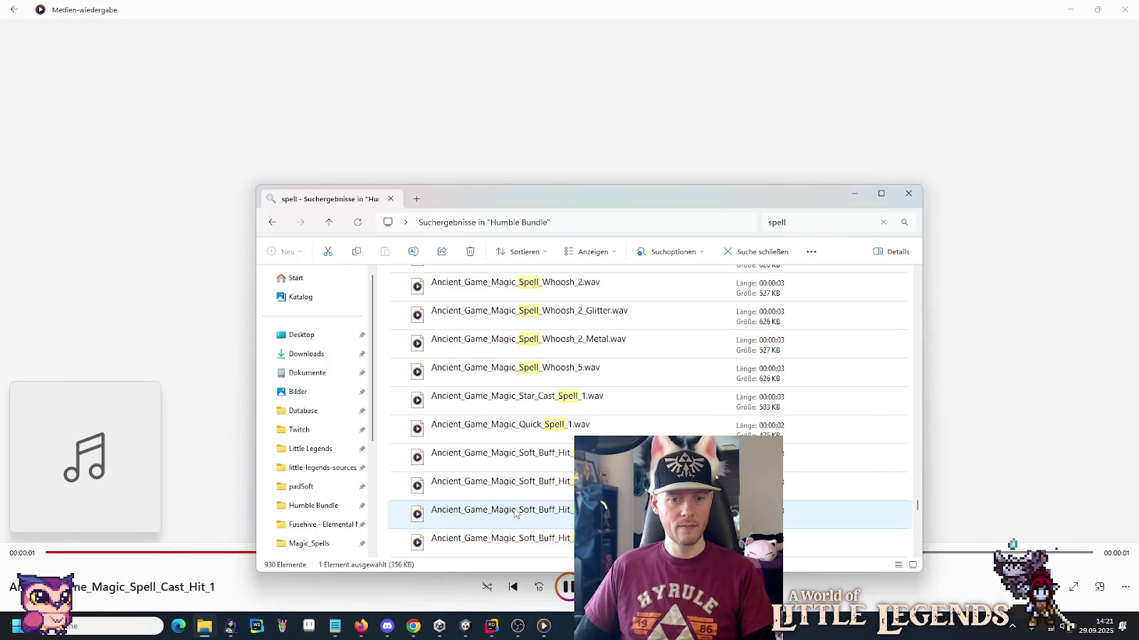
double_click(536, 343)
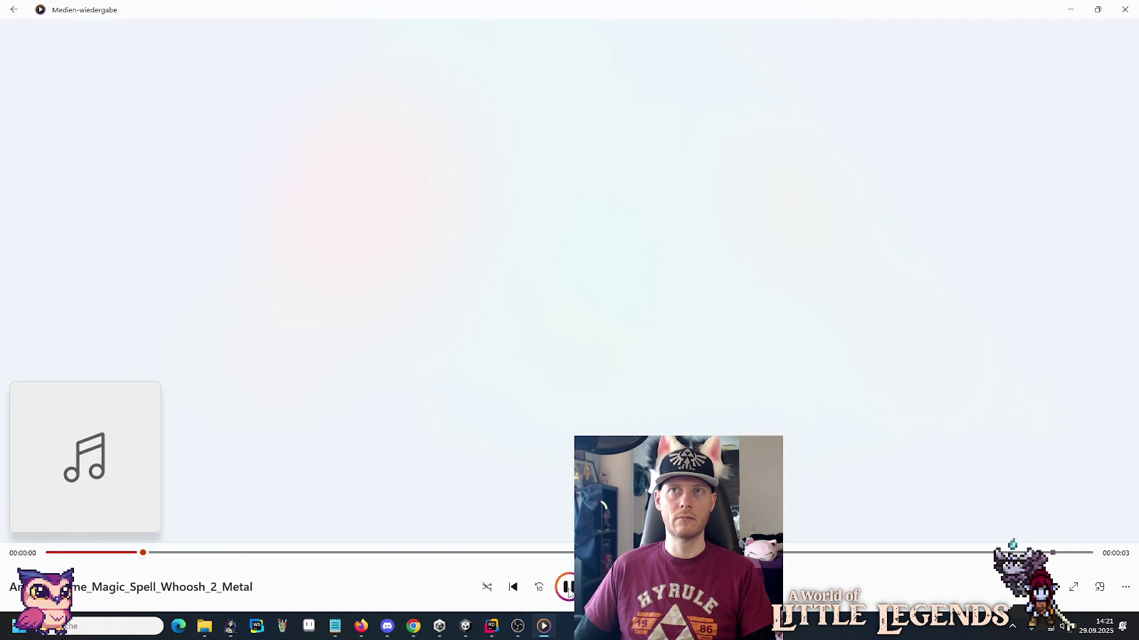
key(alt+Tab)
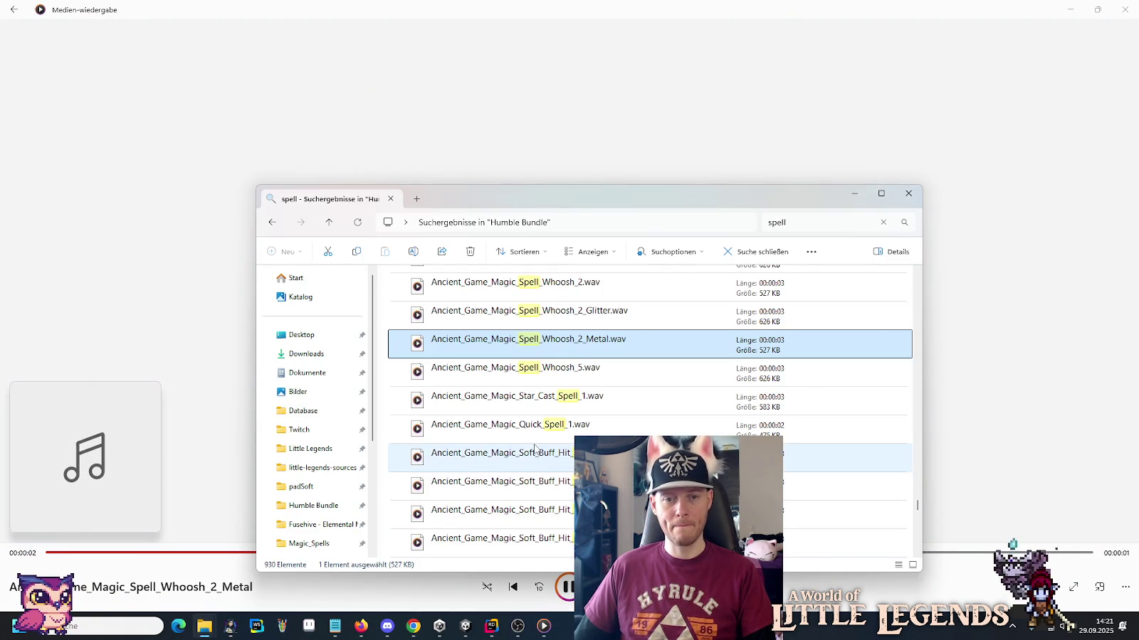
double_click(523, 377)
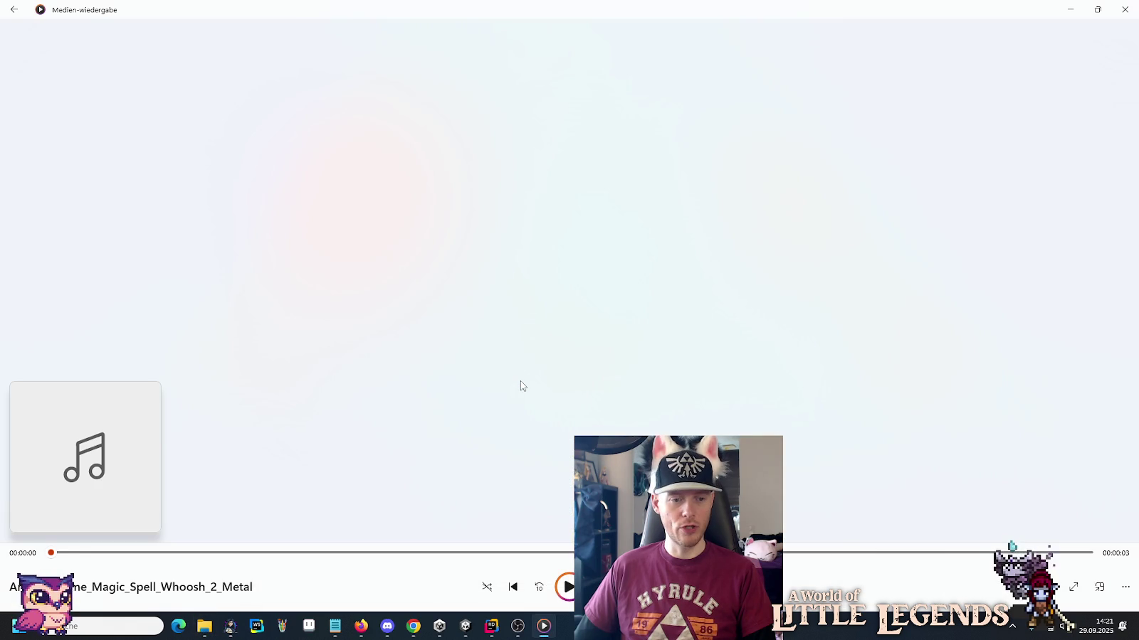
key(alt+Tab)
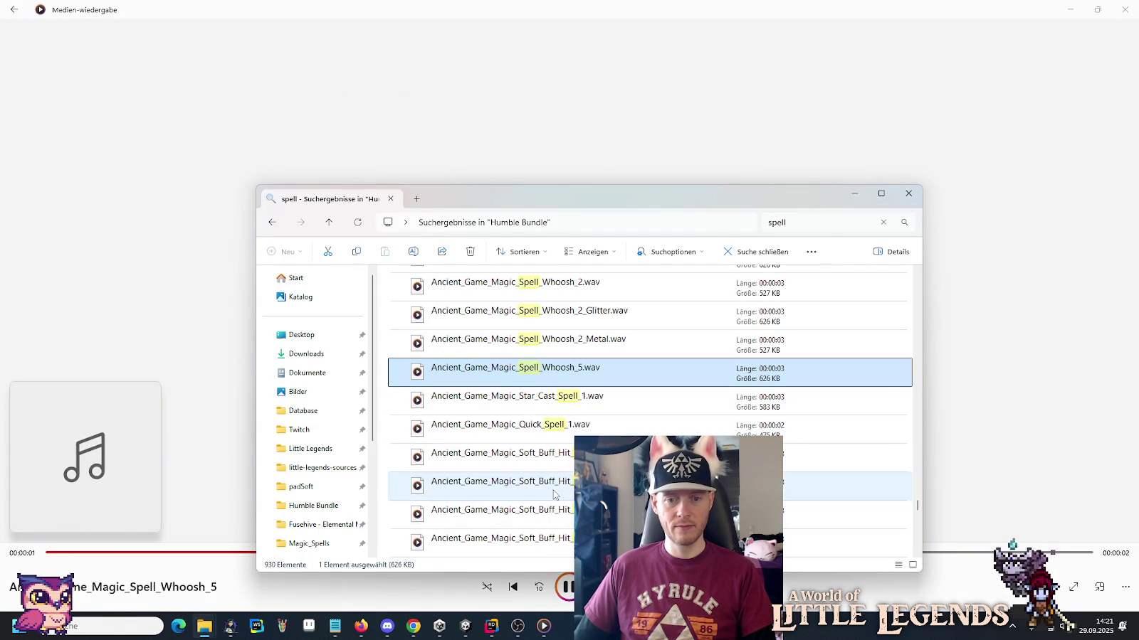
key(alt+Tab)
key(alt+Tab)
Audition the Fear_Spell, Gas_Spell_2 and Gas_Spell sound effects.
scroll(553, 496, down, 2)
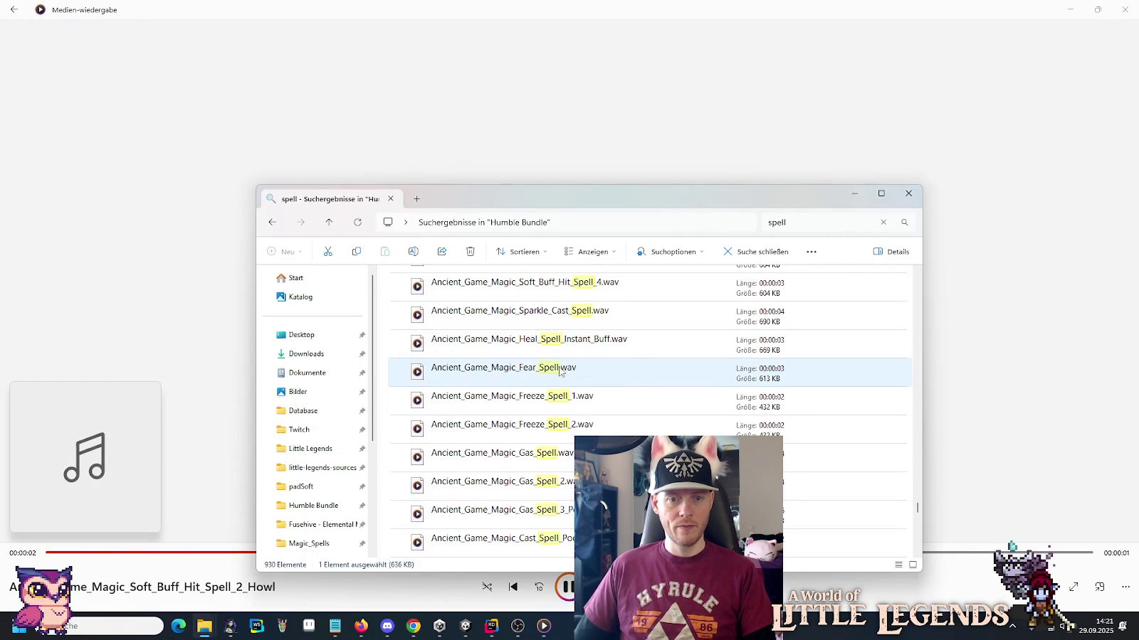
double_click(562, 461)
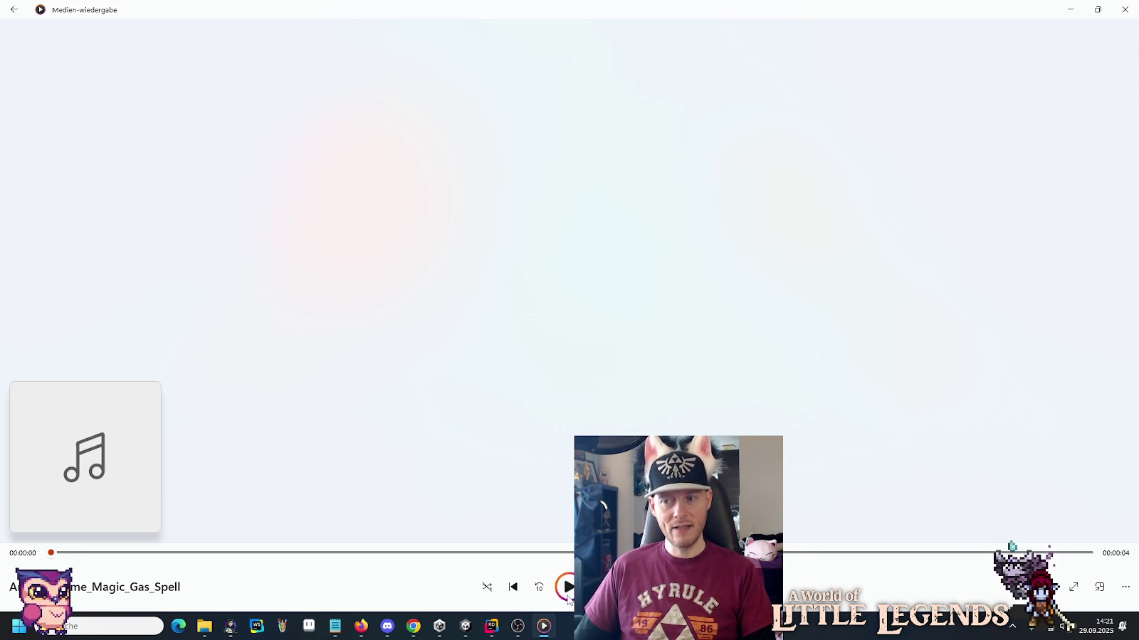
key(alt+Tab)
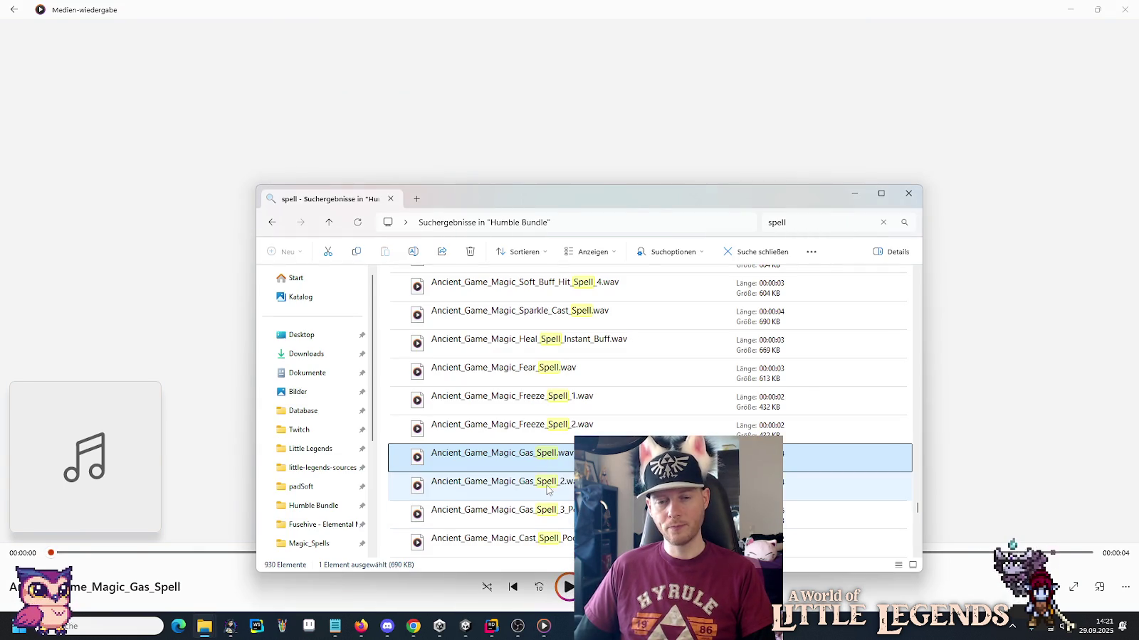
double_click(548, 490)
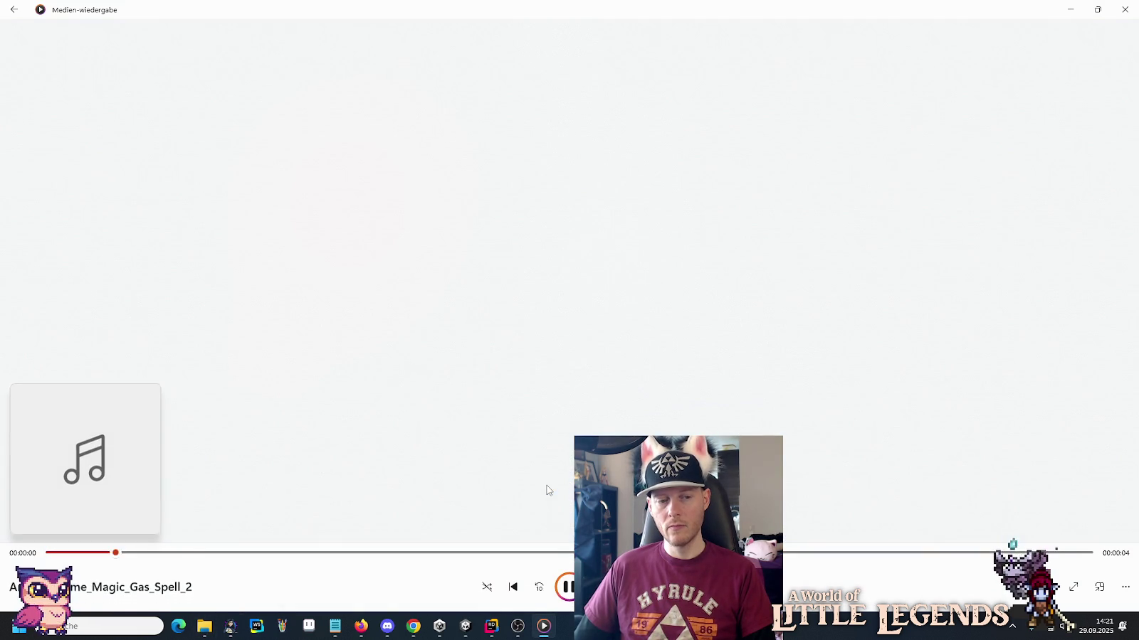
key(alt+Tab)
double_click(548, 461)
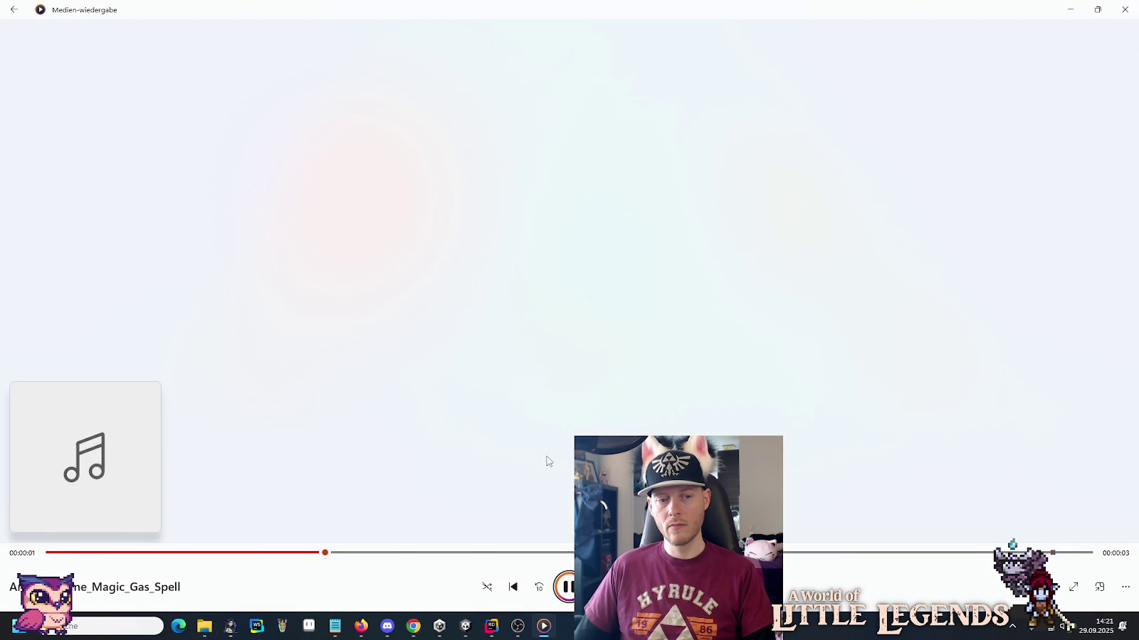
key(alt+Tab)
Play Gas_Spell_3_Positive, Cast_Spell_Poof_1 and Heal_Character_2_Magic_Spell sound effects.
scroll(548, 452, down, 2)
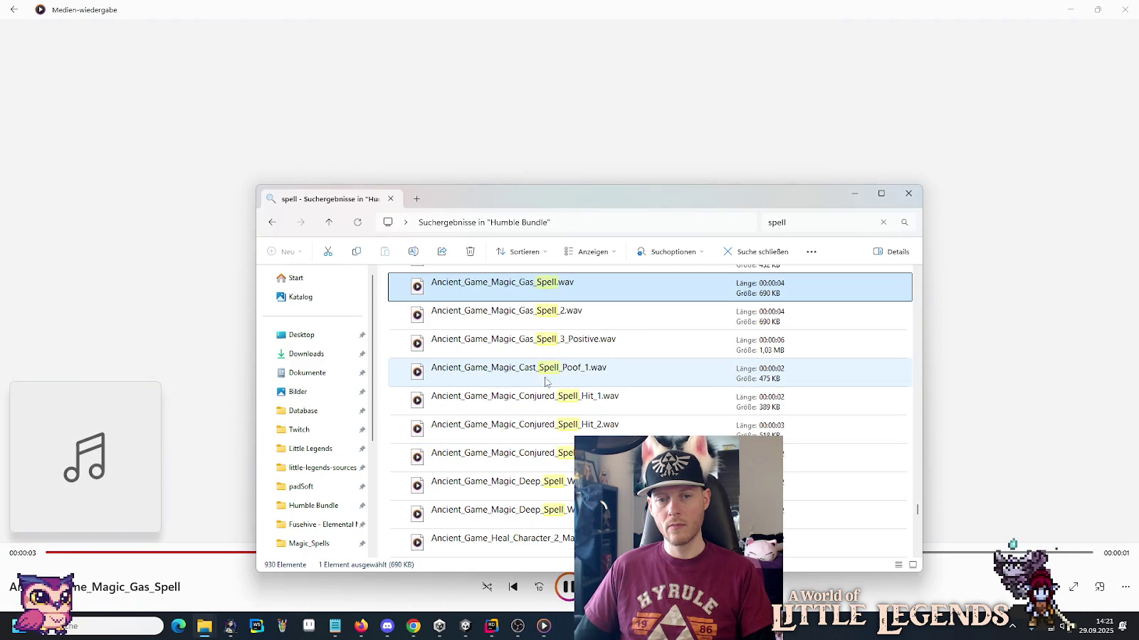
double_click(547, 349)
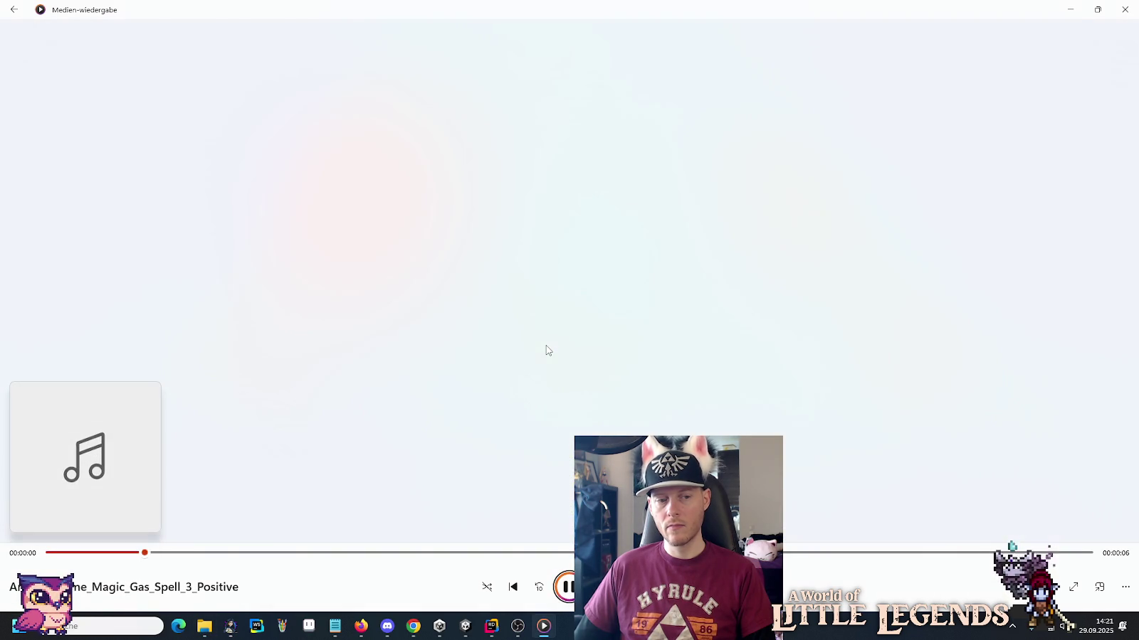
key(alt+Tab)
double_click(546, 369)
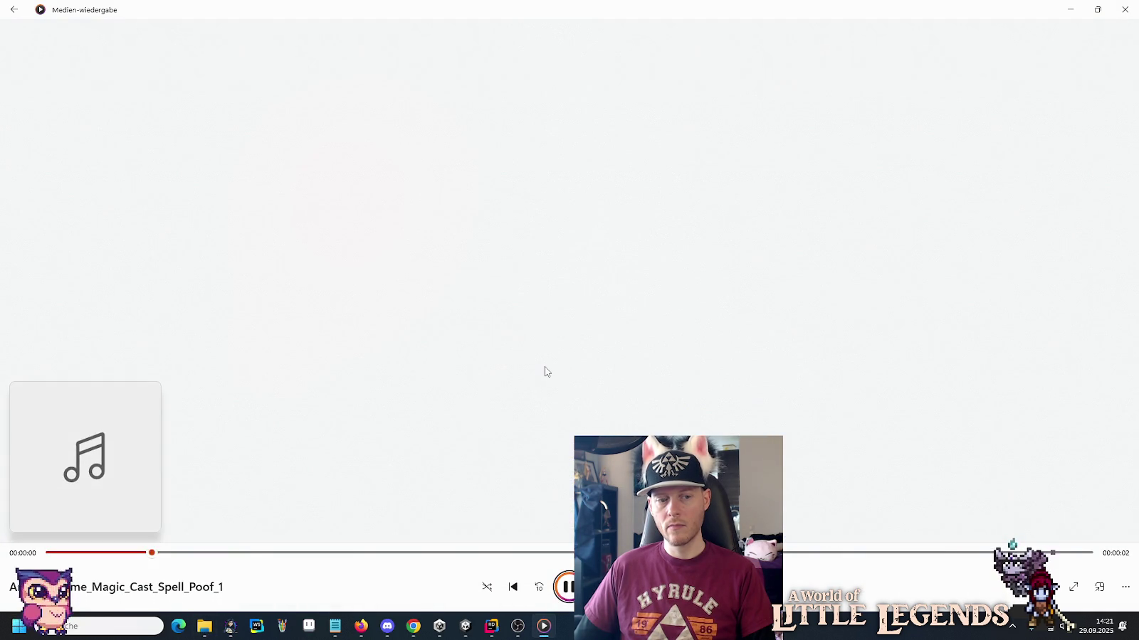
key(alt+Tab)
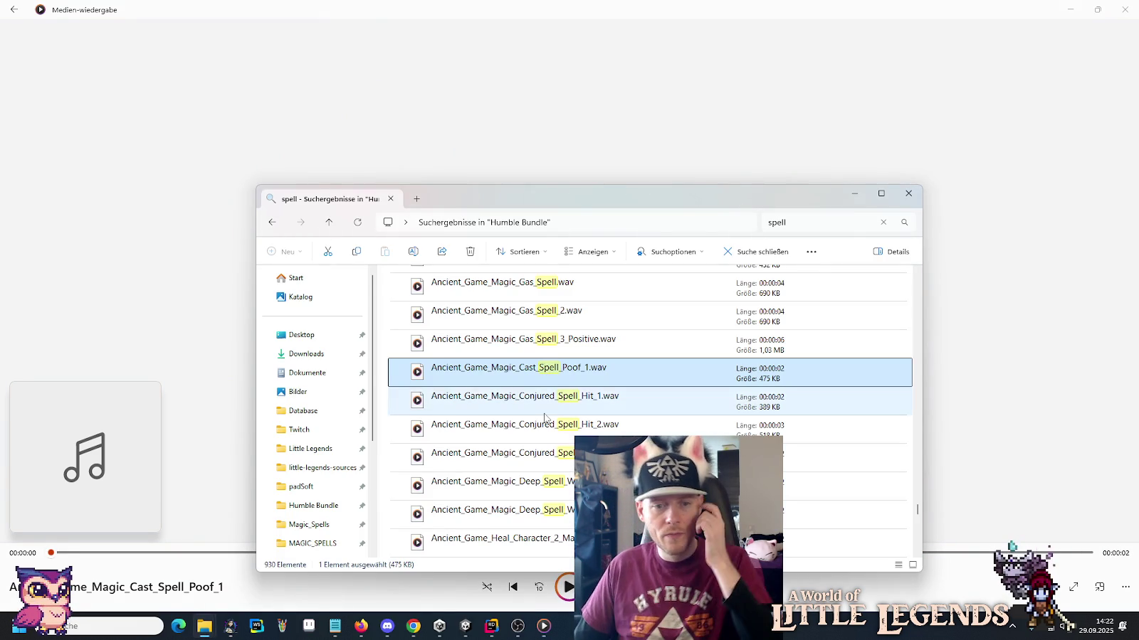
double_click(546, 538)
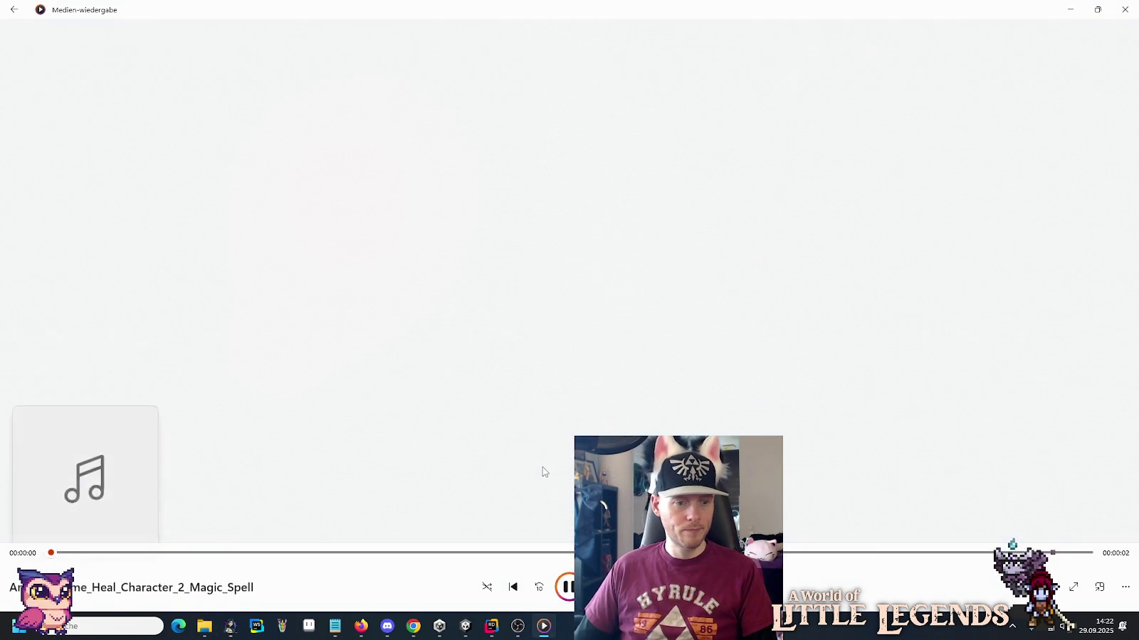
key(alt+Tab)
Audition the three Hot_Liquid_Gas_Spell_Magic sounds (1, 2 and 3).
scroll(542, 467, down, 1)
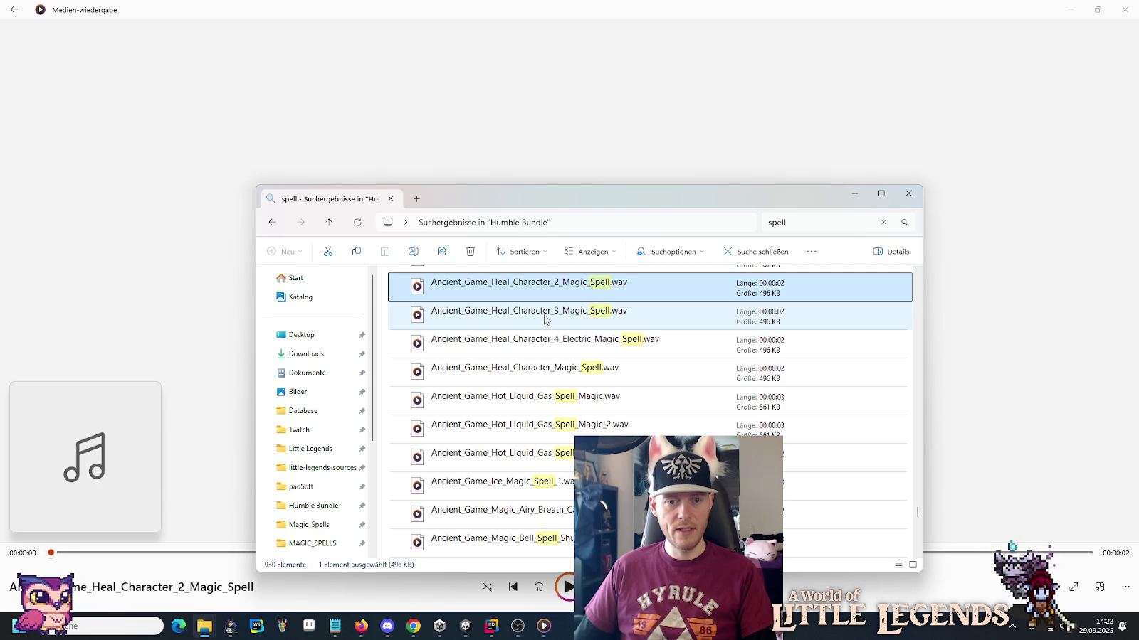
double_click(543, 407)
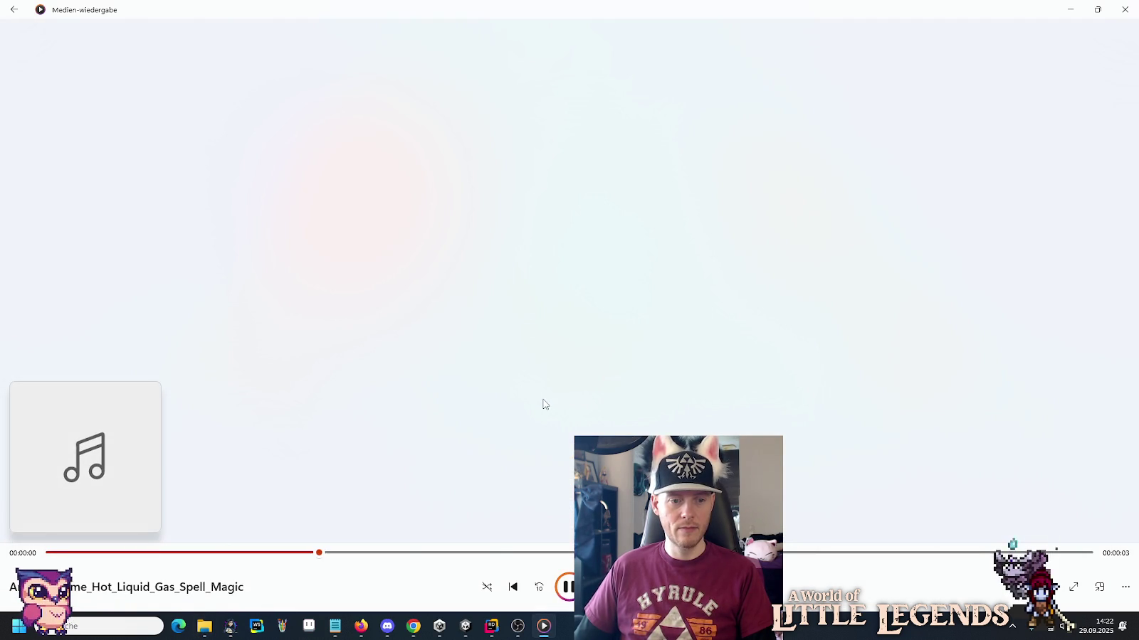
key(alt+Tab)
double_click(541, 425)
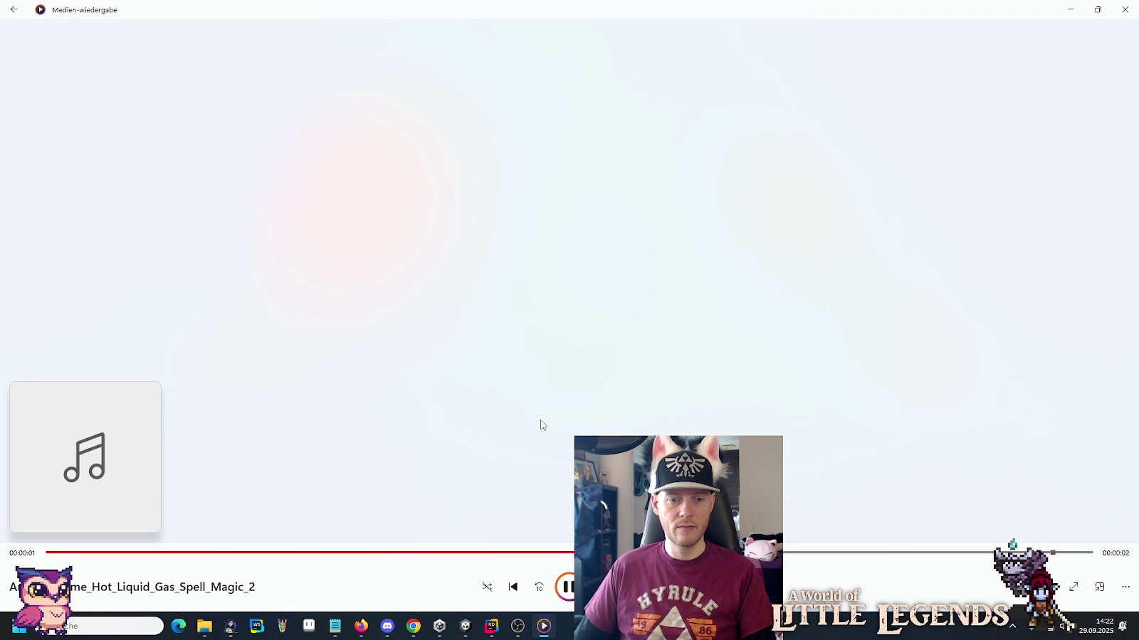
key(alt+Tab)
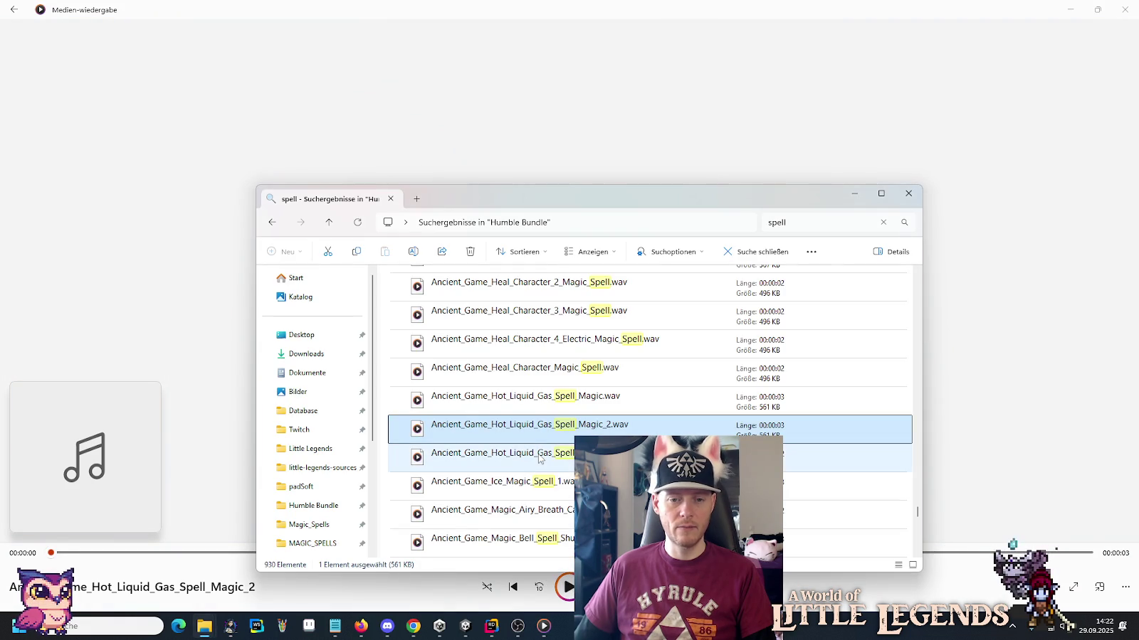
double_click(538, 455)
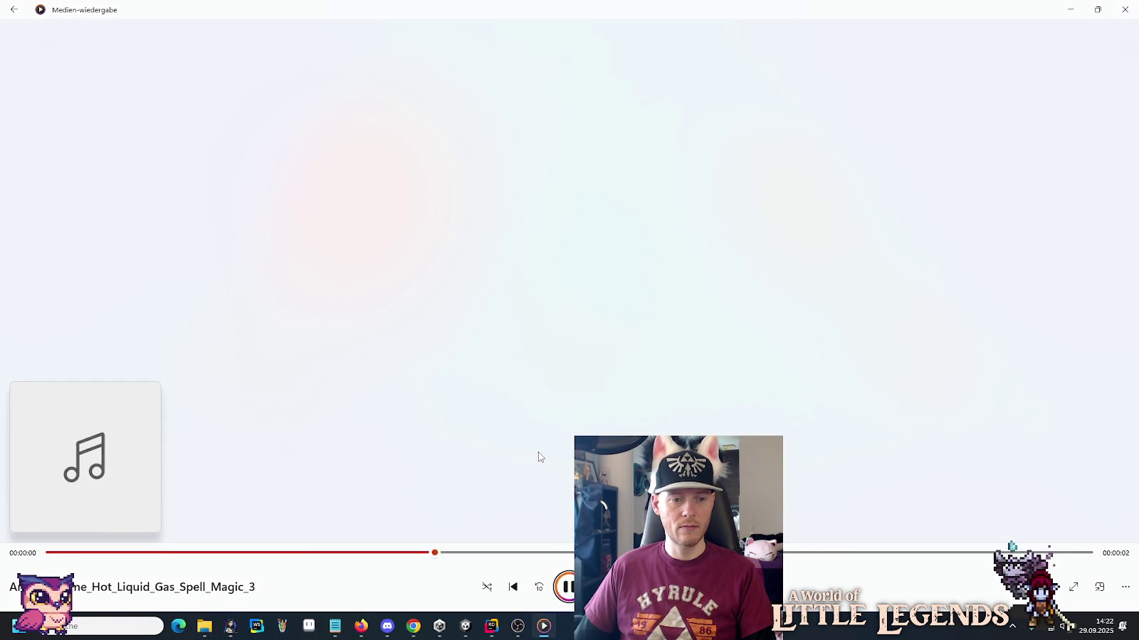
key(alt+Tab)
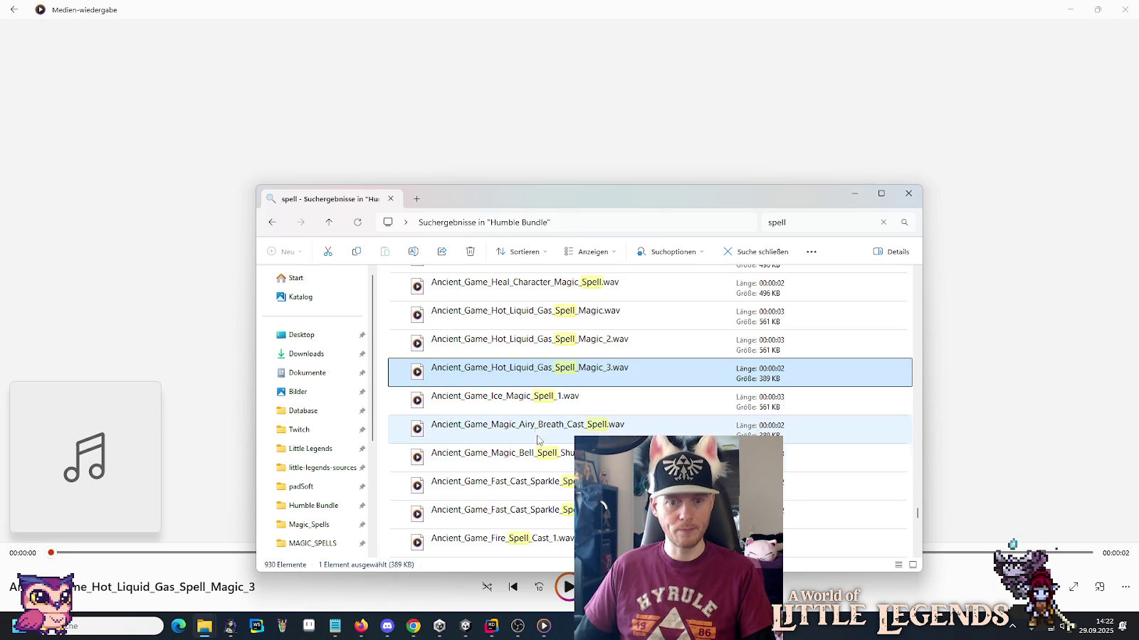
Play Airy_Breath_Cast_Spell, then Fast_Cast_Sparkle_Spell sound effects.
double_click(535, 426)
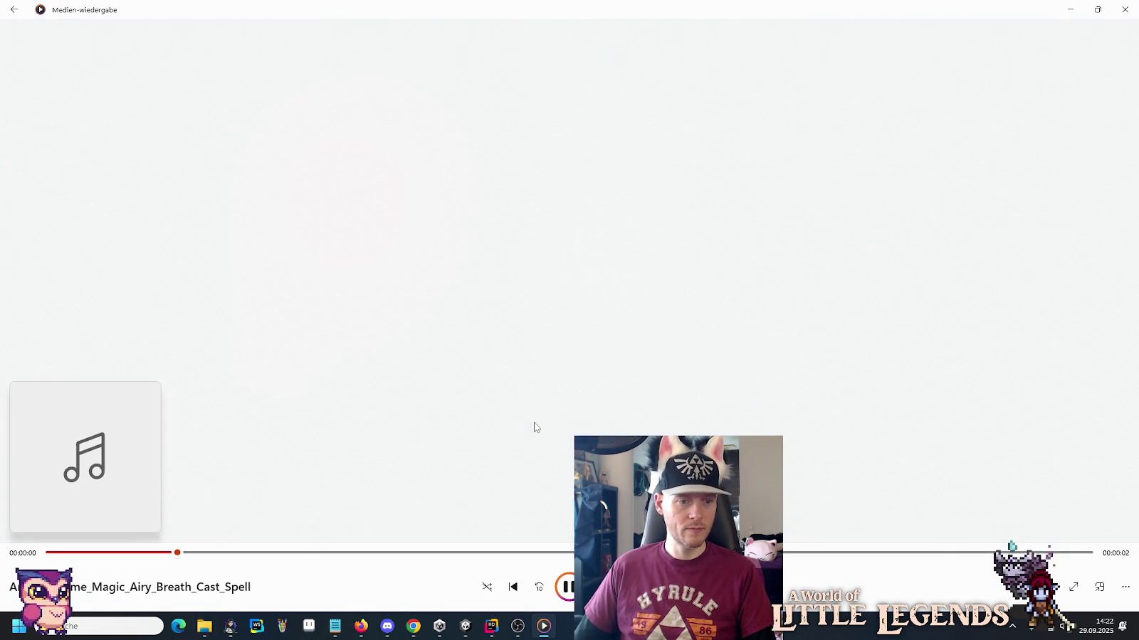
key(alt+Tab)
click(539, 484)
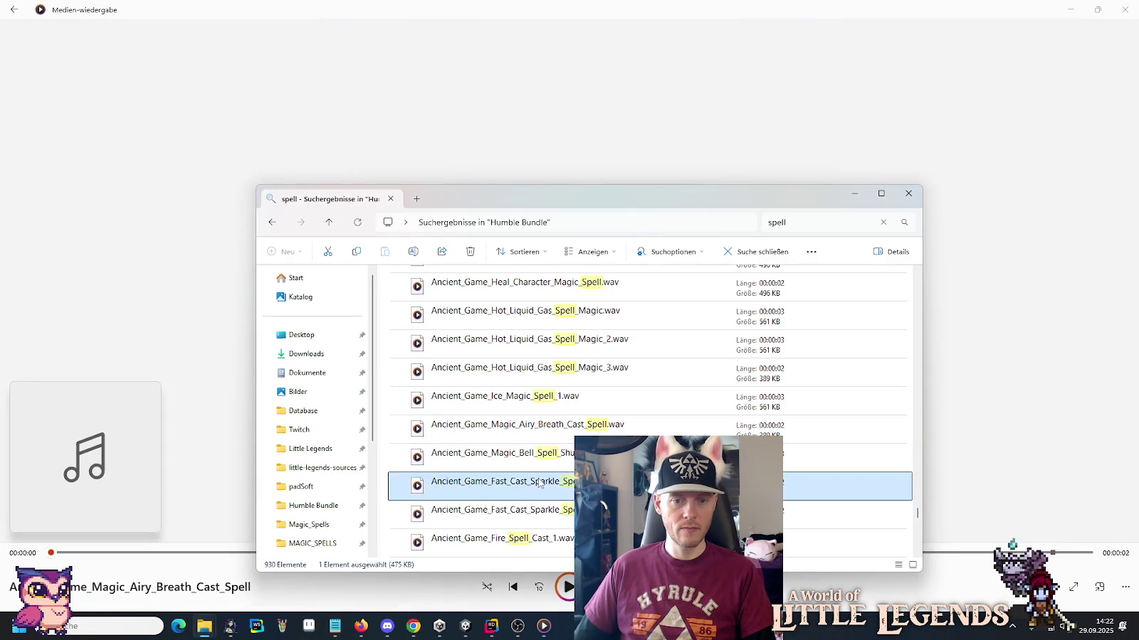
double_click(539, 484)
key(alt+Tab)
scroll(538, 483, down, 1)
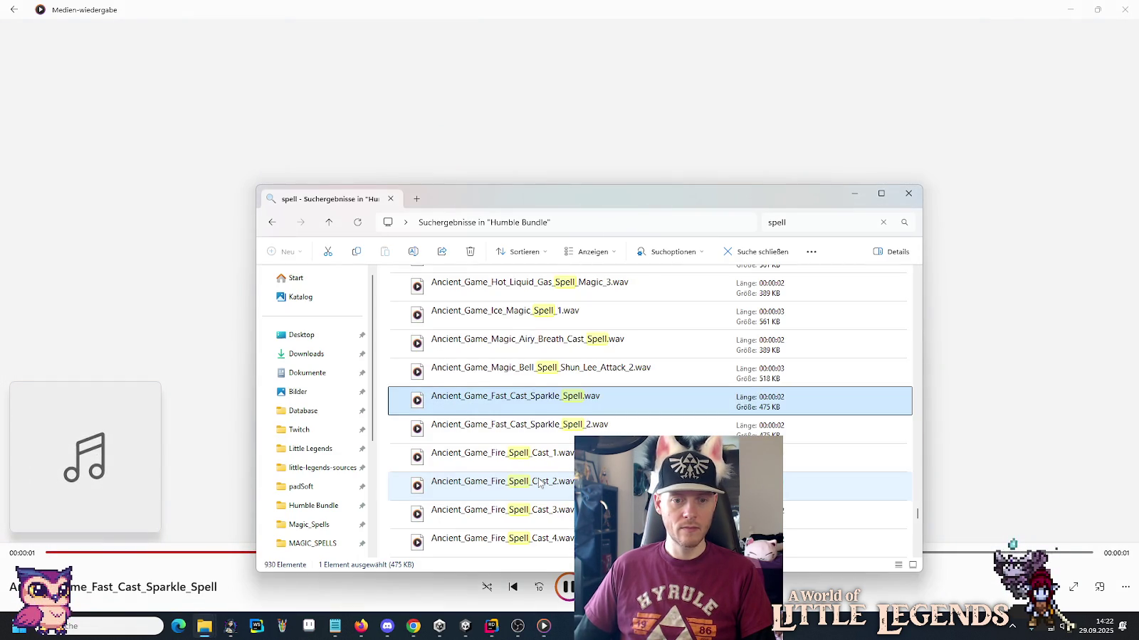
Audition Dark_Magic_Whoosh_Spell, Dark_Magic_Gust_Spell_2 and Dark_Magic_Gust_Spell sound effects.
scroll(539, 484, down, 1)
scroll(539, 484, down, 2)
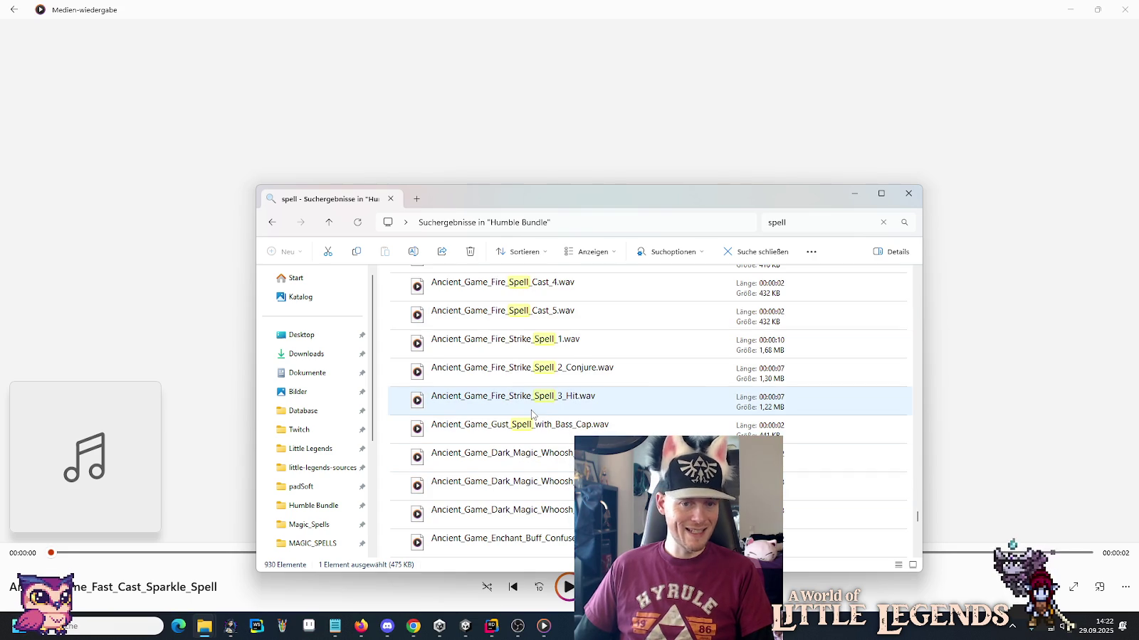
double_click(536, 463)
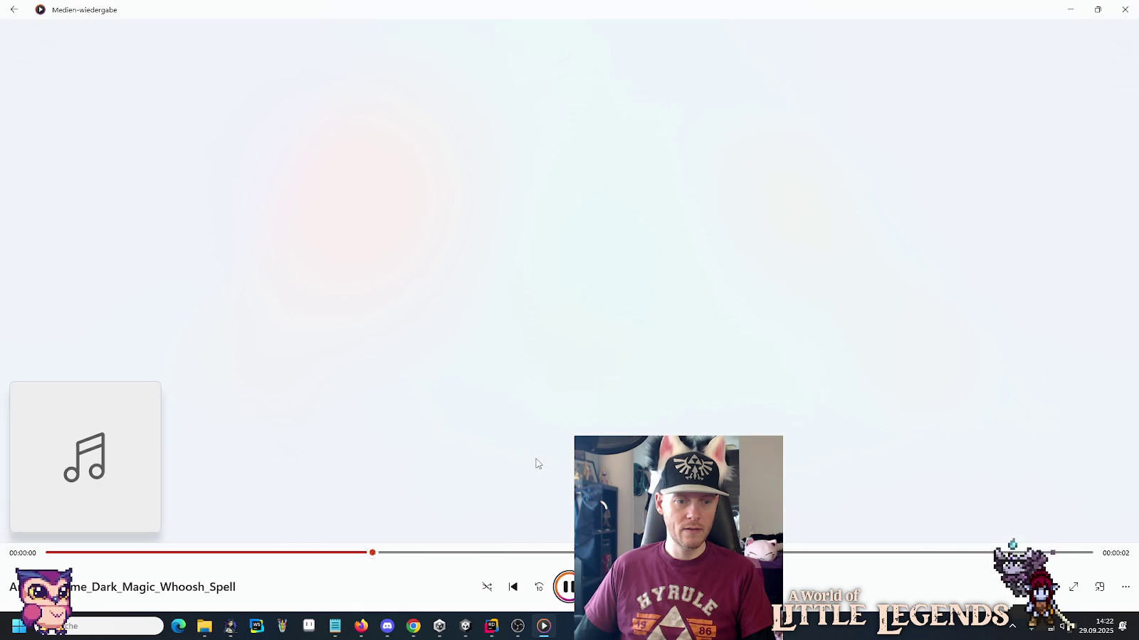
key(alt+Tab)
scroll(537, 464, down, 2)
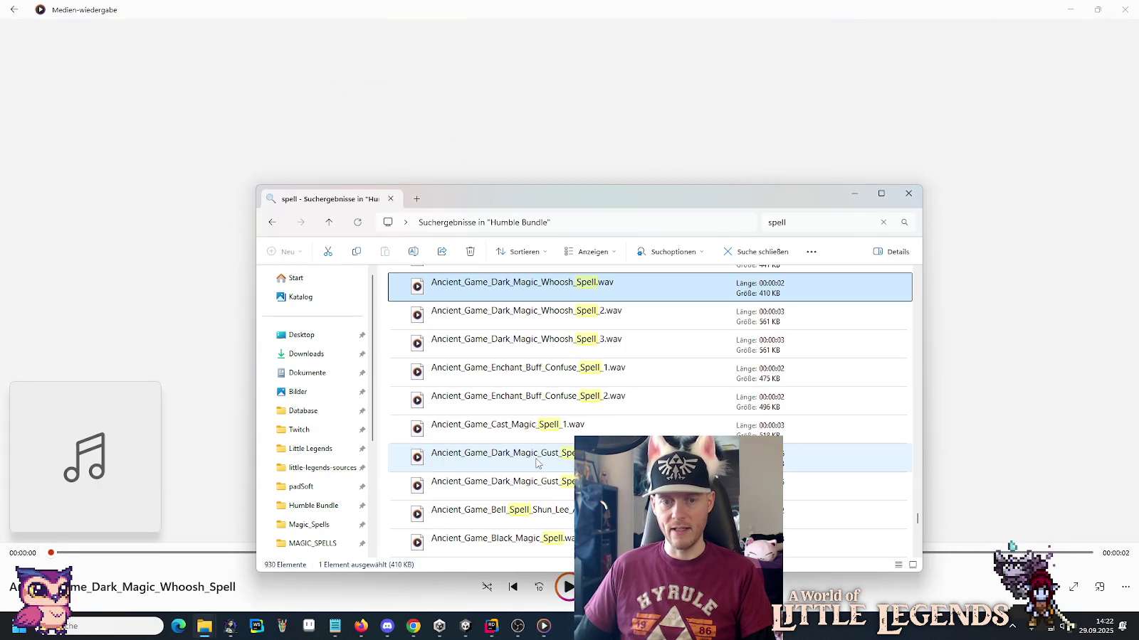
scroll(537, 463, down, 3)
scroll(537, 462, up, 1)
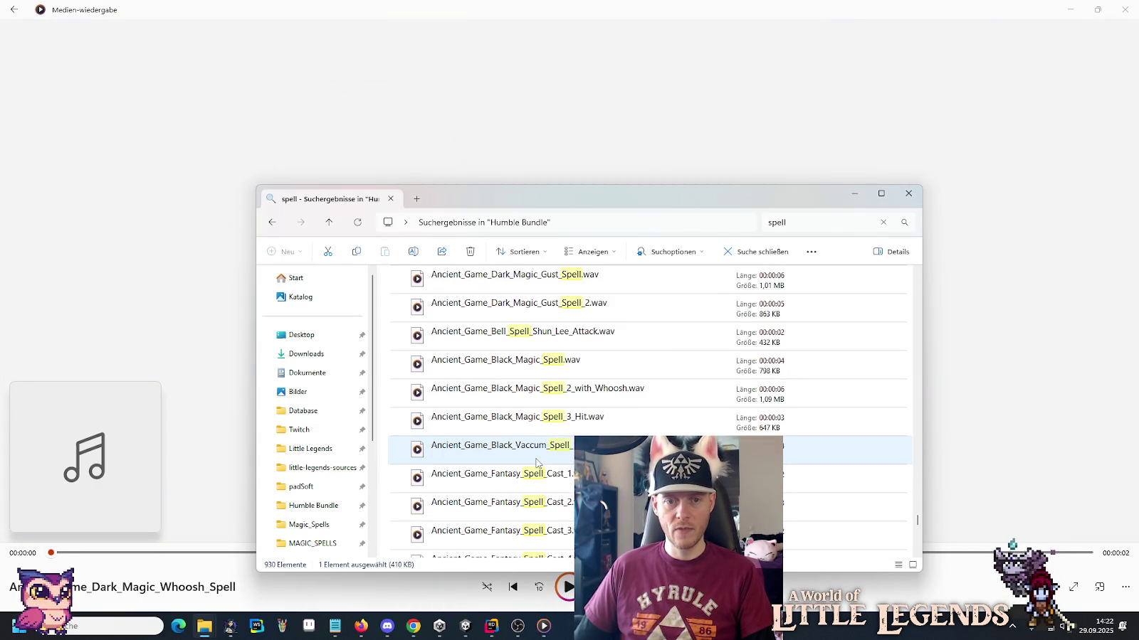
double_click(527, 311)
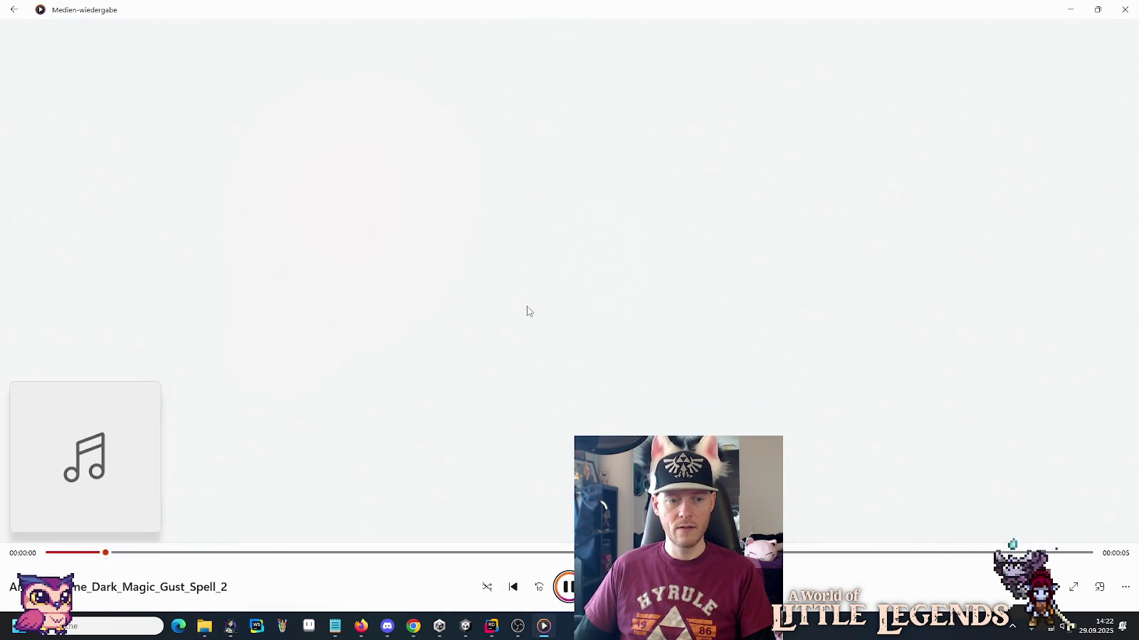
key(alt+Tab)
scroll(528, 311, up, 1)
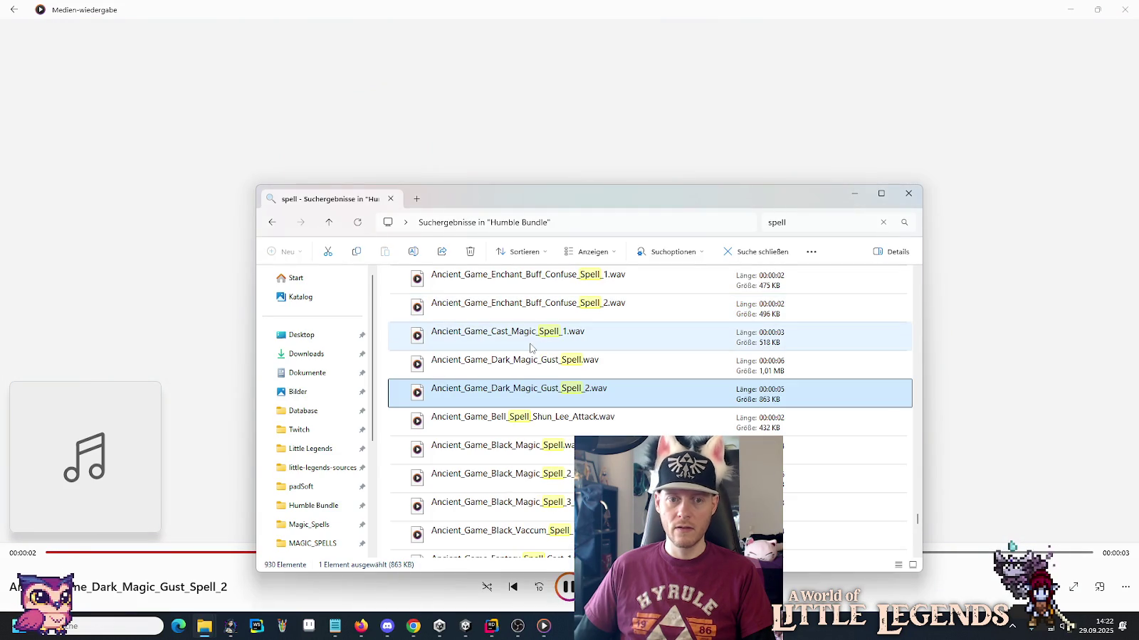
double_click(529, 364)
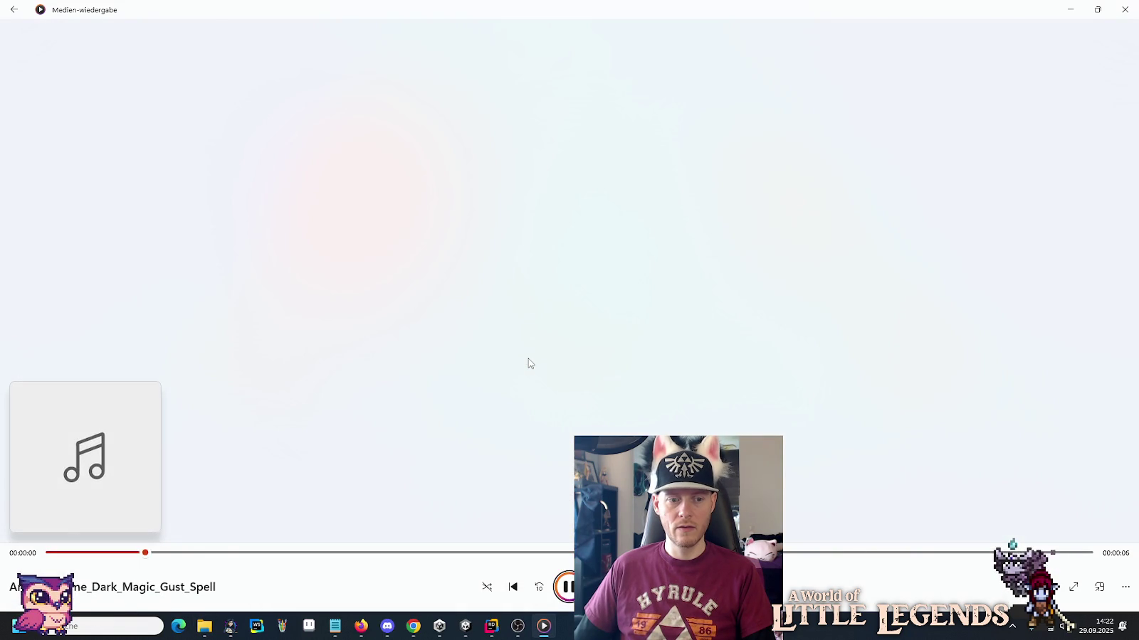
key(alt+Tab)
Play Black_Vaccum_Spell_1, Fantasy Spell Cast 3 and Fantasy Spell Whoosh and Cast sounds.
scroll(539, 404, down, 1)
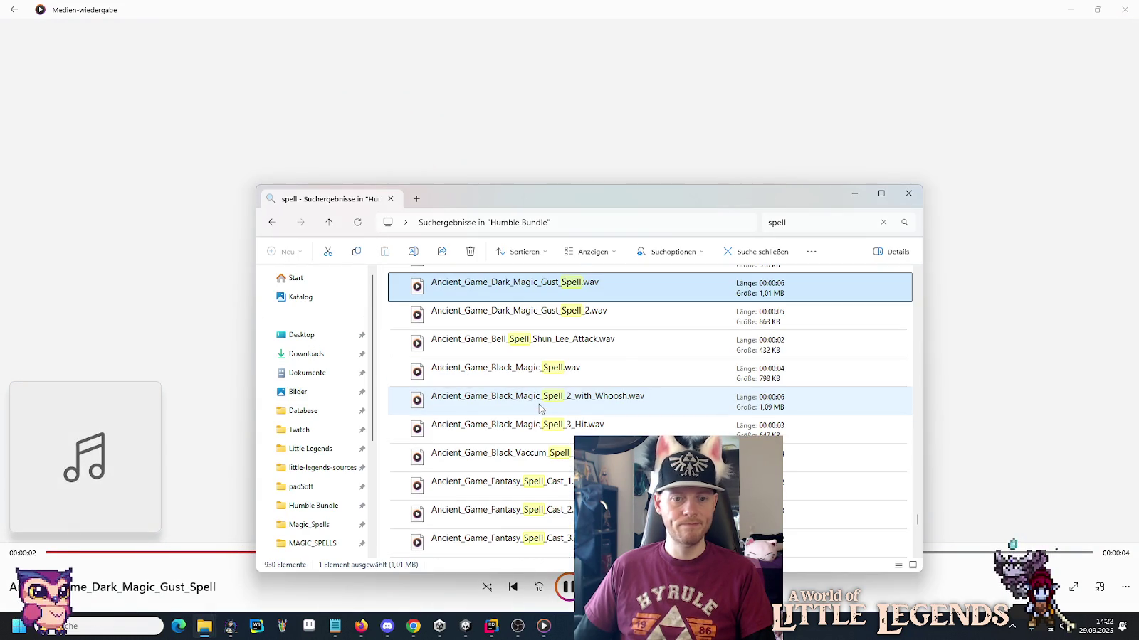
scroll(540, 404, down, 1)
double_click(535, 372)
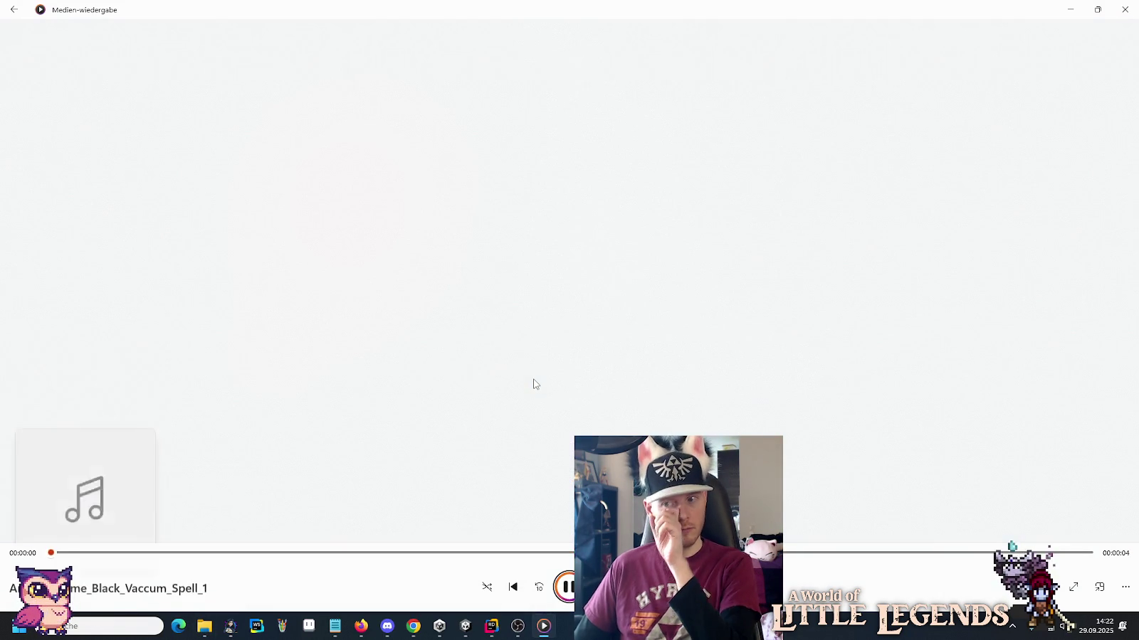
key(alt+Tab)
double_click(641, 457)
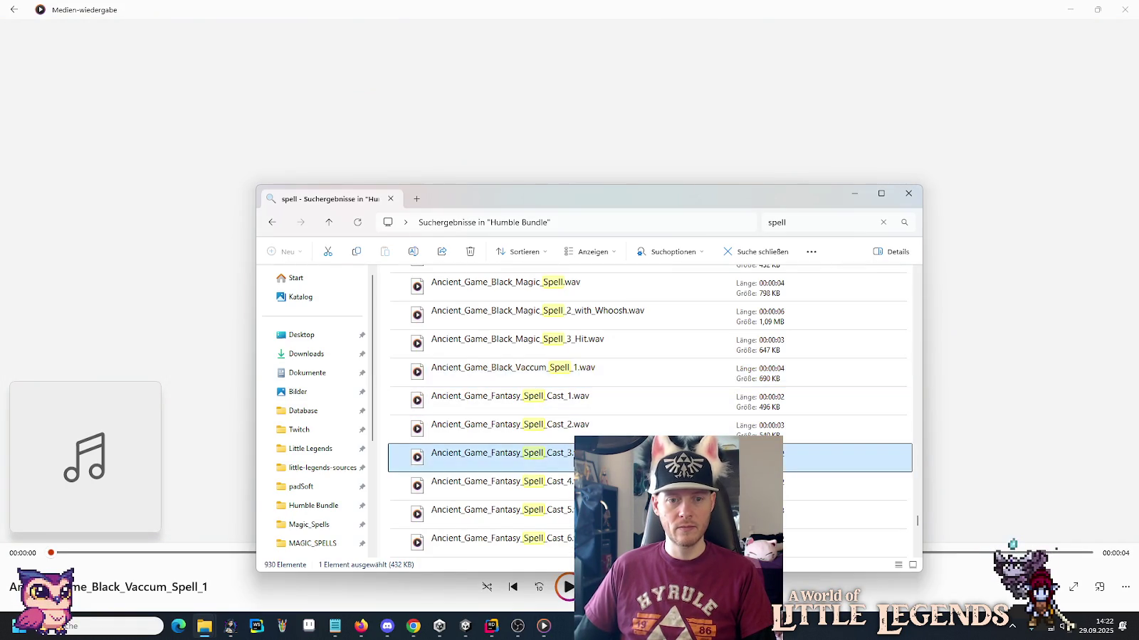
key(alt+Tab)
scroll(640, 458, down, 3)
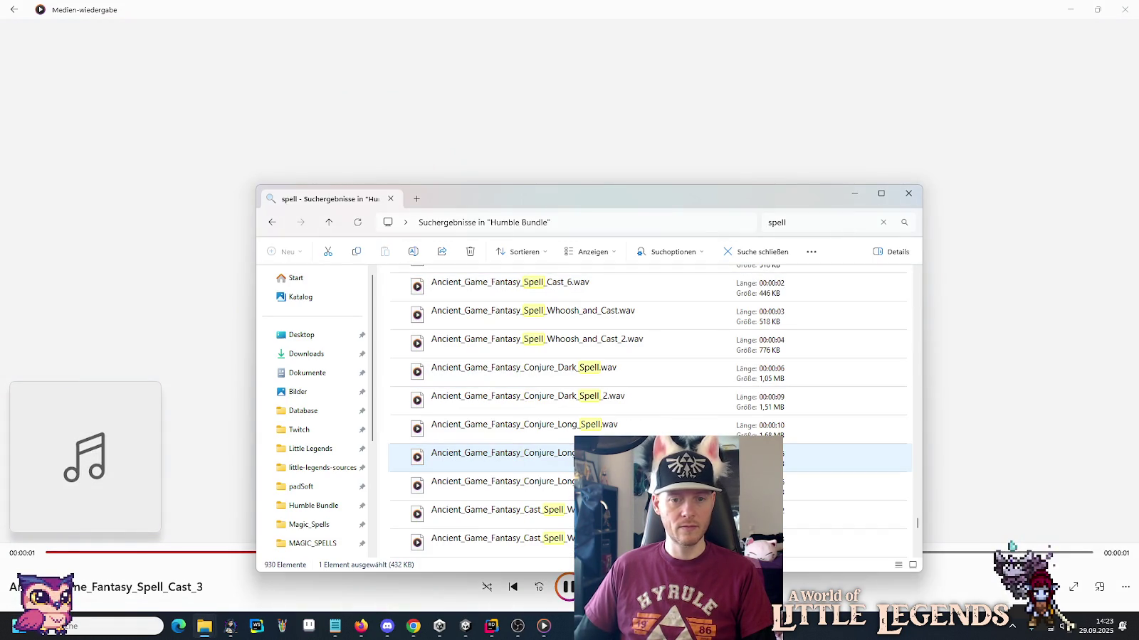
double_click(527, 322)
key(alt+Tab)
Play Spell Fail 1.mp3, then Generic Spell (end) 1 and 2.
scroll(561, 419, down, 1)
scroll(561, 419, down, 1)
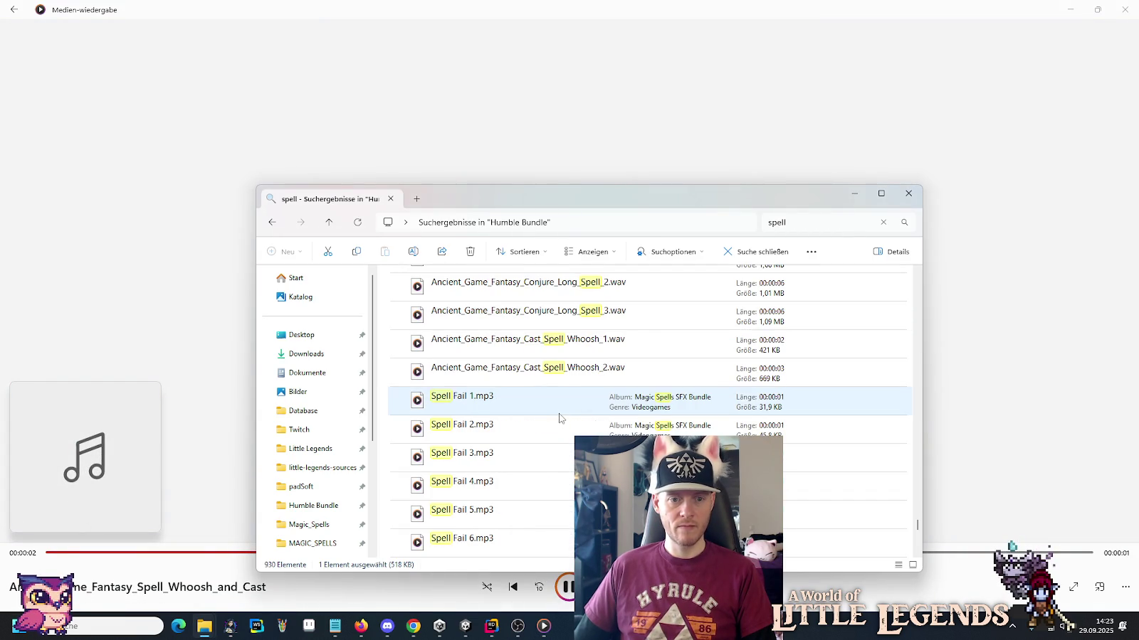
double_click(489, 411)
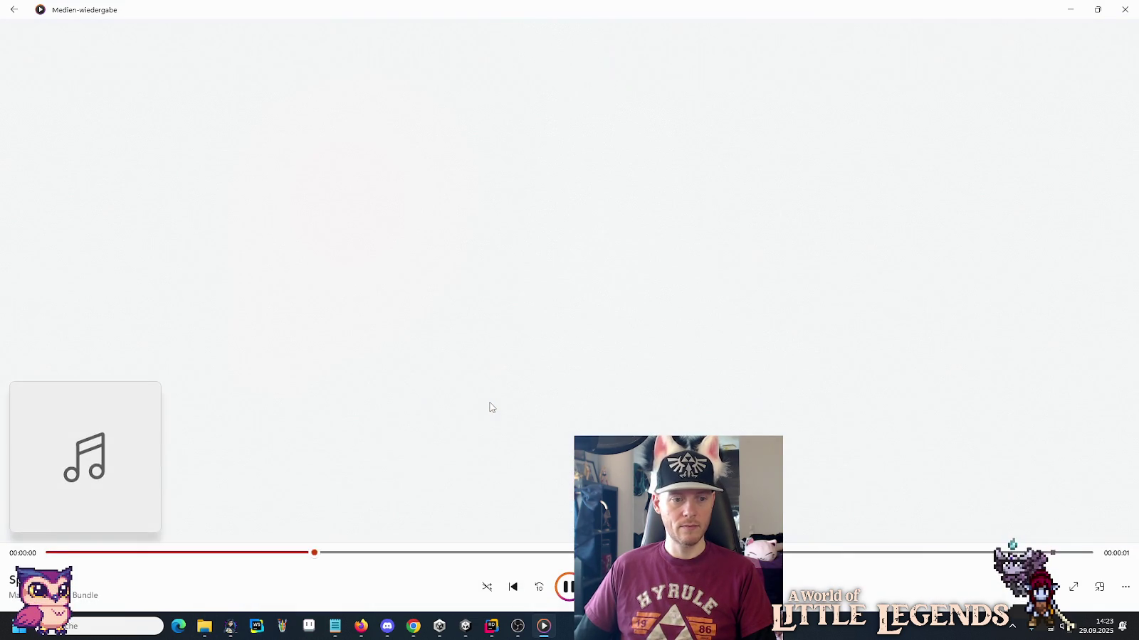
key(alt+Tab)
scroll(490, 410, down, 2)
scroll(490, 409, down, 1)
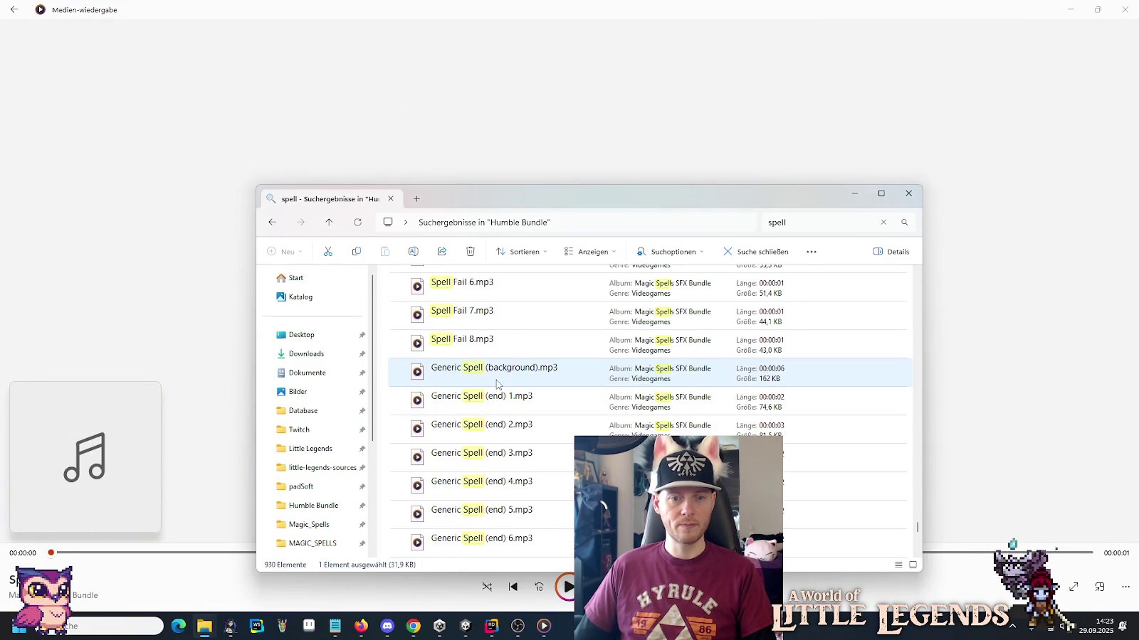
click(497, 408)
double_click(497, 408)
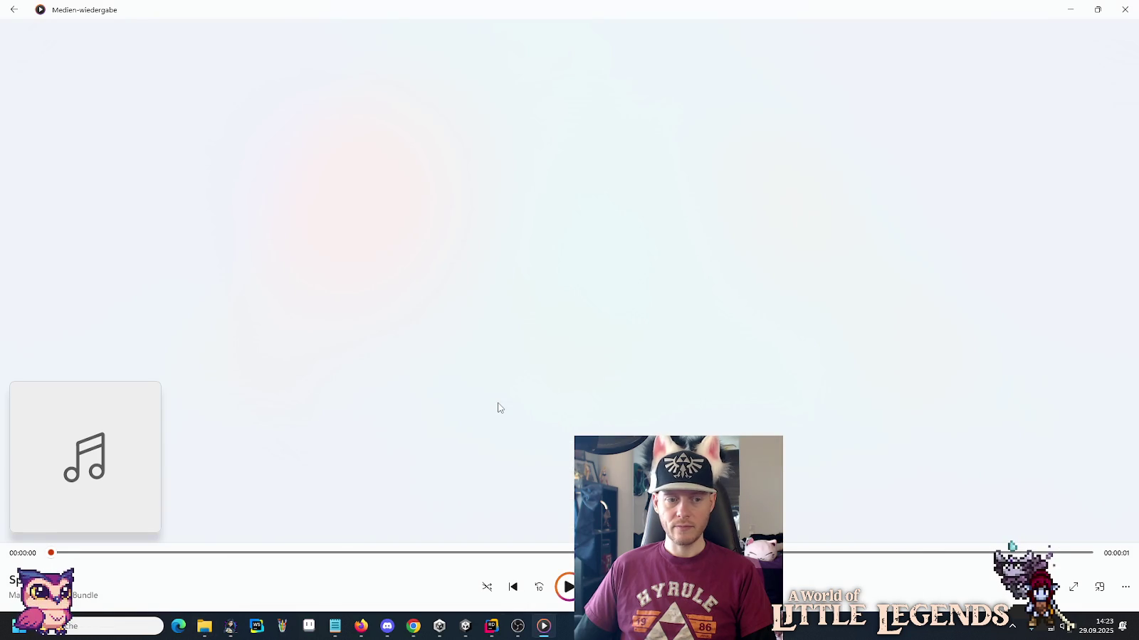
key(alt+Tab)
double_click(498, 427)
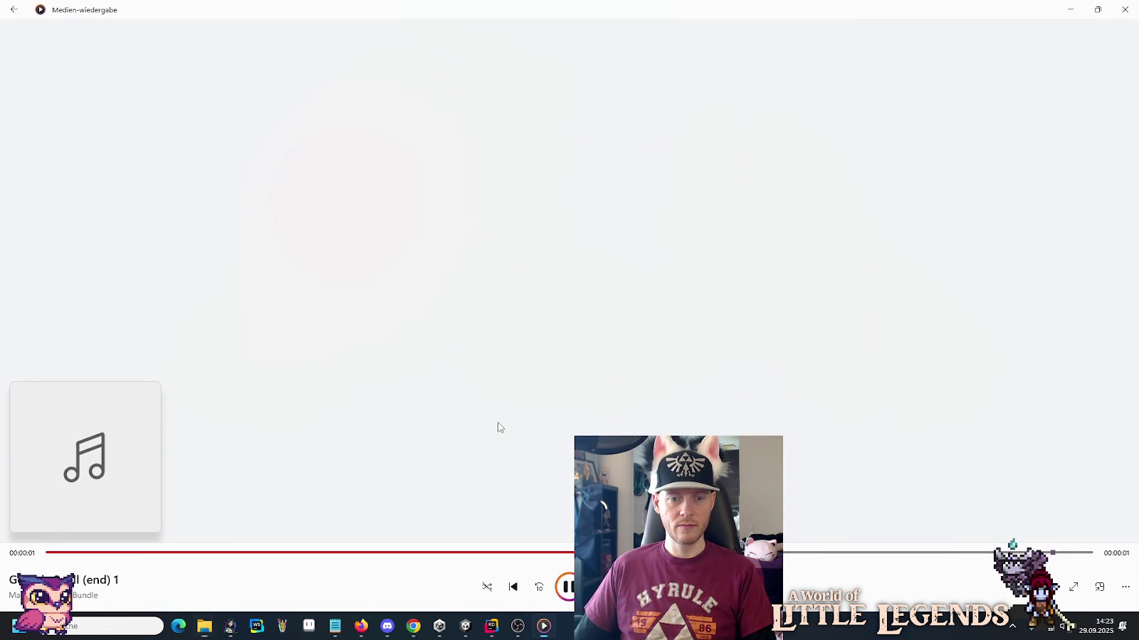
key(alt+Tab)
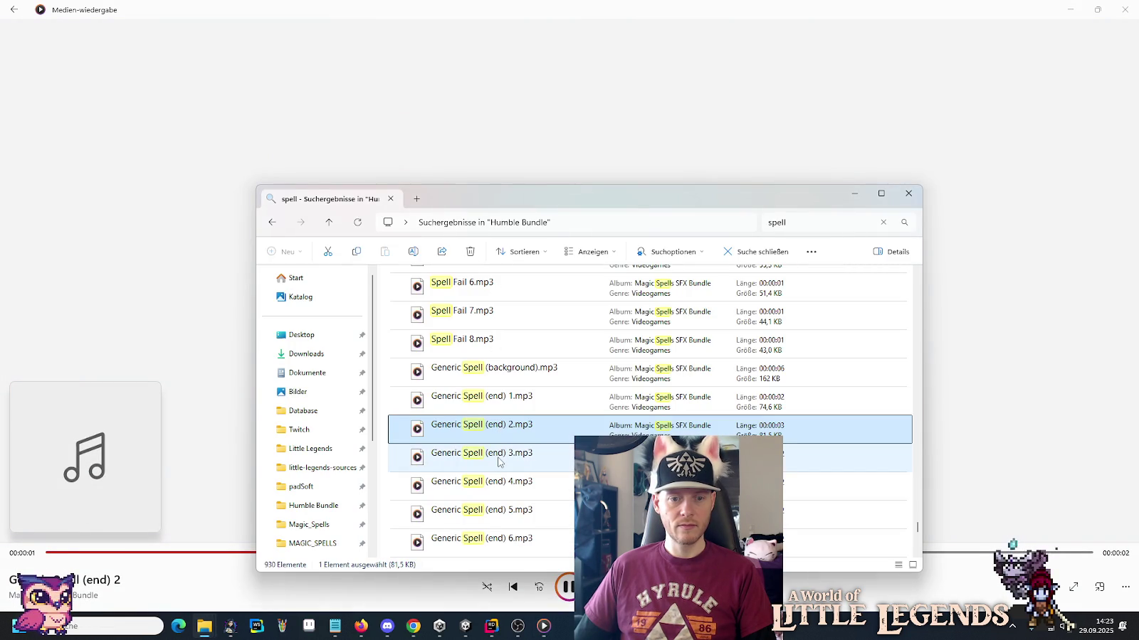
Audition Generic Spell (end) 3, 4, 5 and 6.
double_click(499, 461)
key(alt+Tab)
double_click(499, 482)
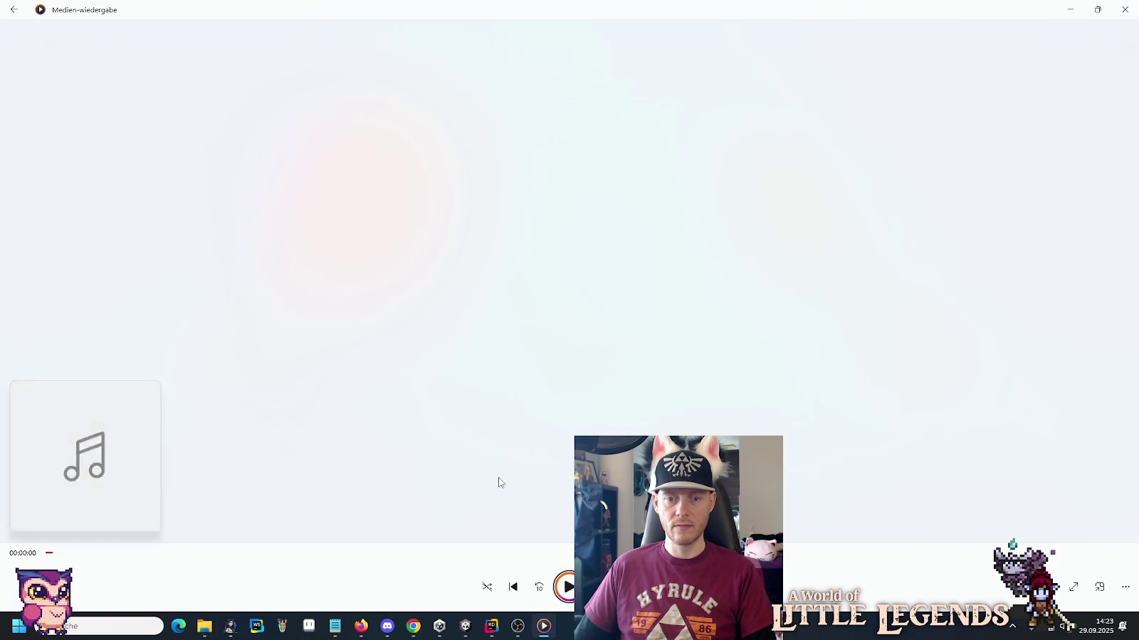
key(alt+Tab)
scroll(499, 482, down, 2)
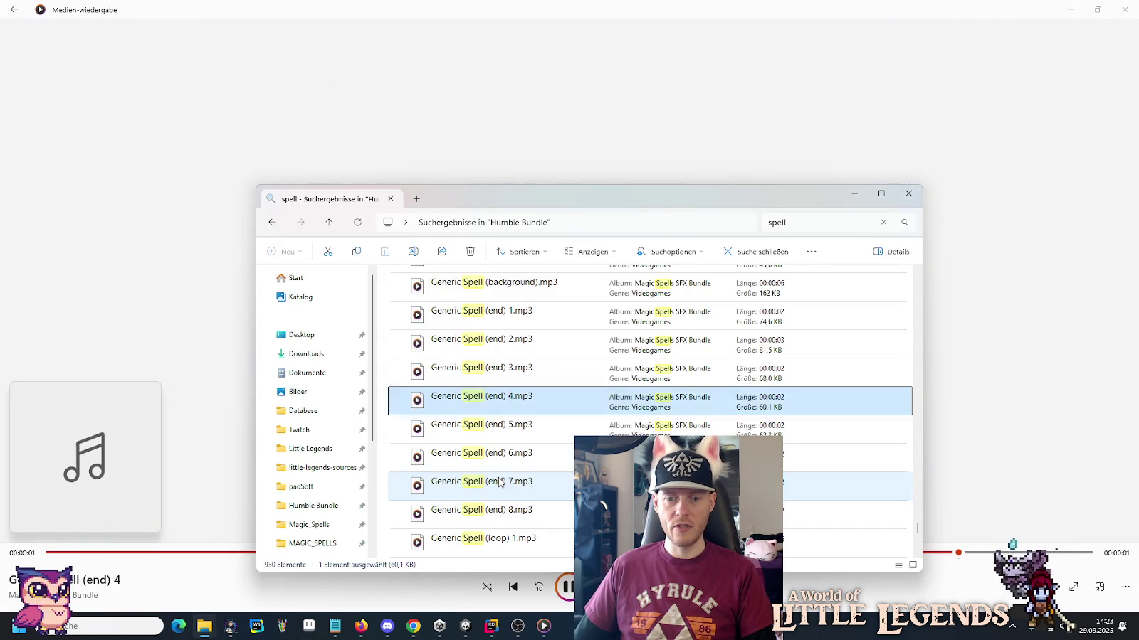
click(483, 356)
double_click(483, 356)
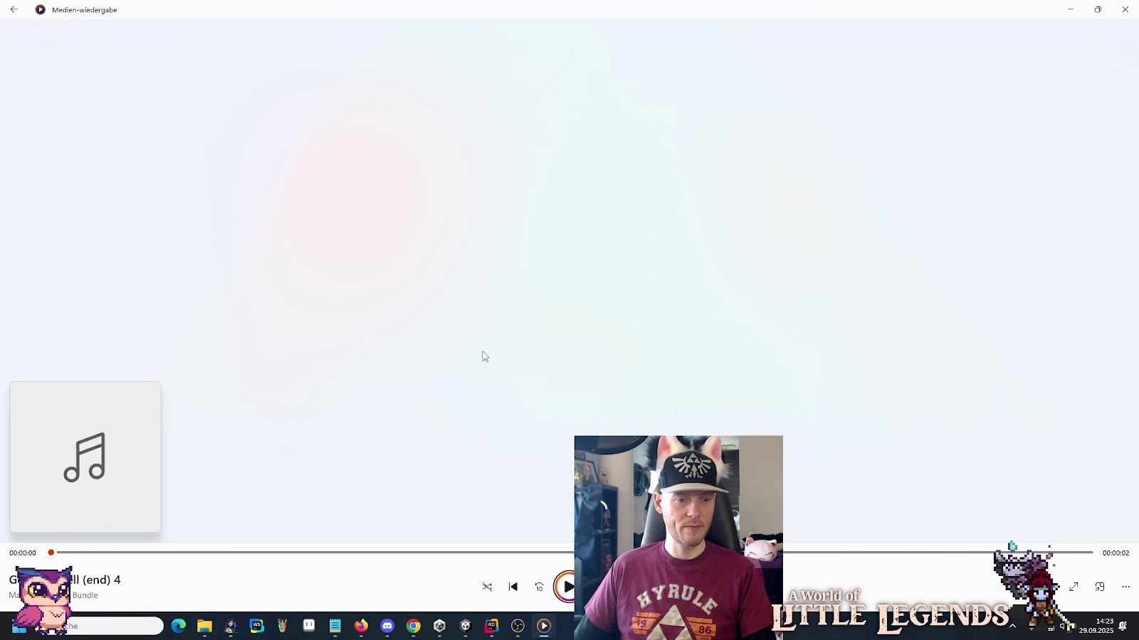
key(alt+Tab)
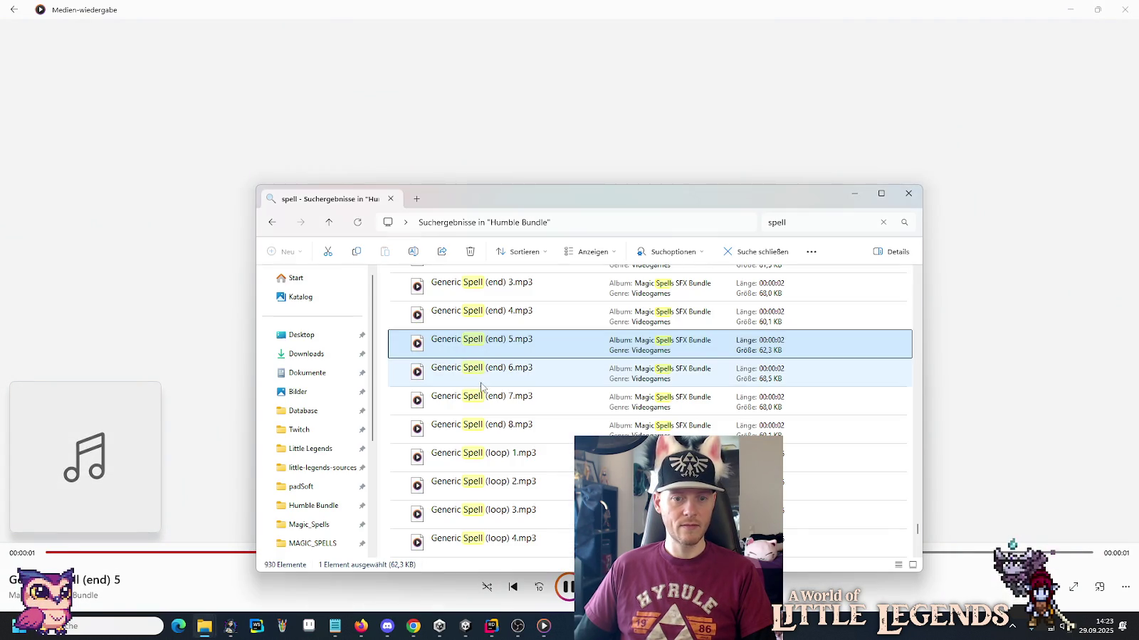
double_click(481, 384)
key(alt+Tab)
Play Generic Spell (end) 7 and 8, then Generic Spell (loop) 1, 2 and 3.
double_click(483, 405)
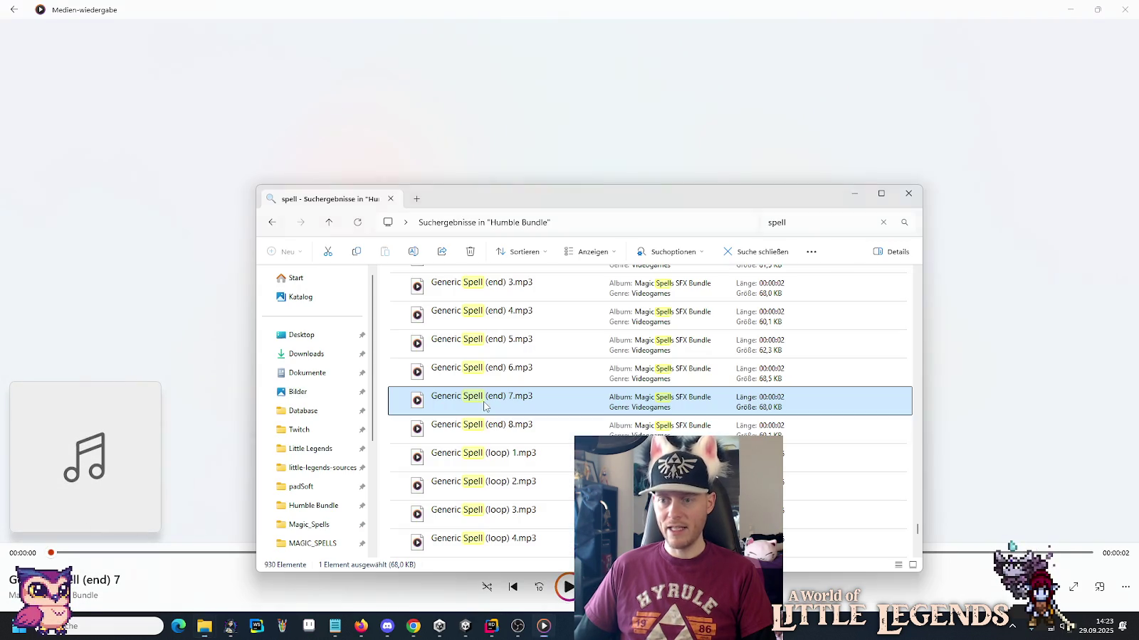
key(alt+Tab)
double_click(490, 430)
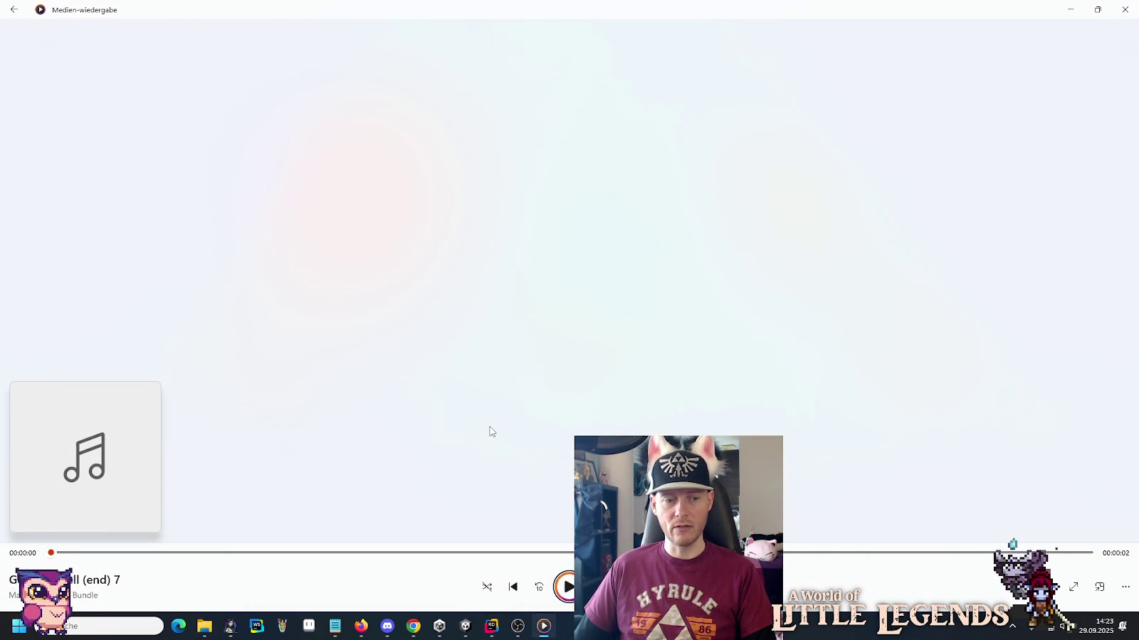
key(alt+Tab)
double_click(494, 459)
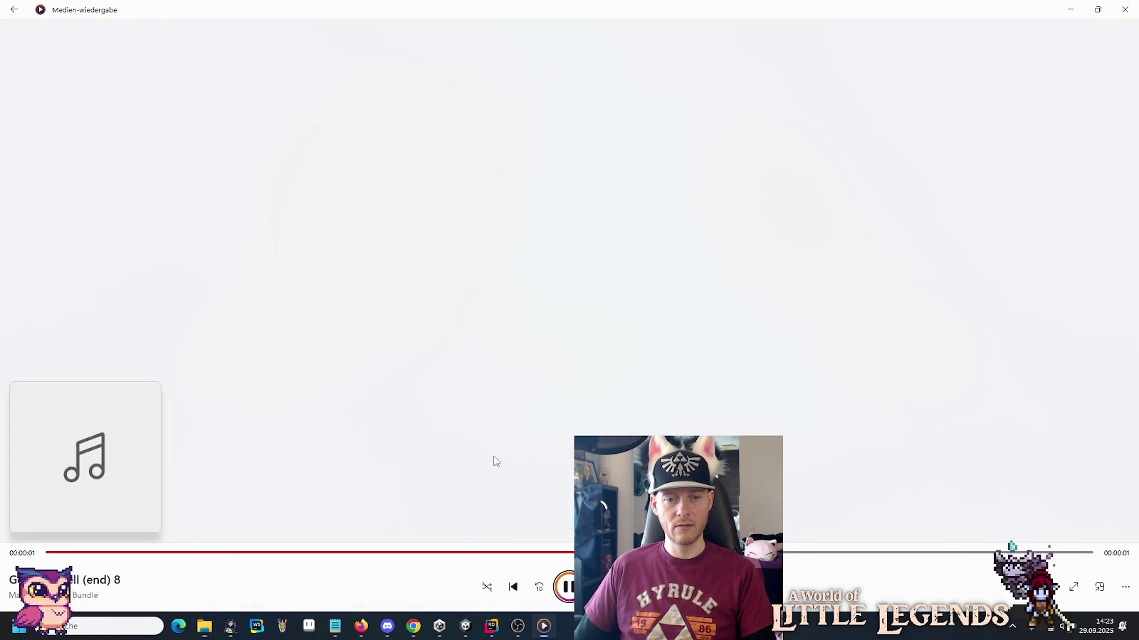
key(alt+Tab)
double_click(500, 481)
key(alt+Tab)
scroll(500, 482, down, 2)
double_click(502, 355)
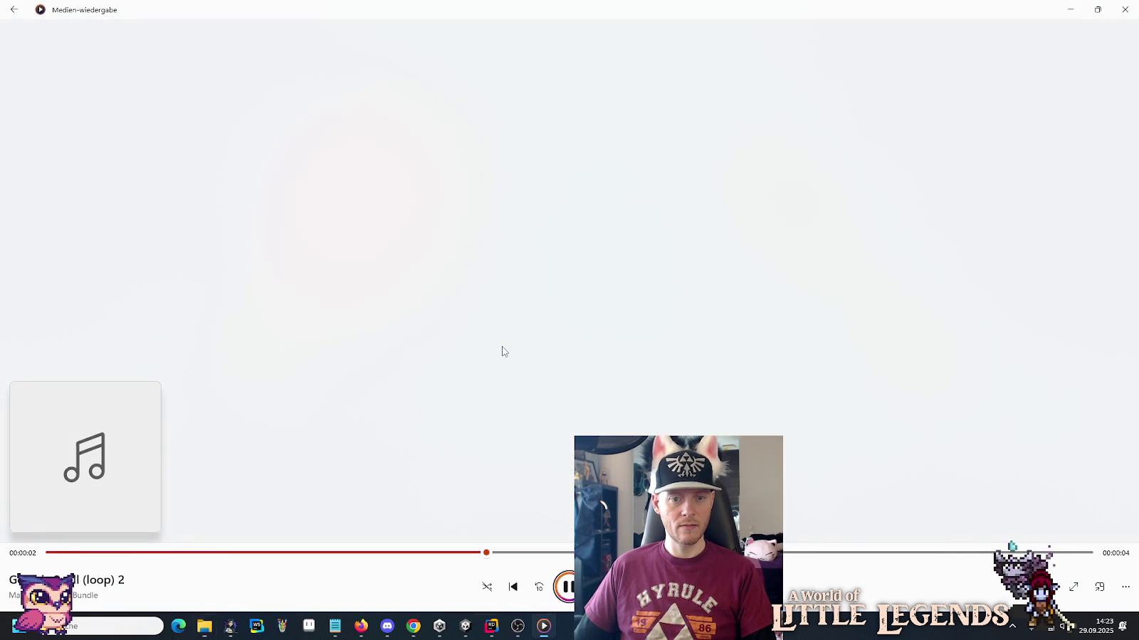
Audition Generic Spell (loop) 4, 5 and 6.
key(alt+Tab)
click(500, 372)
double_click(499, 370)
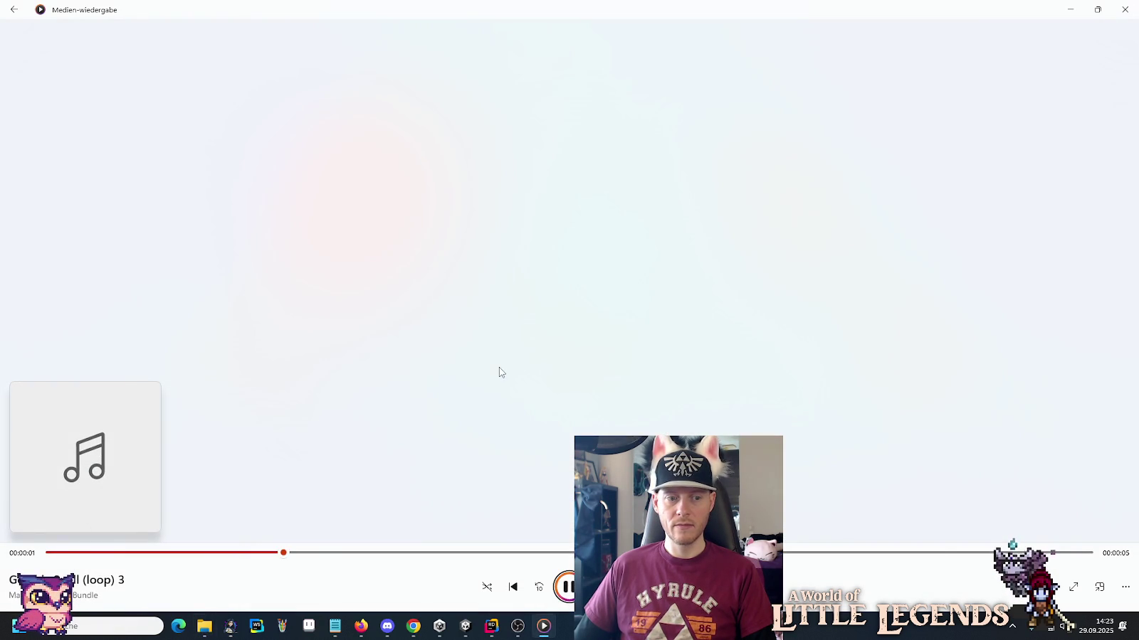
key(alt+Tab)
click(503, 398)
double_click(503, 399)
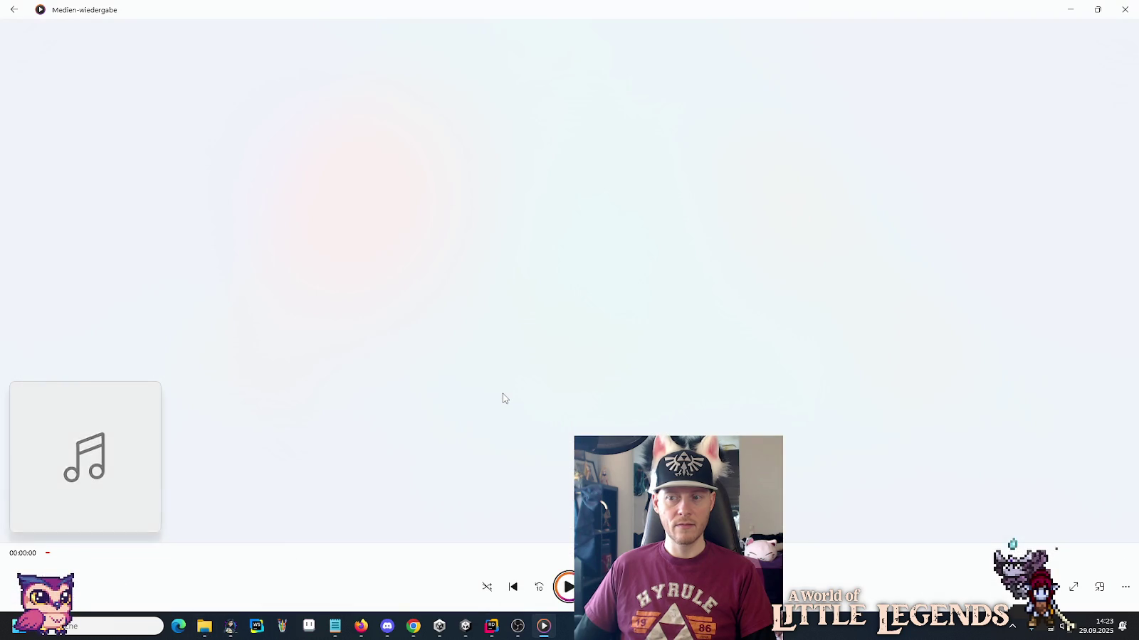
key(alt+Tab)
click(507, 437)
double_click(506, 437)
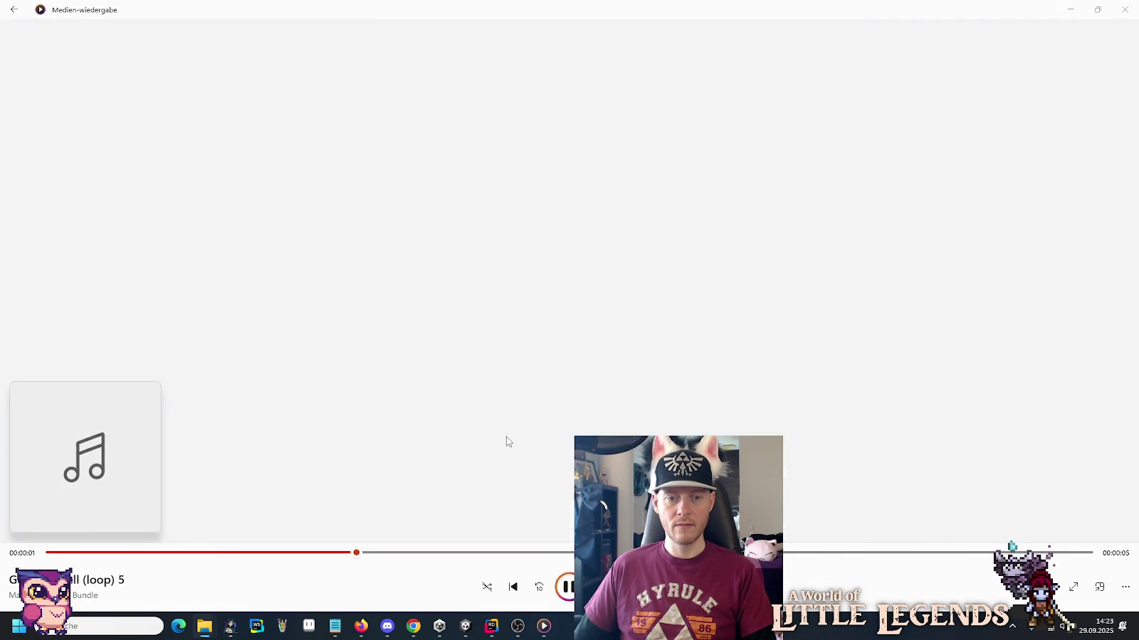
key(alt+Tab)
Play Generic Spell (loop) 7, then Generic Spell (summon) 1, 2 and 3.
double_click(505, 455)
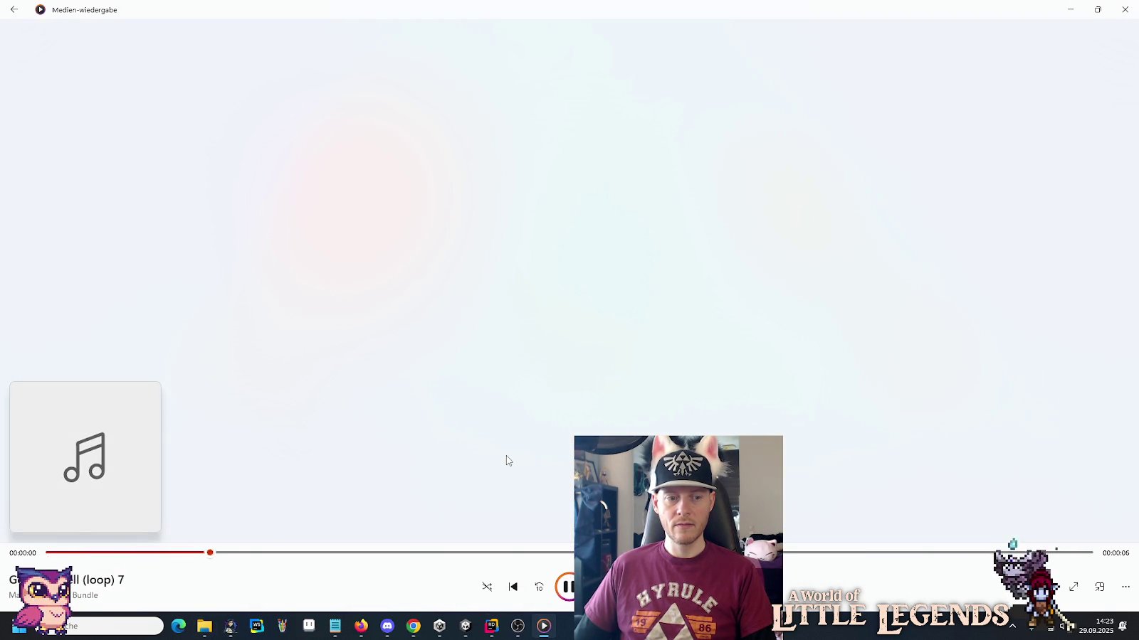
key(alt+Tab)
scroll(505, 456, down, 2)
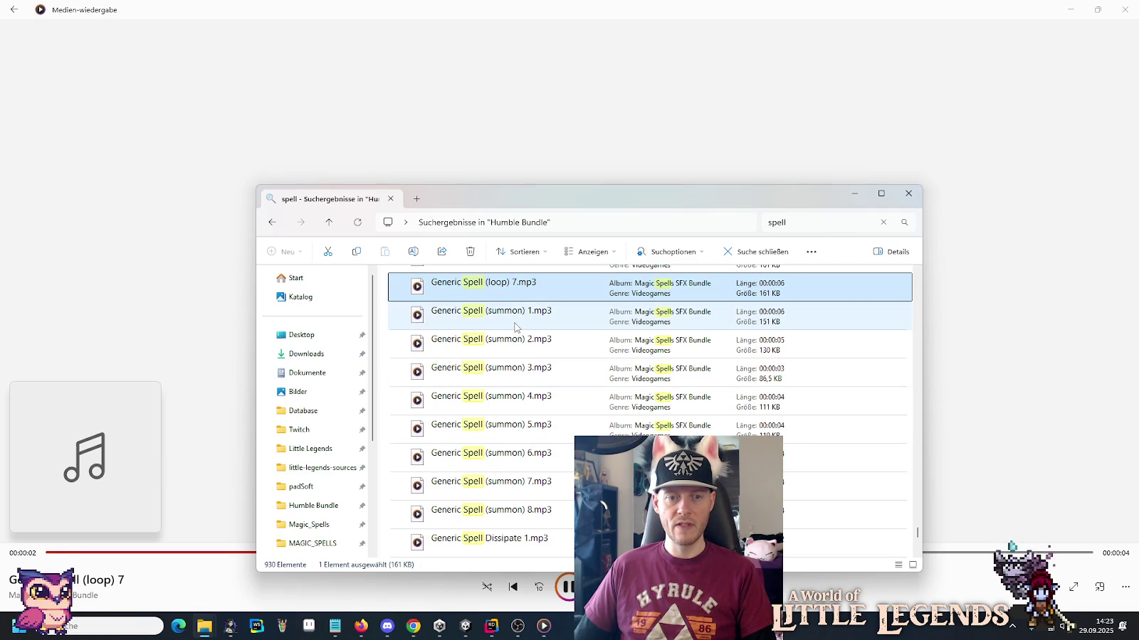
double_click(516, 327)
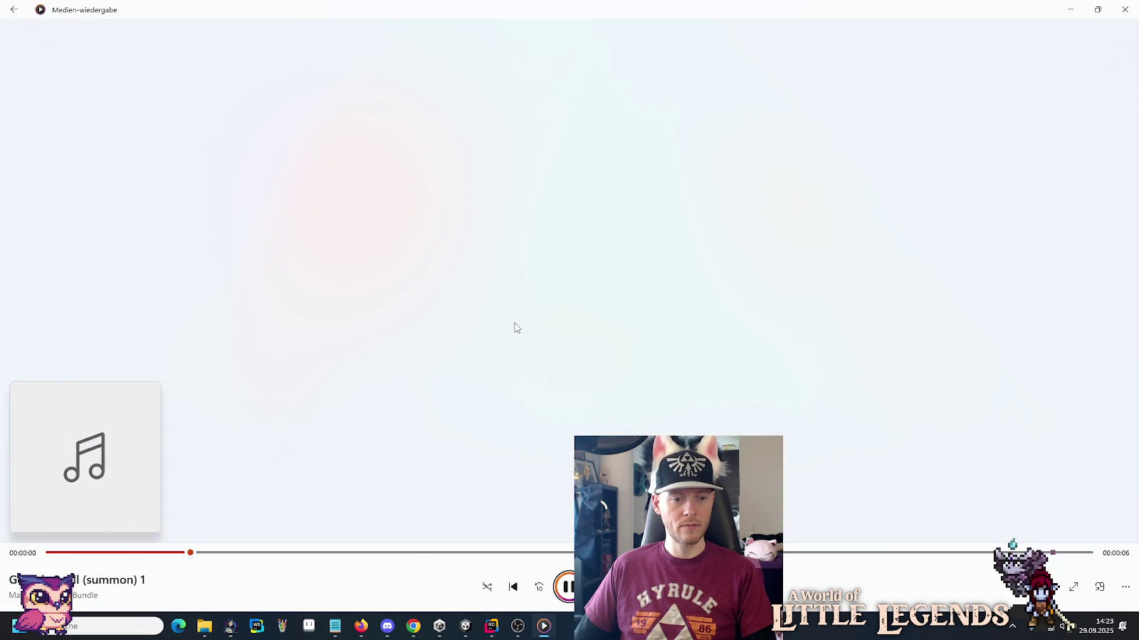
key(alt+Tab)
double_click(508, 348)
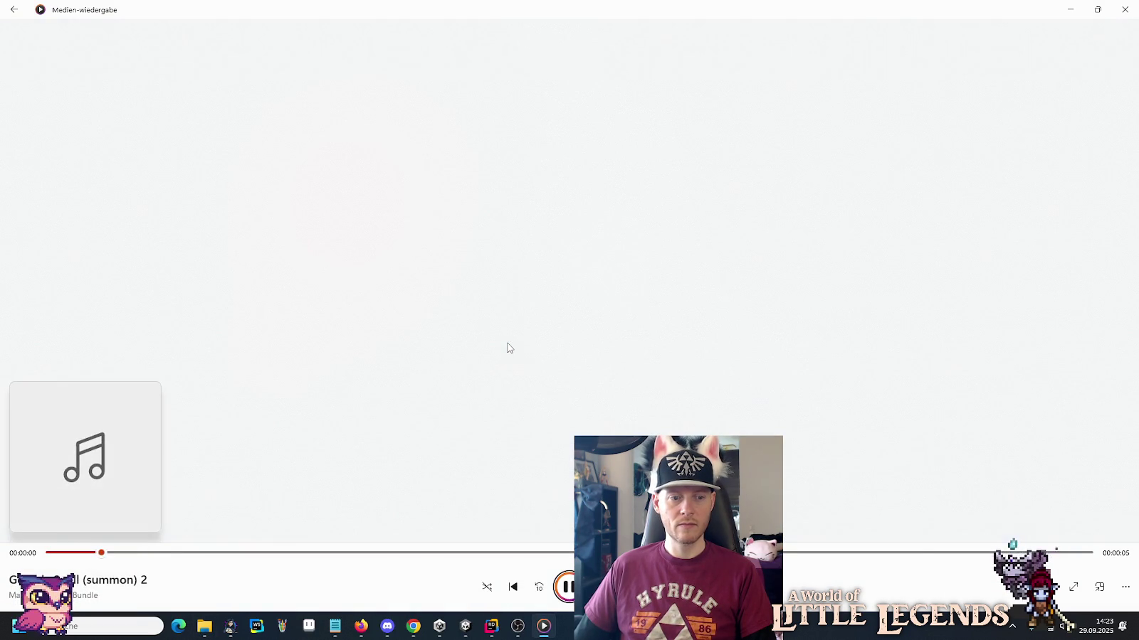
key(alt+Tab)
double_click(501, 386)
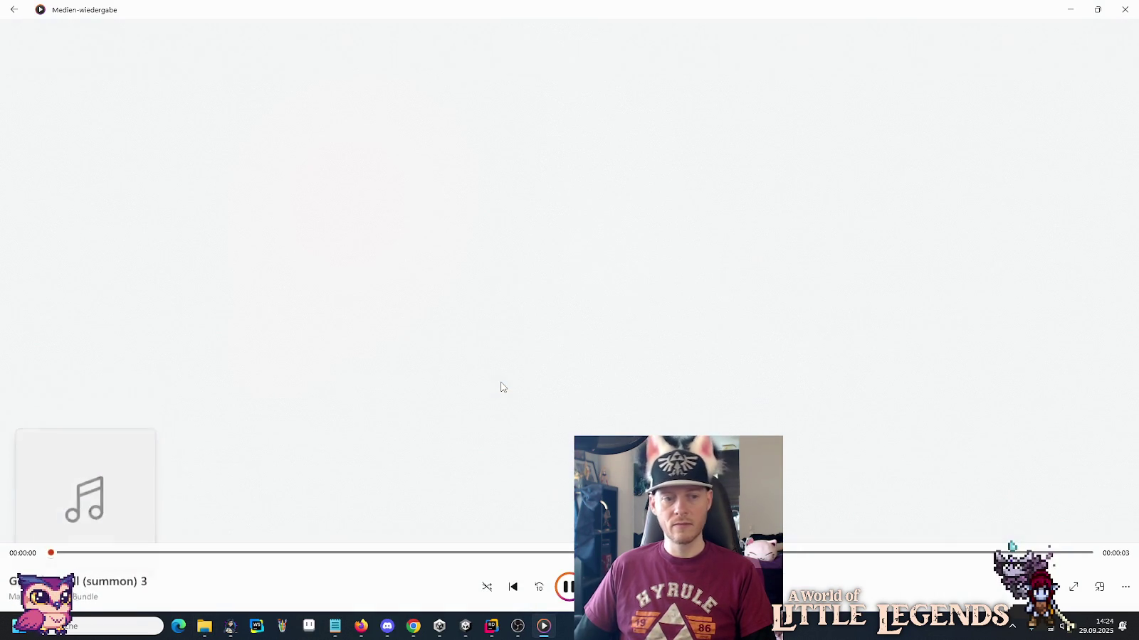
key(alt+Tab)
Play Spell Fail 1.mp3, then Generic Spell Dissipate 1 and 2.
scroll(500, 381, down, 5)
double_click(496, 352)
key(alt+Tab)
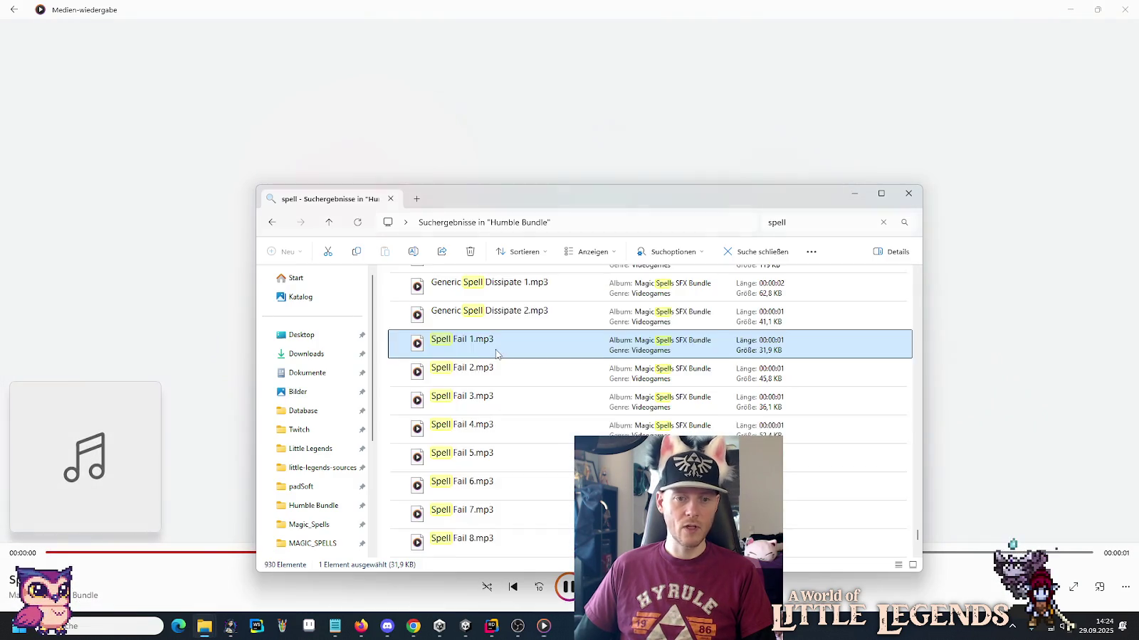
scroll(496, 352, up, 3)
double_click(518, 449)
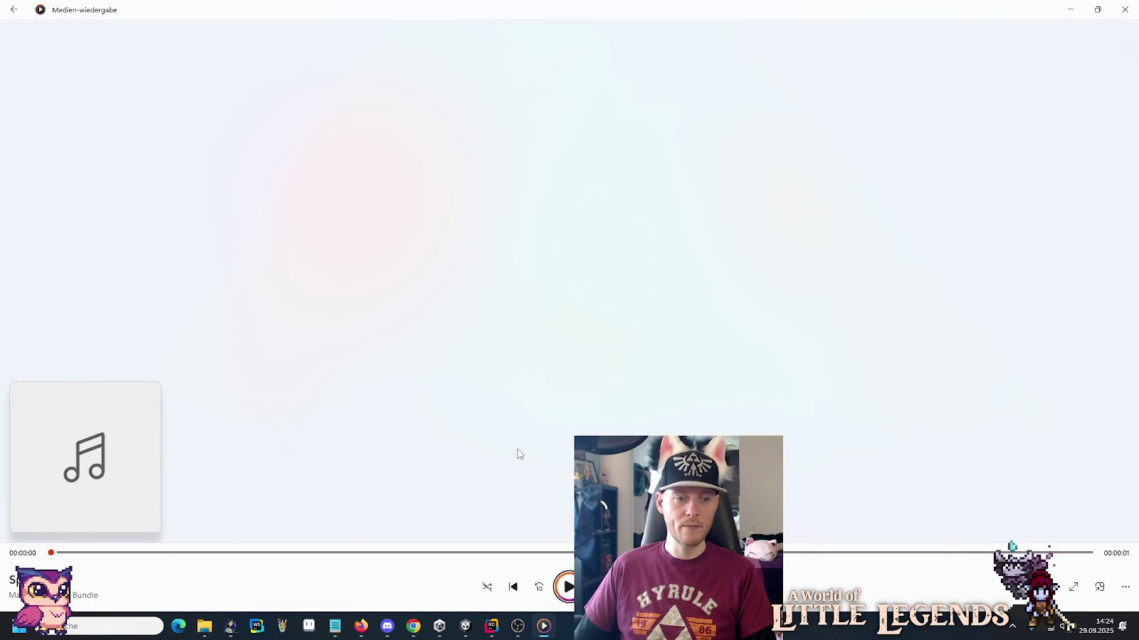
key(alt+Tab)
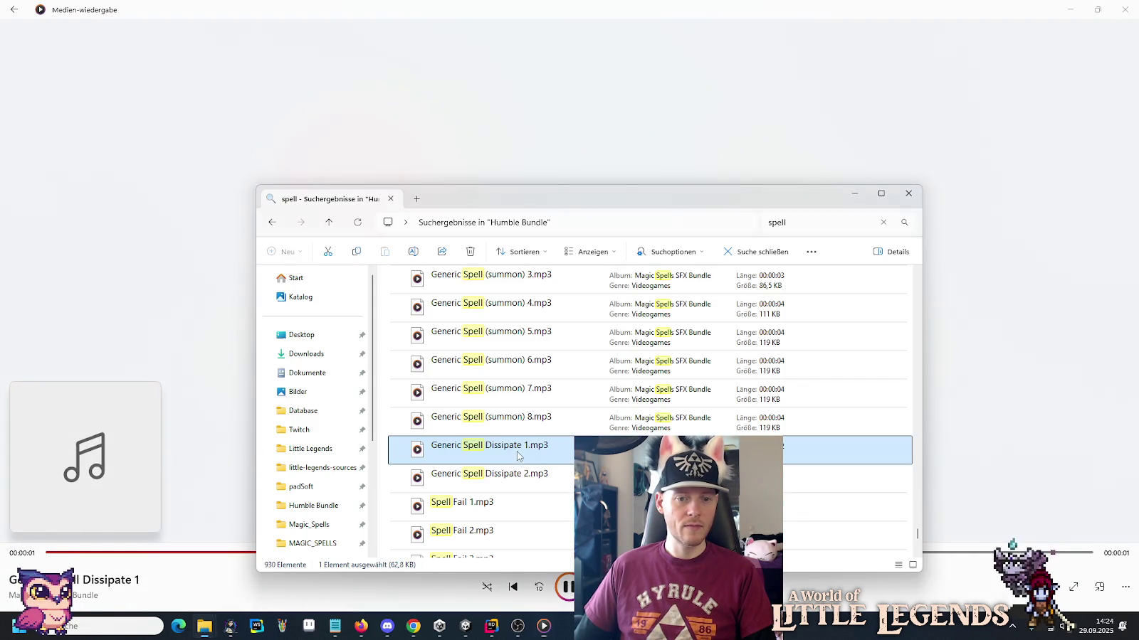
double_click(517, 475)
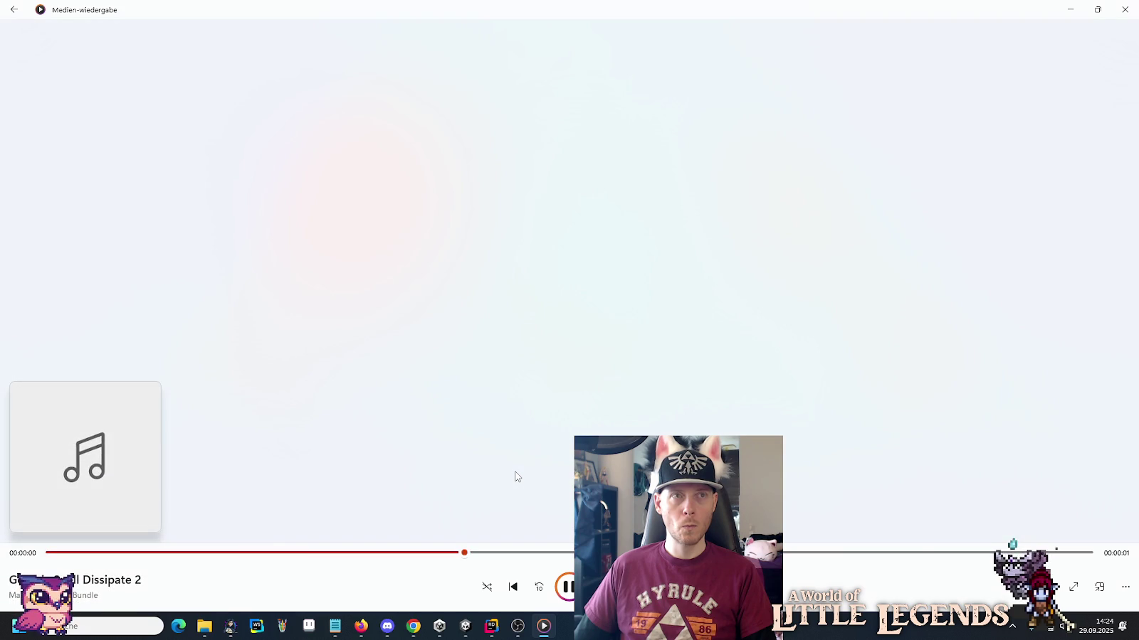
key(alt+Tab)
scroll(513, 470, down, 5)
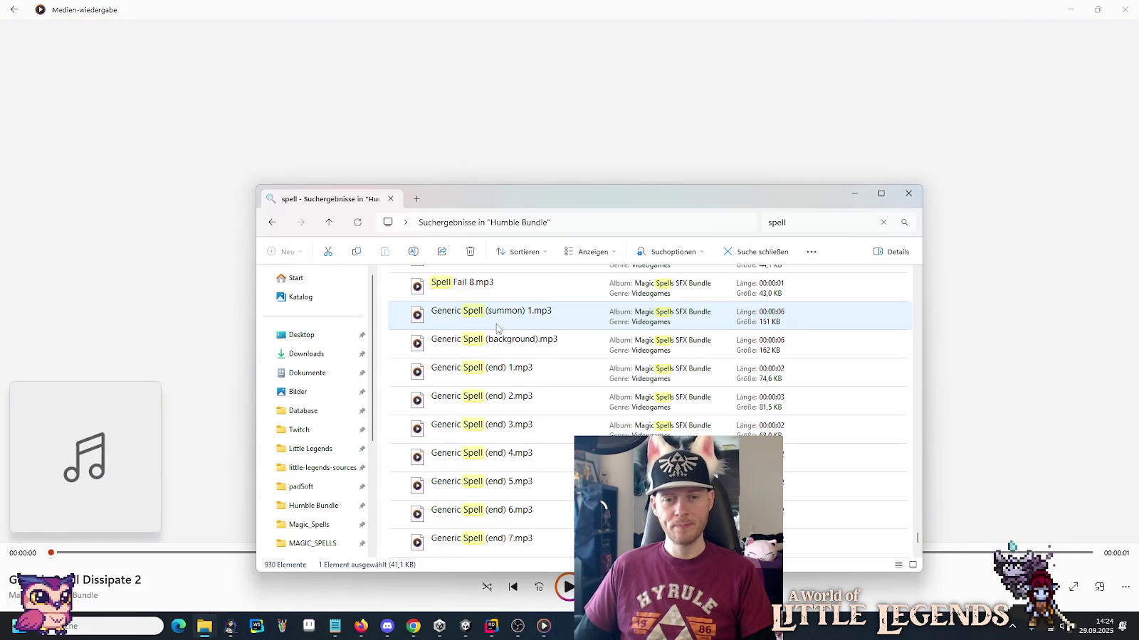
scroll(498, 356, down, 6)
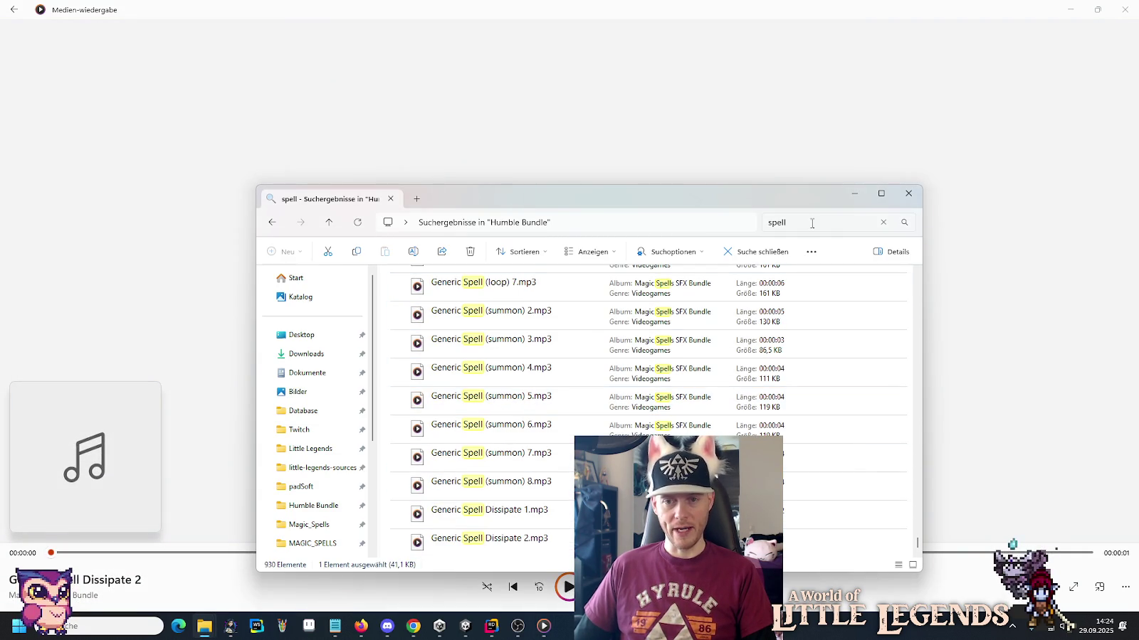
click(864, 217)
Search the Humble Bundle folder for 'release' and play Ancient_Game_Magic_Release_Unlock_2.
text(r)
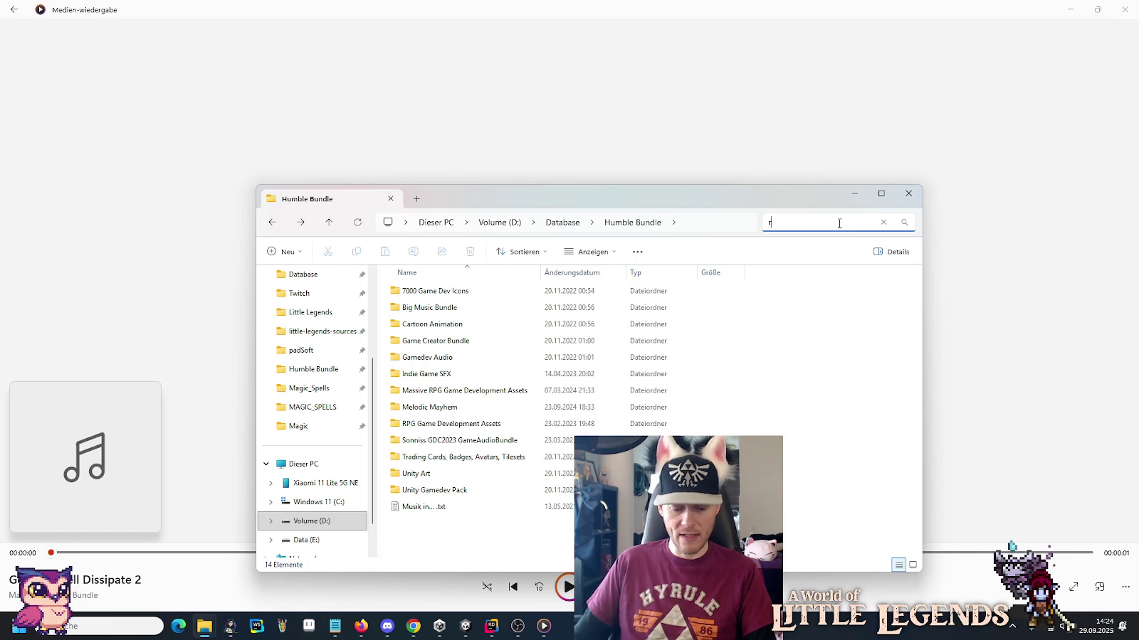
text(ele)
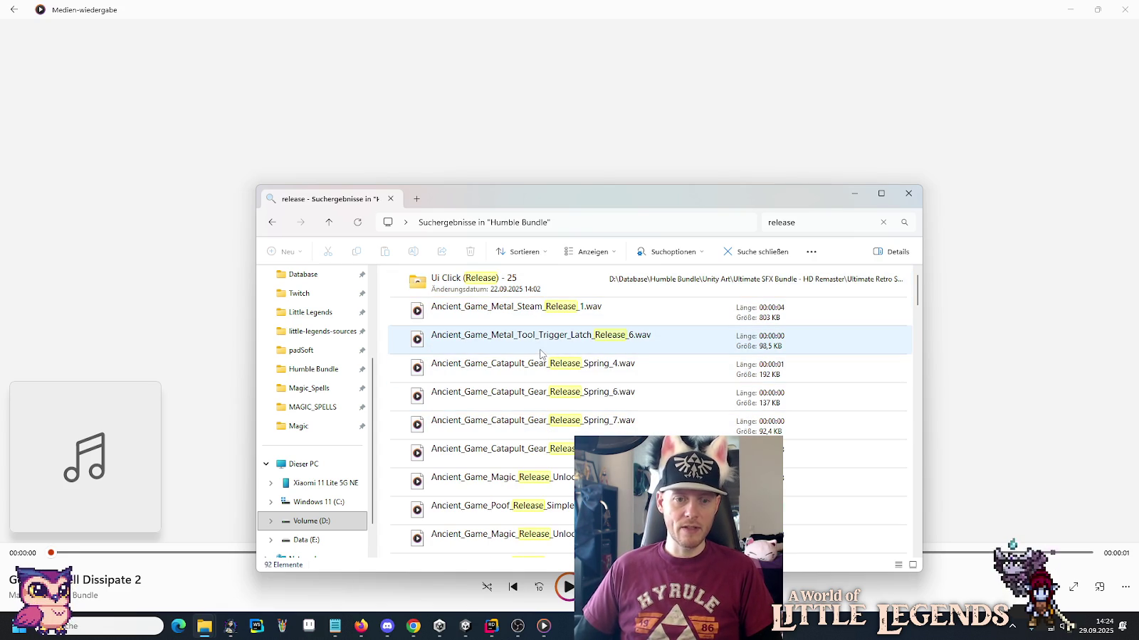
double_click(552, 486)
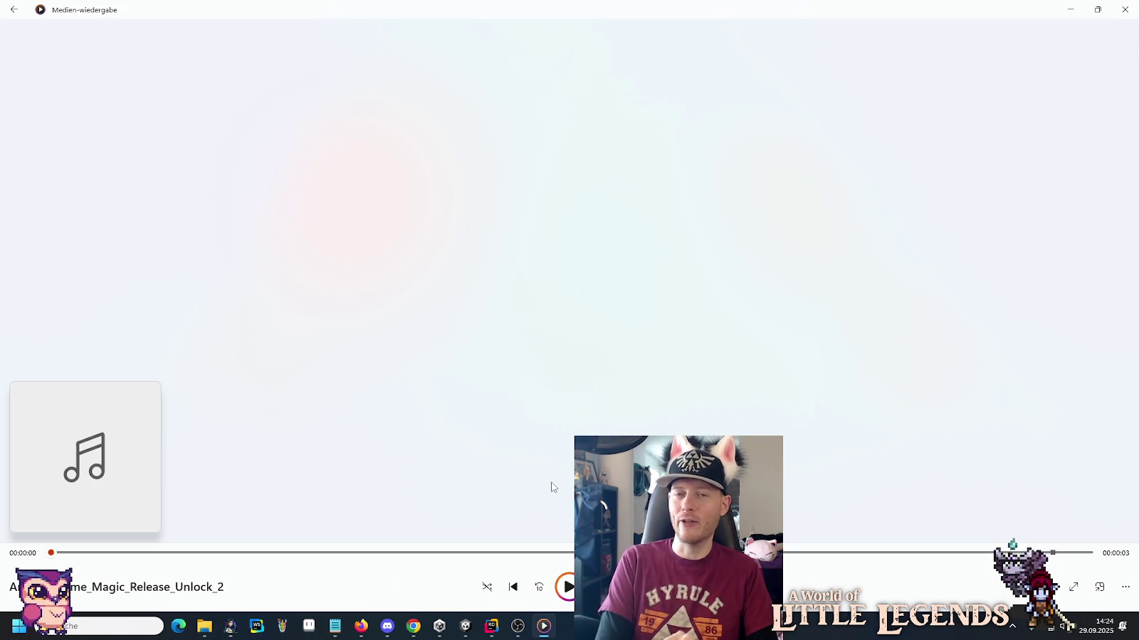
key(alt+Tab)
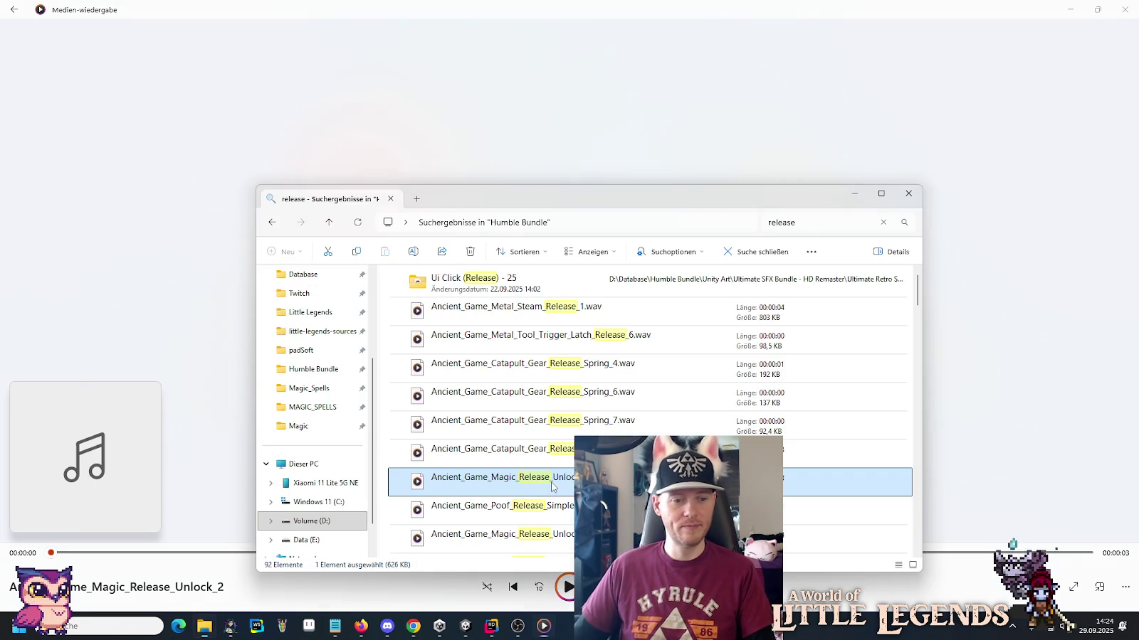
Play BALLOON_Release_Air_01_mono and the second troll monster effort sound from the release results.
scroll(564, 428, down, 2)
scroll(562, 427, down, 3)
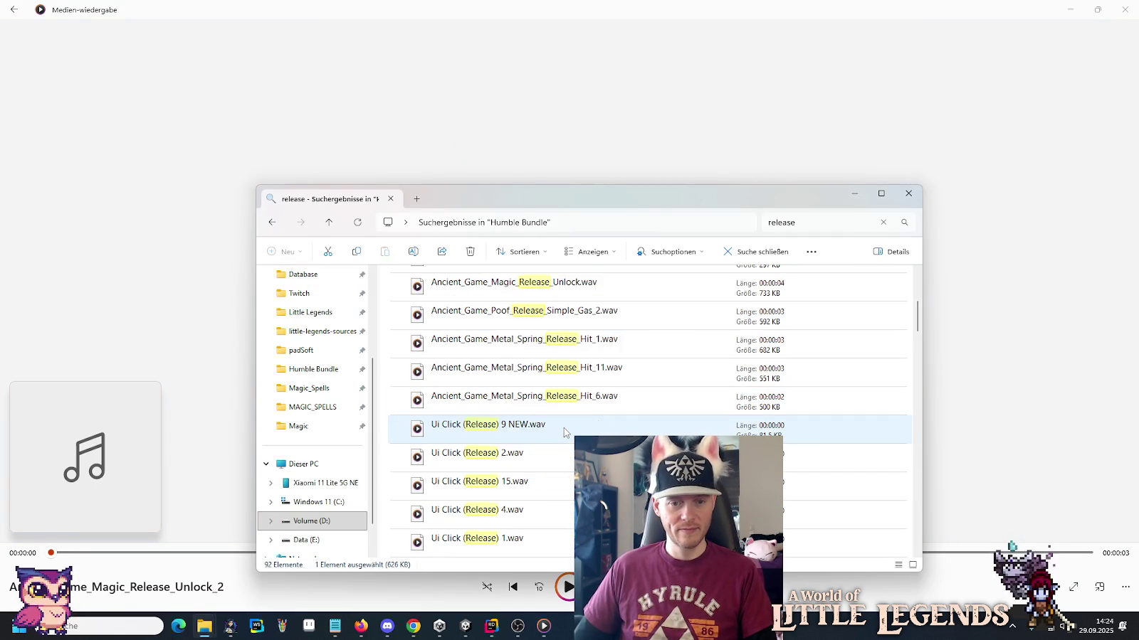
scroll(515, 385, down, 3)
scroll(514, 384, down, 10)
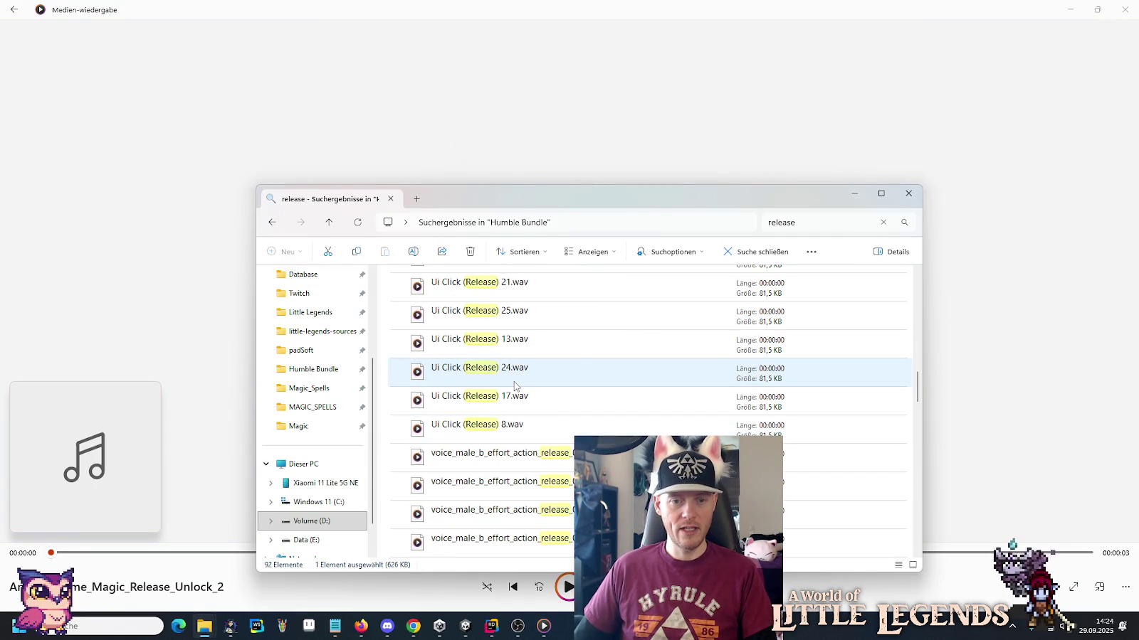
scroll(523, 426, down, 2)
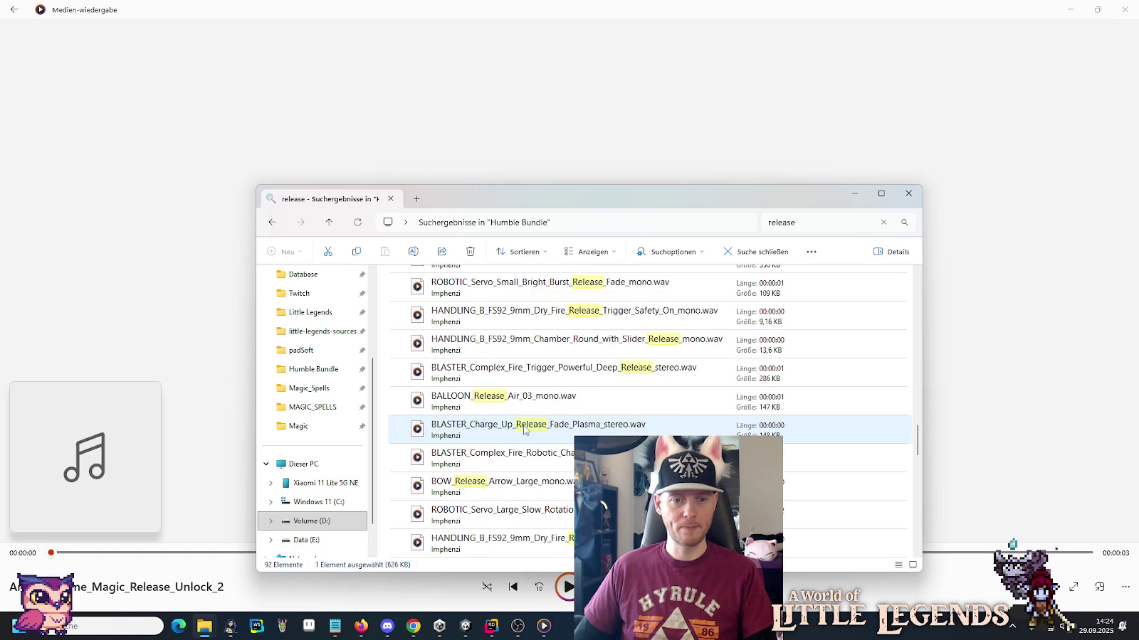
scroll(522, 427, up, 2)
double_click(504, 364)
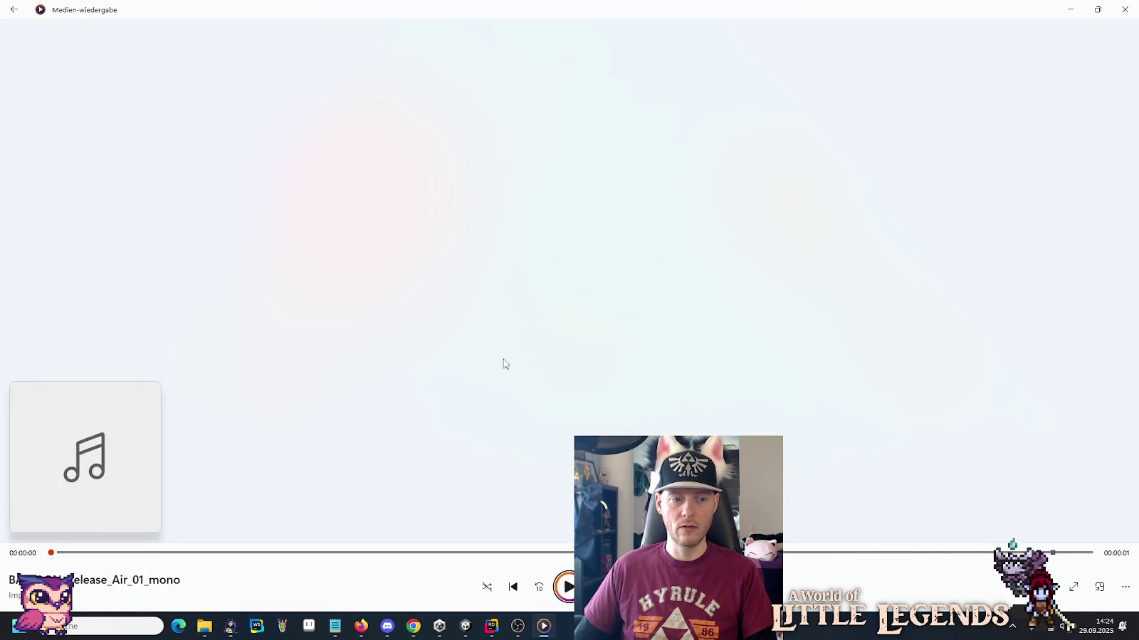
key(alt+Tab)
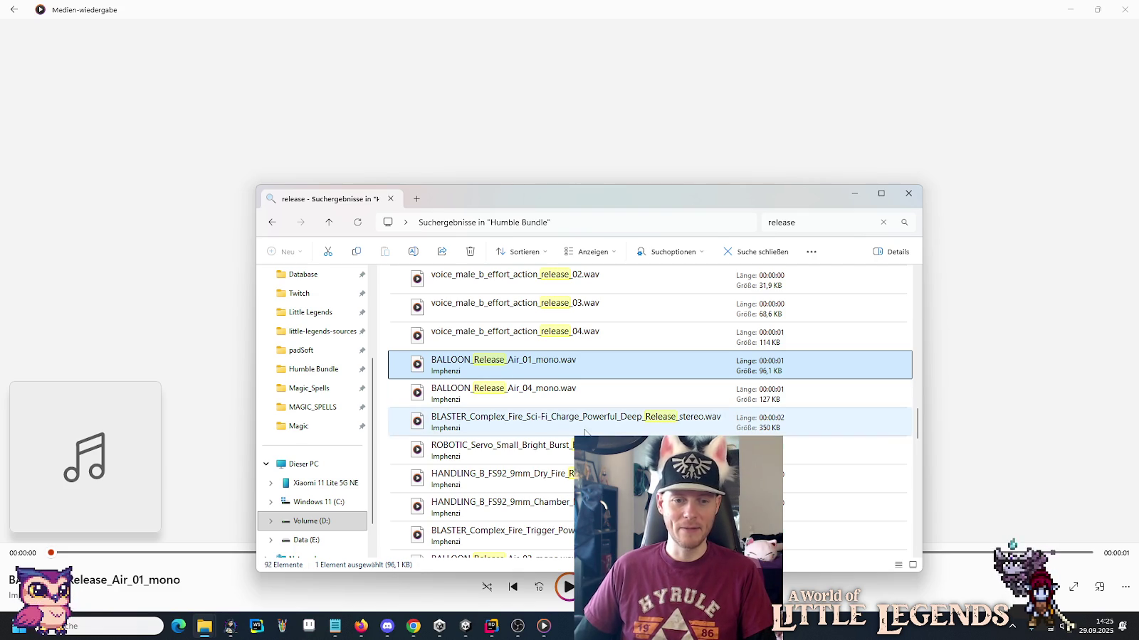
scroll(641, 455, down, 3)
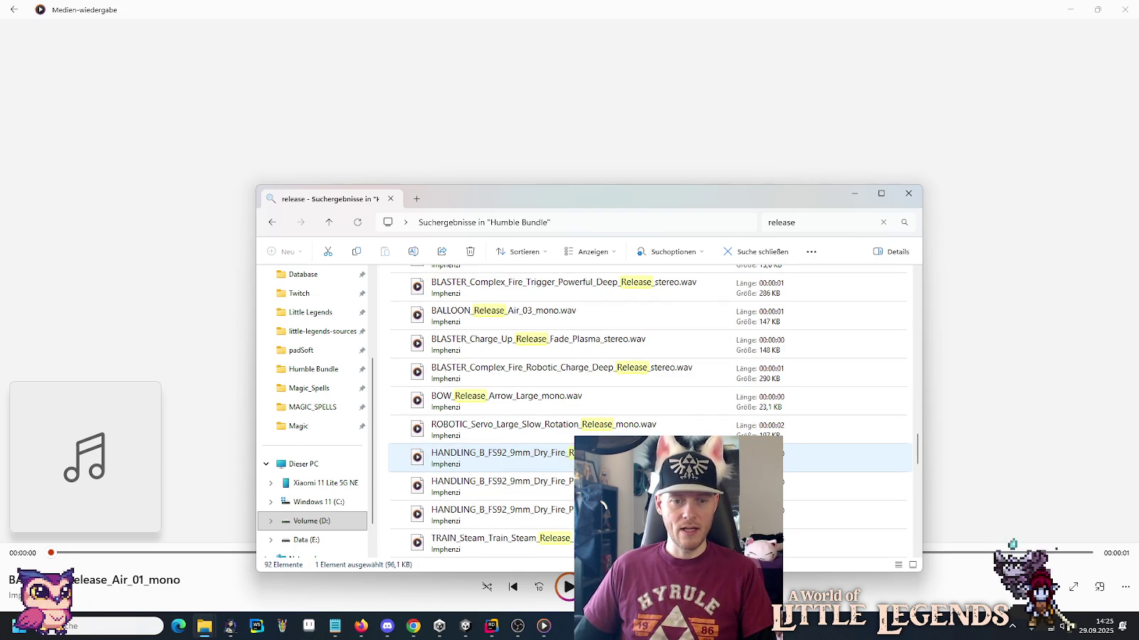
scroll(641, 456, down, 3)
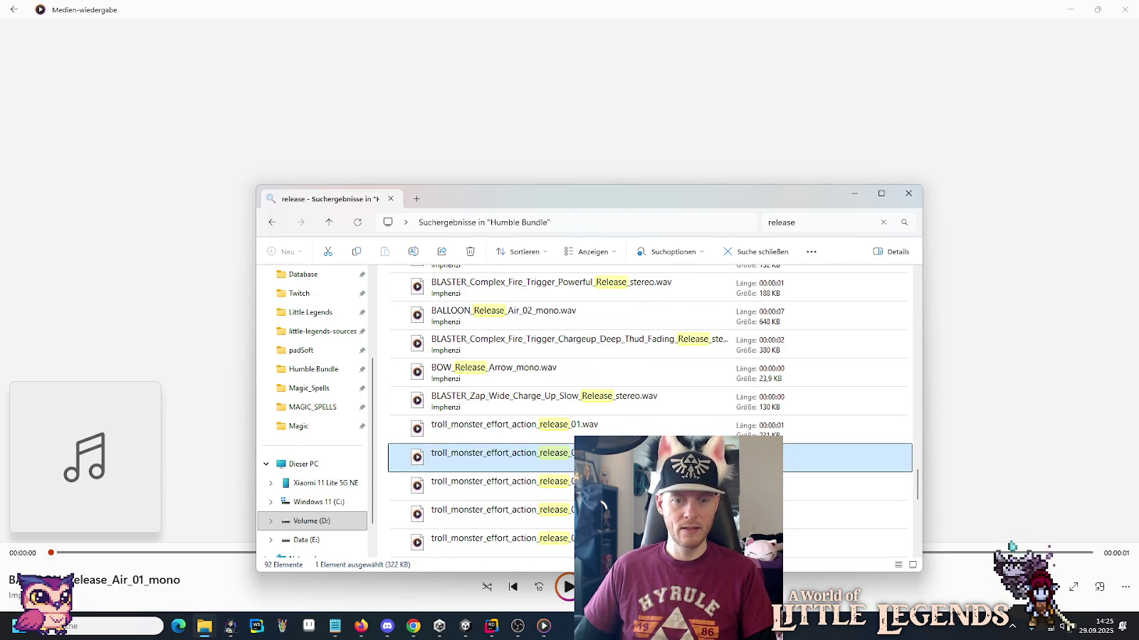
double_click(640, 456)
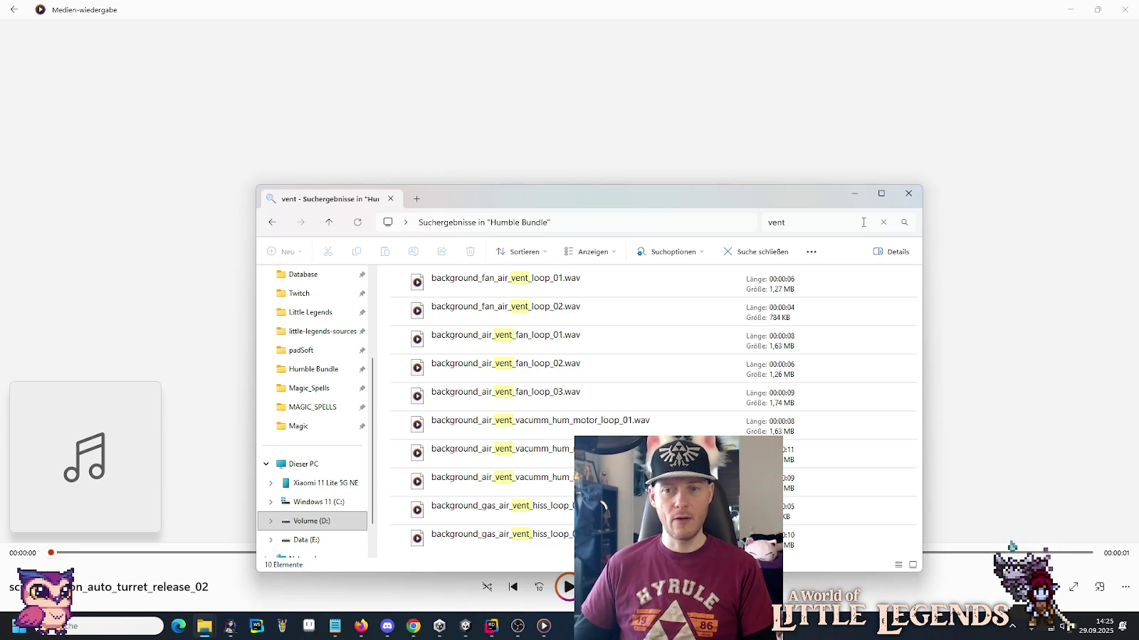
Play the fan, air vent fan, vacuum hum and gas hiss vent loops, then clear the search.
double_click(525, 287)
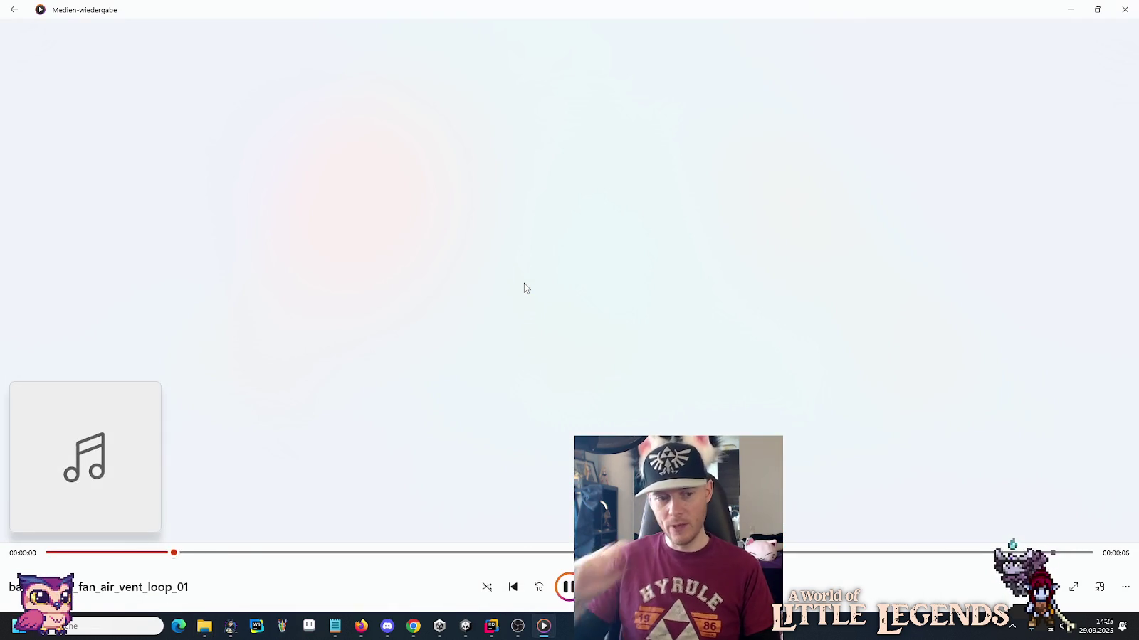
key(alt+Tab)
double_click(519, 335)
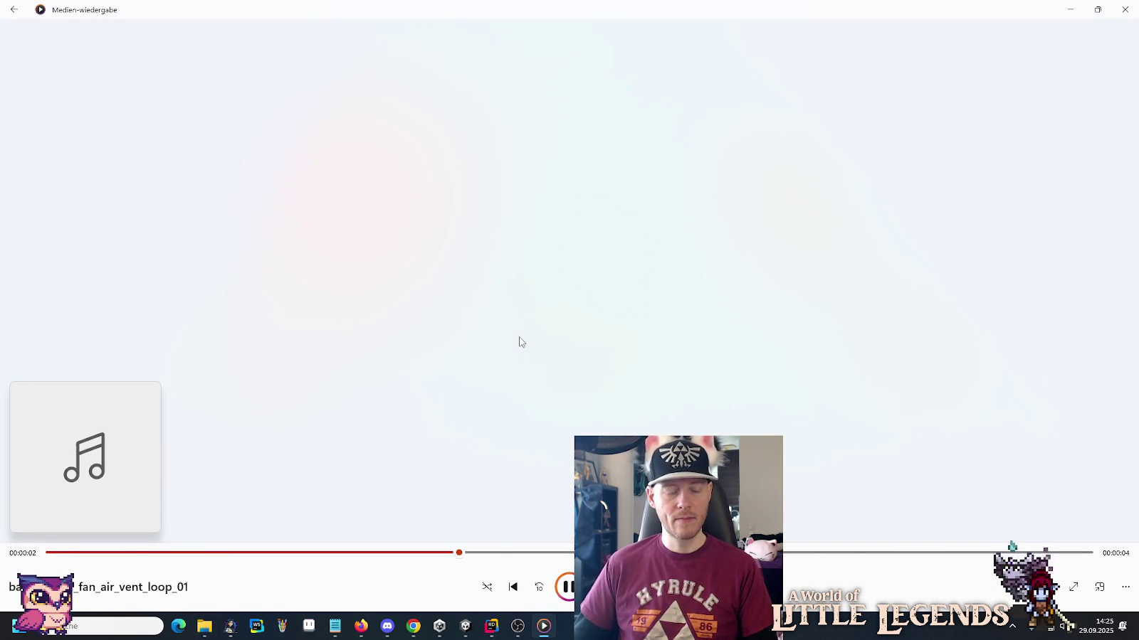
key(alt+Tab)
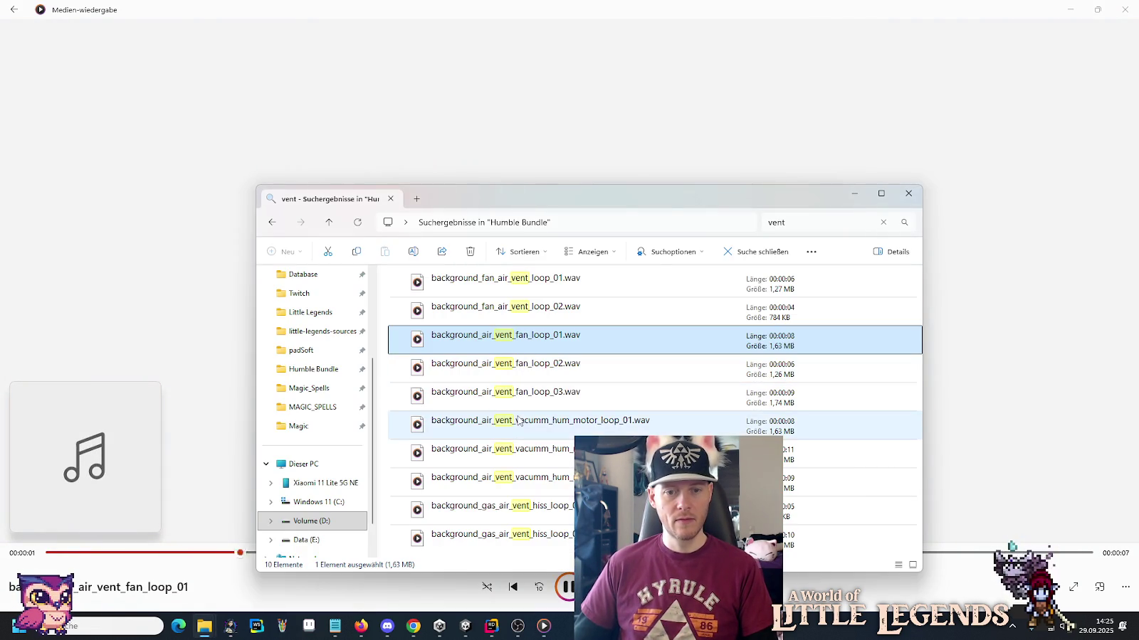
key(alt+Tab)
key(alt+Tab)
double_click(520, 422)
key(alt+Tab)
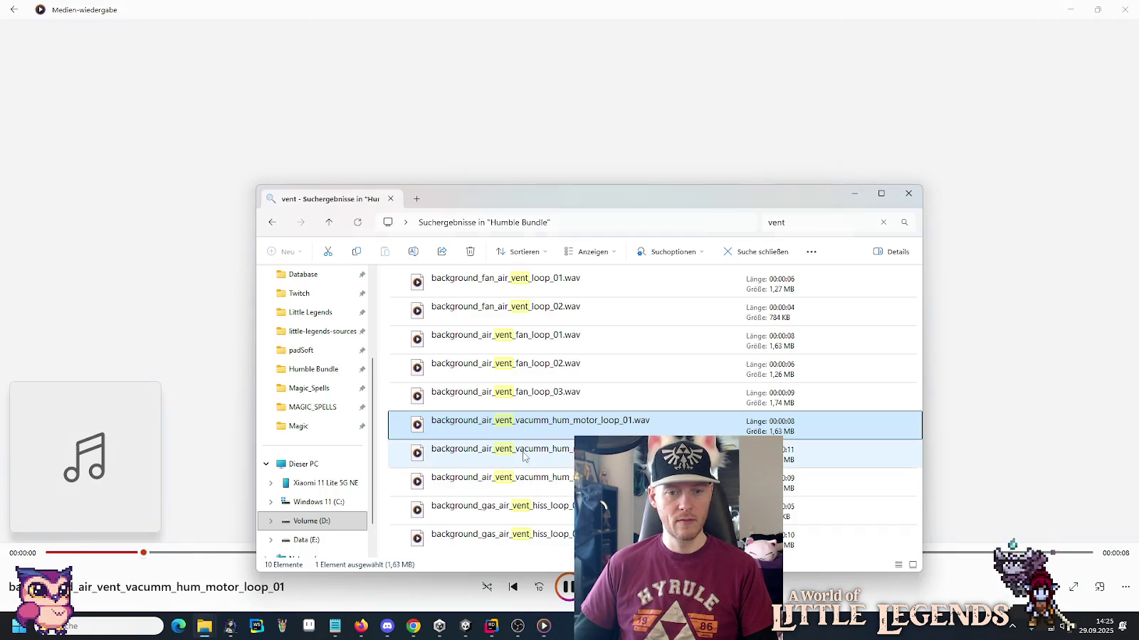
double_click(535, 517)
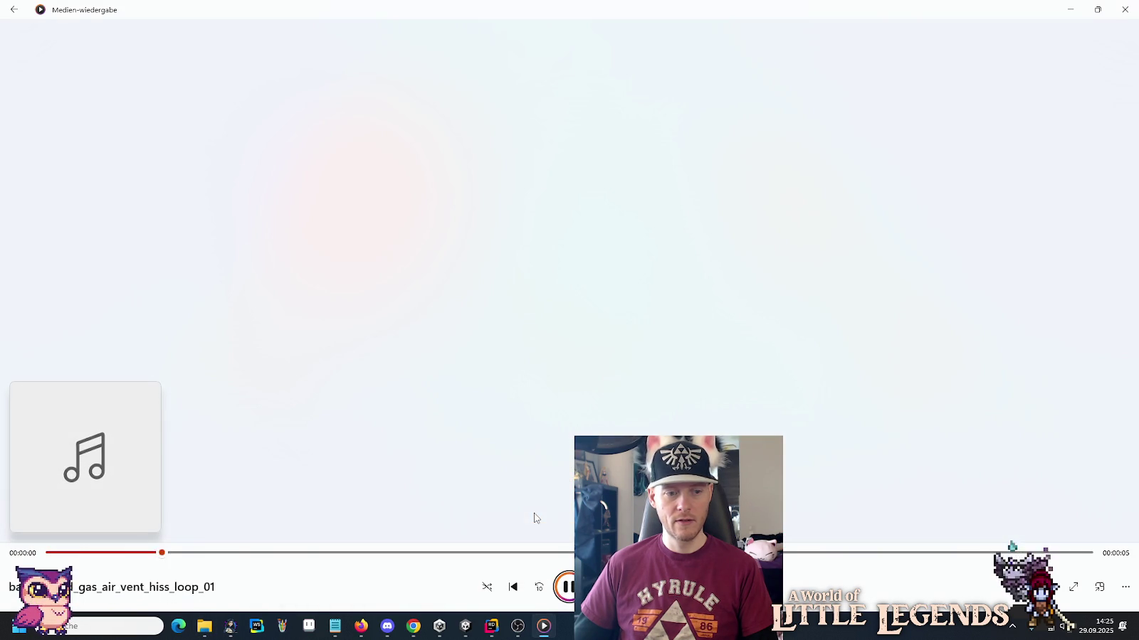
key(alt+Tab)
click(846, 222)
key(BackSpace)
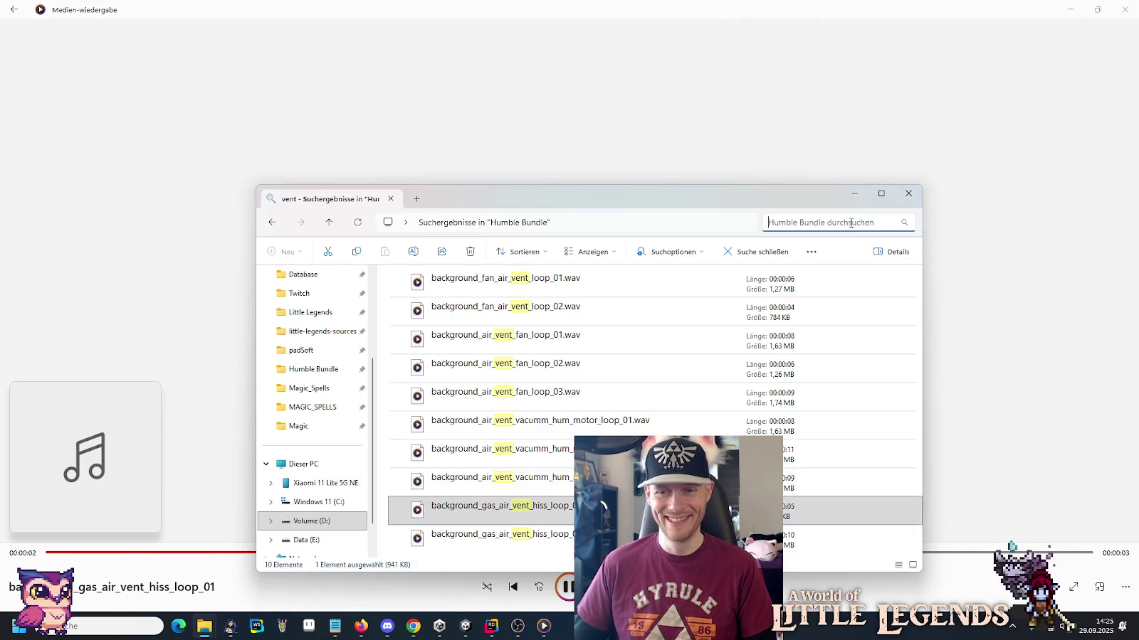
Search for 'air' (2,465 results) and play Ancient_Game_Airy_Soft_Slide_Touch.
text(air)
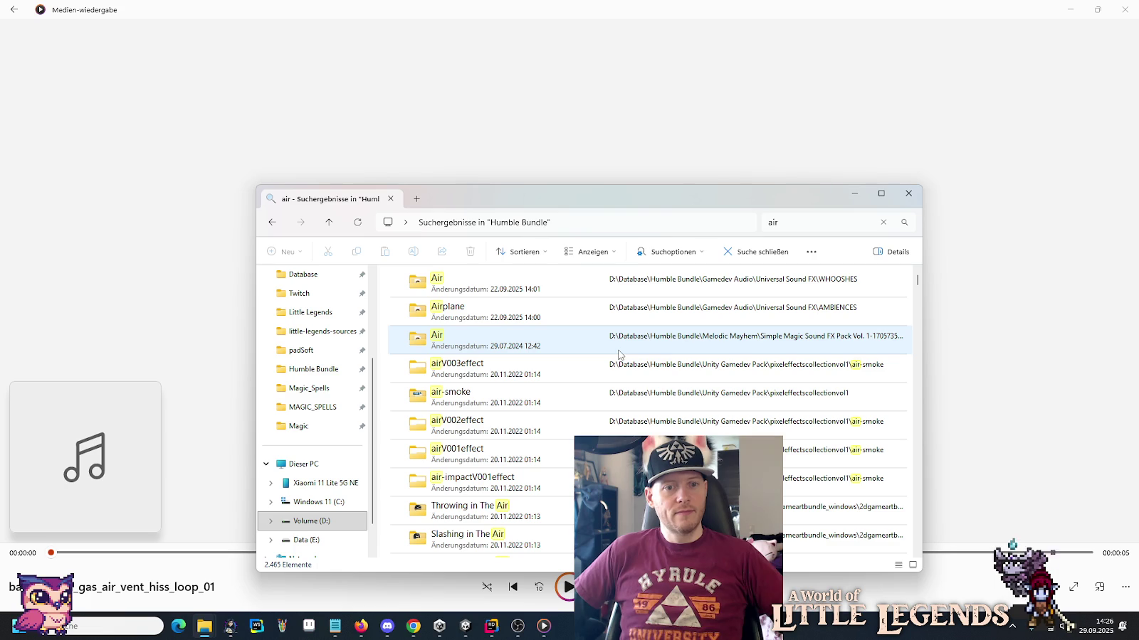
scroll(618, 354, down, 5)
scroll(619, 354, down, 5)
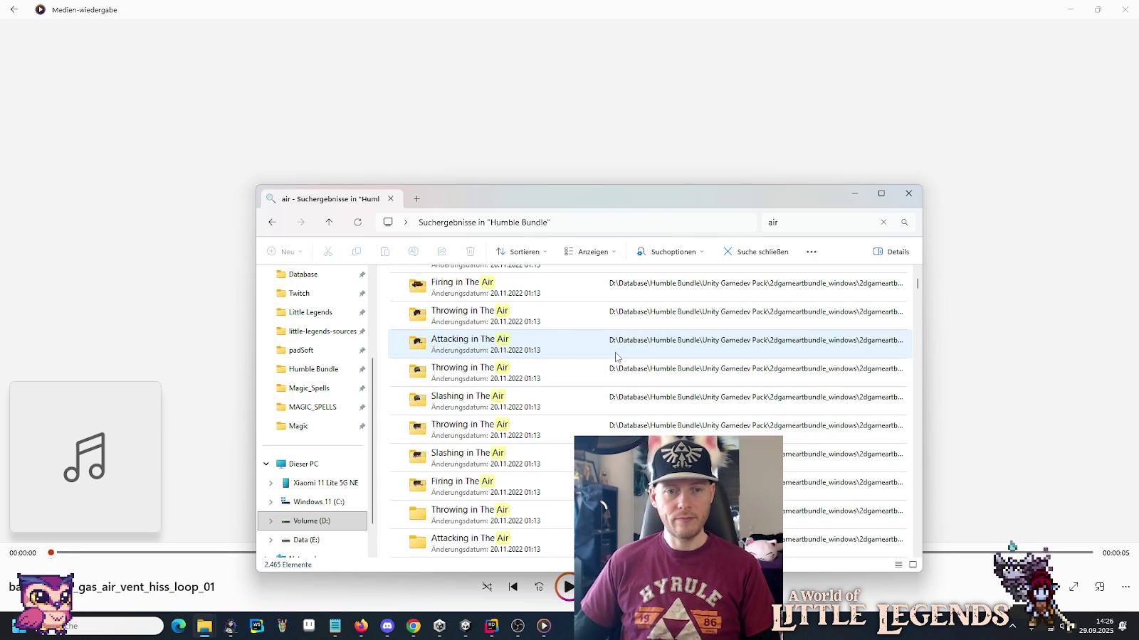
scroll(486, 437, down, 5)
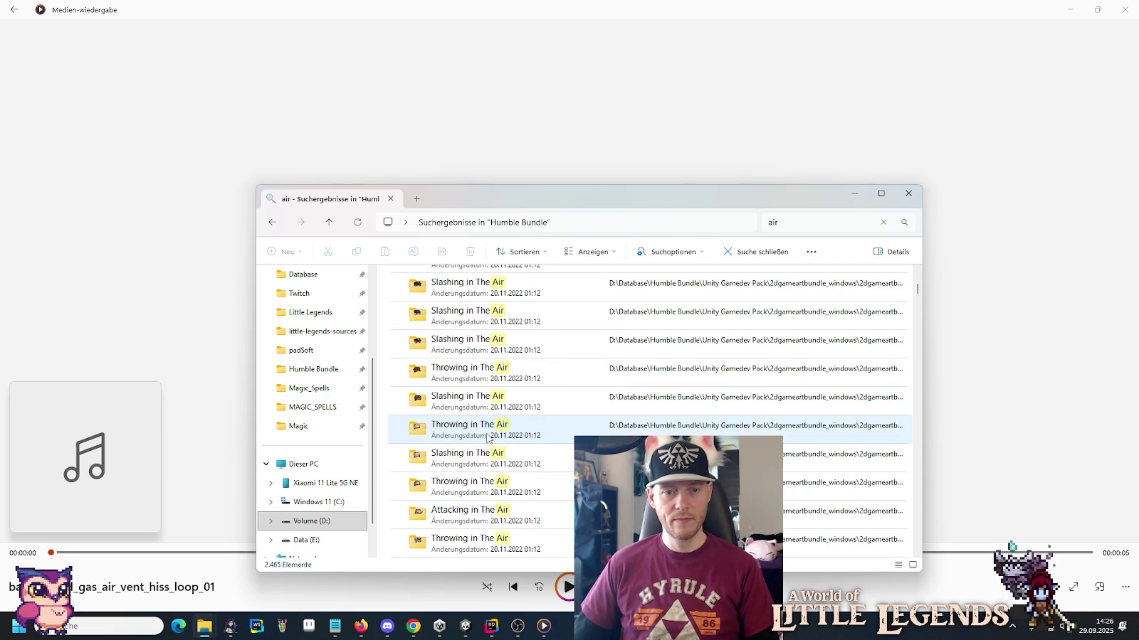
scroll(487, 437, down, 10)
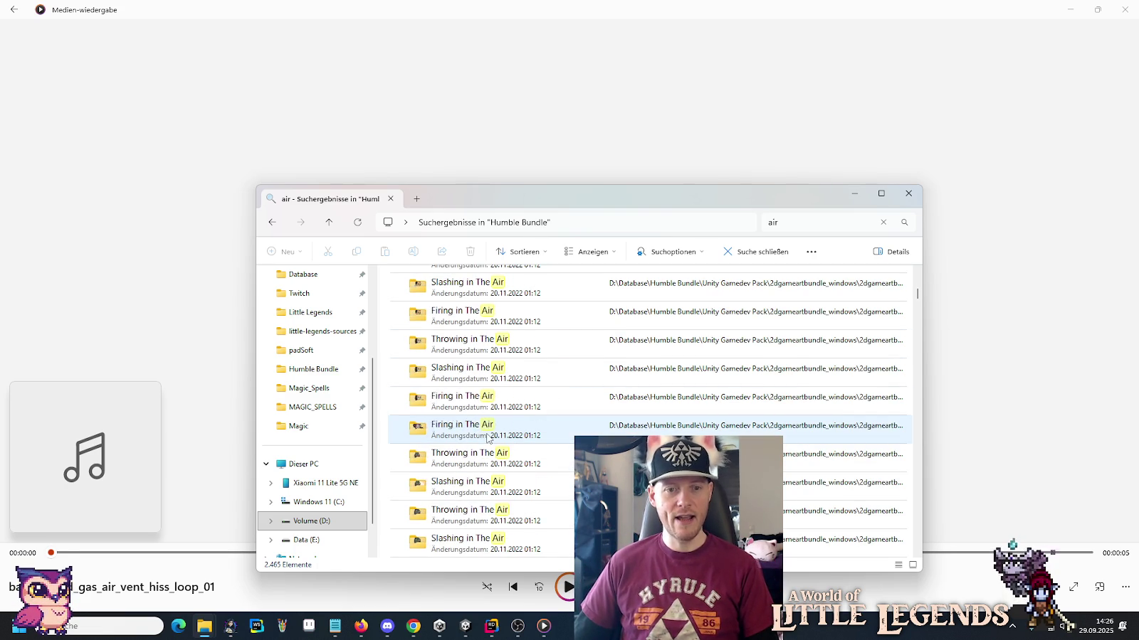
scroll(487, 438, down, 10)
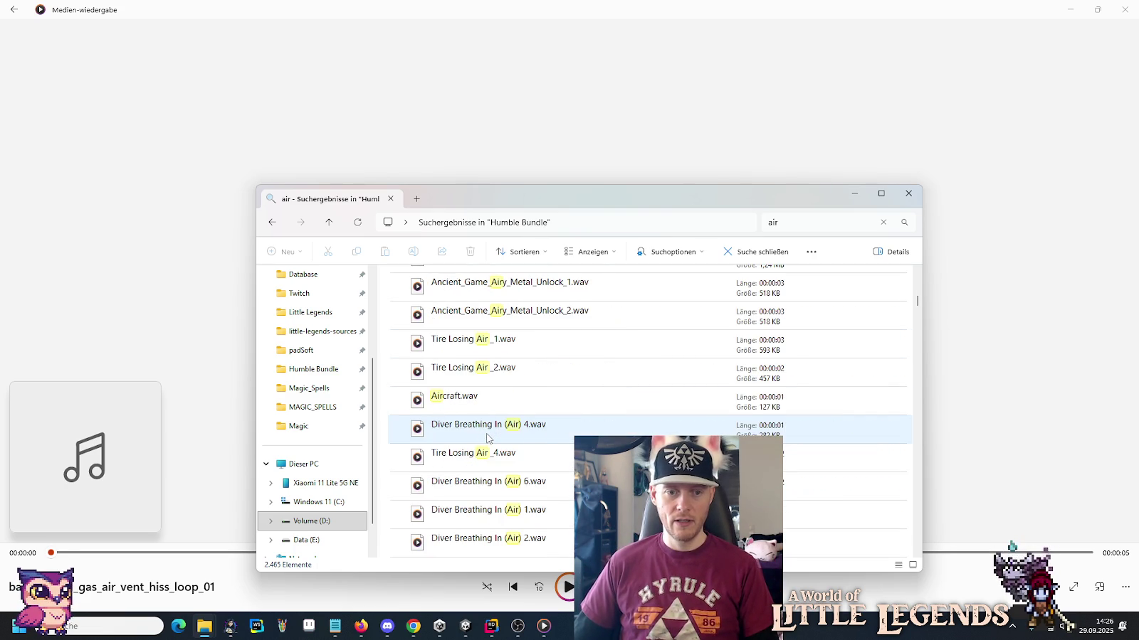
scroll(487, 438, up, 3)
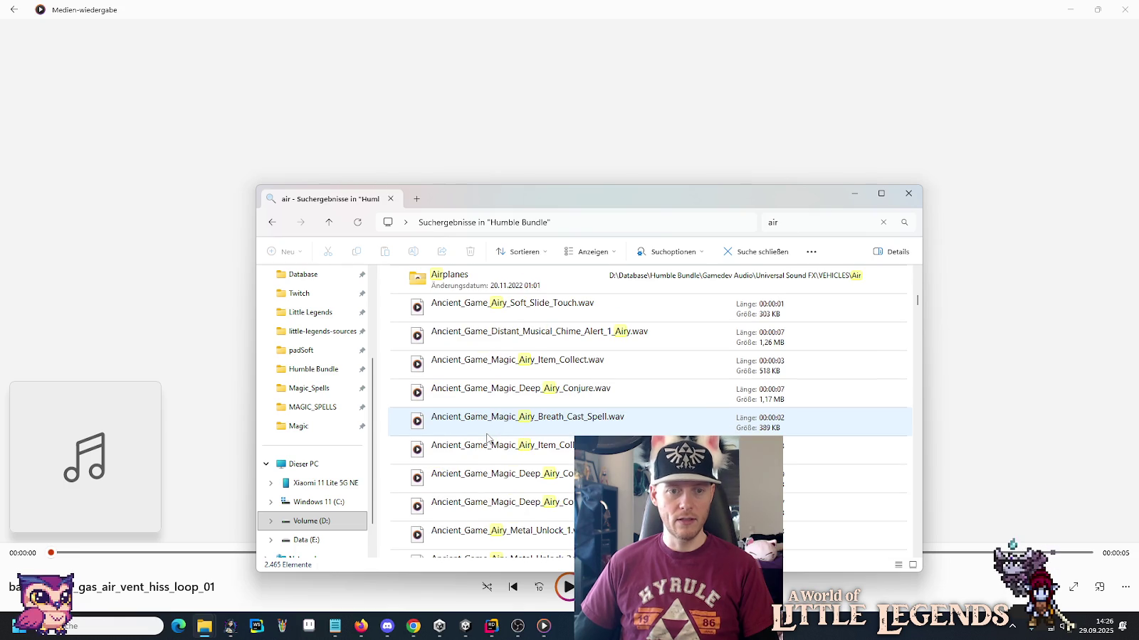
double_click(548, 313)
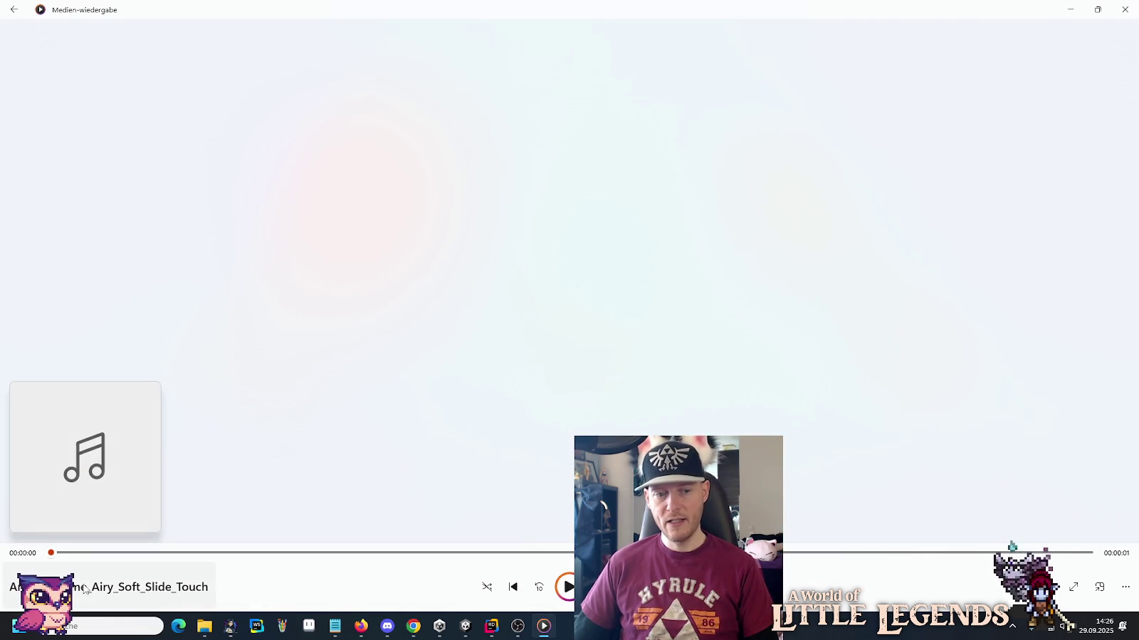
Play the Airy chime alert, item collect, Deep Airy Conjure and Breath Cast Spell sounds.
key(alt+Tab)
double_click(531, 347)
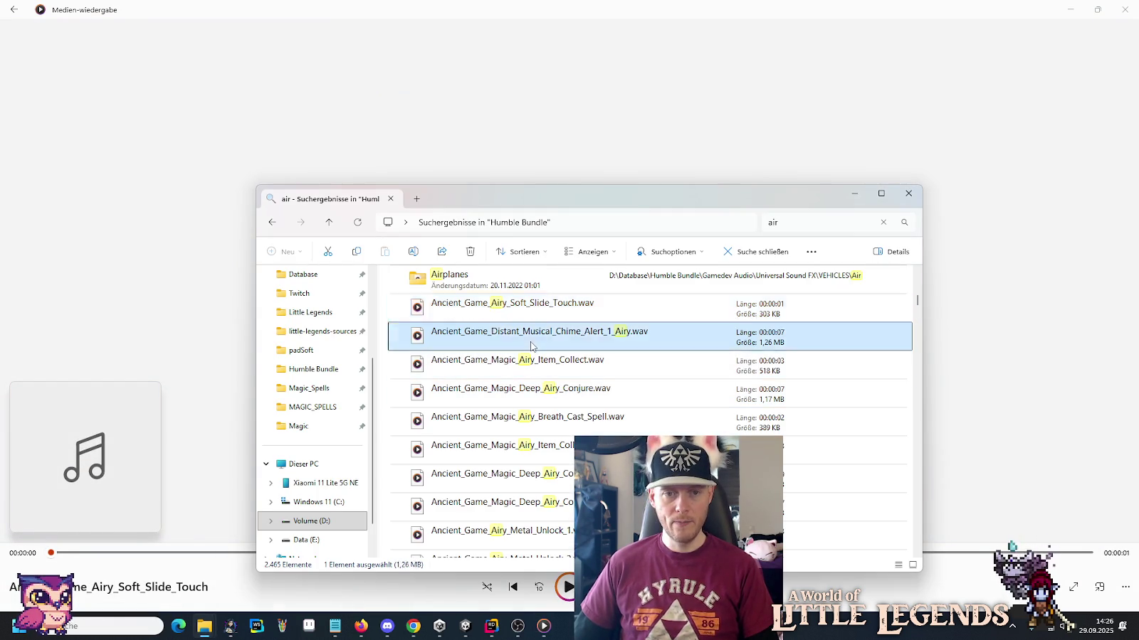
key(alt+Tab)
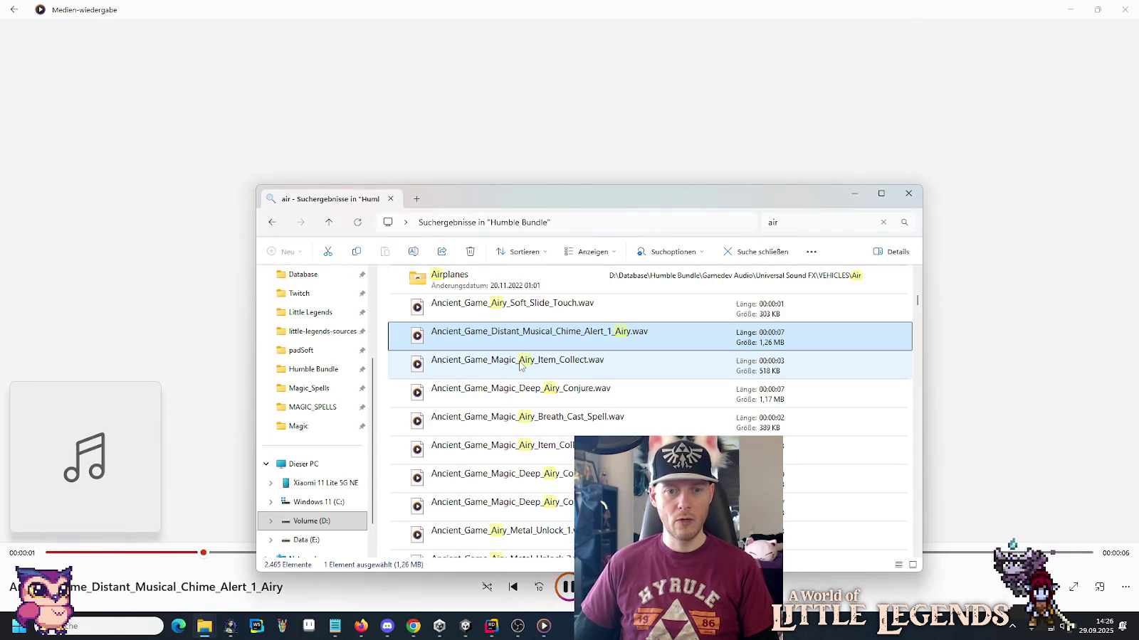
double_click(506, 368)
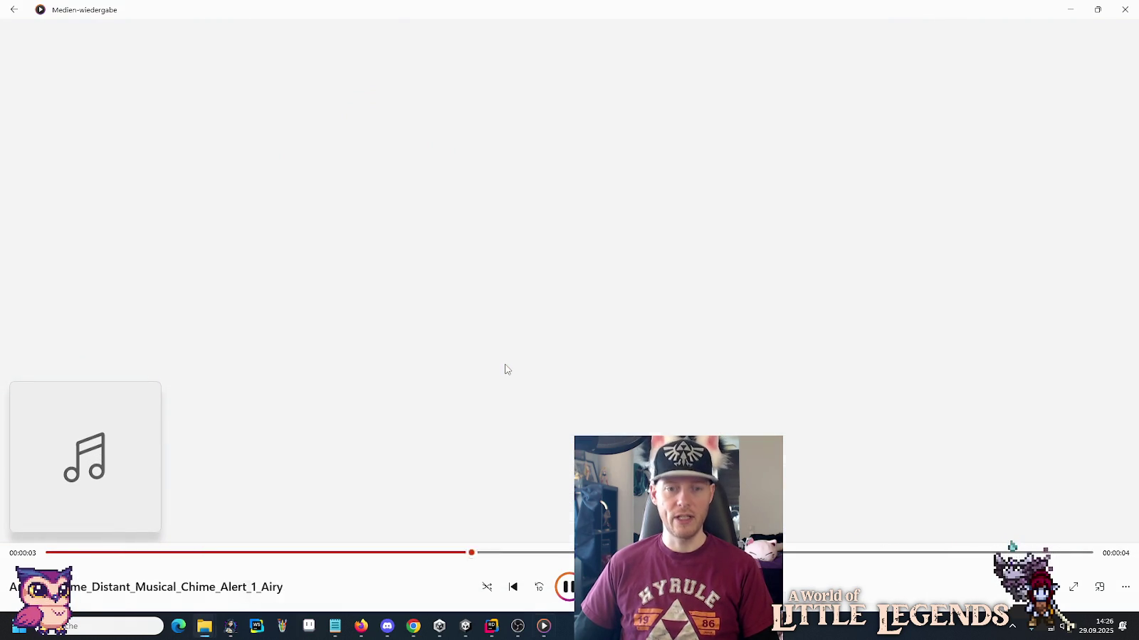
key(alt+Tab)
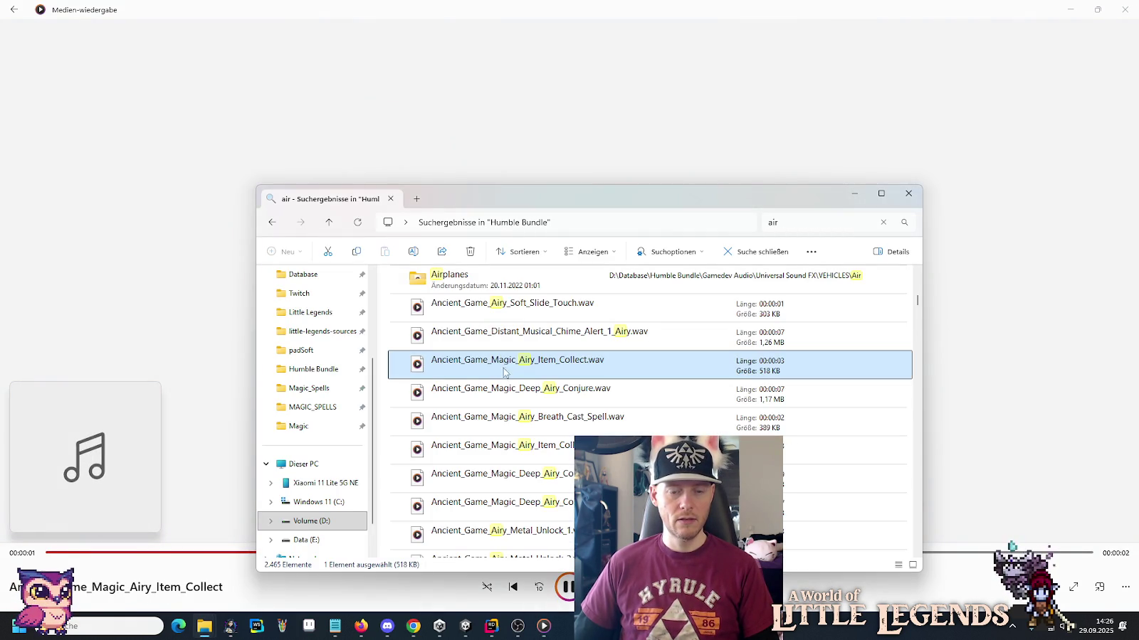
double_click(501, 396)
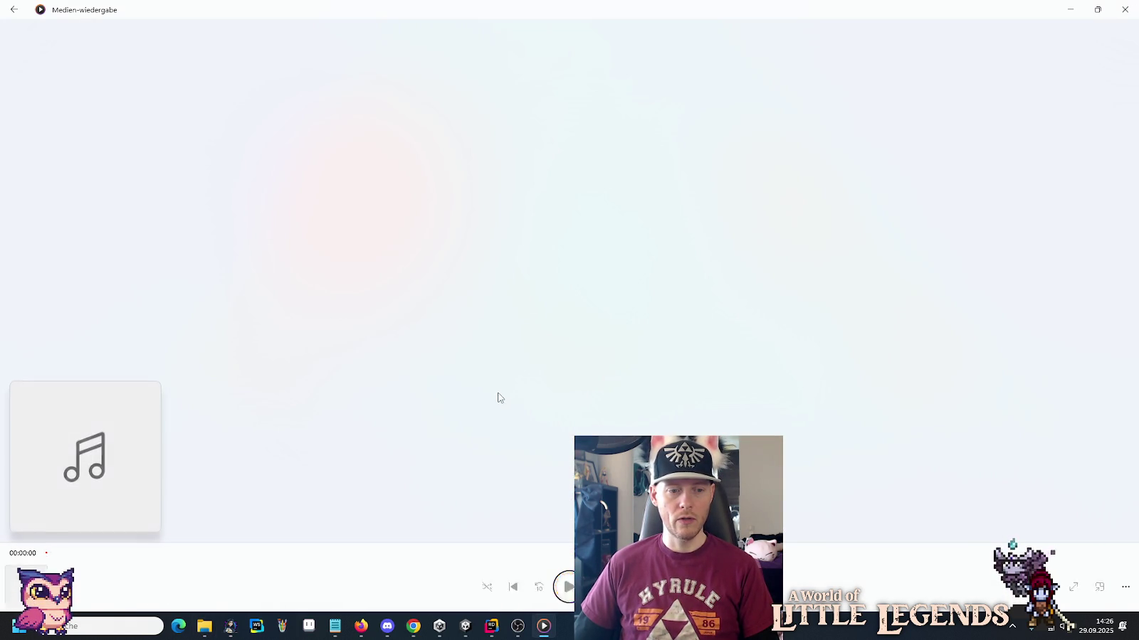
key(alt+Tab)
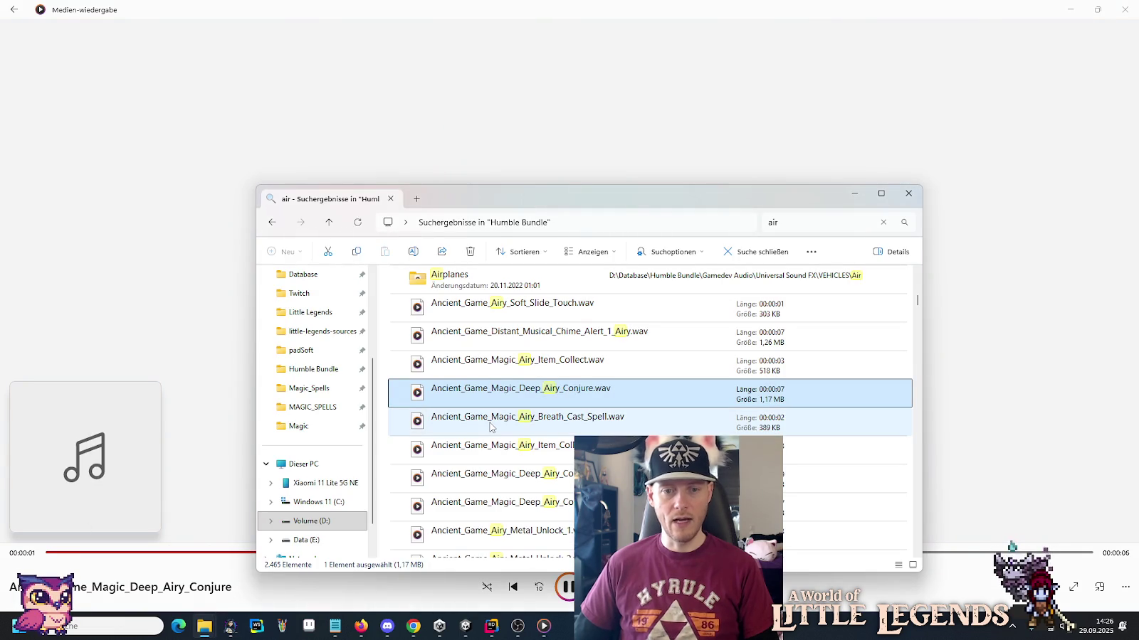
double_click(490, 426)
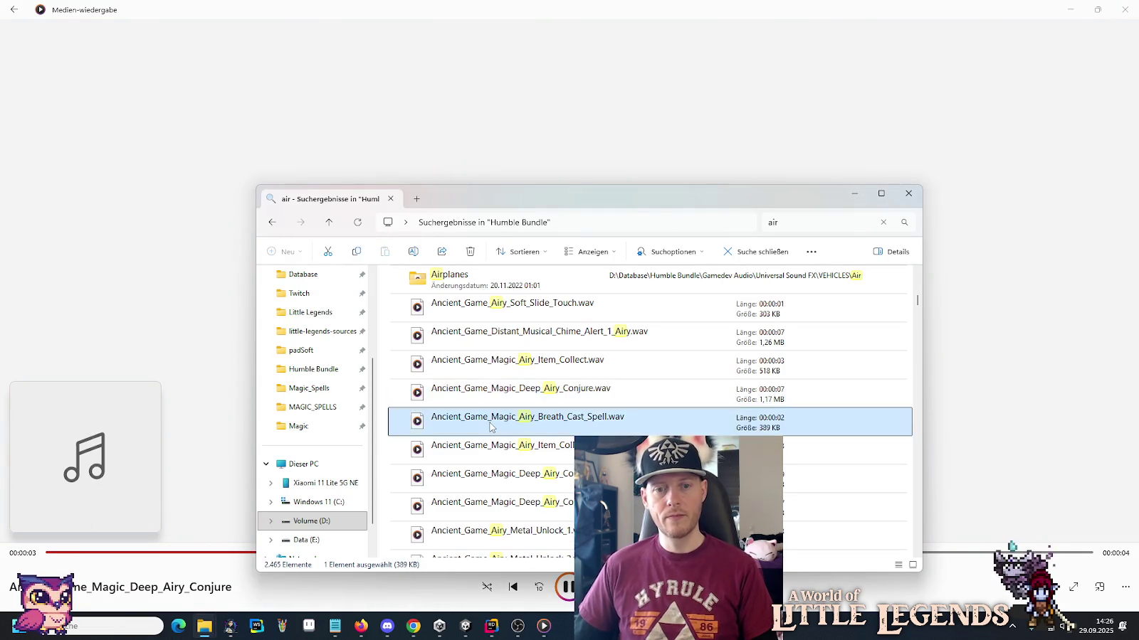
key(alt+Tab)
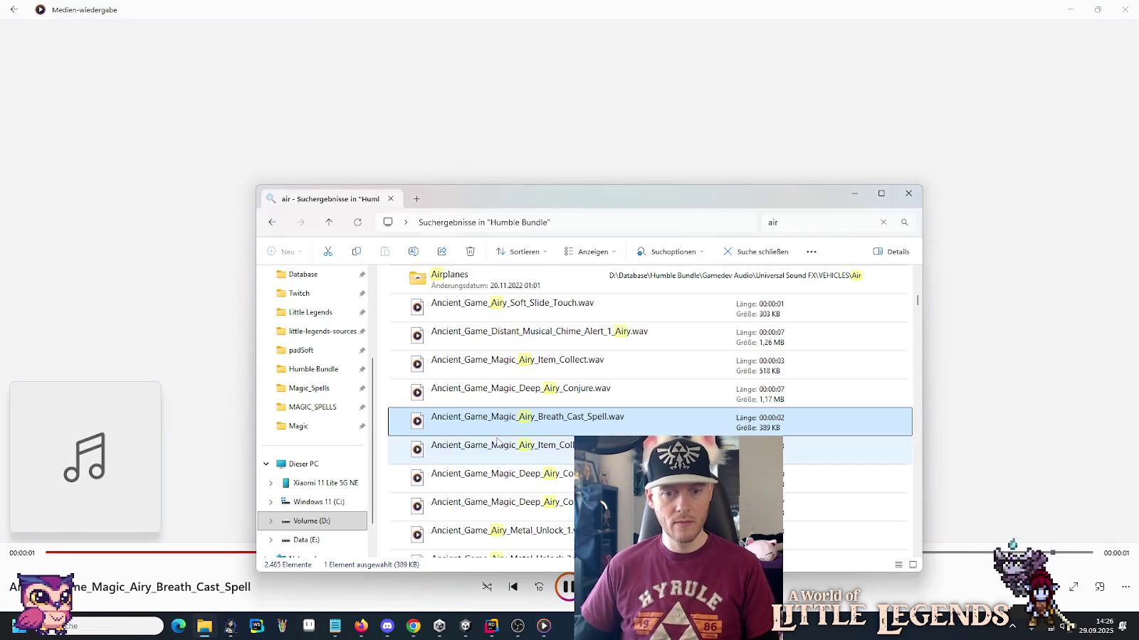
double_click(496, 438)
key(alt+Tab)
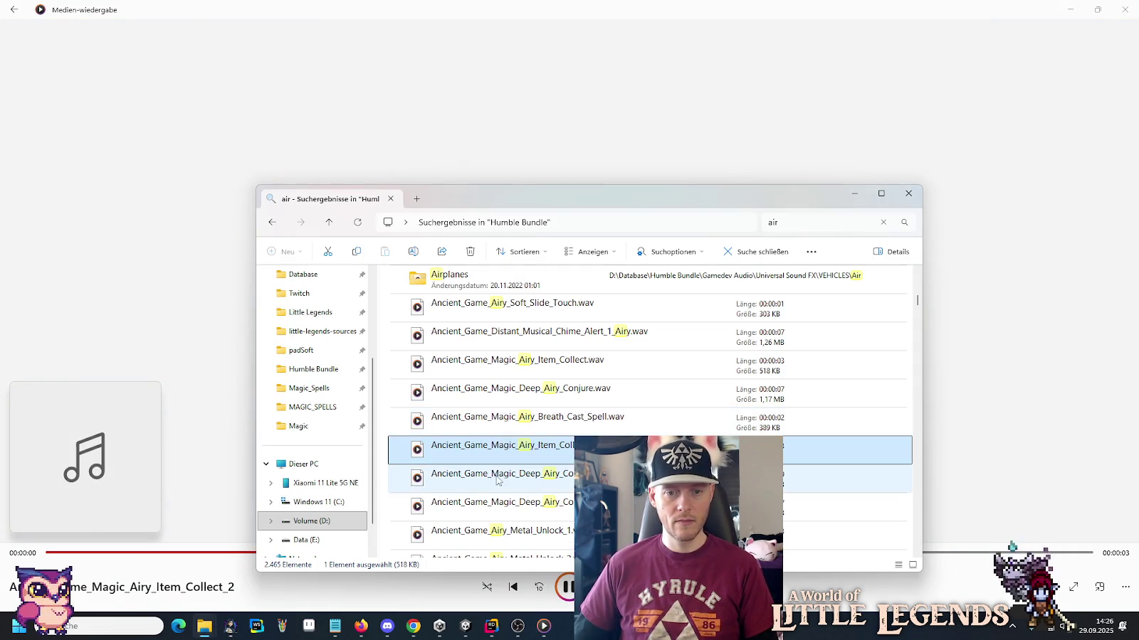
double_click(497, 482)
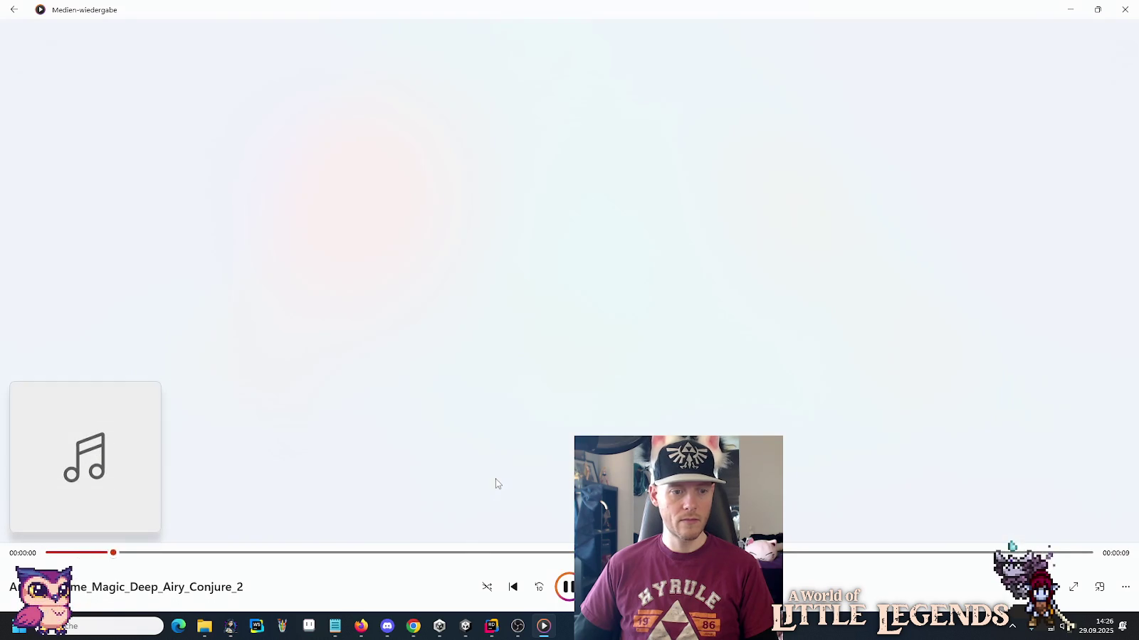
key(alt+Tab)
Play Deep Airy Conjure 3, Airy Metal Unlock 1, Tire Losing Air _1 and Aircraft.wav.
scroll(514, 351, down, 2)
scroll(514, 351, up, 1)
double_click(513, 348)
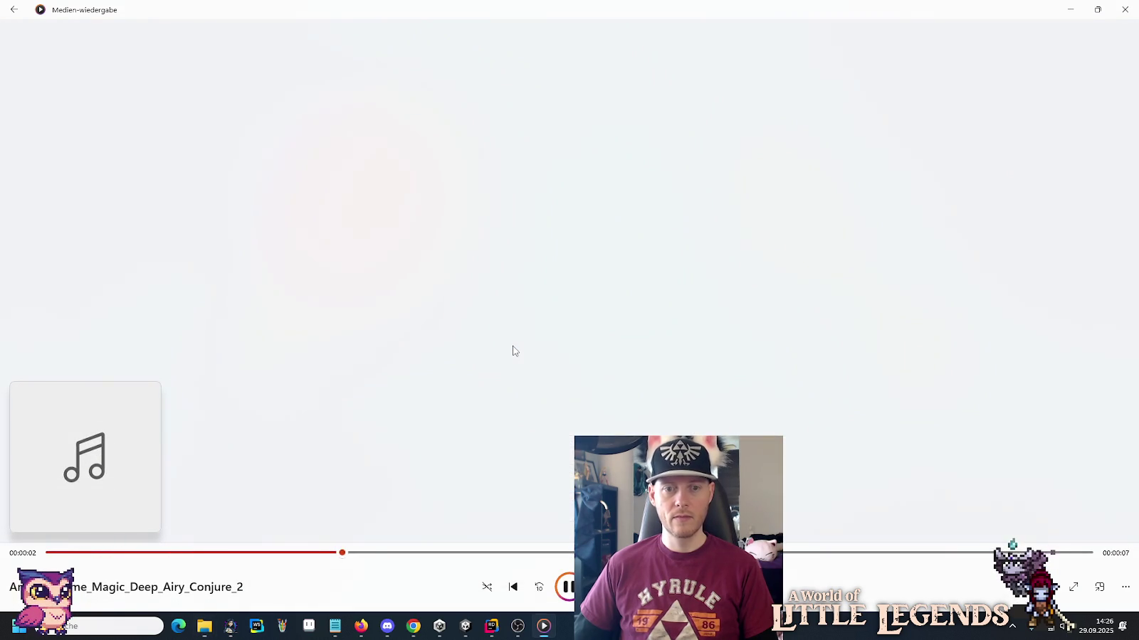
key(alt+Tab)
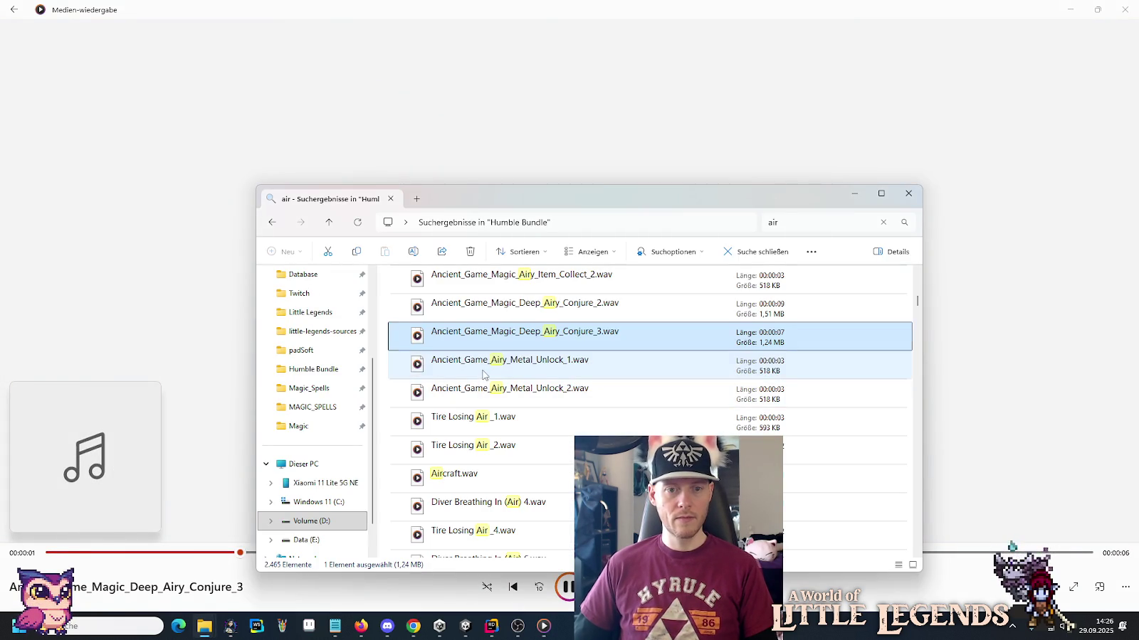
double_click(484, 375)
key(alt+Tab)
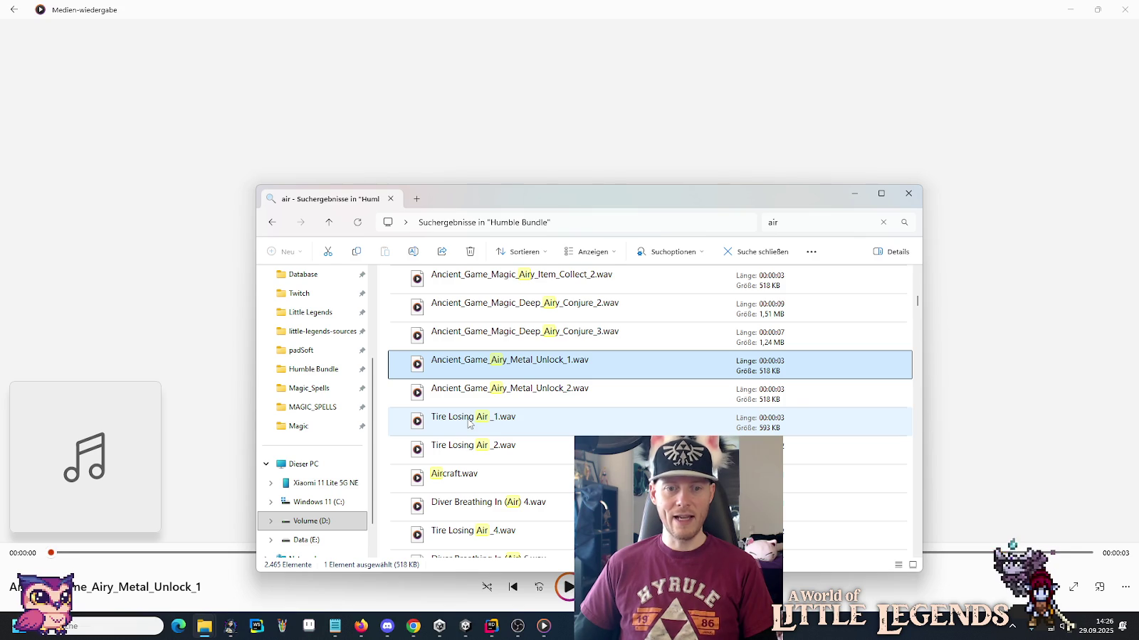
double_click(469, 423)
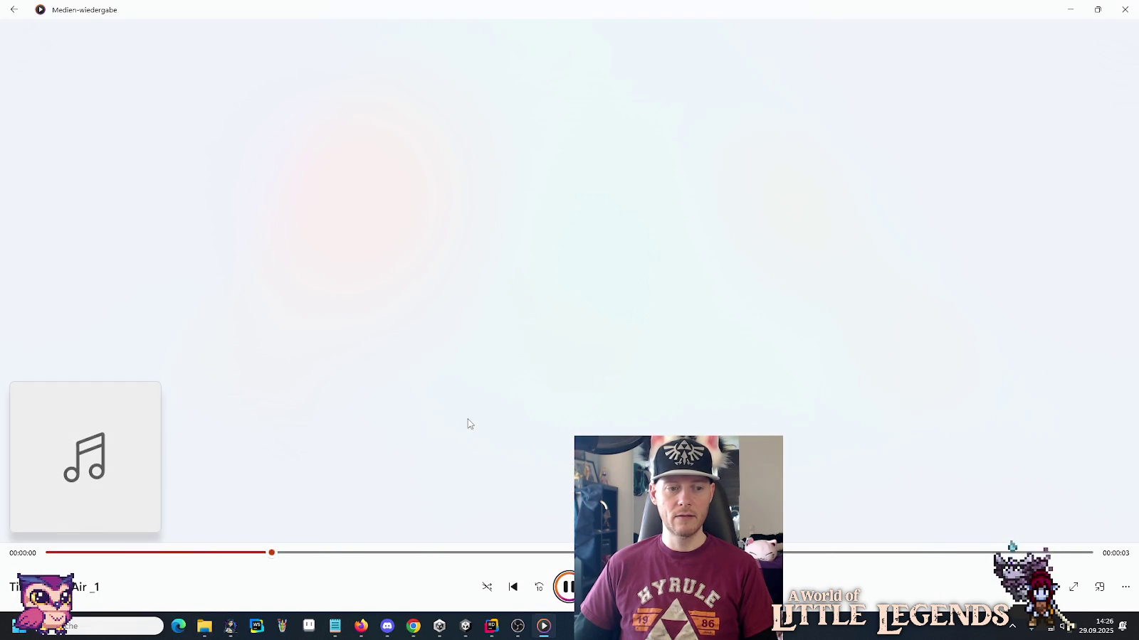
key(alt+Tab)
double_click(466, 477)
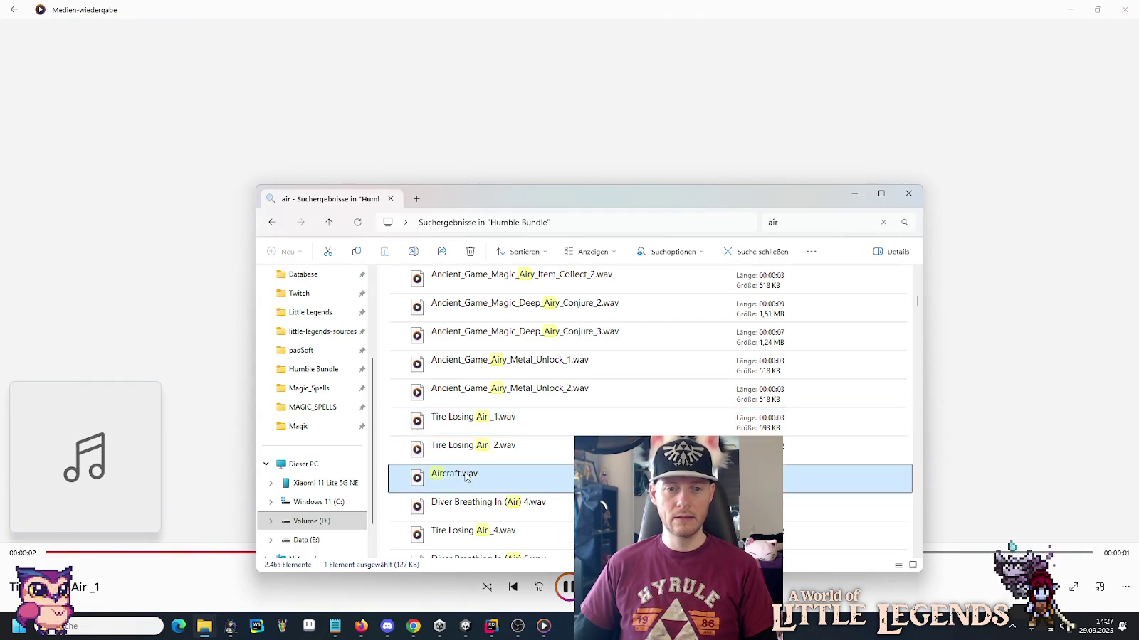
key(alt+Tab)
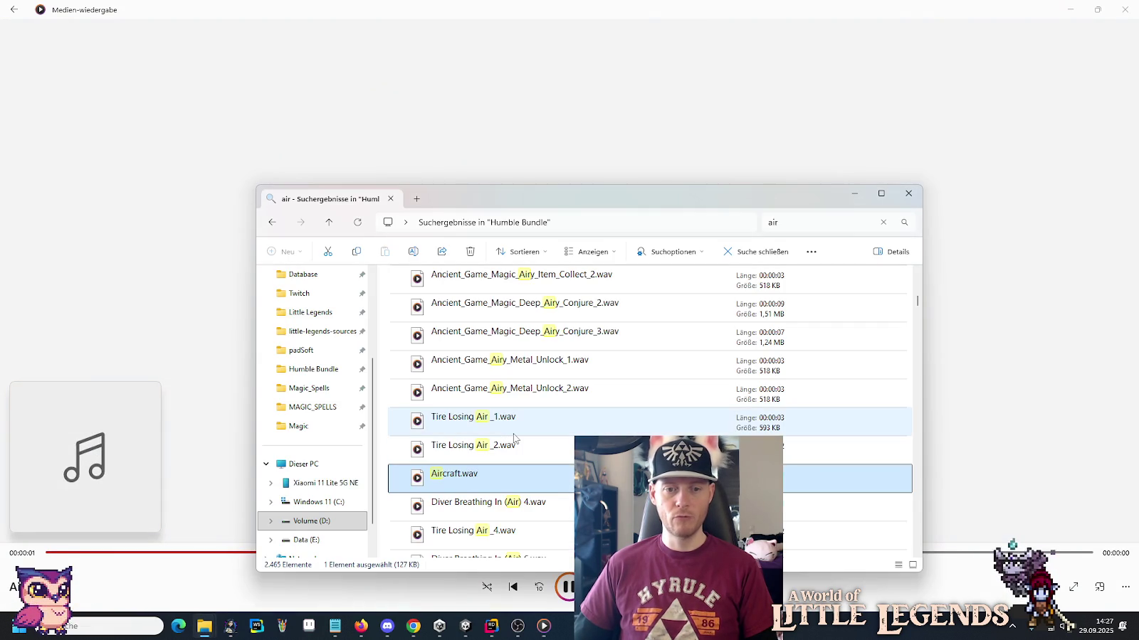
Play Diver Breathing In (Air) 4, then move down to the WIND MAGIC SPELL files.
scroll(514, 438, down, 1)
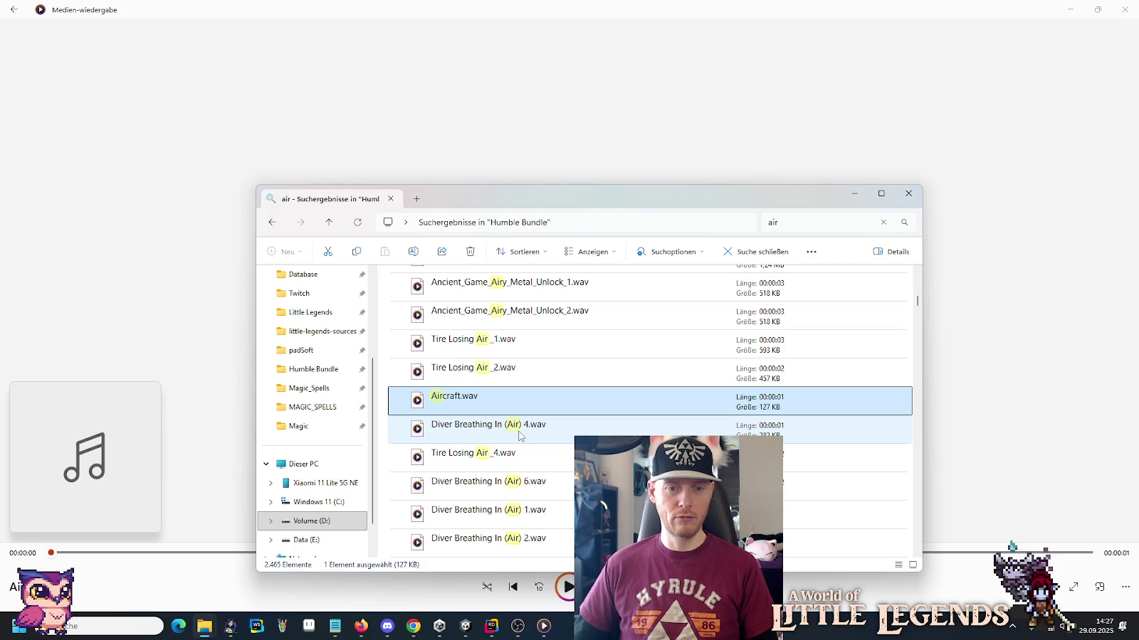
double_click(519, 431)
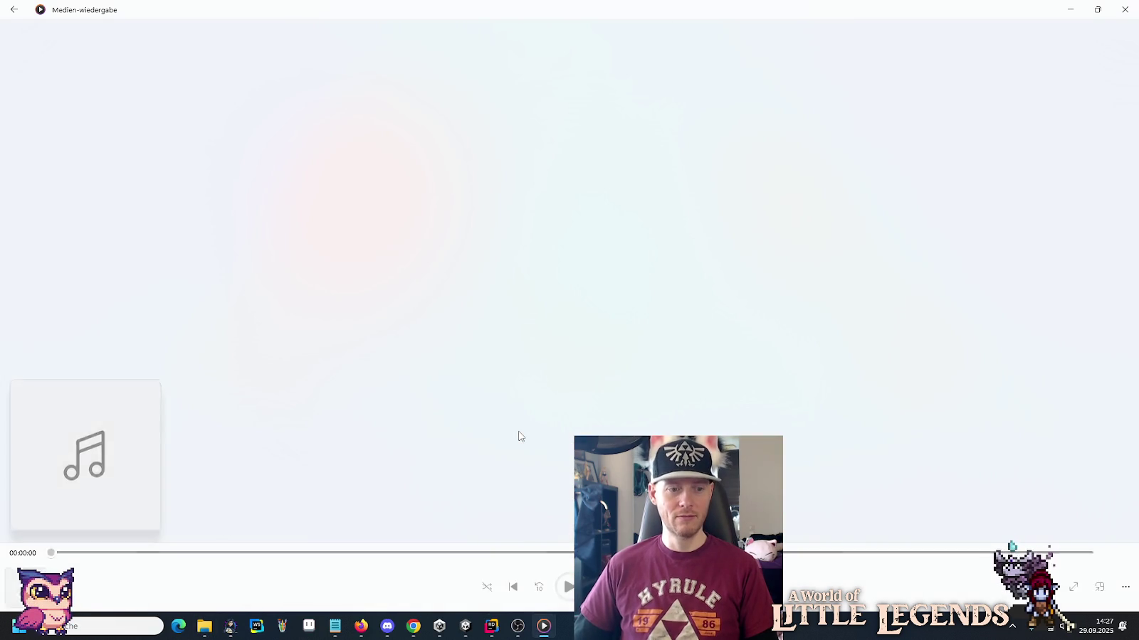
key(alt+Tab)
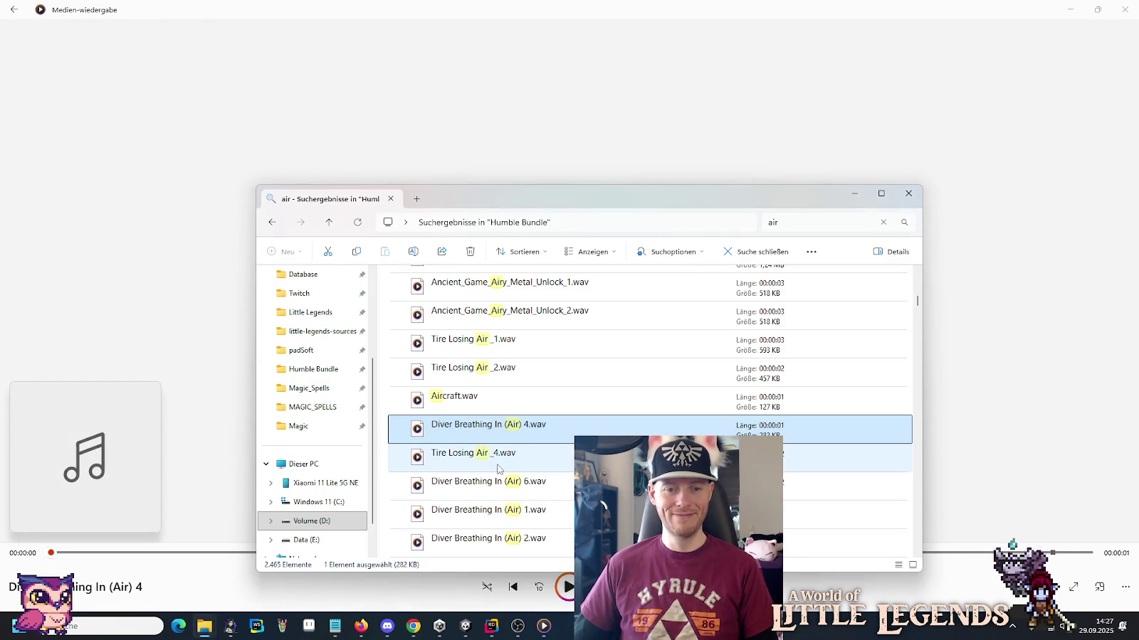
scroll(500, 456, down, 1)
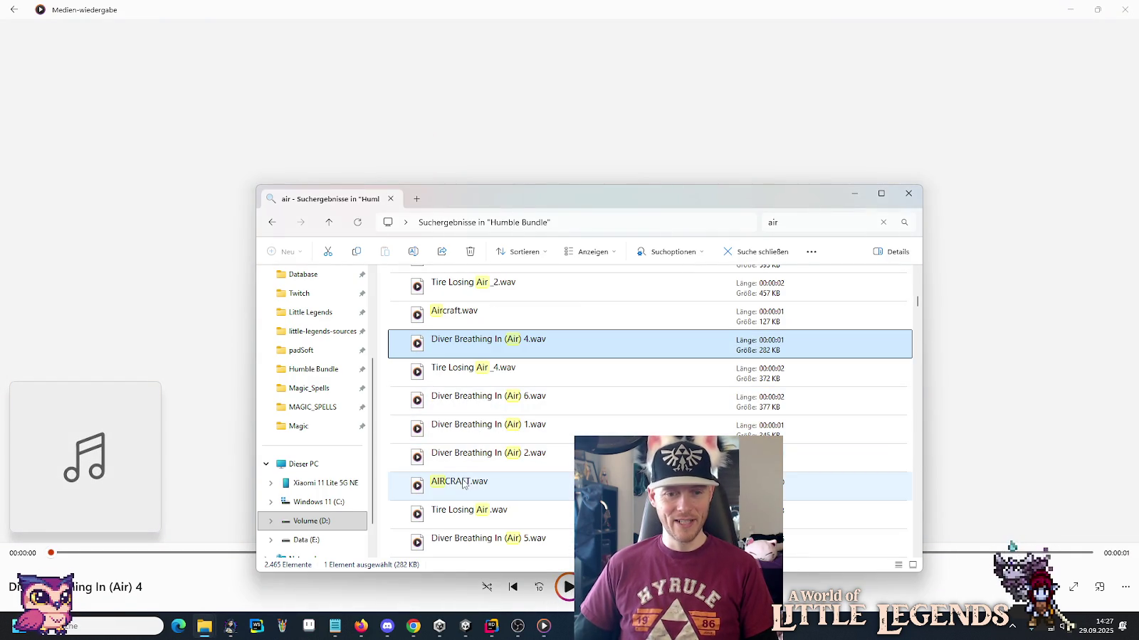
scroll(493, 441, down, 1)
scroll(491, 415, down, 1)
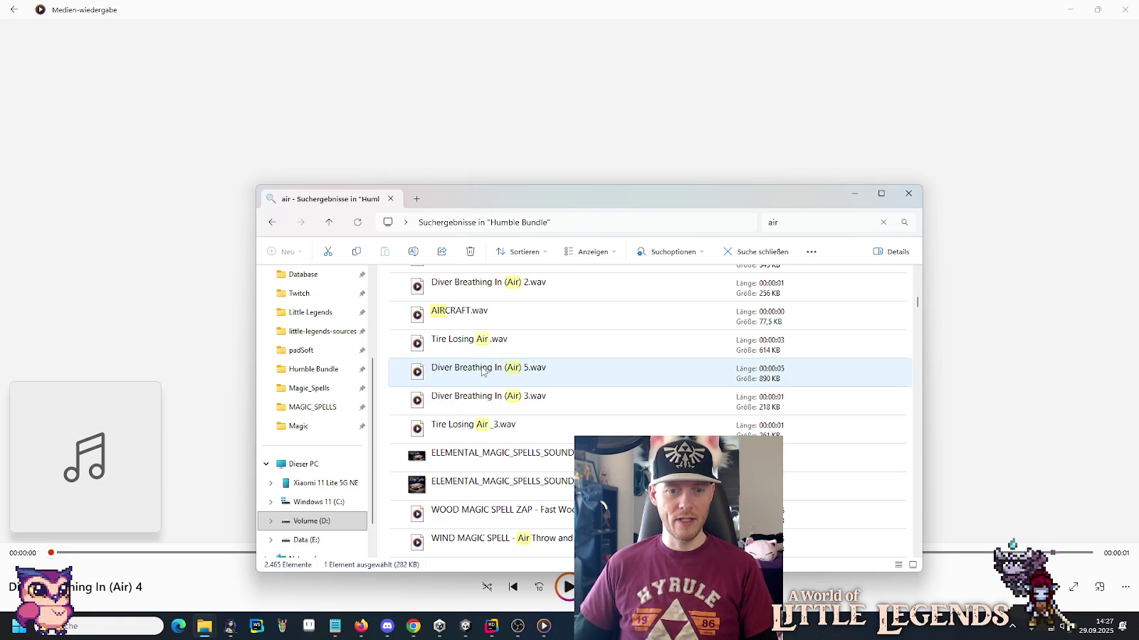
scroll(481, 379, down, 1)
scroll(481, 380, down, 1)
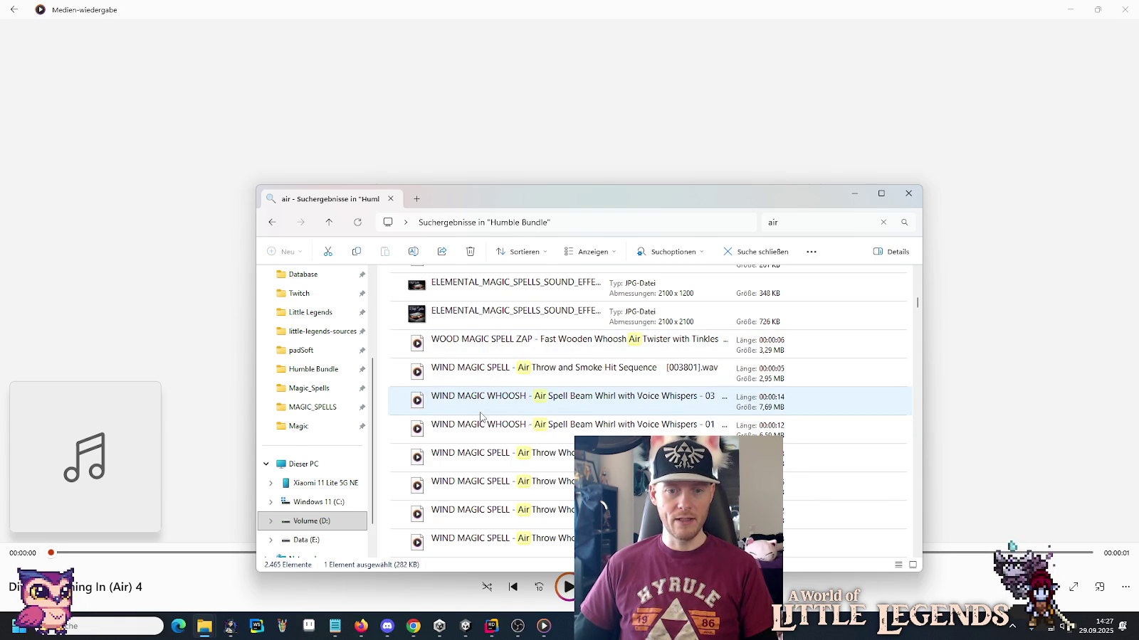
scroll(522, 458, down, 2)
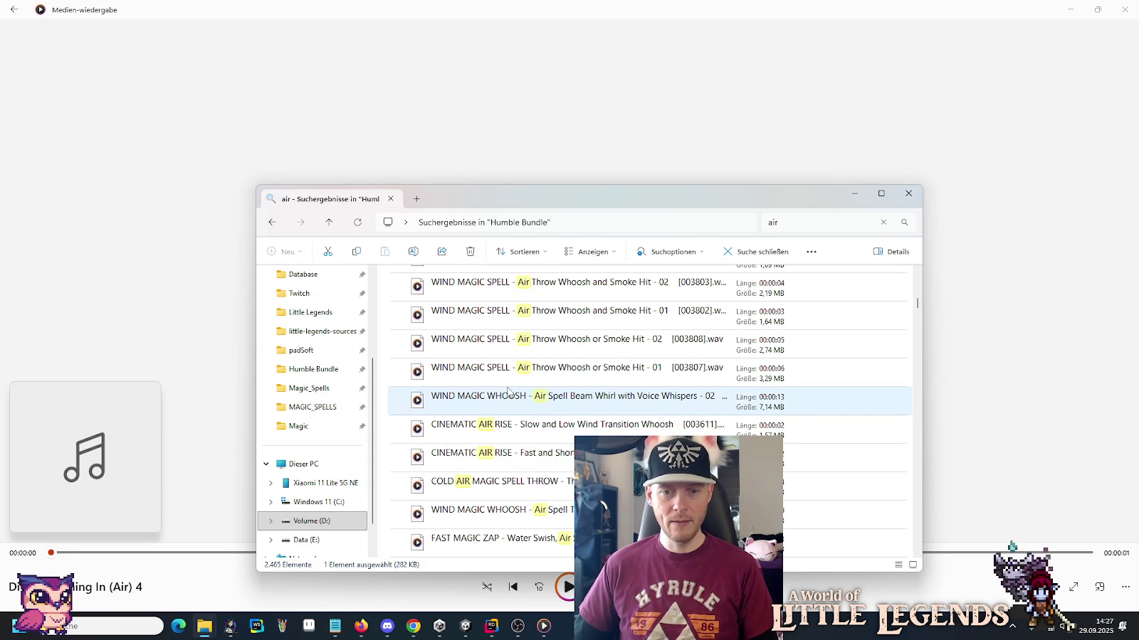
Play CINEMATIC AIR RISE, WIND MAGIC WHOOSH, FAST MAGIC ZAP and MAGIC WIND TRANSITION sounds.
double_click(527, 427)
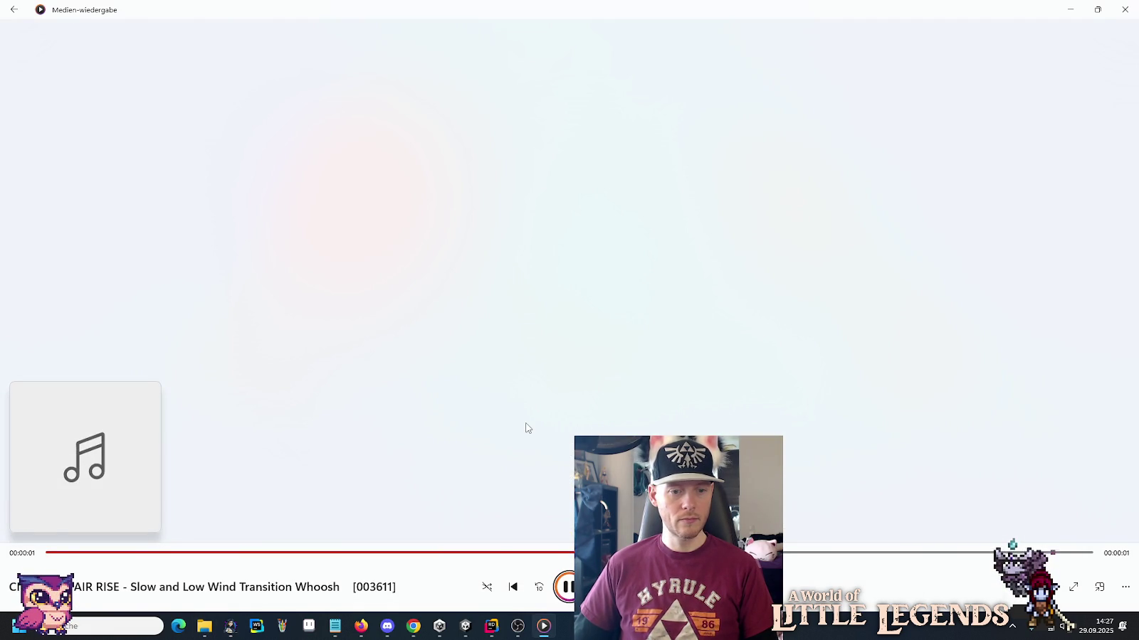
key(alt+Tab)
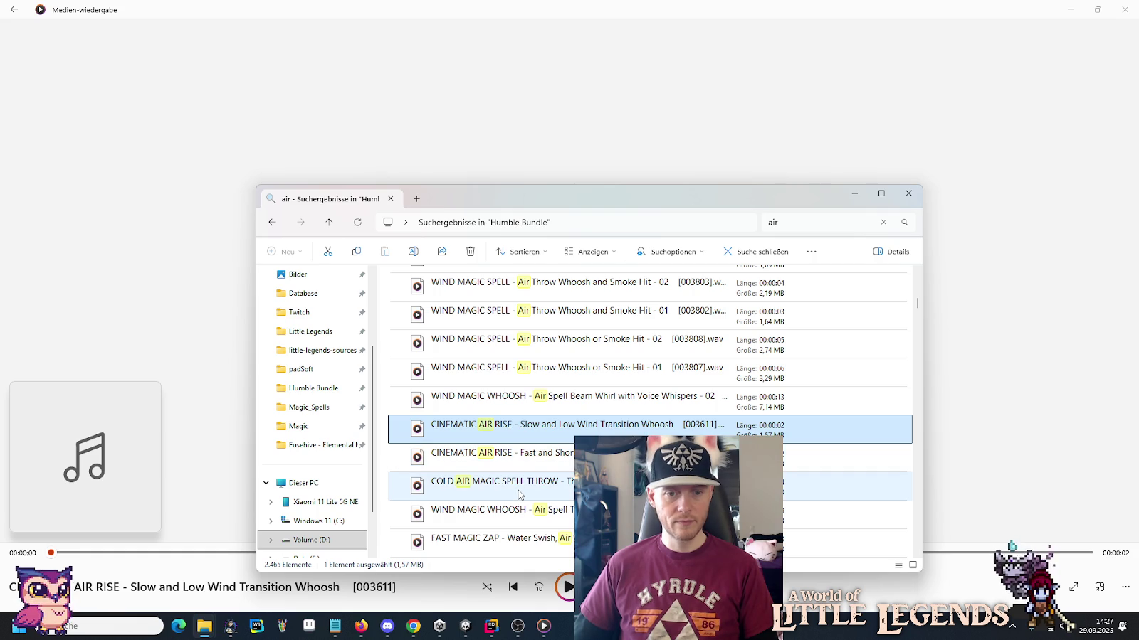
double_click(561, 518)
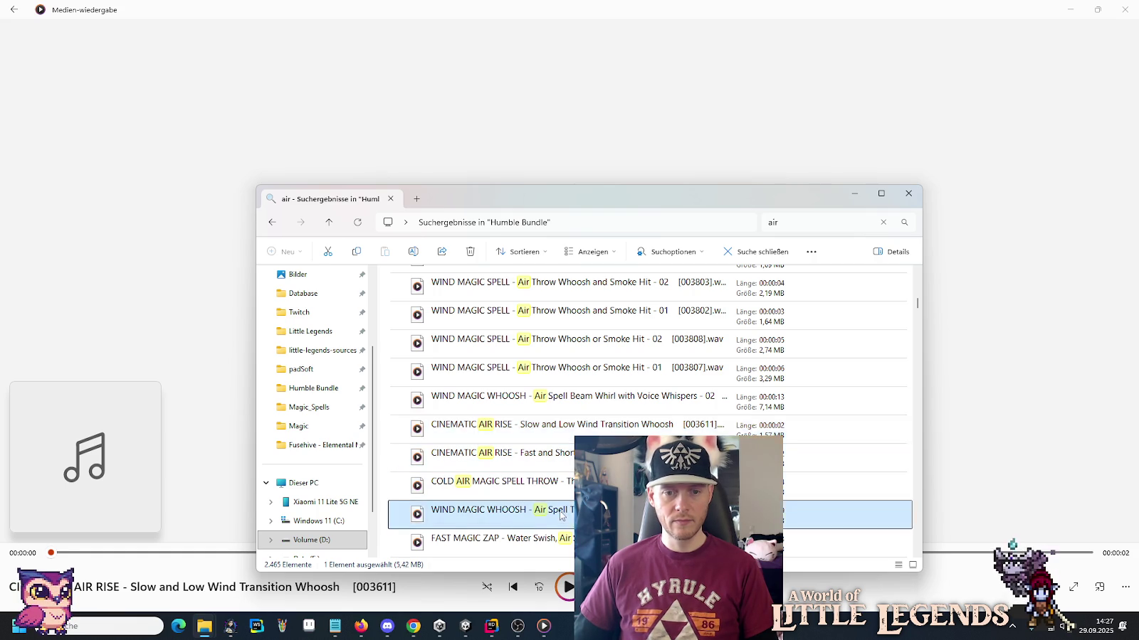
scroll(533, 466, down, 3)
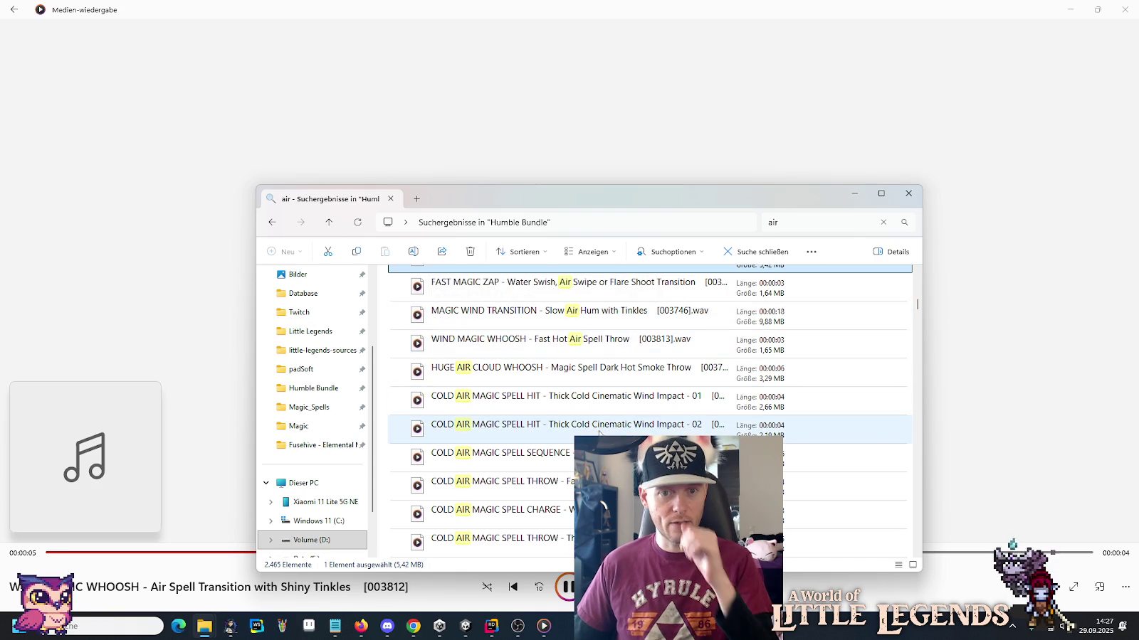
double_click(607, 297)
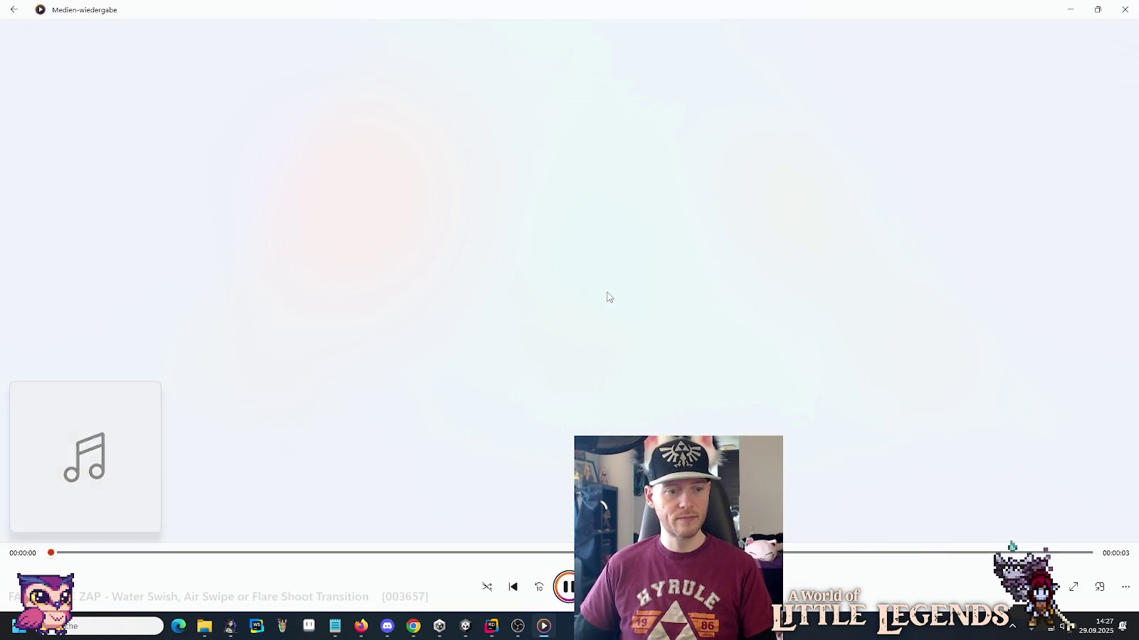
key(alt+Tab)
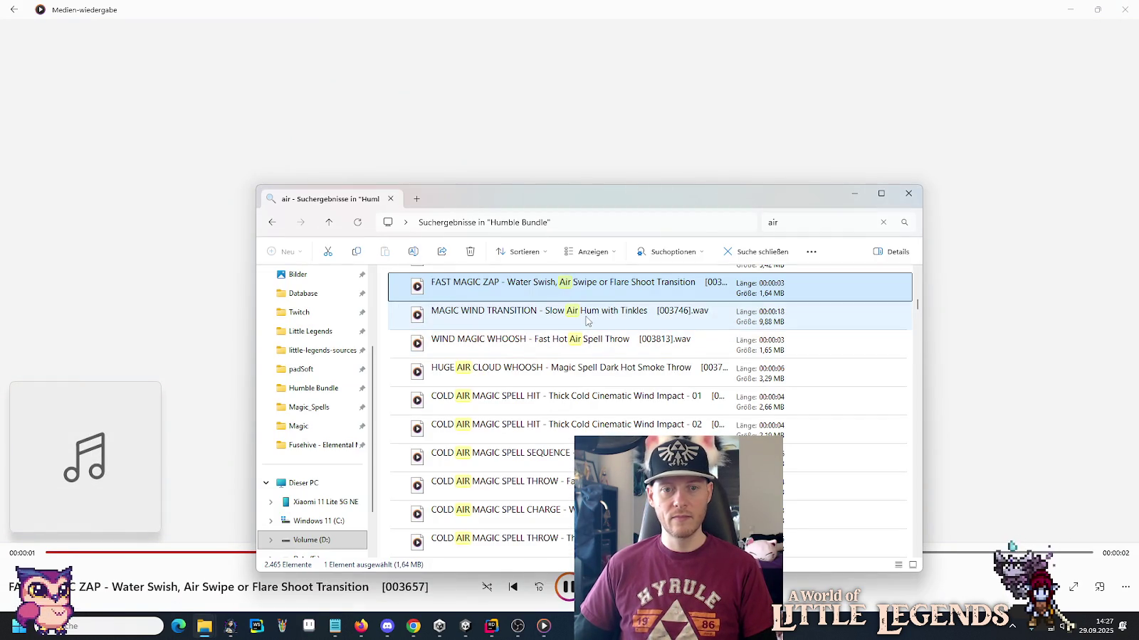
double_click(585, 319)
key(alt+Tab)
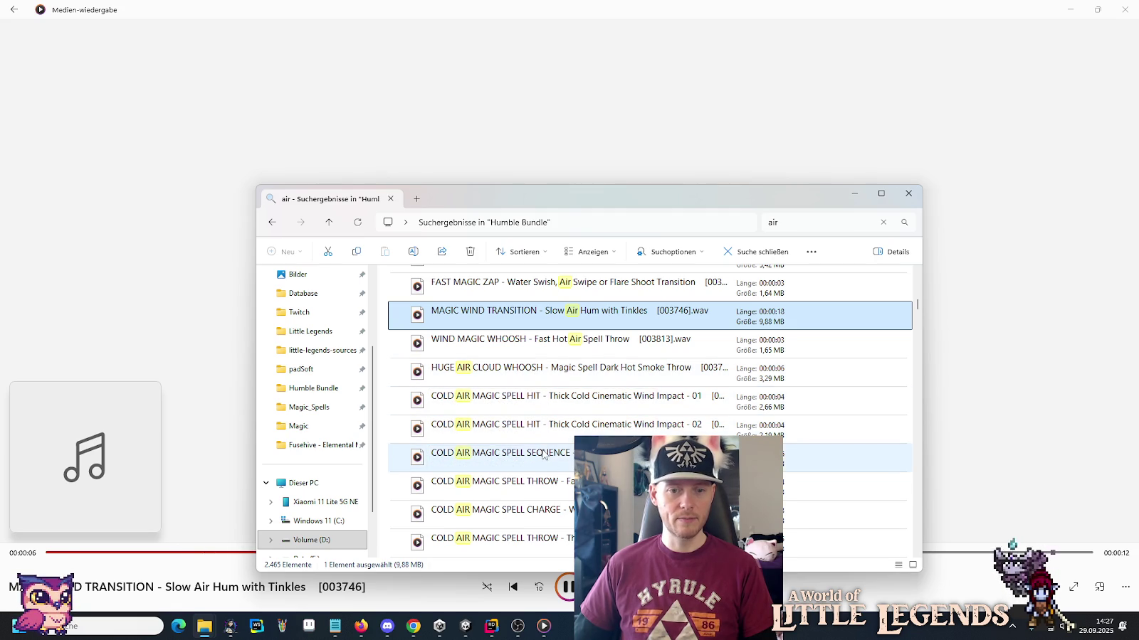
scroll(542, 455, down, 5)
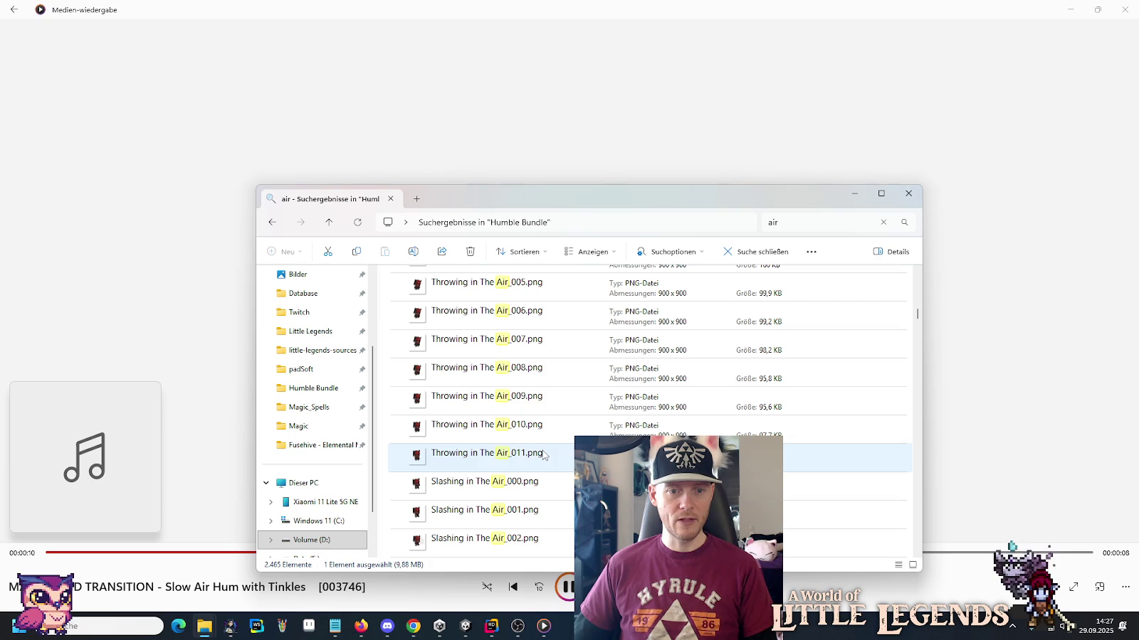
Preview the Throwing in The Air_009 and _010 sprites in Photos, closing each.
click(481, 398)
double_click(481, 398)
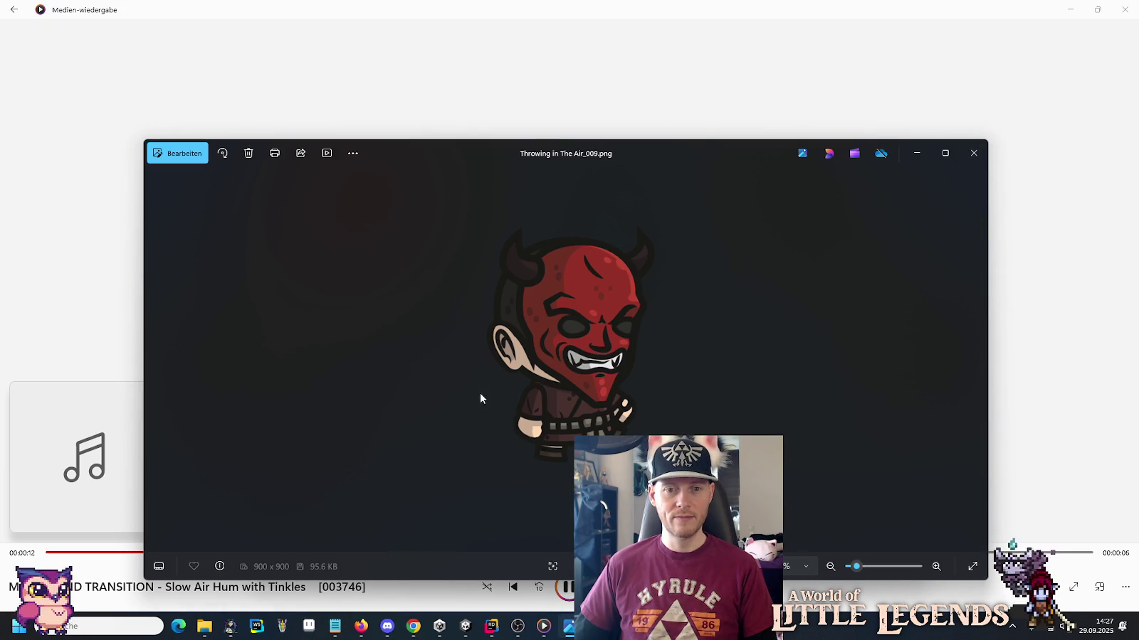
click(973, 153)
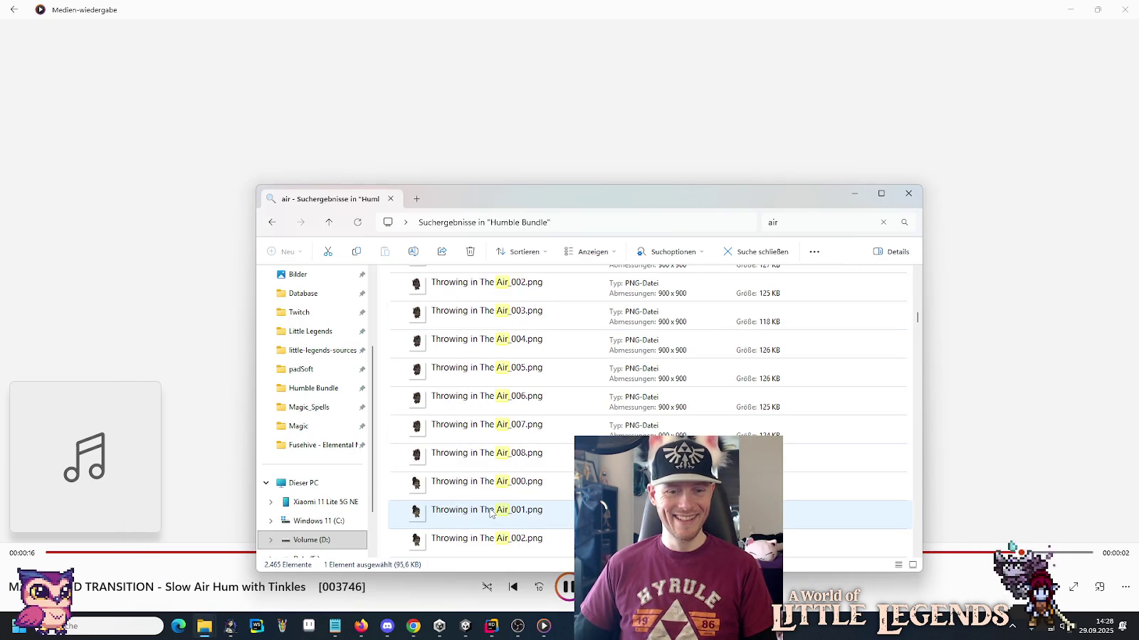
click(485, 441)
double_click(484, 441)
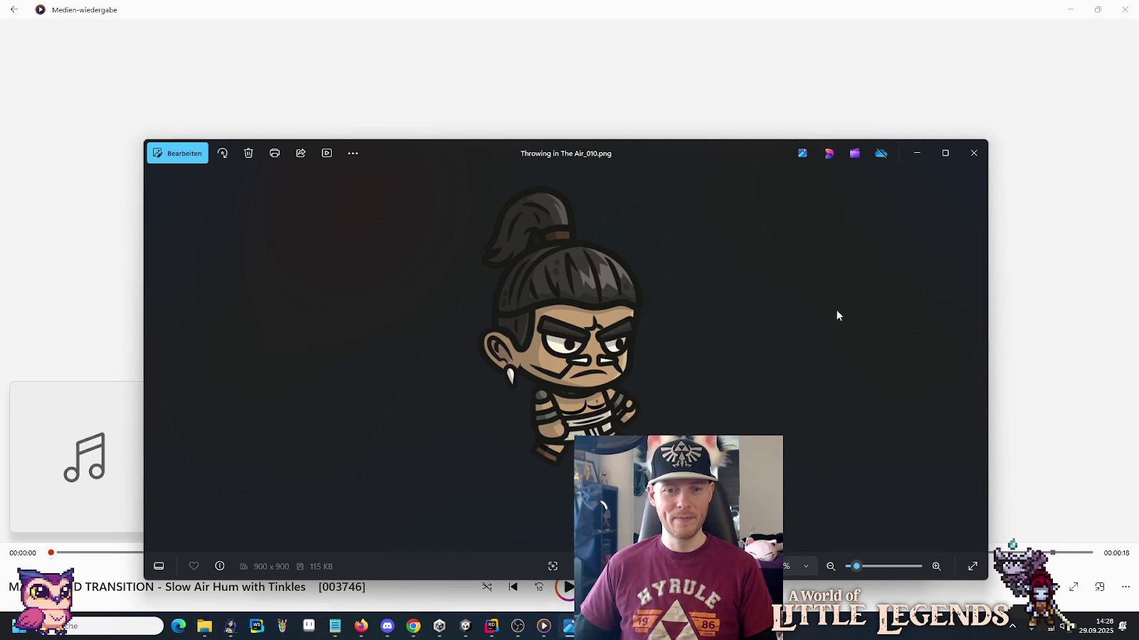
click(974, 154)
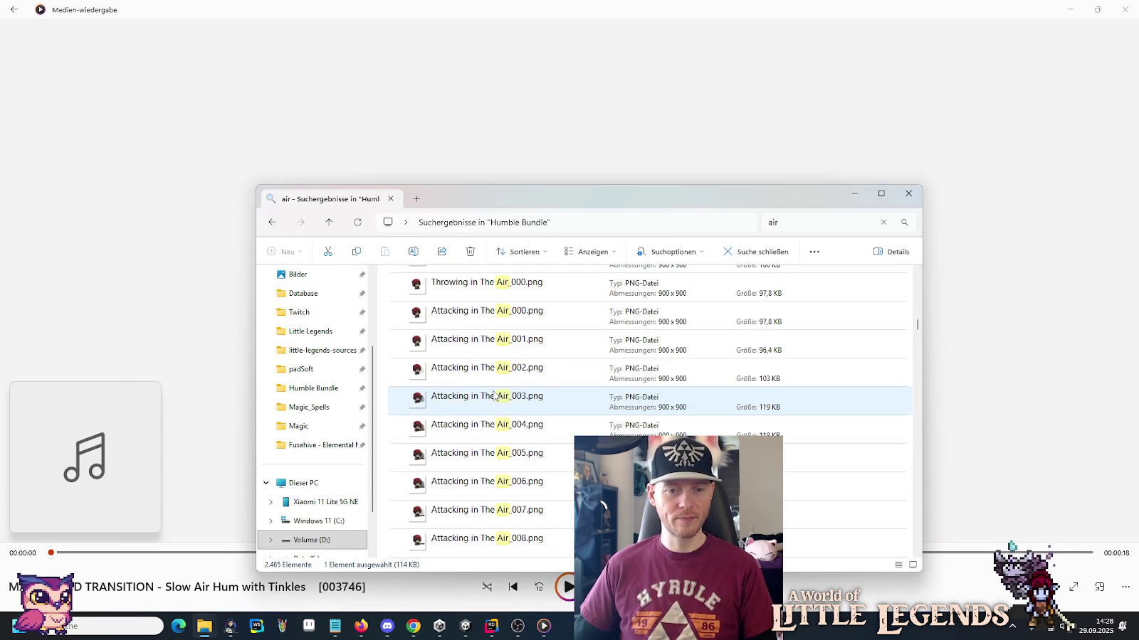
Preview Attacking in The Air_008 and Slashing in The Air_005, _003, _010 sprites, closing each.
double_click(463, 369)
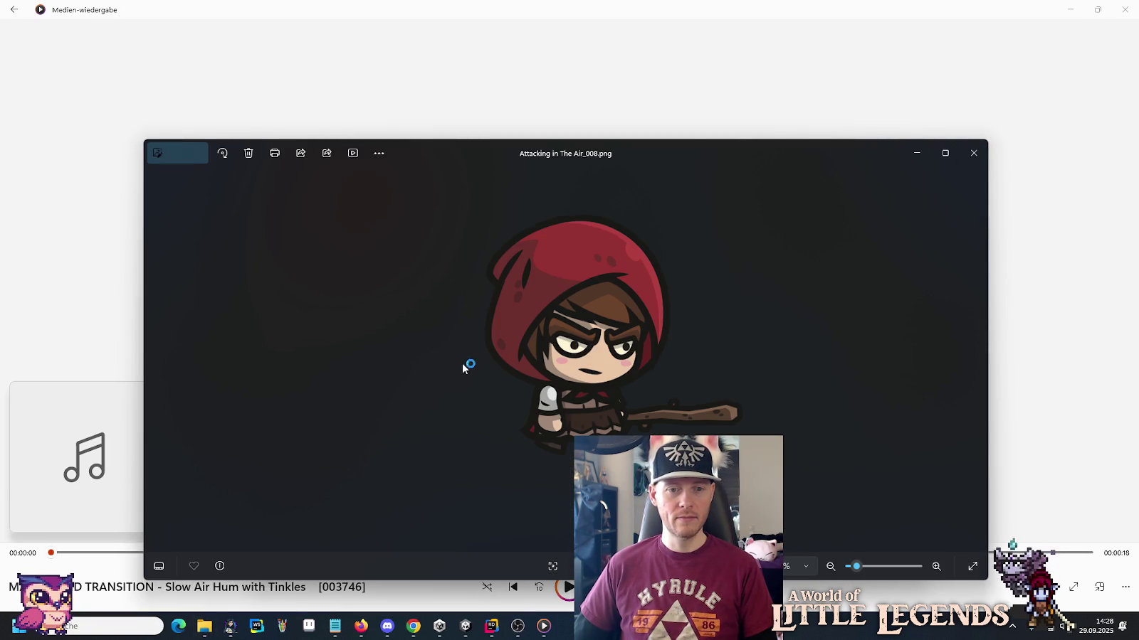
click(975, 153)
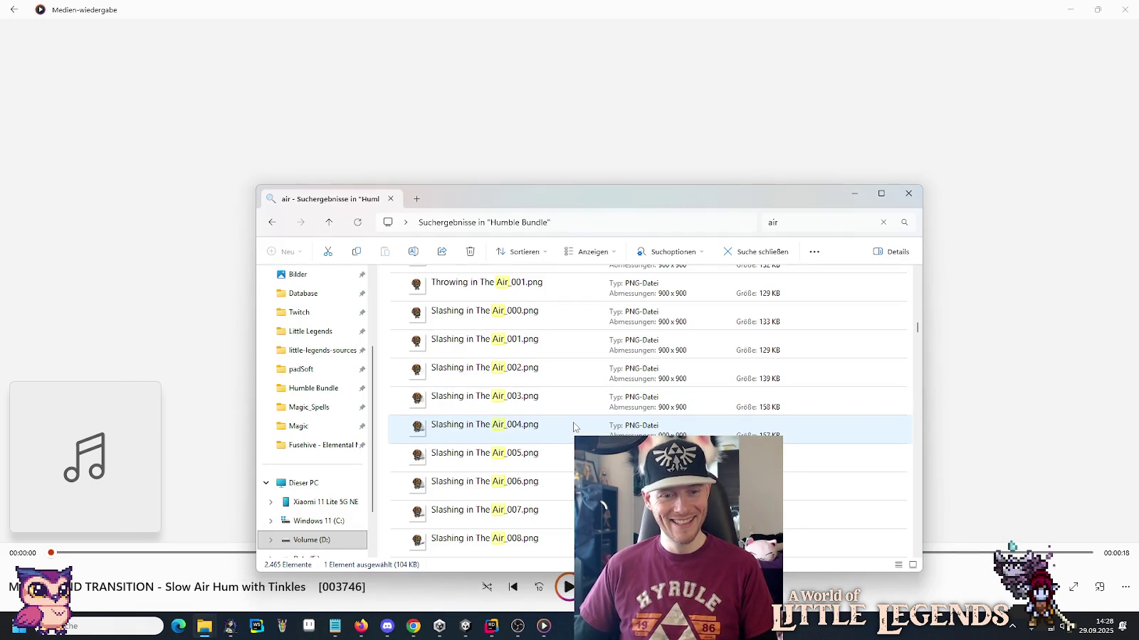
double_click(491, 456)
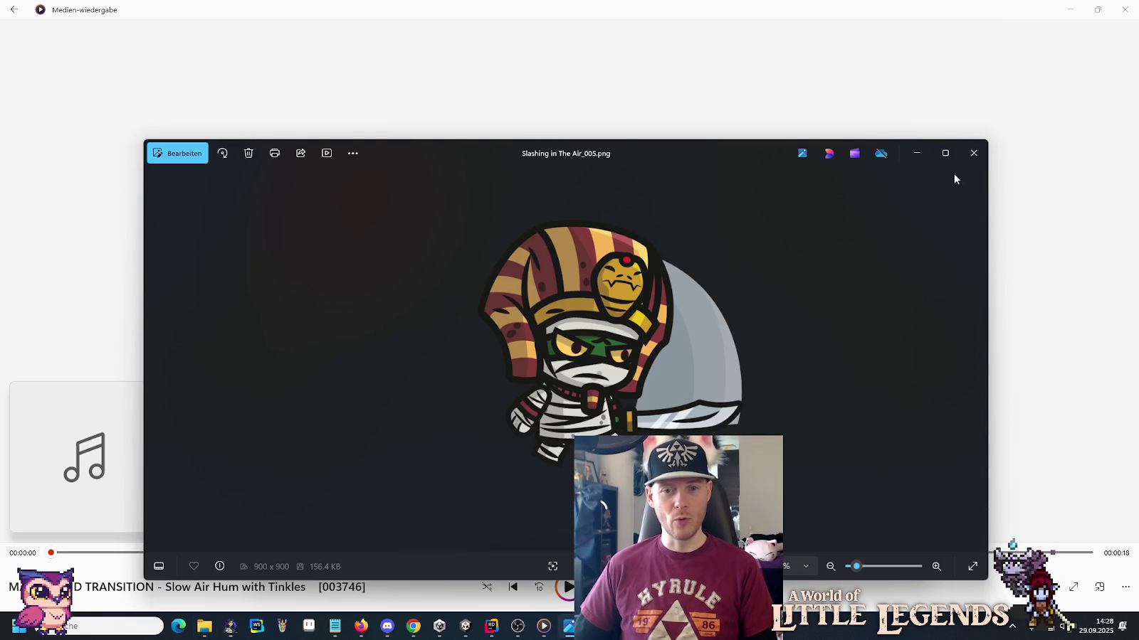
click(973, 153)
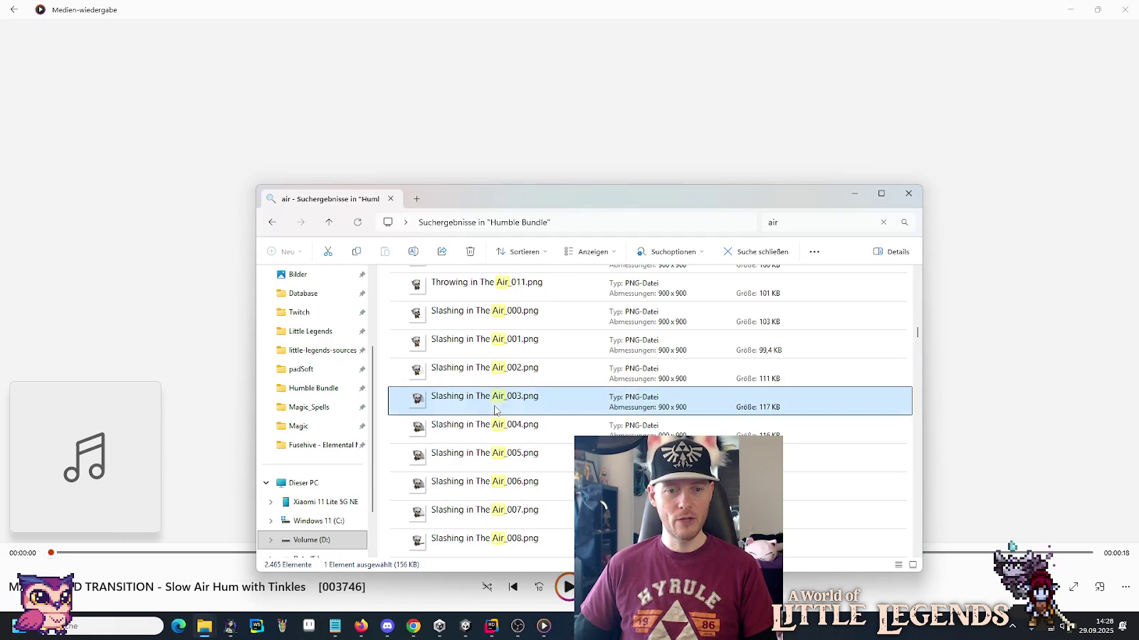
double_click(495, 411)
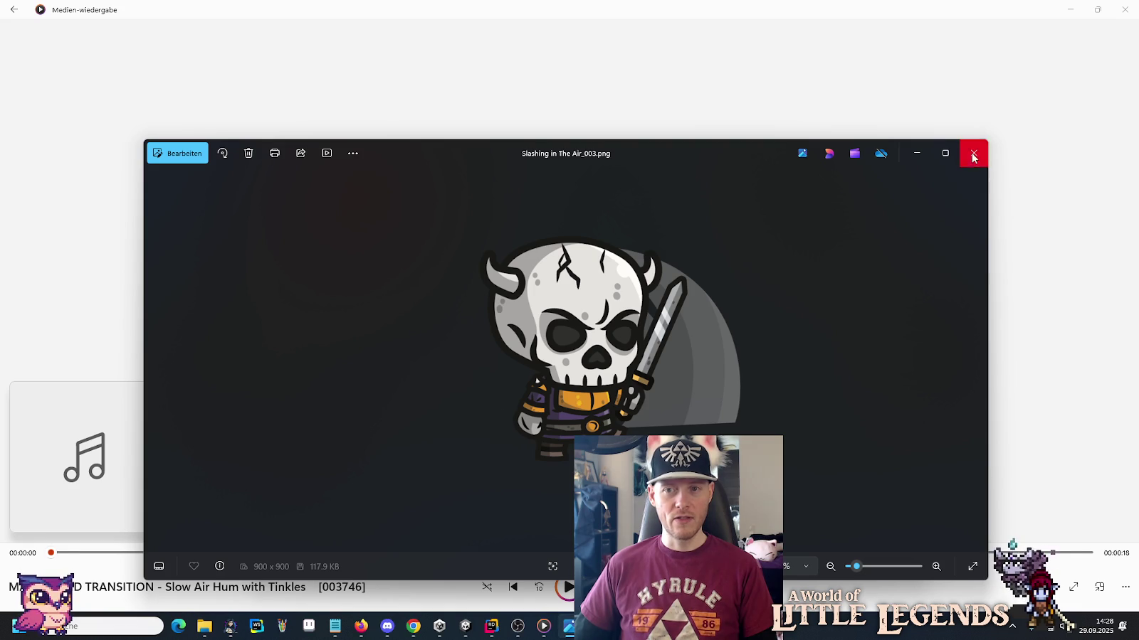
click(974, 153)
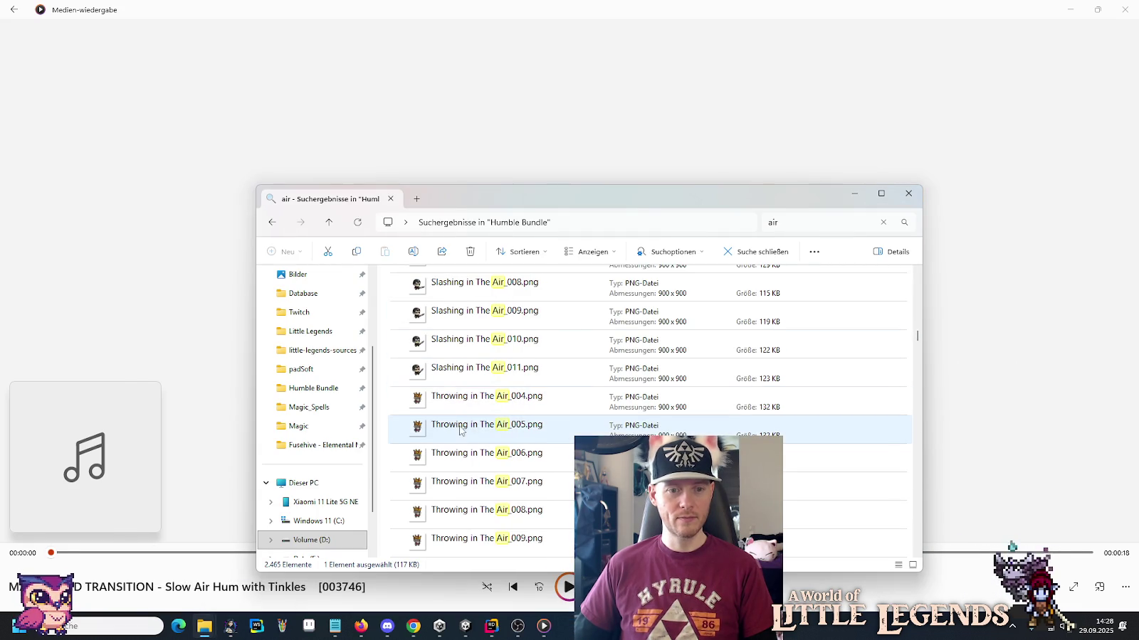
double_click(484, 344)
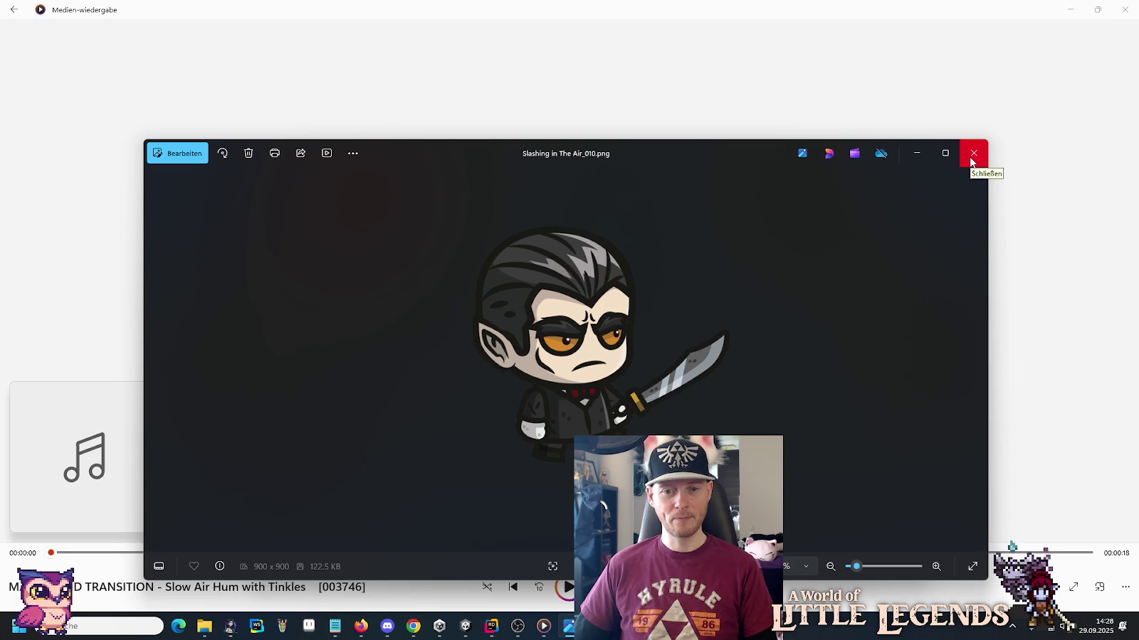
click(972, 161)
double_click(477, 454)
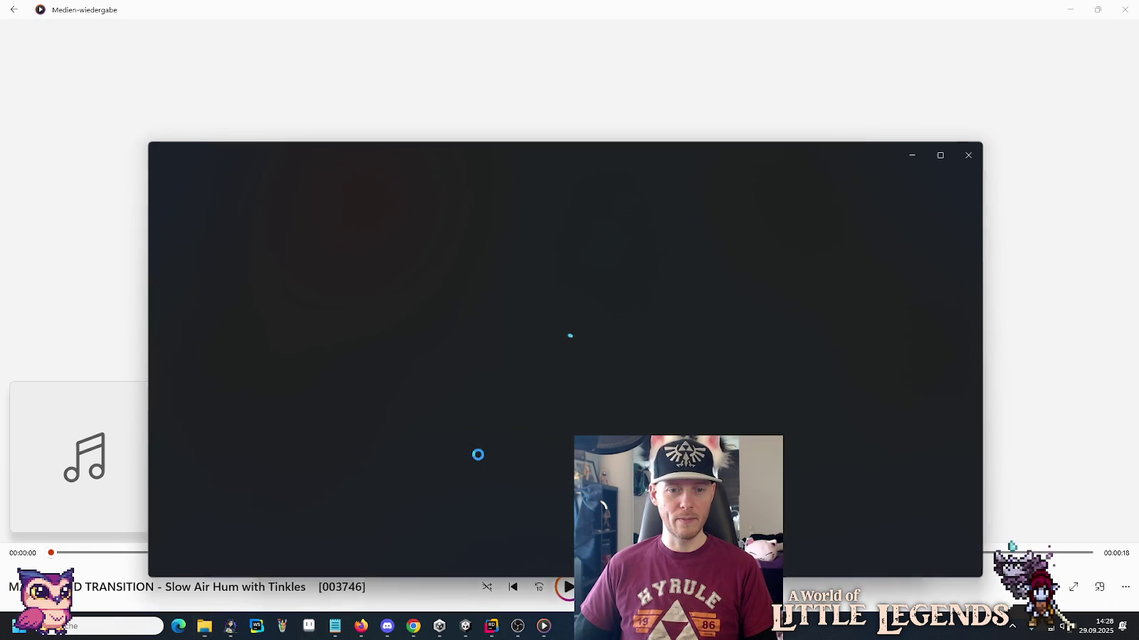
click(973, 153)
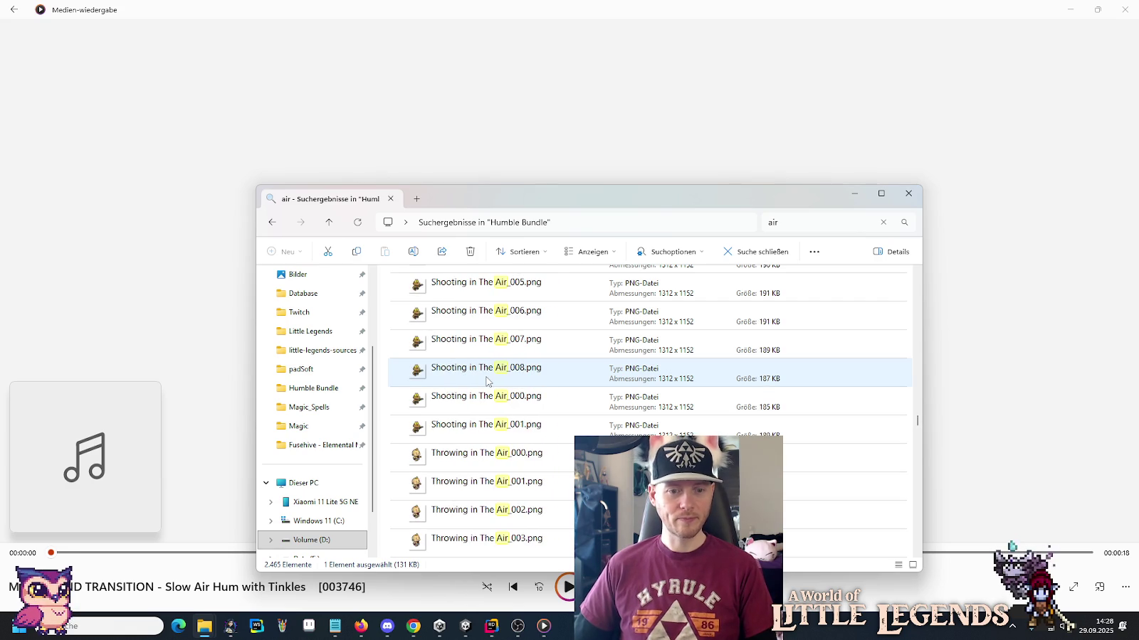
Preview the Handgun_012 and Hitting in The Air - Rifle_012 sprites in Photos, closing each.
double_click(485, 376)
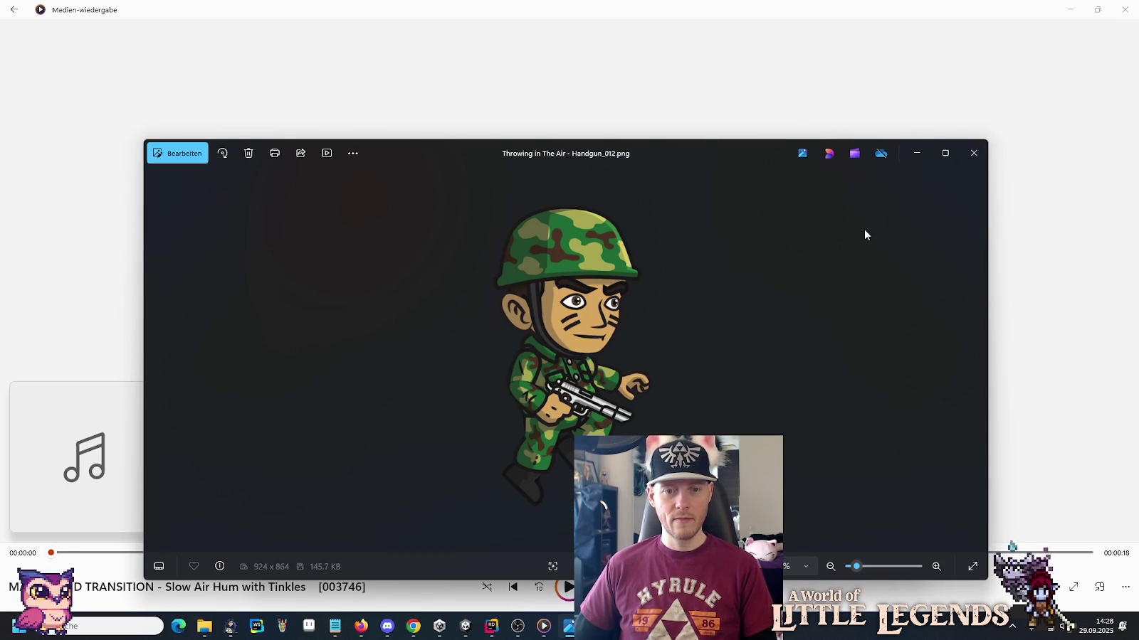
click(973, 153)
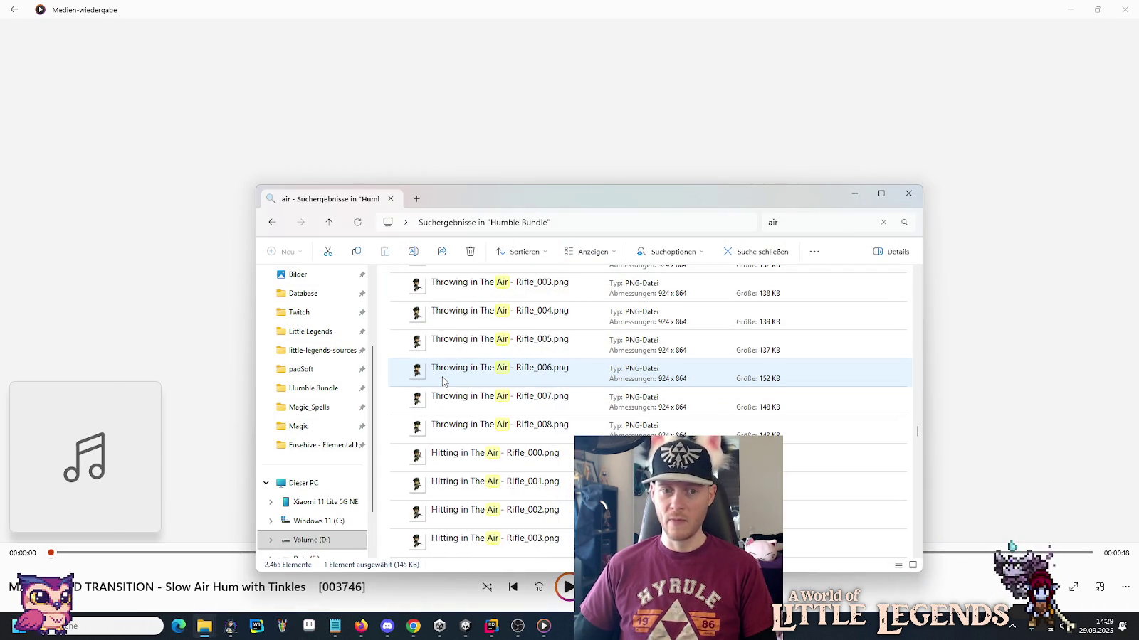
double_click(442, 383)
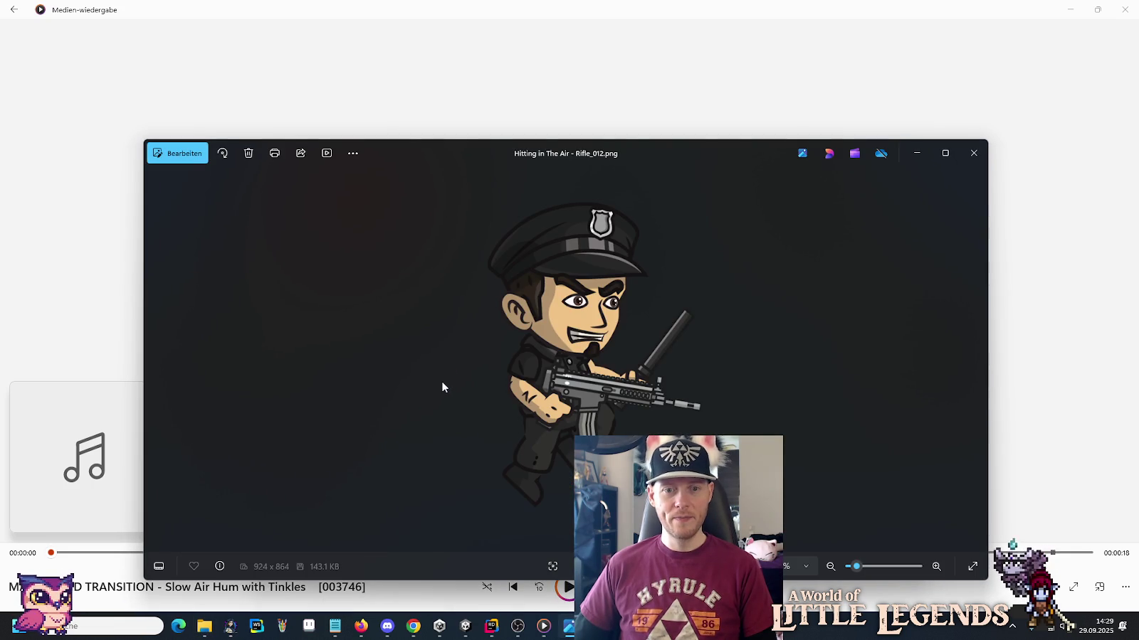
click(974, 153)
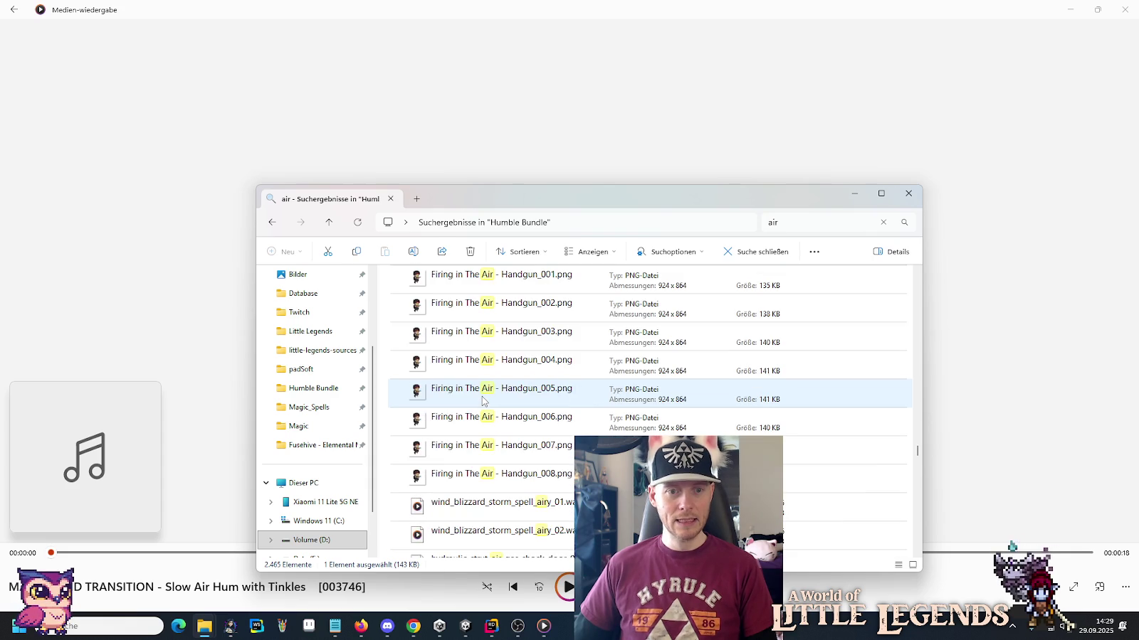
scroll(482, 402, down, 2)
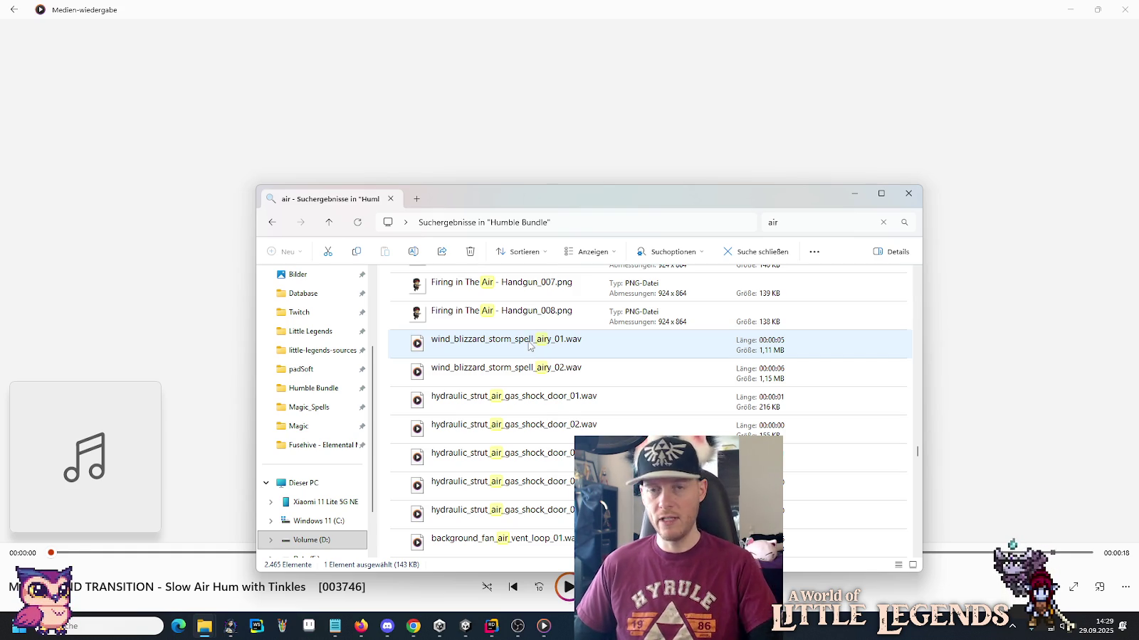
Play wind_blizzard_storm_spell_airy_01 and hydraulic_strut_air_gas_shock_door_01 and _02.
double_click(529, 346)
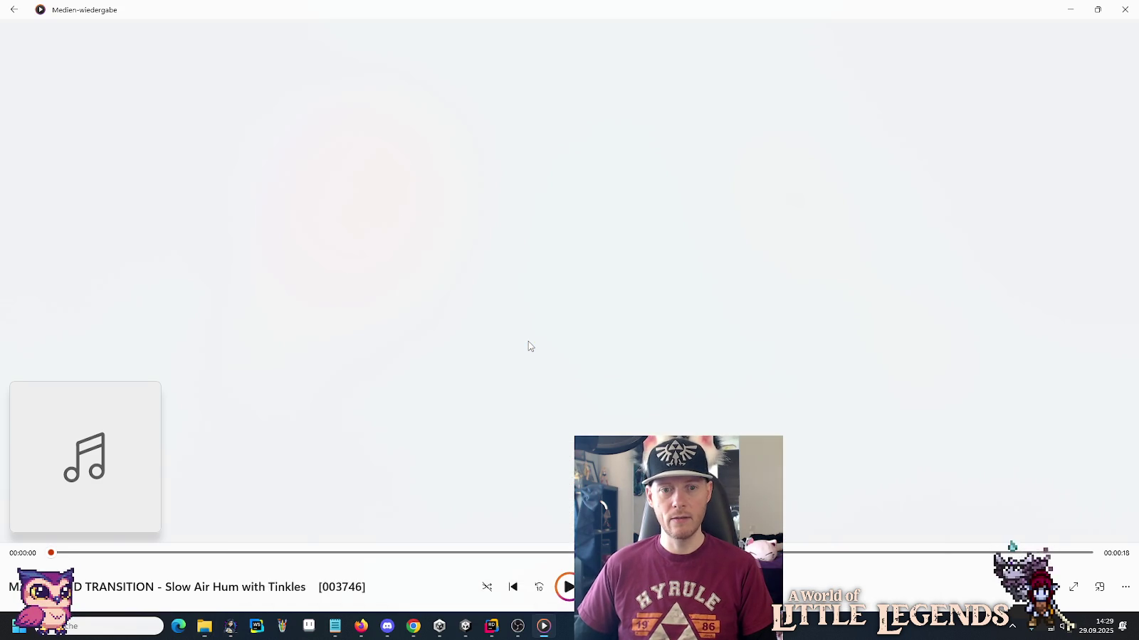
key(alt+Tab)
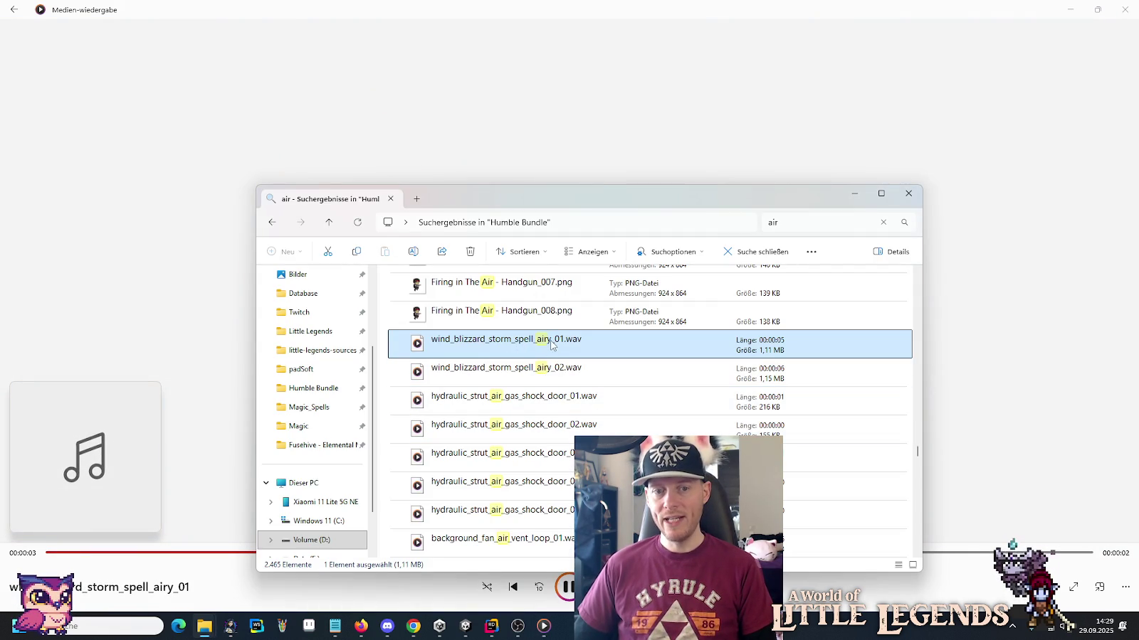
double_click(518, 403)
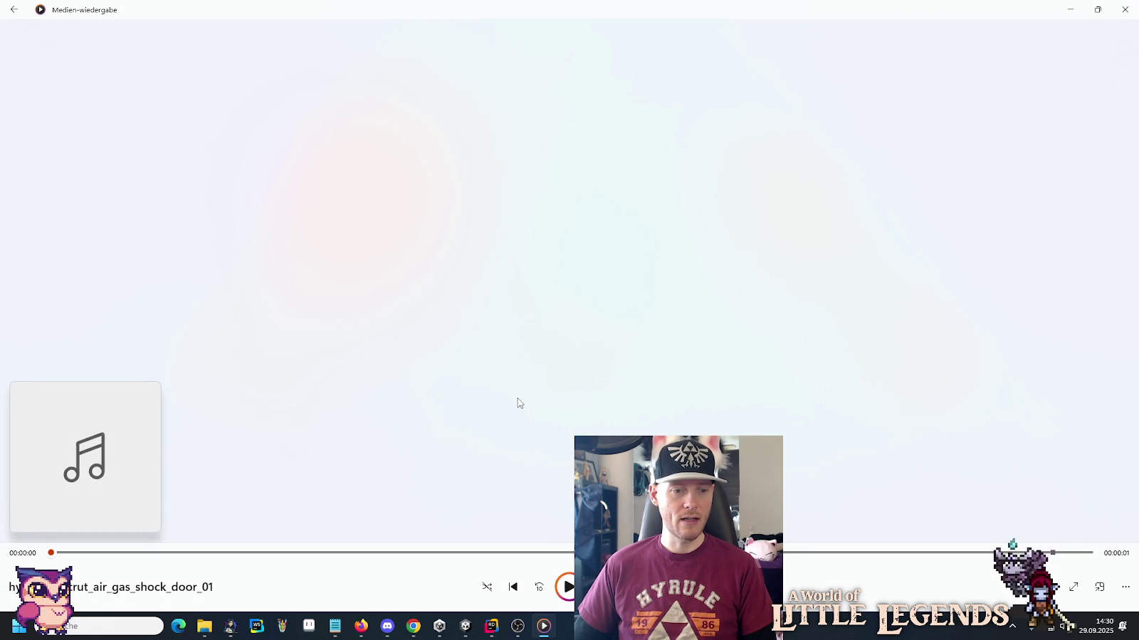
key(alt+Tab)
double_click(518, 427)
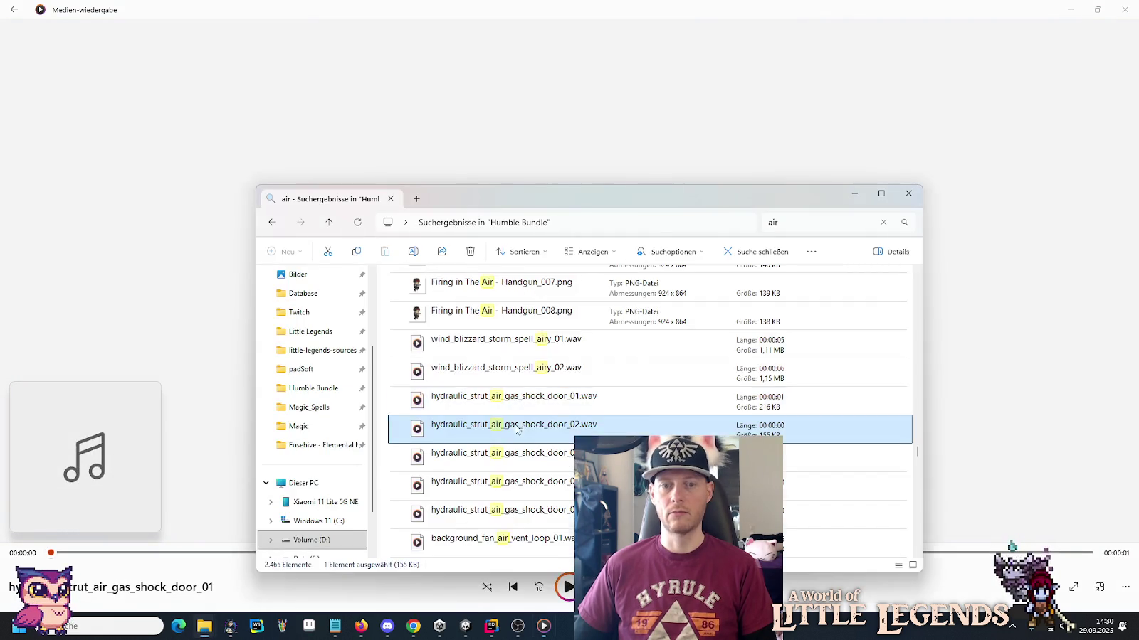
key(alt+Tab)
Play hydraulic_strut_air_gas_shock_door_03, background_fan_air_vent_loop_01 and background_air_compressor_pump_loop_01.
scroll(518, 406, down, 1)
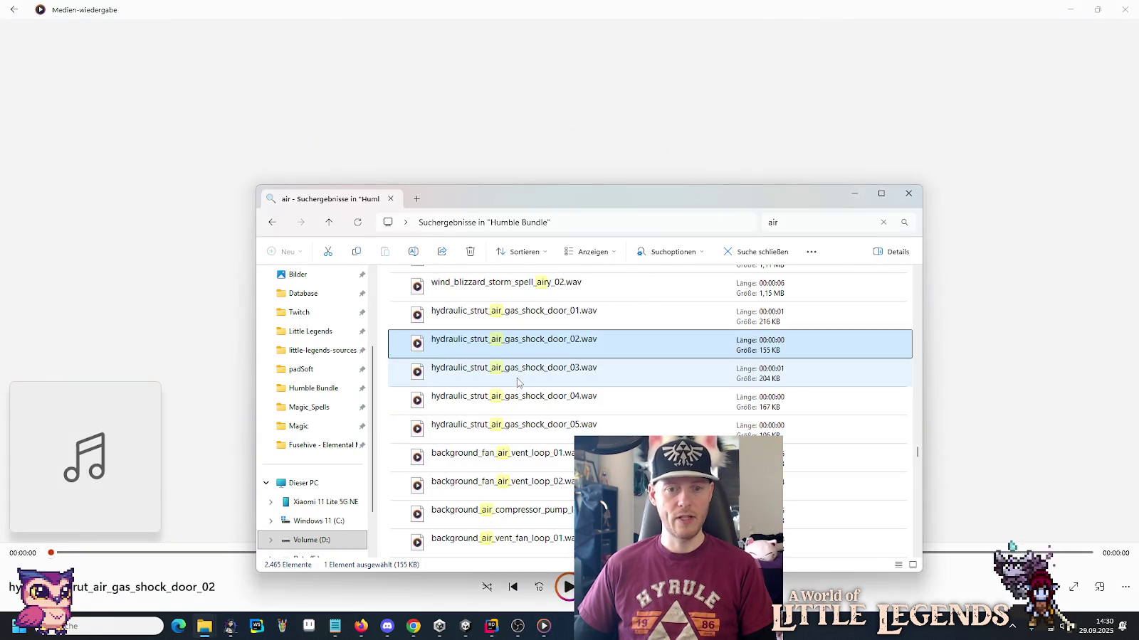
double_click(517, 383)
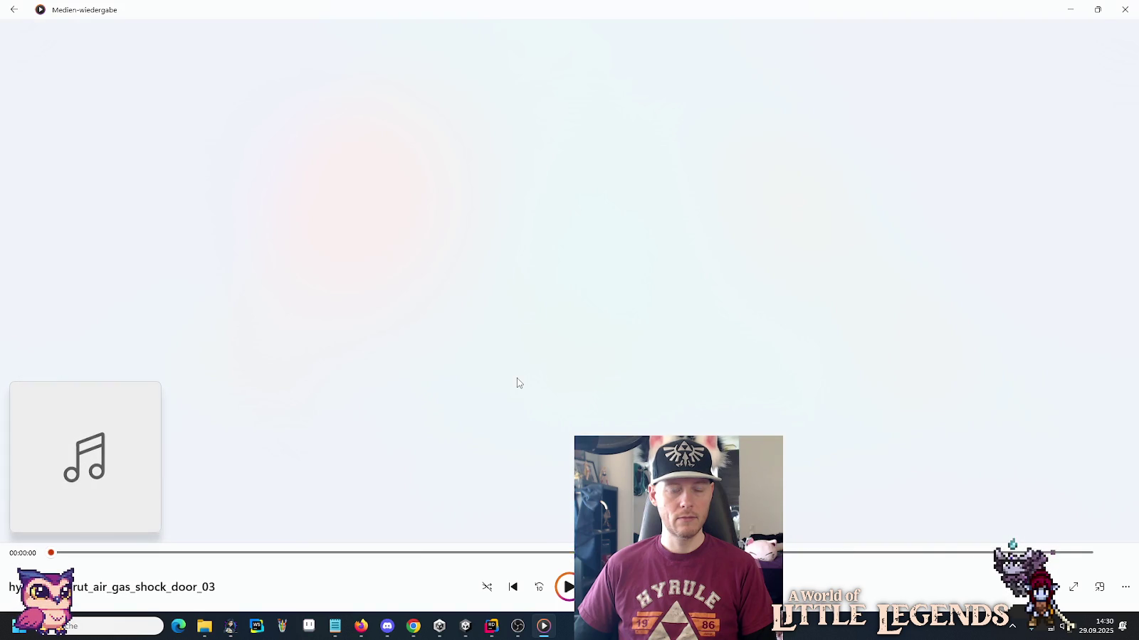
key(alt+Tab)
double_click(509, 458)
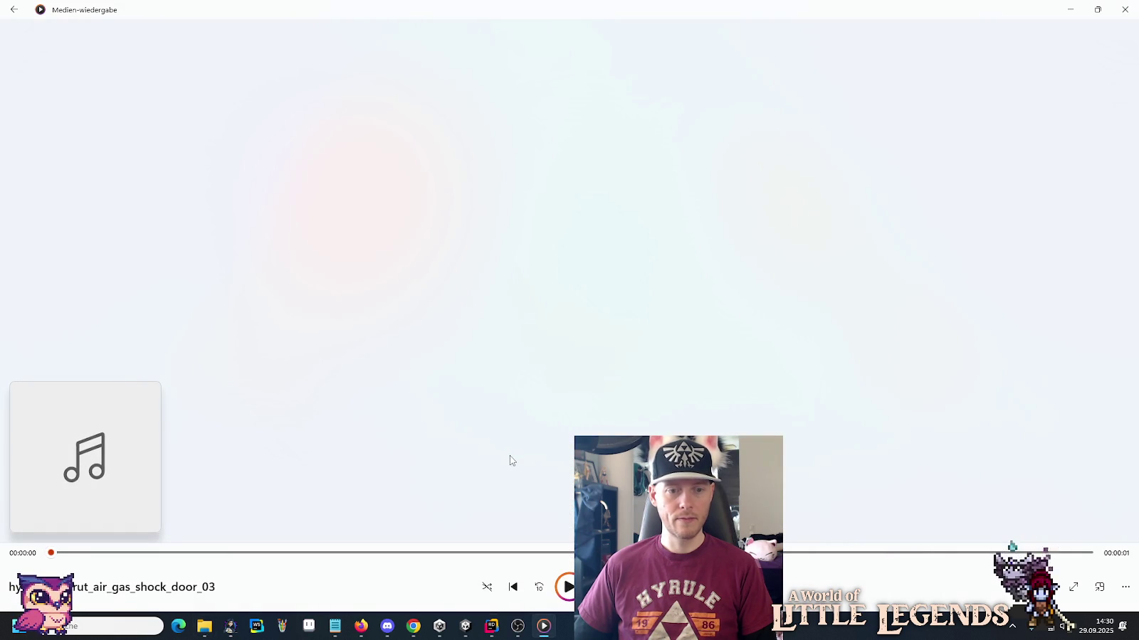
key(alt+Tab)
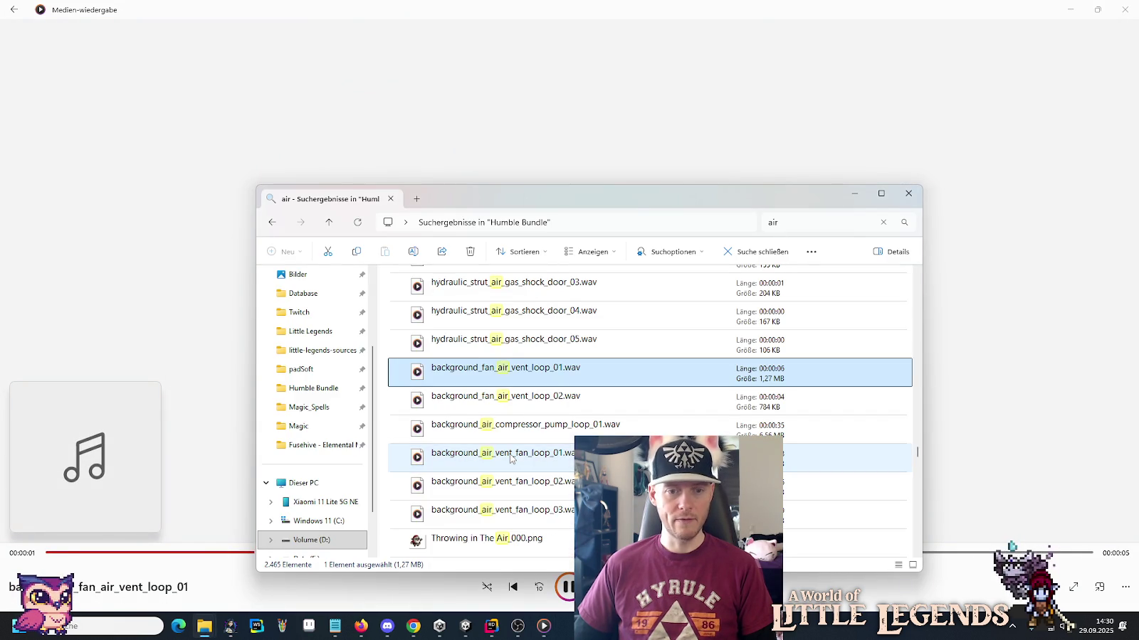
double_click(514, 436)
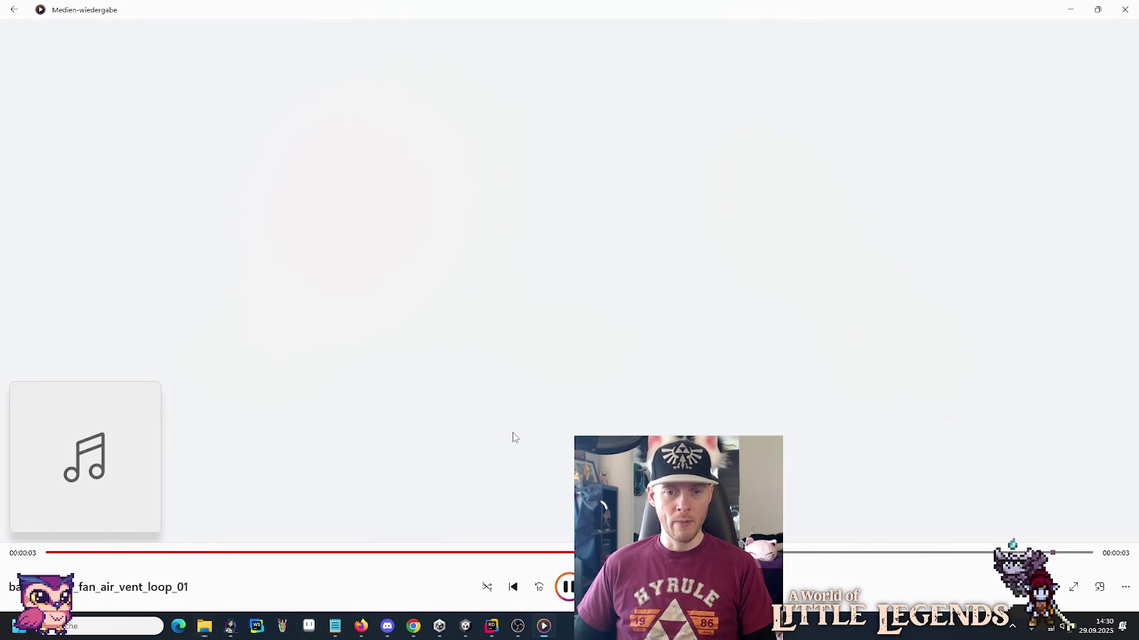
key(alt+Tab)
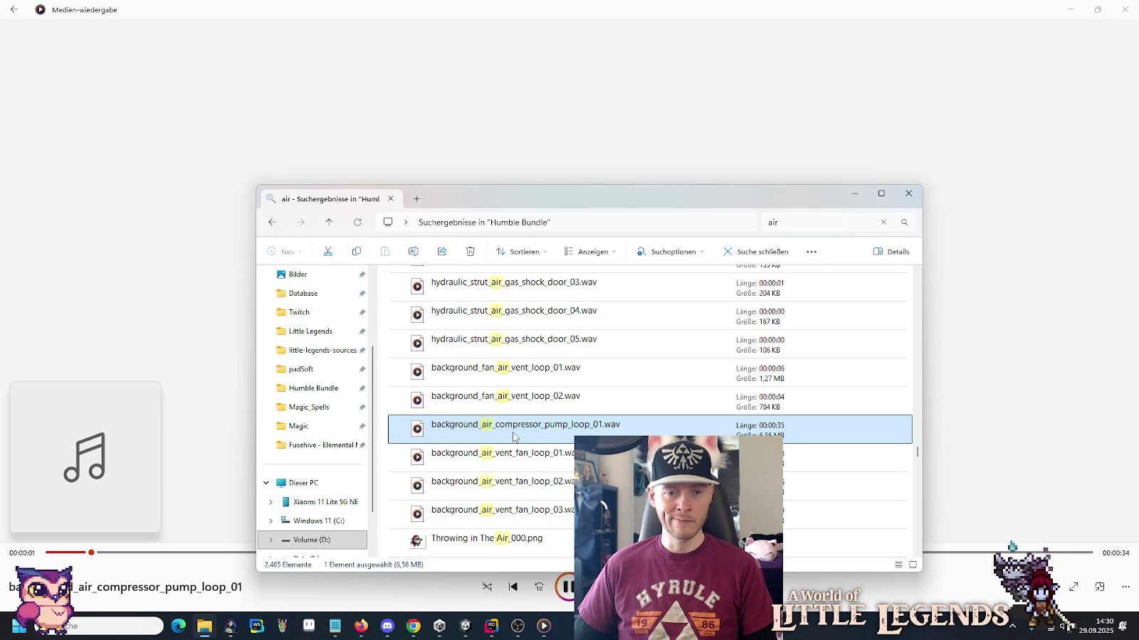
Preview the Smashing in The Air_011.png sprite in Photos, then close it.
scroll(514, 437, down, 2)
scroll(514, 437, down, 5)
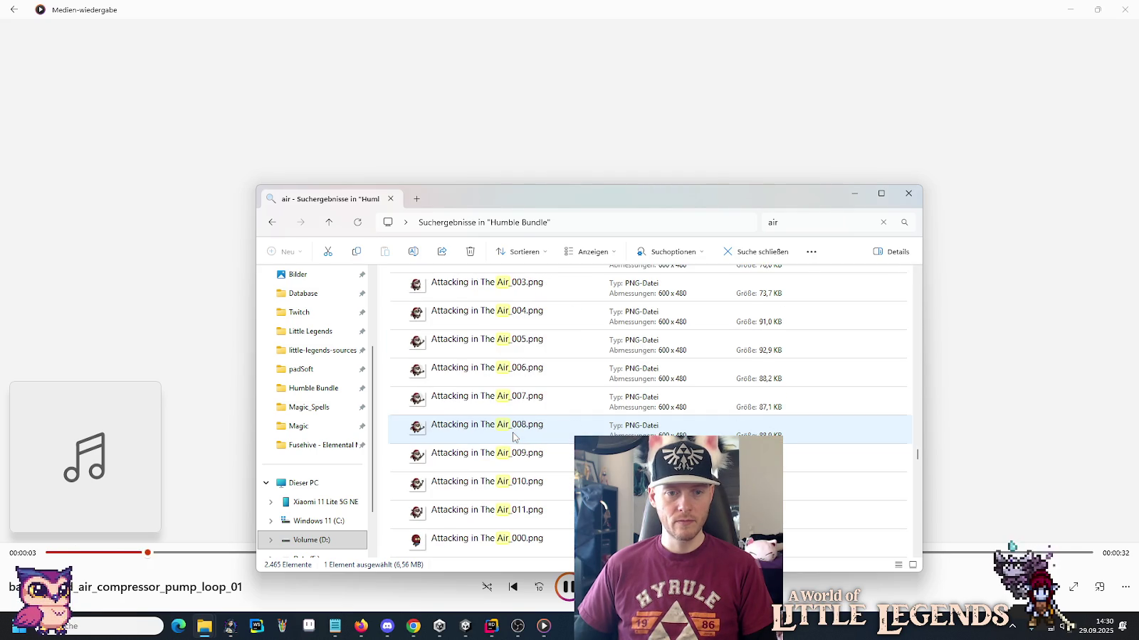
scroll(514, 437, down, 5)
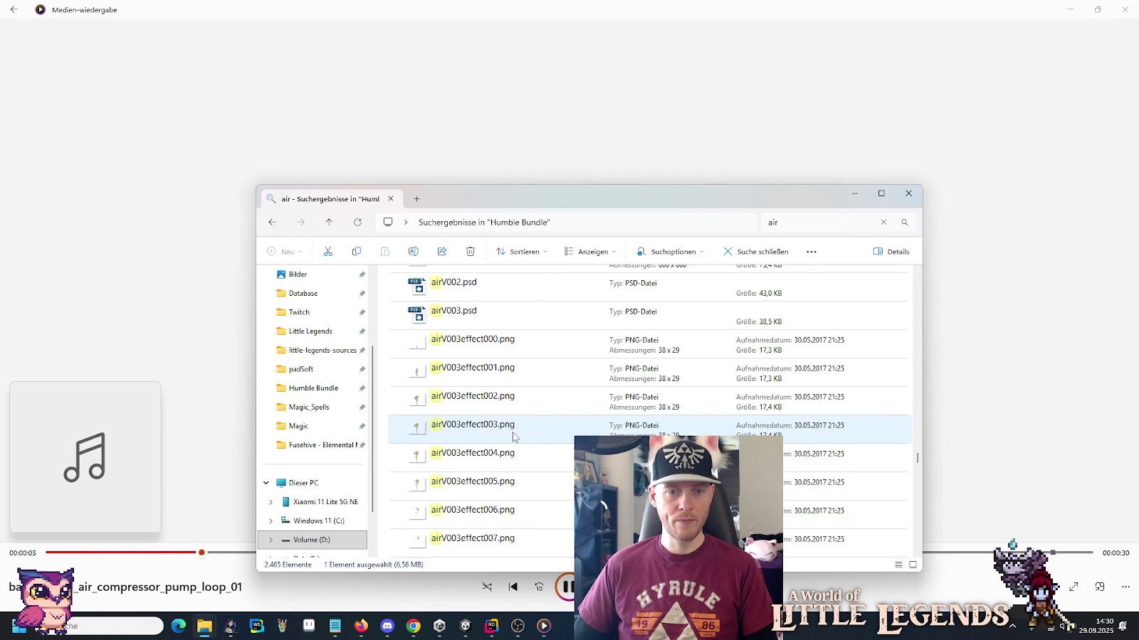
scroll(514, 437, down, 5)
scroll(514, 437, down, 3)
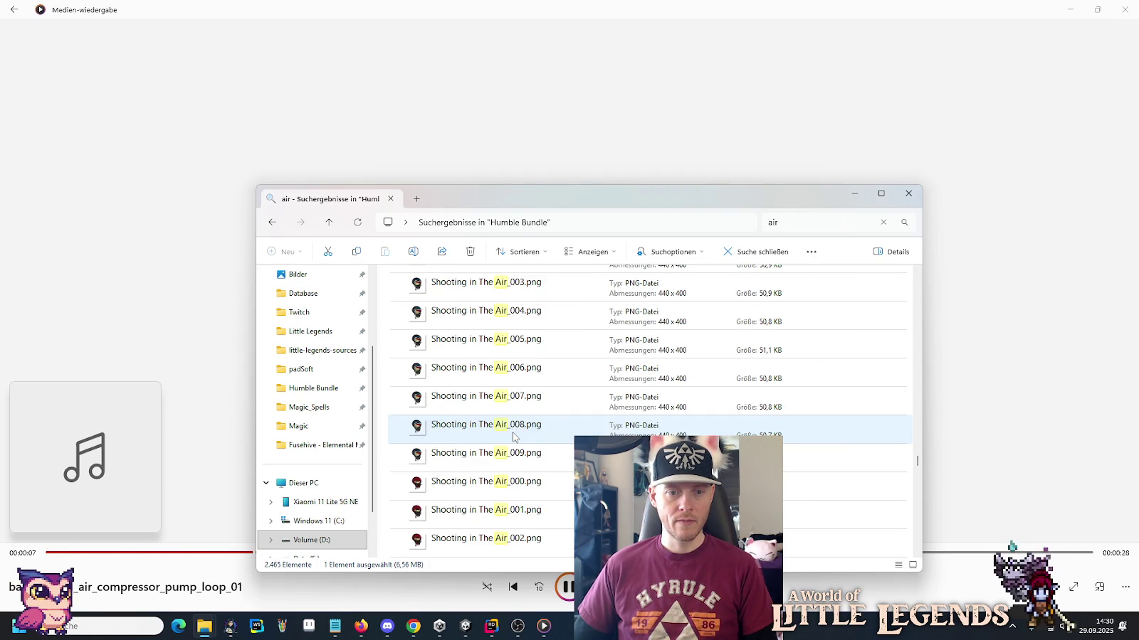
scroll(515, 437, down, 6)
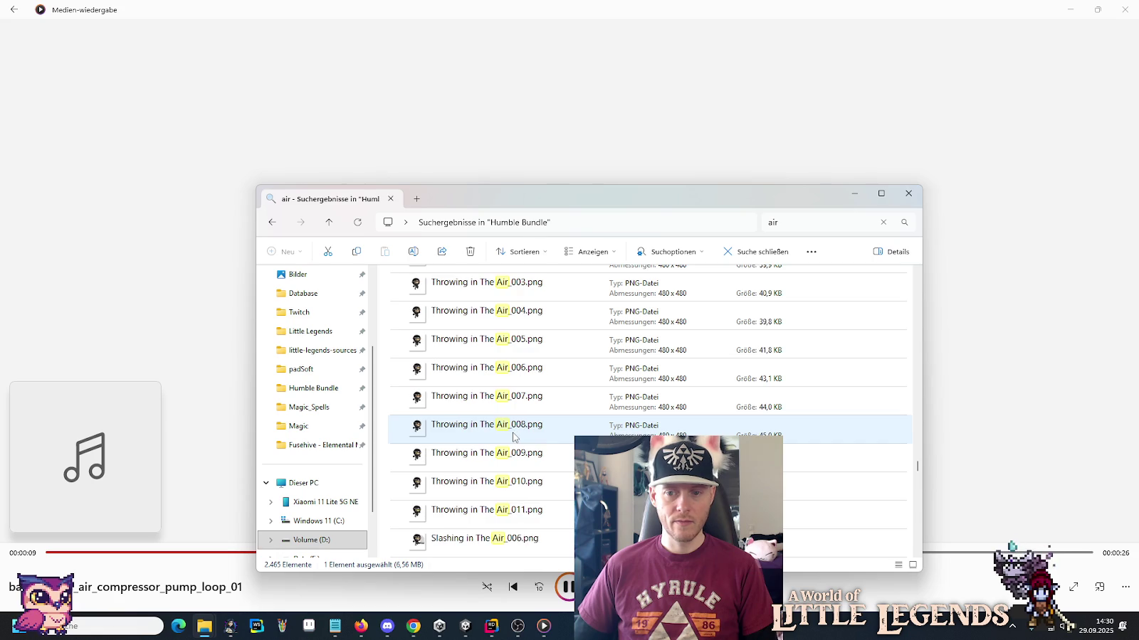
scroll(515, 437, down, 3)
scroll(514, 437, down, 3)
scroll(514, 437, down, 12)
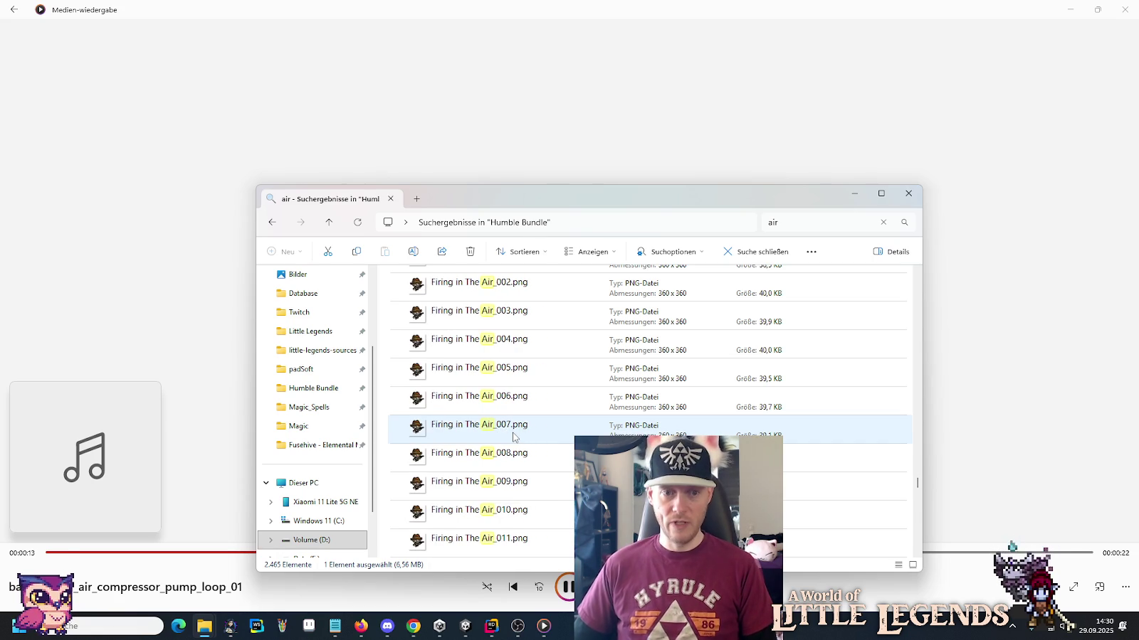
scroll(515, 437, down, 5)
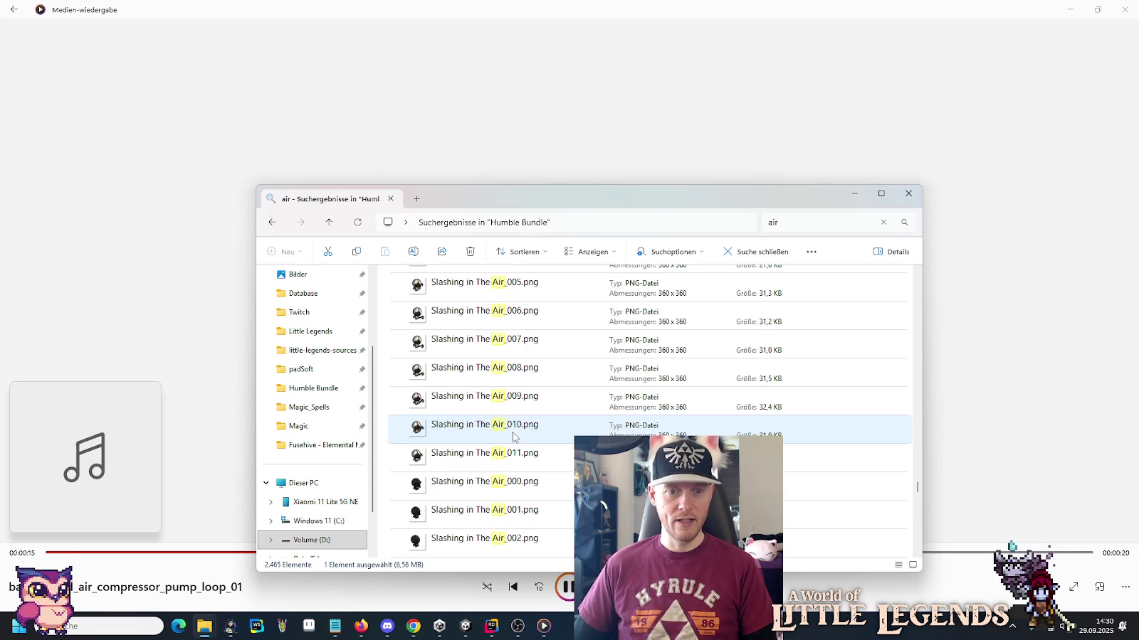
scroll(515, 437, down, 2)
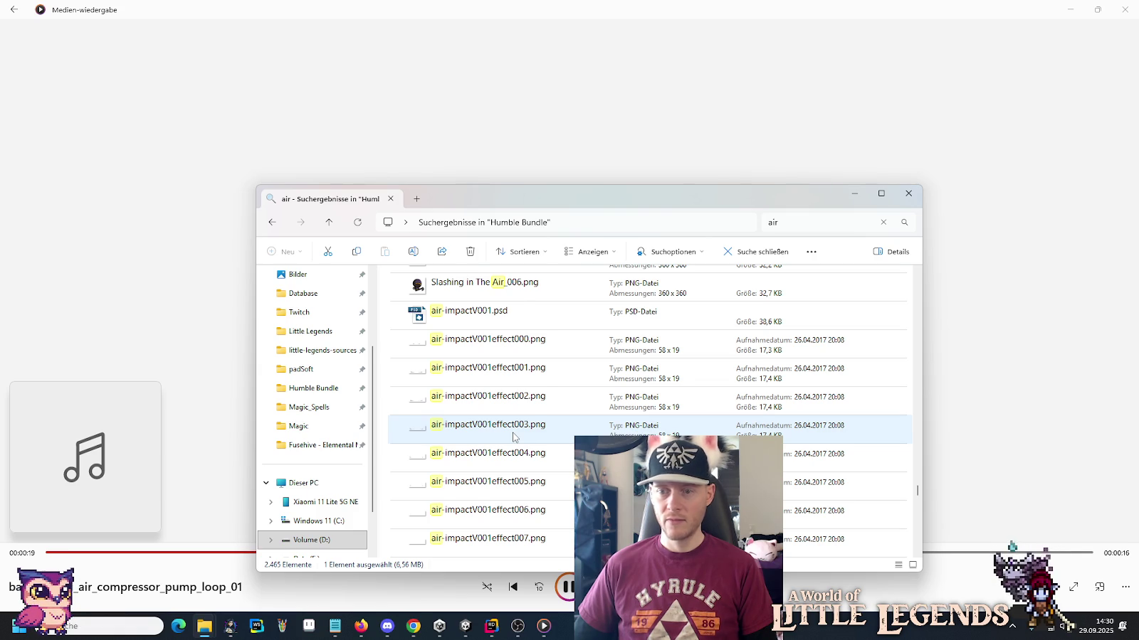
scroll(514, 437, down, 8)
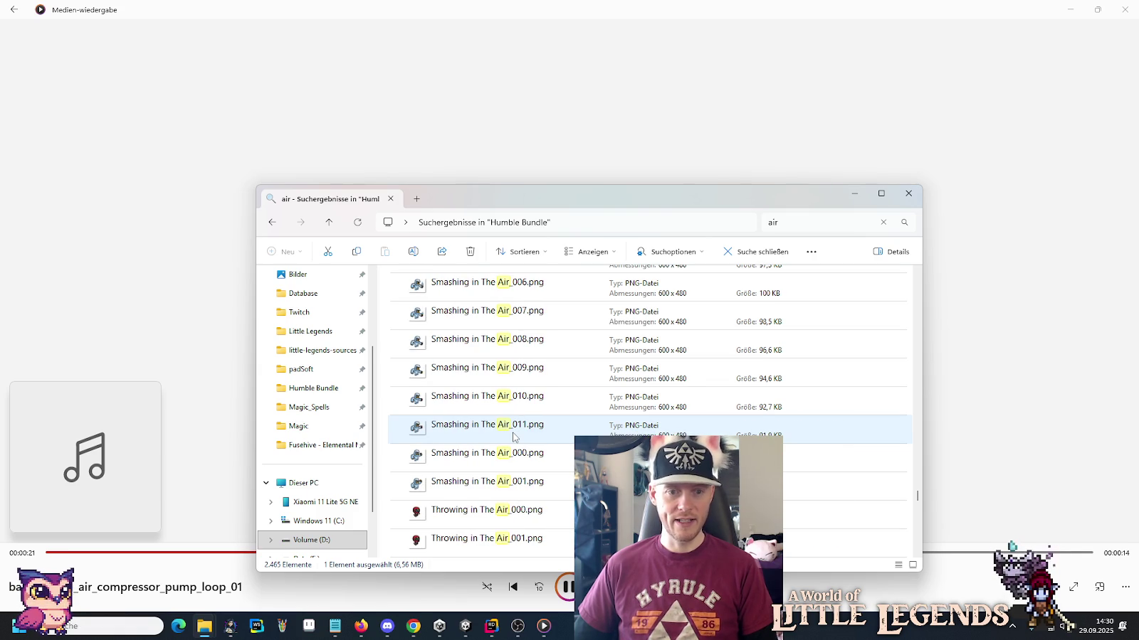
double_click(514, 436)
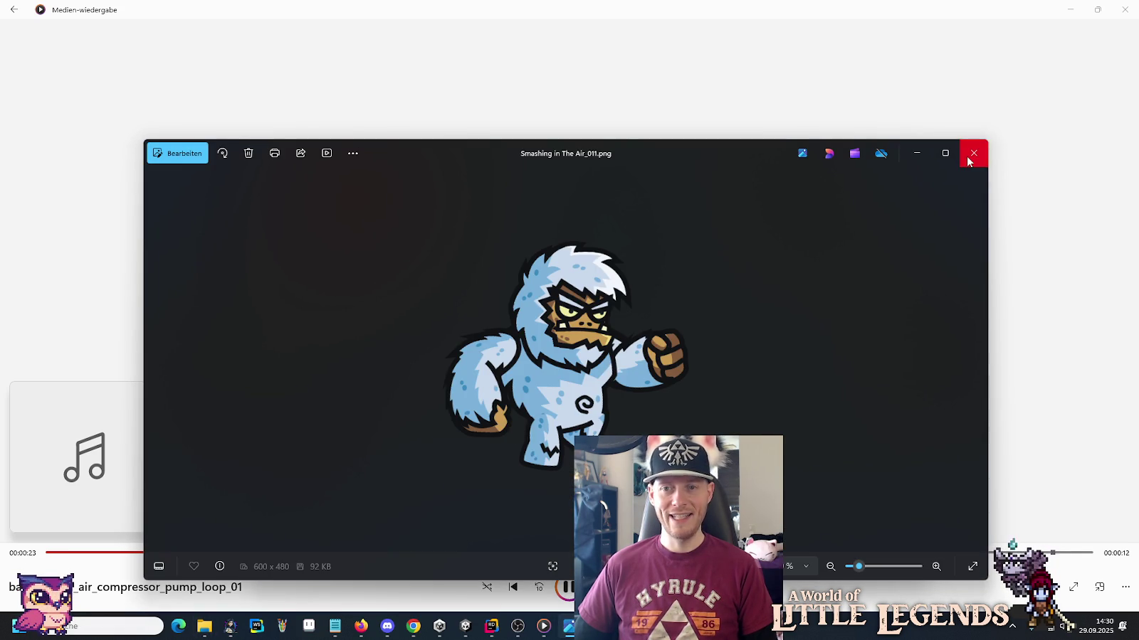
click(970, 156)
Move down the air results to the WHOOSH_Air .wav files.
scroll(523, 427, up, 10)
scroll(523, 439, up, 12)
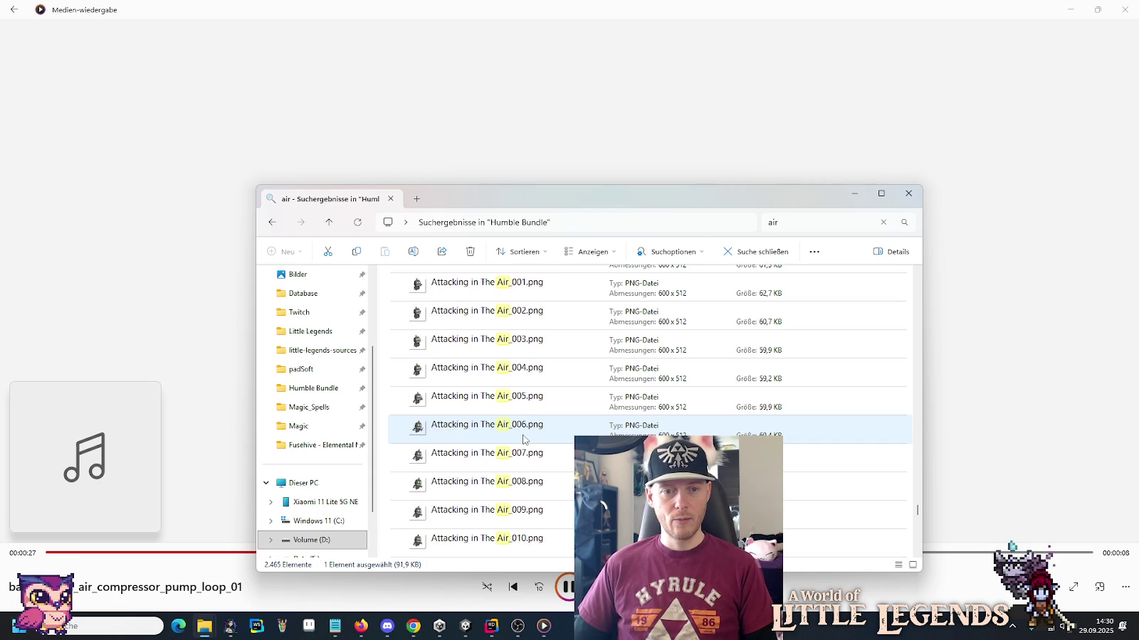
scroll(523, 439, down, 10)
scroll(523, 439, down, 10)
scroll(523, 439, down, 10)
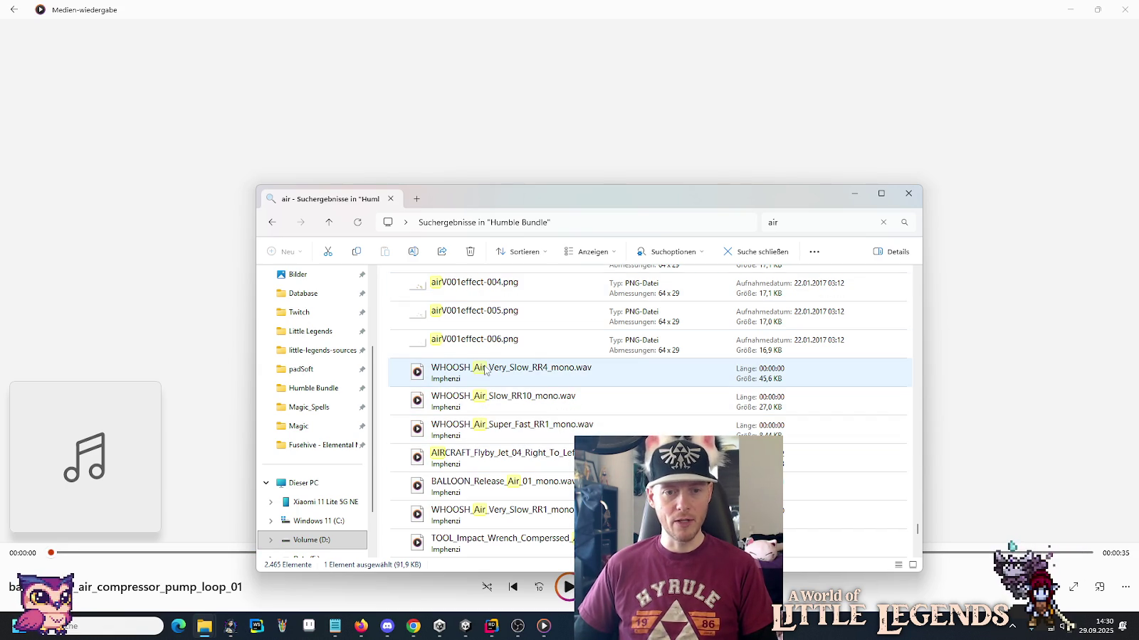
Play WHOOSH_Air_Very_Slow_RR4 twice, then WHOOSH_Air_Slow_RR10, WHOOSH_Air_Super_Fast_RR1 and the AIRCRAFT_Flyby_Jet_04 sound.
double_click(483, 370)
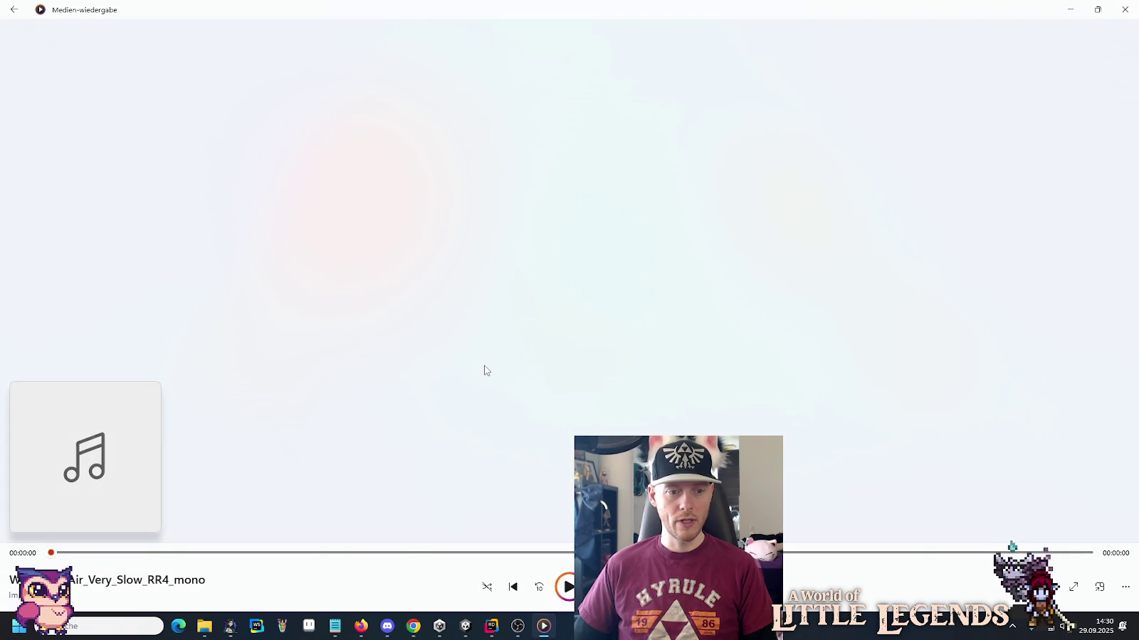
key(alt+Tab)
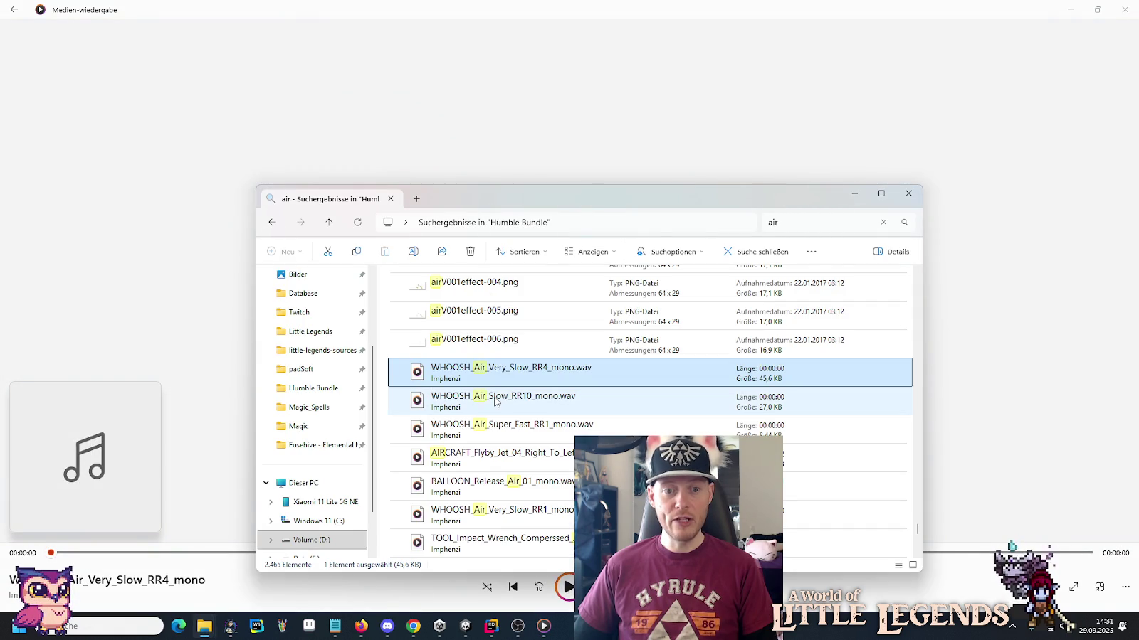
key(Return)
key(alt+Tab)
double_click(520, 400)
key(alt+Tab)
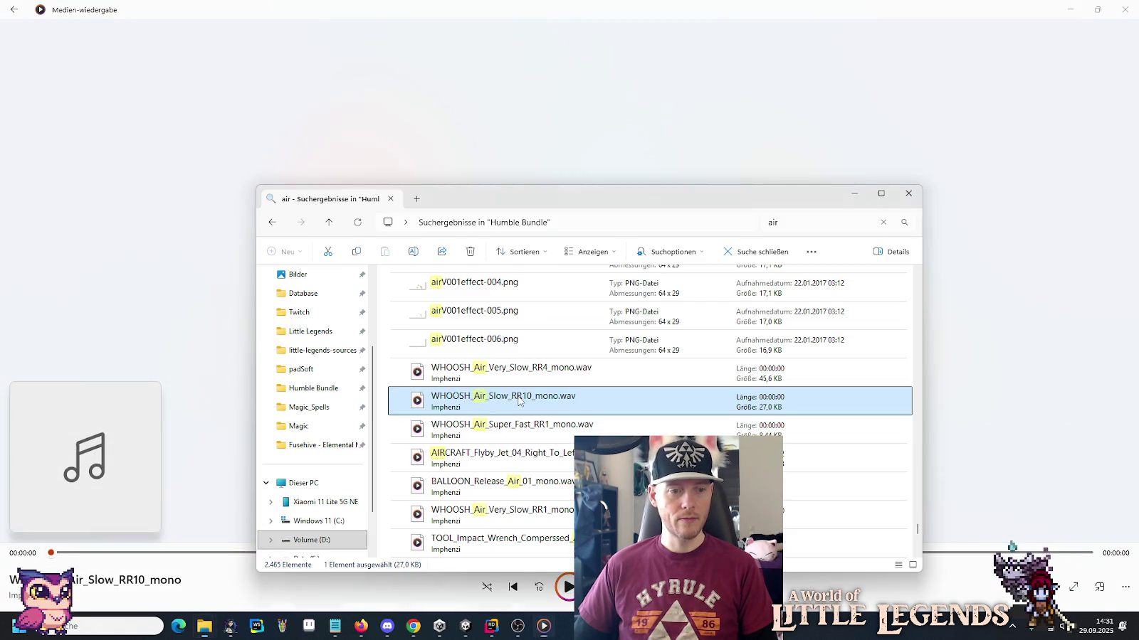
double_click(514, 428)
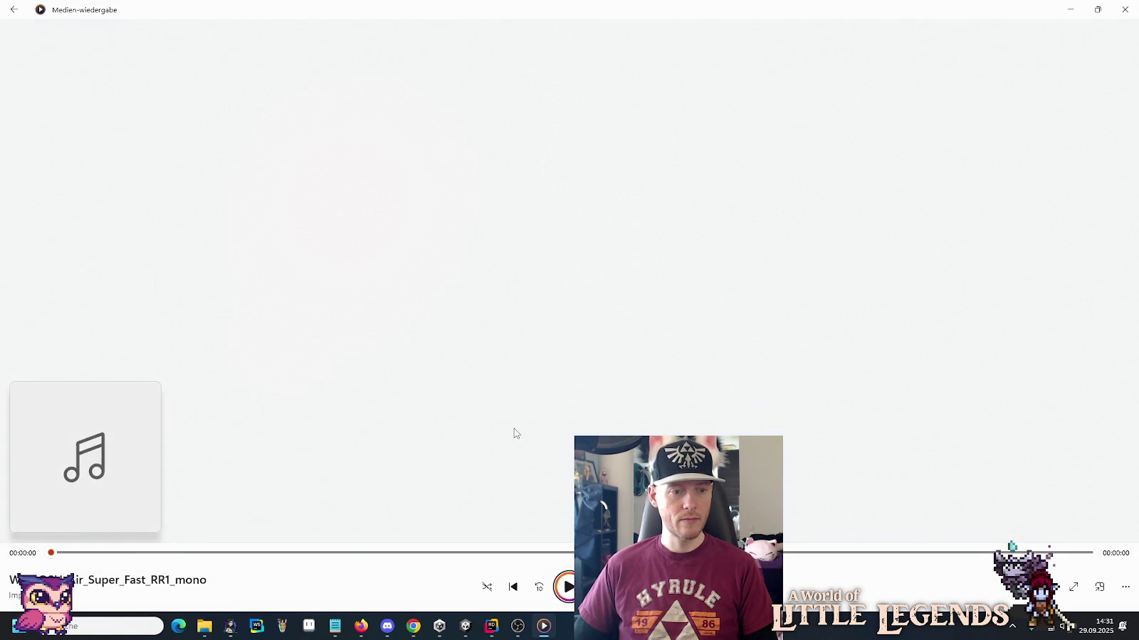
key(alt+Tab)
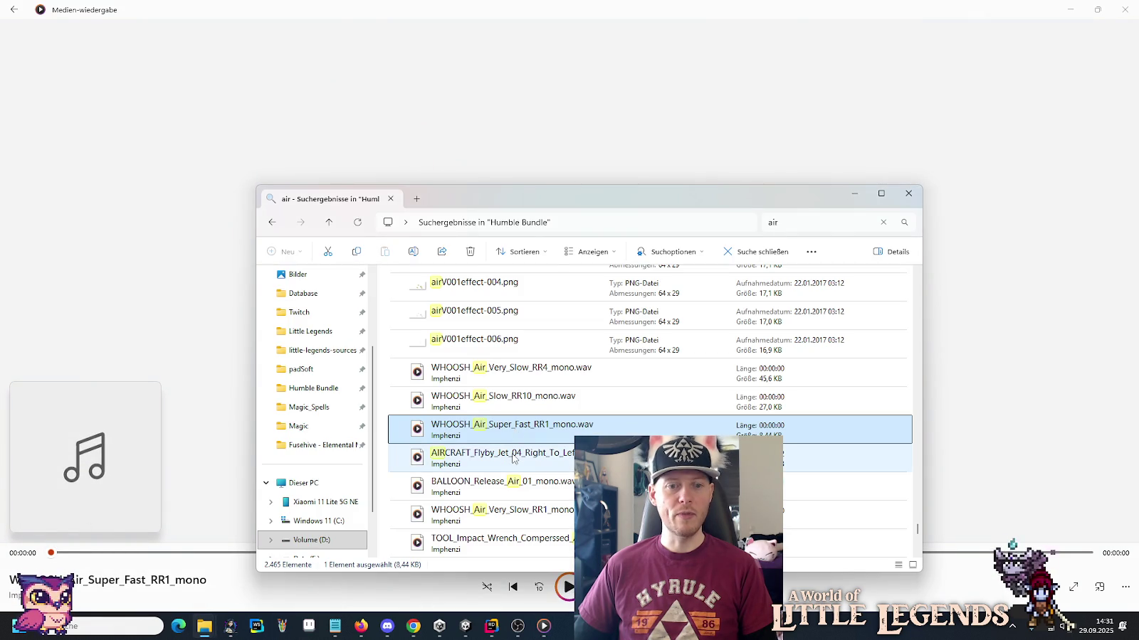
double_click(514, 459)
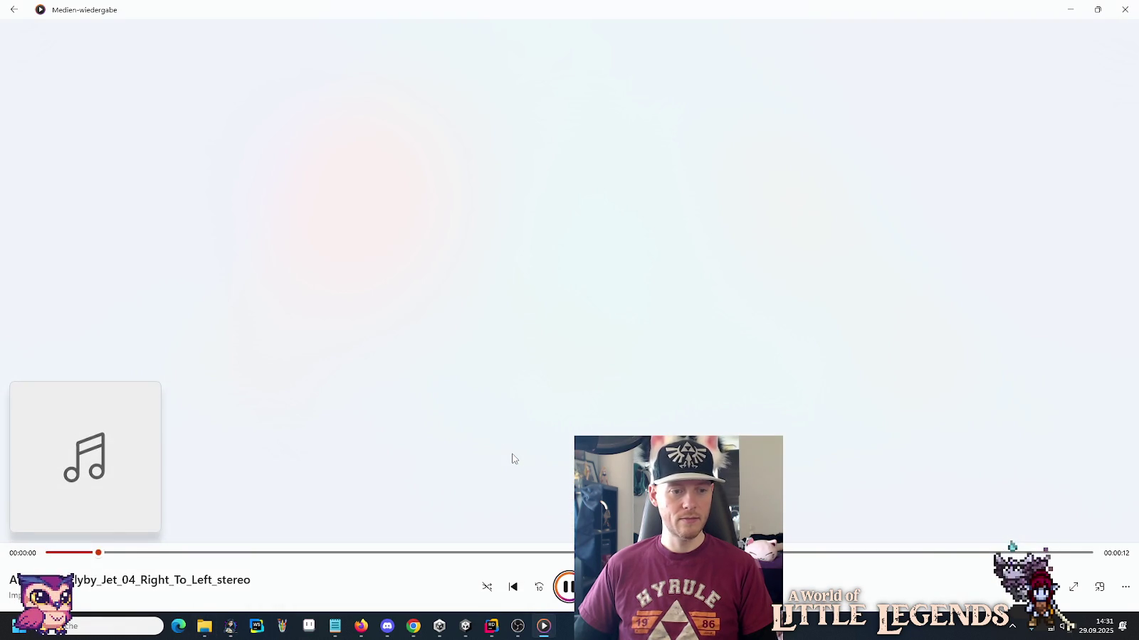
key(alt+Tab)
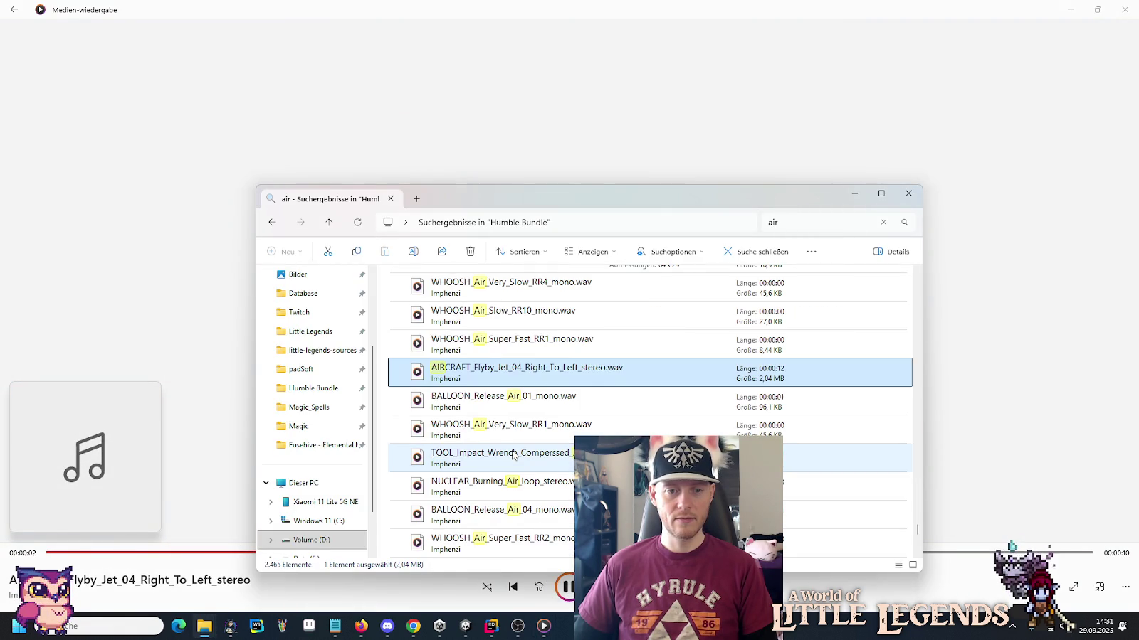
Further down, play TOOL_Impact_Wrench_Compressed_Air, NUCLEAR_Burning_Air_loop, BALLOON_Release_Air_04 and WHOOSH_Air_Super_Fast_RR2.
scroll(512, 455, down, 1)
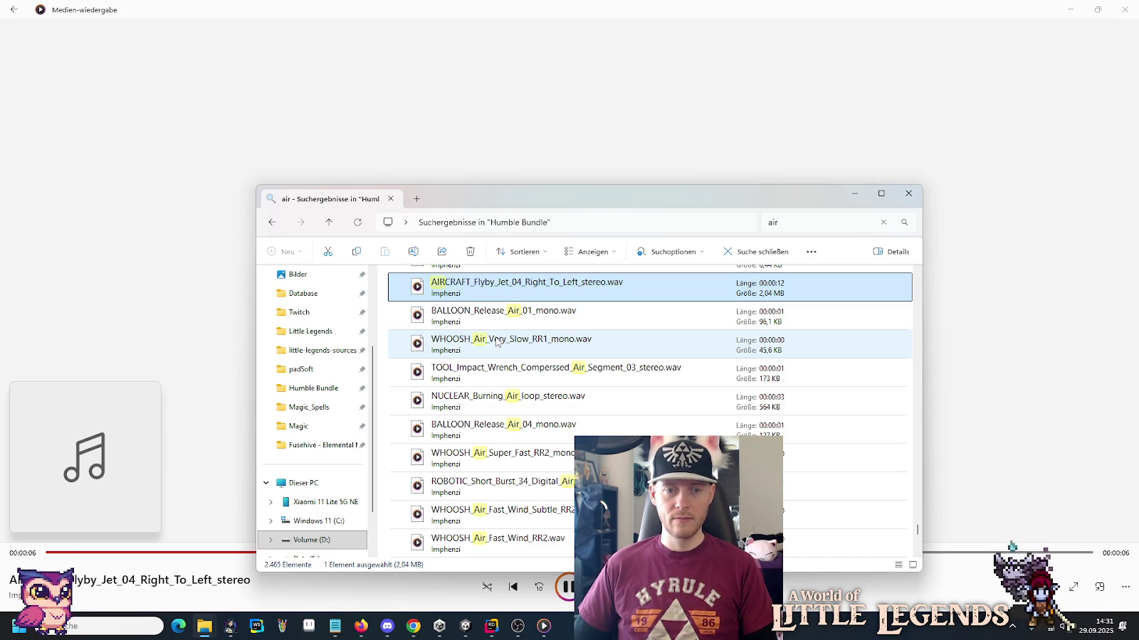
double_click(498, 382)
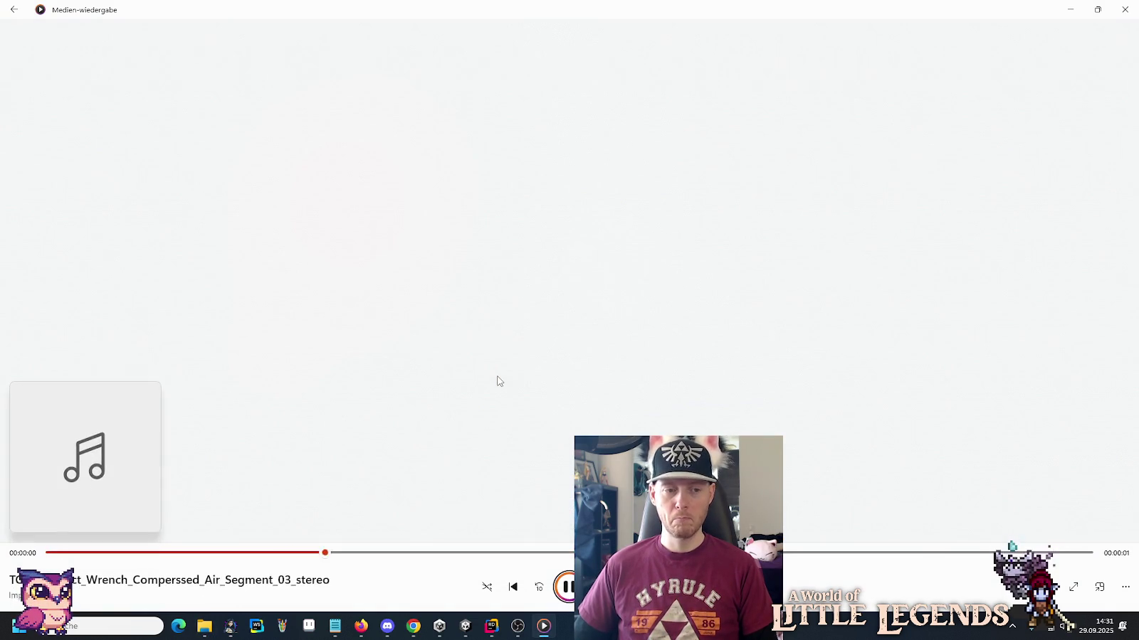
key(alt+Tab)
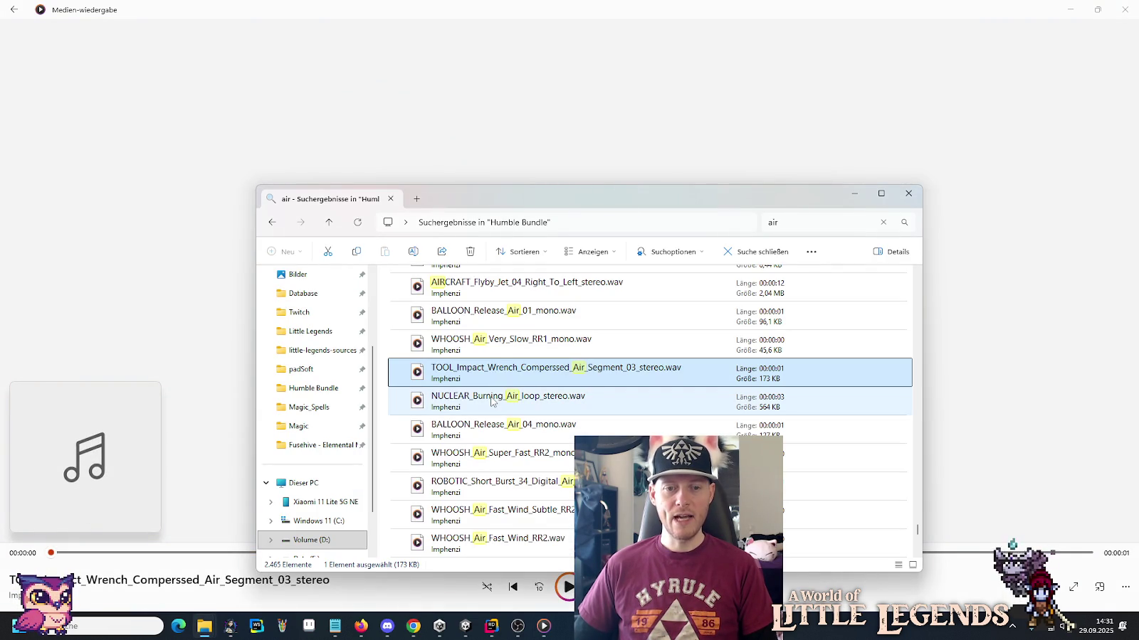
double_click(491, 400)
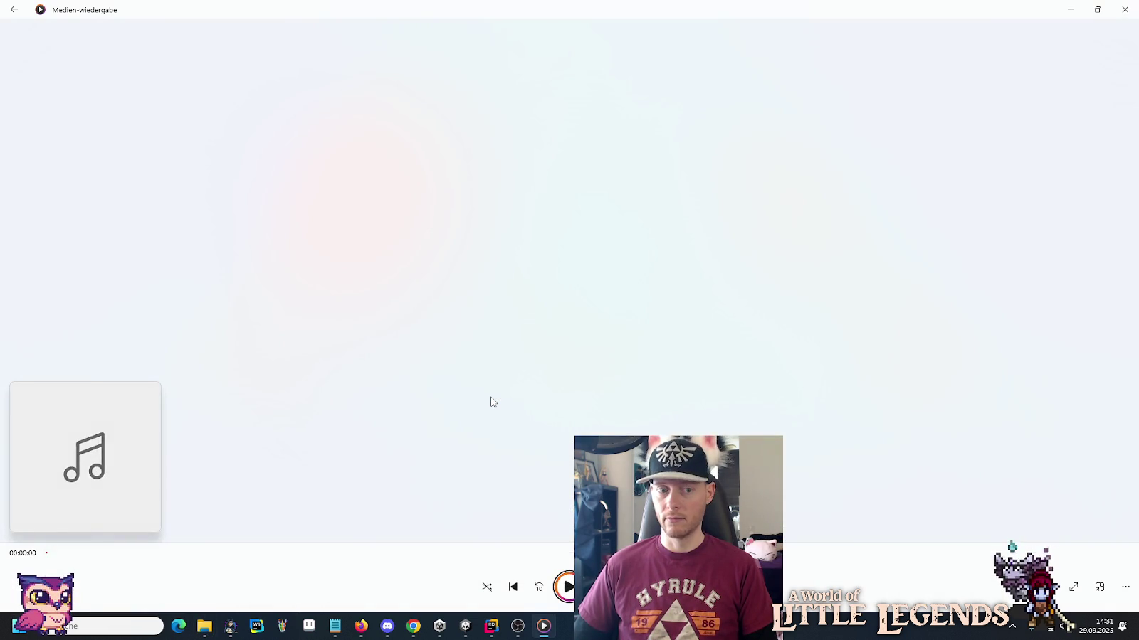
key(alt+Tab)
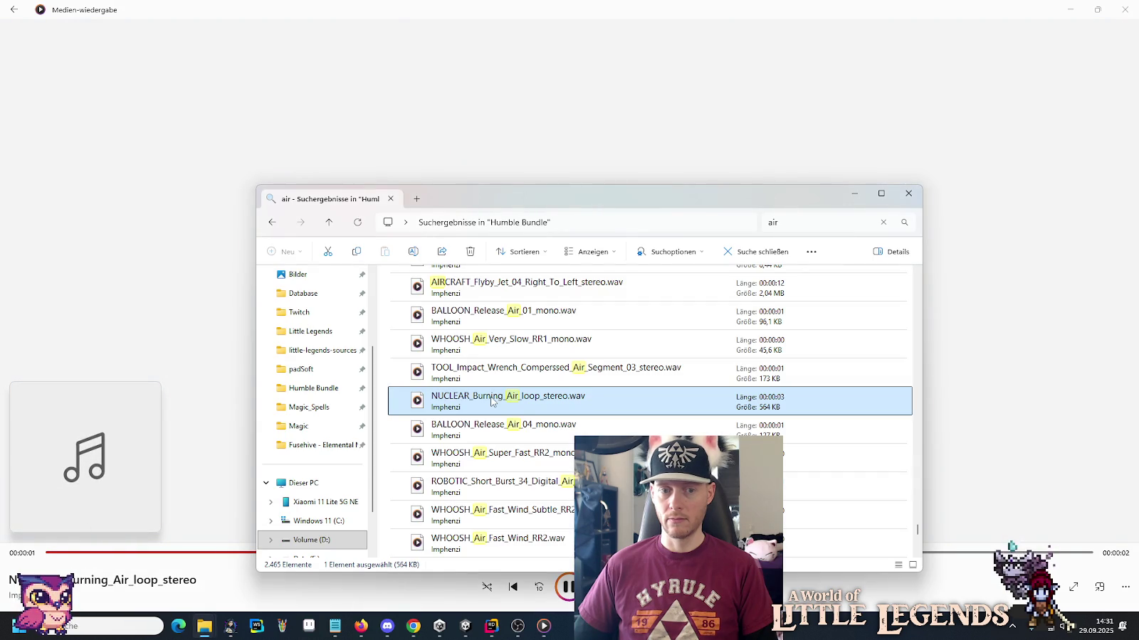
double_click(488, 428)
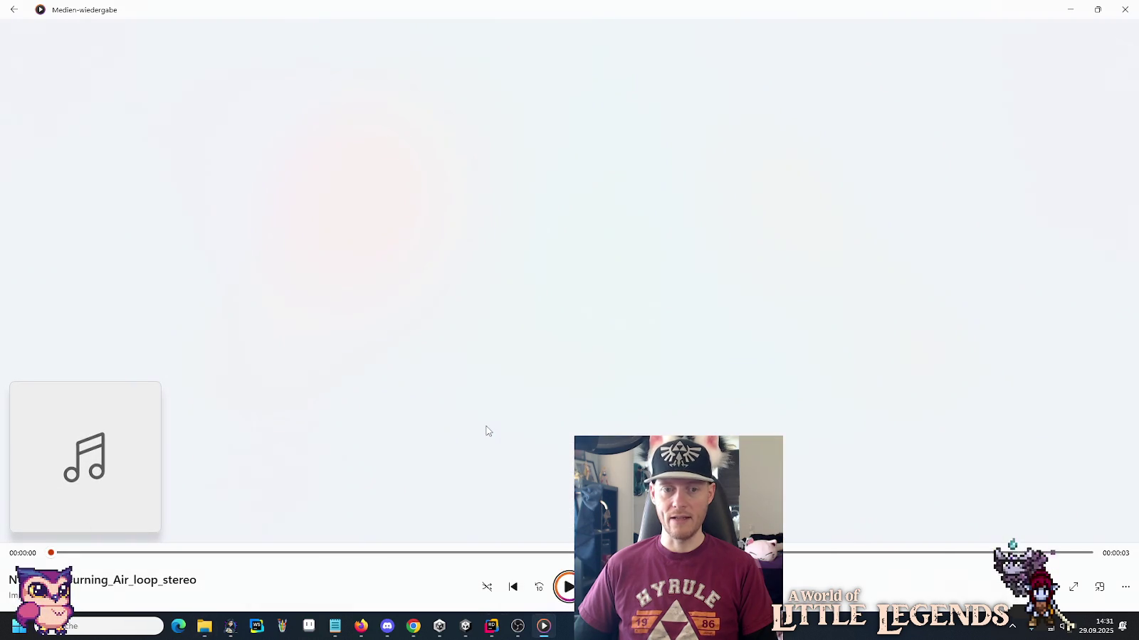
key(alt+Tab)
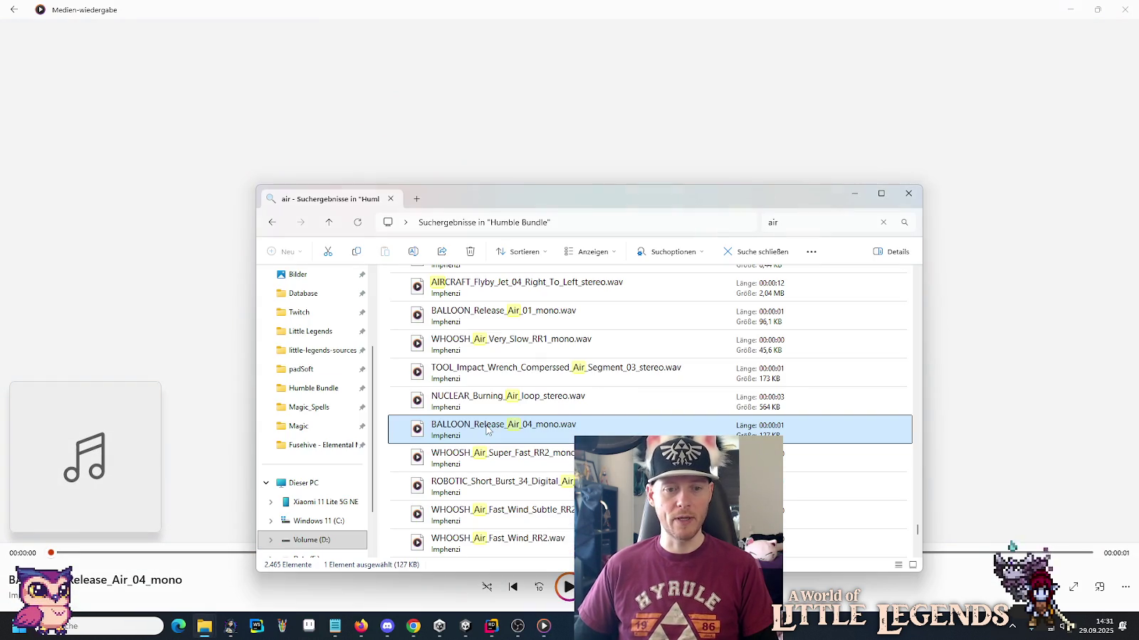
double_click(494, 456)
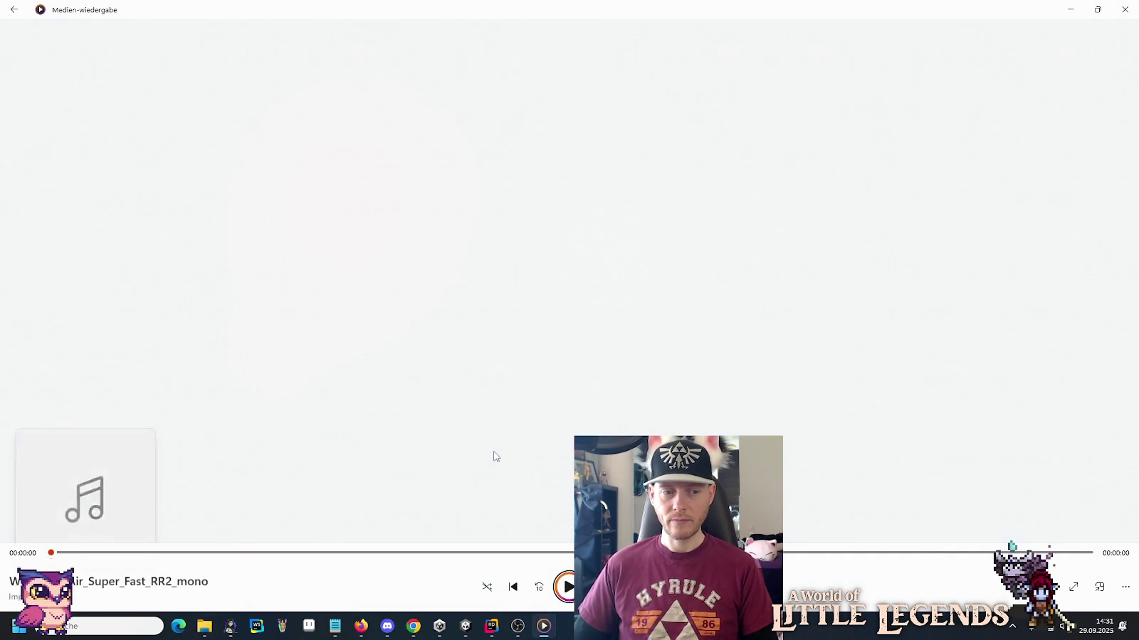
key(alt+Tab)
Play WHOOSH_Air_Fast_Wind_Subtle_RR2, WHOOSH_Air_Fast_Wind_RR2 and SPACECRAFT_Pulse_05_Airy_Passby_SS3 from the lower results.
scroll(494, 456, down, 1)
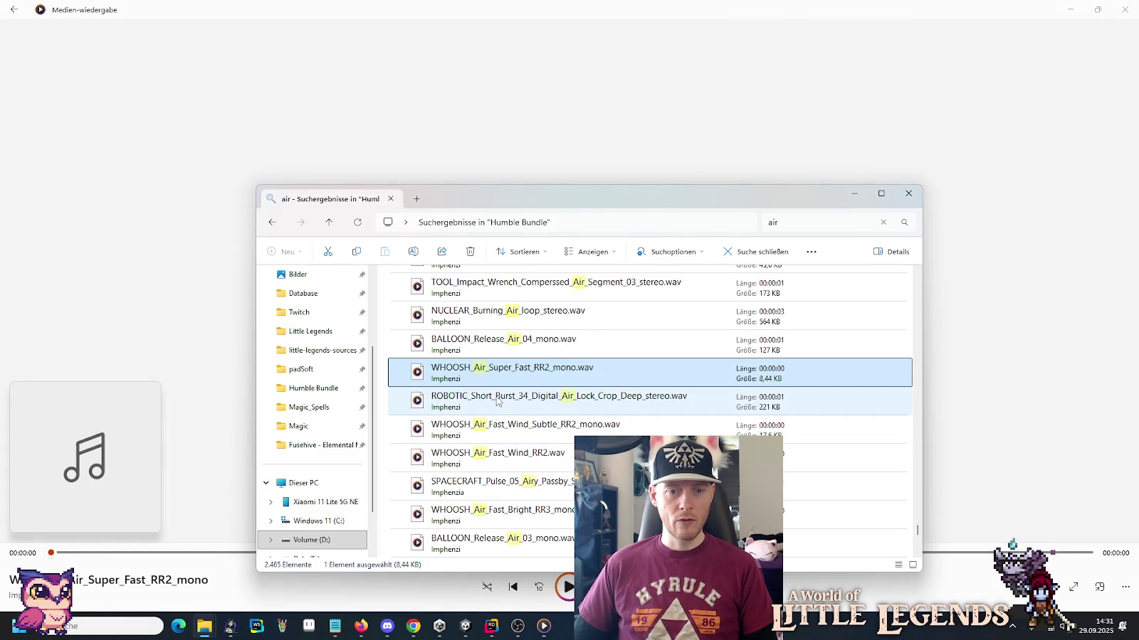
key(alt+Tab)
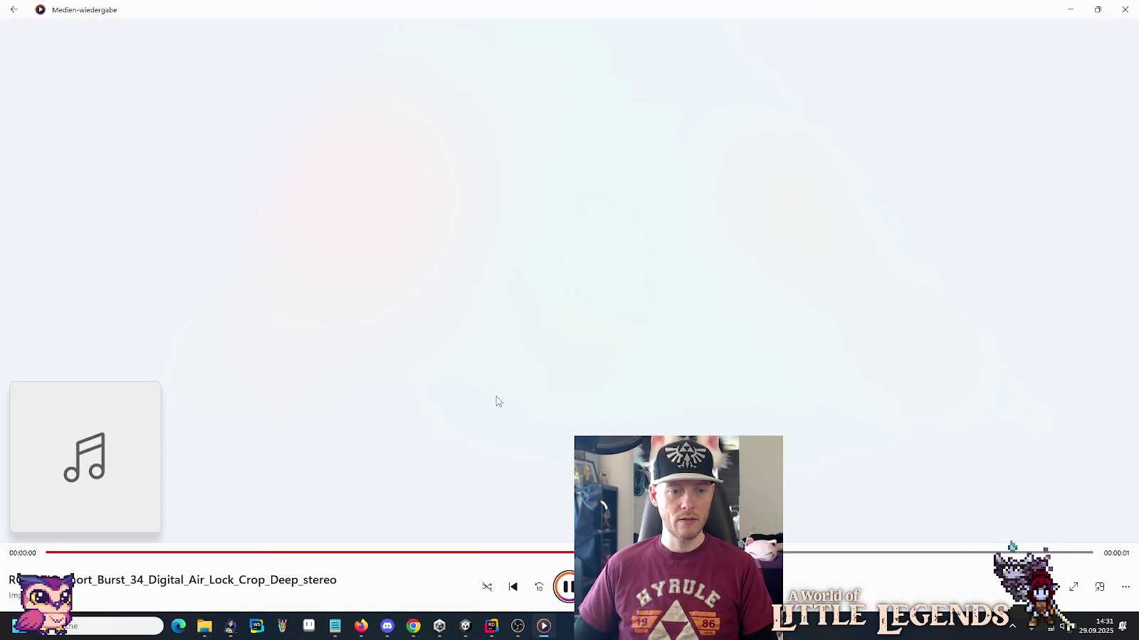
key(alt+Tab)
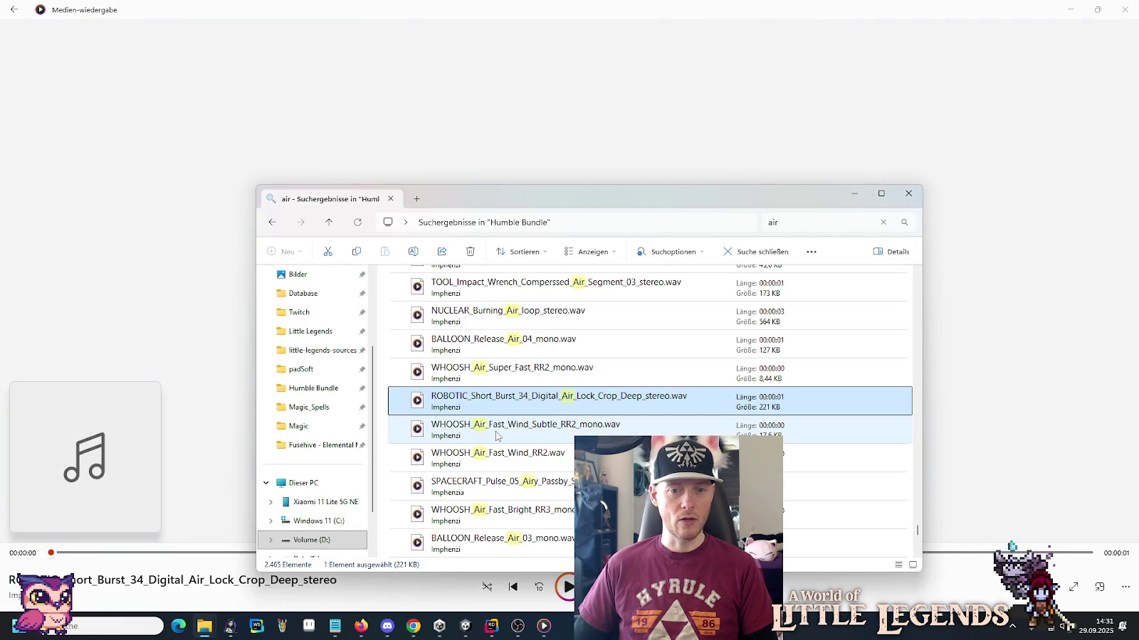
double_click(496, 431)
key(alt+Tab)
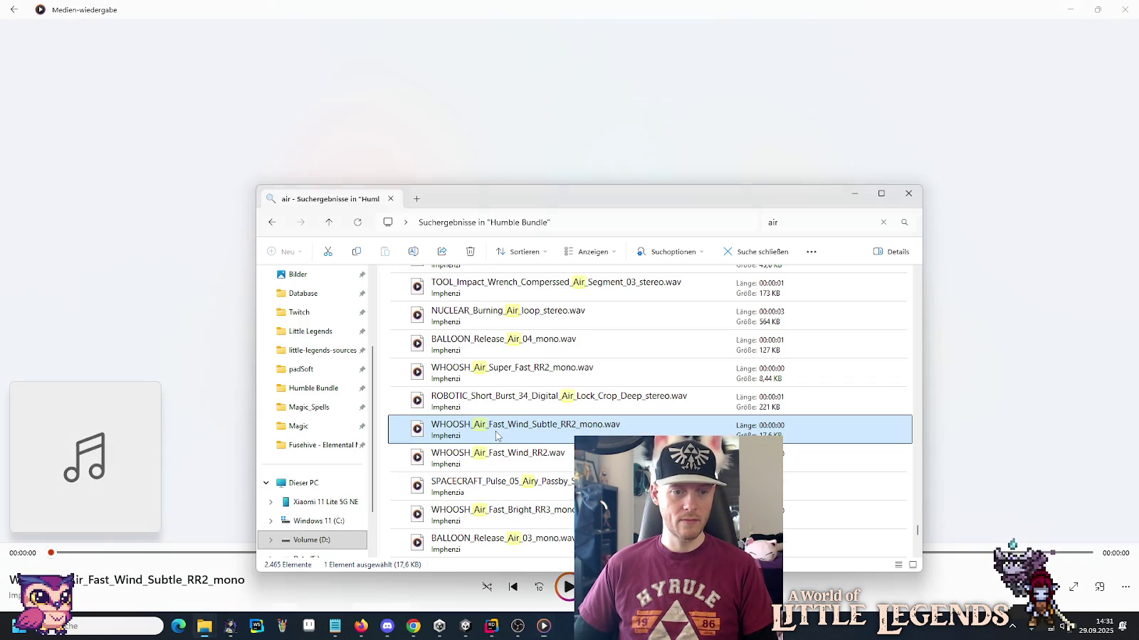
double_click(498, 459)
key(alt+Tab)
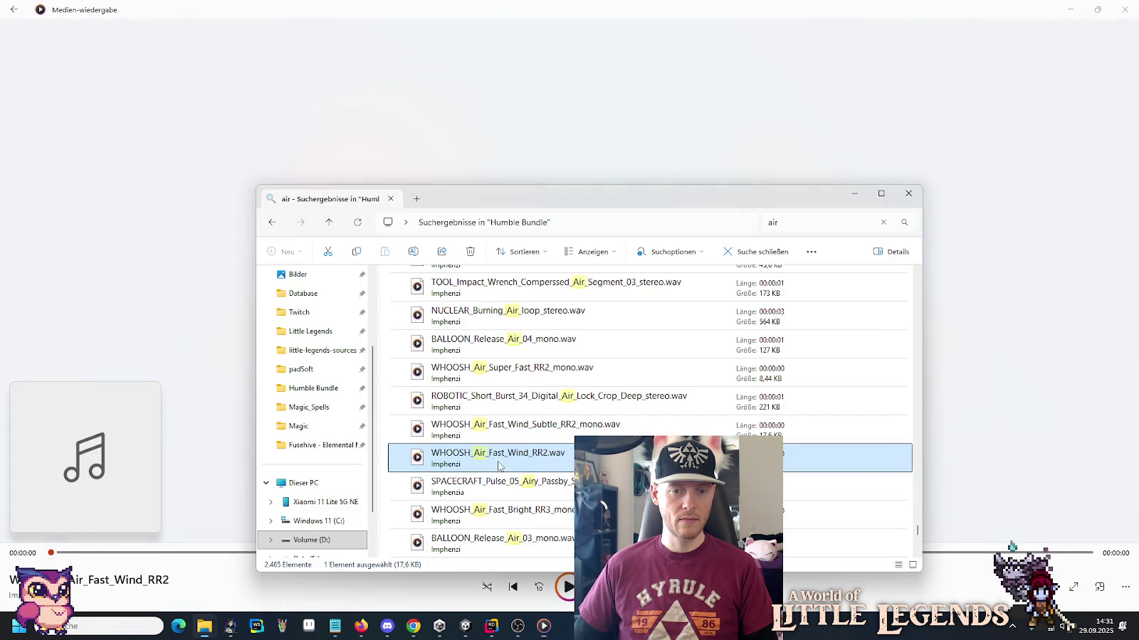
double_click(502, 491)
key(alt+Tab)
Play WHOOSH_Air_Fast_Bright_RR3 and BALLOON_Release_Air_03 further down the air results.
scroll(502, 464, down, 1)
scroll(502, 464, down, 1)
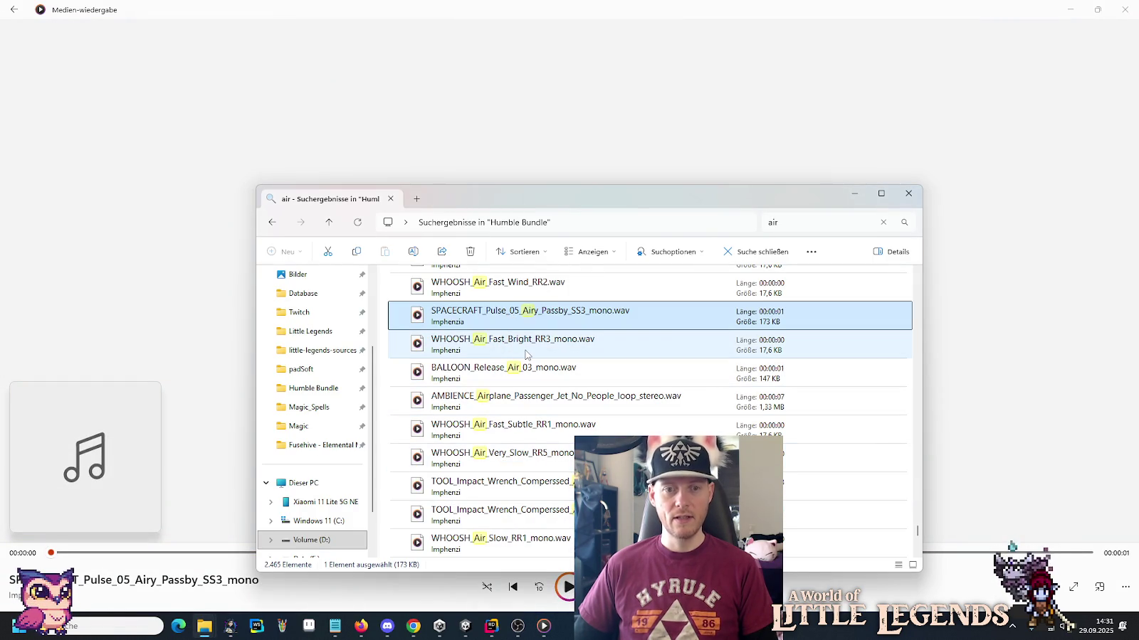
double_click(527, 355)
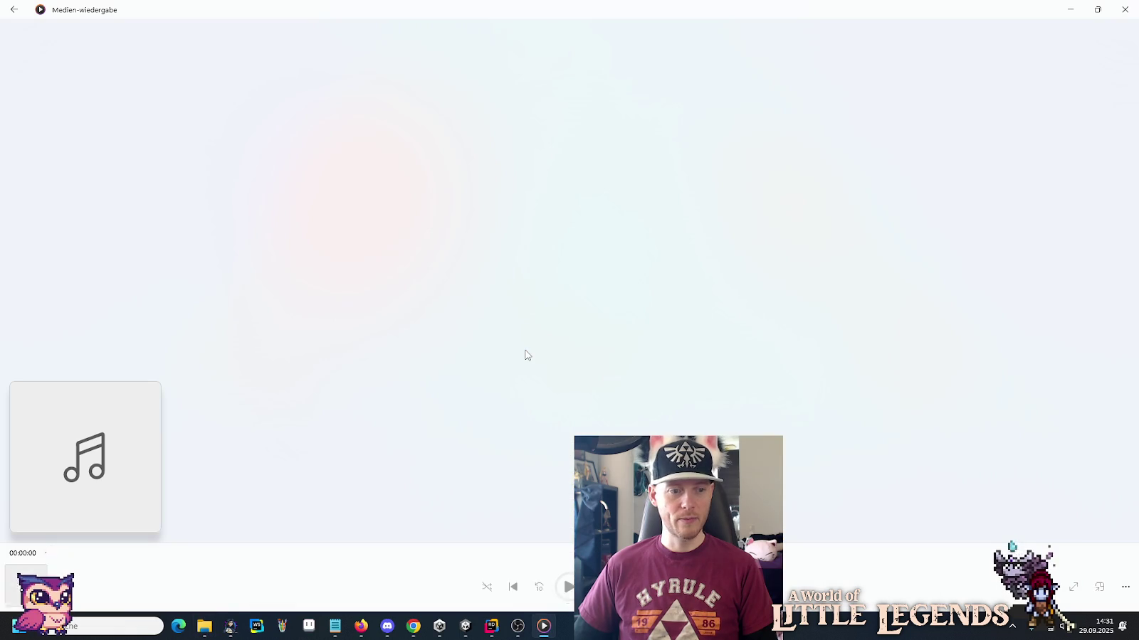
key(alt+Tab)
double_click(518, 376)
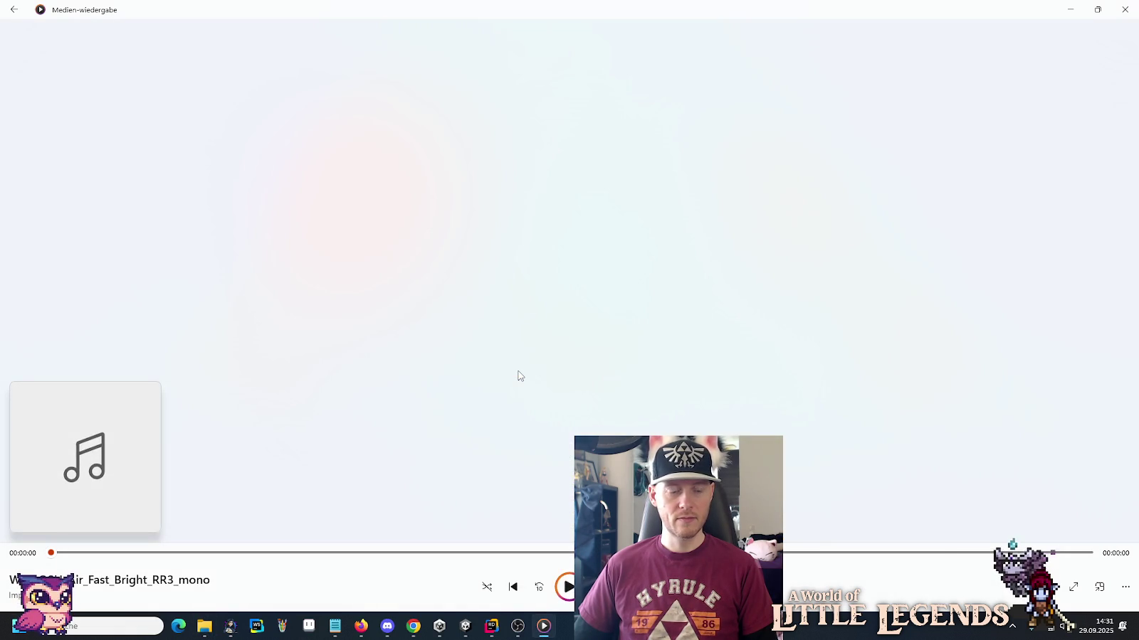
key(alt+Tab)
Play the AMBIENCE airplane passenger jet loop, WHOOSH_Air_Fast_Subtle_RR1_mono and WHOOSH_Air_Very_Slow_RR5_mono.
click(512, 410)
double_click(512, 409)
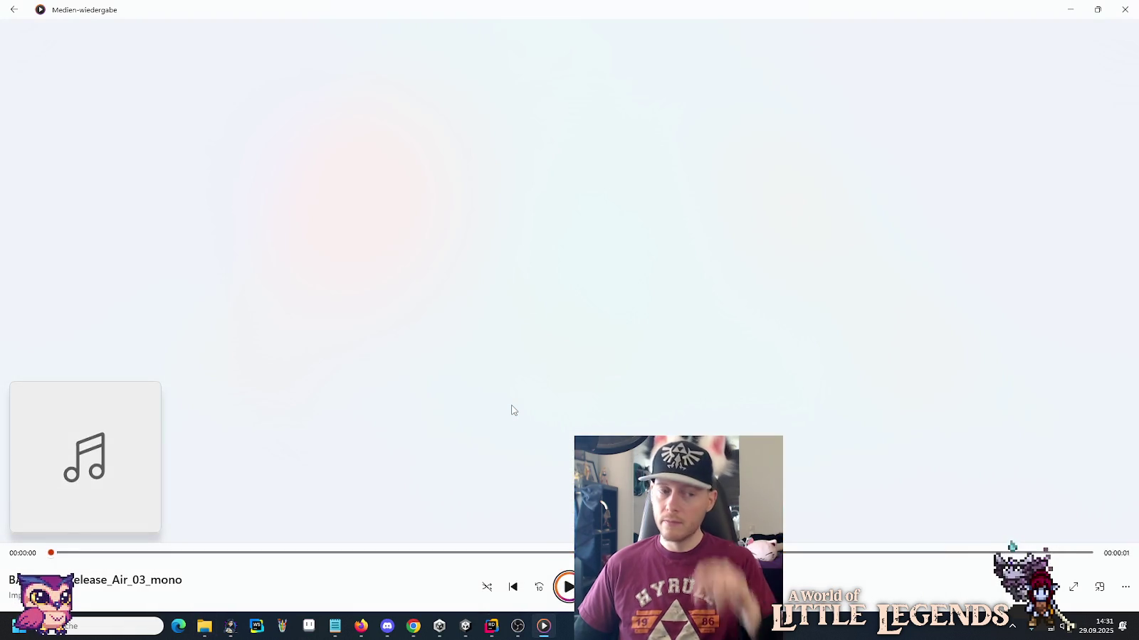
key(alt+Tab)
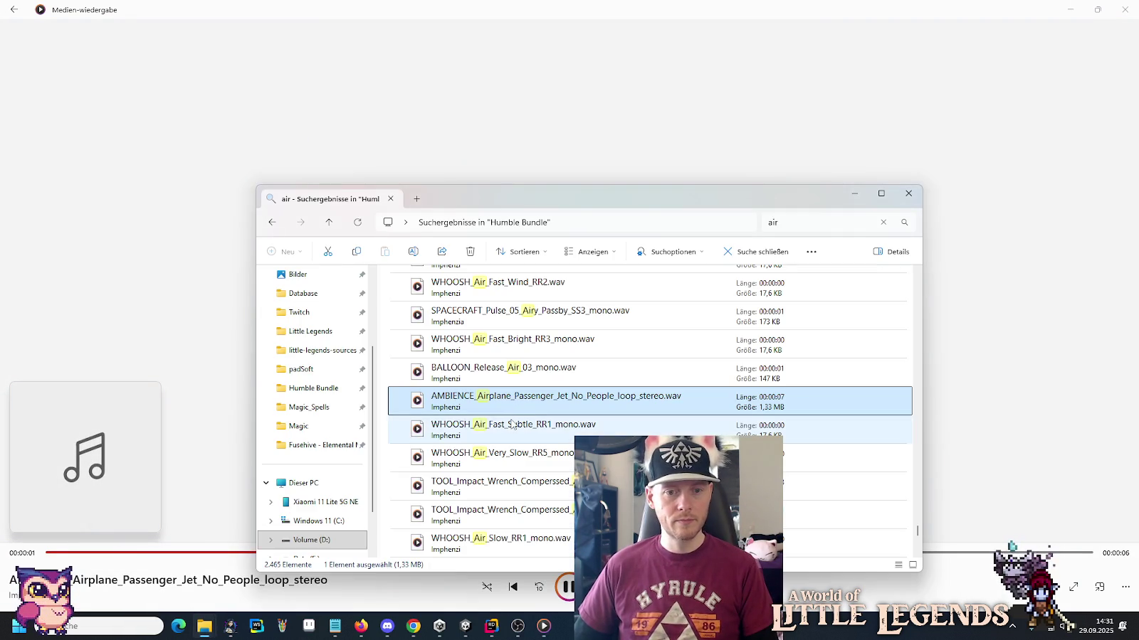
double_click(512, 425)
key(alt+Tab)
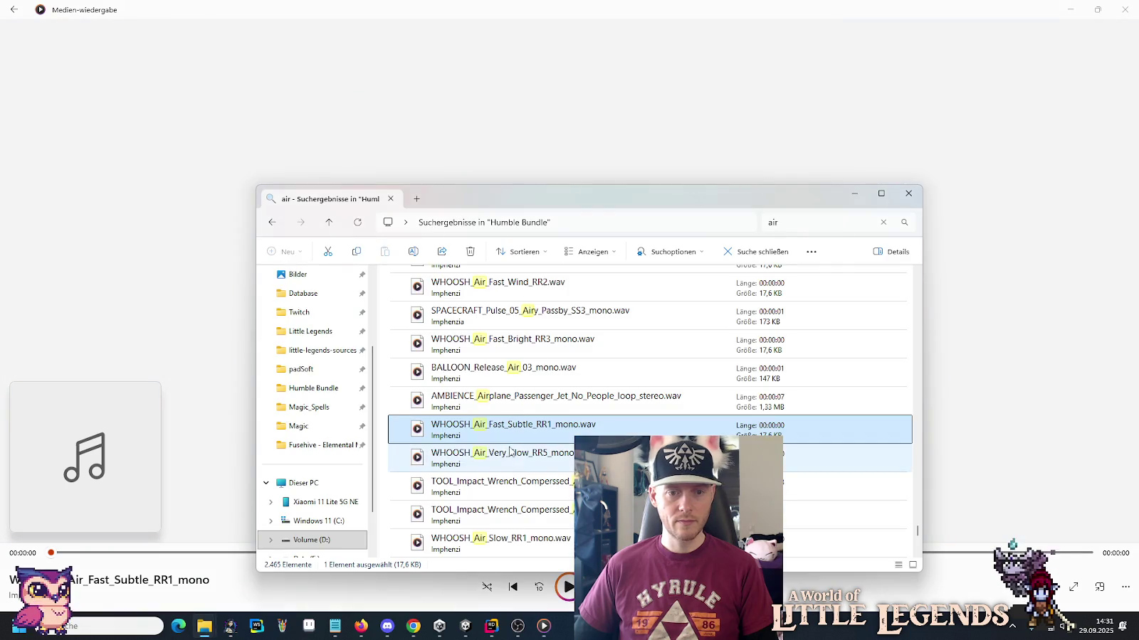
double_click(509, 457)
key(alt+Tab)
Play WHOOSH_Air_Slow_RR1, Very_Slow_RR6, Blade_RR2 and Fast_Wind_Subtle_RR1 mono whooshes in the media player.
scroll(509, 338, down, 2)
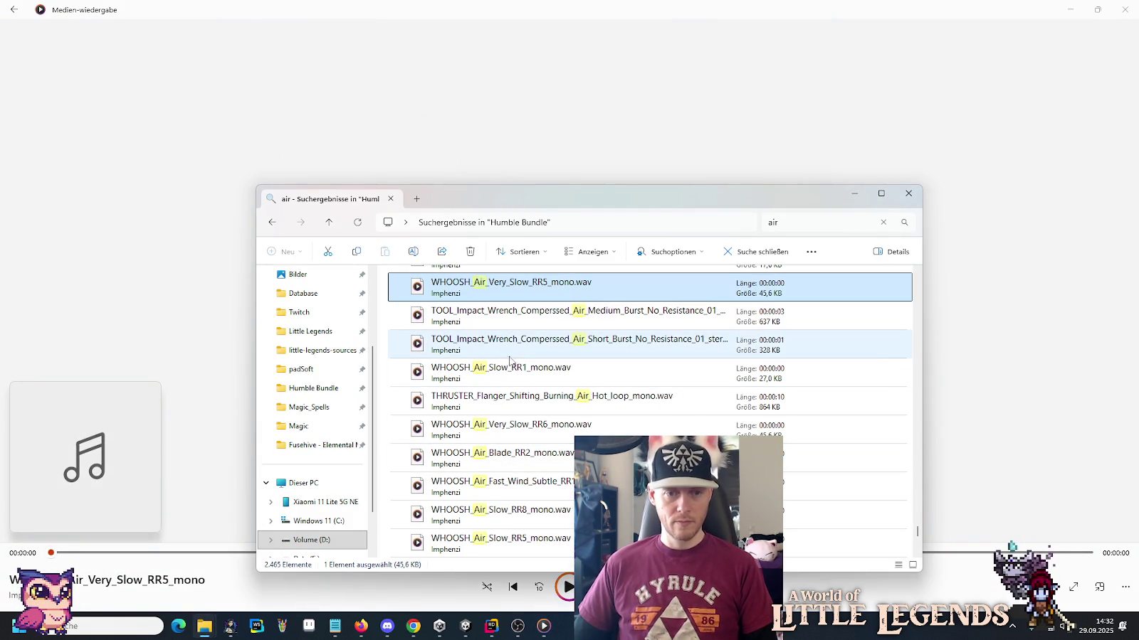
double_click(510, 373)
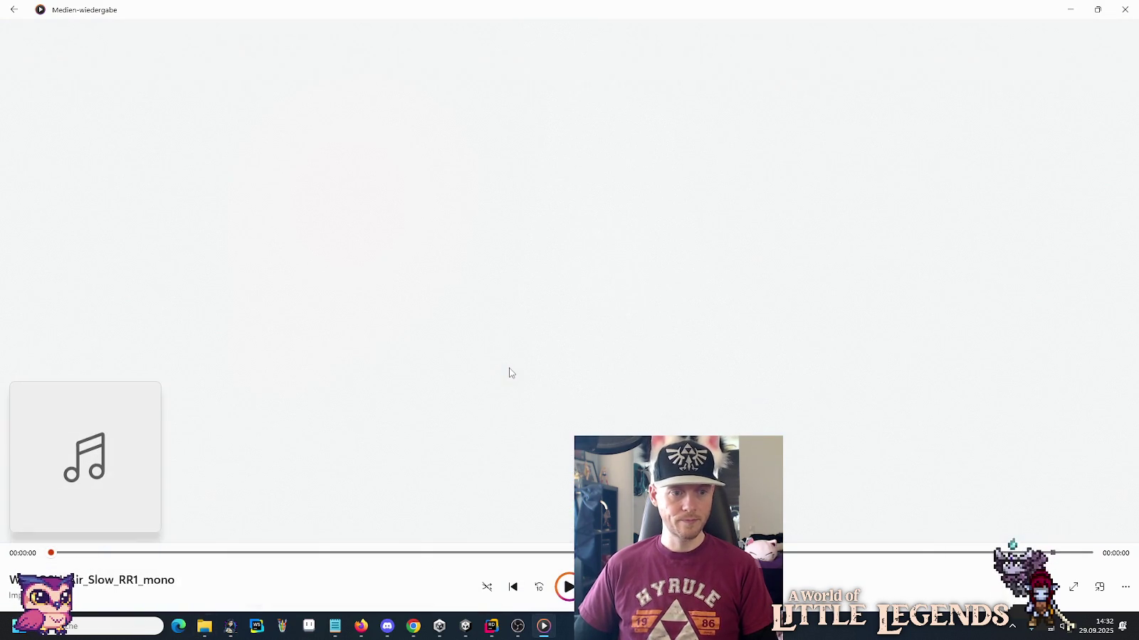
key(alt+Tab)
double_click(512, 425)
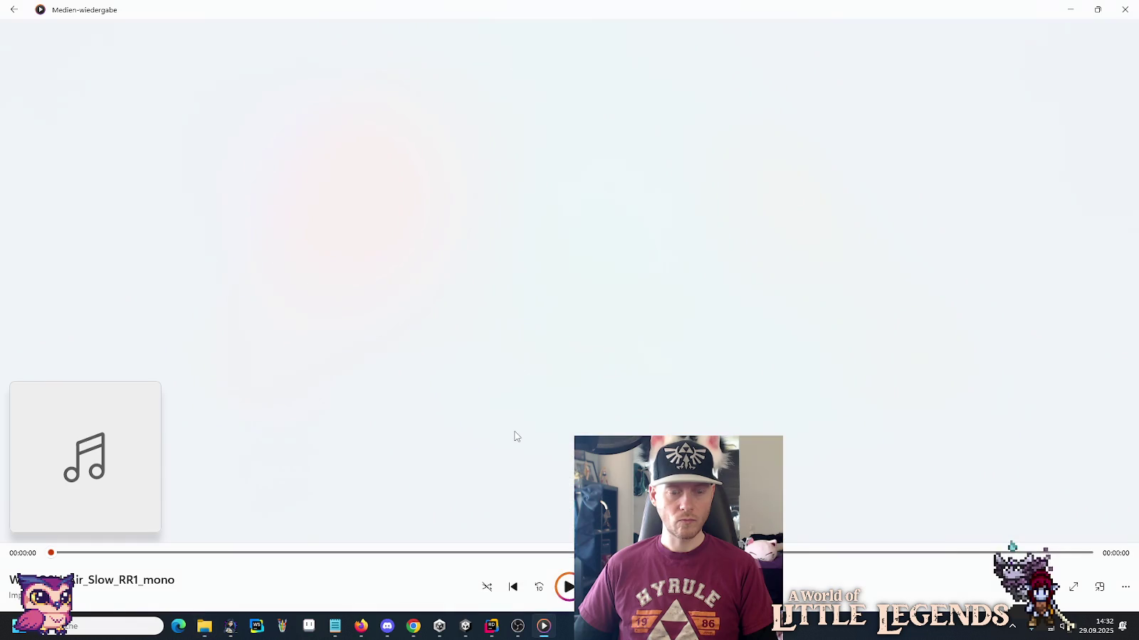
key(alt+Tab)
double_click(516, 460)
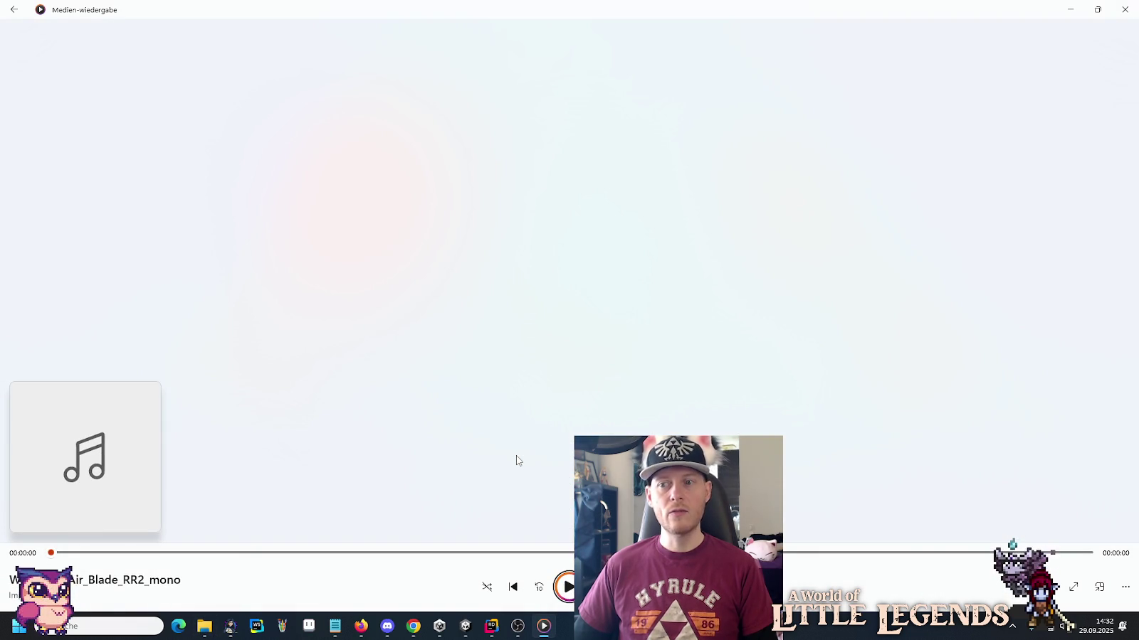
key(alt+Tab)
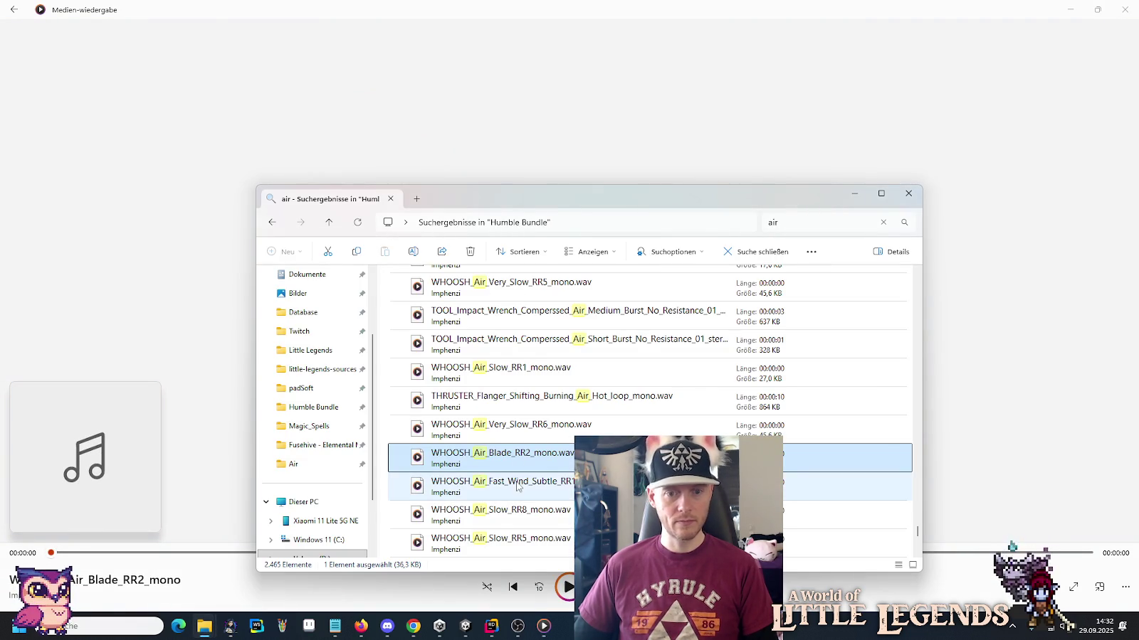
double_click(517, 487)
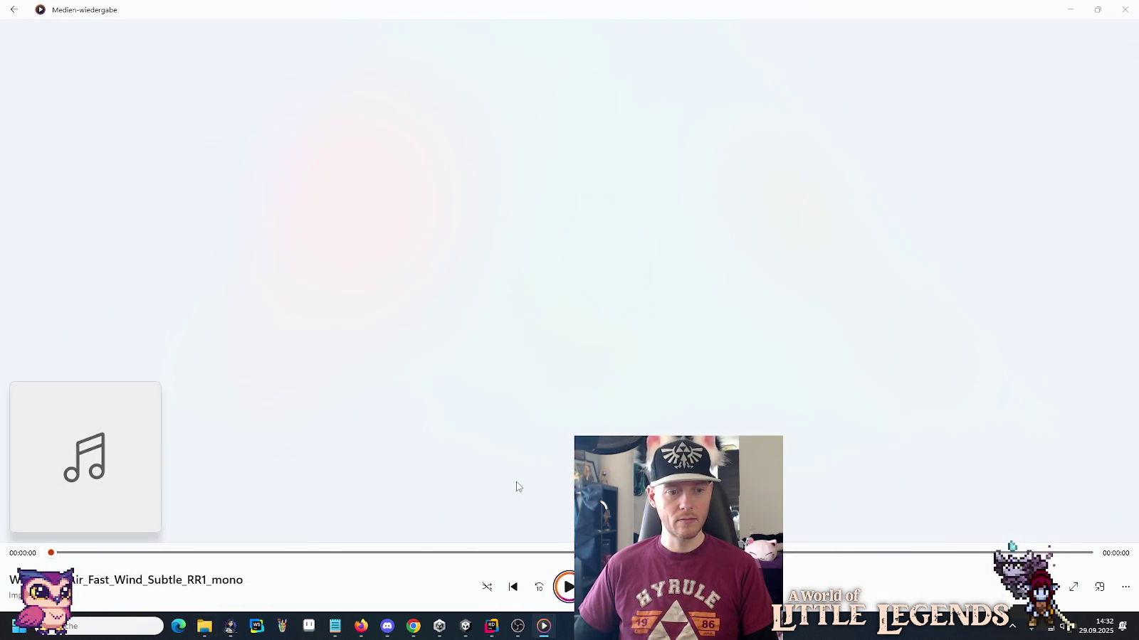
key(alt+Tab)
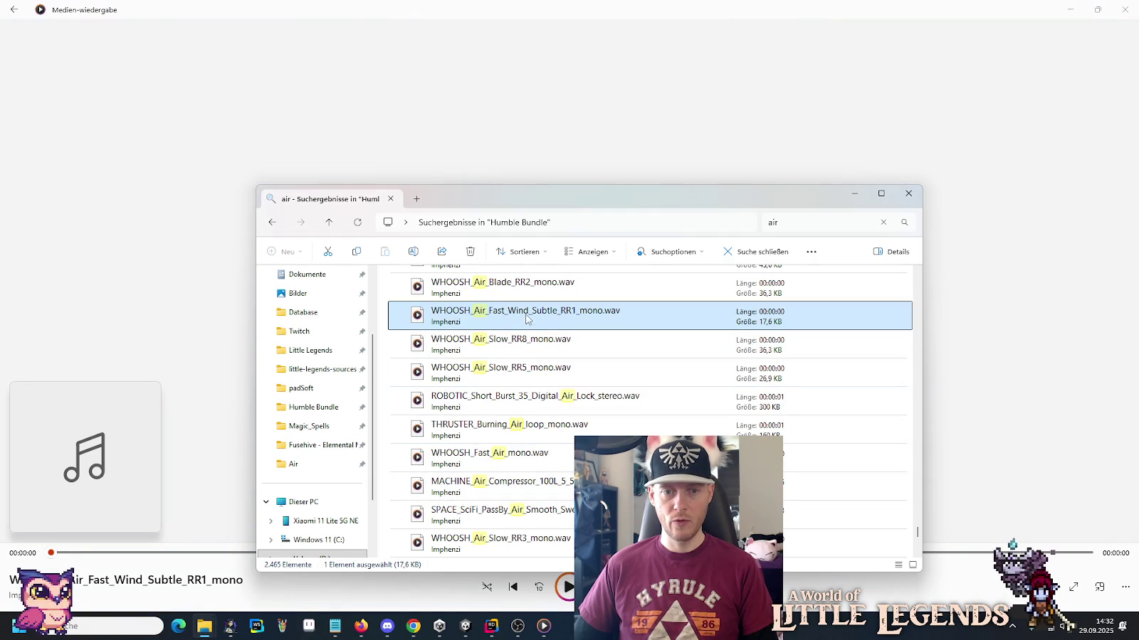
Play WHOOSH_Air_Slow_RR8, Slow_RR5, Very_Slow_RR3 and Slow_RR3 mono whooshes.
double_click(525, 345)
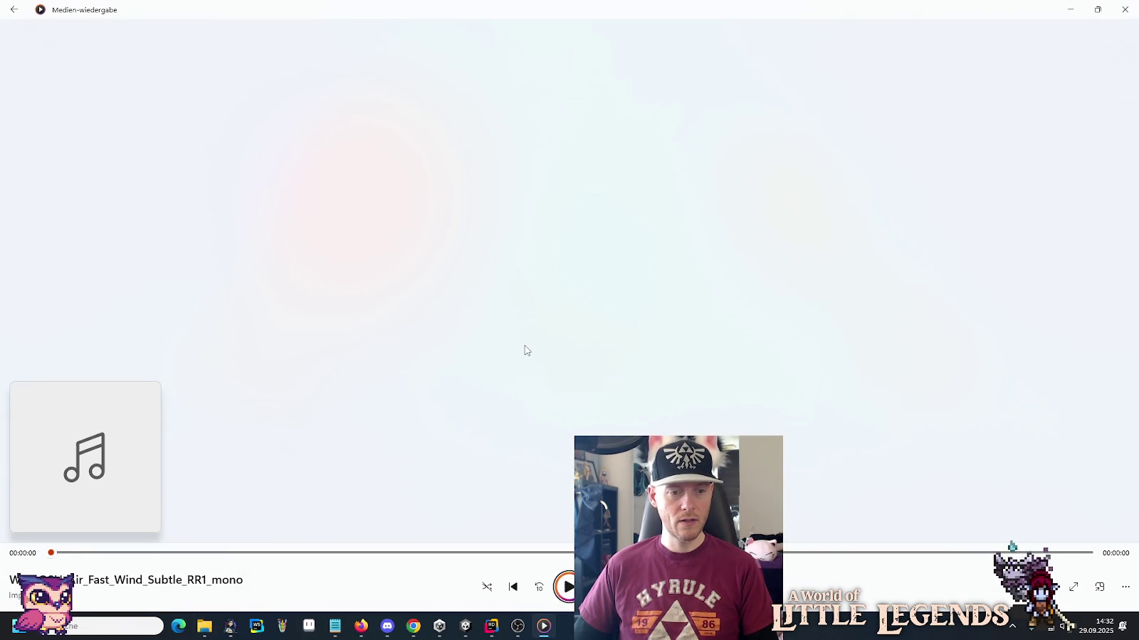
key(alt+Tab)
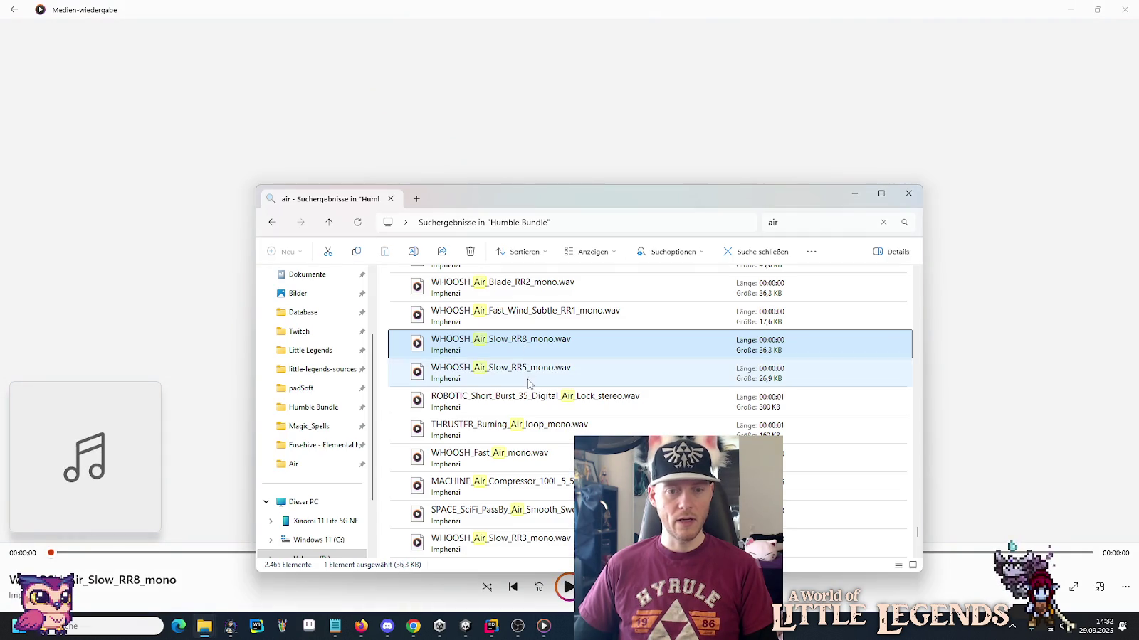
double_click(527, 372)
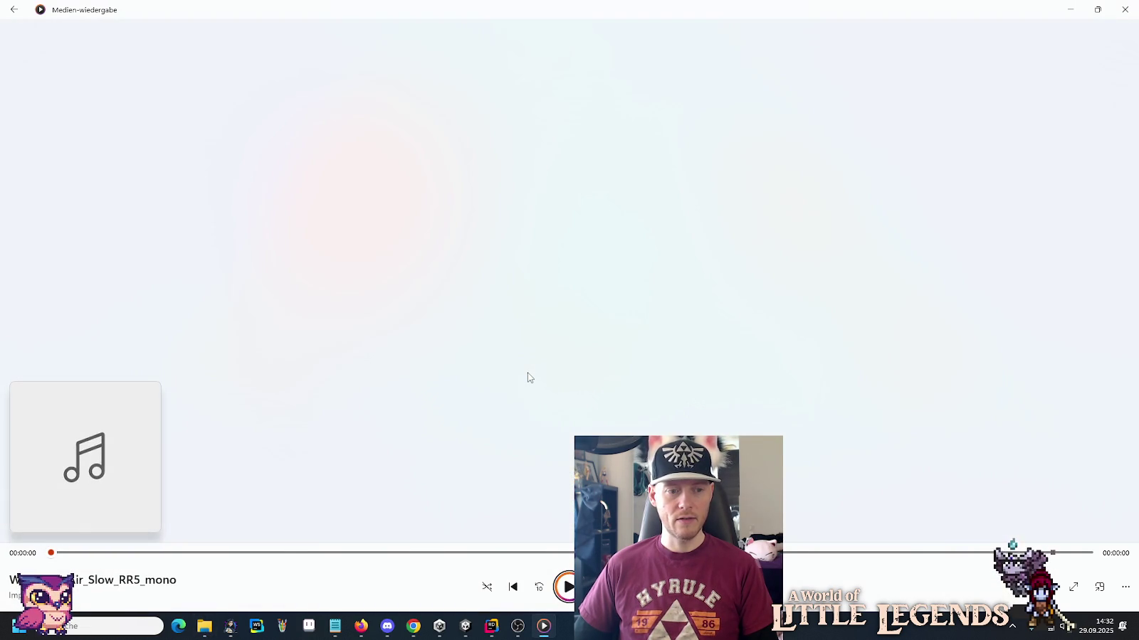
key(alt+Tab)
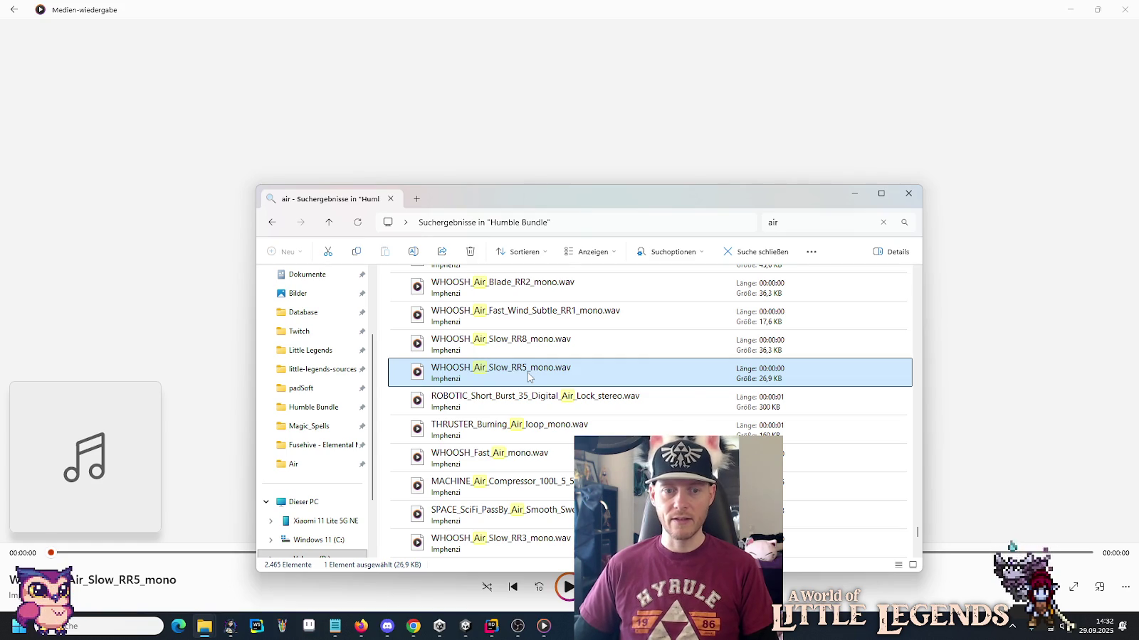
scroll(527, 372, down, 1)
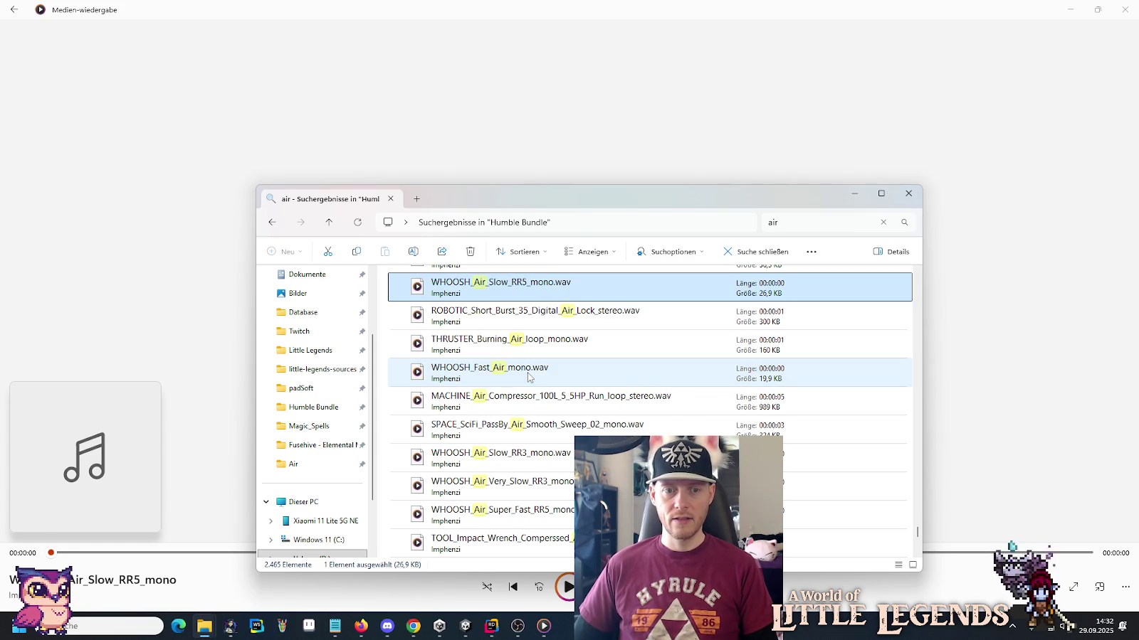
scroll(527, 377, down, 1)
key(Down)
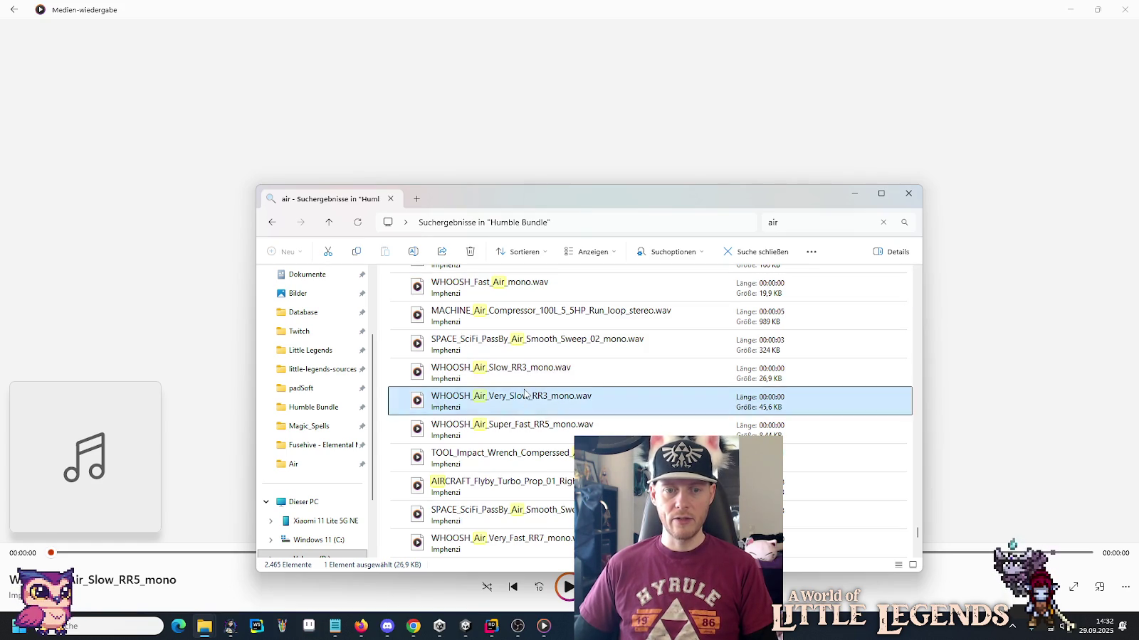
key(Return)
key(alt+Tab)
double_click(518, 370)
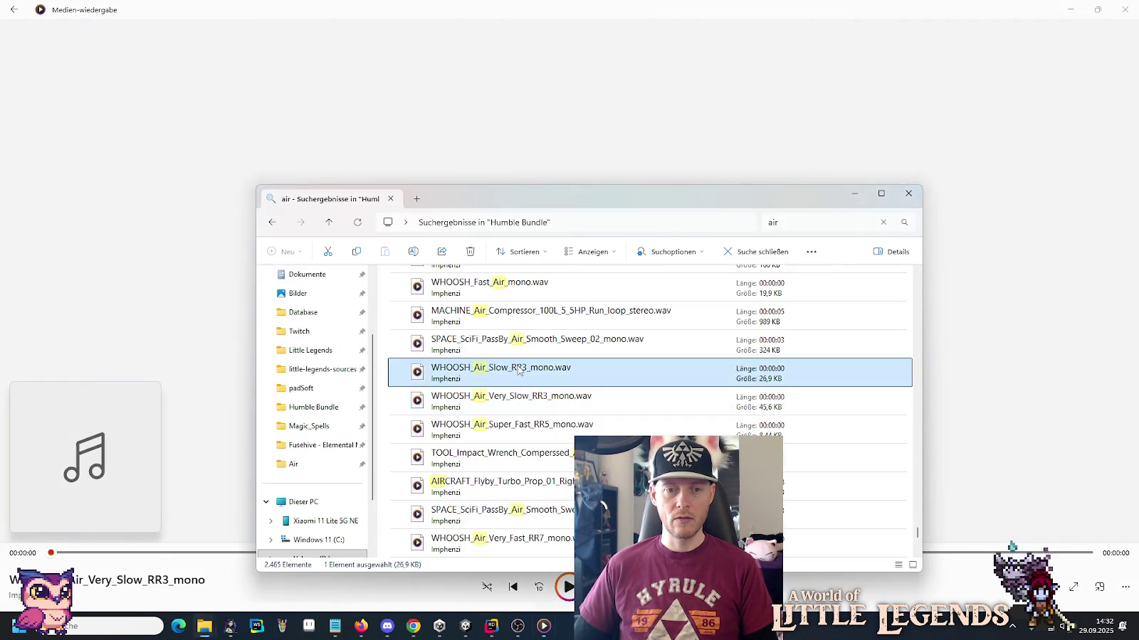
key(alt+Tab)
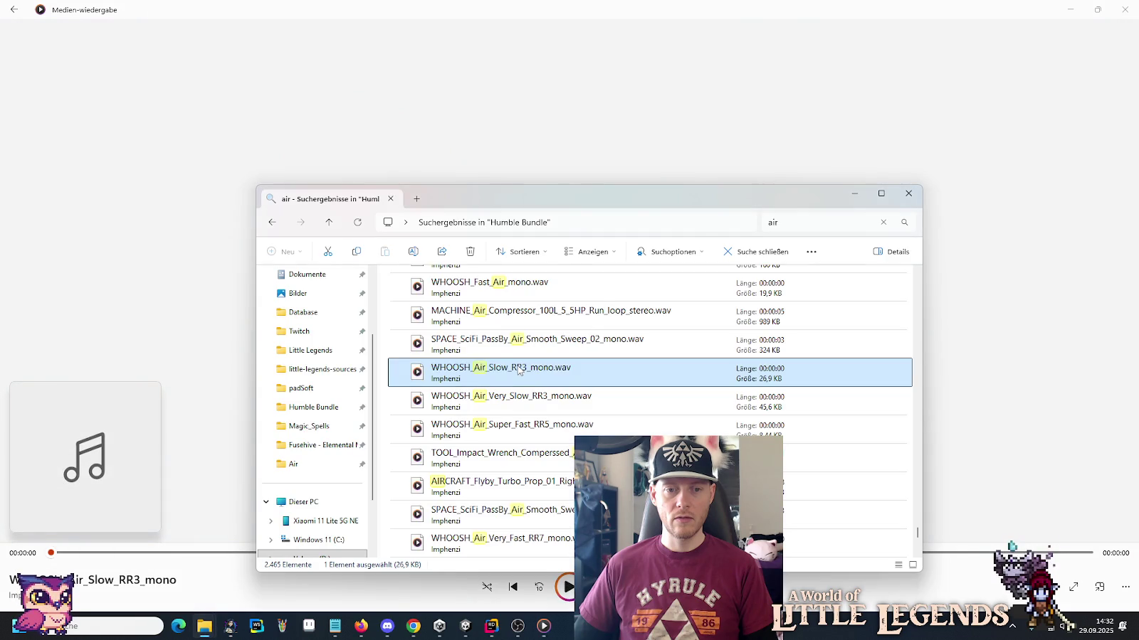
Play WHOOSH_Air_Very_Fast_RR7_mono, then the TOOL_Impact_Wrench compressed-air short burst 04 sound.
scroll(518, 370, down, 1)
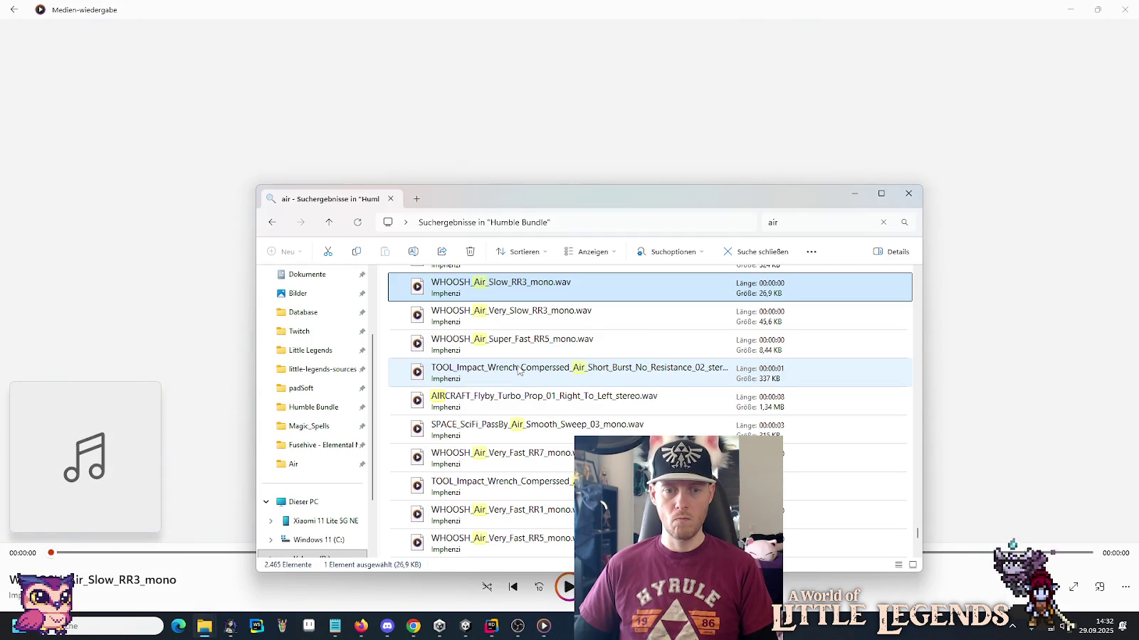
scroll(518, 370, down, 1)
double_click(518, 370)
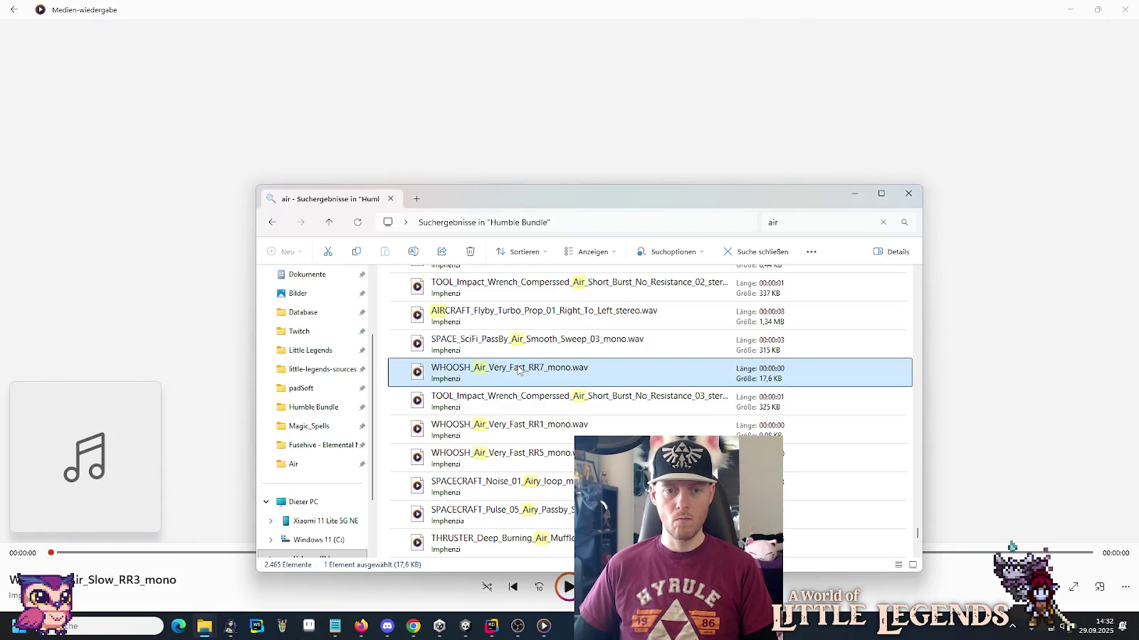
key(alt+Tab)
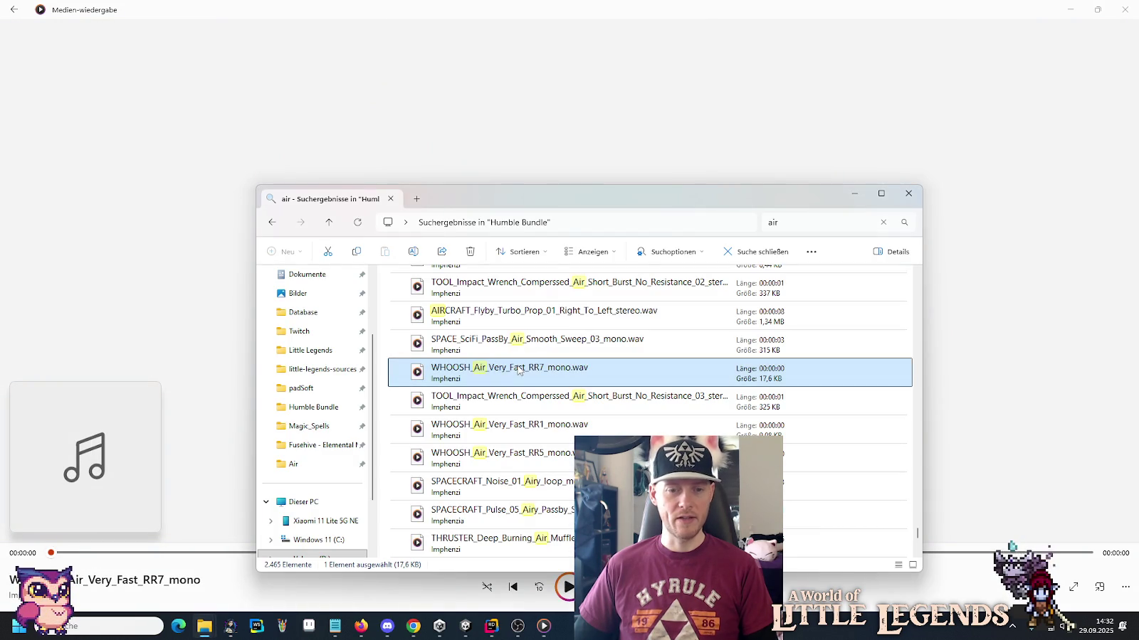
scroll(519, 370, down, 1)
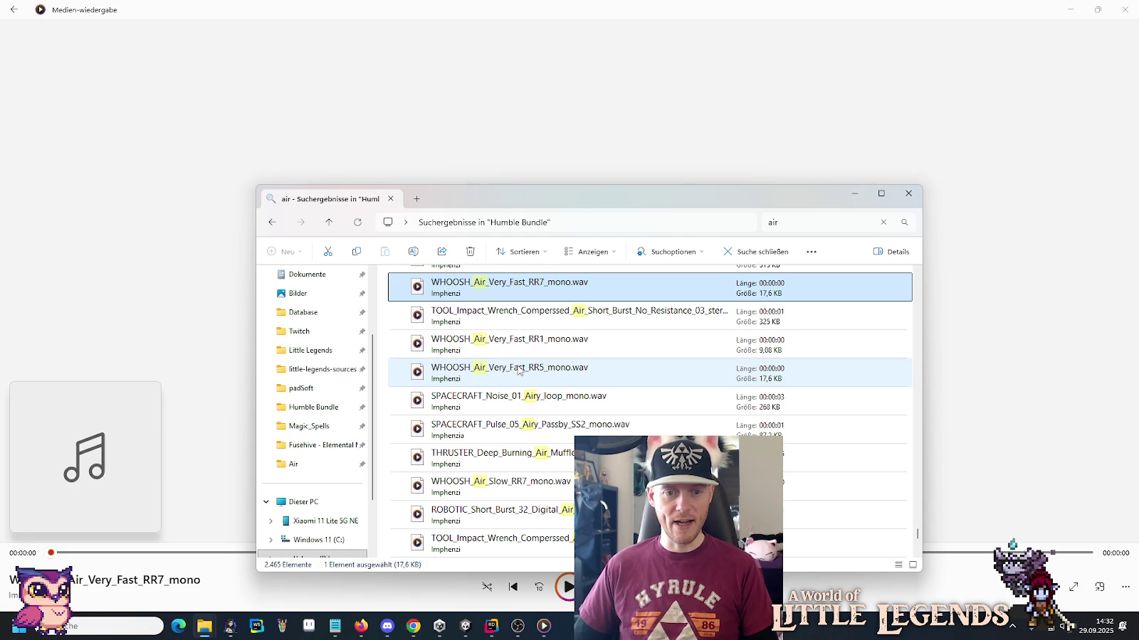
scroll(518, 370, down, 2)
scroll(517, 389, down, 2)
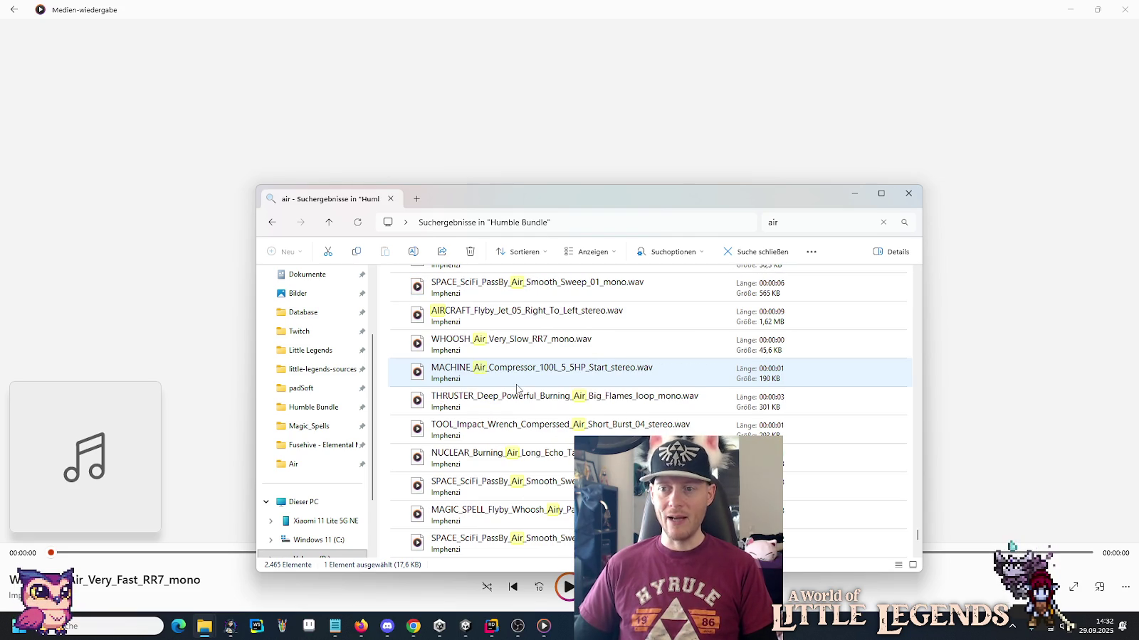
double_click(520, 436)
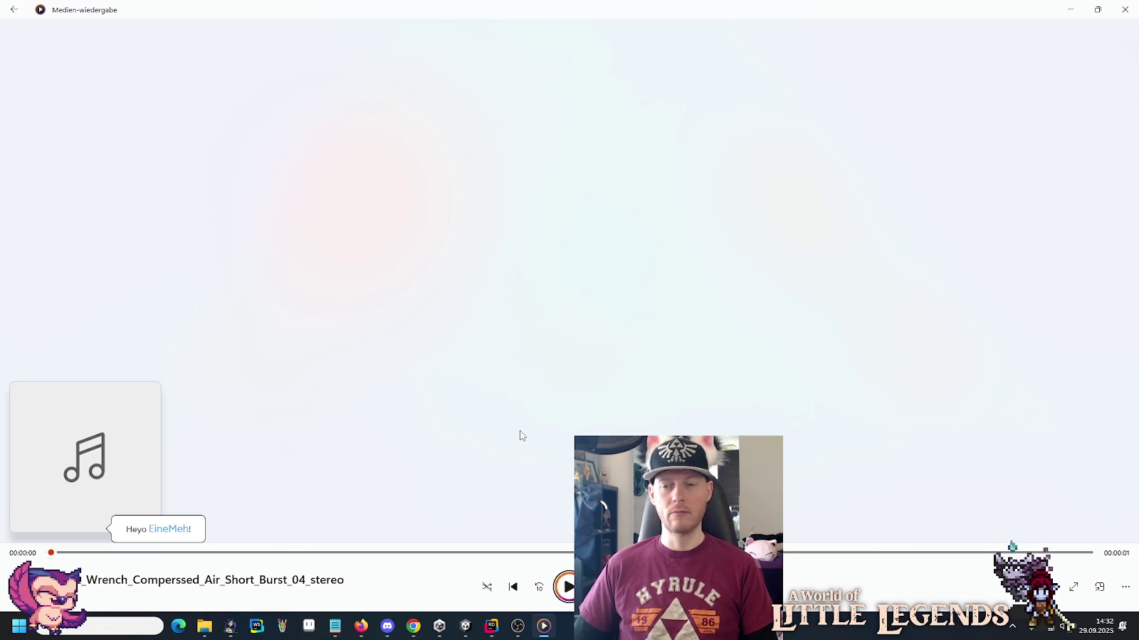
key(alt+Tab)
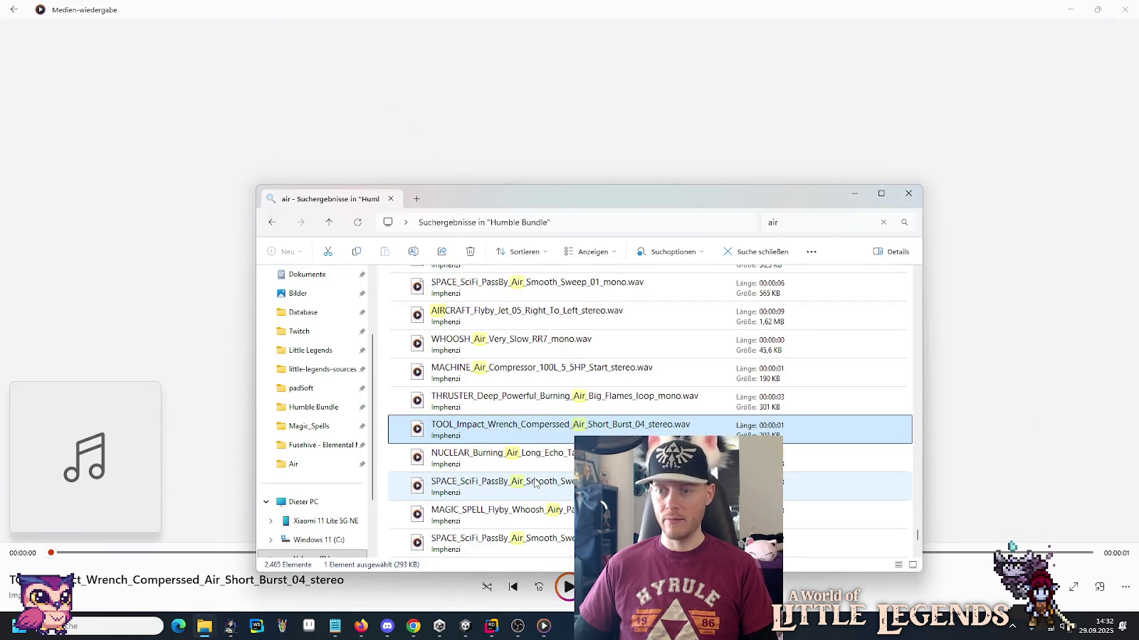
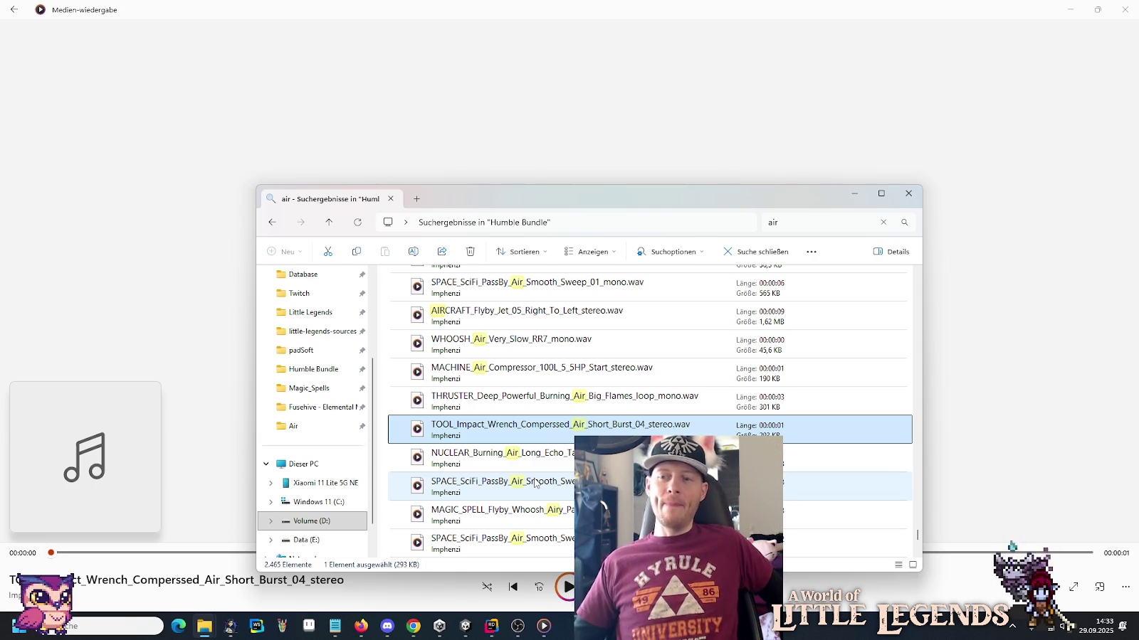
Preview the WHOOSH_Air_Very_Fast_RR8 and WHOOSH_Air_Blade_RR1 sounds from the search results.
scroll(523, 459, down, 2)
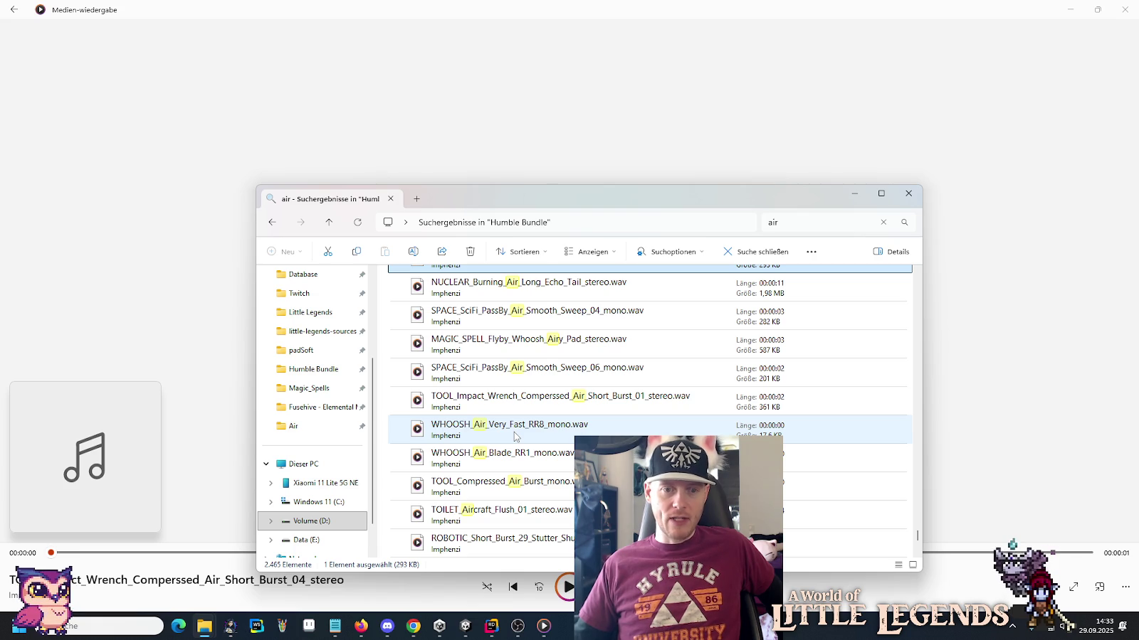
double_click(515, 434)
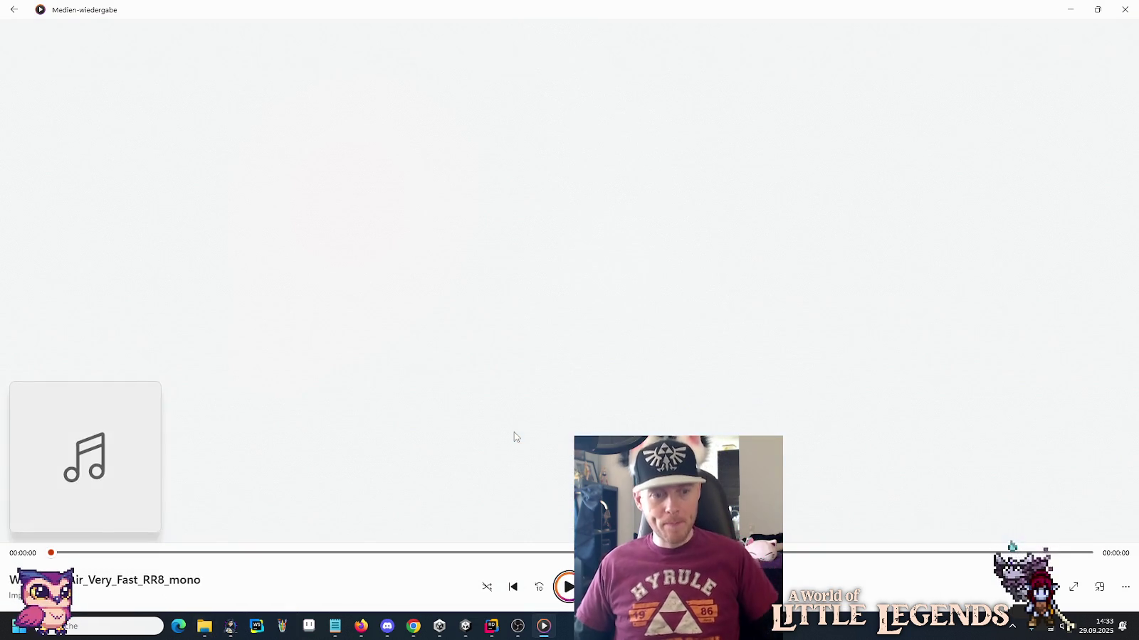
key(alt+Tab)
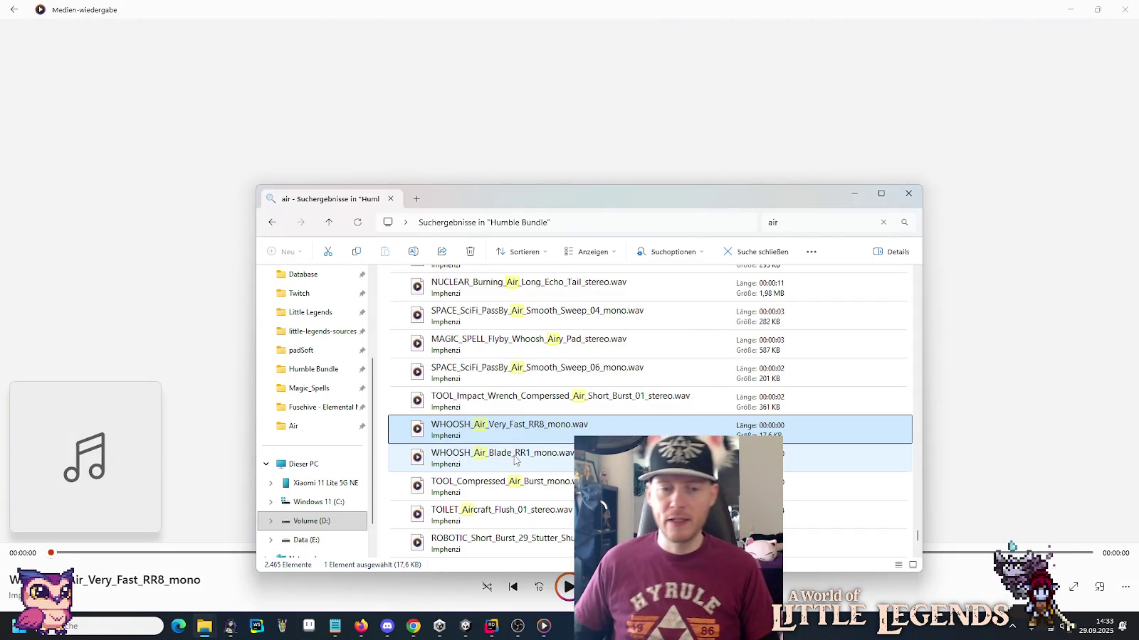
click(515, 460)
double_click(516, 459)
key(alt+Tab)
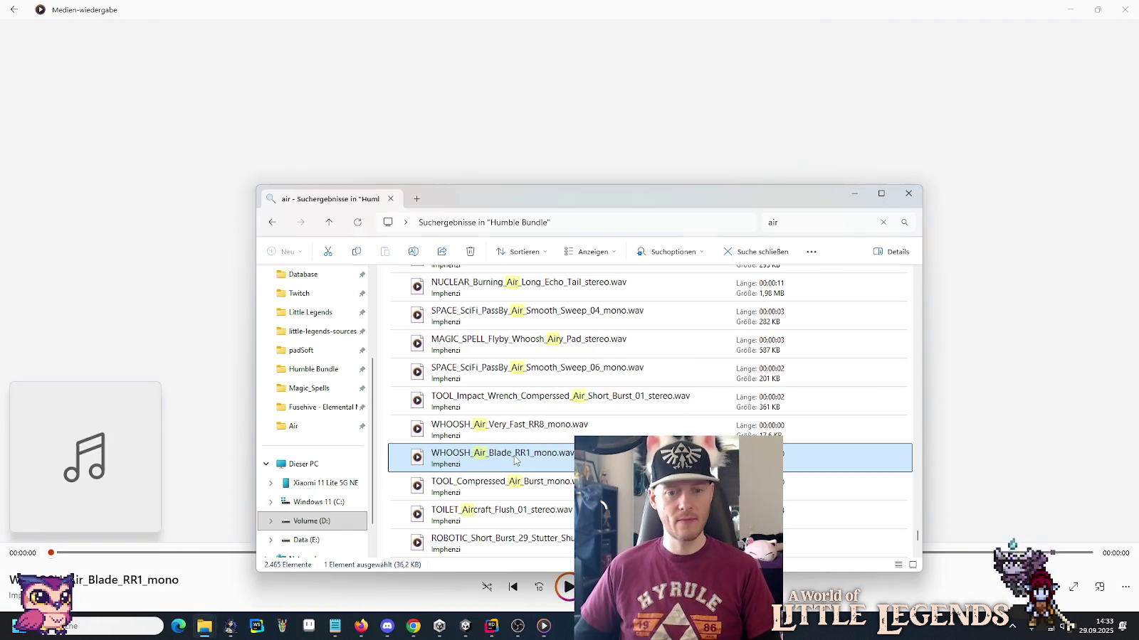
Play TOILET_Aircraft_Flush_01_stereo.wav twice and settle on it.
double_click(514, 516)
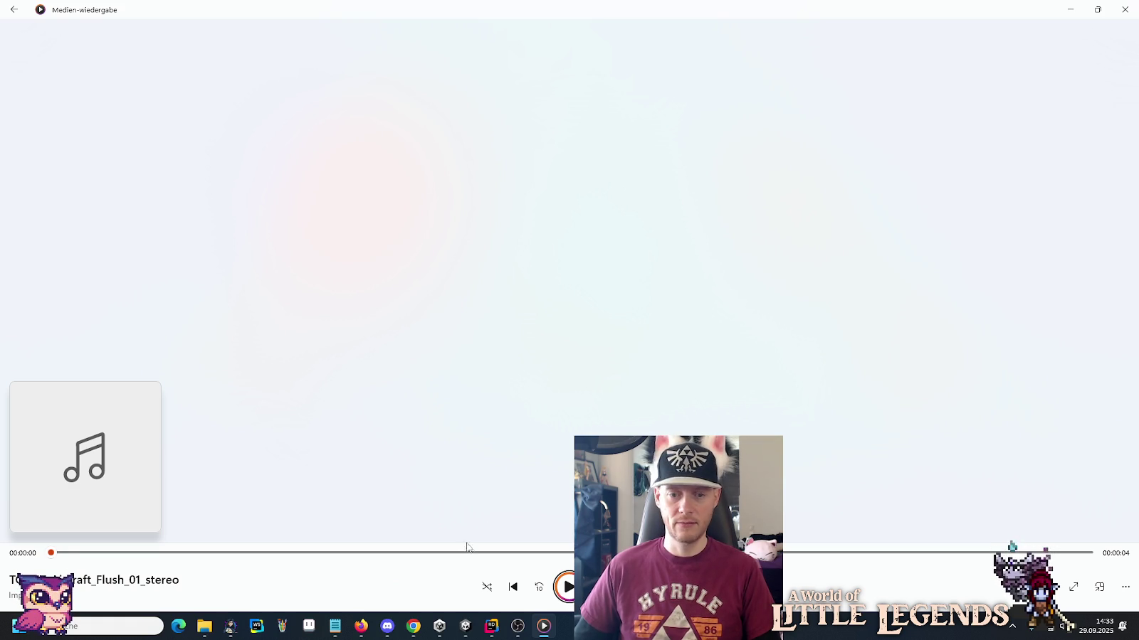
click(568, 588)
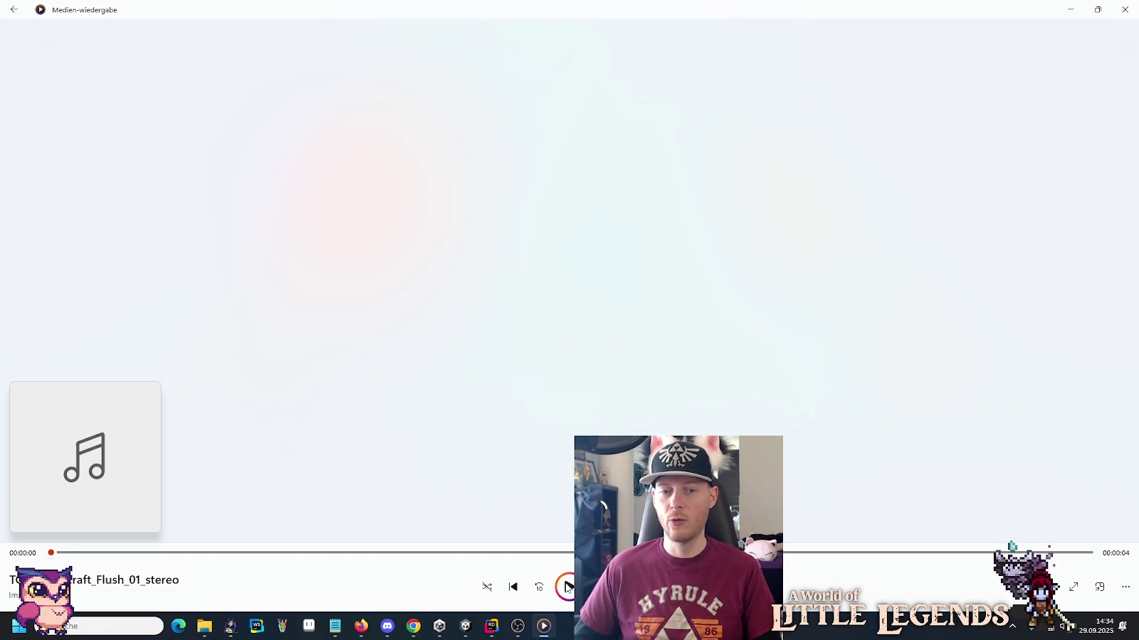
click(568, 587)
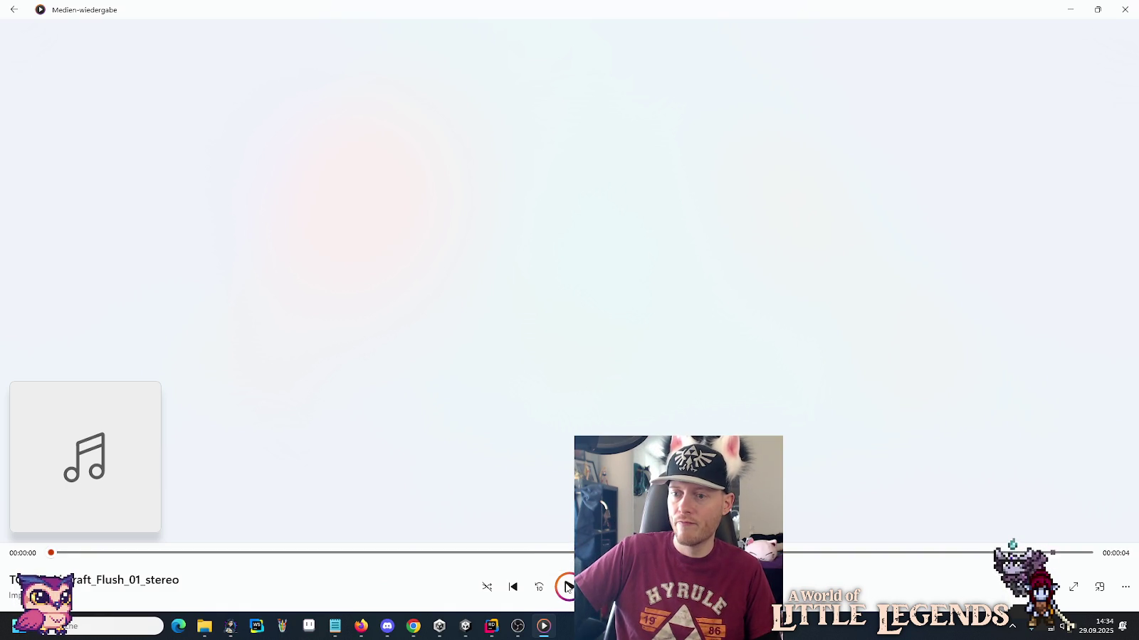
key(alt+Tab)
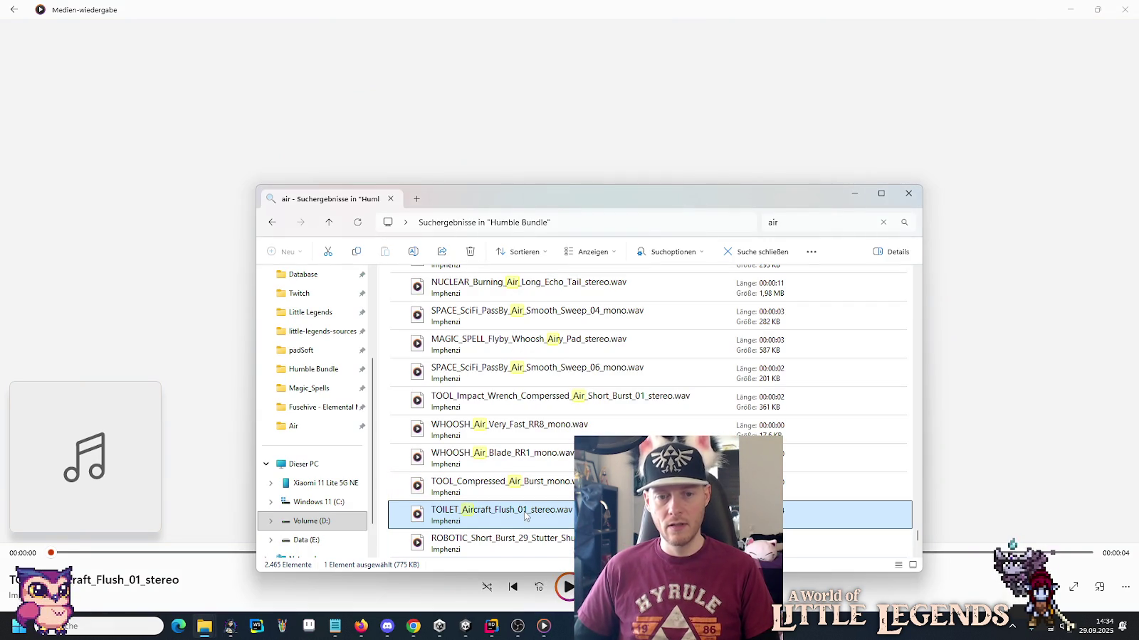
click(205, 627)
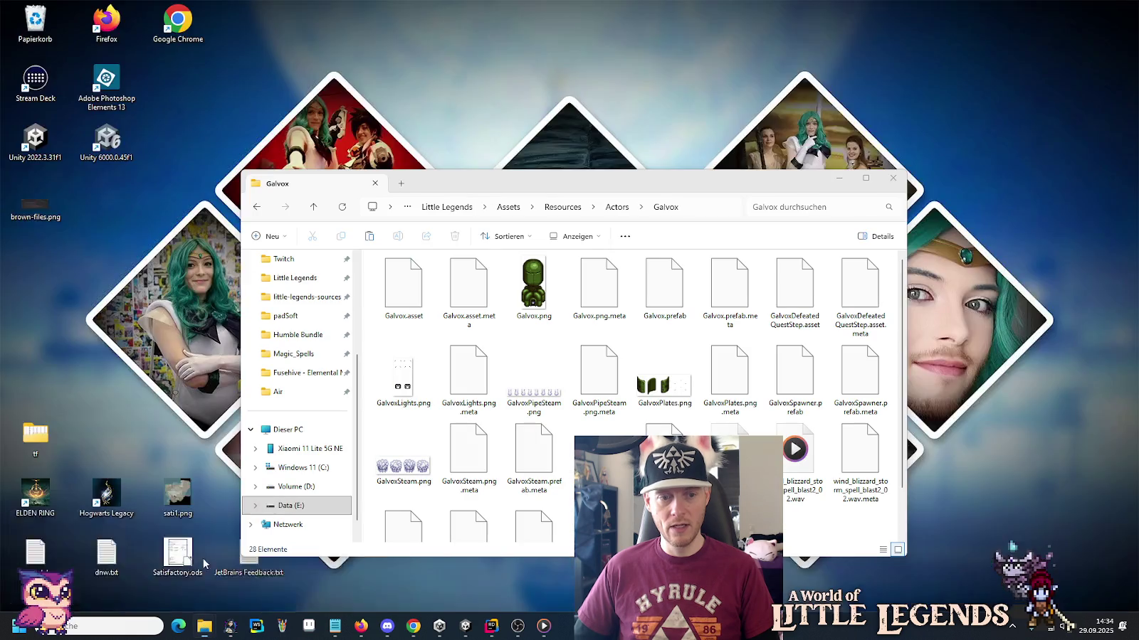
Paste TOILET_Aircraft_Flush_01_stereo.wav into the Galvox actor audio folder and play the copy.
click(190, 566)
click(202, 629)
click(299, 586)
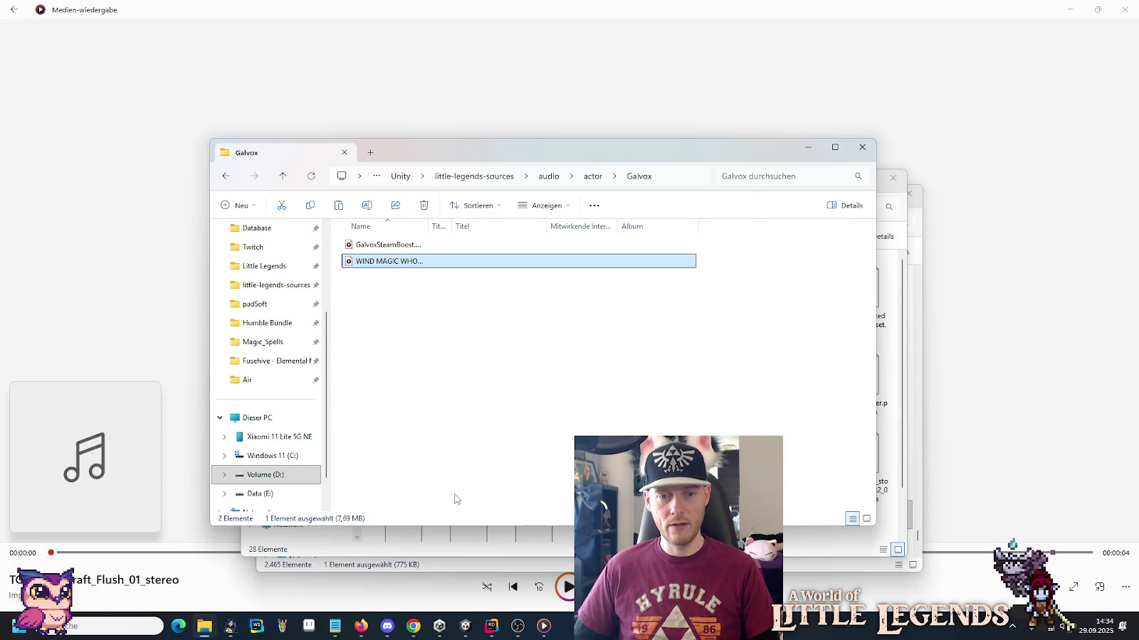
key(ctrl+v)
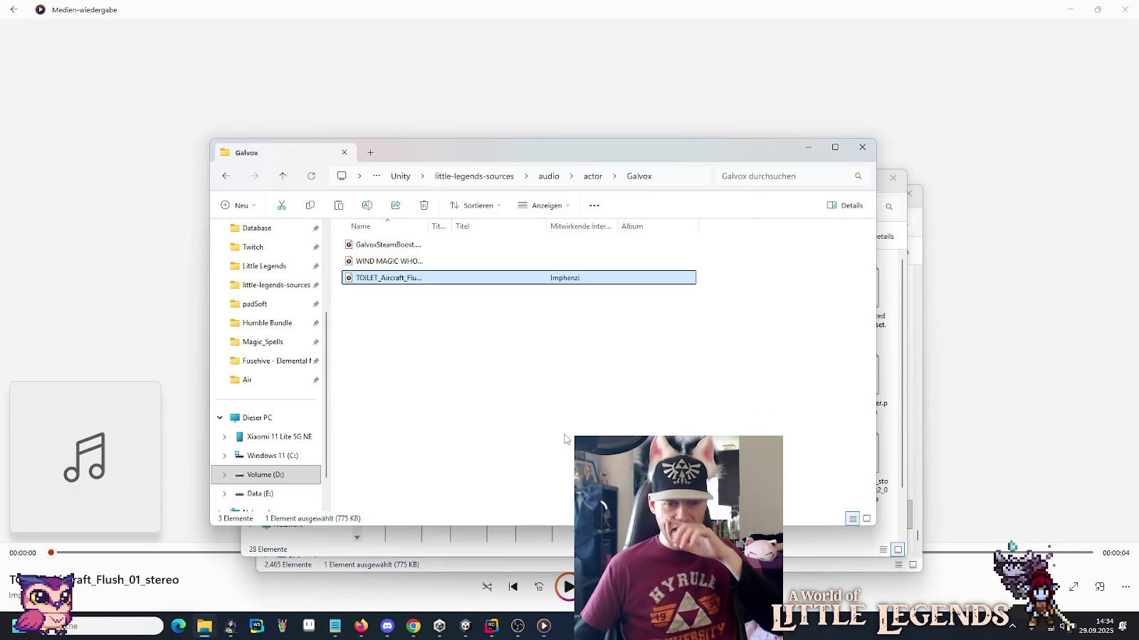
click(565, 593)
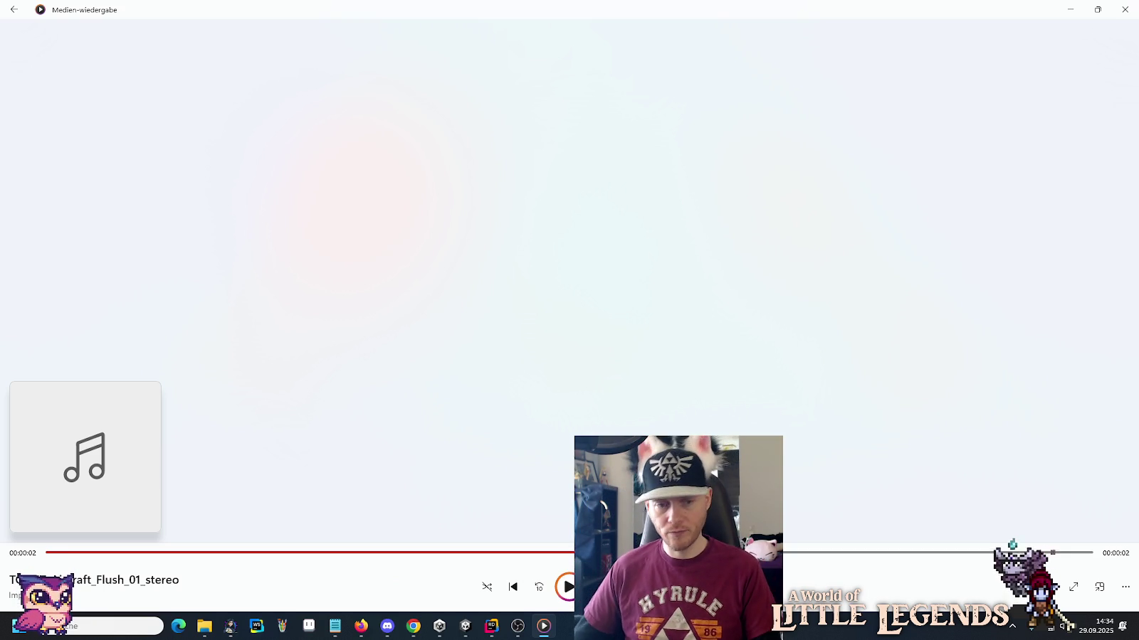
Return to the 'air' search results and scroll further down the whoosh list.
key(alt+Tab)
key(alt+Tab)
key(alt+Tab)
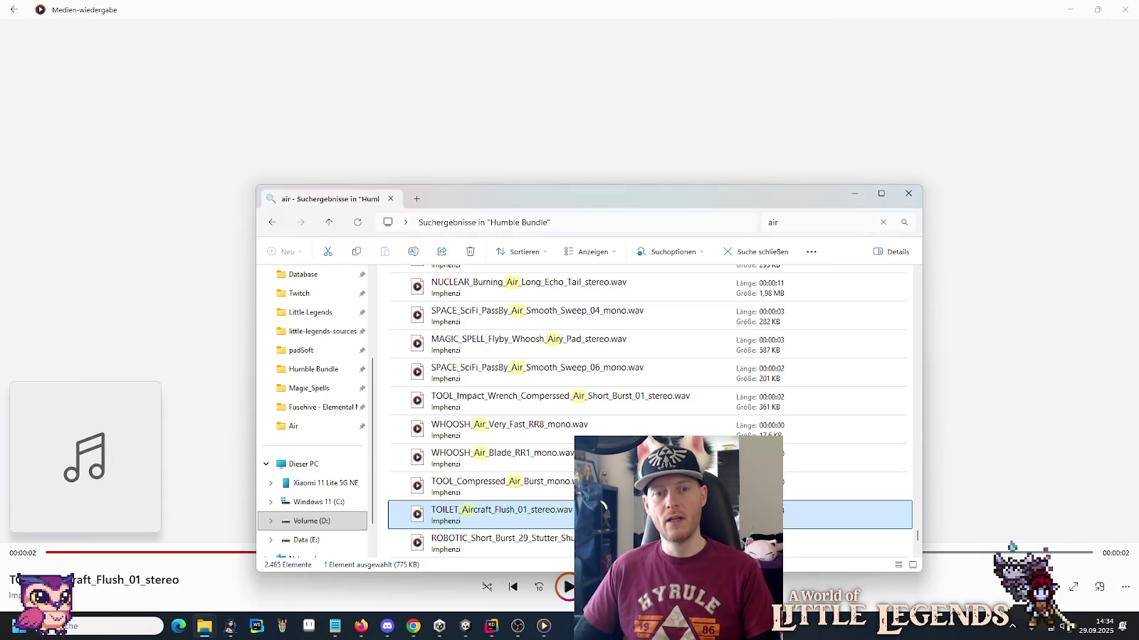
scroll(517, 455, down, 1)
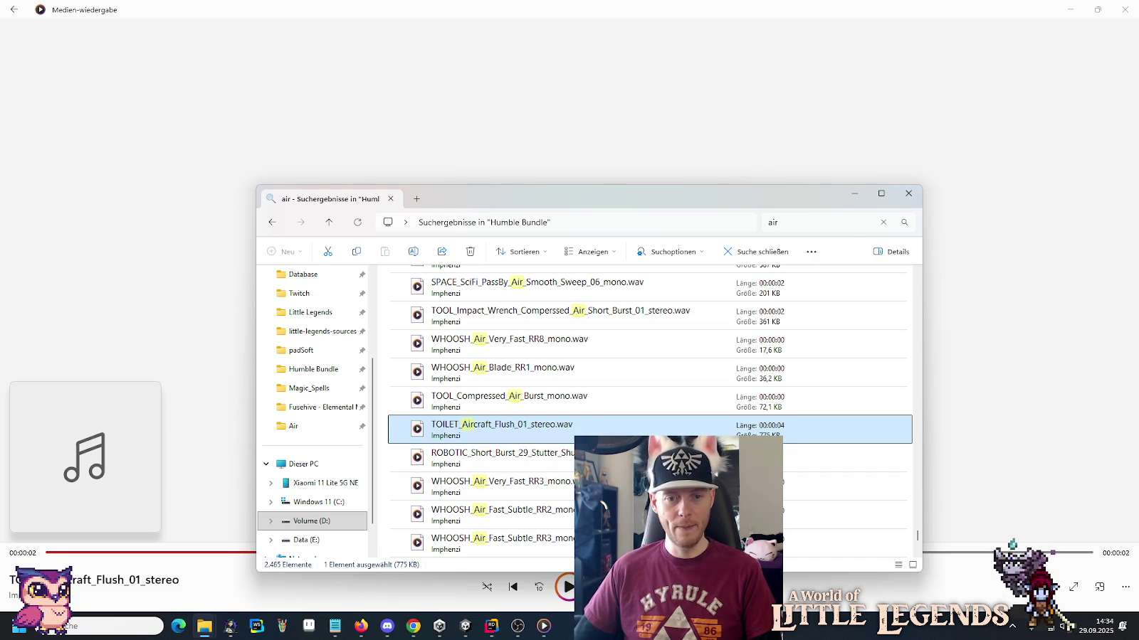
scroll(516, 455, down, 2)
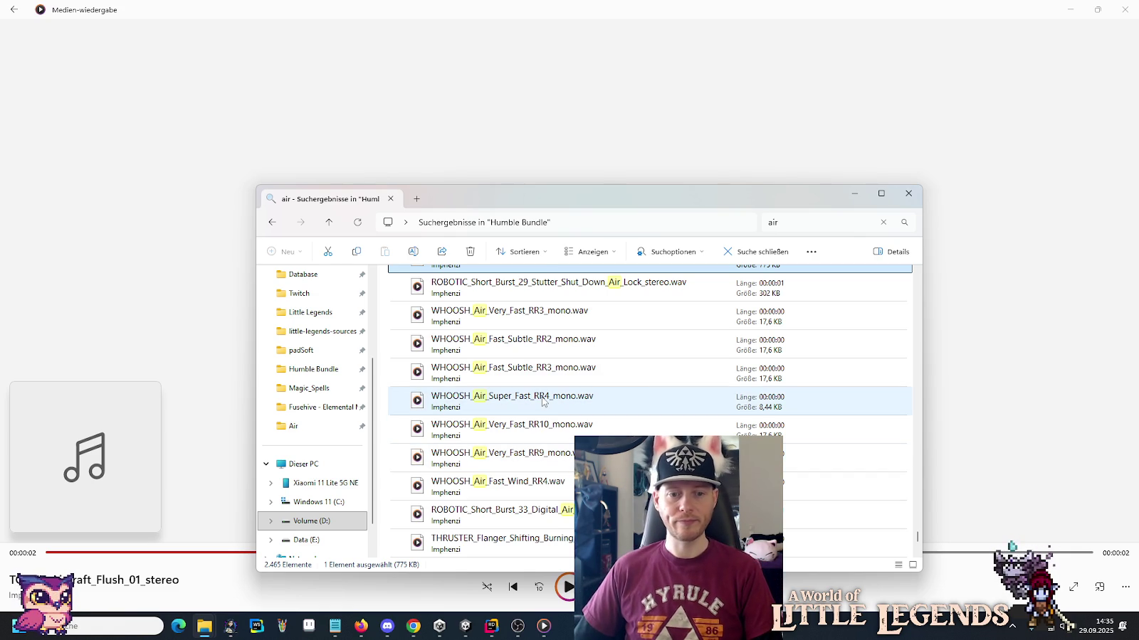
scroll(543, 402, down, 1)
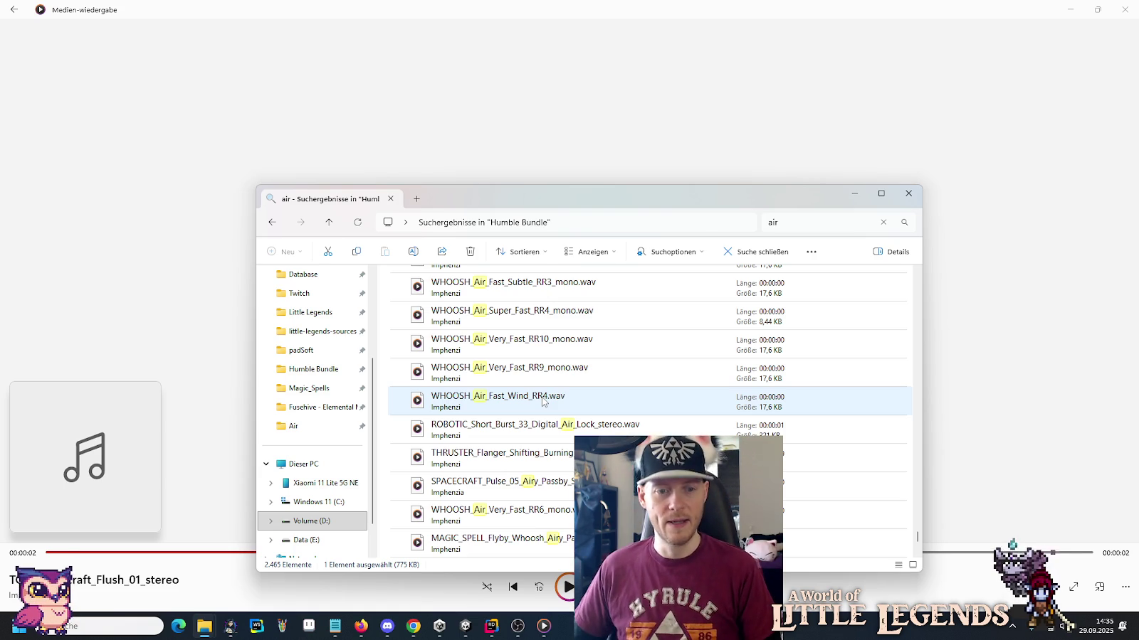
Preview the Digital_Air_Lock, THRUSTER loop, WHOOSH_Air_Very_Fast_RR6 and WHOOSH_Air_Fast_Bright_RR4 sounds.
double_click(528, 443)
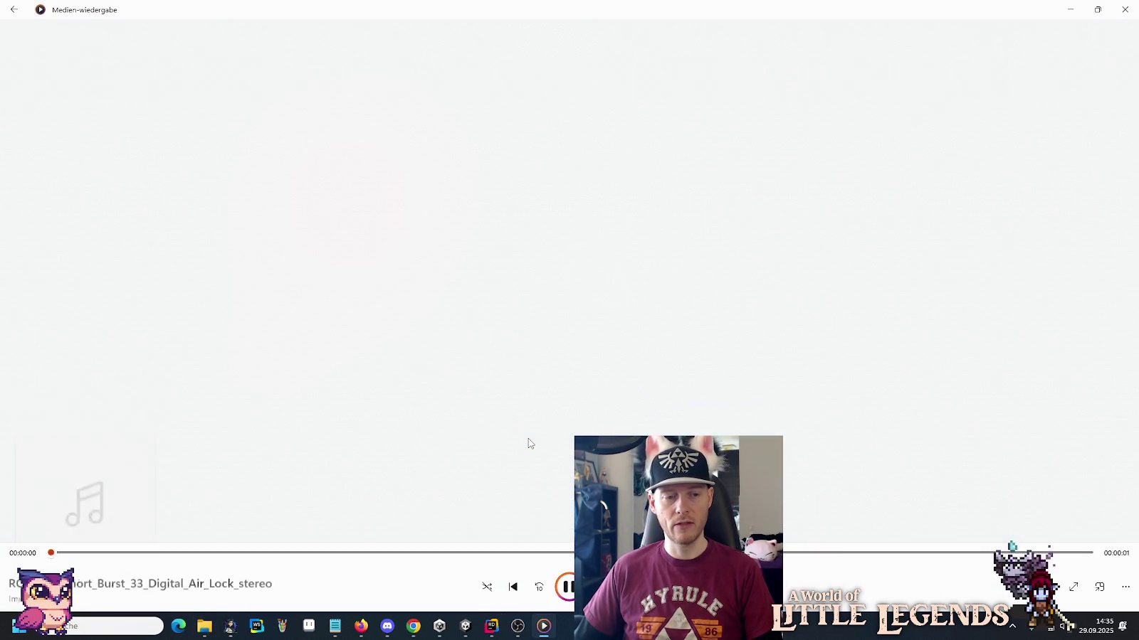
key(alt+Tab)
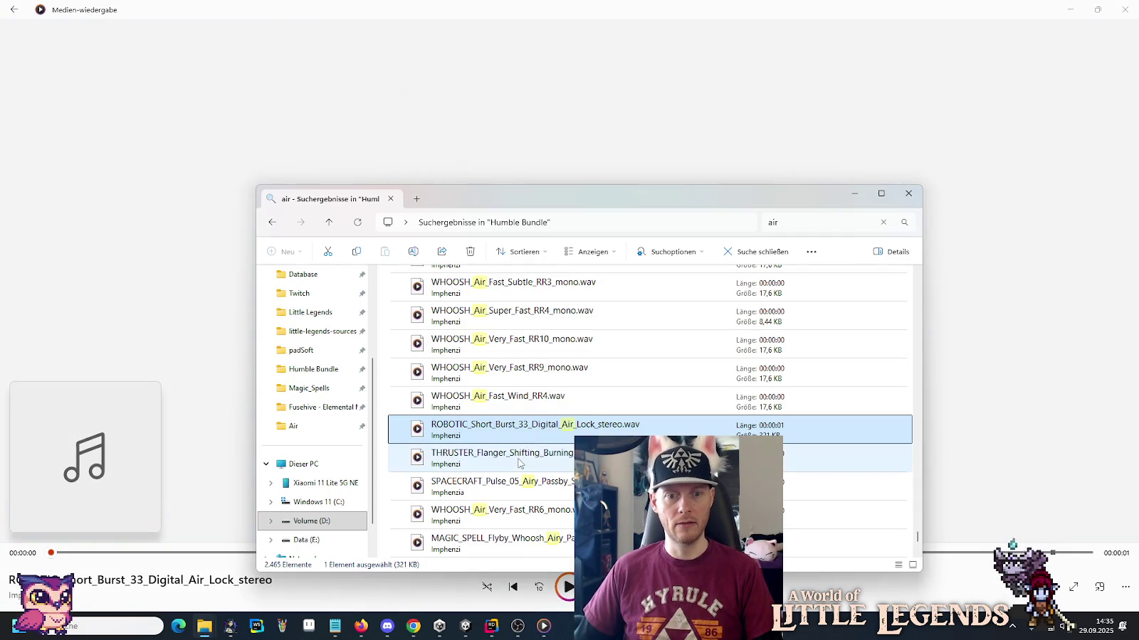
double_click(517, 464)
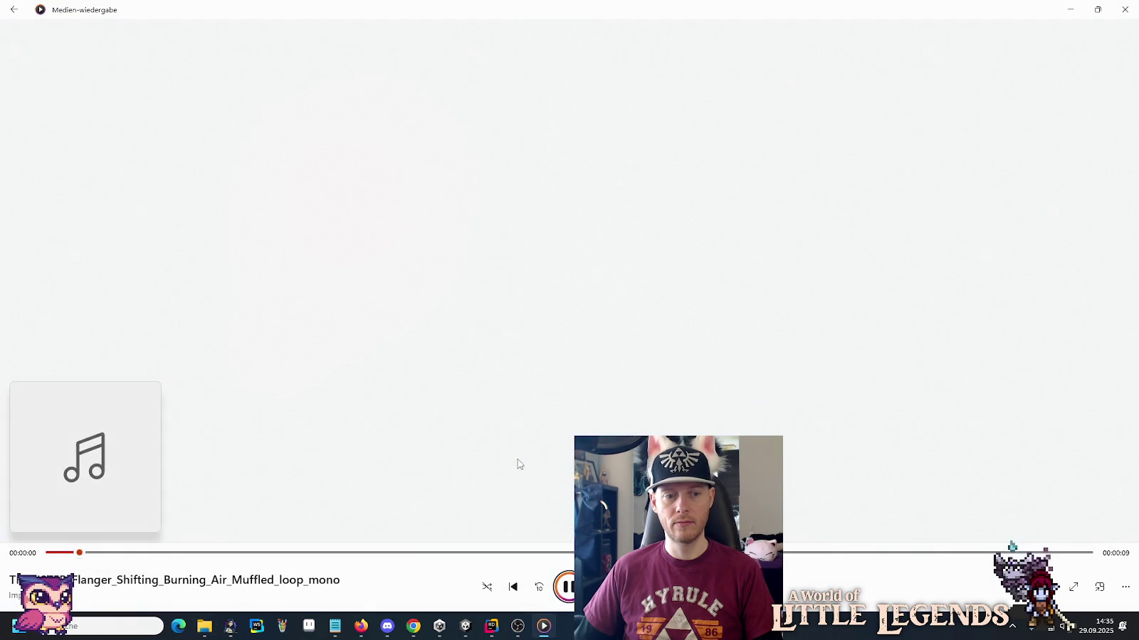
key(alt+Tab)
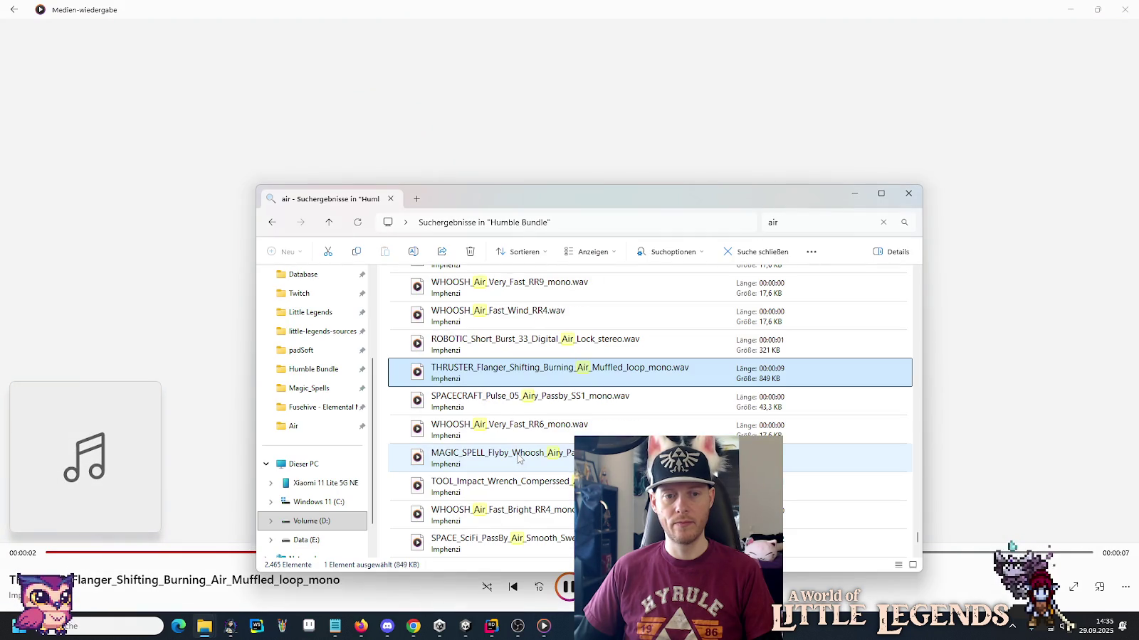
double_click(512, 431)
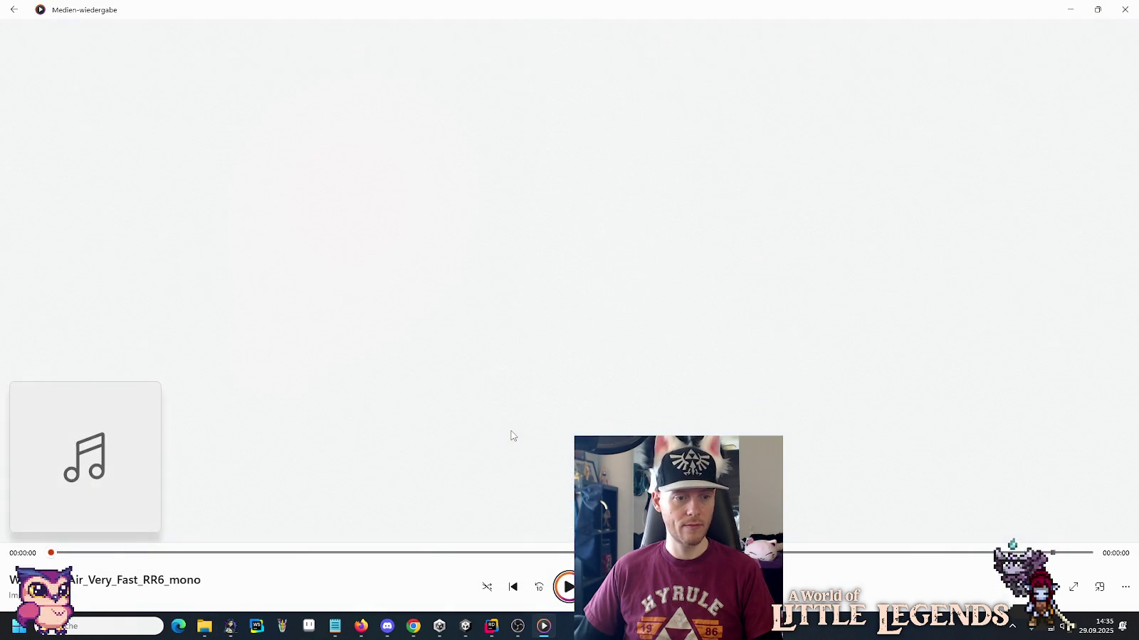
key(alt+Tab)
double_click(514, 511)
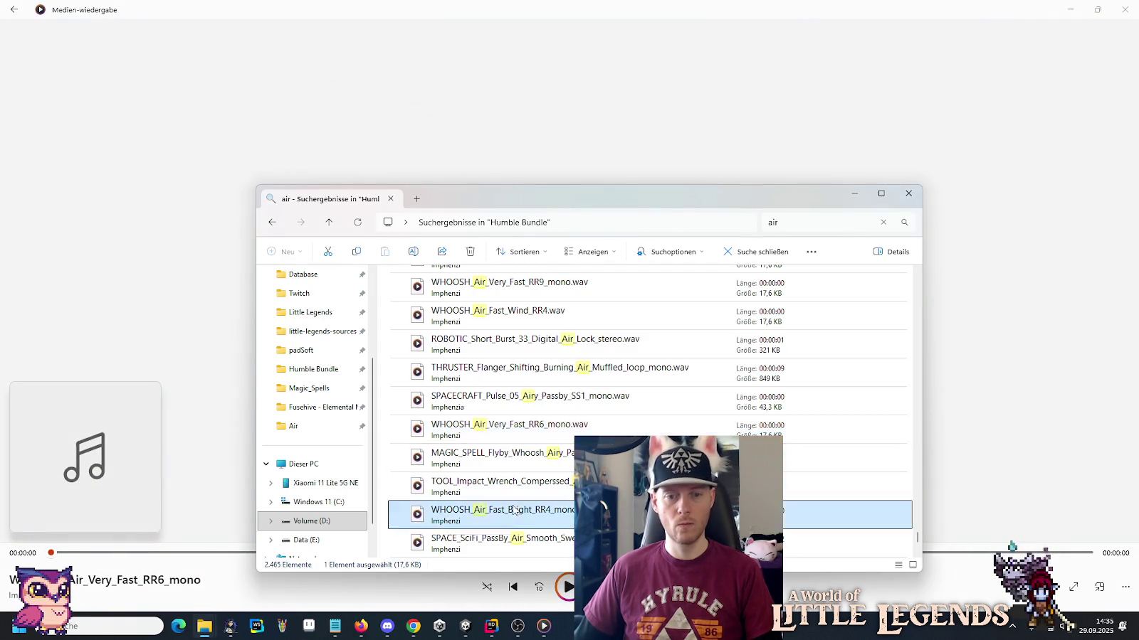
key(alt+Tab)
Preview BALLOON_Release_Air_02, the impact wrench air sound and WHOOSH_Air_Very_Slow_RR8.
click(514, 372)
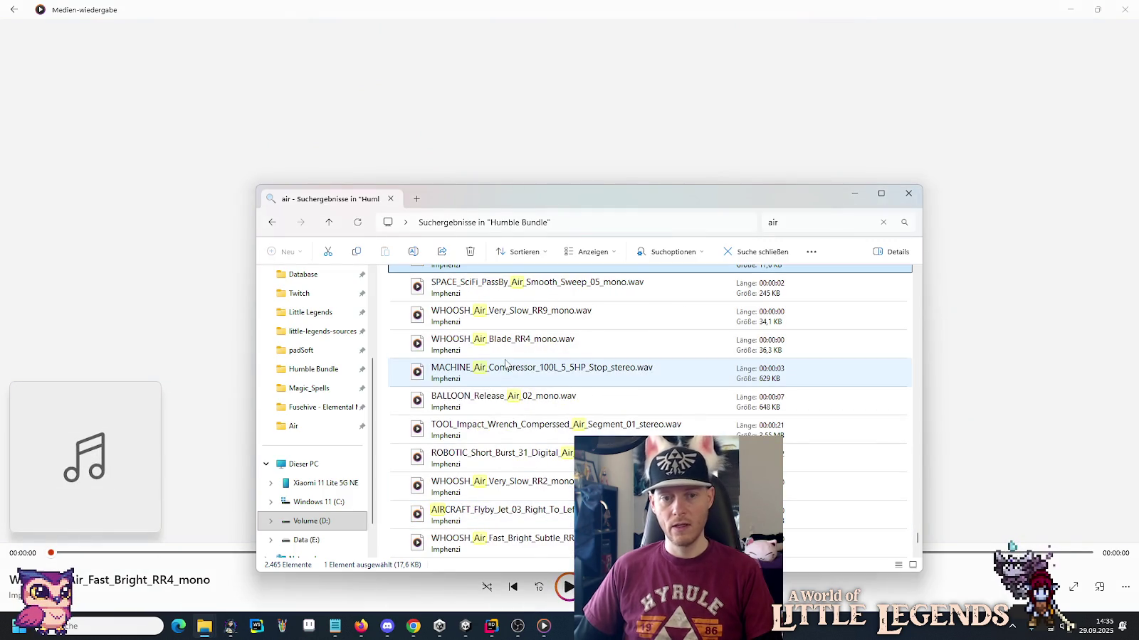
double_click(514, 402)
key(alt+Tab)
double_click(511, 426)
key(alt+Tab)
scroll(510, 425, down, 2)
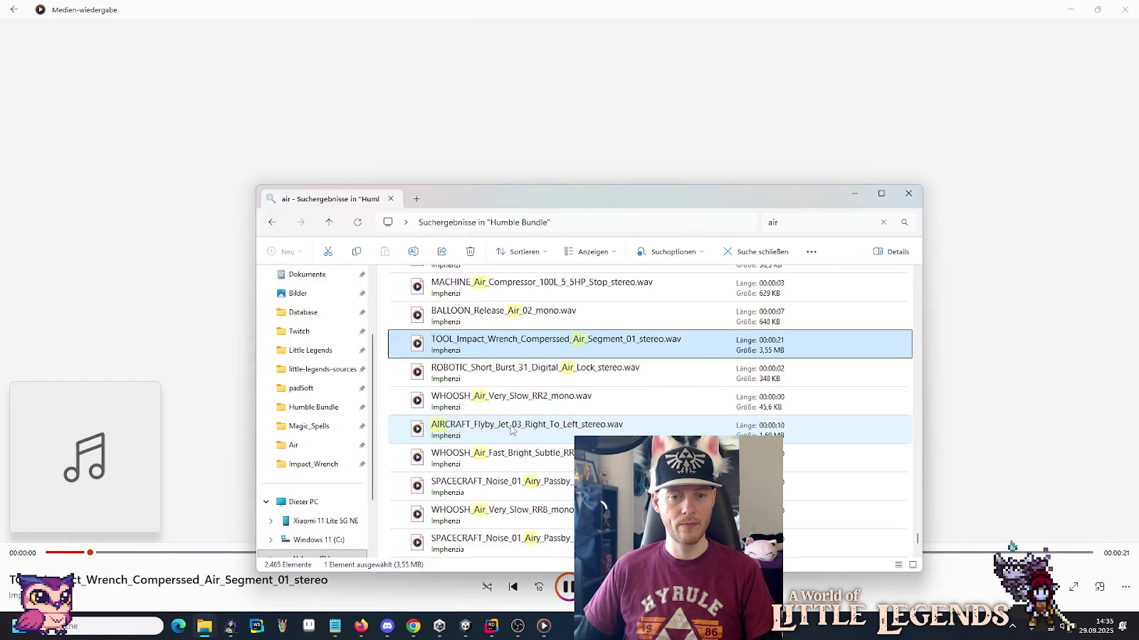
double_click(510, 426)
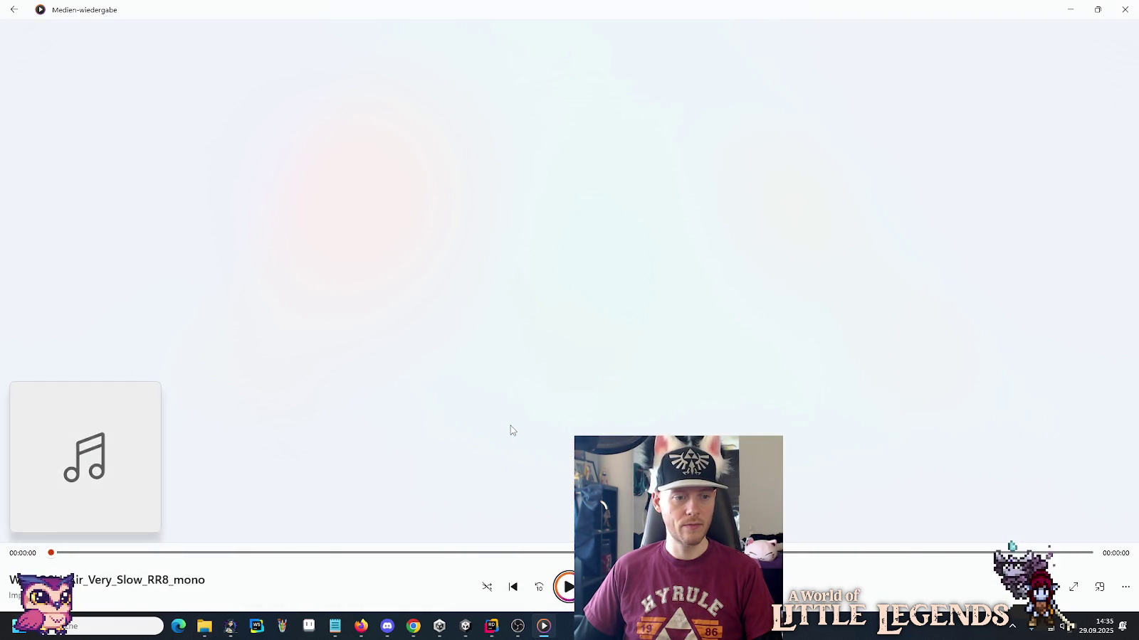
key(alt+Tab)
Browse past background_hum_air_fan_device_loop_01 to the list's end, then clear the 'air' search.
scroll(511, 429, down, 5)
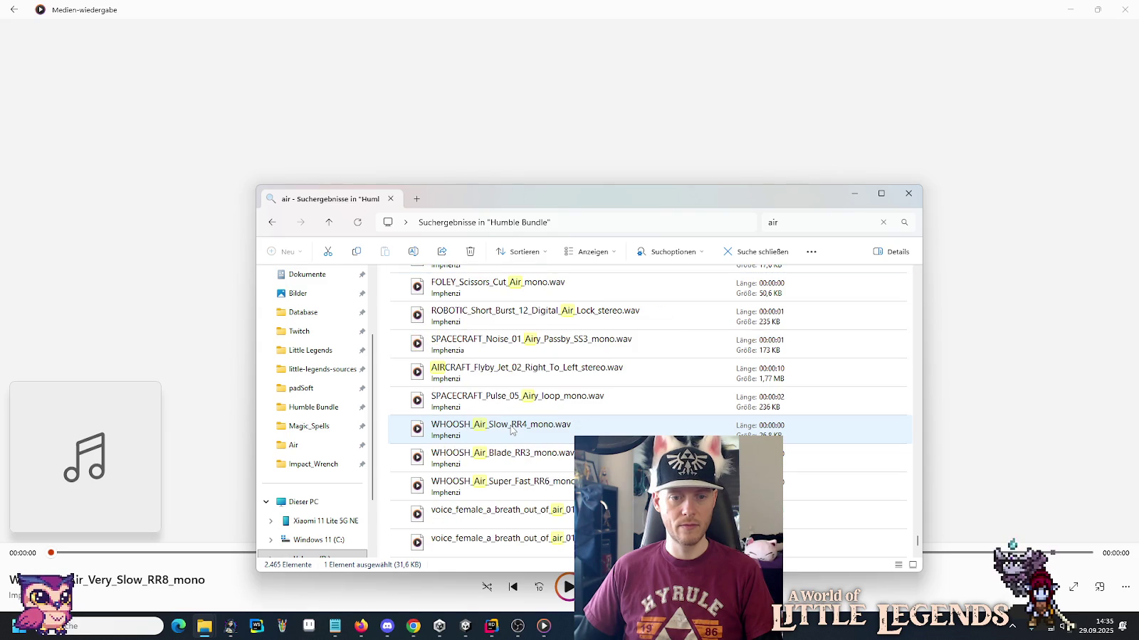
scroll(511, 429, down, 3)
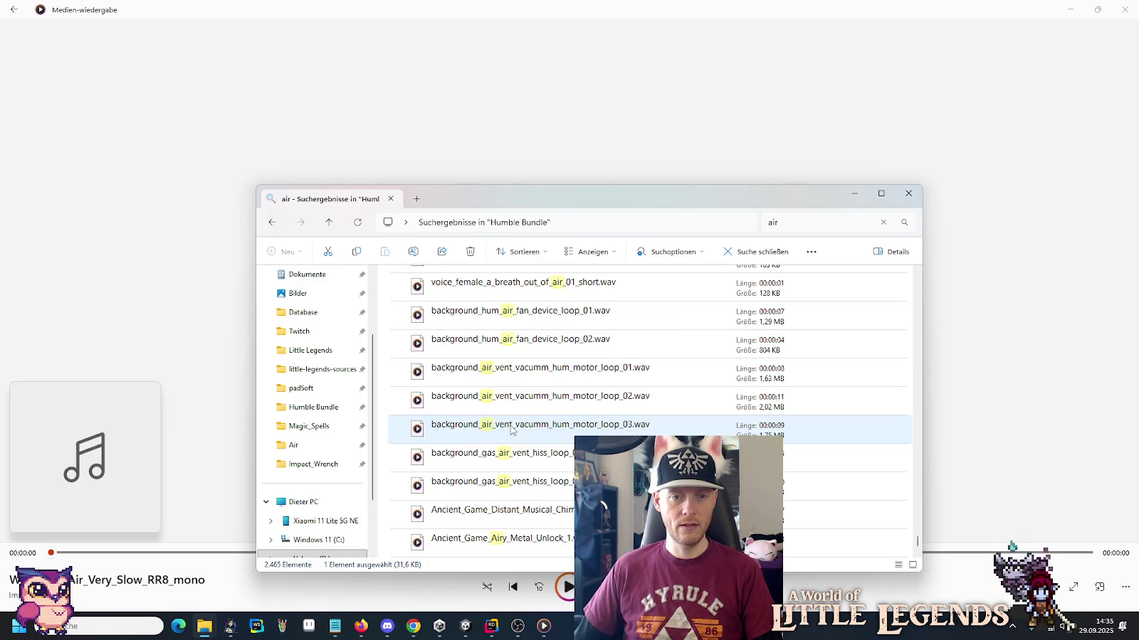
click(507, 318)
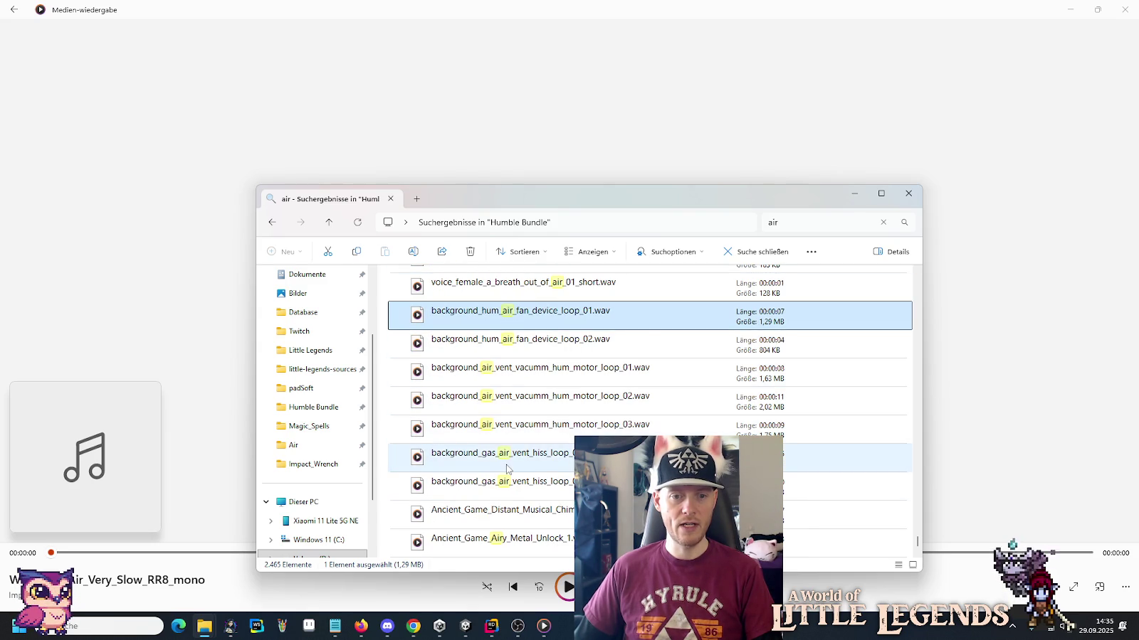
scroll(507, 469, down, 2)
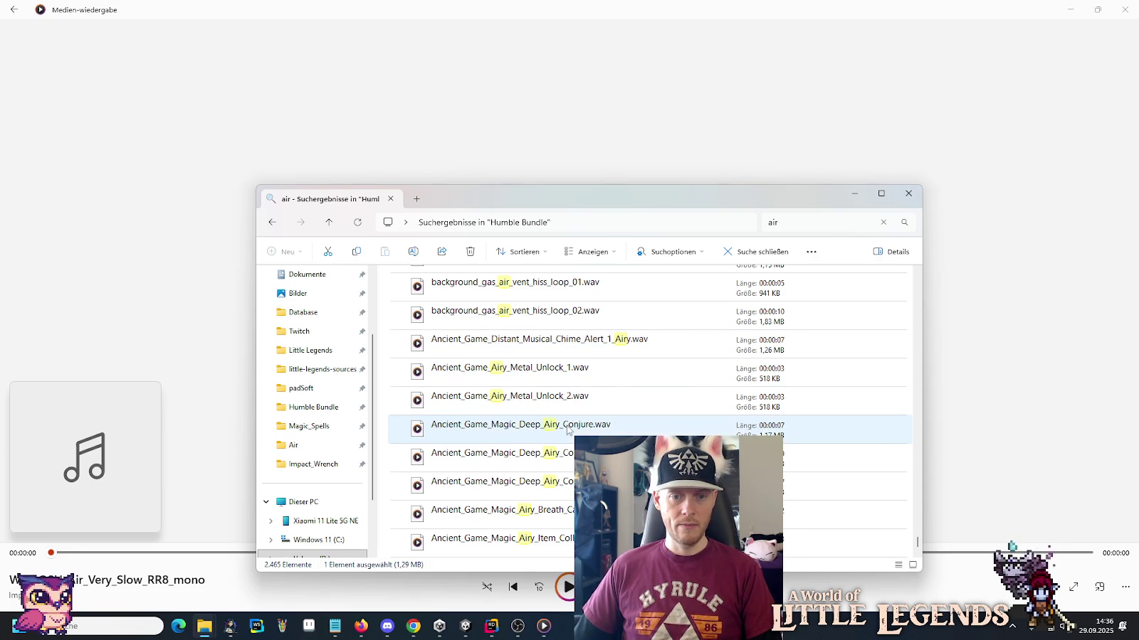
scroll(566, 498, down, 2)
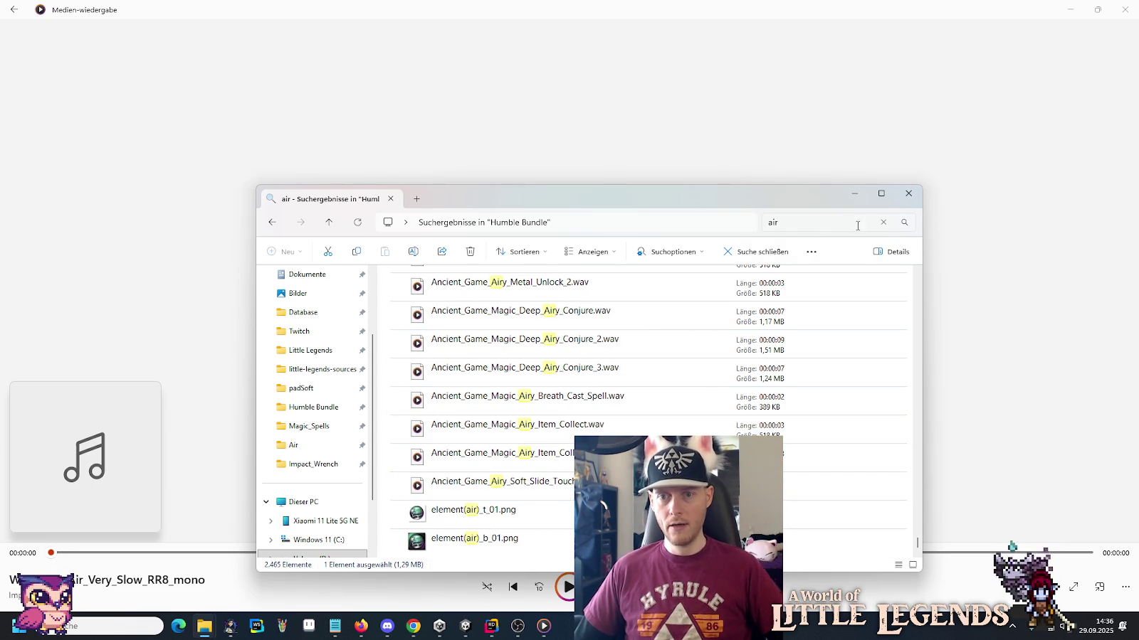
click(883, 222)
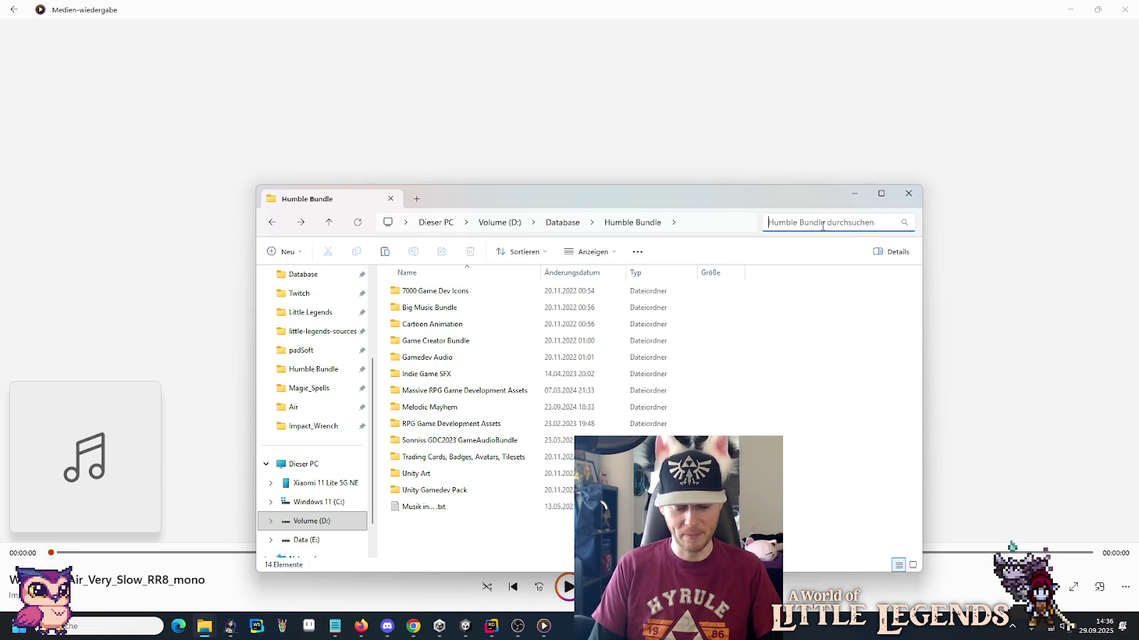
Search Humble Bundle for 'wind', then open the Galvox TOILET_Aircraft_Flush_01_stereo file in Audacity.
text(wind)
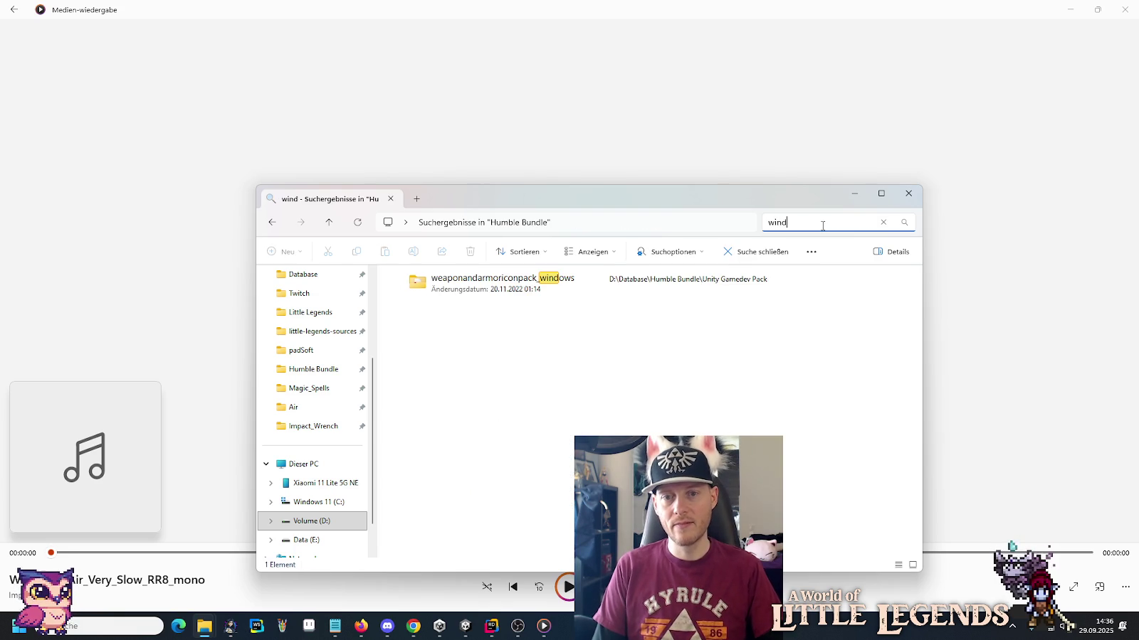
key(Return)
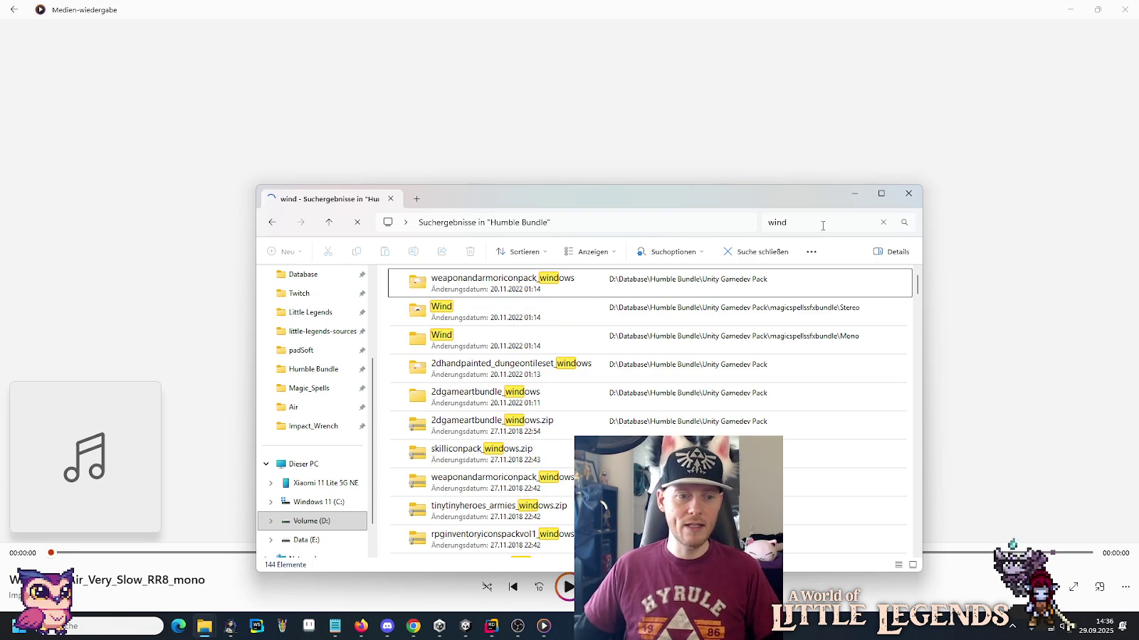
mouse_move(211, 634)
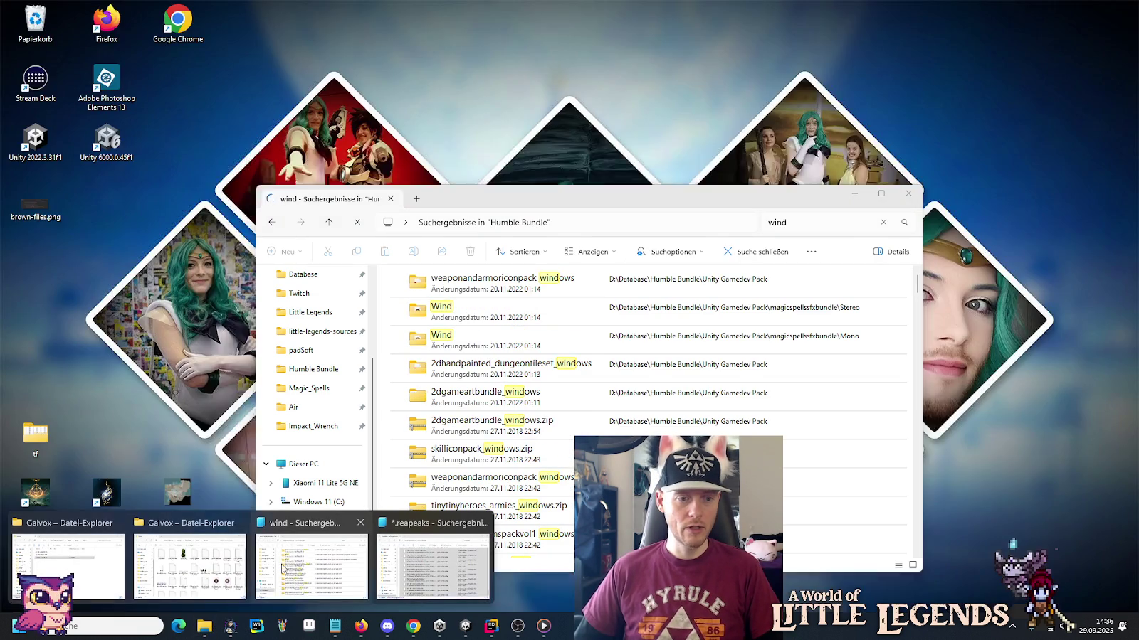
click(44, 555)
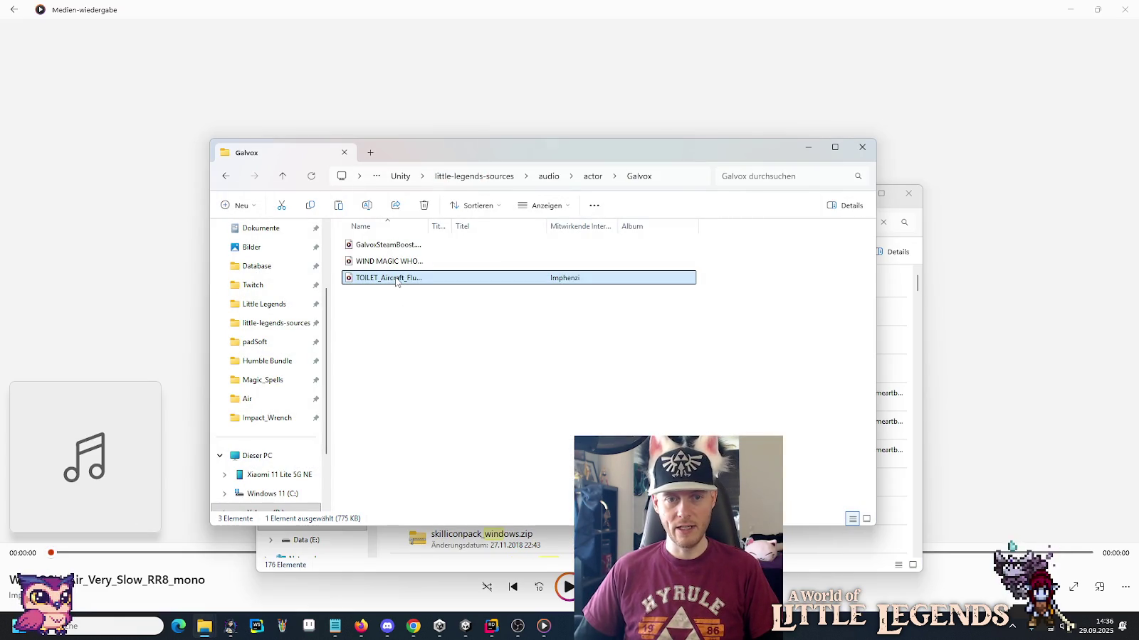
right_click(396, 280)
mouse_move(441, 351)
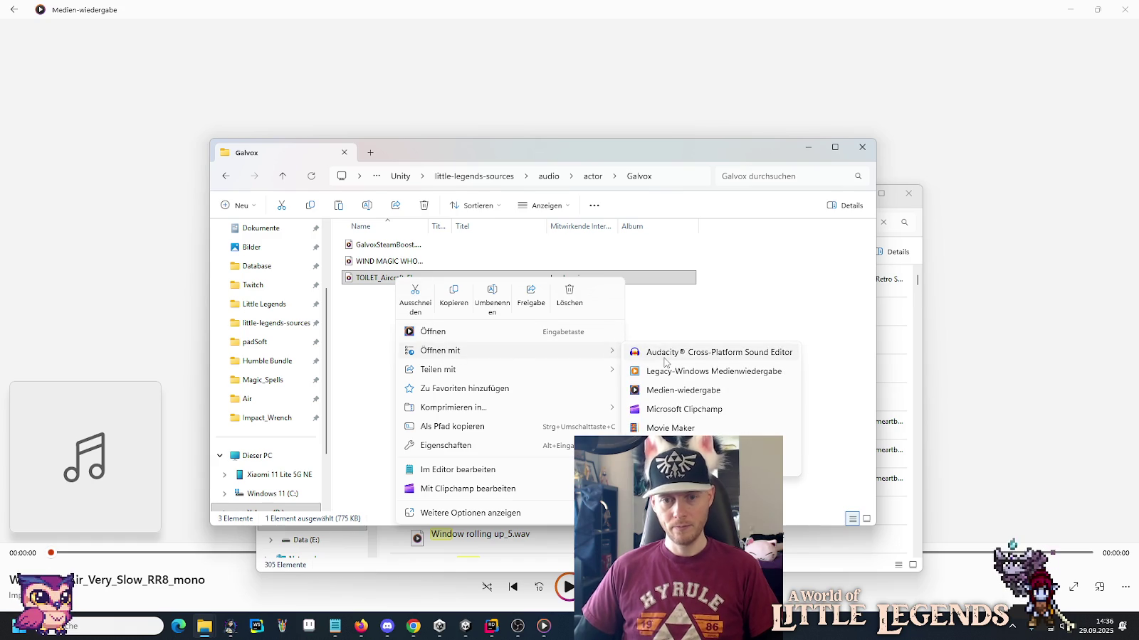
click(717, 353)
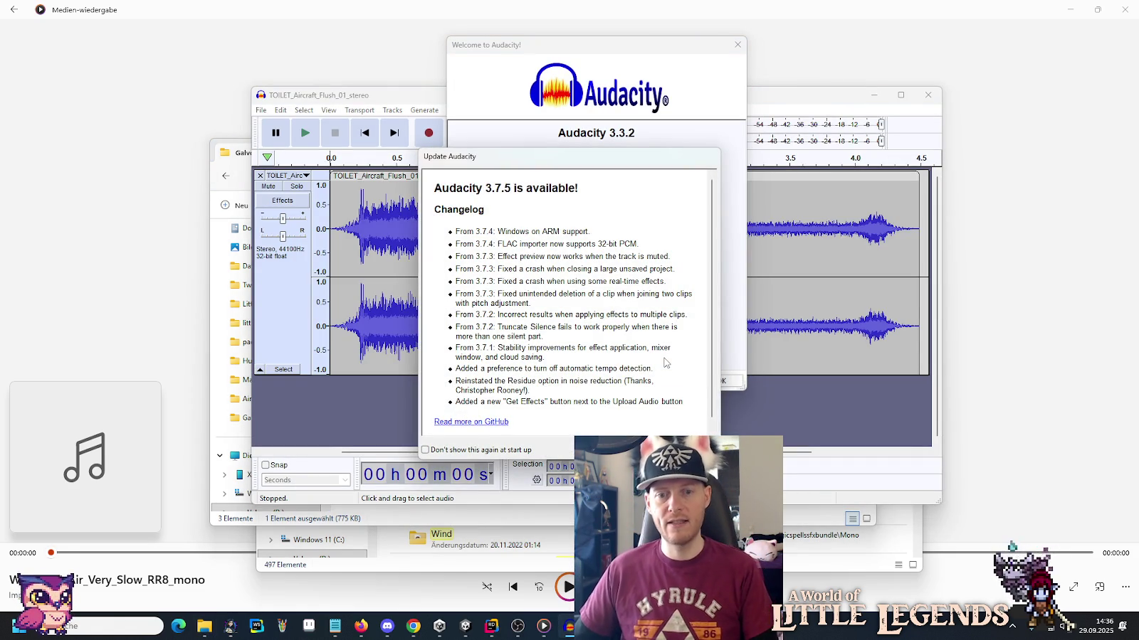
Dismiss Audacity's startup notices and play the TOILET clip from the start.
click(619, 457)
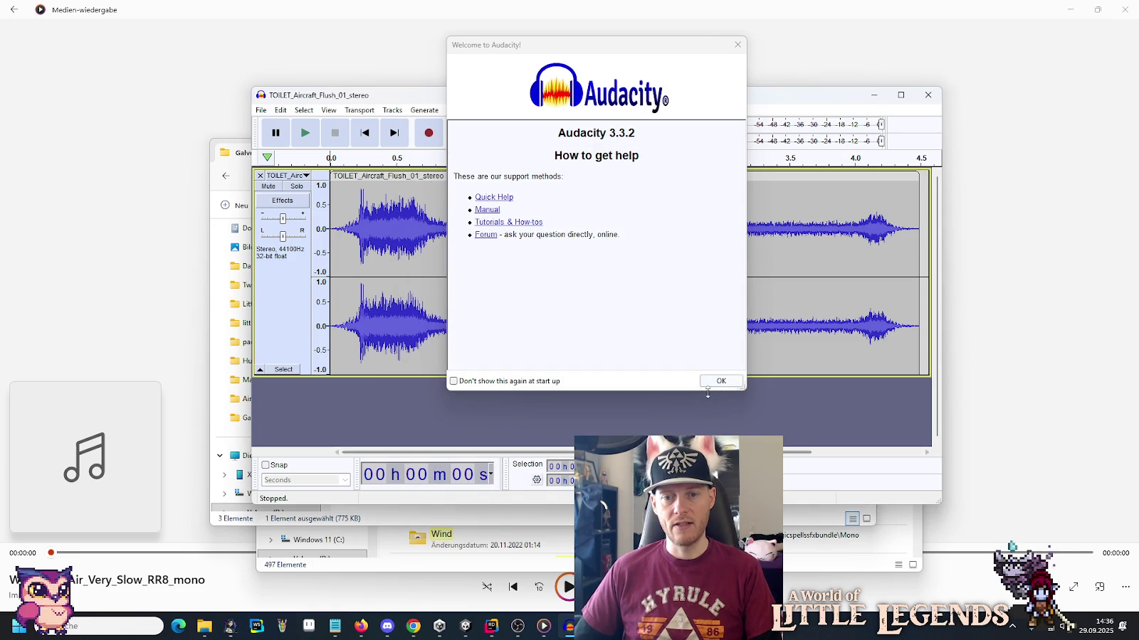
click(738, 46)
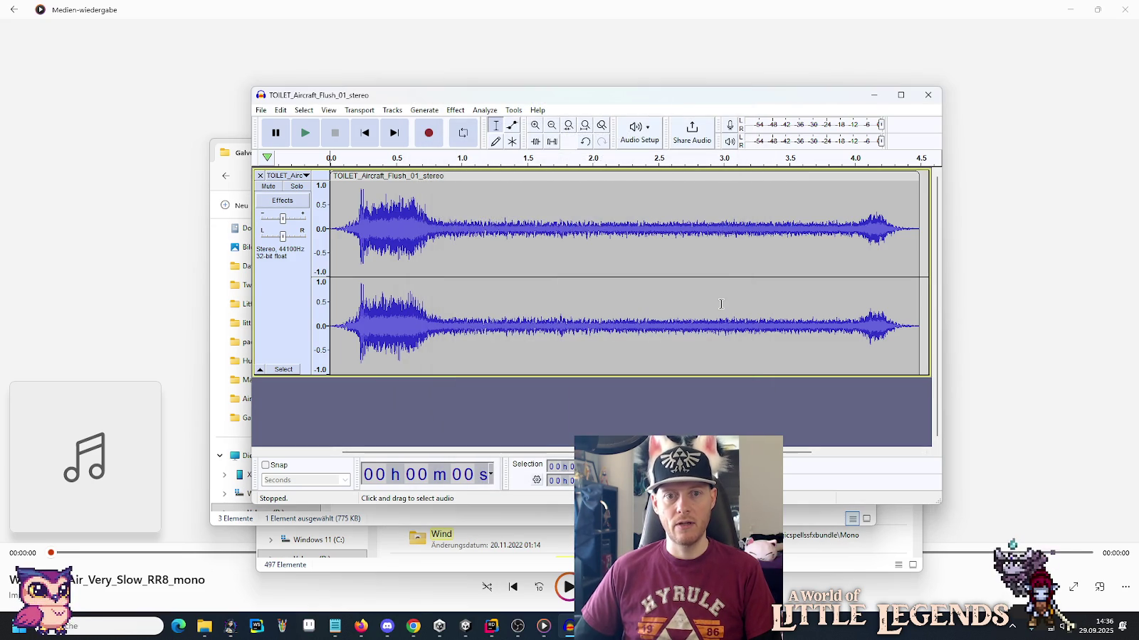
click(444, 209)
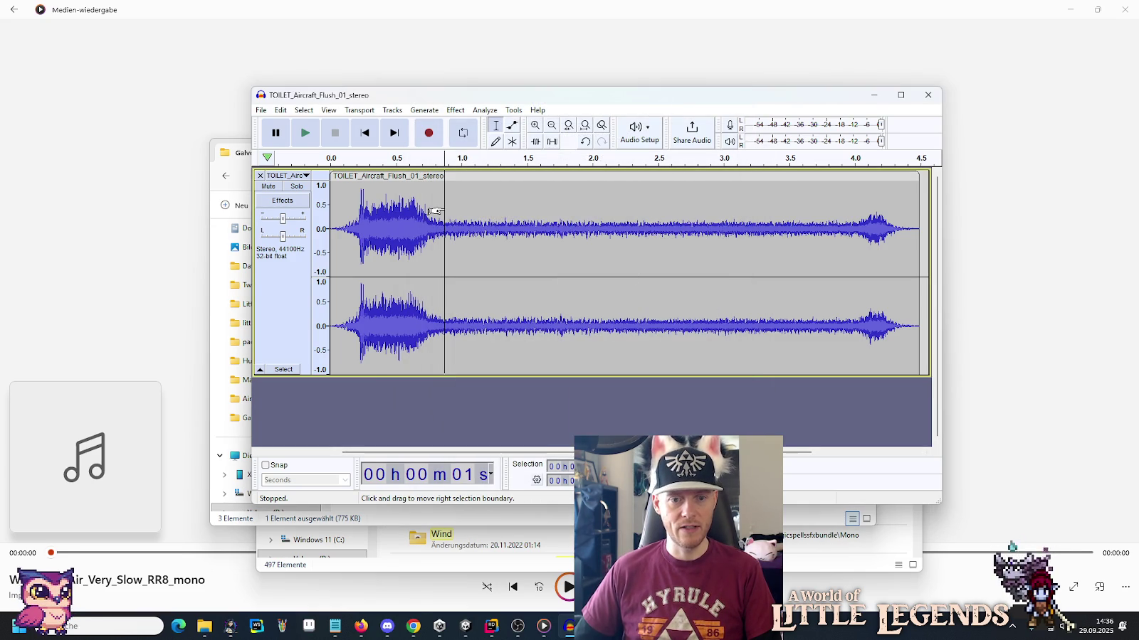
click(439, 213)
click(520, 219)
click(601, 220)
click(640, 222)
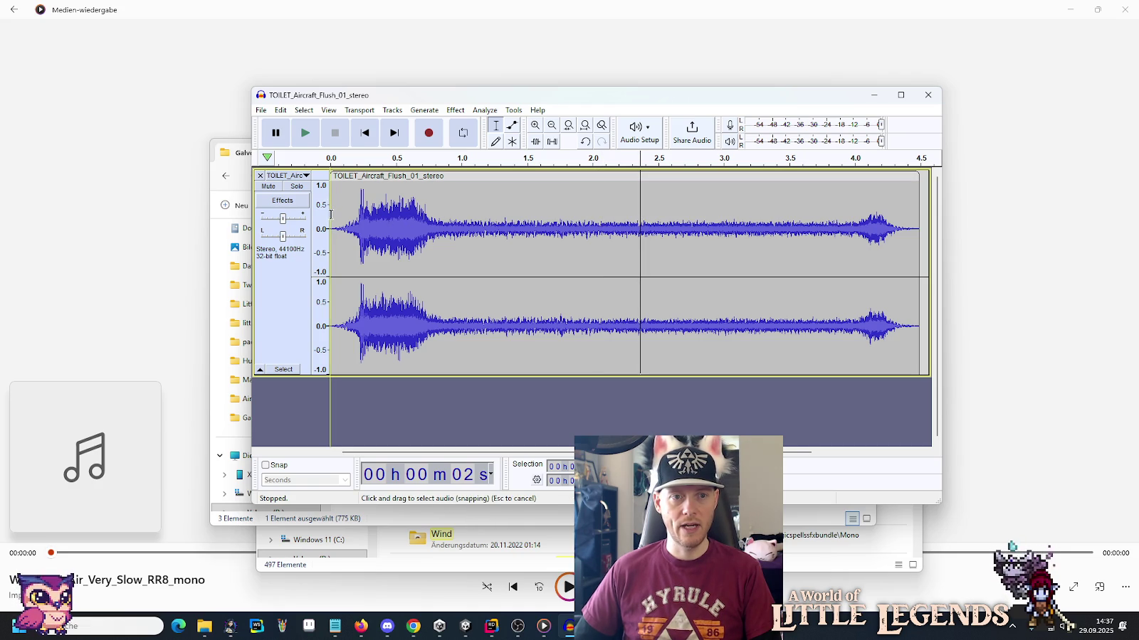
click(330, 214)
click(306, 134)
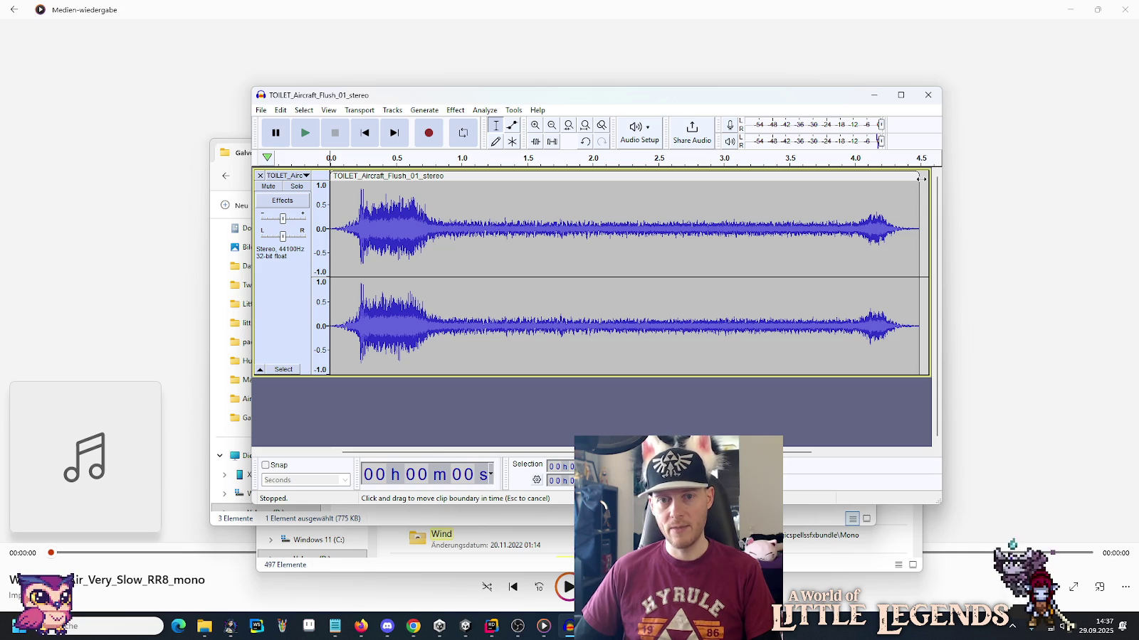
Play the clip from 3 s, then select the loud section from about 0.17 s to 2.5 s.
click(668, 183)
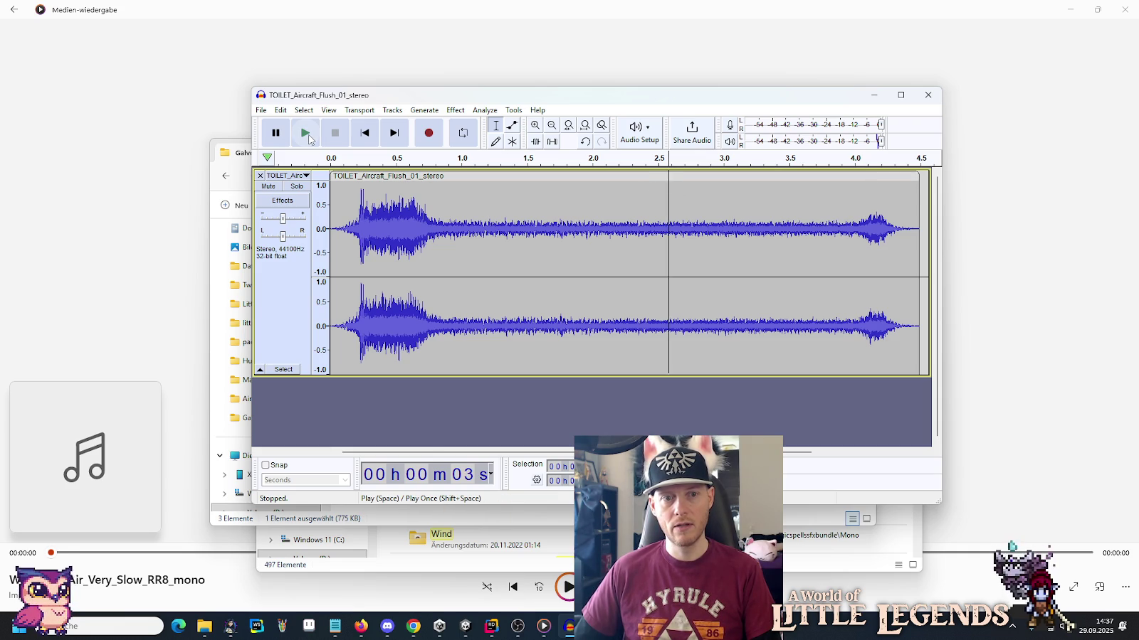
click(305, 134)
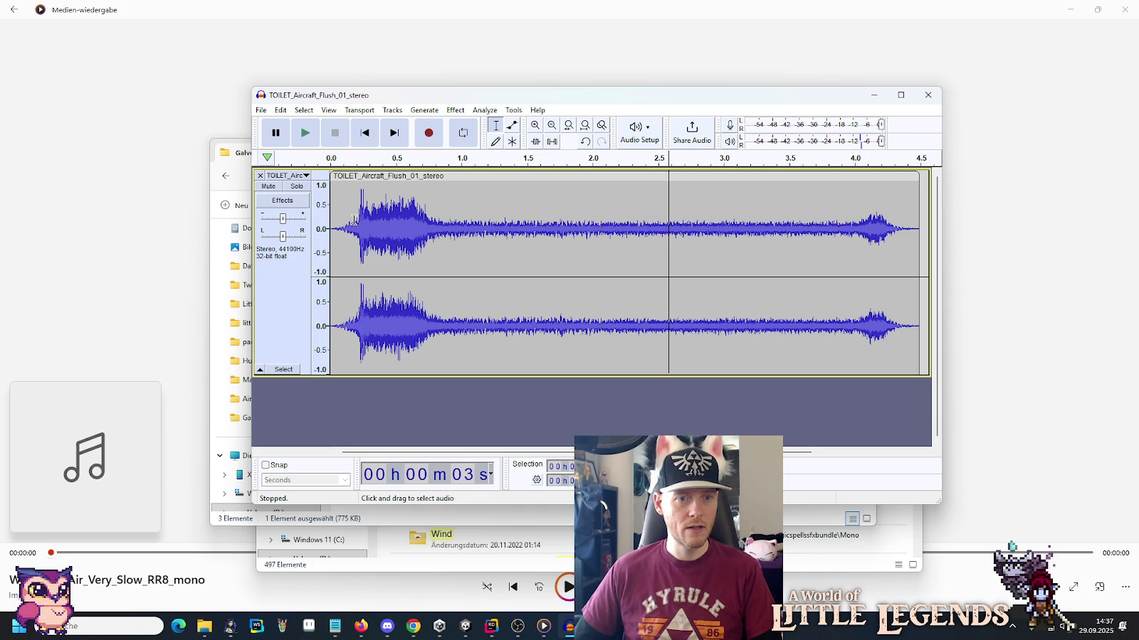
shift+click(355, 222)
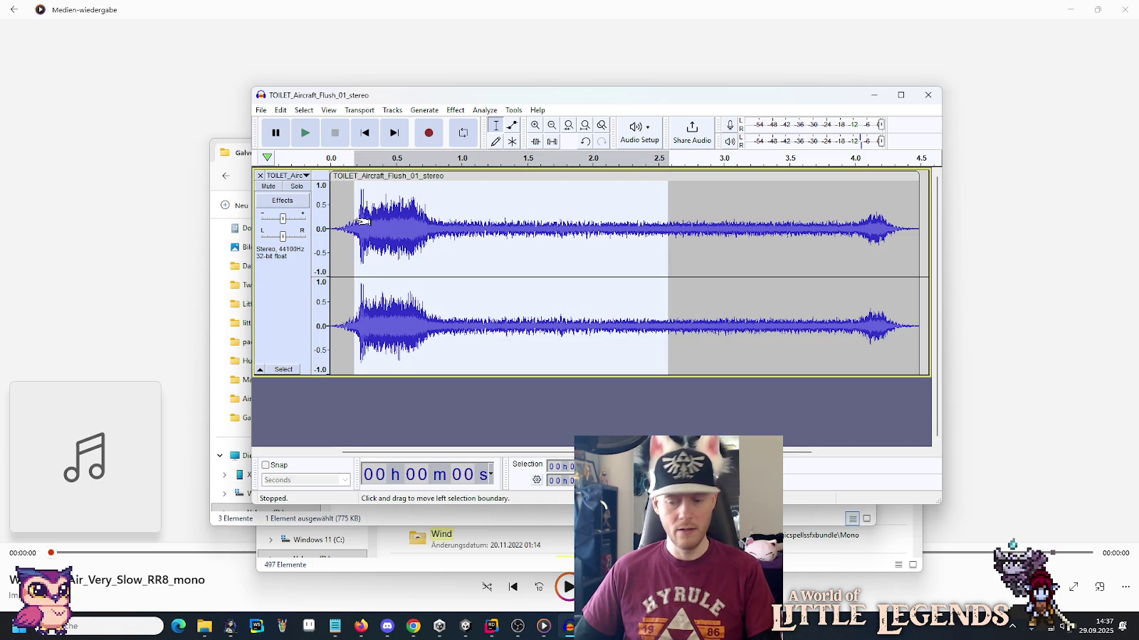
Delete the selected loud burst and zoom in to inspect the join.
key(Delete)
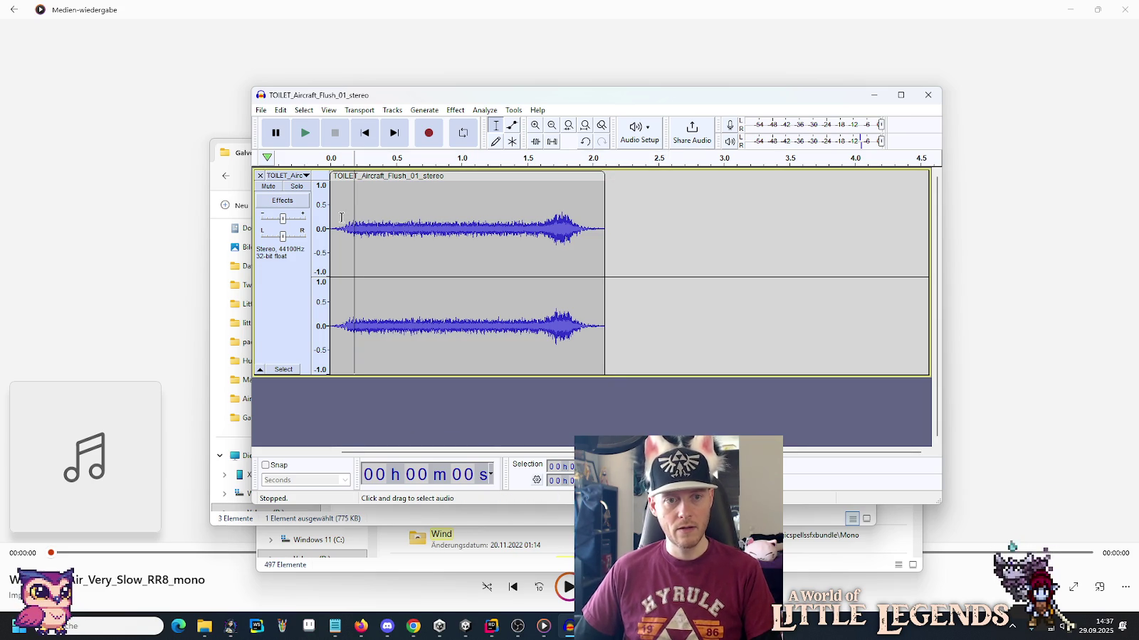
ctrl+scroll(349, 222, up, 2)
ctrl+scroll(348, 221, up, 5)
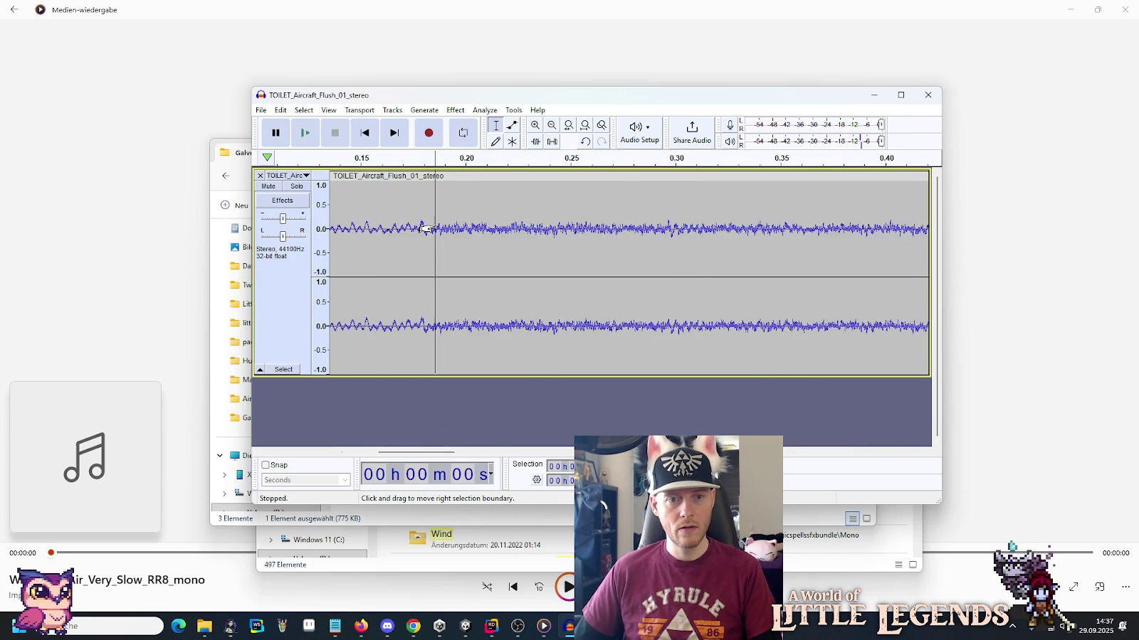
ctrl+scroll(463, 225, up, 4)
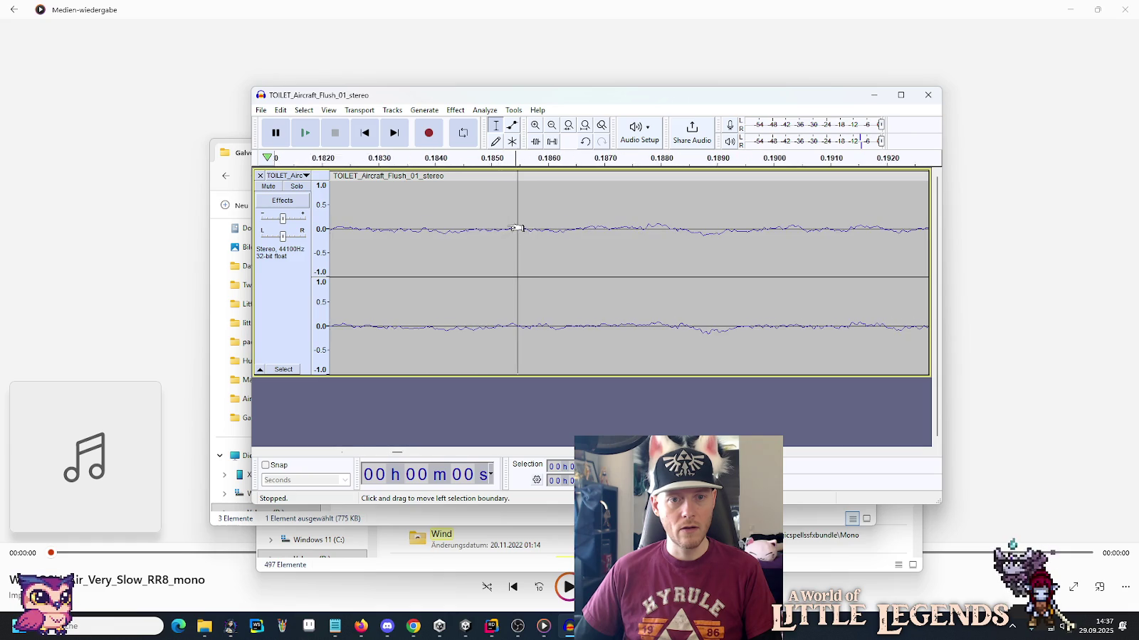
ctrl+scroll(523, 251, up, 2)
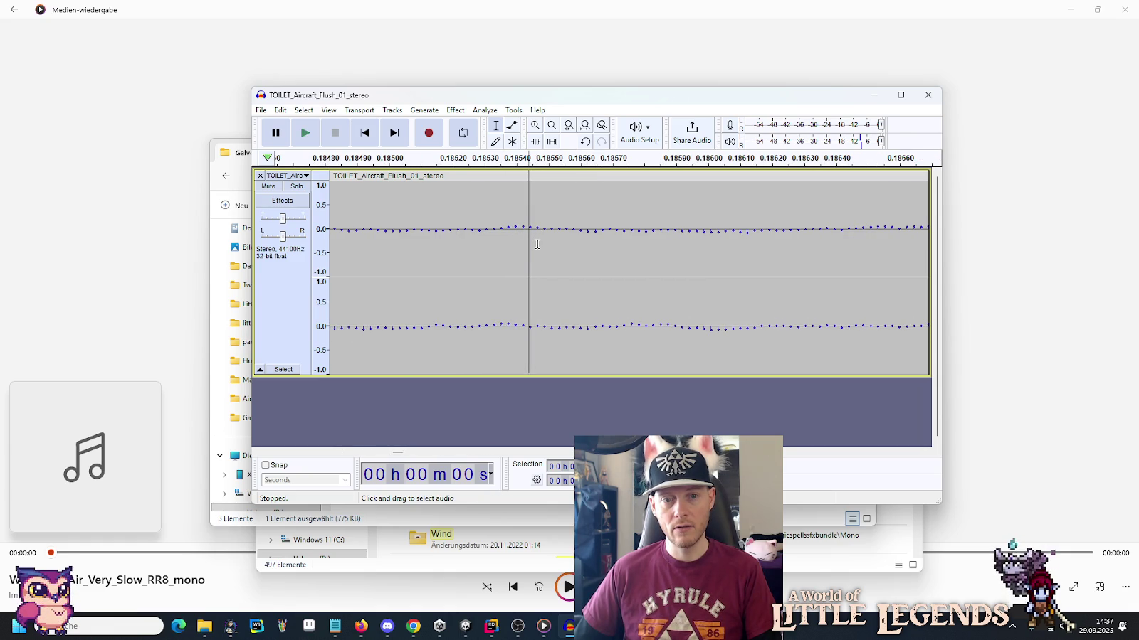
ctrl+scroll(538, 244, down, 4)
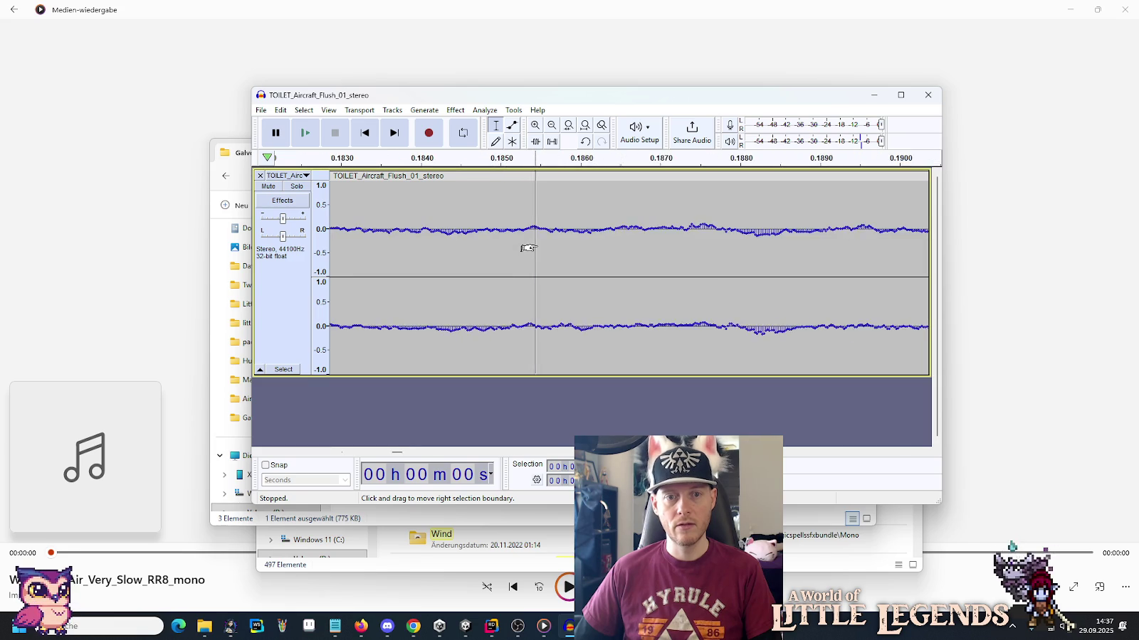
ctrl+scroll(528, 247, down, 5)
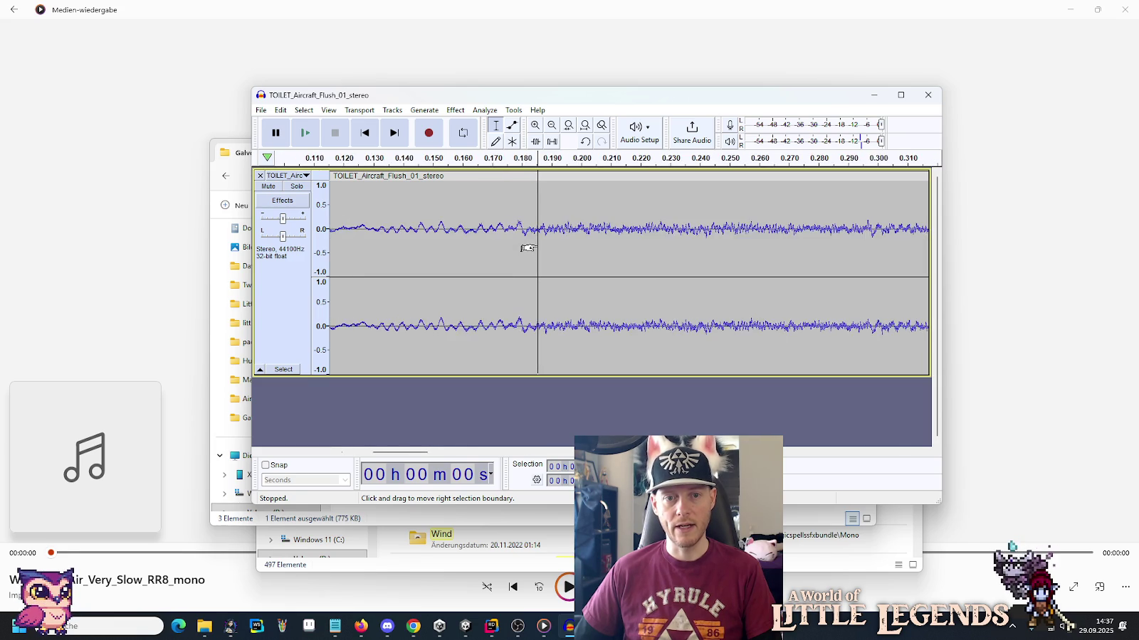
ctrl+scroll(528, 247, down, 2)
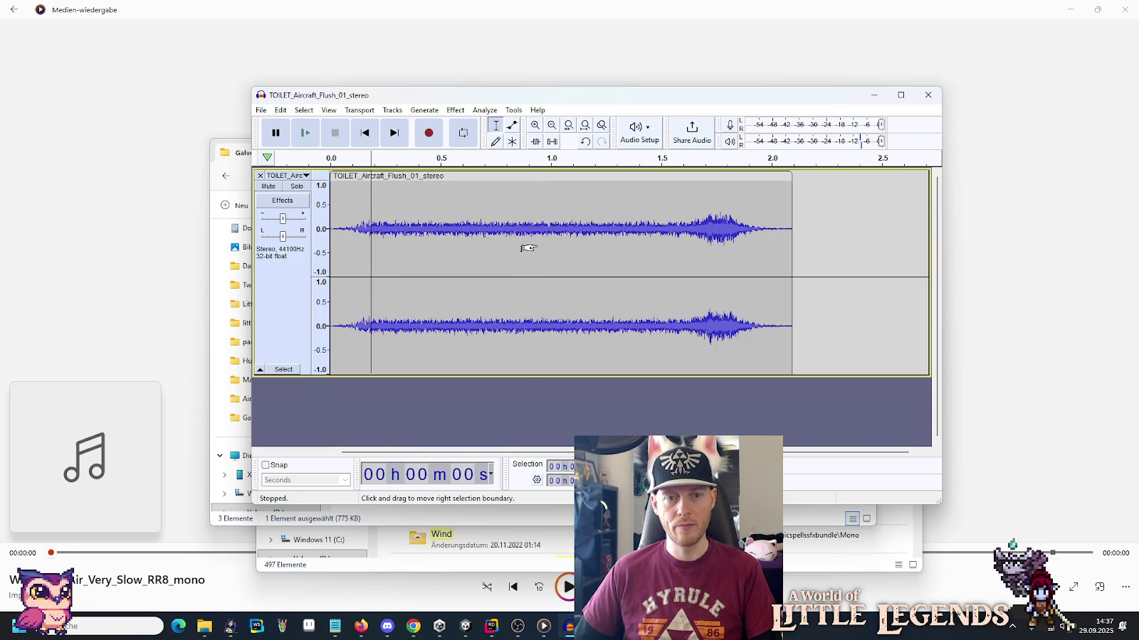
Play the roughly 2.1-second trimmed clip from the start three times.
click(364, 133)
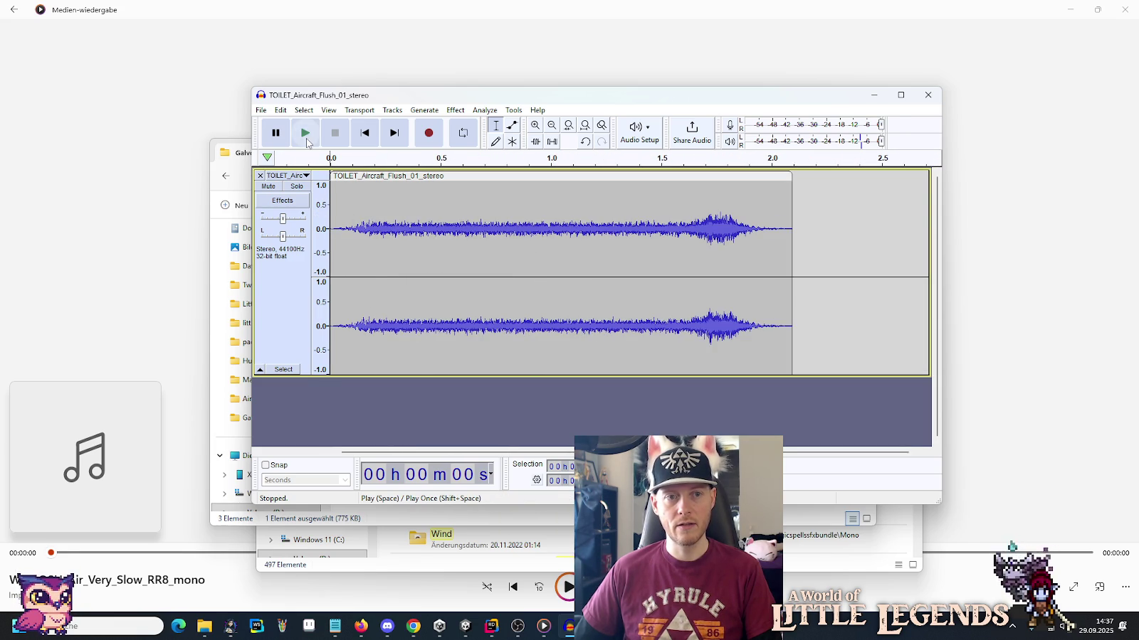
click(305, 133)
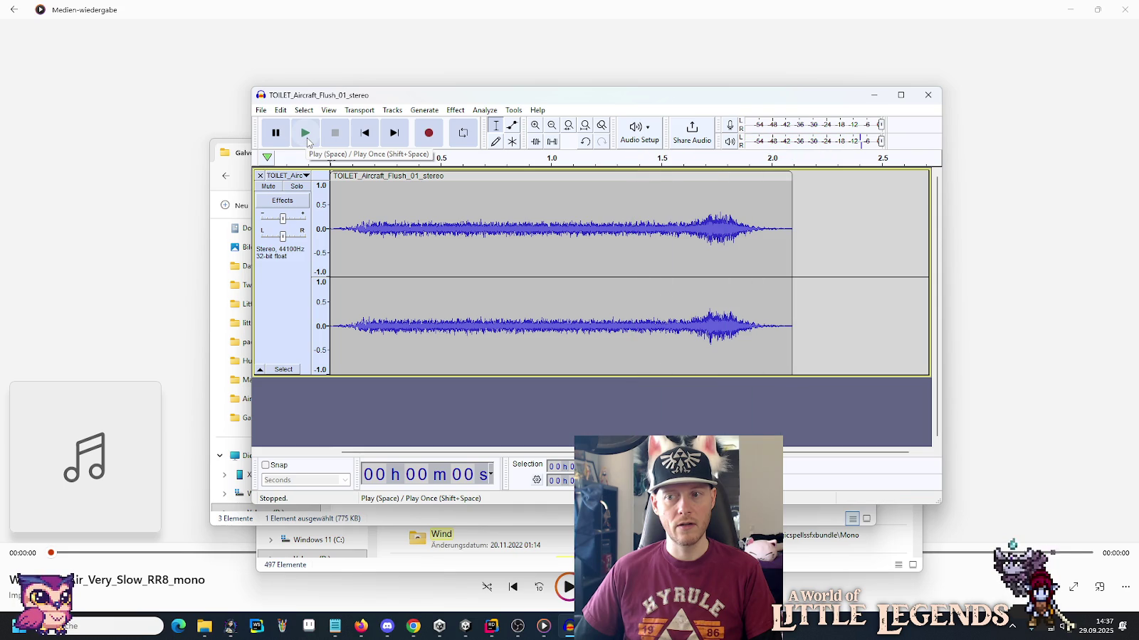
click(307, 138)
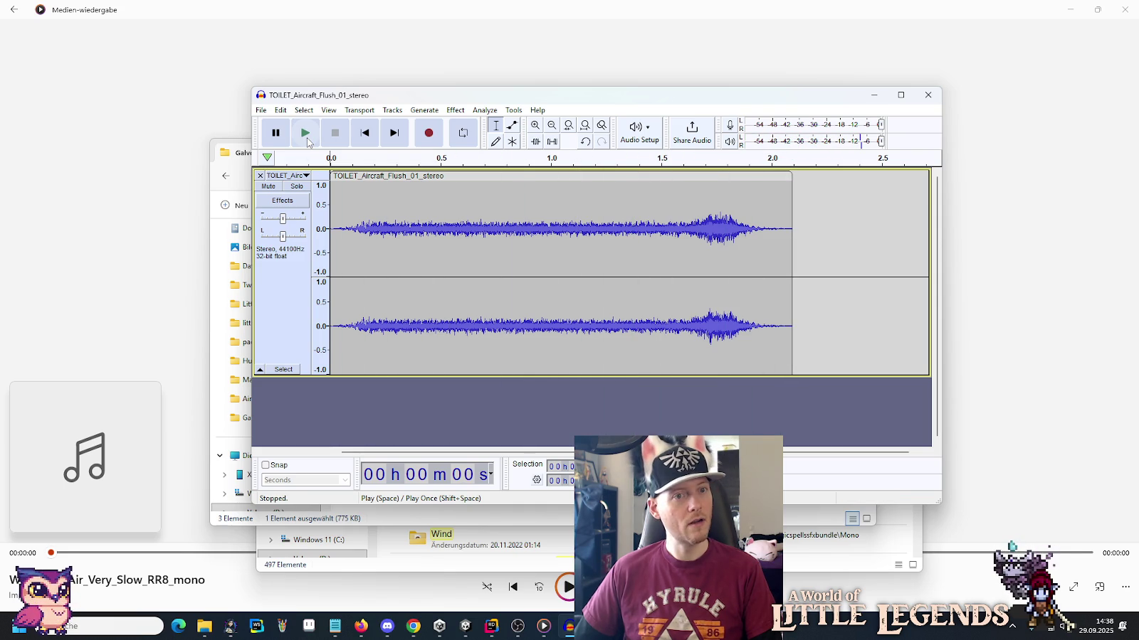
click(306, 135)
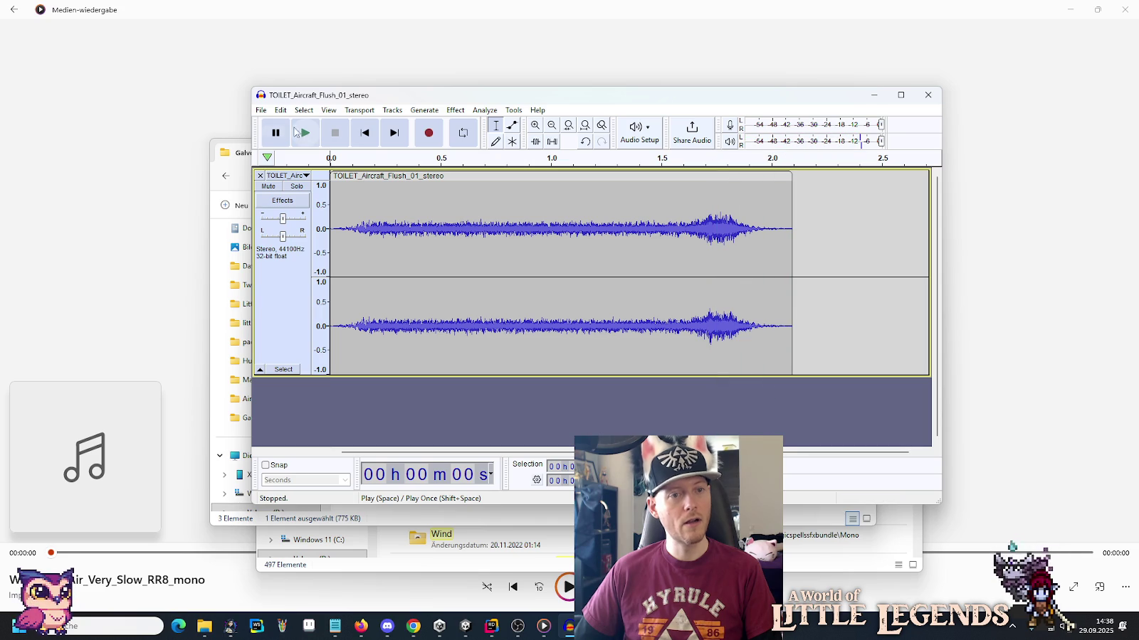
click(261, 110)
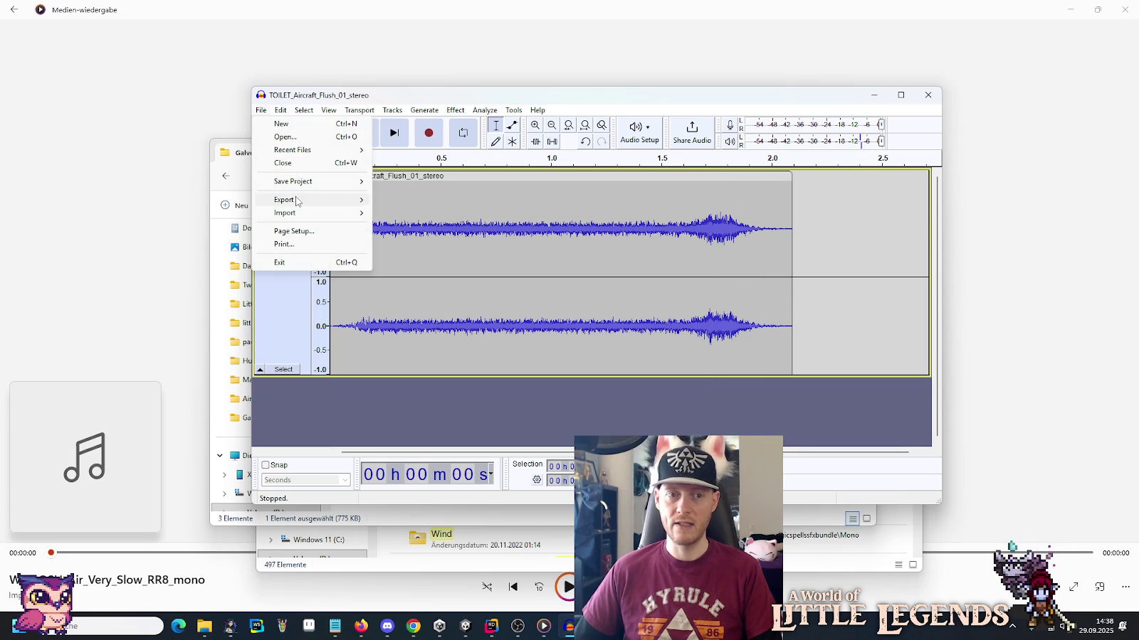
Export the trimmed clip as WAV, pointing the save dialog at audio › actor › Galvox.
mouse_move(348, 201)
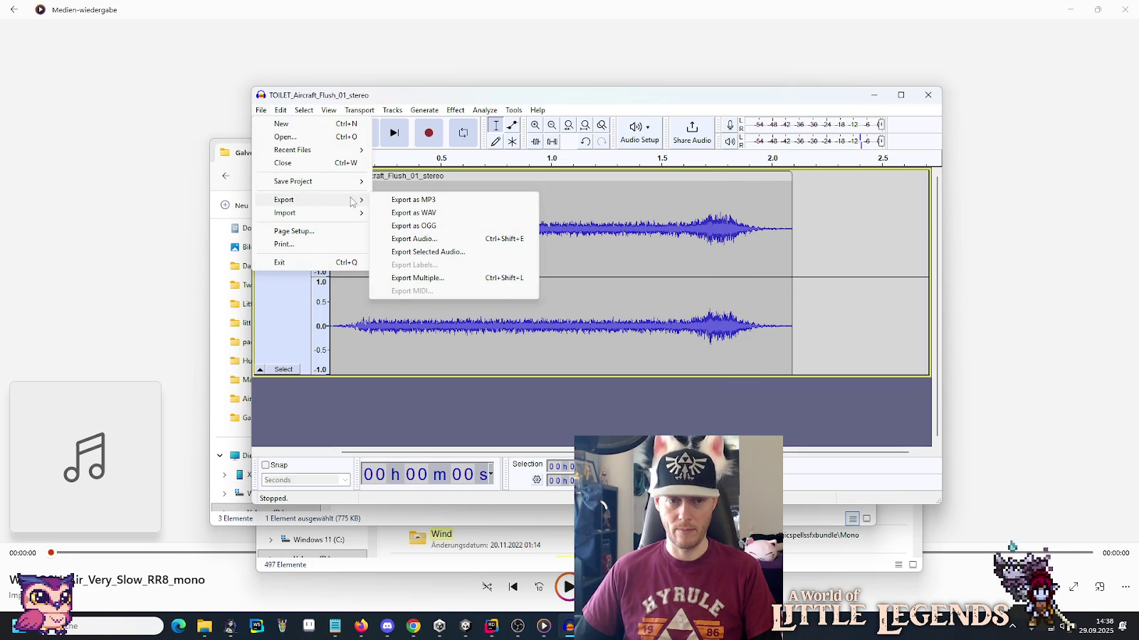
click(396, 214)
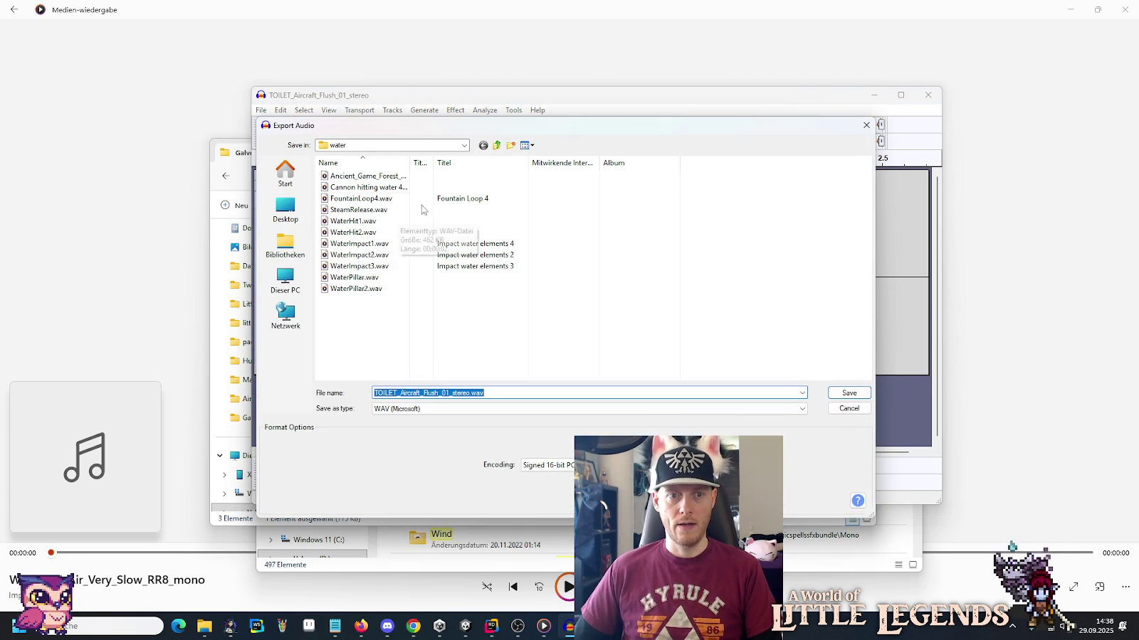
click(496, 145)
double_click(340, 176)
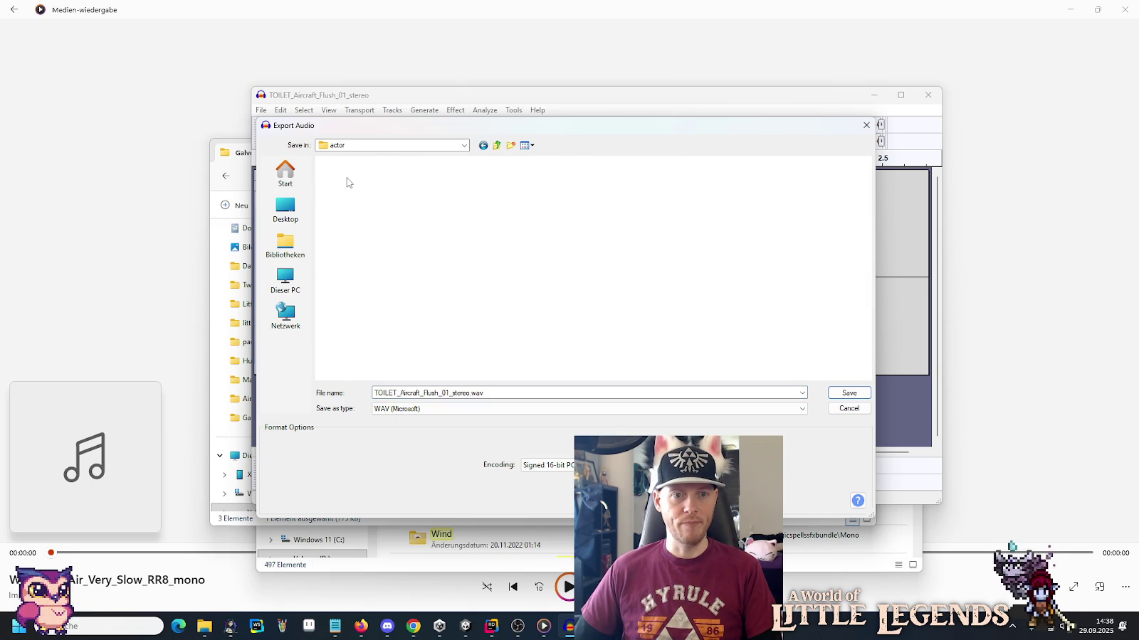
click(345, 189)
double_click(346, 188)
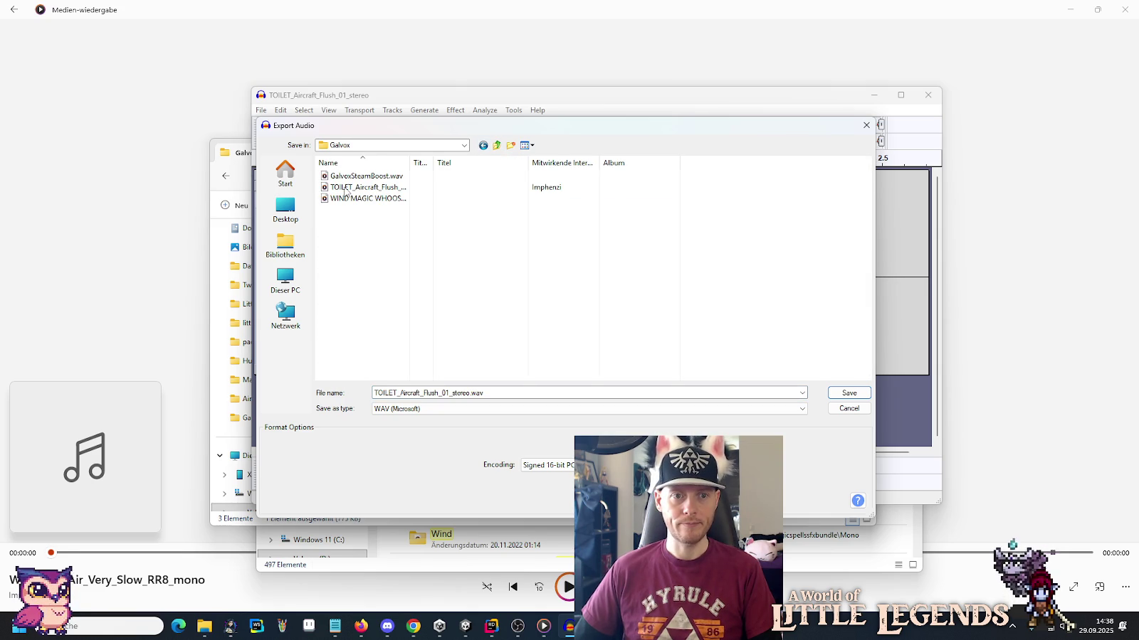
click(496, 146)
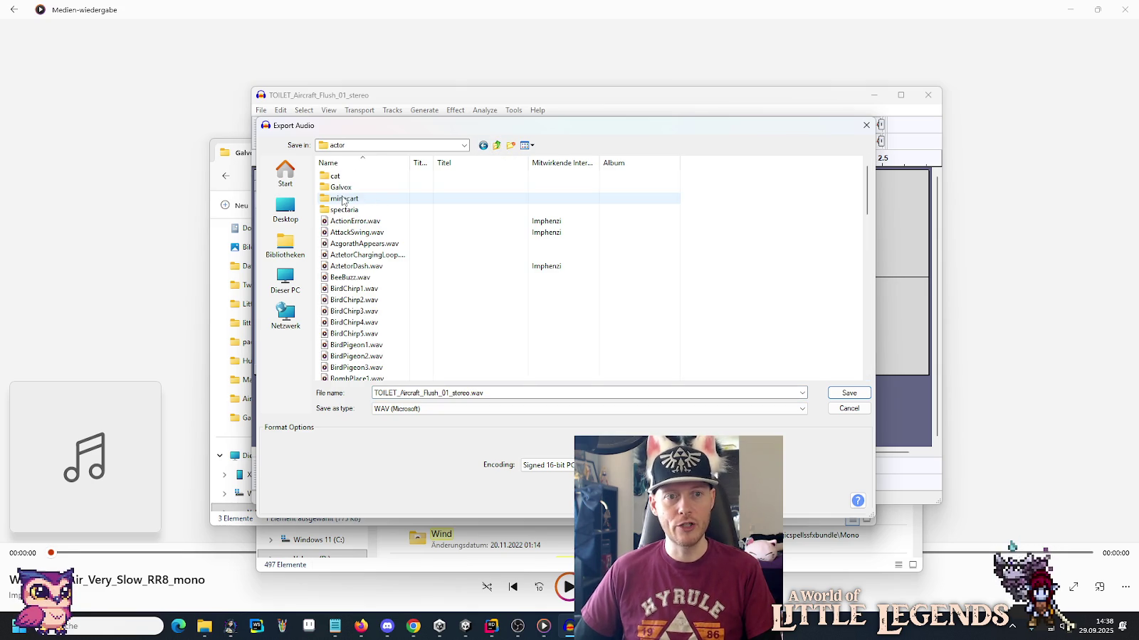
click(336, 189)
click(336, 189)
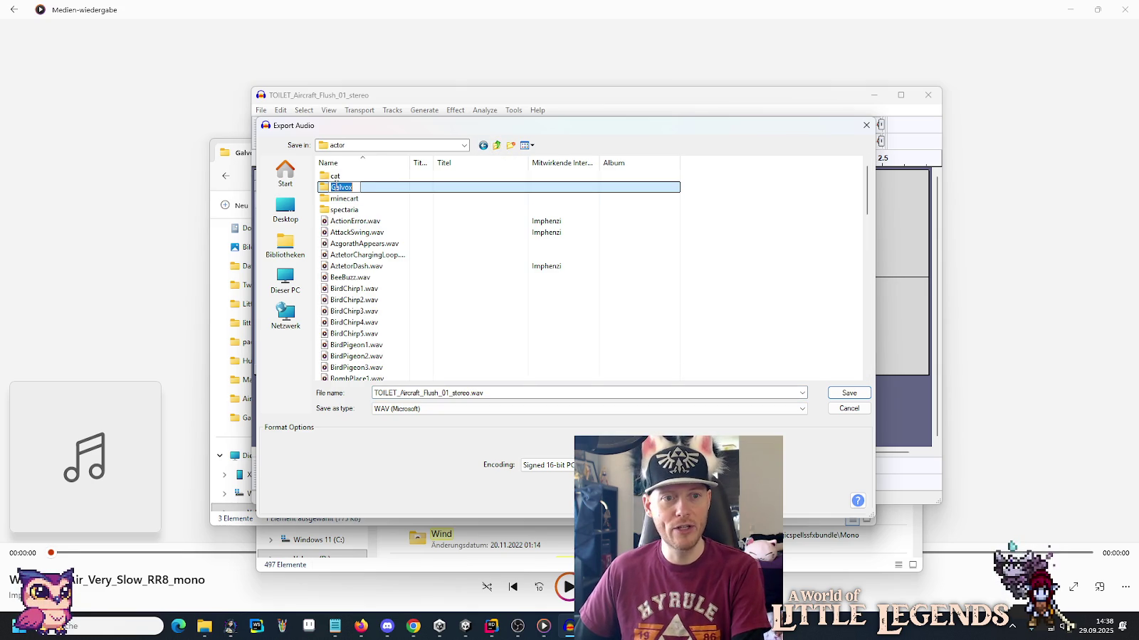
key(Return)
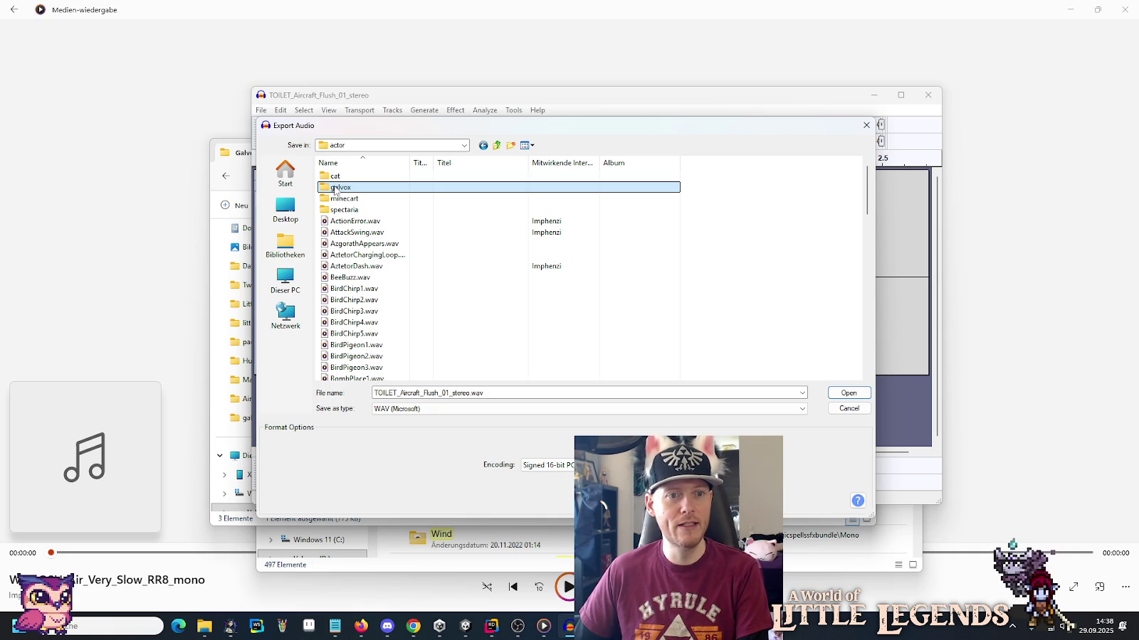
double_click(336, 188)
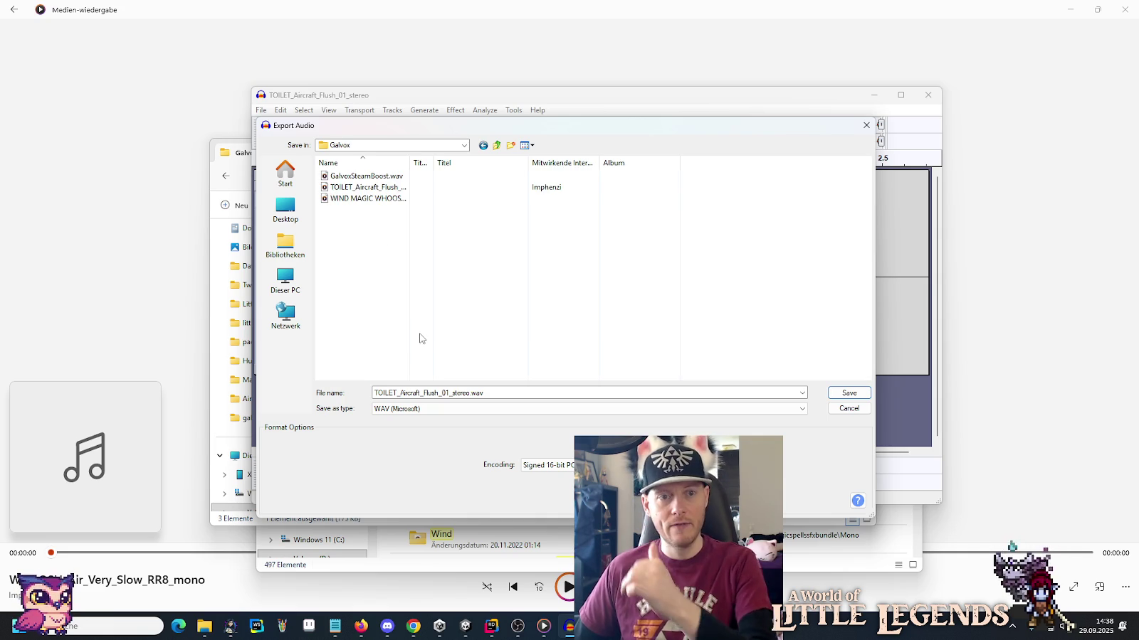